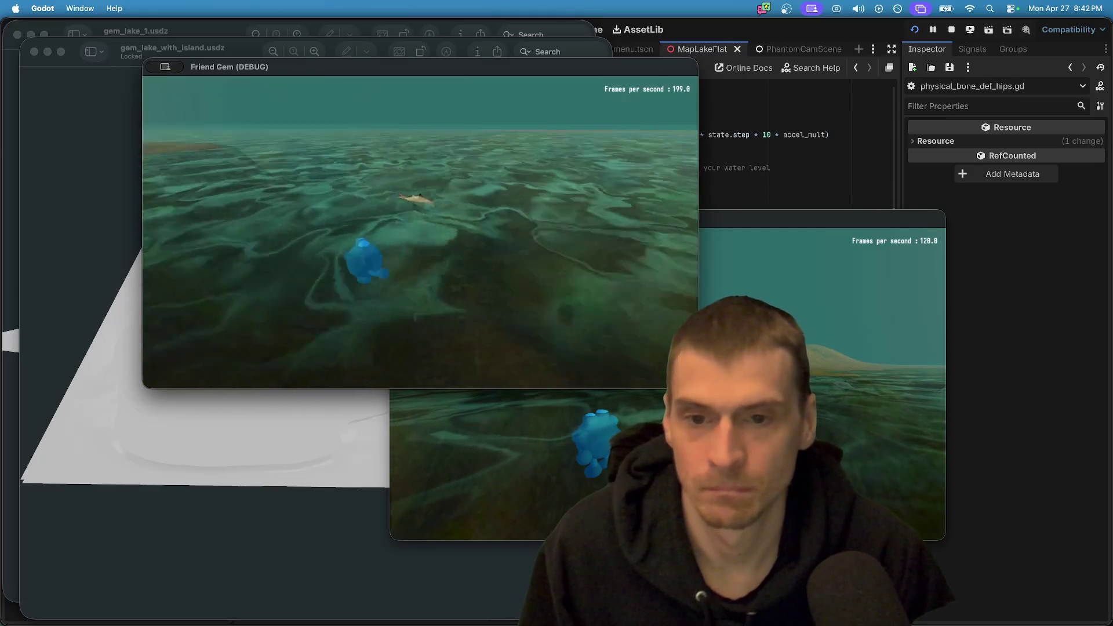
# Pick up and drop fish twice in the running lake game to see where they land
pyautogui.press('e')
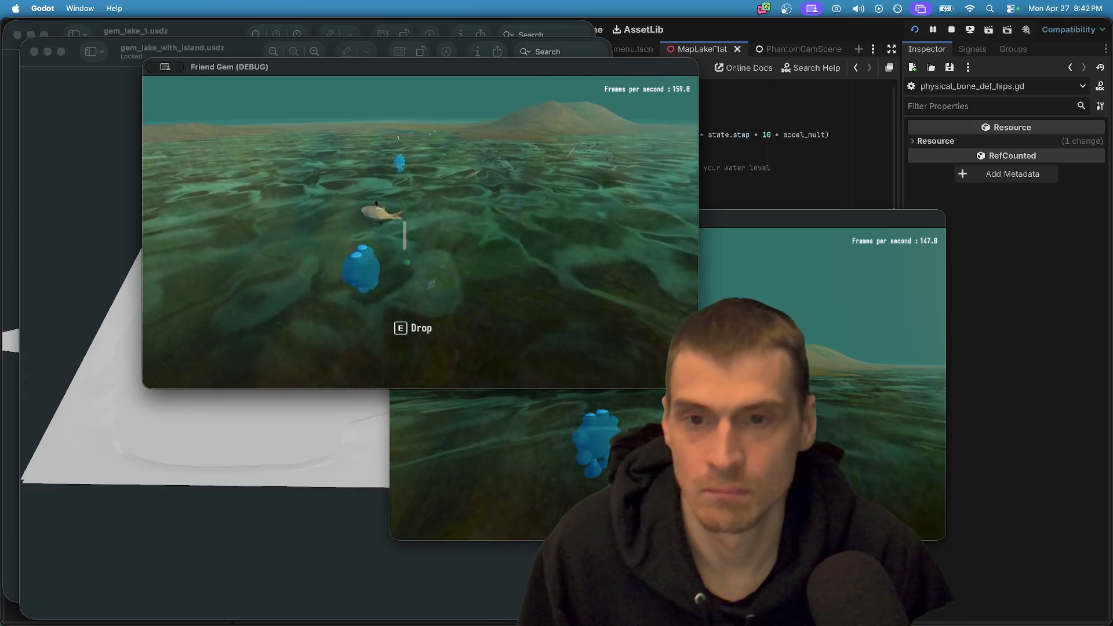
pyautogui.press('e')
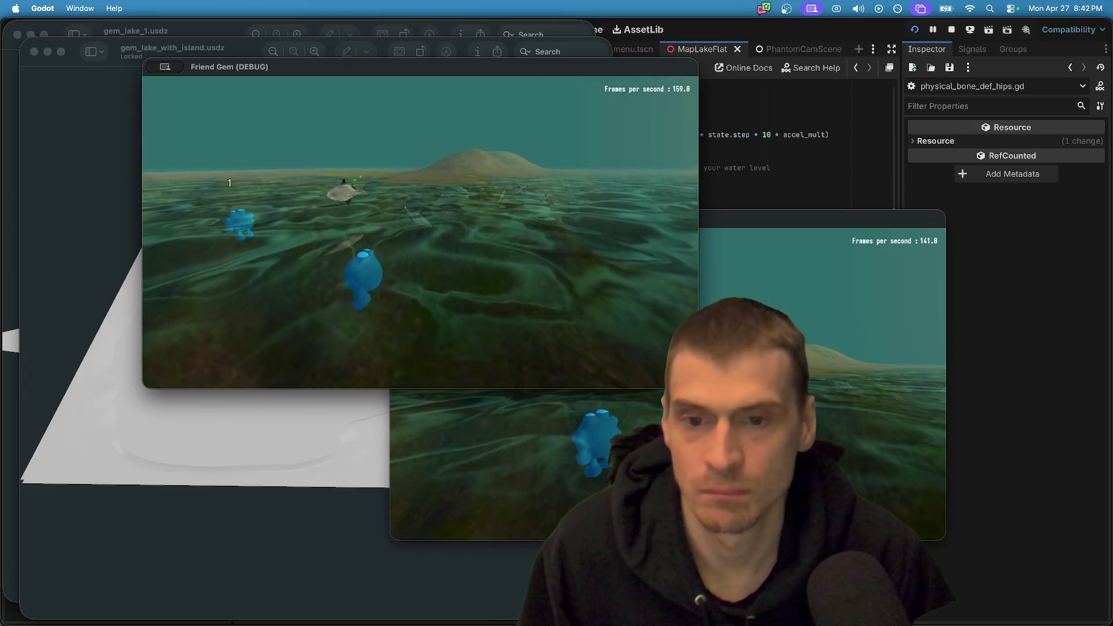
pyautogui.press('e')
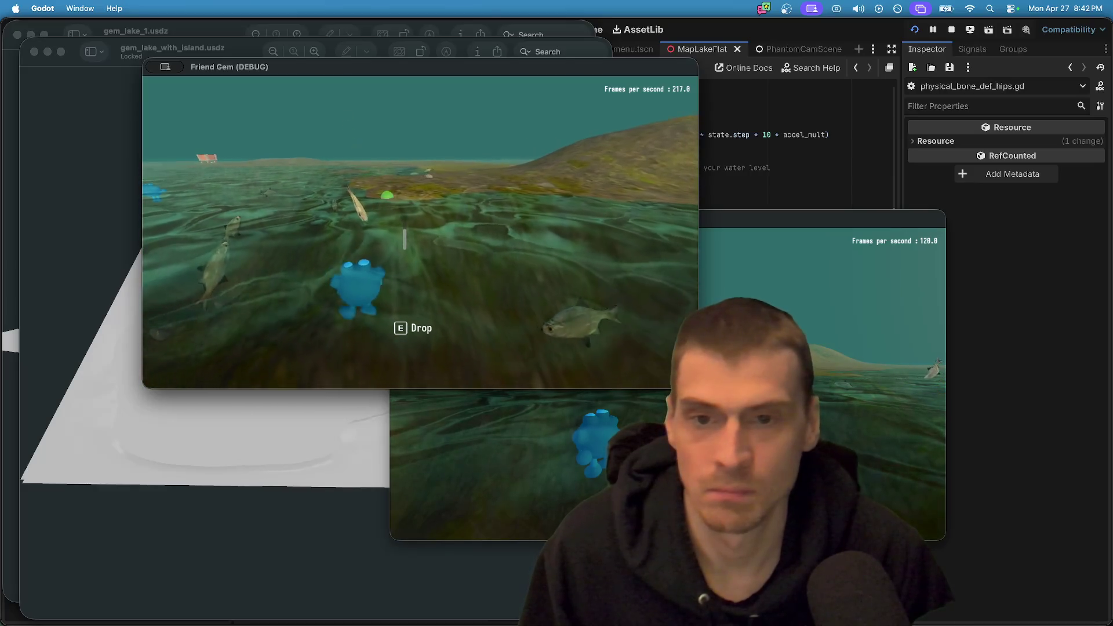
pyautogui.press('e')
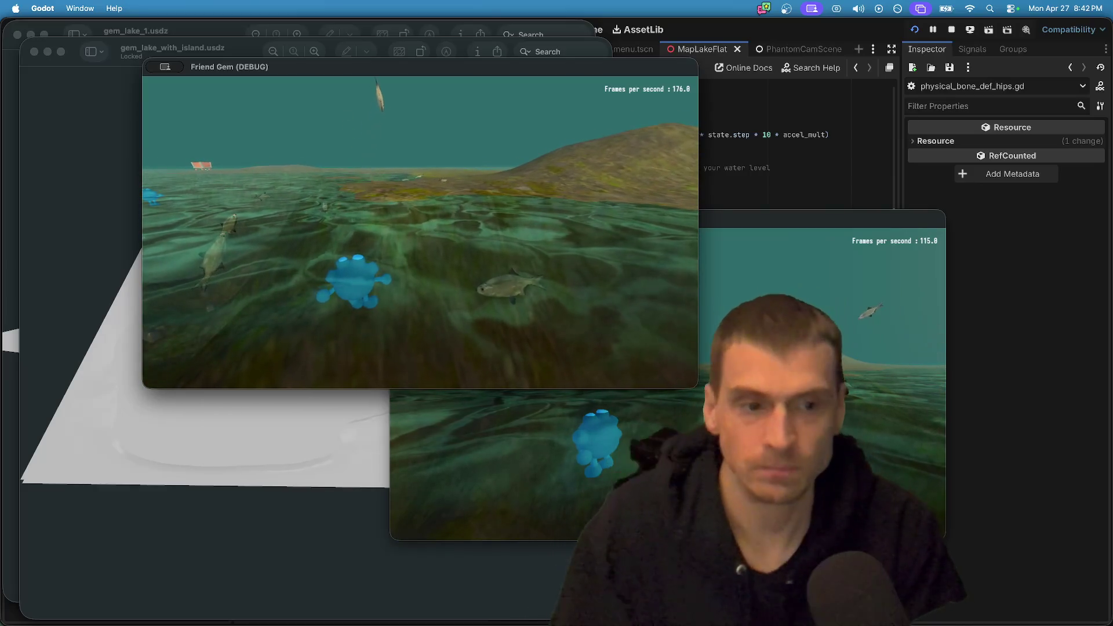
# Glance at the editor, return to the game to retake the fish, then go back to Godot
pyautogui.press('super+Tab')
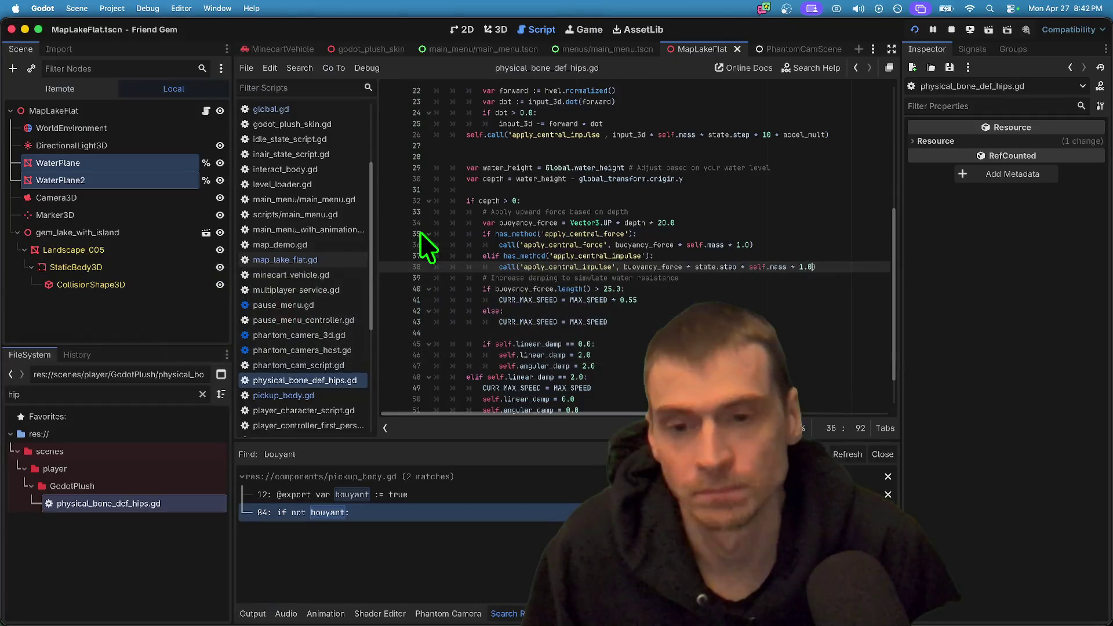
pyautogui.press('super+Tab')
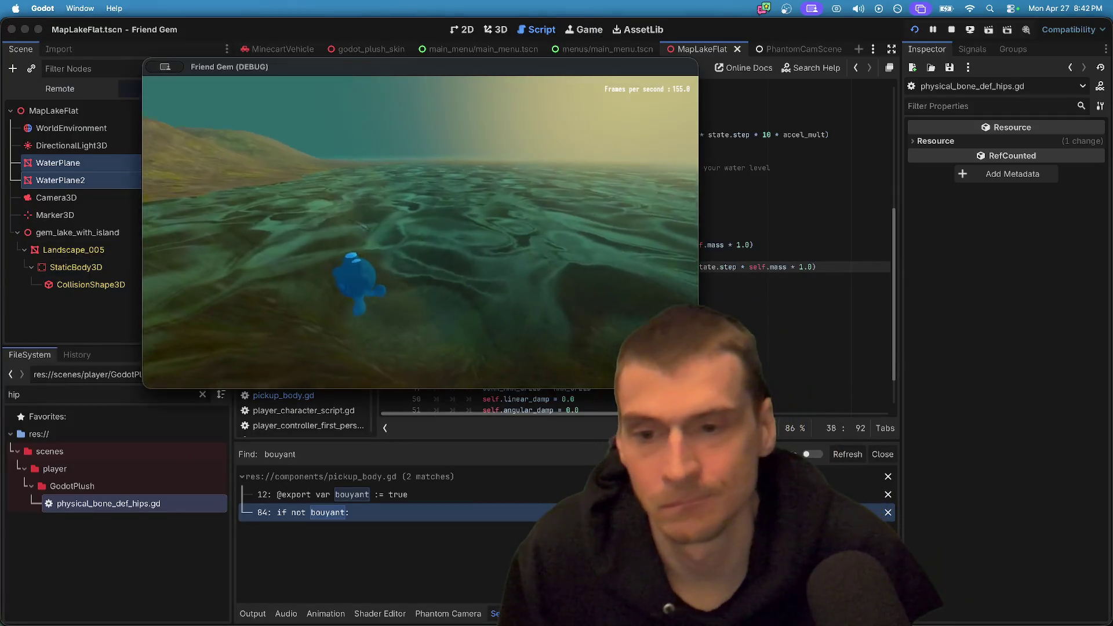
pyautogui.press('e')
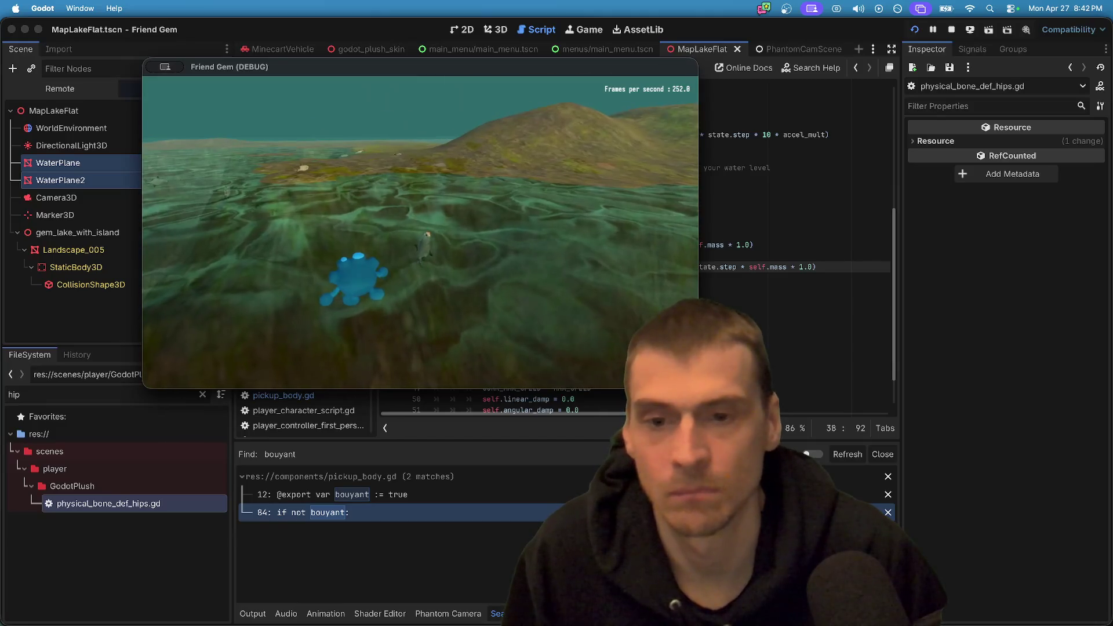
pyautogui.press('super+Tab')
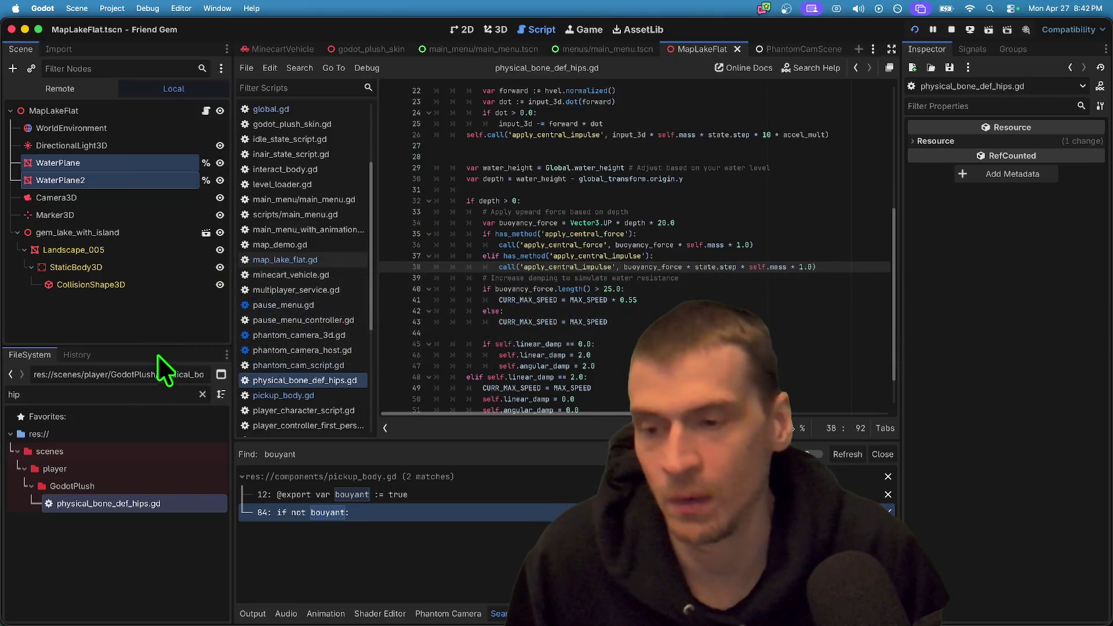
# Raise the Scene/FileSystem splitter slightly and clear the water plane selection
pyautogui.moveTo(157, 350)
pyautogui.mouseDown()
pyautogui.moveTo(154, 318)
pyautogui.moveTo(149, 344)
pyautogui.mouseUp()
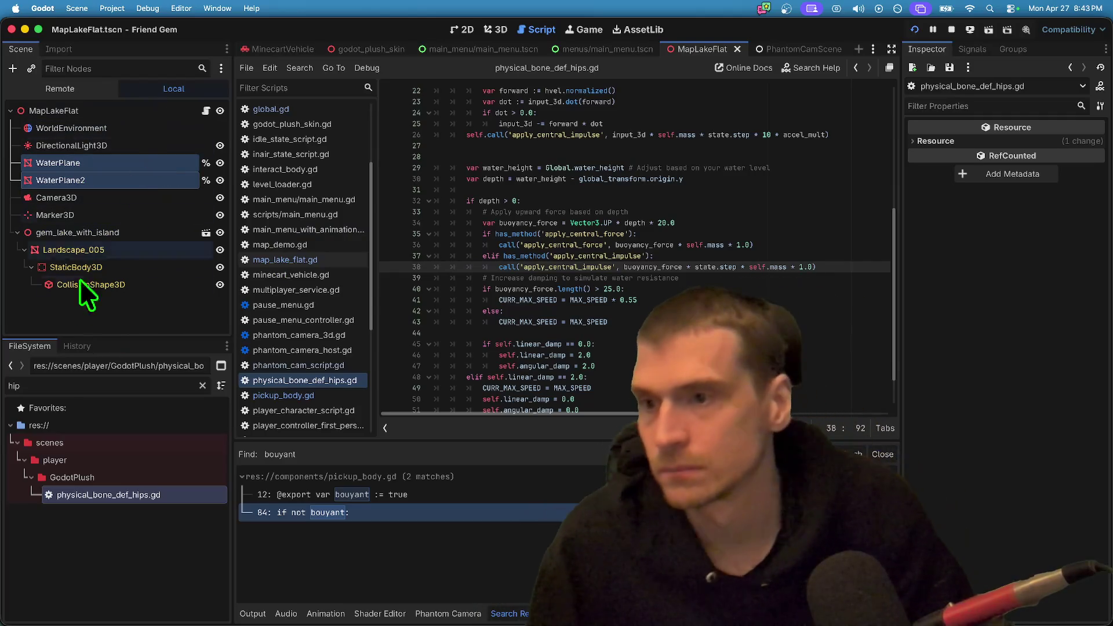
pyautogui.click(111, 311)
# Add a StaticBody3D to MapLakeFlat and rename it Water
pyautogui.press('super+a')
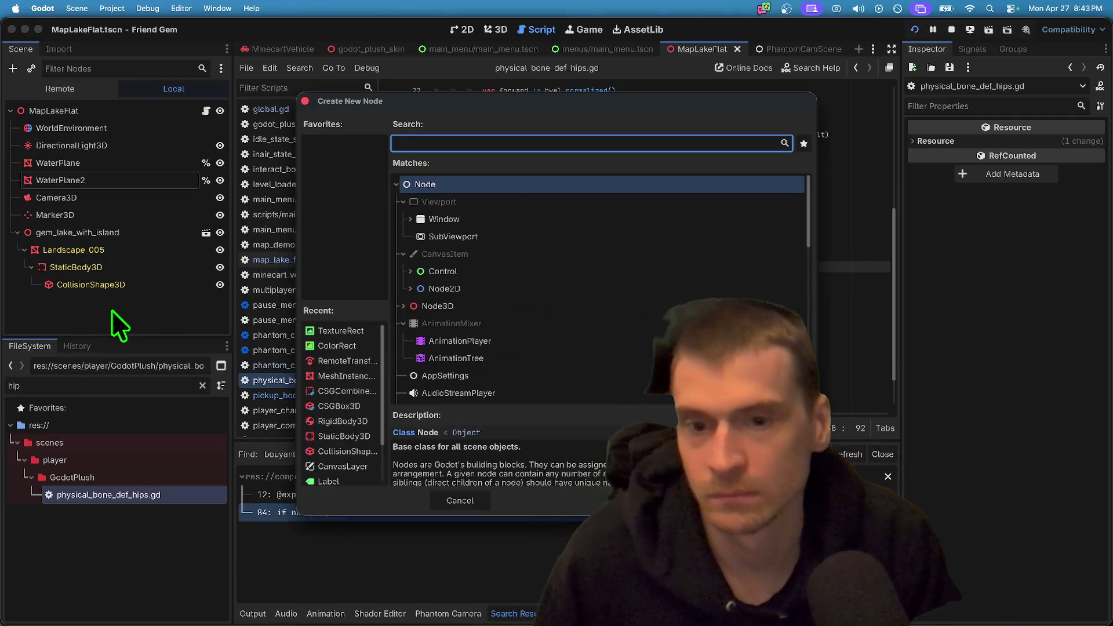
pyautogui.write('static')
pyautogui.press('Return')
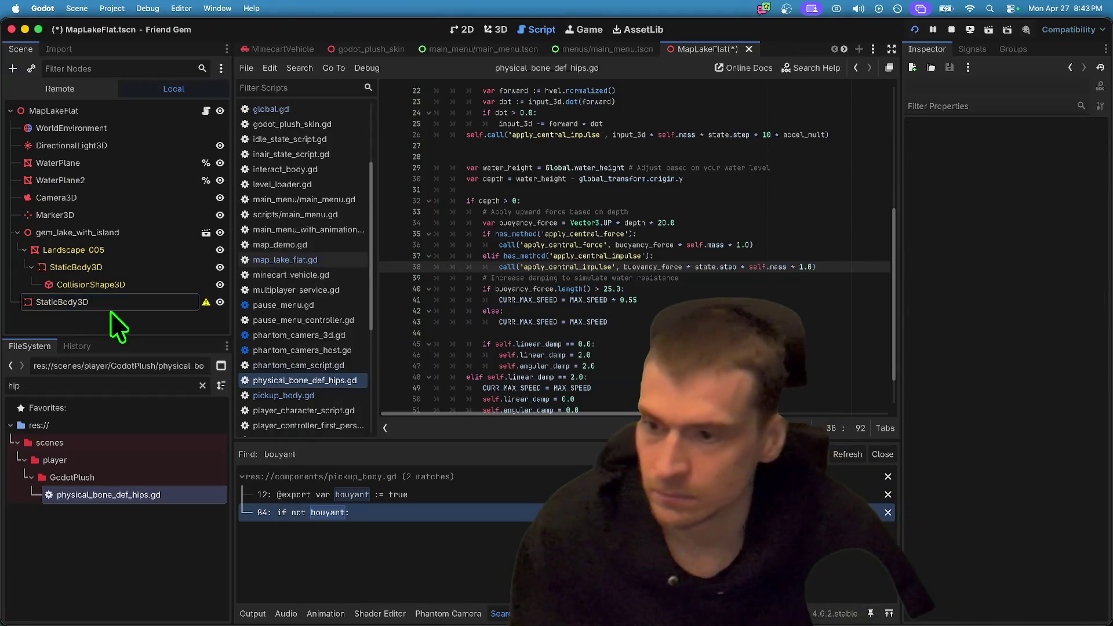
pyautogui.click(109, 304)
pyautogui.click(109, 304)
pyautogui.write('Water')
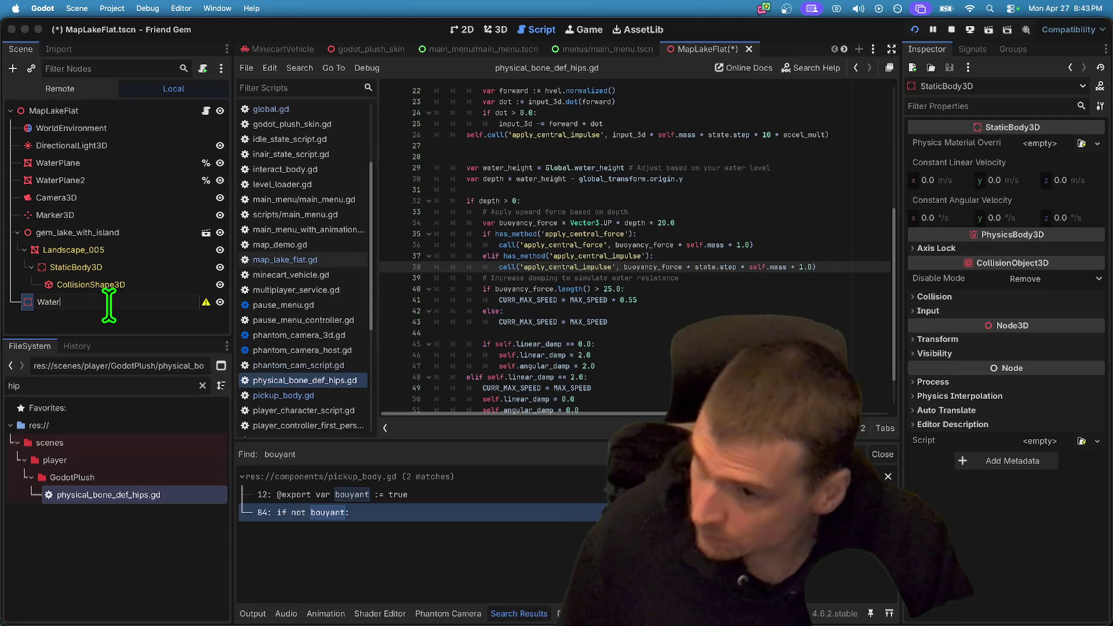
pyautogui.press('Return')
# Search the Create New Node dialog for 'world' and 'text' node types, then cancel
pyautogui.press('super+a')
pyautogui.press('Escape')
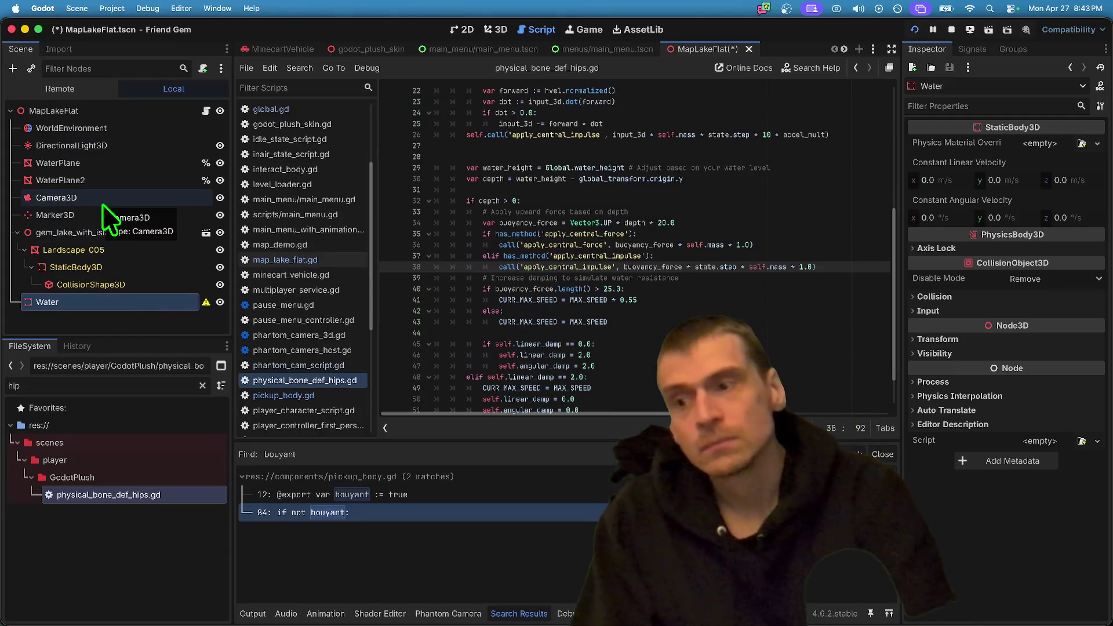
pyautogui.press('super+a')
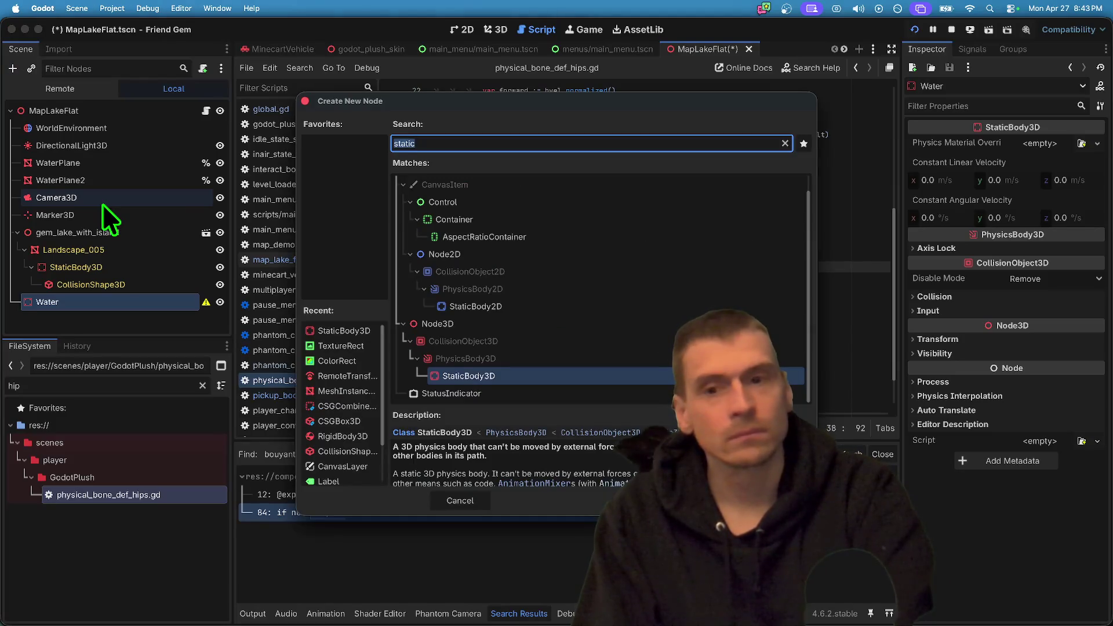
pyautogui.write('world')
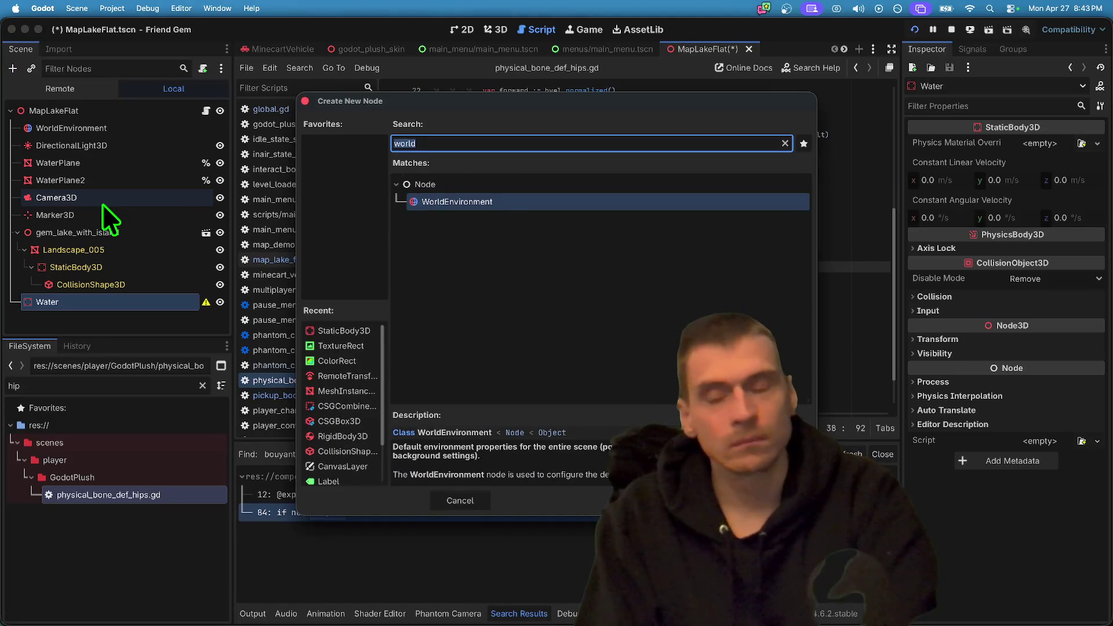
pyautogui.press('BackSpace')
pyautogui.write('text')
pyautogui.press('BackSpace')
pyautogui.press('BackSpace')
pyautogui.press('BackSpace')
pyautogui.press('BackSpace')
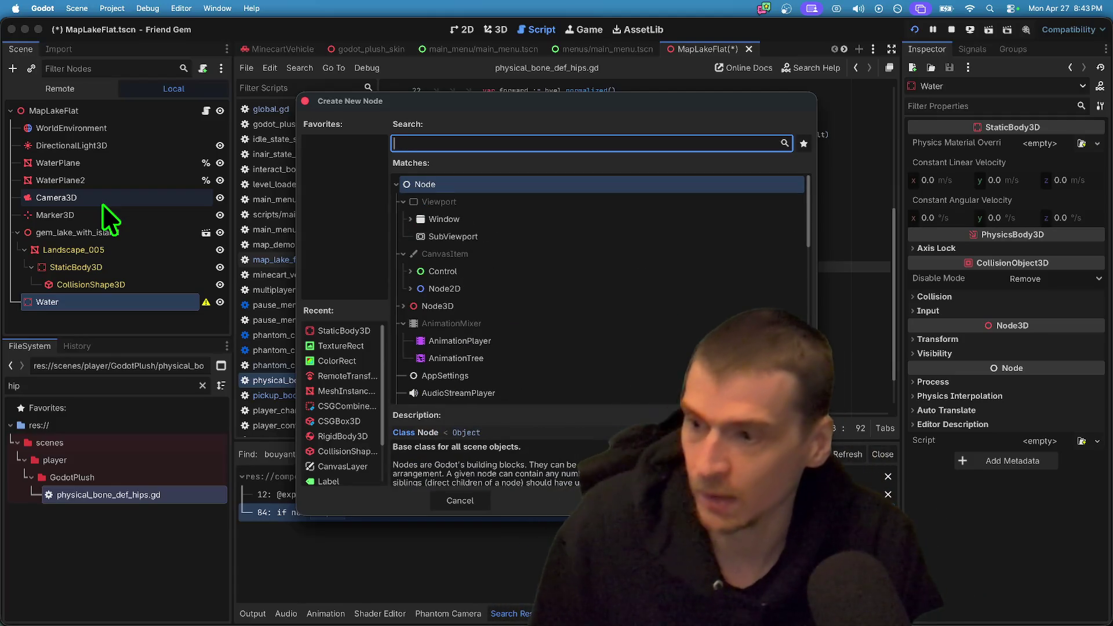
pyautogui.write('w')
pyautogui.press('Escape')
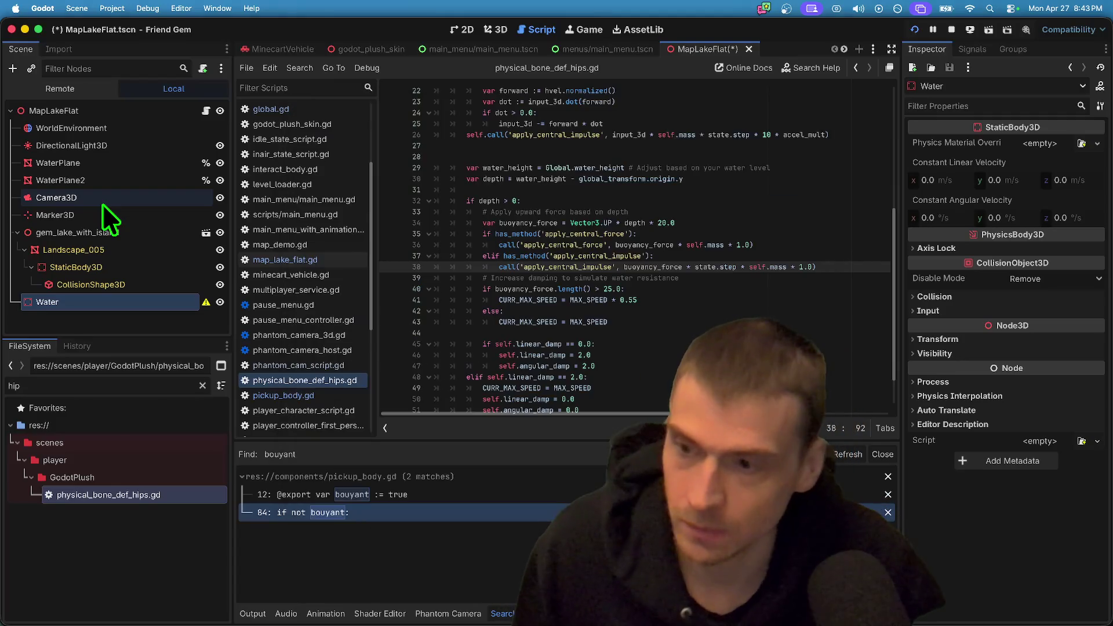
# Add a CollisionShape3D child under Water and bring up its shape list
pyautogui.press('super+a')
pyautogui.write('collision')
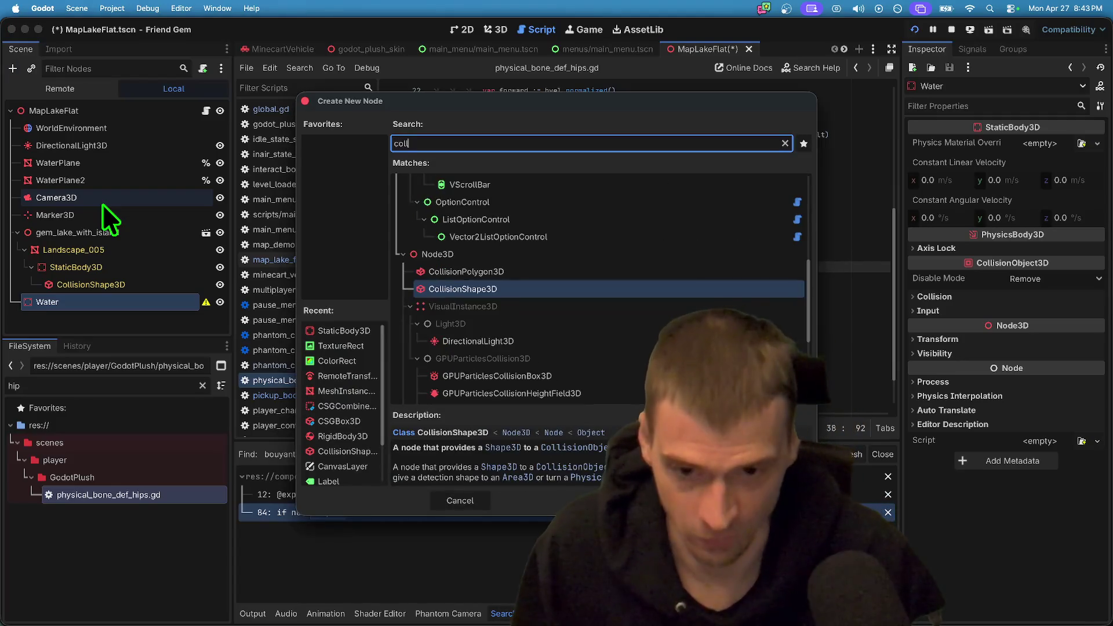
pyautogui.press('Return')
pyautogui.click(1046, 145)
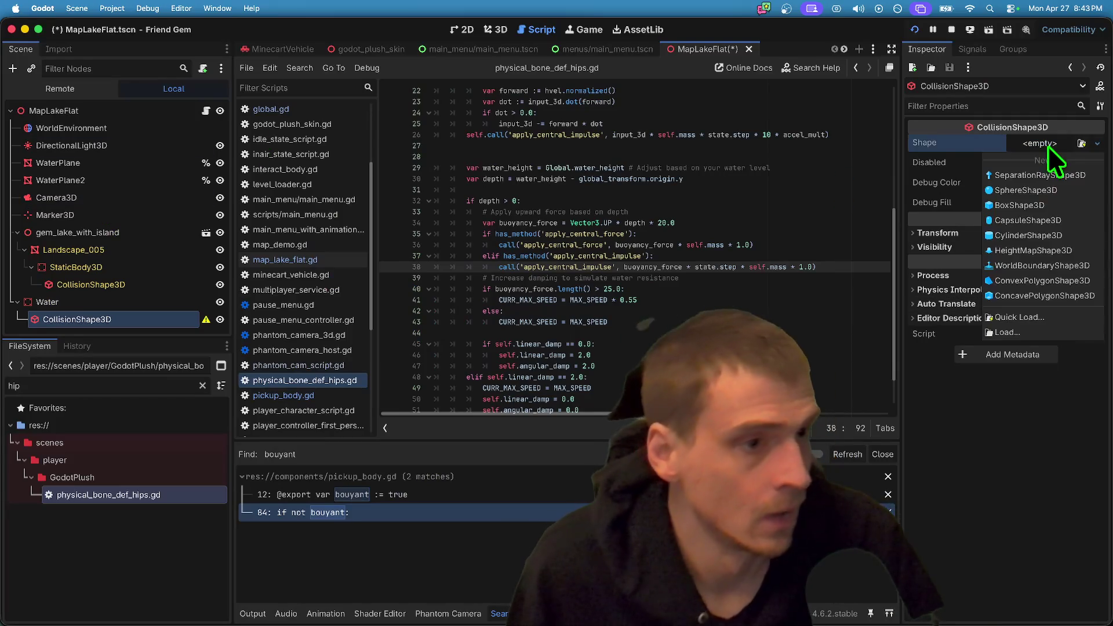
# Give the CollisionShape3D a new WorldBoundaryShape3D
pyautogui.press('w')
pyautogui.press('Return')
pyautogui.click(1046, 145)
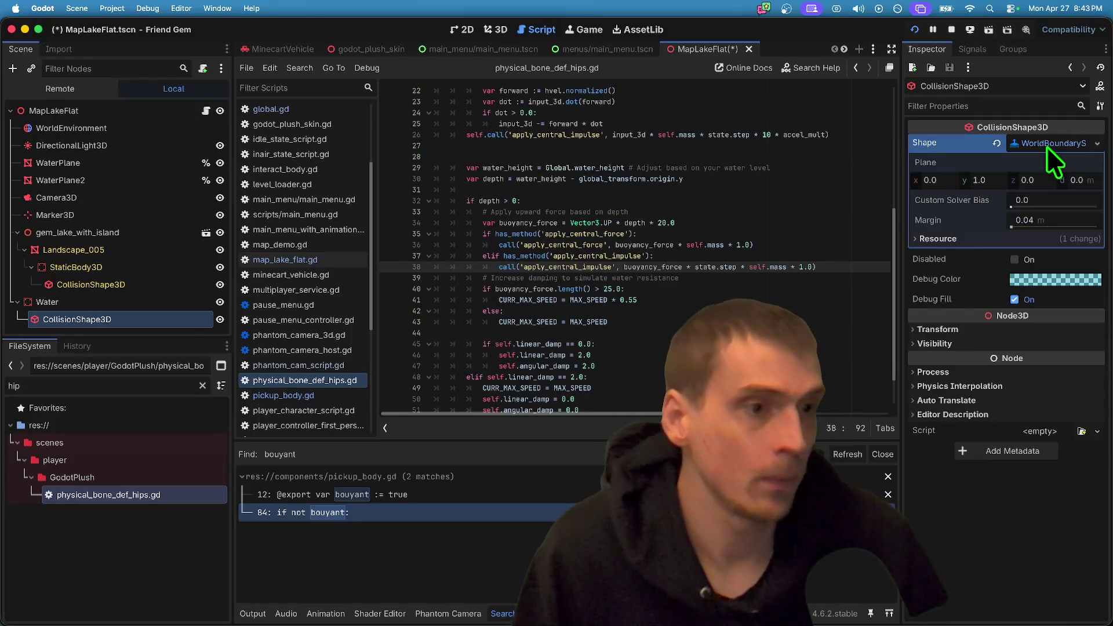
pyautogui.click(1046, 145)
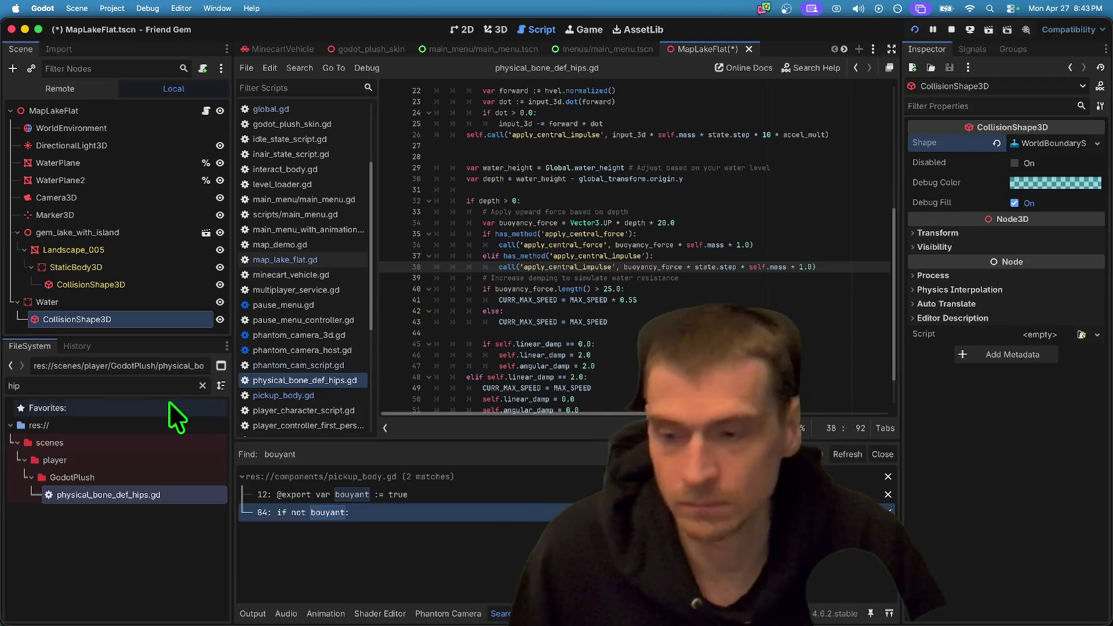
# Enable collision layer 7 on the Water body
pyautogui.click(124, 300)
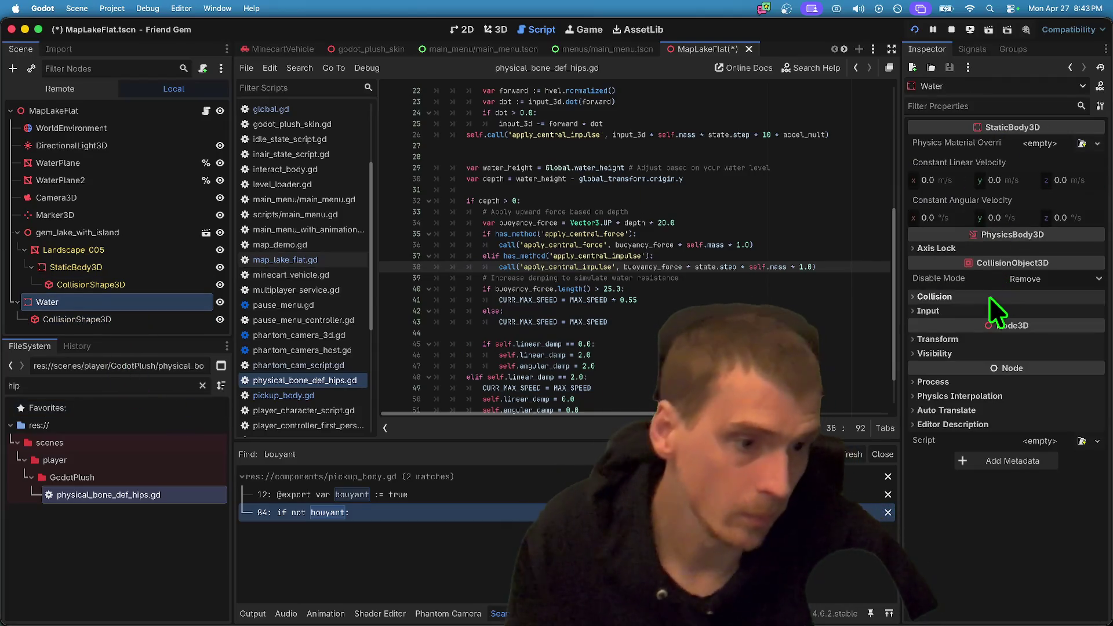
pyautogui.click(989, 297)
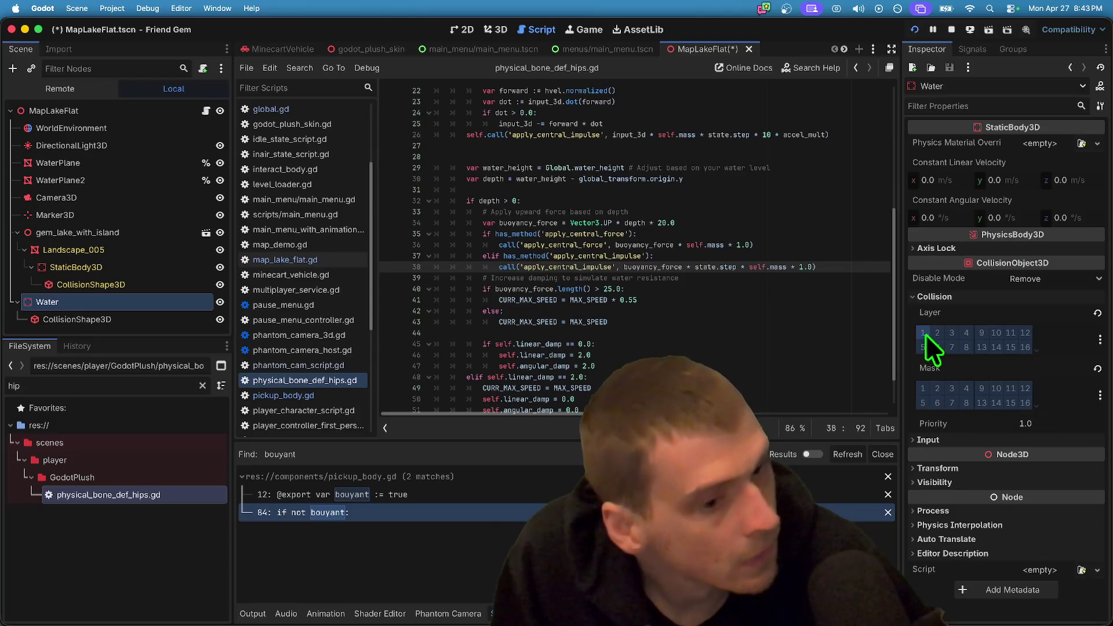
pyautogui.click(952, 348)
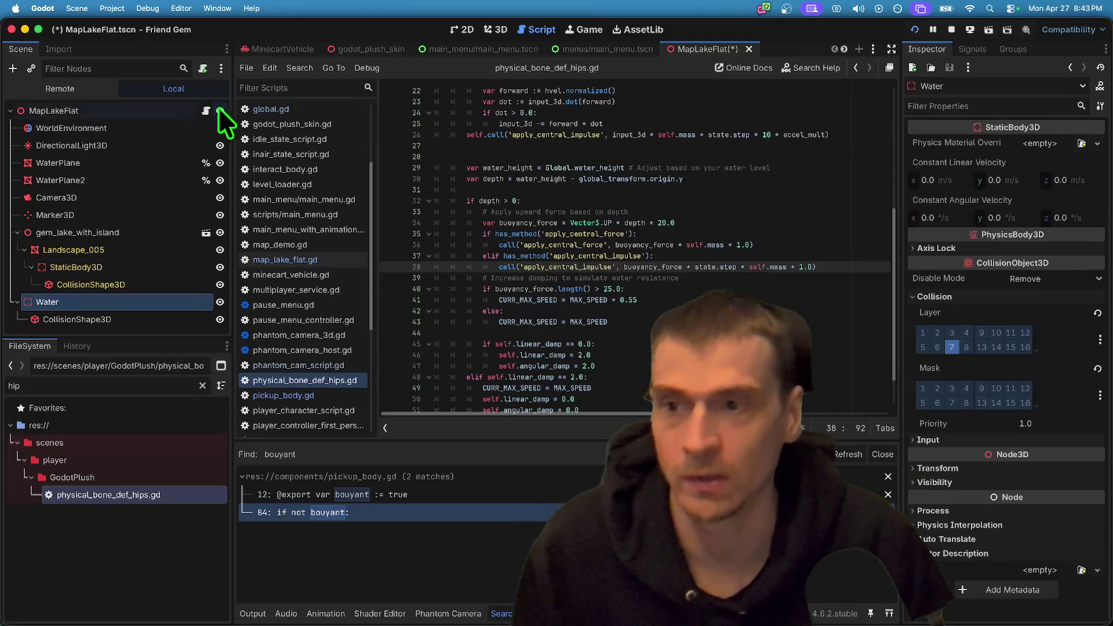
pyautogui.click(812, 253)
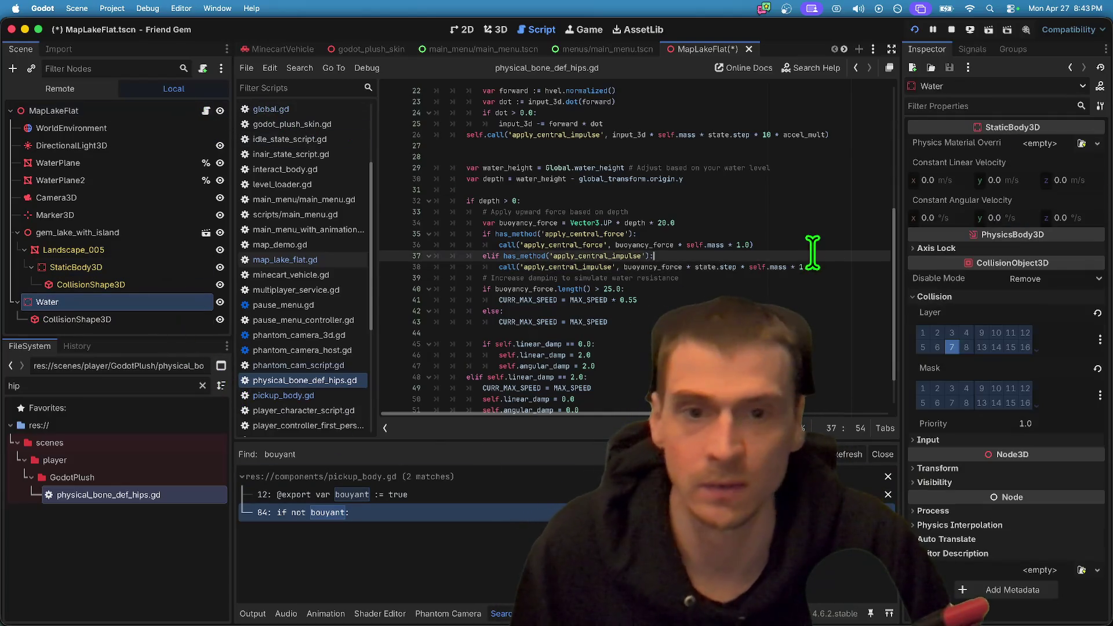
# Filter the FileSystem for 'globa' and open global.gd in the script editor
pyautogui.doubleClick(110, 386)
pyautogui.write('globa')
pyautogui.doubleClick(91, 459)
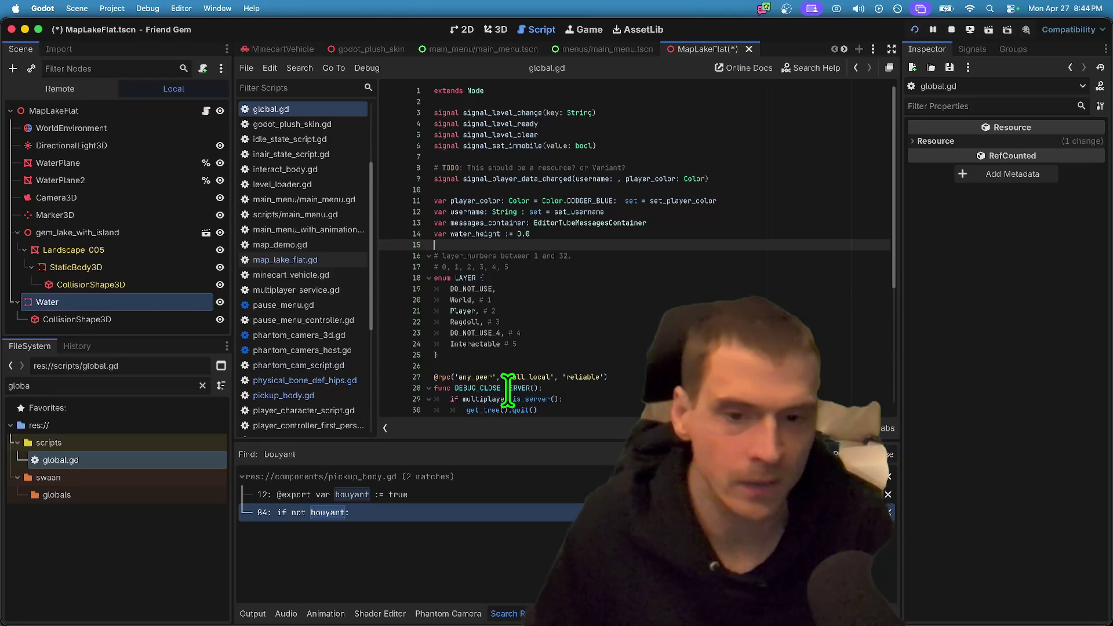
# Add blank lines below the water_height declaration and run the game
pyautogui.press('Return')
pyautogui.press('Up')
pyautogui.press('Return')
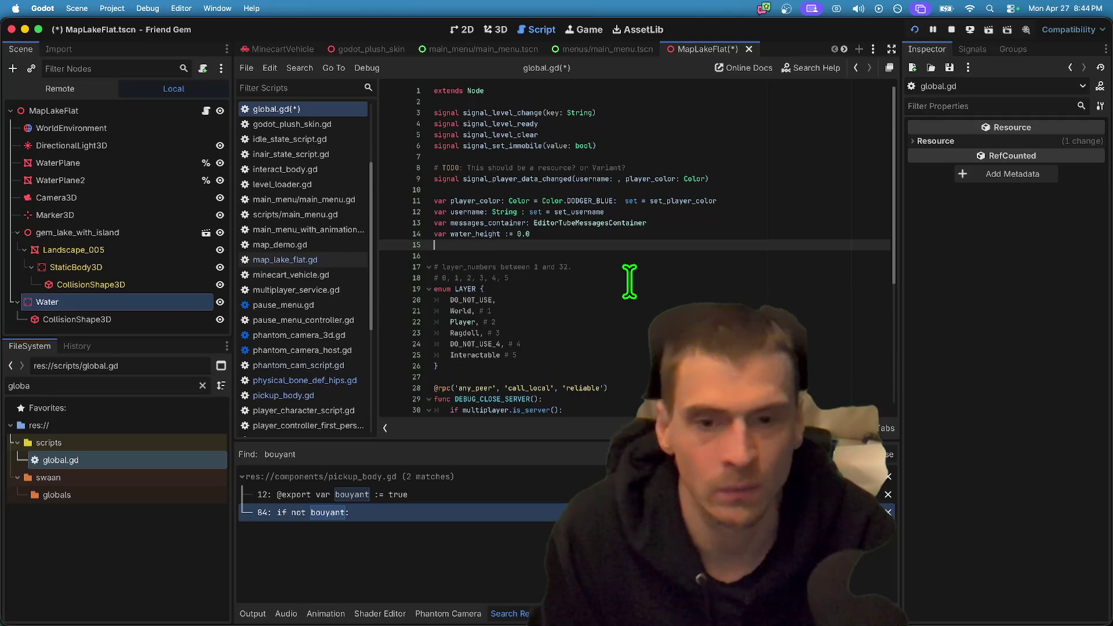
pyautogui.press('super+b')
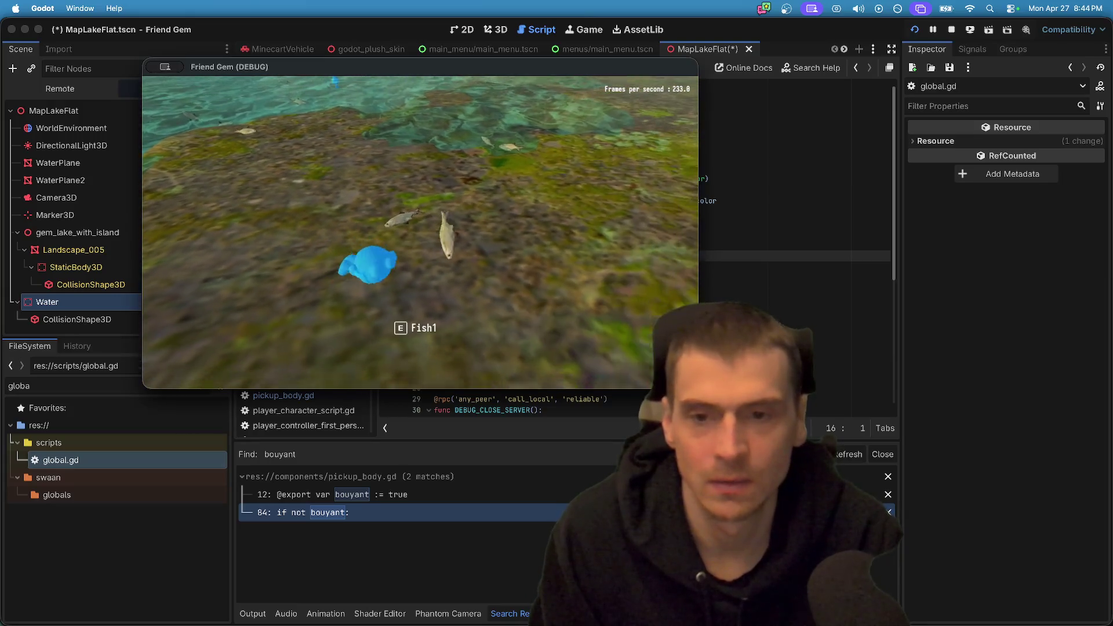
# Repeatedly pick up, throw and drop a fish to test where it lands
pyautogui.press('e')
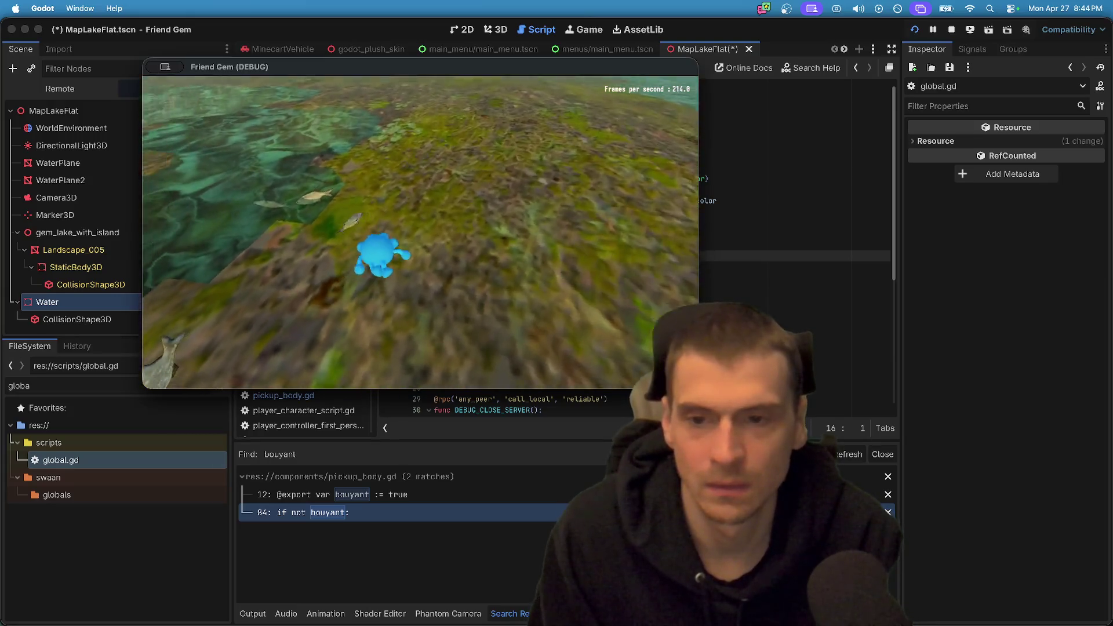
pyautogui.press('e')
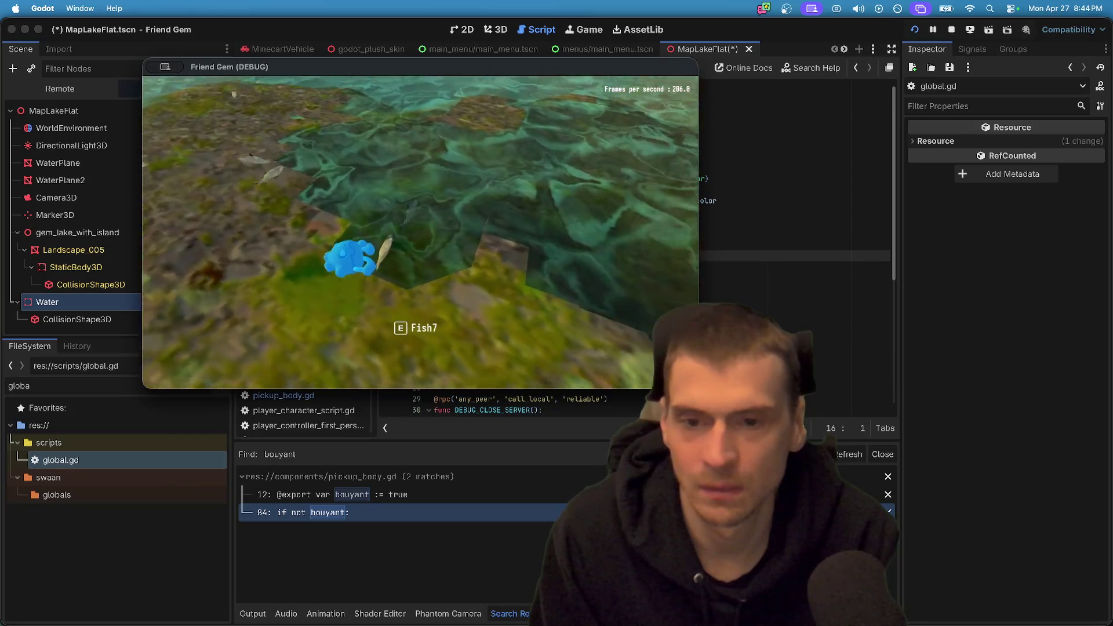
pyautogui.press('e')
pyautogui.press('e')
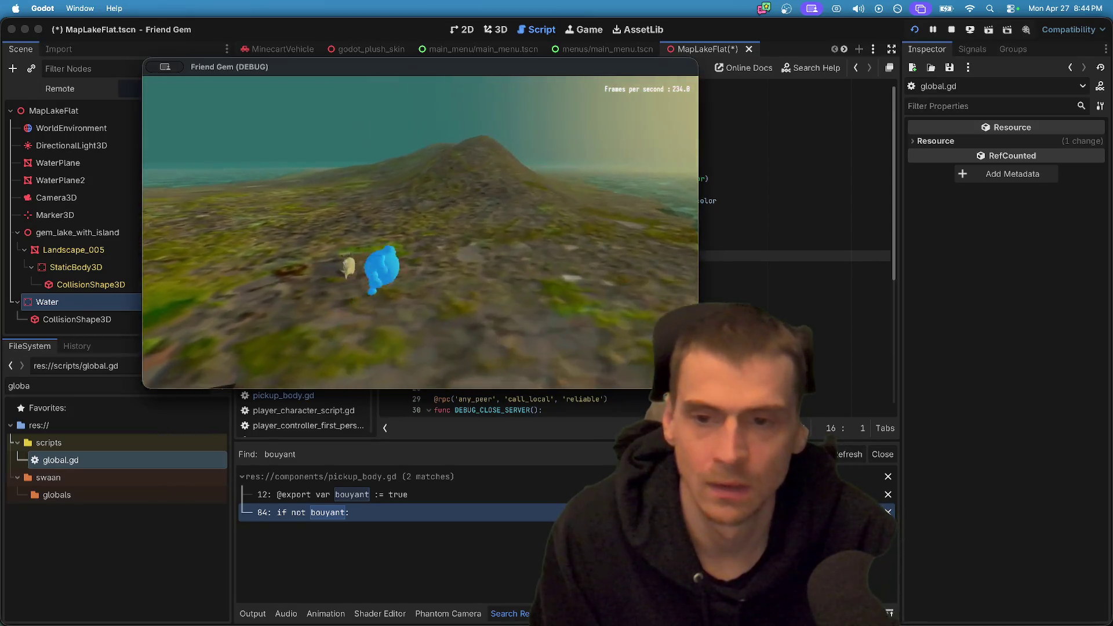
pyautogui.press('e')
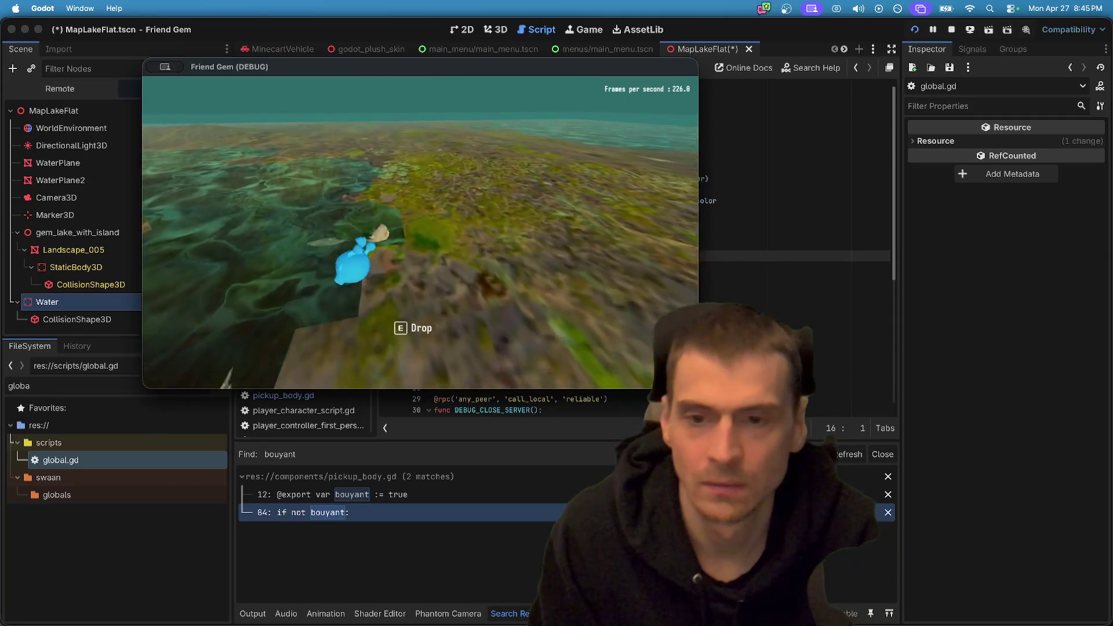
pyautogui.press('e')
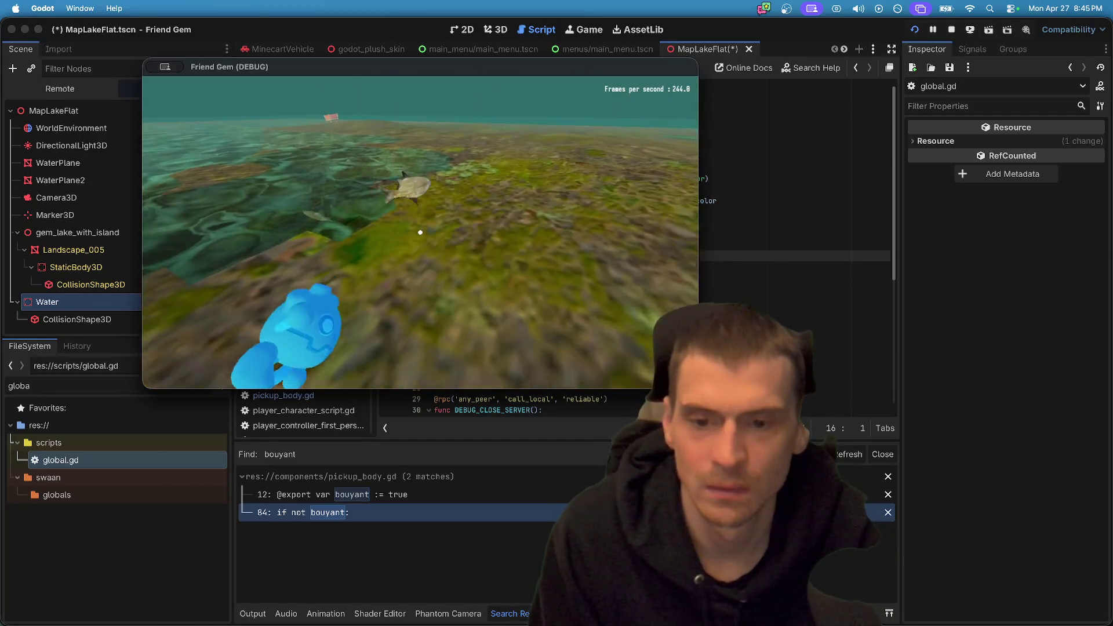
# Carry a fish down the hillside, drop it over the lake water, and return to the editor
pyautogui.press('w')
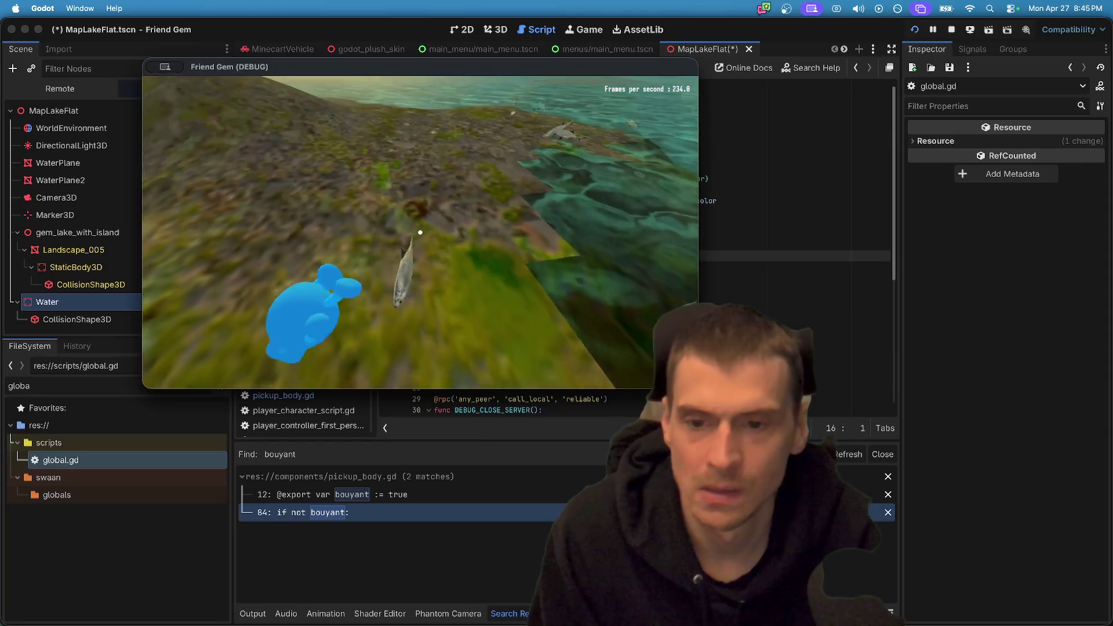
pyautogui.press('e')
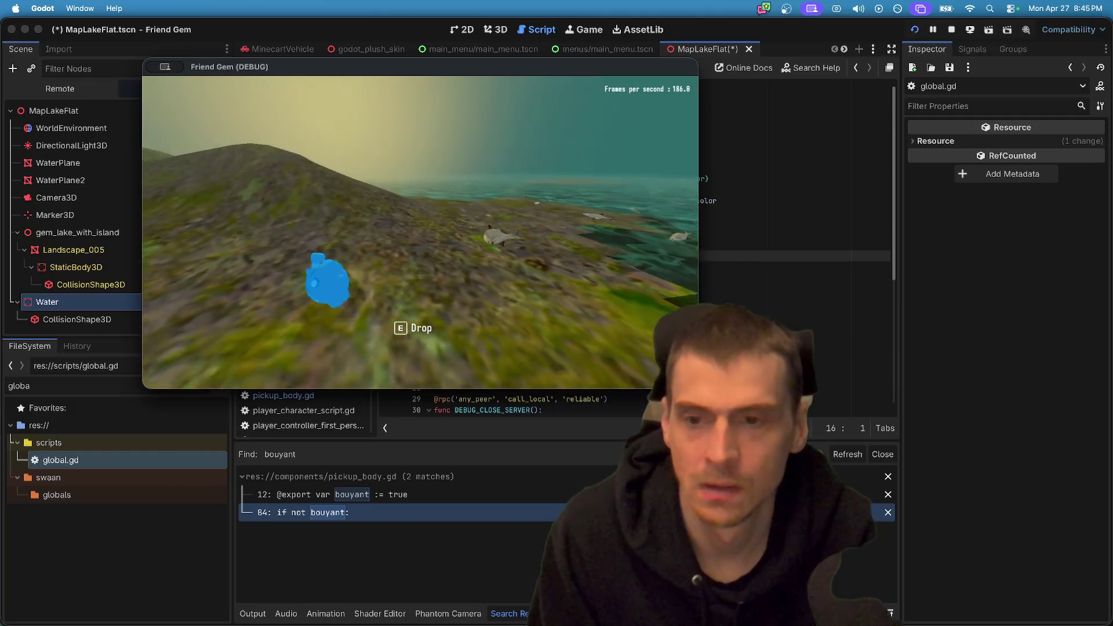
pyautogui.press('w')
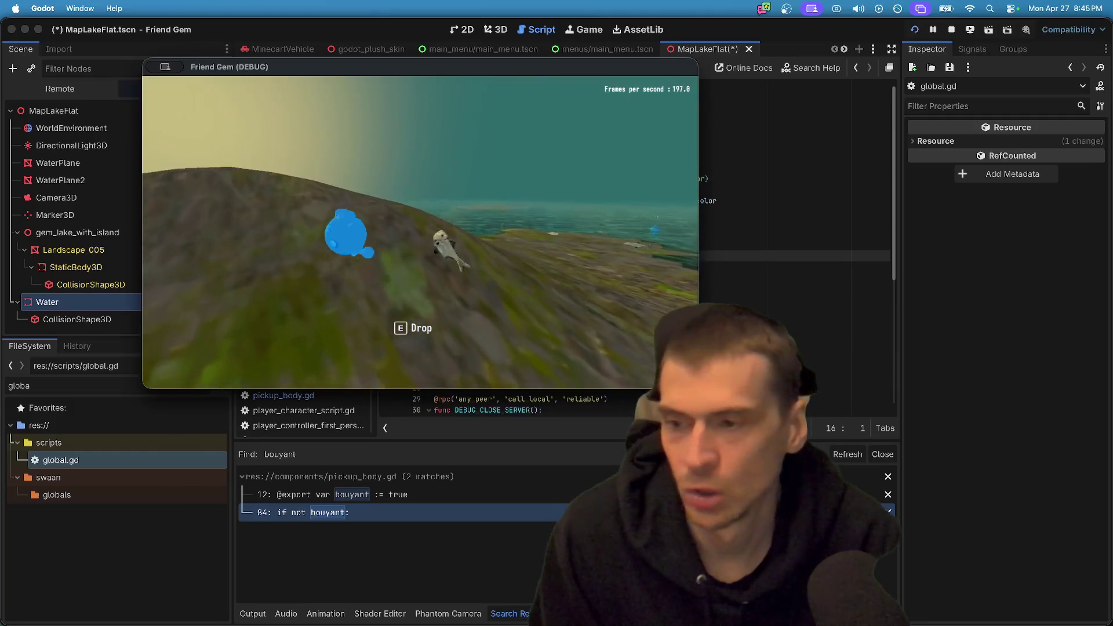
pyautogui.press('w')
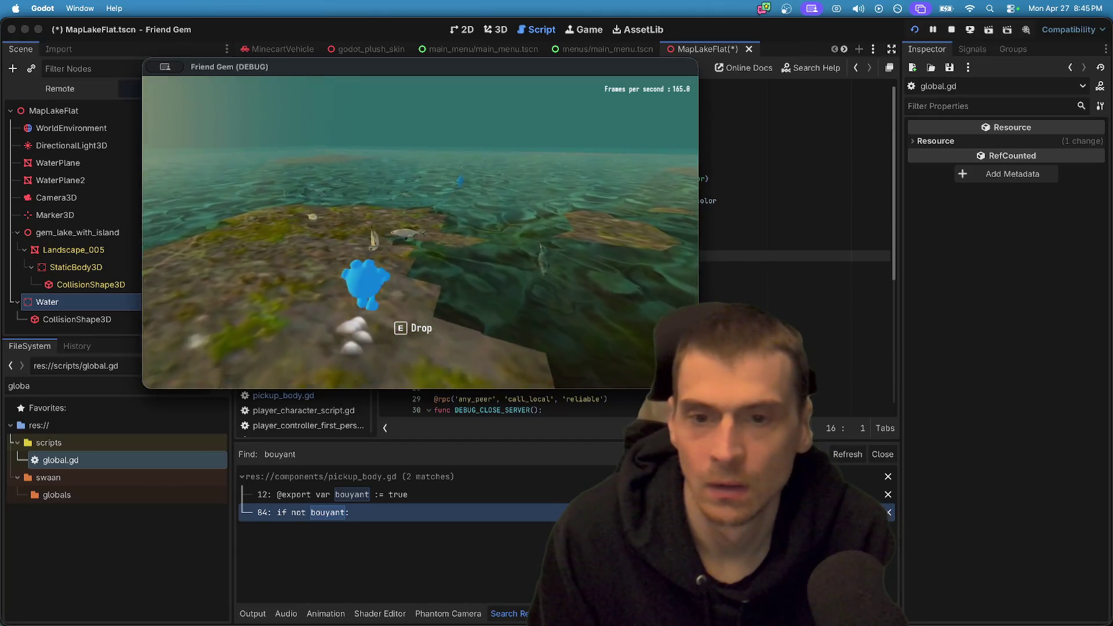
pyautogui.press('w')
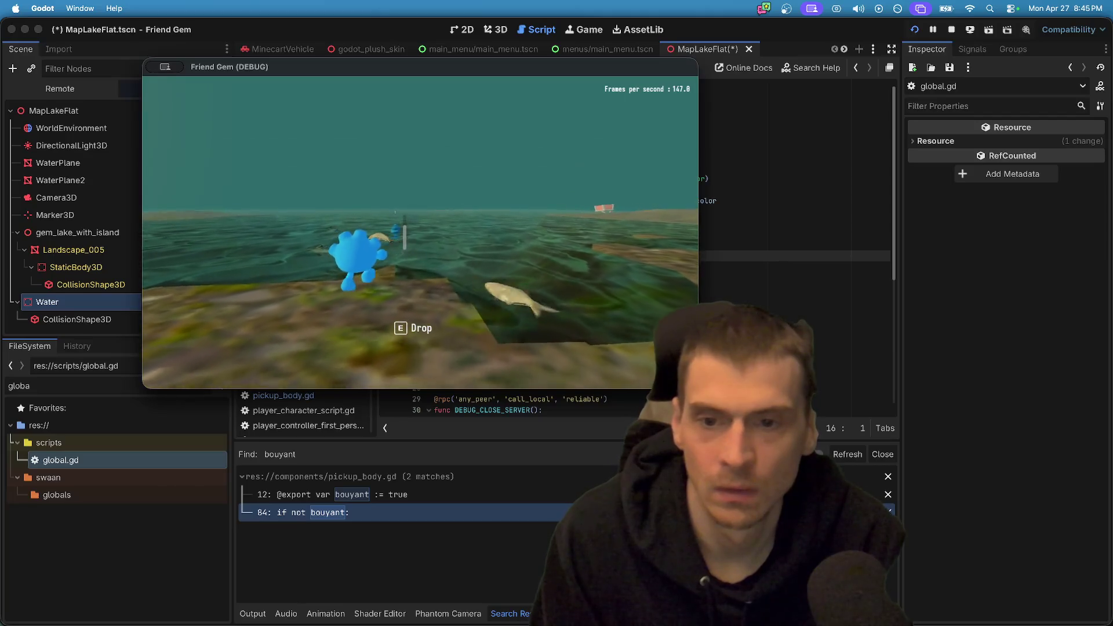
pyautogui.press('e')
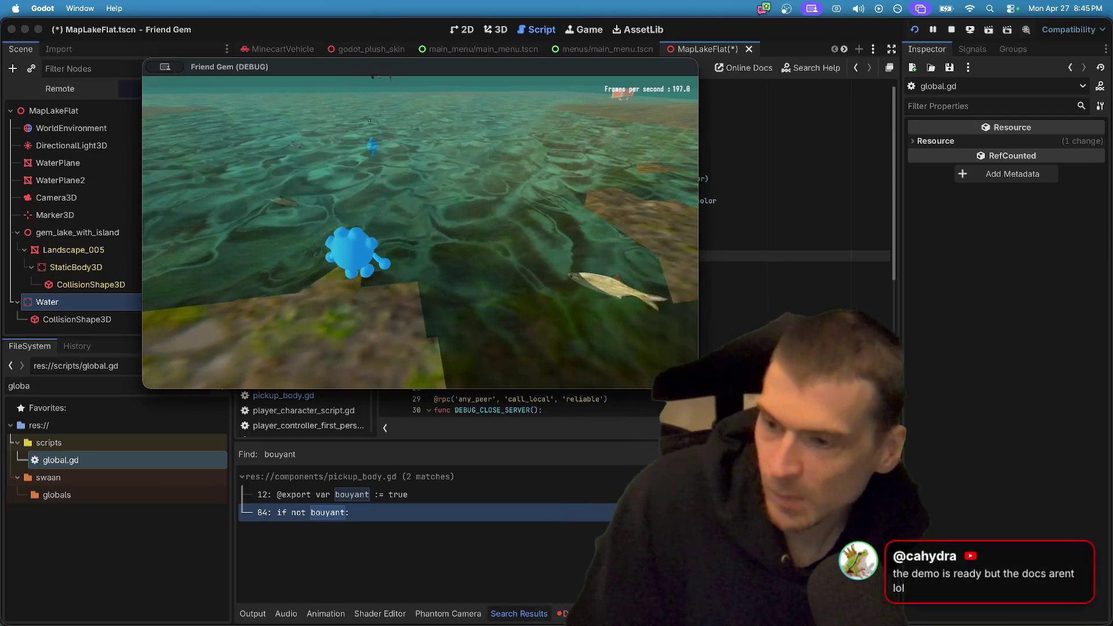
pyautogui.press('super+Tab')
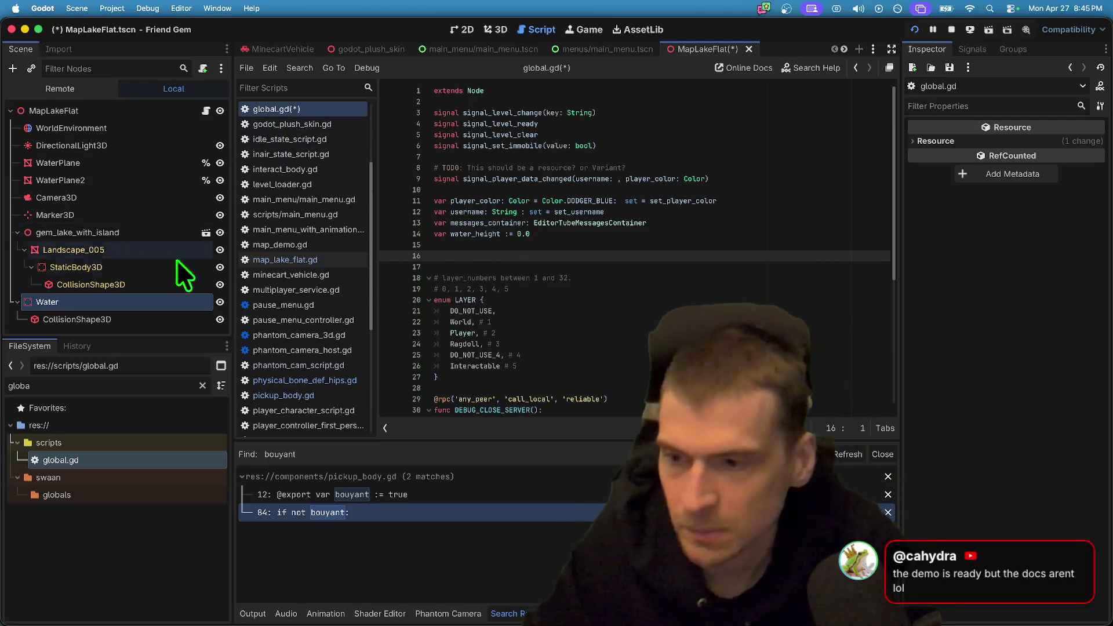
# Move Water below DirectionalLight3D and reparent WaterPlane and WaterPlane2 under it
pyautogui.moveTo(131, 297)
pyautogui.mouseDown()
pyautogui.moveTo(95, 186)
pyautogui.moveTo(103, 153)
pyautogui.mouseUp()
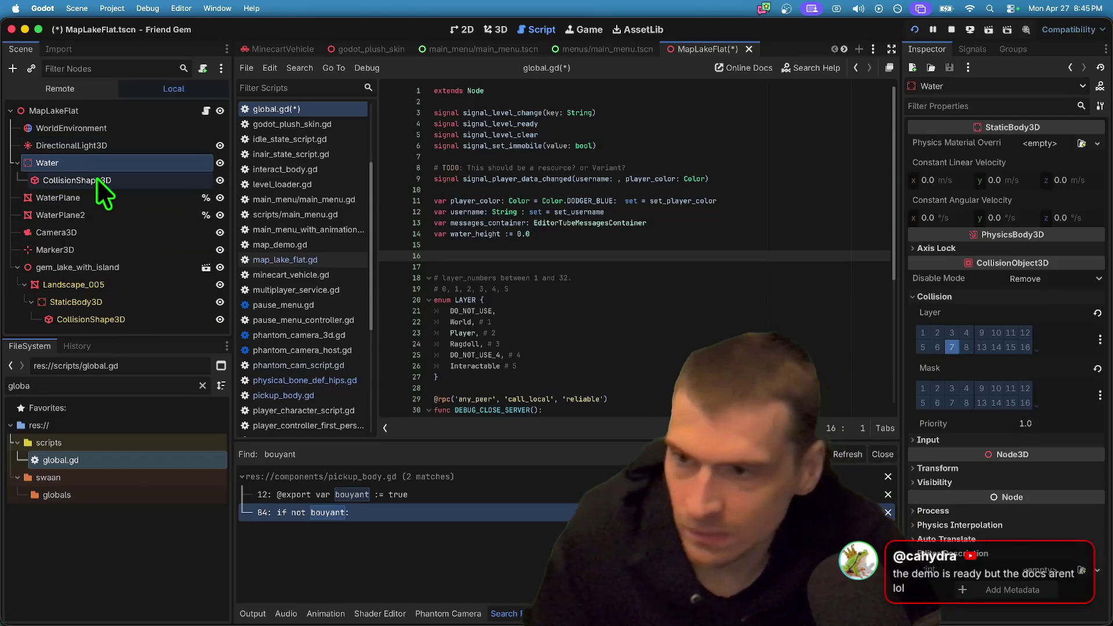
pyautogui.click(497, 30)
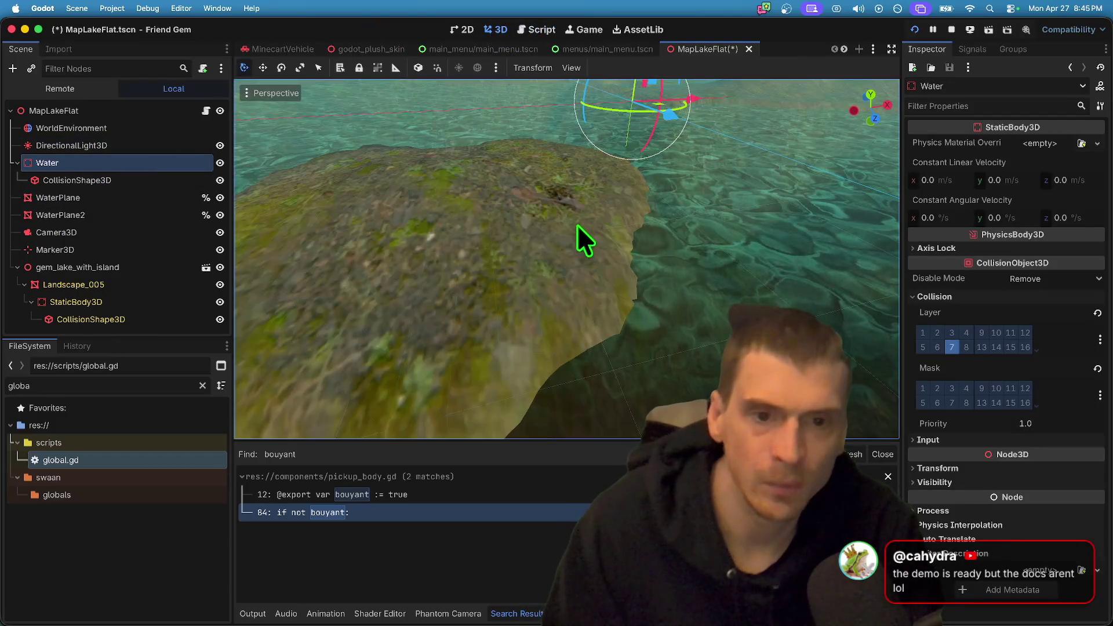
pyautogui.doubleClick(130, 198)
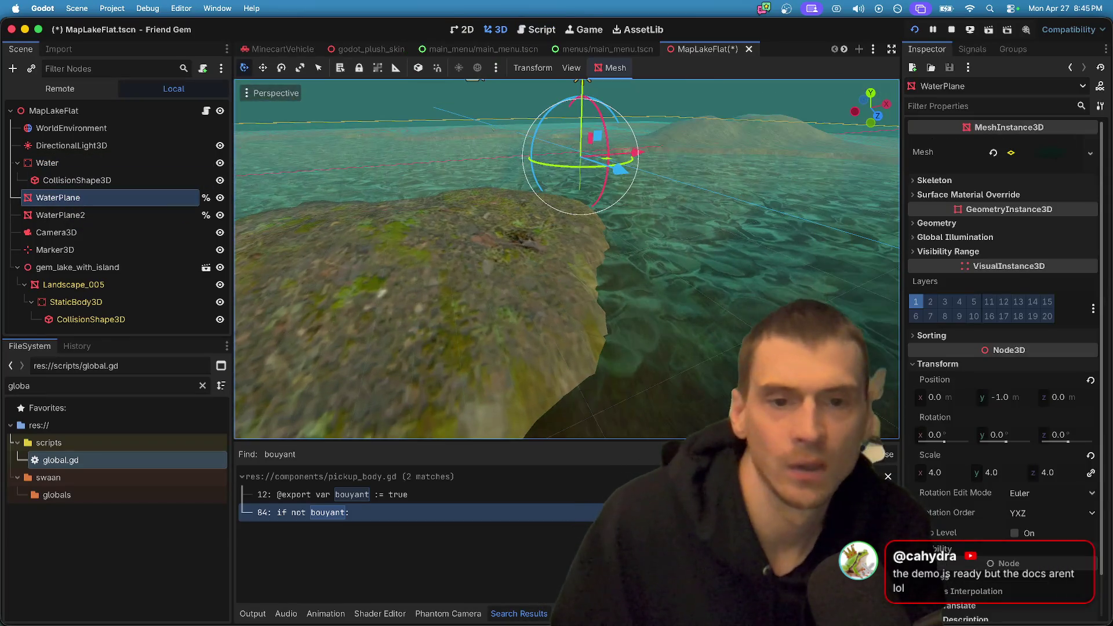
pyautogui.click(219, 197)
pyautogui.click(218, 197)
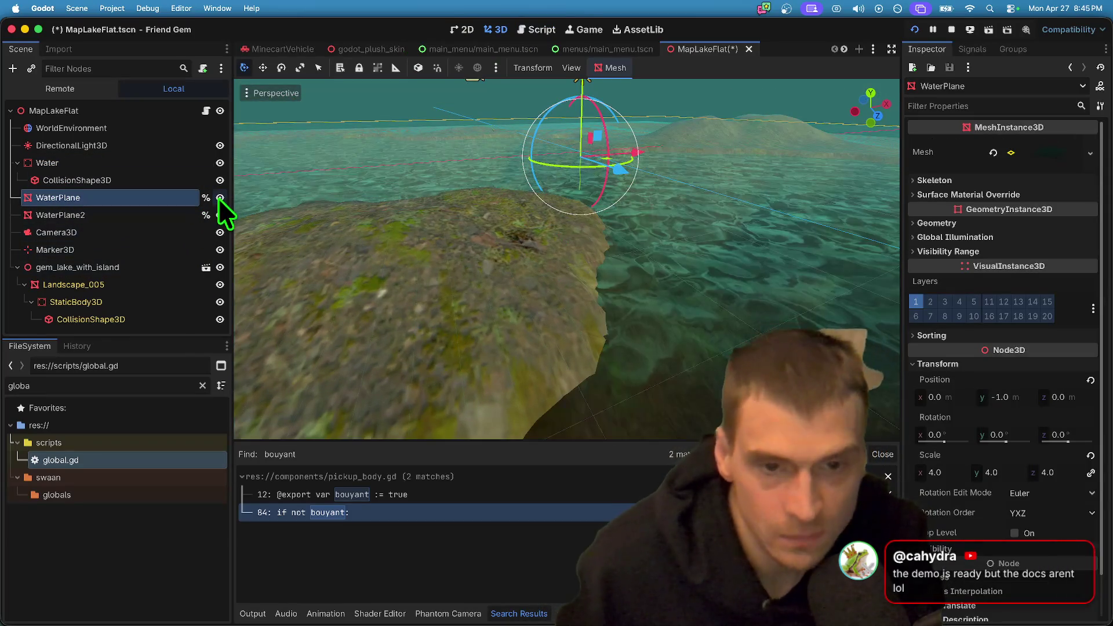
pyautogui.keyDown('shift'); pyautogui.click(125, 214); pyautogui.keyUp('shift')
pyautogui.moveTo(119, 200); pyautogui.dragTo(124, 169)
# Make the water nodes accessible by unique name
pyautogui.click(127, 163)
pyautogui.rightClick(128, 164)
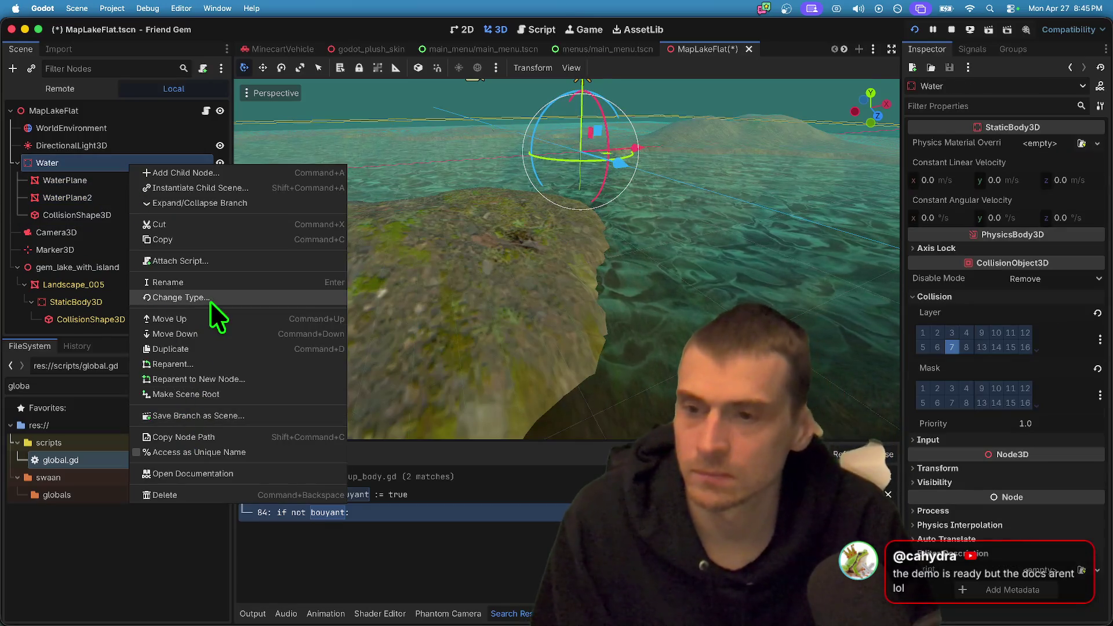
pyautogui.click(218, 450)
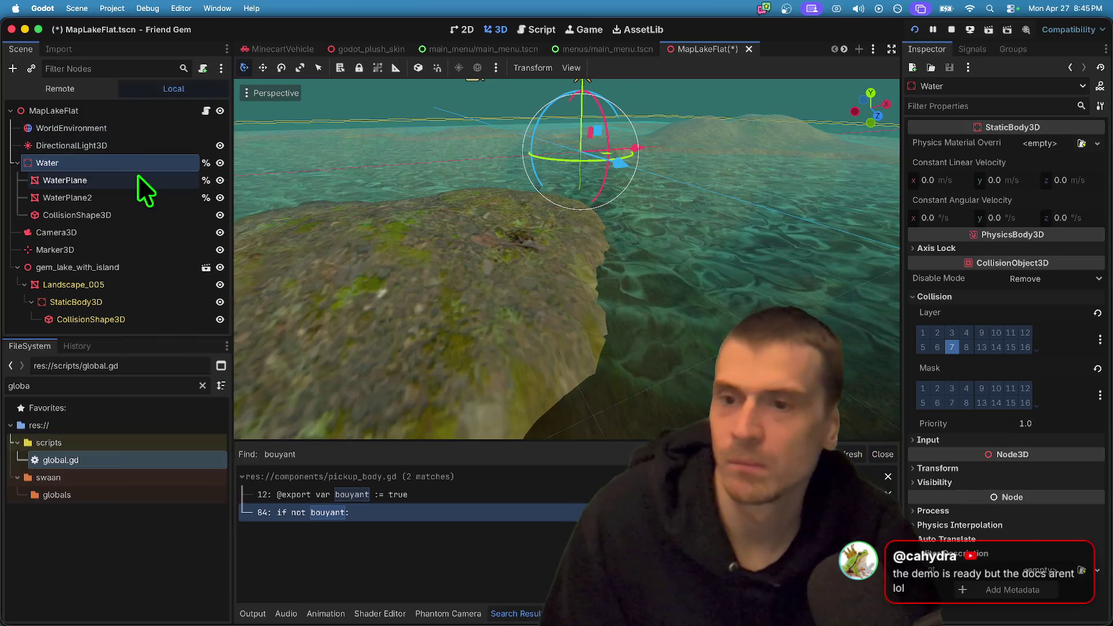
pyautogui.click(140, 150)
pyautogui.click(178, 163)
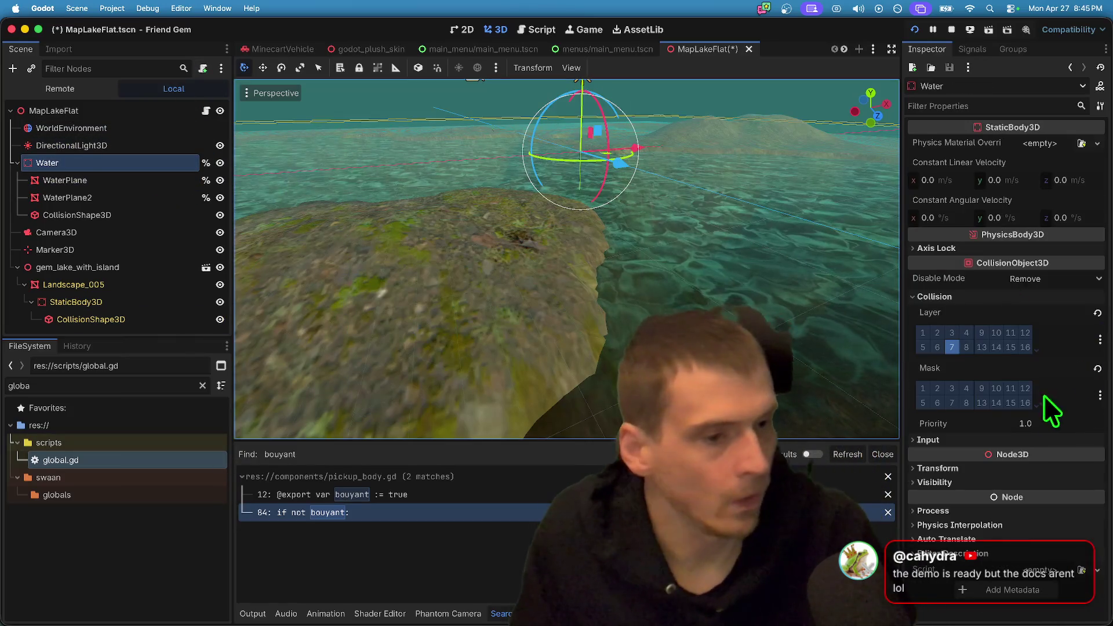
# Reset both water planes' Transform Position to zero
pyautogui.click(986, 467)
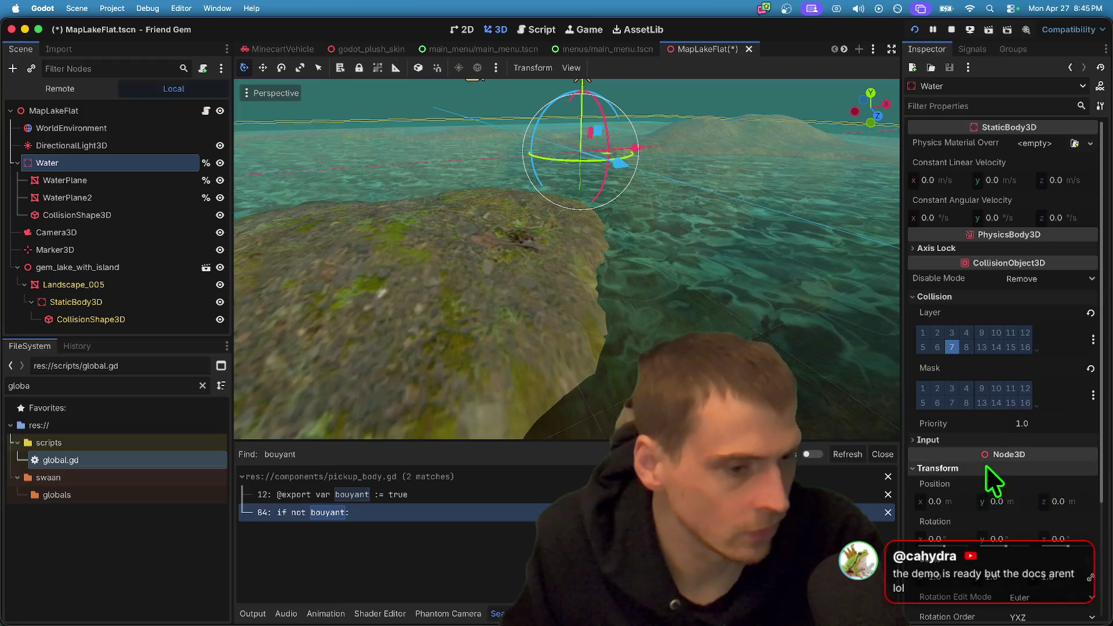
pyautogui.click(985, 465)
pyautogui.click(142, 175)
pyautogui.keyDown('shift'); pyautogui.click(133, 193); pyautogui.keyUp('shift')
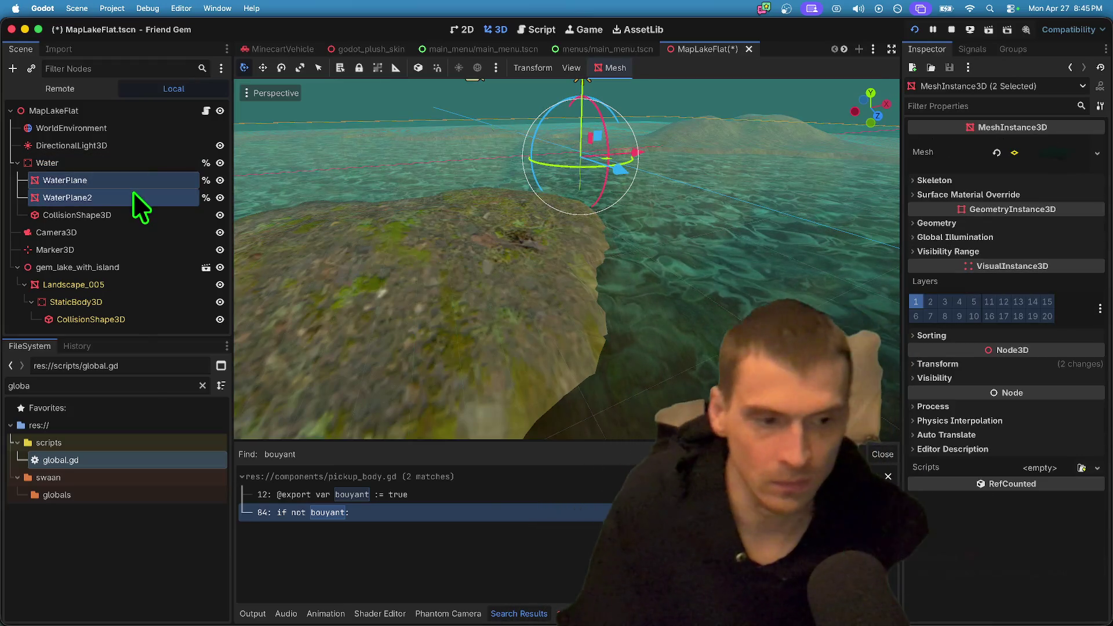
pyautogui.click(1014, 364)
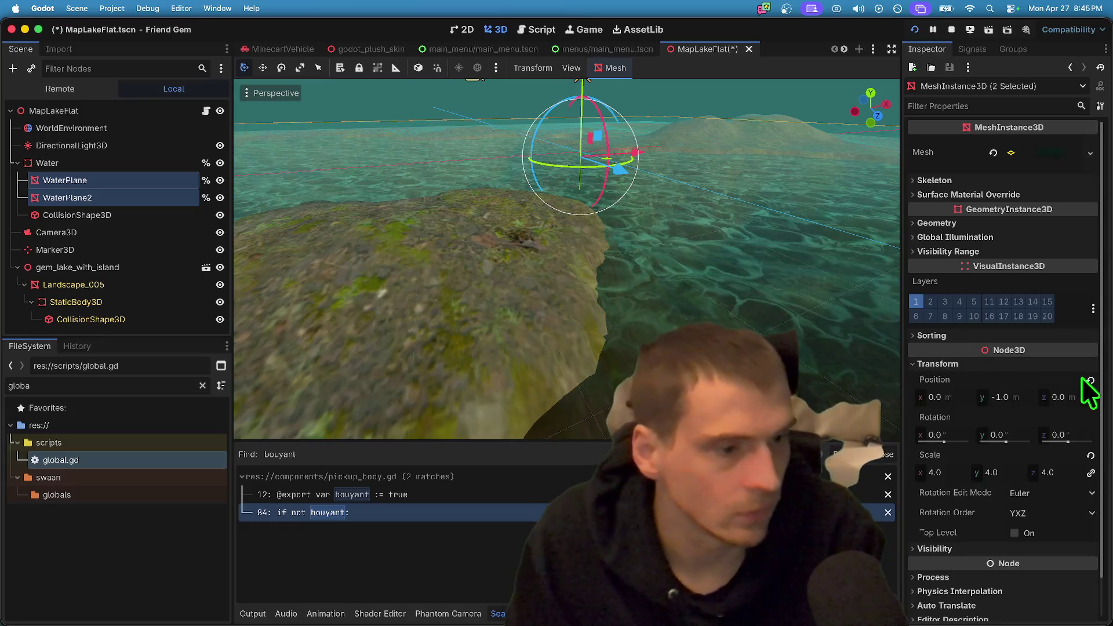
pyautogui.click(1088, 379)
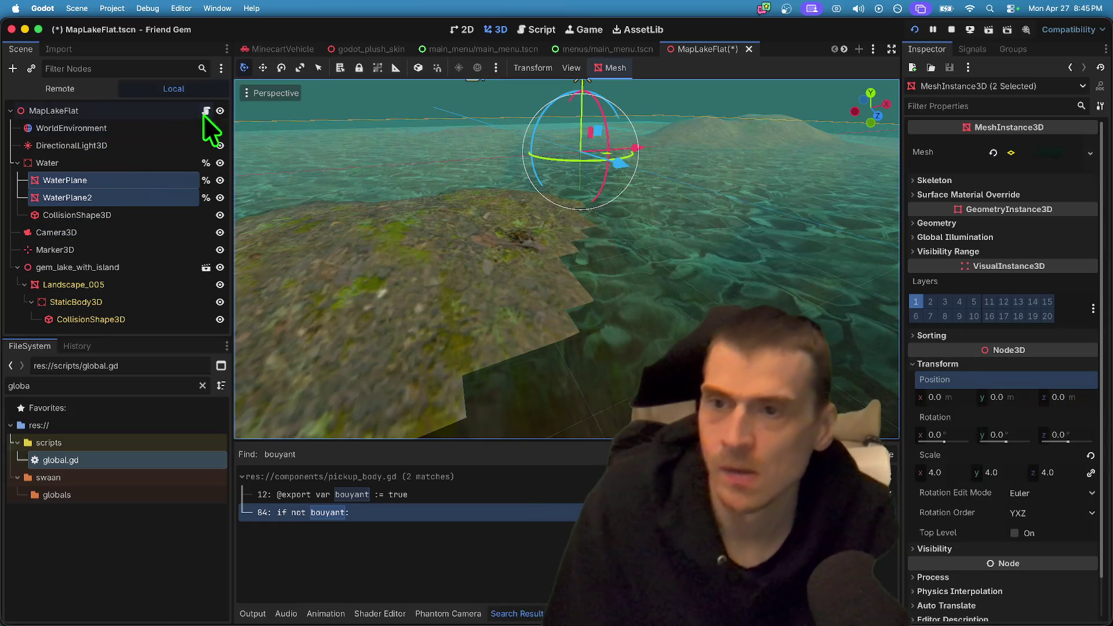
# Open the map_lake_flat.gd script for the lake map
pyautogui.click(216, 105)
pyautogui.click(215, 105)
pyautogui.click(207, 110)
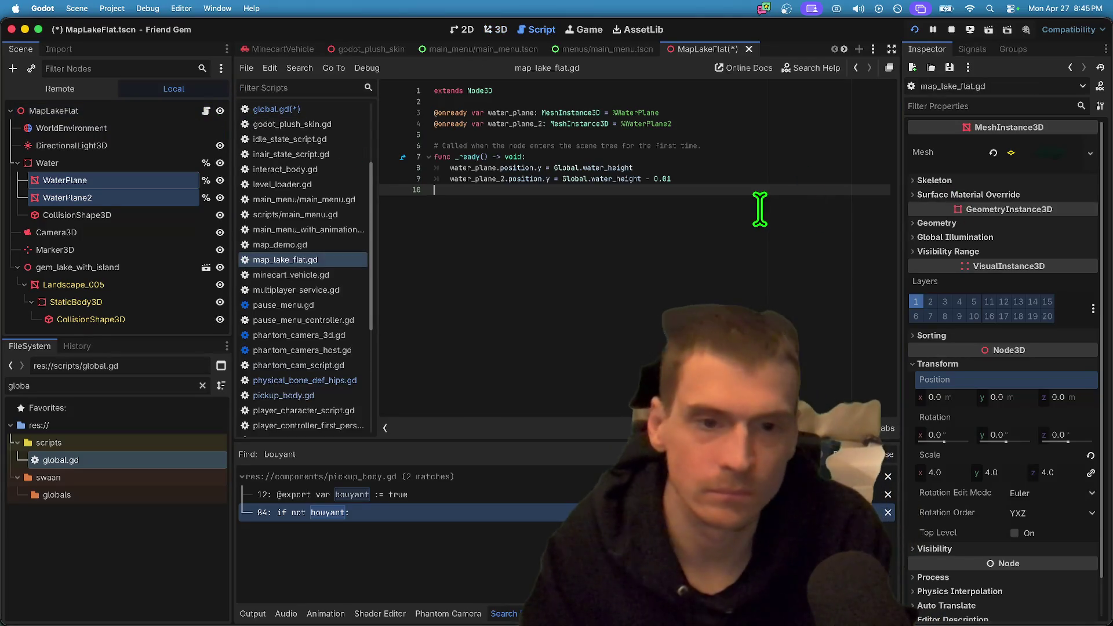
# Save the scene and insert an empty line at the top of _ready()
pyautogui.hotkey('ctrl', 's')
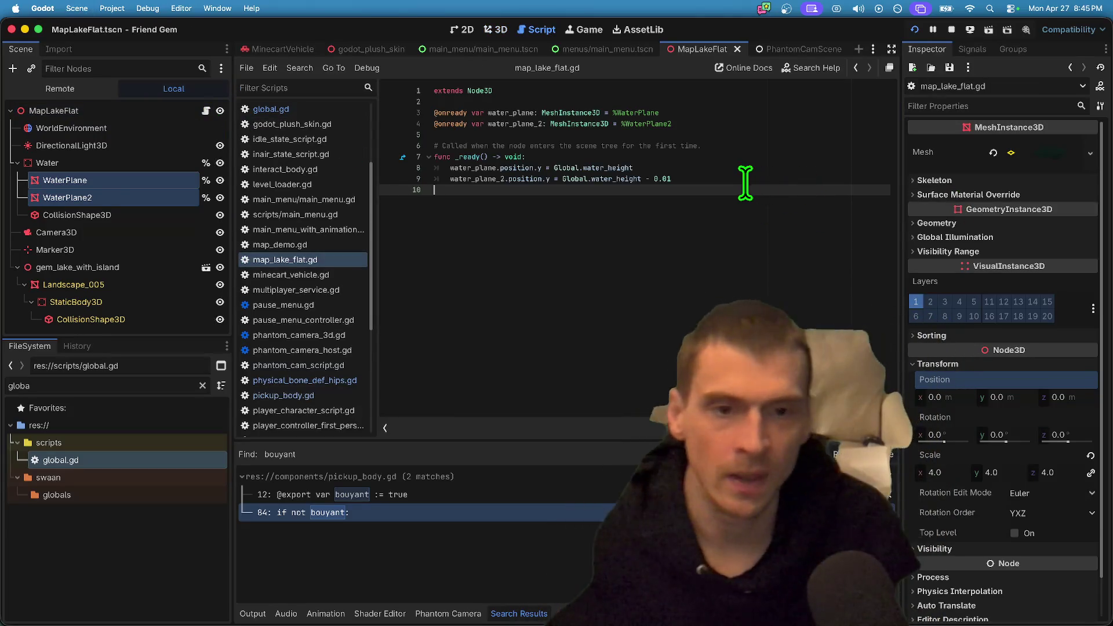
pyautogui.click(745, 180)
pyautogui.press('Up')
pyautogui.hotkey('ctrl', 'shift', 'Return')
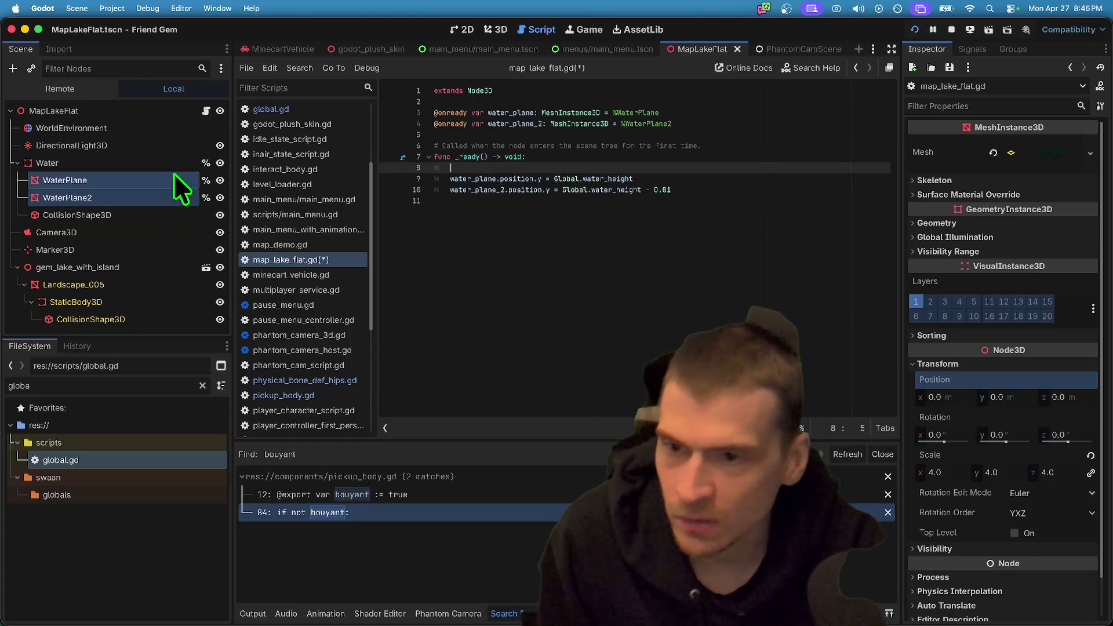
# Rename the Water static body to WaterRoot
pyautogui.rightClick(77, 199)
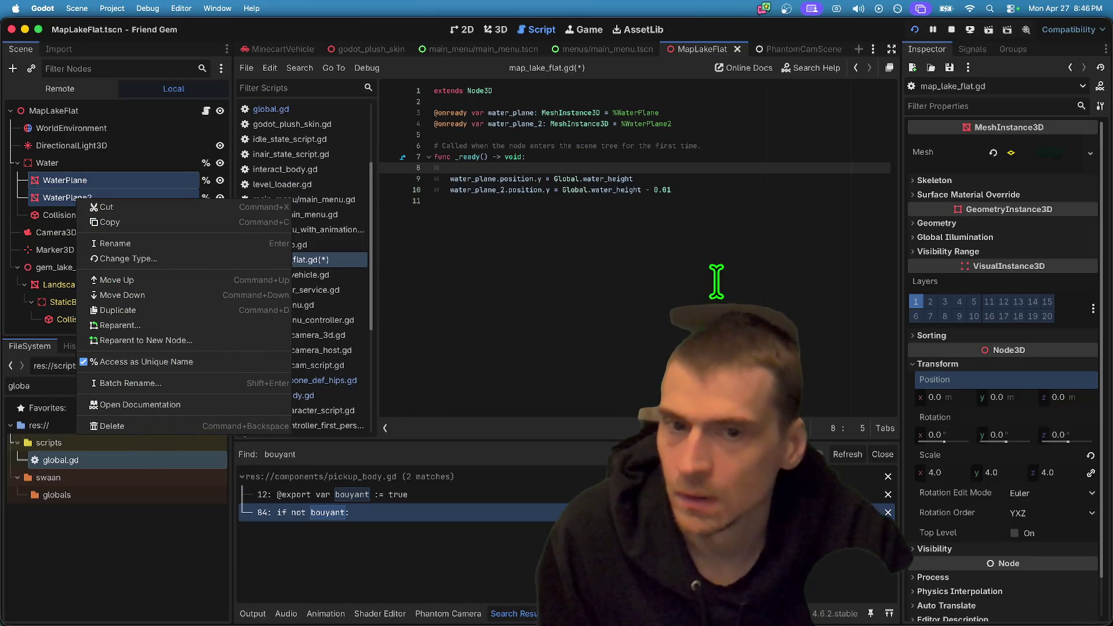
pyautogui.click(715, 348)
pyautogui.click(124, 162)
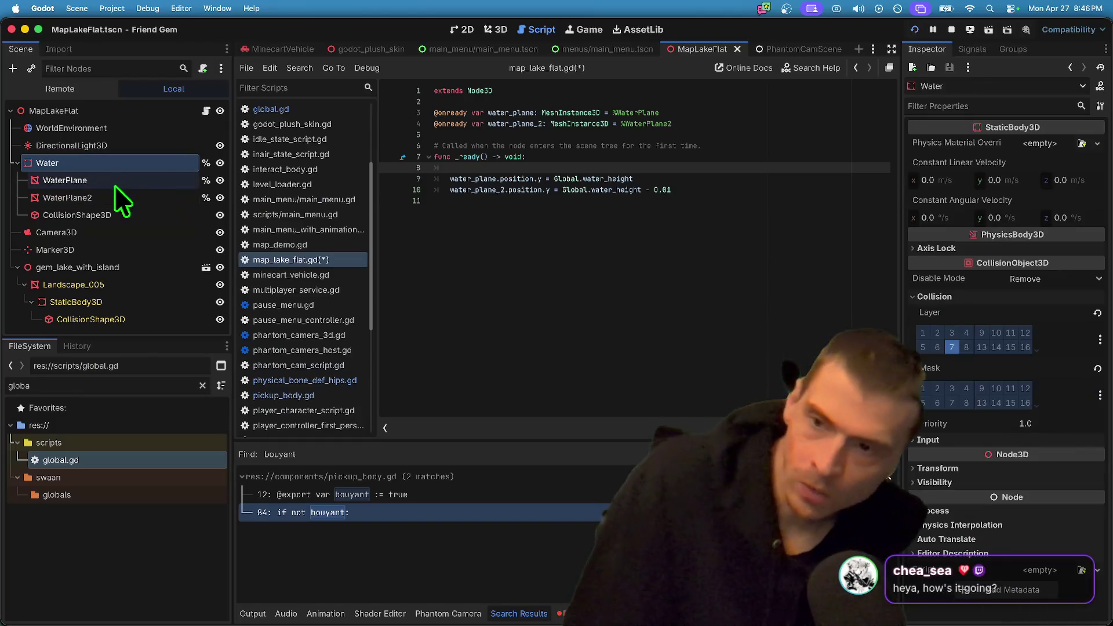
pyautogui.rightClick(75, 168)
pyautogui.press('F2')
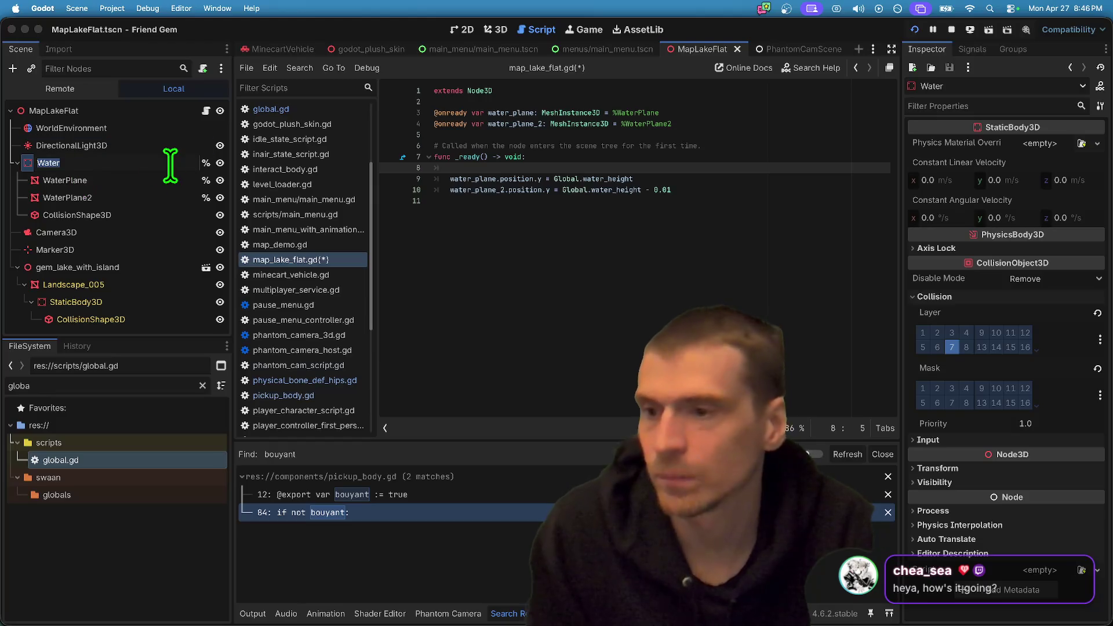
pyautogui.click(170, 167)
pyautogui.write('Root')
pyautogui.press('Return')
pyautogui.click(115, 229)
pyautogui.click(122, 213)
pyautogui.click(148, 162)
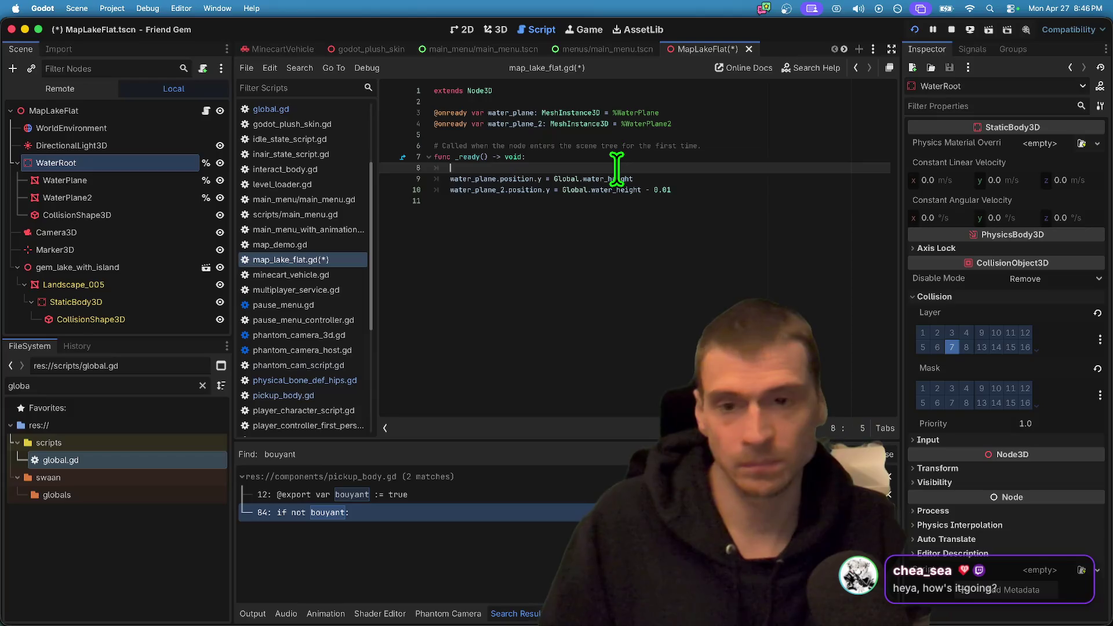
pyautogui.click(753, 241)
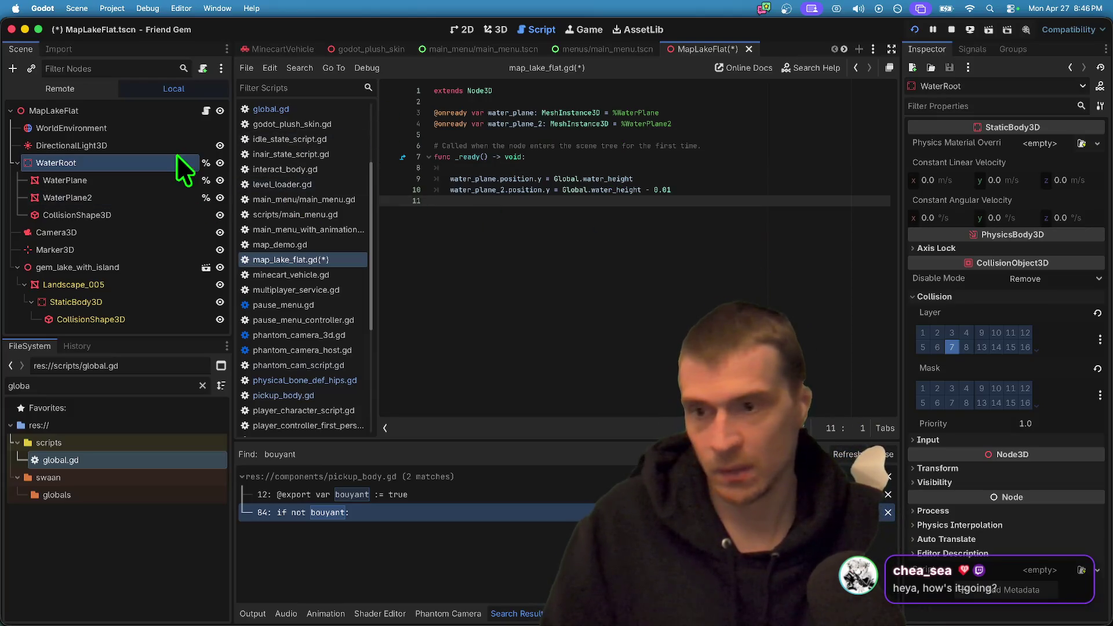
# Add an onready water_root reference to WaterRoot in map_lake_flat.gd
pyautogui.keyDown('ctrl'); pyautogui.click(181, 164); pyautogui.keyUp('ctrl')
pyautogui.moveTo(145, 164)
pyautogui.mouseDown()
pyautogui.moveTo(596, 30)
pyautogui.moveTo(608, 112)
pyautogui.mouseUp()
pyautogui.press('Return')
pyautogui.press('Down')
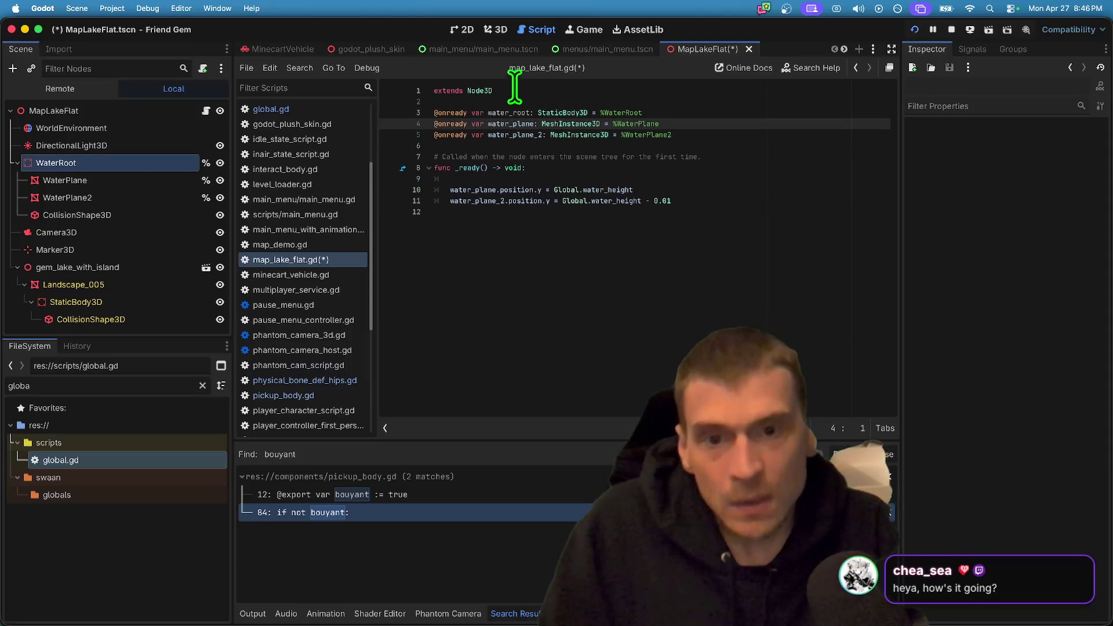
# In _ready, set water_root.position = Global.water_height
pyautogui.click(497, 112)
pyautogui.click(581, 167)
pyautogui.click(584, 178)
pyautogui.write('water_root')
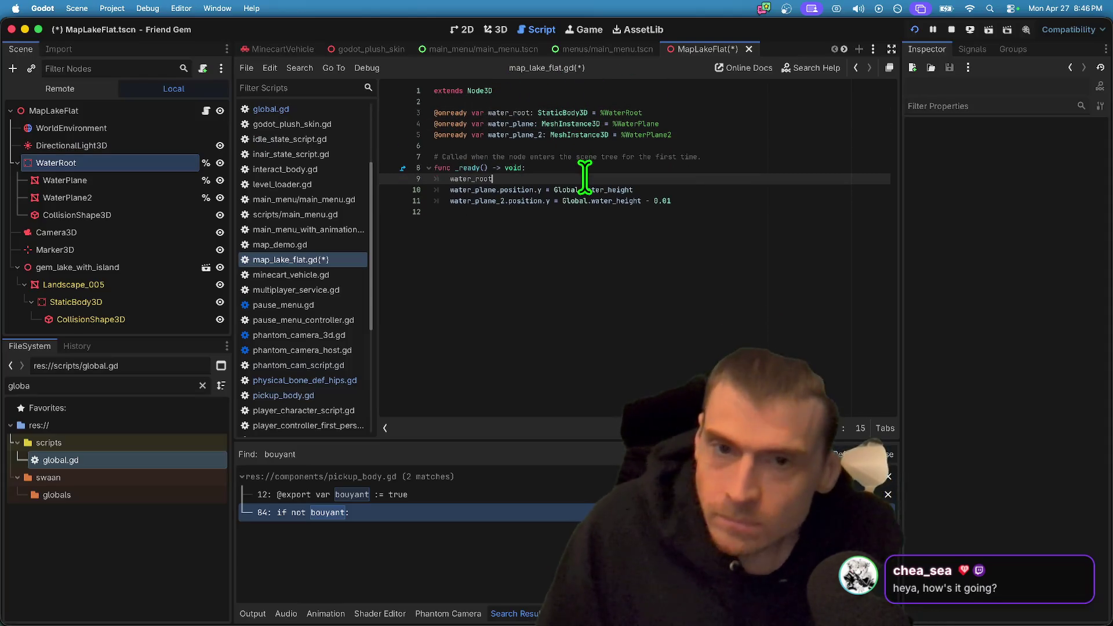
pyautogui.write('.')
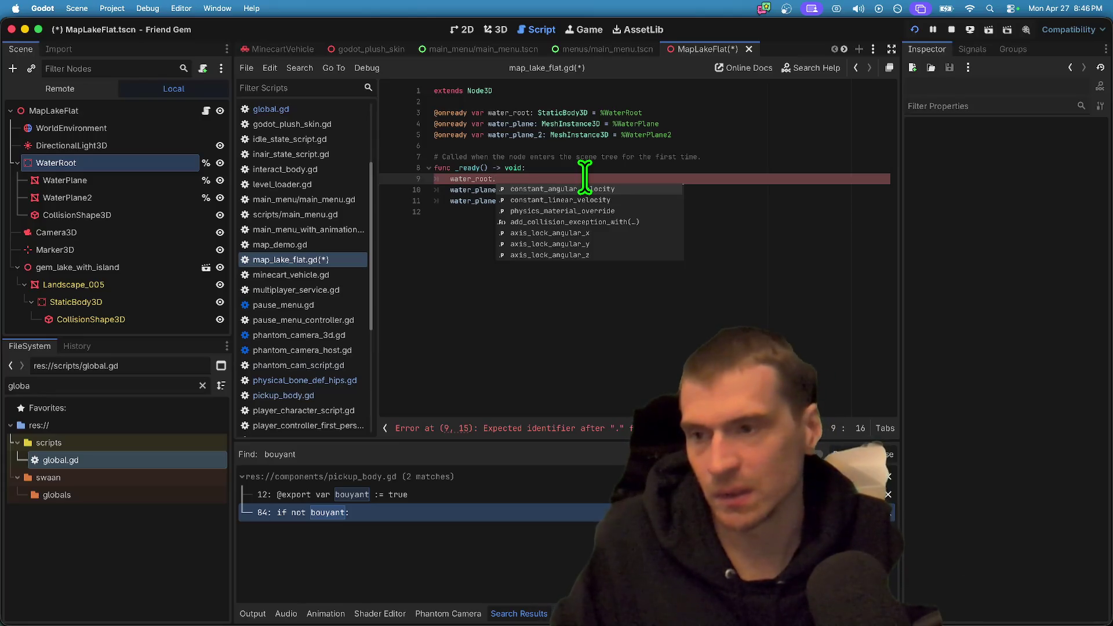
pyautogui.write('position = Glo')
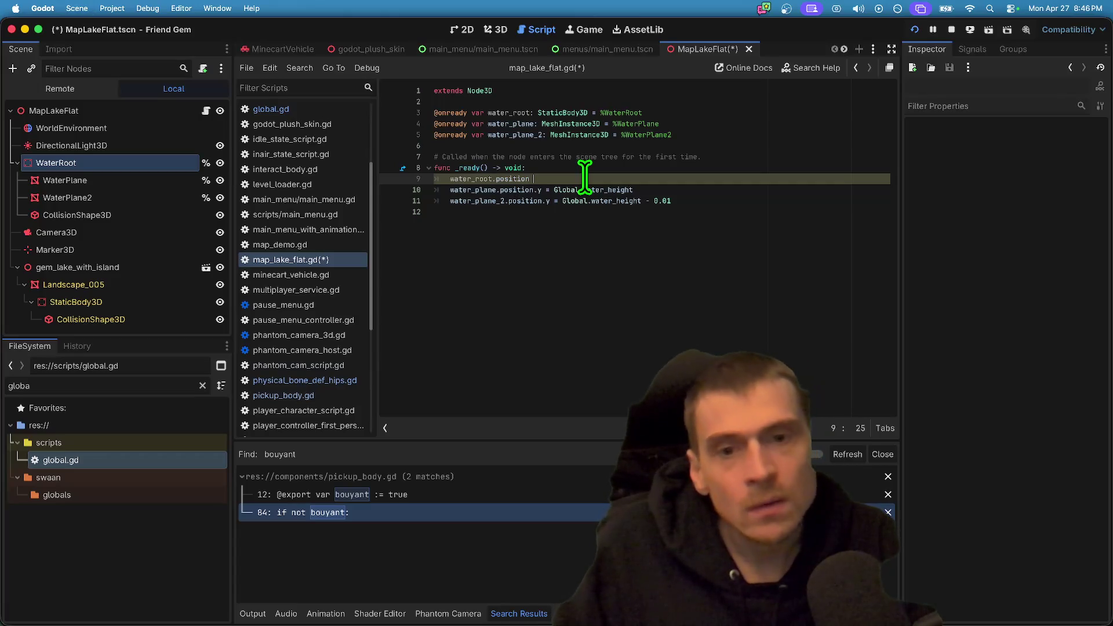
pyautogui.write('b')
pyautogui.press('Return')
pyautogui.write('.wa')
pyautogui.press('Return')
# Change the second plane's offset on line 11 from 0.01 to 0.51
pyautogui.press('Down')
pyautogui.press('End')
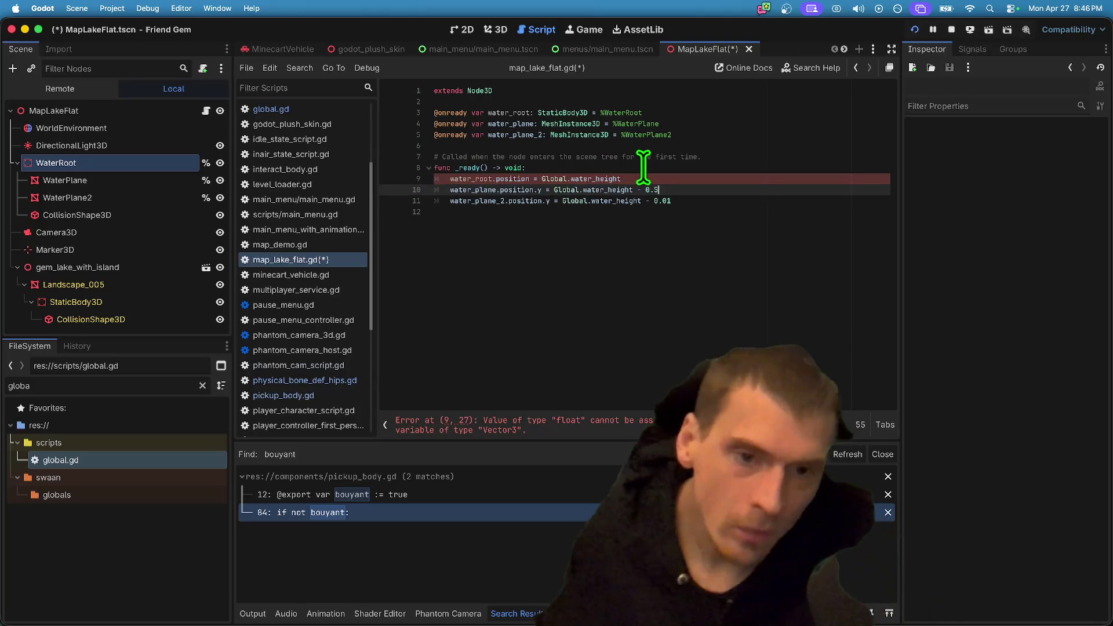
pyautogui.press('Down')
pyautogui.press('Right')
pyautogui.press('Right')
pyautogui.press('BackSpace')
pyautogui.write('5')
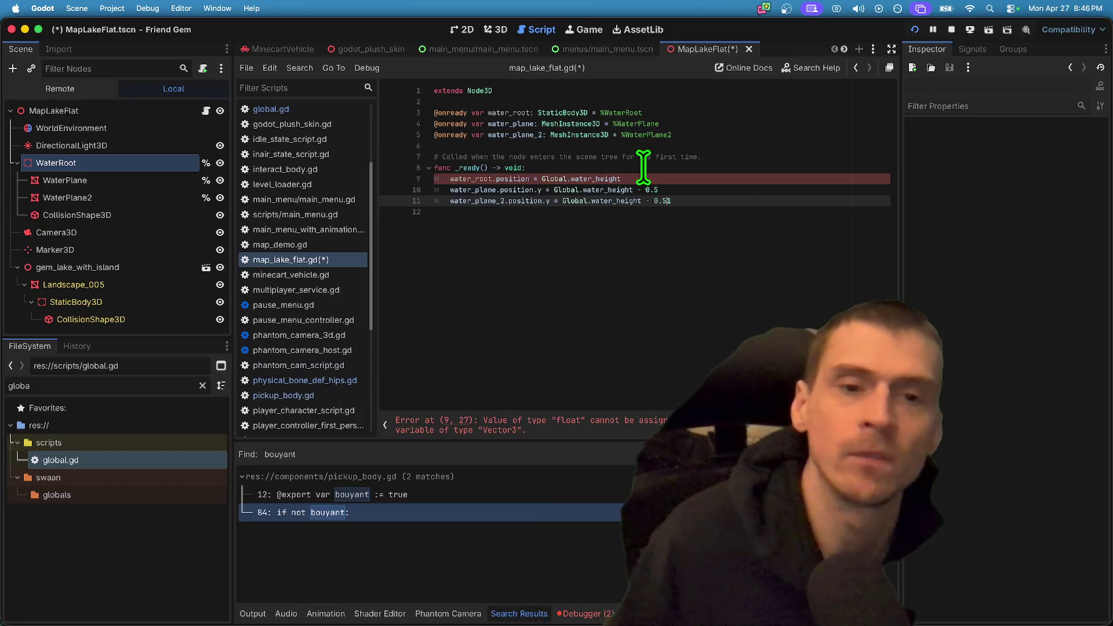
# Change the assignment to position.y, then save the script and run the game
pyautogui.press('Up')
pyautogui.press('Up')
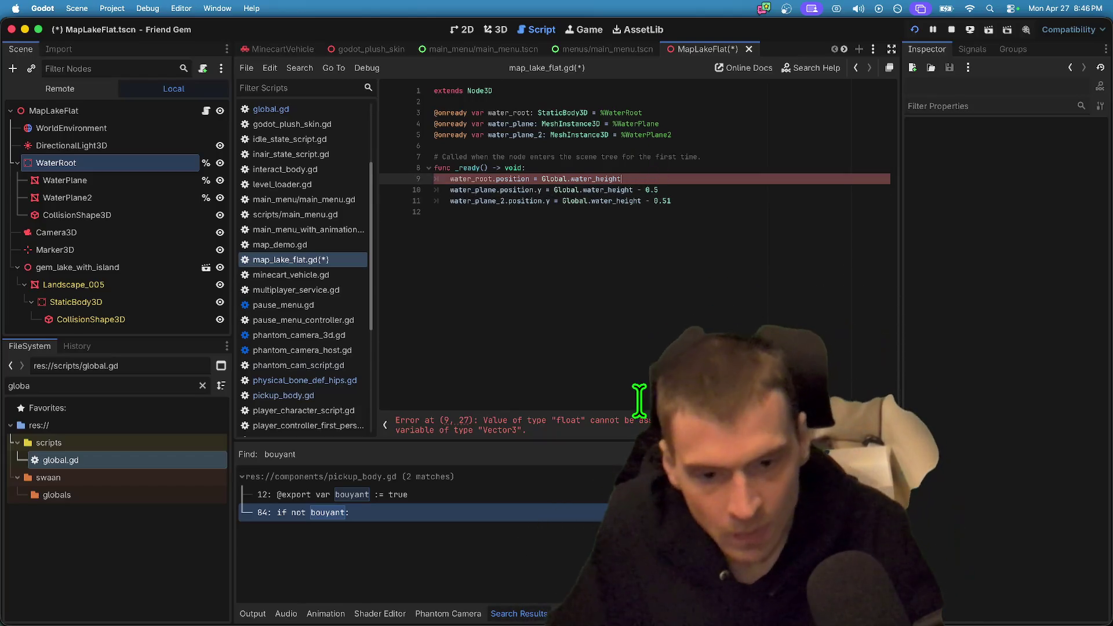
pyautogui.doubleClick(513, 178)
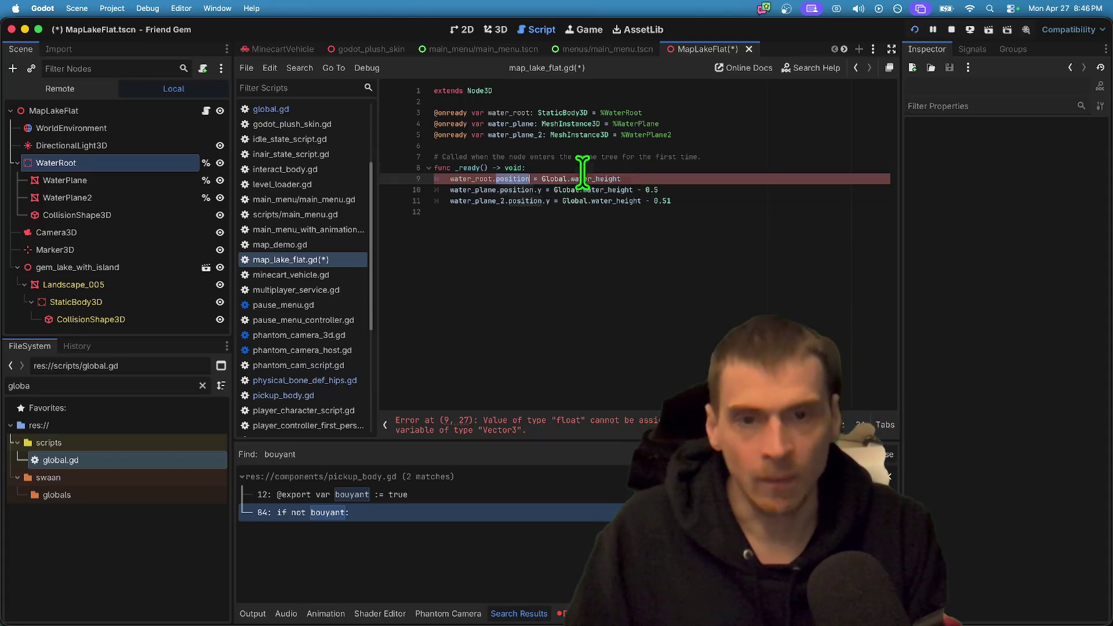
pyautogui.doubleClick(583, 177)
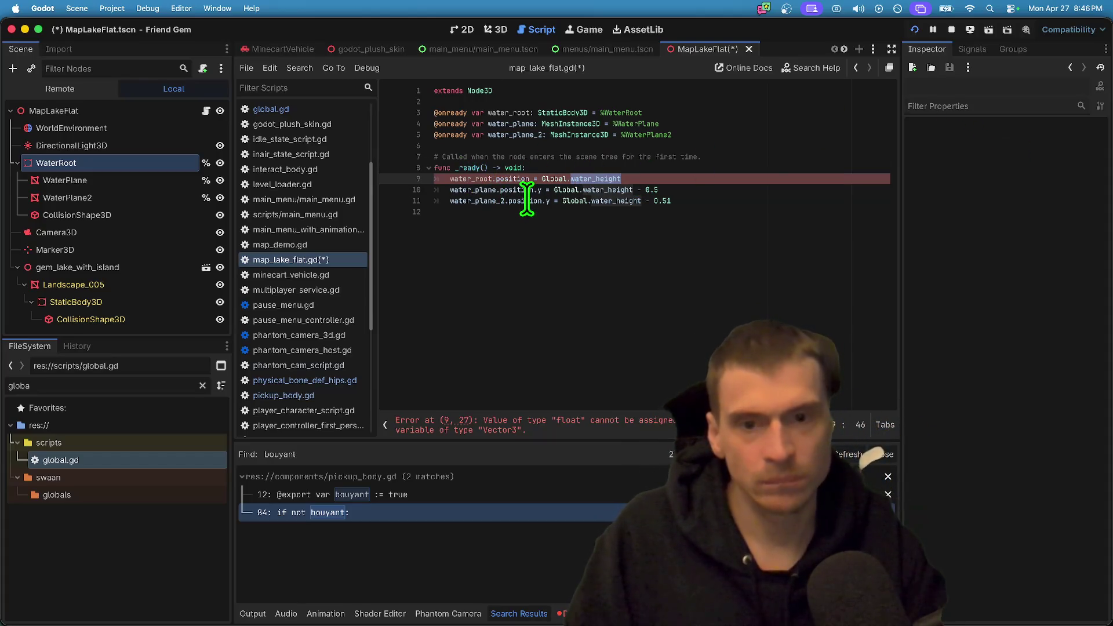
pyautogui.doubleClick(498, 178)
pyautogui.press('Right')
pyautogui.write('.')
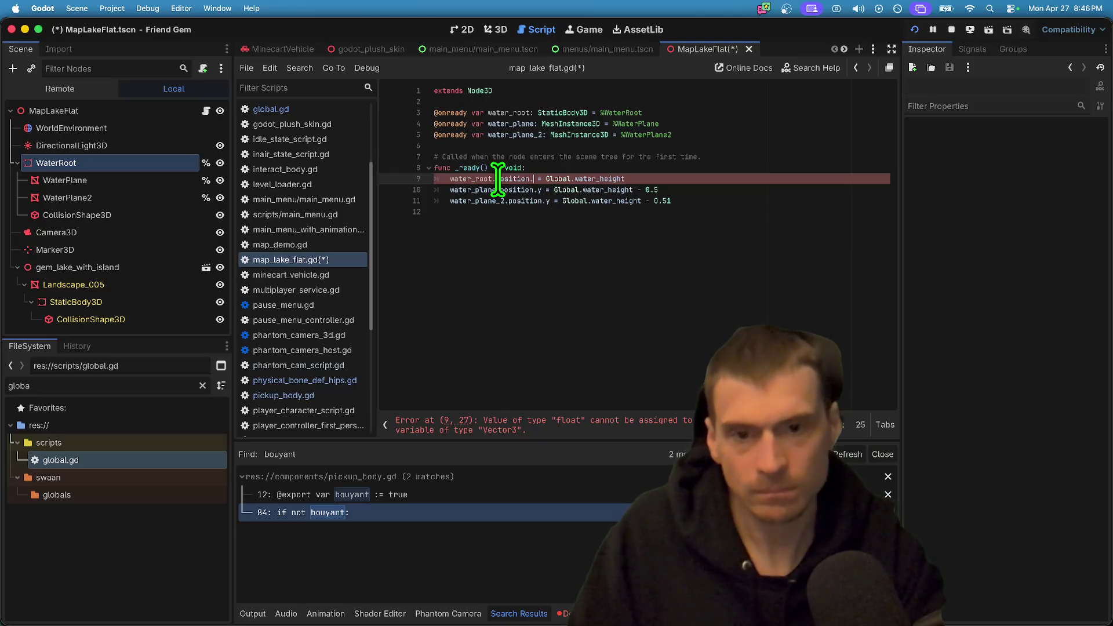
pyautogui.write('y')
pyautogui.click(510, 220)
pyautogui.hotkey('ctrl', 's')
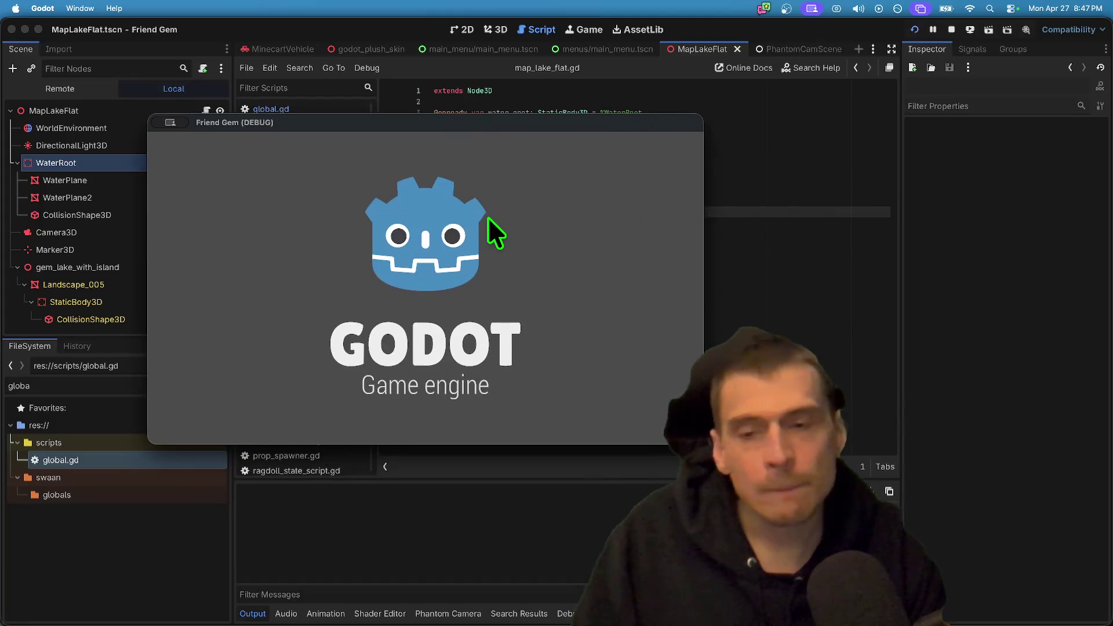
# Bring the first game window forward and back out of its settings screen to the pause menu
pyautogui.press('super+Tab')
pyautogui.press('super+Tab')
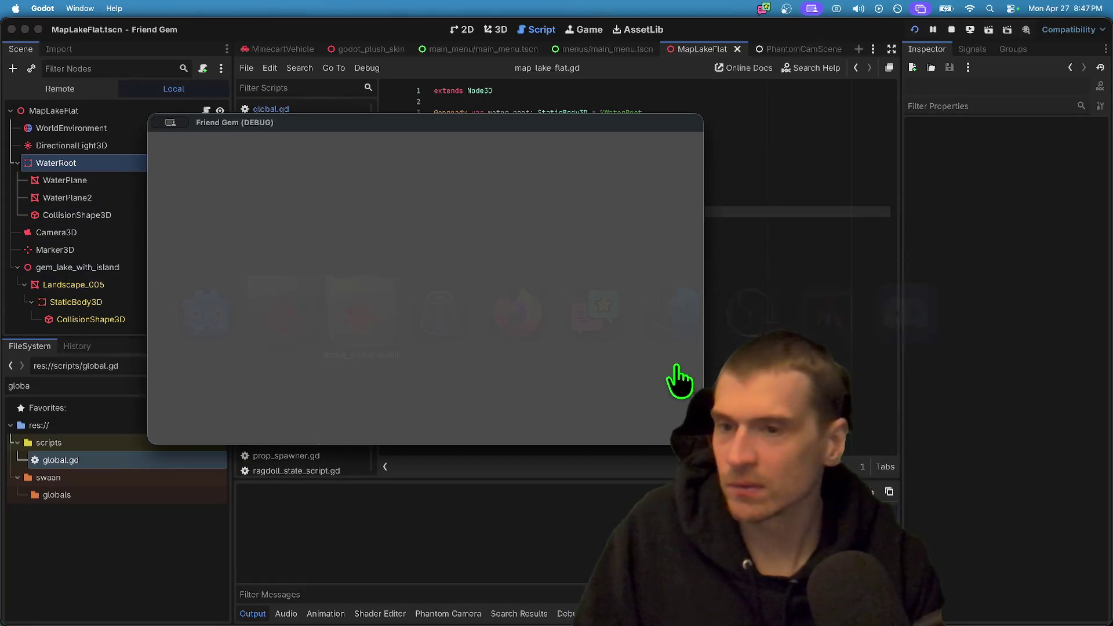
pyautogui.press('super+Tab')
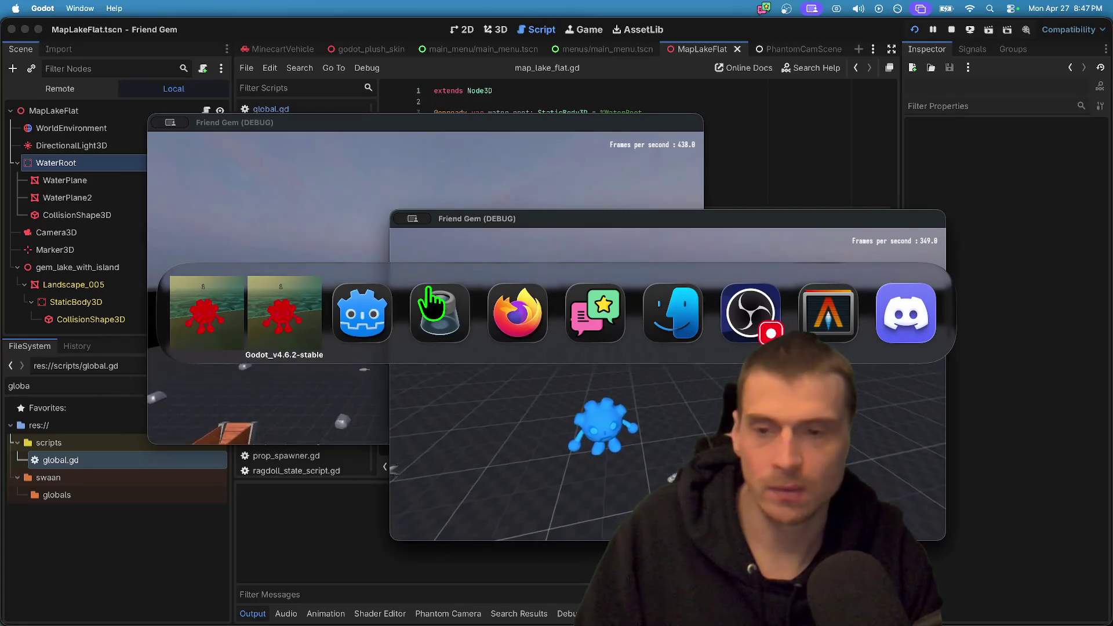
pyautogui.click(432, 302)
pyautogui.press('super+Tab')
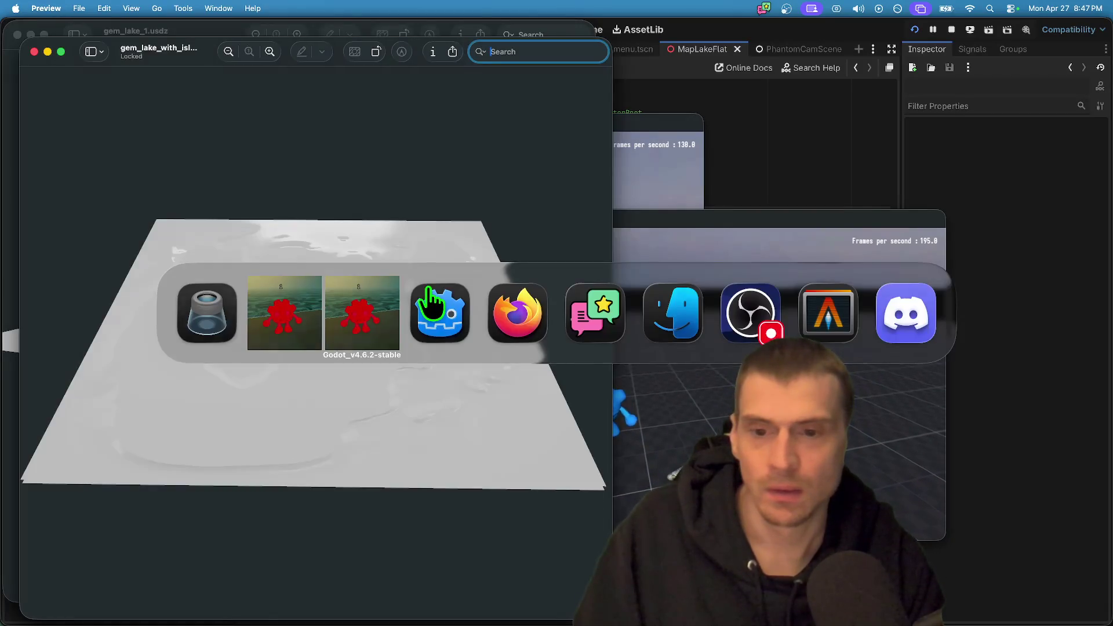
pyautogui.click(432, 302)
pyautogui.click(457, 325)
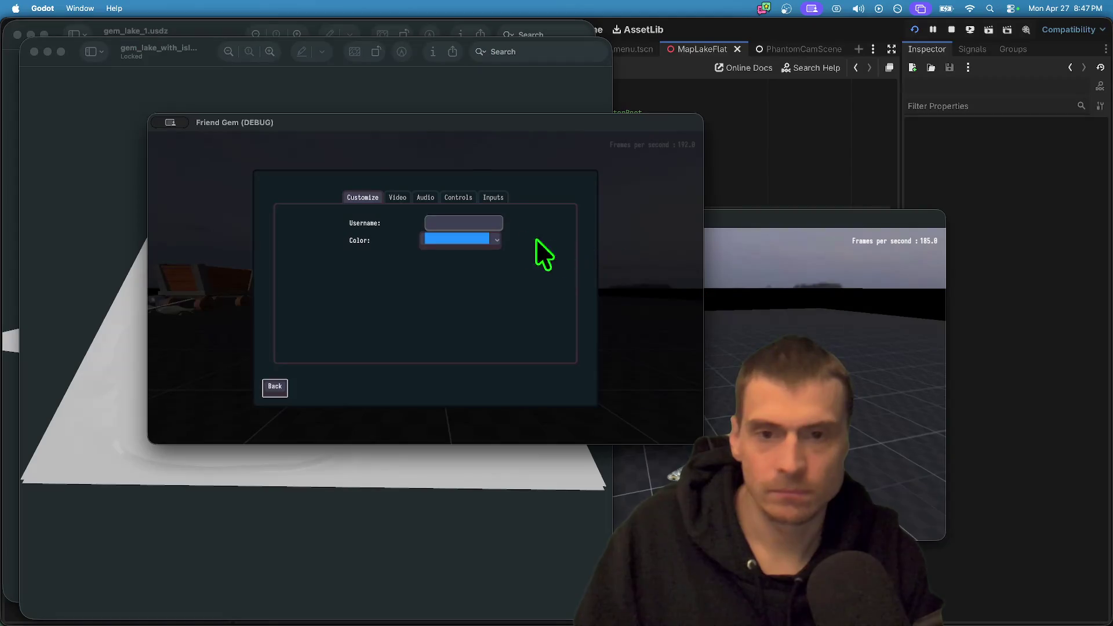
pyautogui.press('Escape')
# From the second game's Admin panel, load MapLakeFlat in both games, then switch away
pyautogui.click(765, 382)
pyautogui.press('Escape')
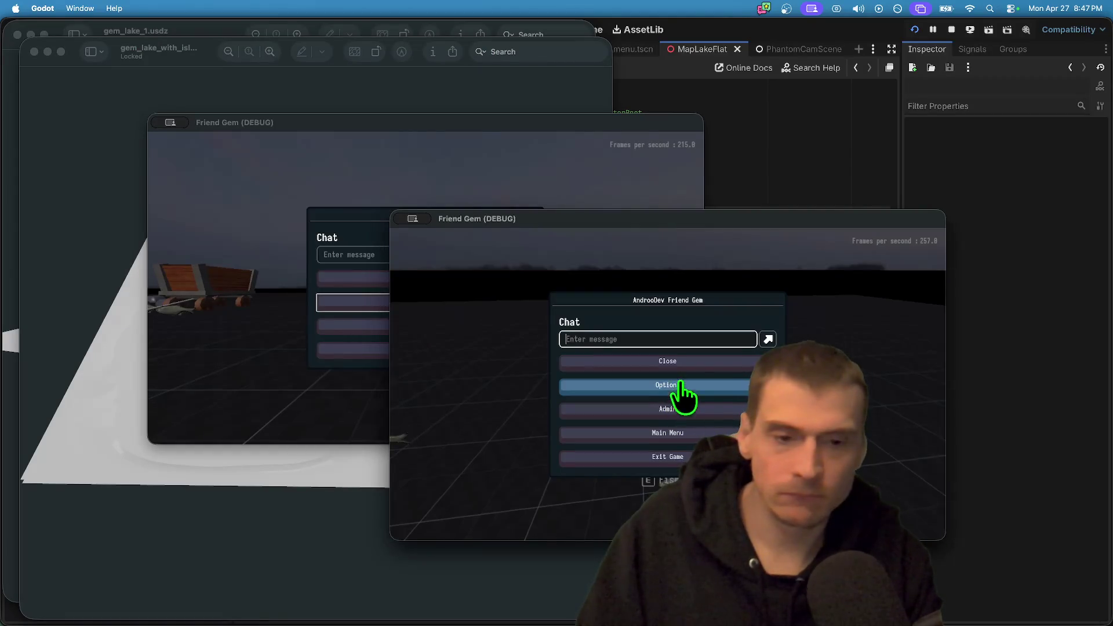
pyautogui.click(693, 409)
pyautogui.click(895, 256)
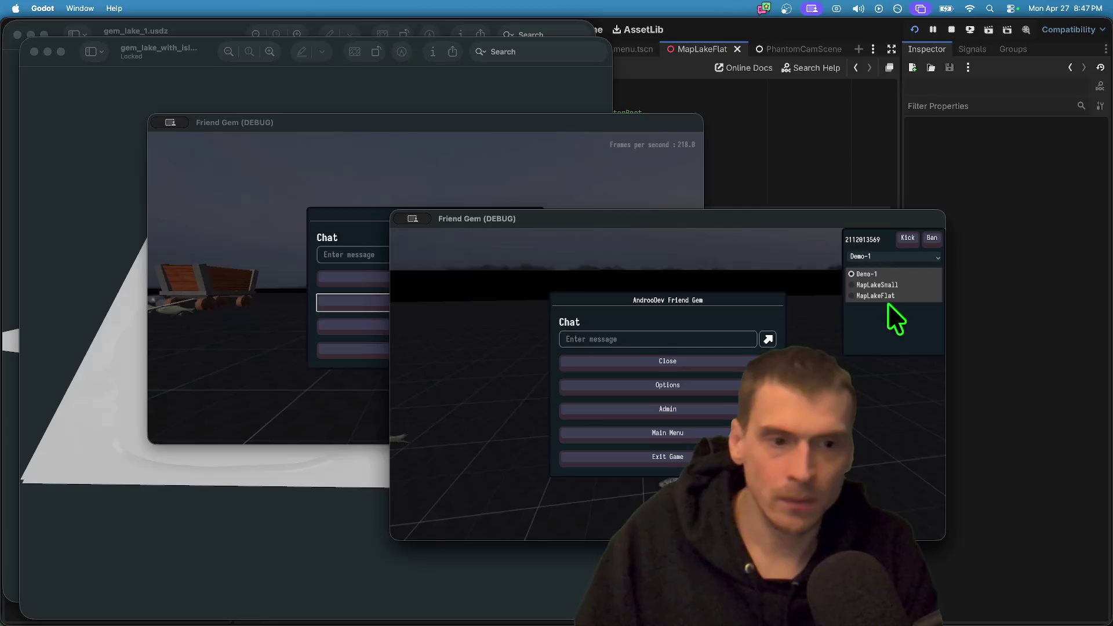
pyautogui.click(888, 302)
pyautogui.click(895, 274)
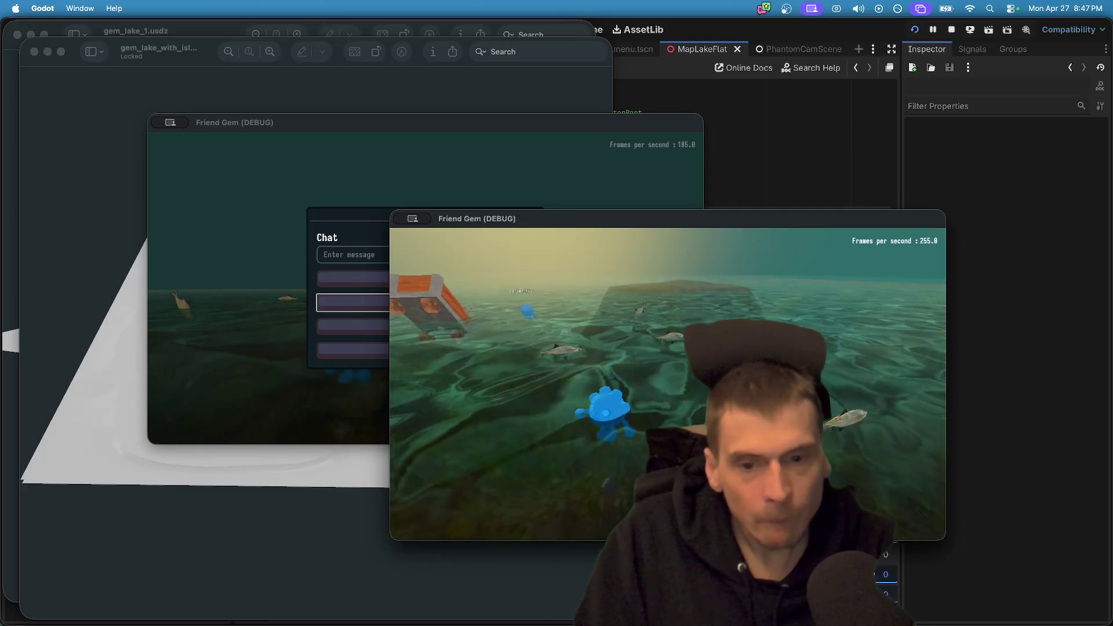
pyautogui.click(430, 301)
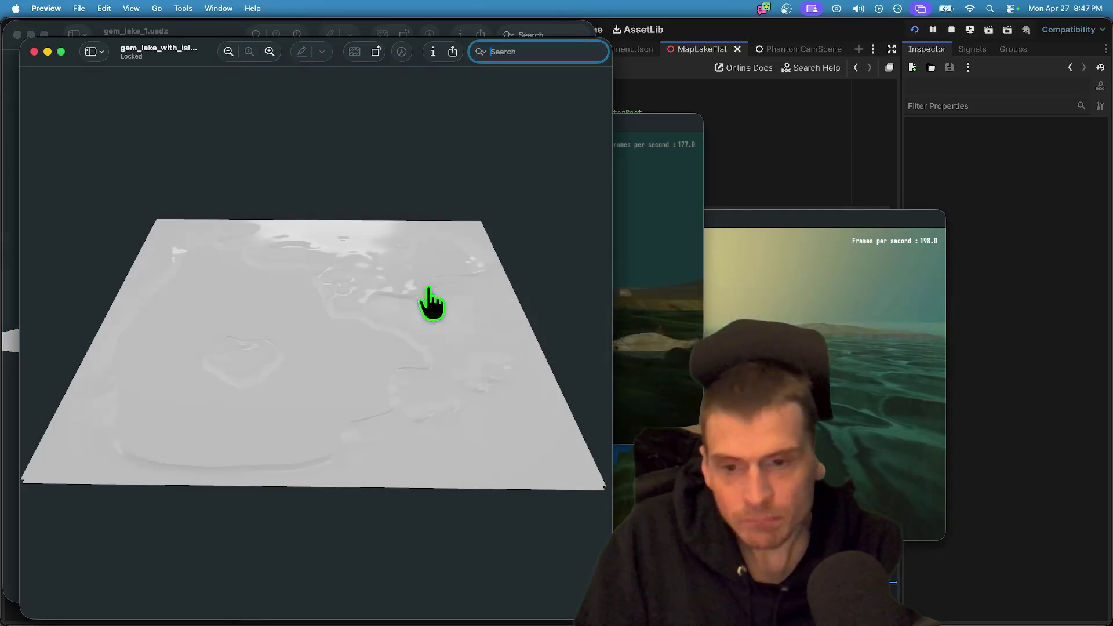
pyautogui.press('super+Tab')
pyautogui.press('super+Tab')
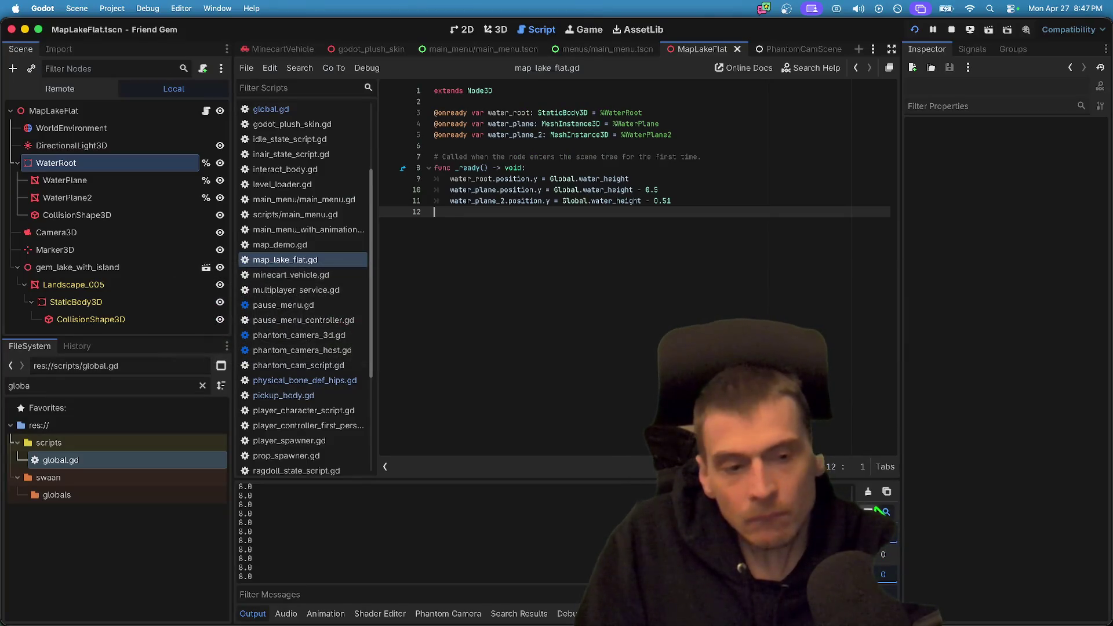
# Search the project for 'pri' and delete the print(CURR_MAX_SPEED) line from physical_bone_def_hips.gd
pyautogui.press('super+shift+f')
pyautogui.write('pri')
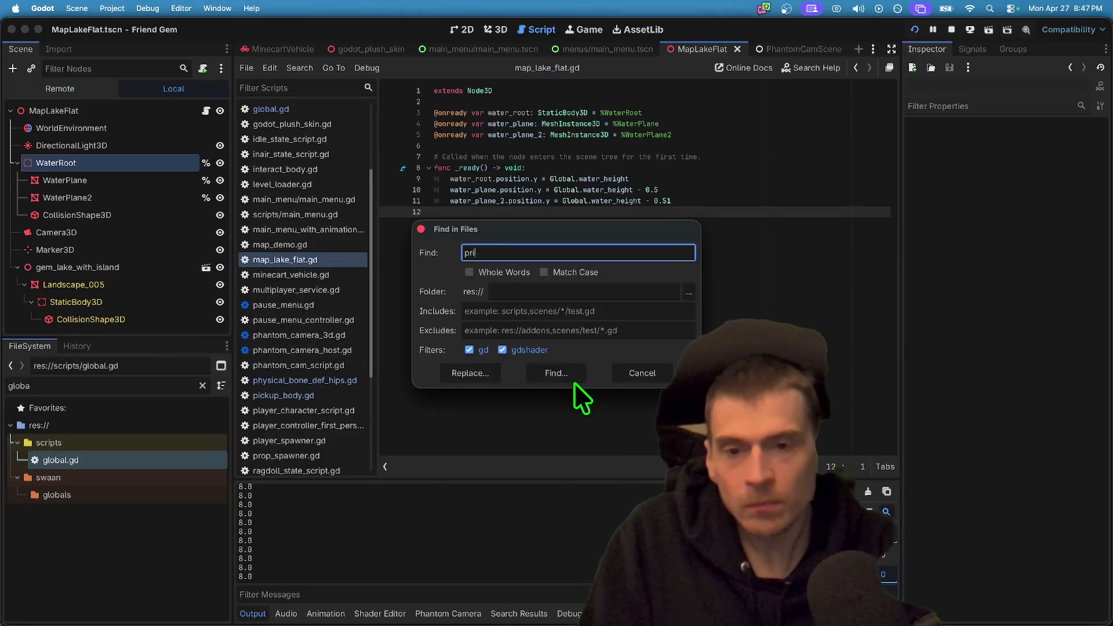
pyautogui.press('Escape')
pyautogui.click(353, 380)
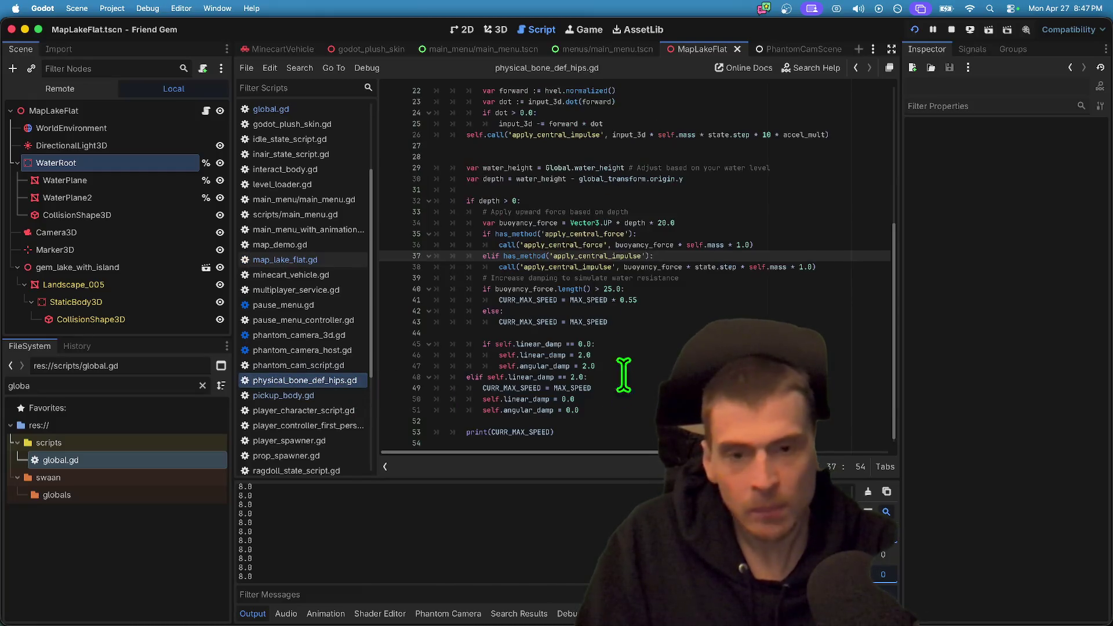
pyautogui.moveTo(620, 451); pyautogui.dragTo(636, 428)
pyautogui.press('BackSpace')
pyautogui.press('BackSpace')
pyautogui.press('BackSpace')
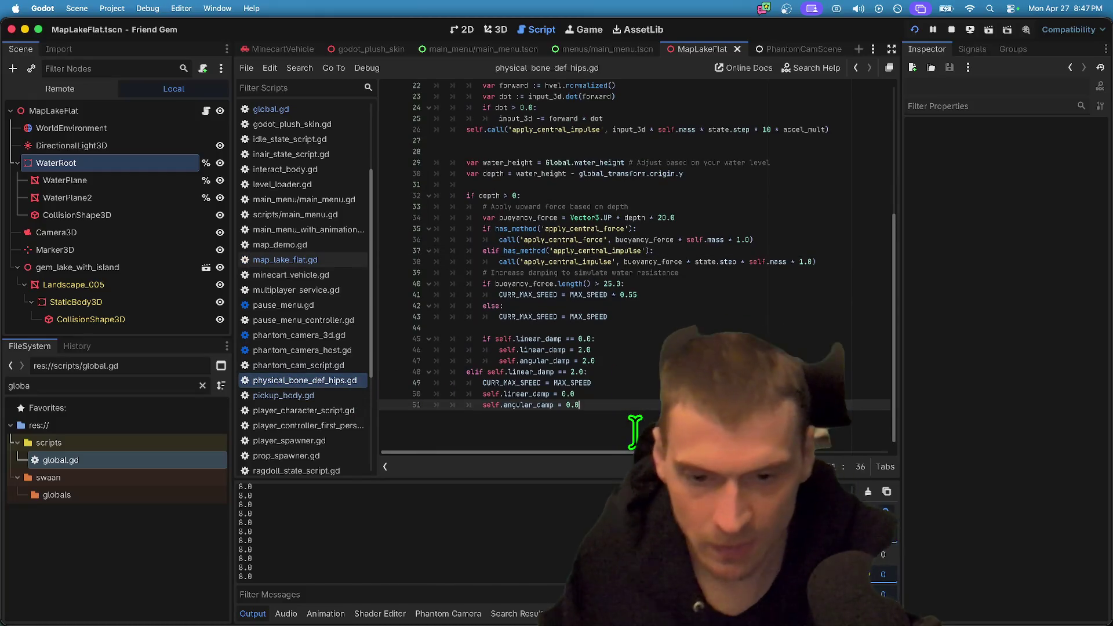
pyautogui.press('Return')
# Return to the game window and resume playing on the lake map
pyautogui.press('super+Tab')
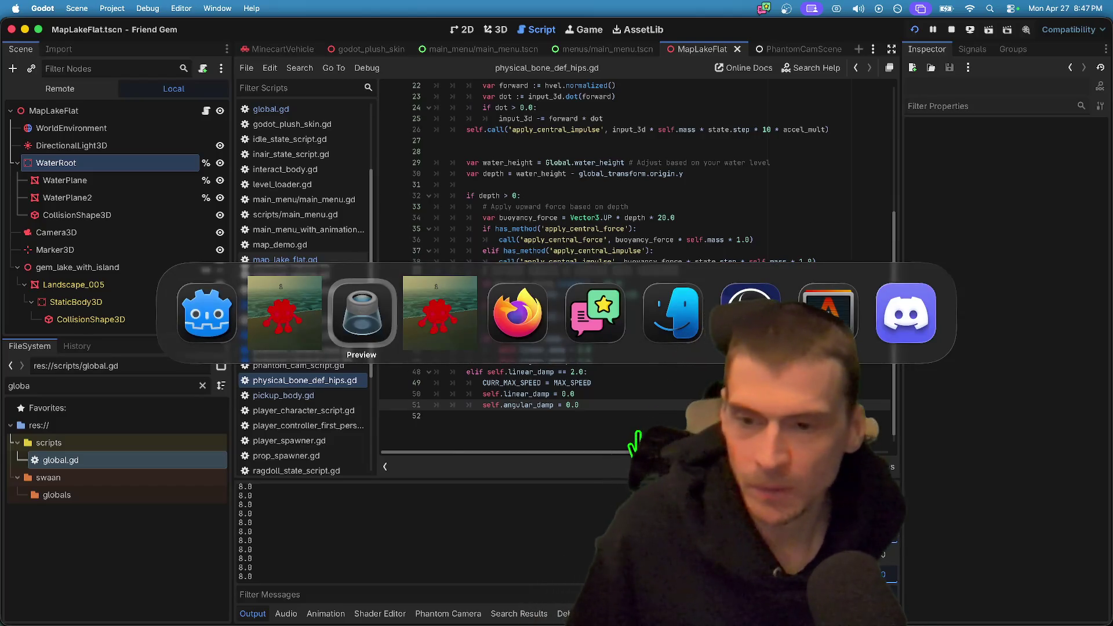
pyautogui.click(427, 290)
pyautogui.click(425, 287)
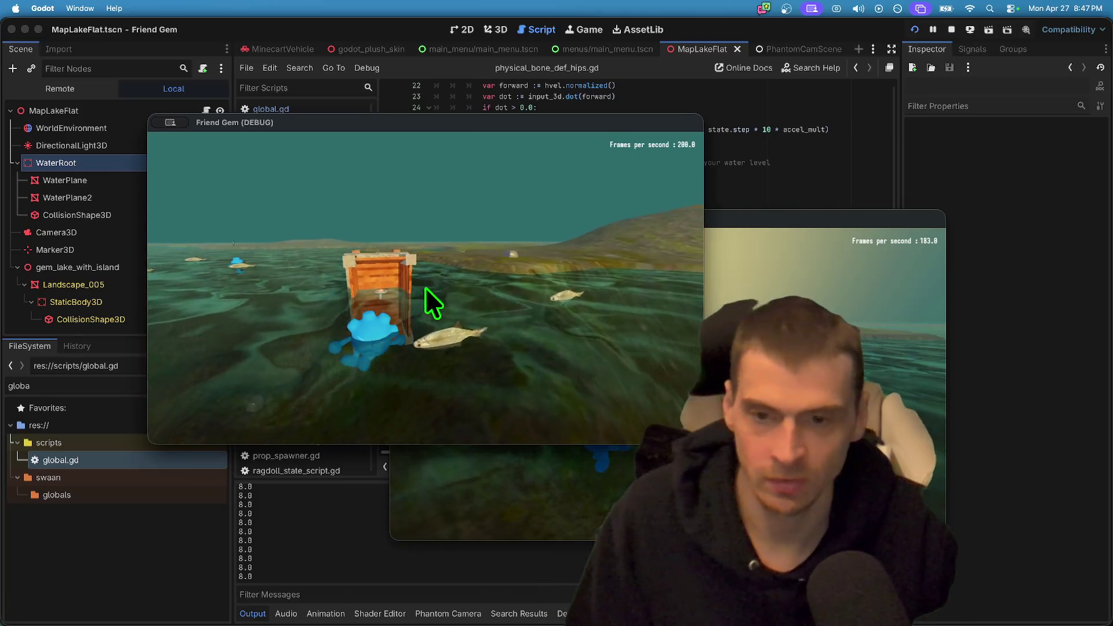
# Pick up the fish and walk the character onto the island, turning between hill and water
pyautogui.press('e')
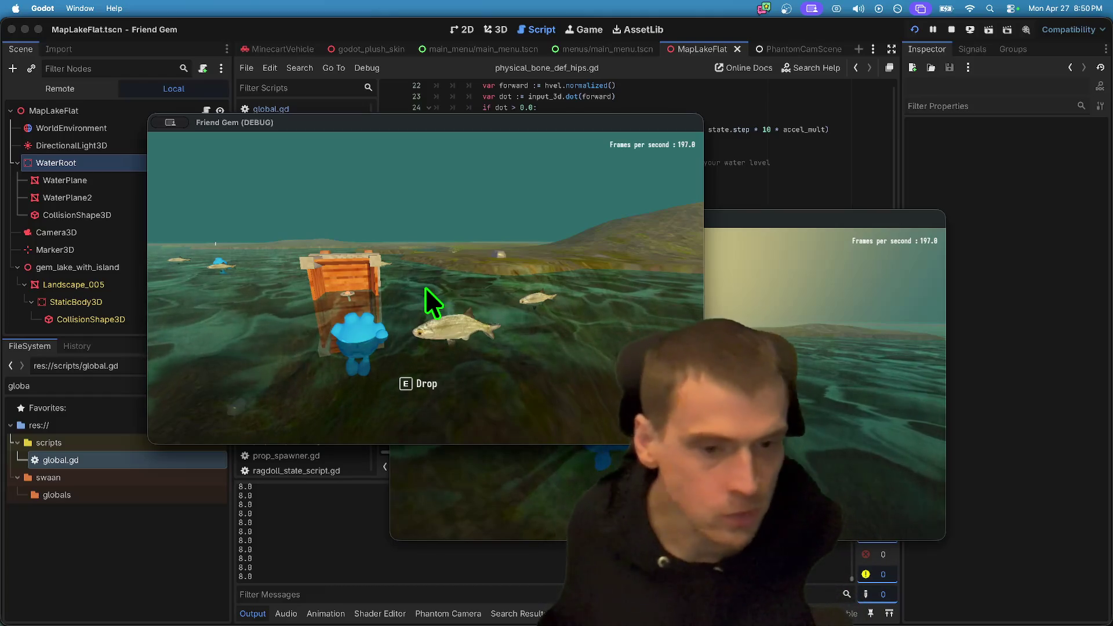
pyautogui.press('d')
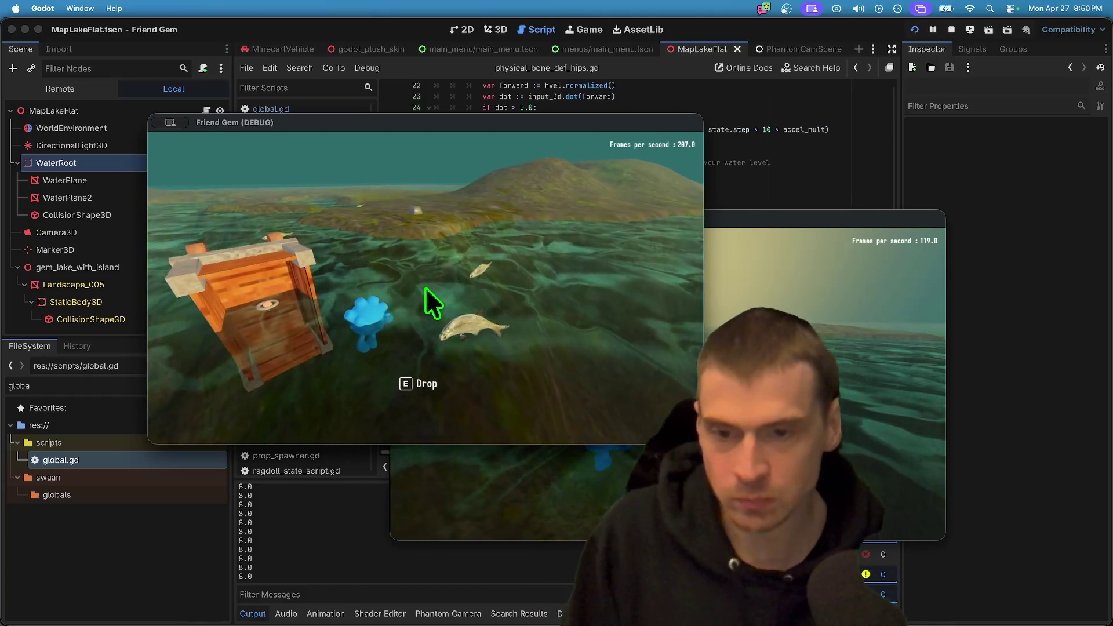
pyautogui.press('w')
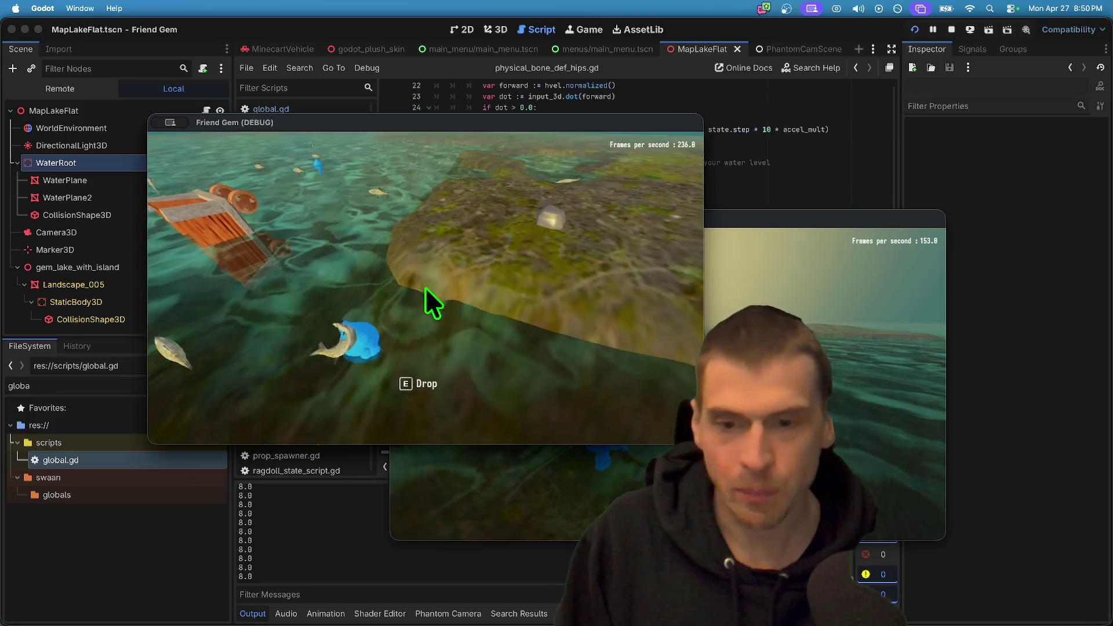
pyautogui.press('d')
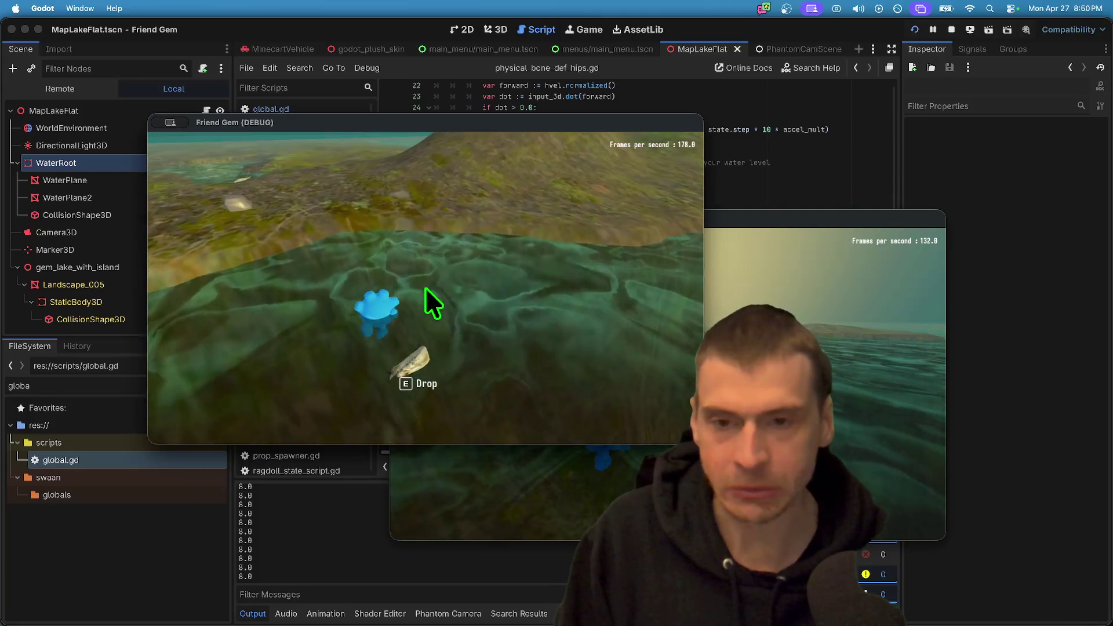
pyautogui.press('w')
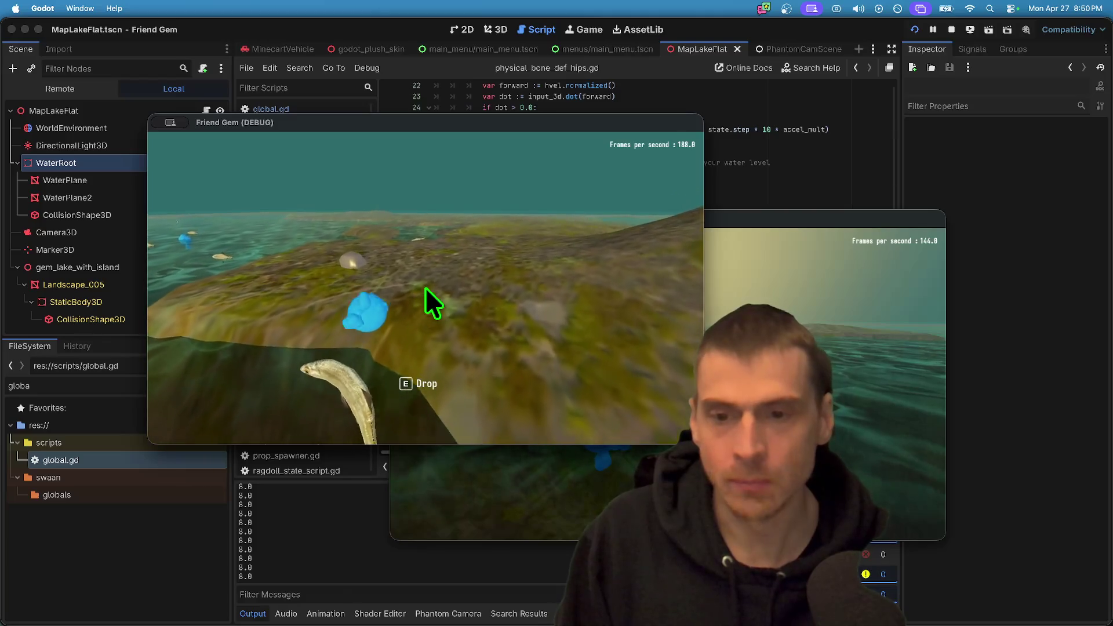
pyautogui.press('w')
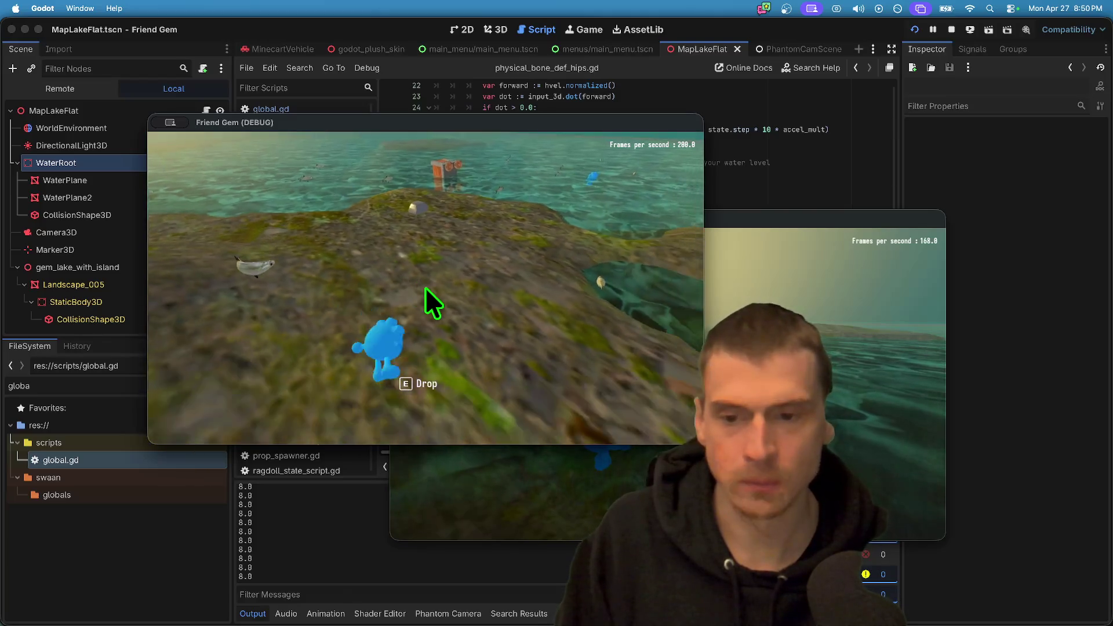
pyautogui.press('a')
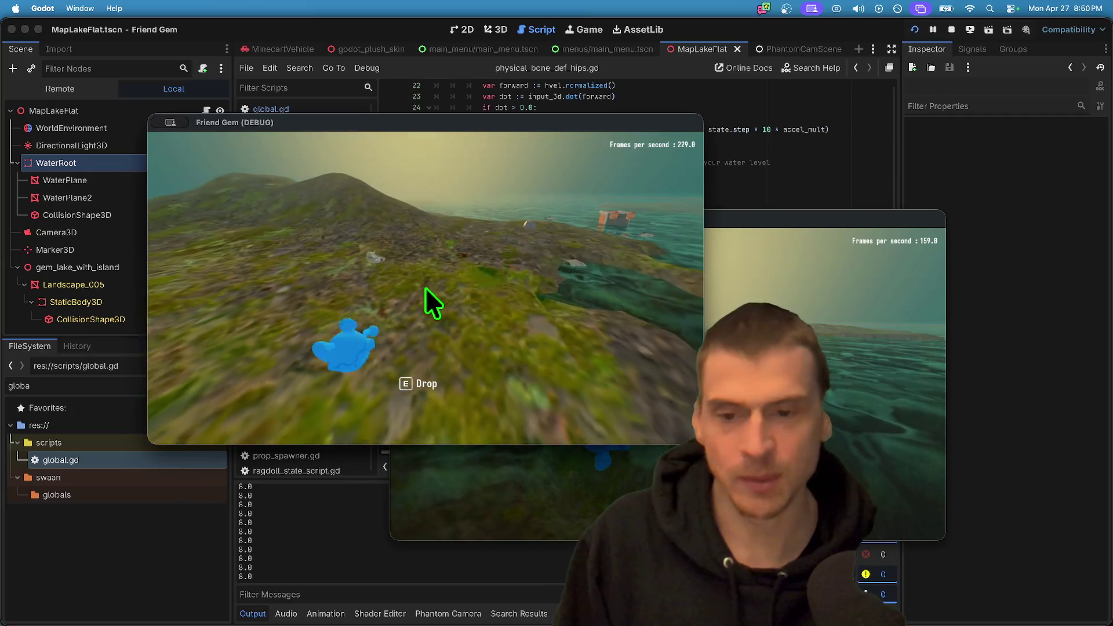
pyautogui.press('d')
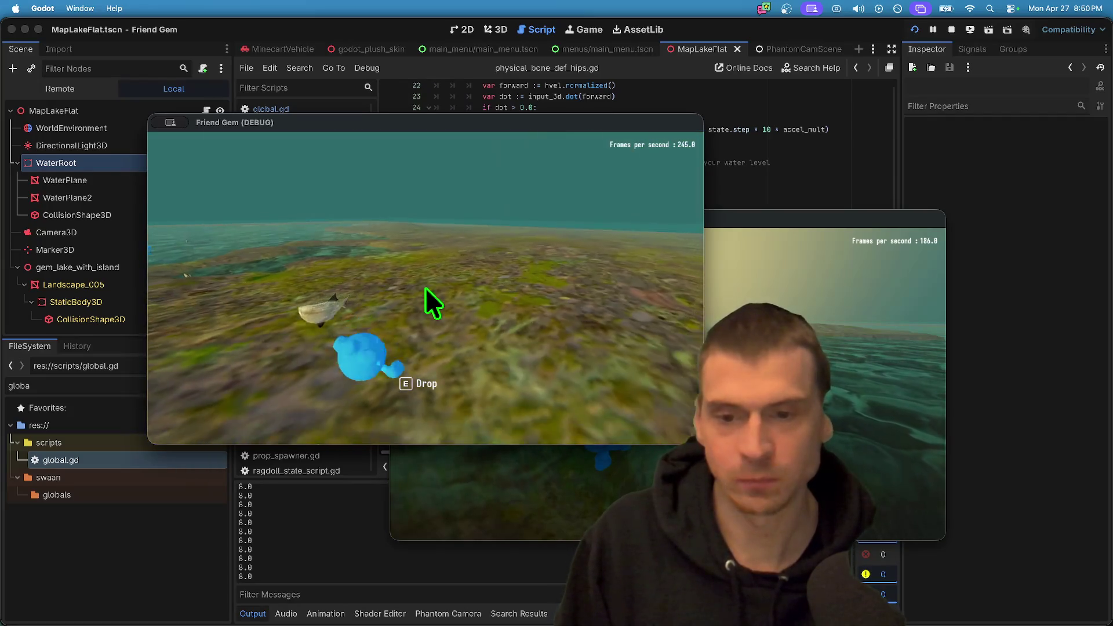
pyautogui.press('a')
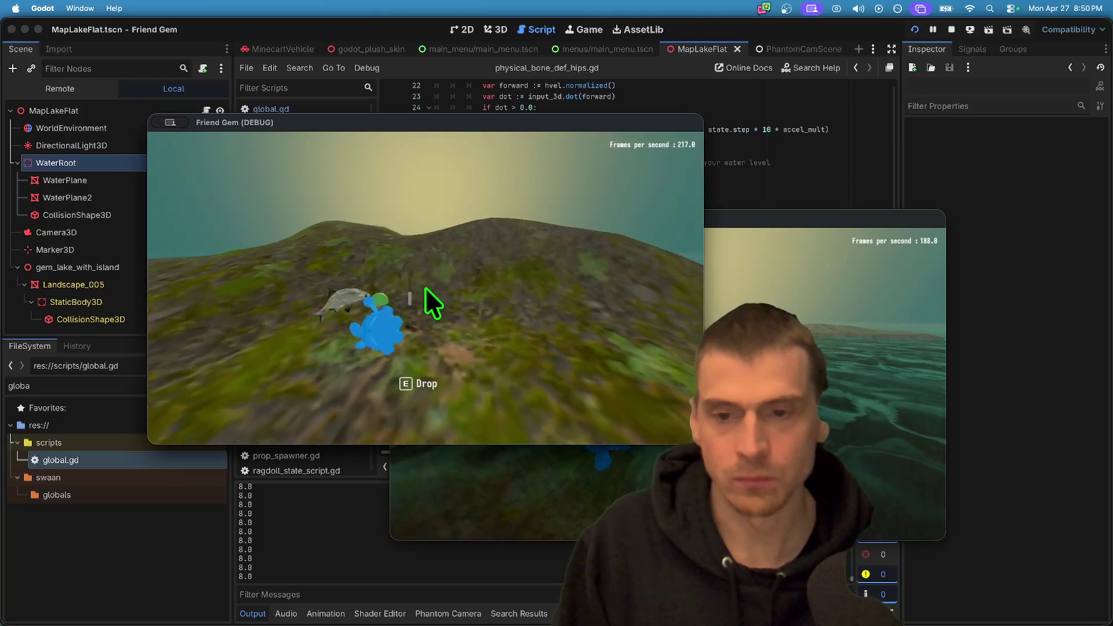
pyautogui.press('d')
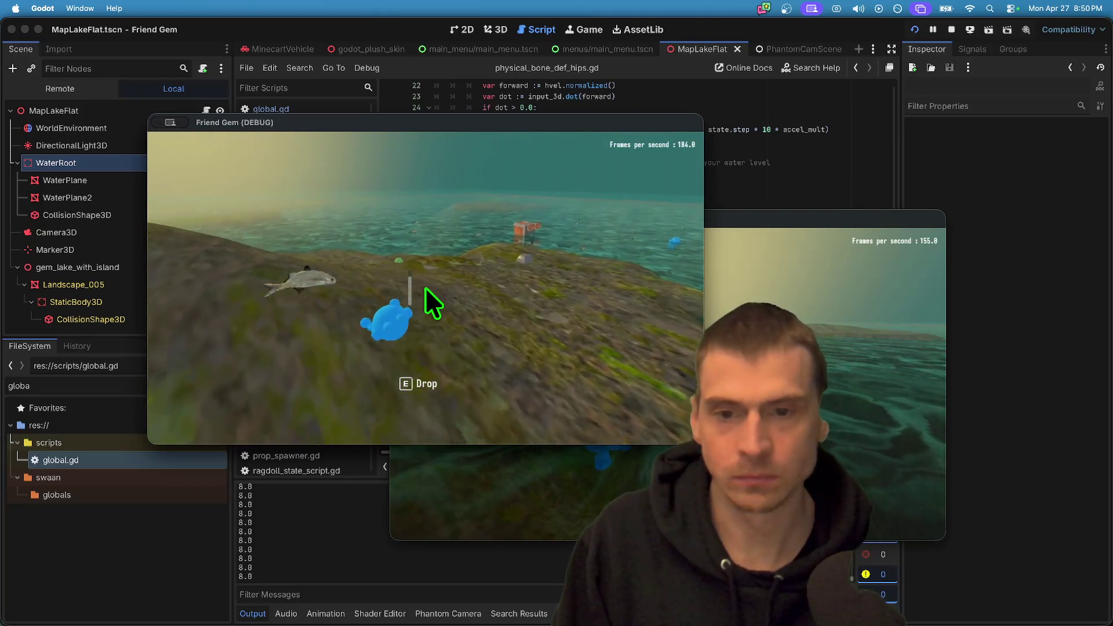
# Check both game windows in turn, then go back to the Godot editor
pyautogui.press('super+grave')
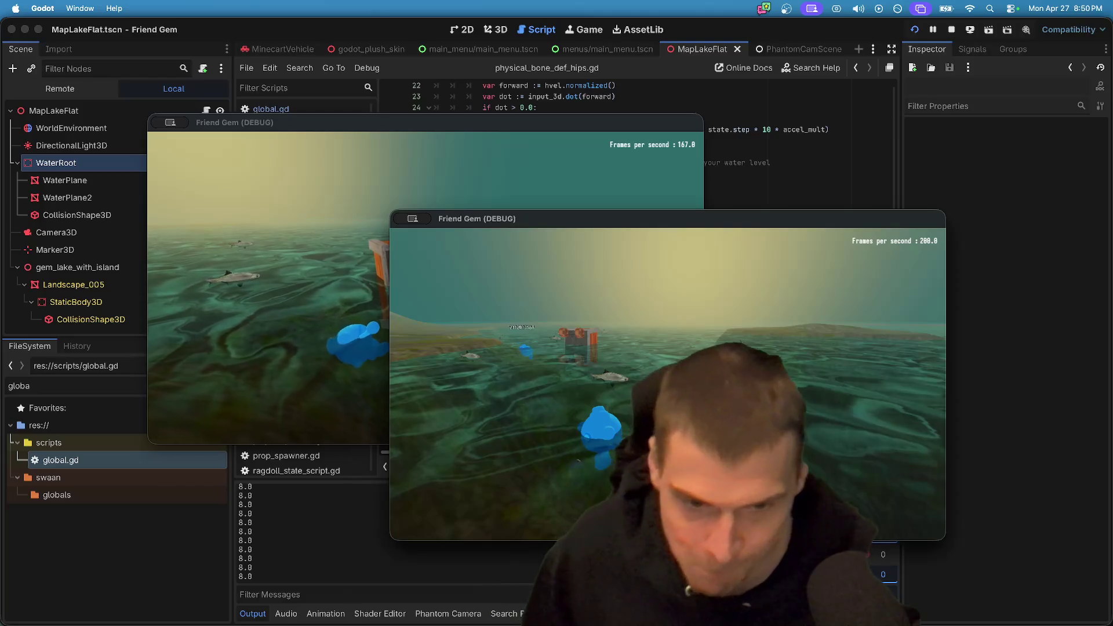
pyautogui.press('super+grave')
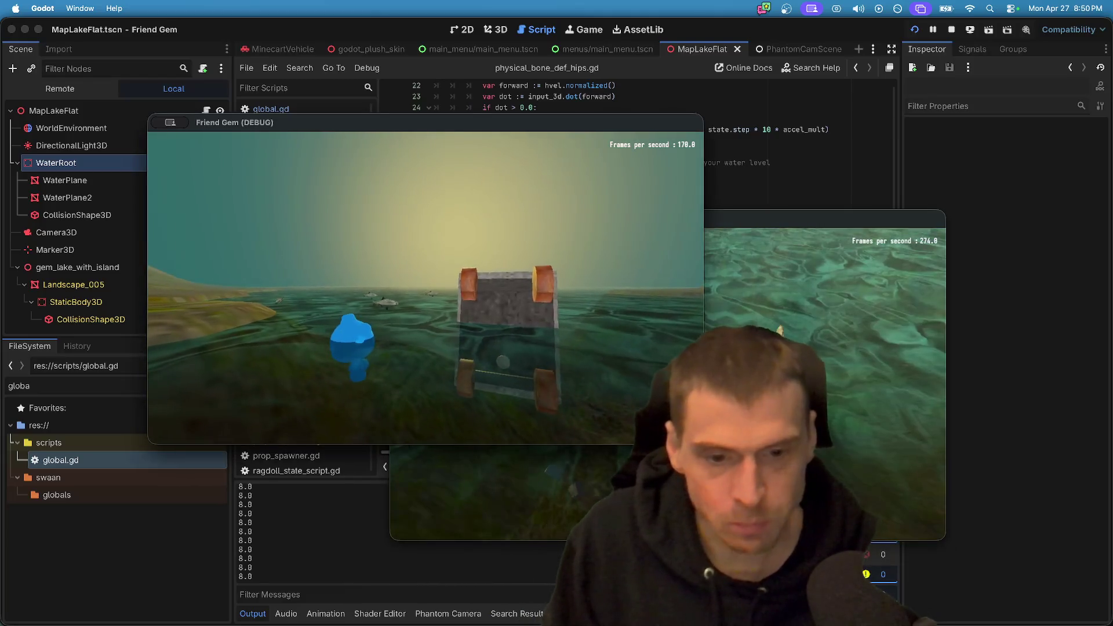
pyautogui.press('super+grave')
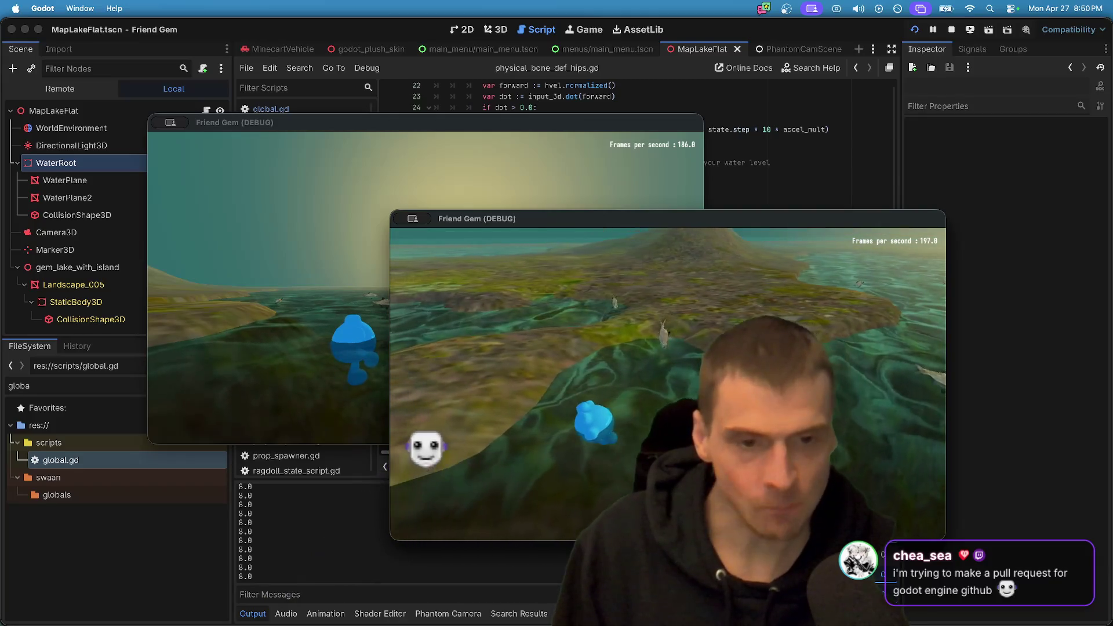
pyautogui.press('super+Tab')
pyautogui.press('super+Tab')
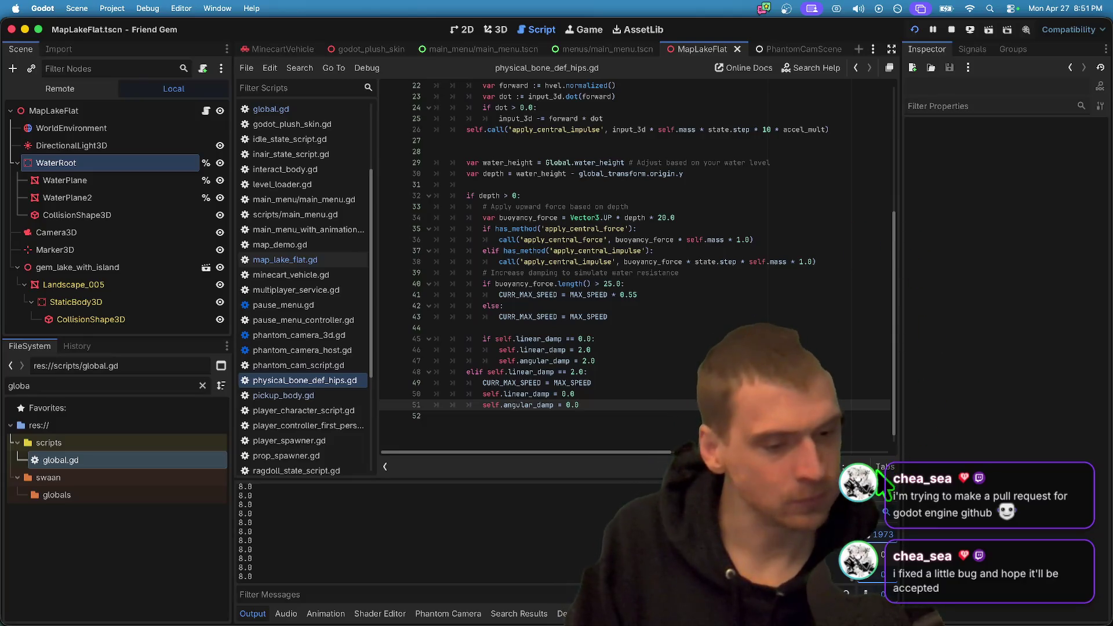
# Stop the debug run from the toolbar and leave the caret on line 45 of the buoyancy script
pyautogui.click(810, 396)
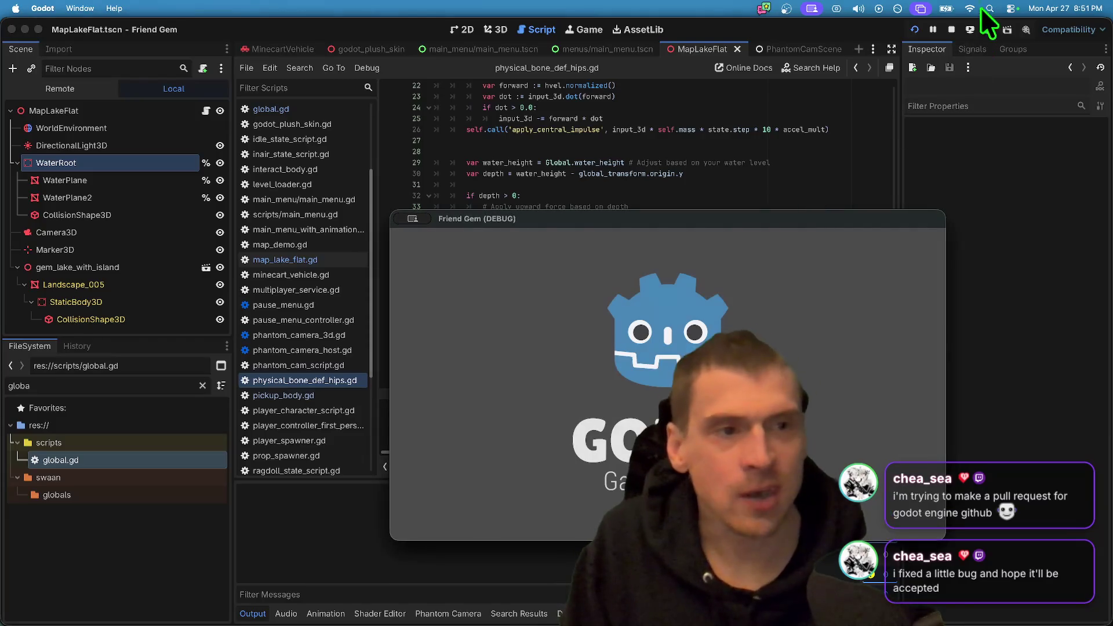
pyautogui.click(955, 32)
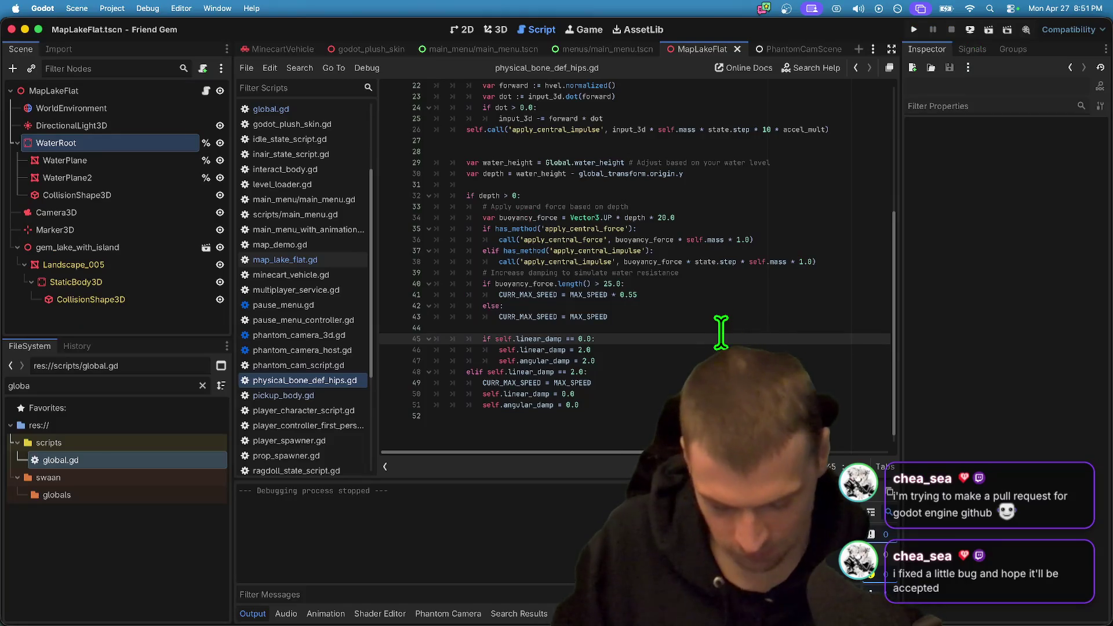
pyautogui.click(721, 335)
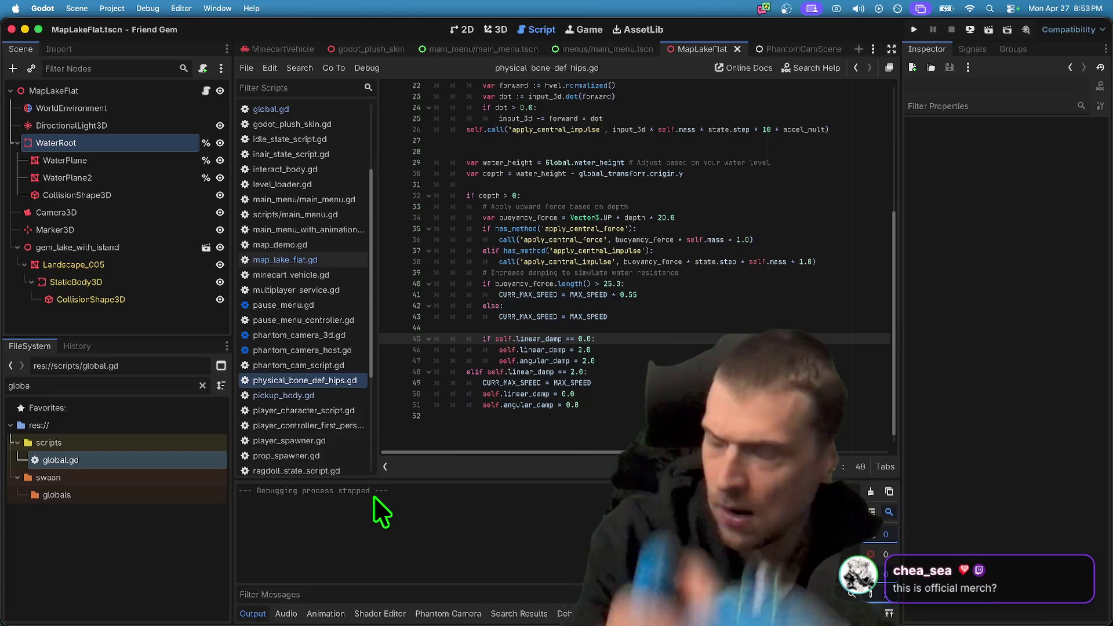
pyautogui.click(282, 615)
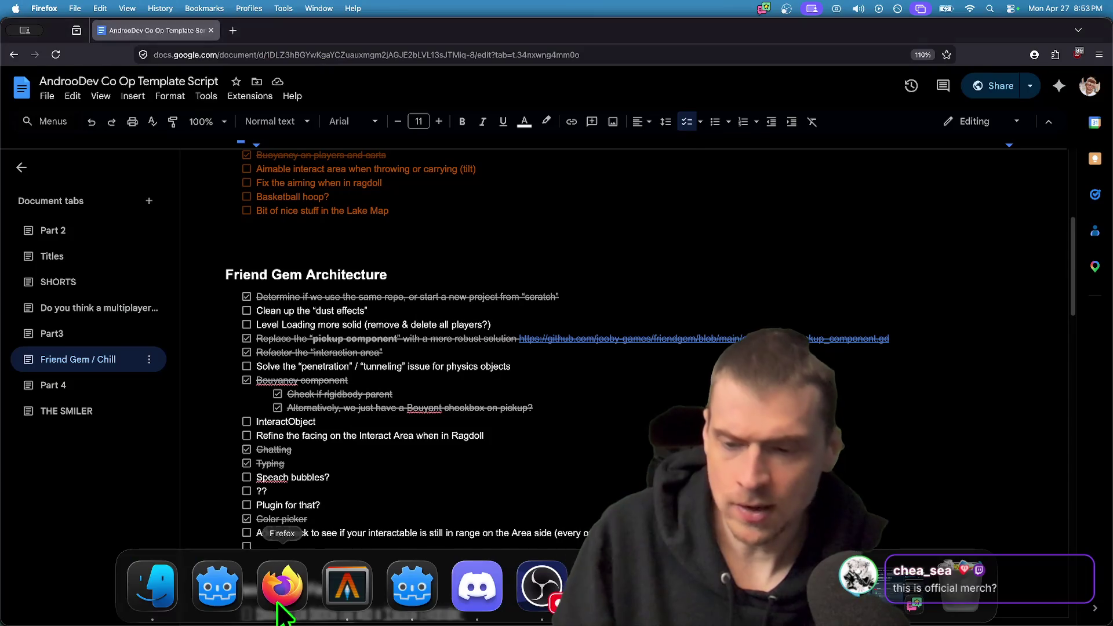
# Search 'makeship godot plush' in a new tab and load the Makeship plushie page
pyautogui.press('super+t')
pyautogui.write('makeship godot plus')
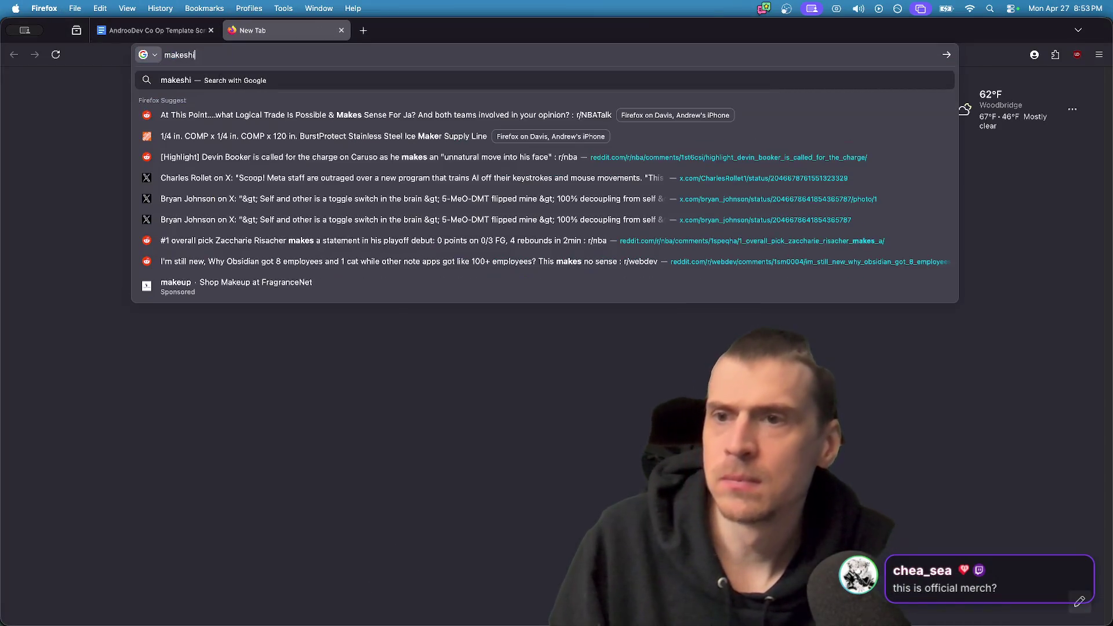
pyautogui.write('h')
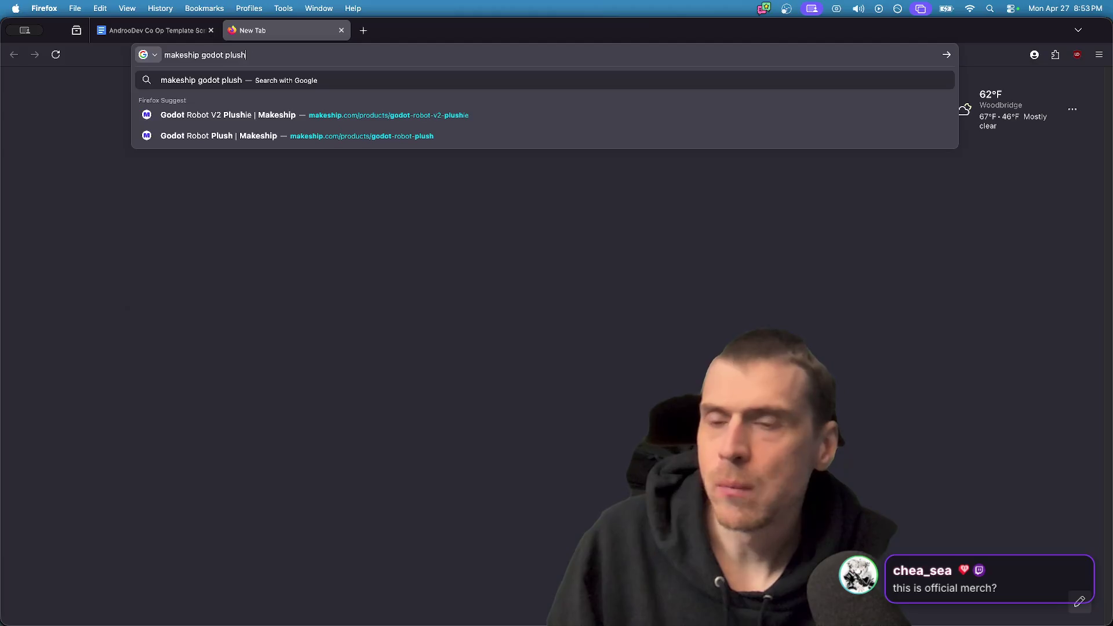
pyautogui.press('Down')
pyautogui.press('Return')
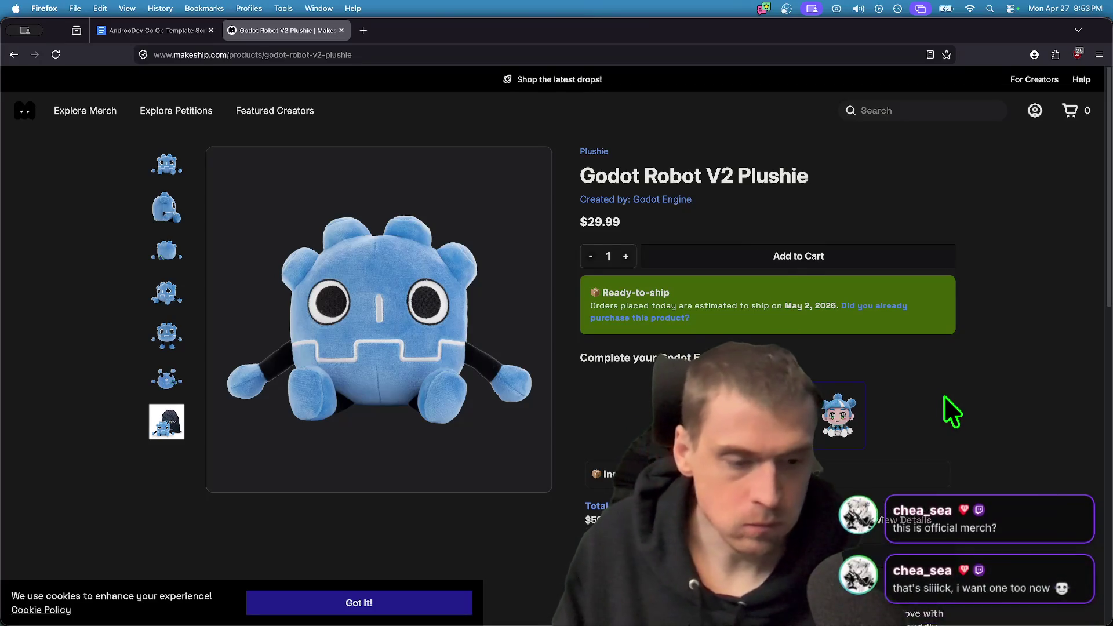
# Browse the $29.99 Godot Robot V2 Plushie page, highlighting its estimated shipping text
pyautogui.scroll(-4, 944, 396)
pyautogui.scroll(-3, 933, 441)
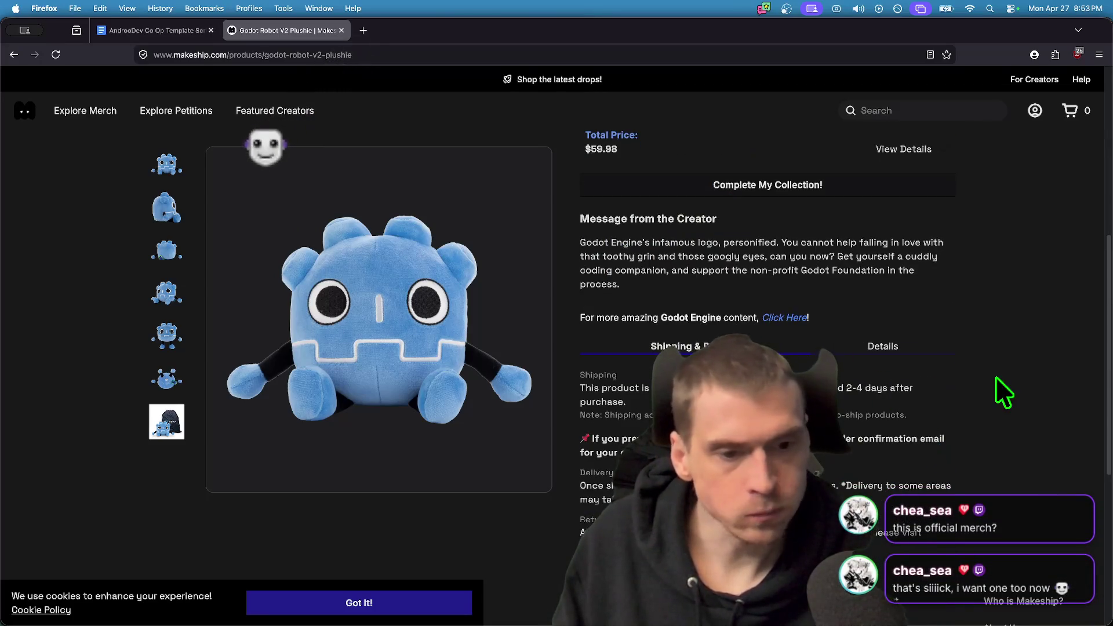
pyautogui.scroll(8, 996, 390)
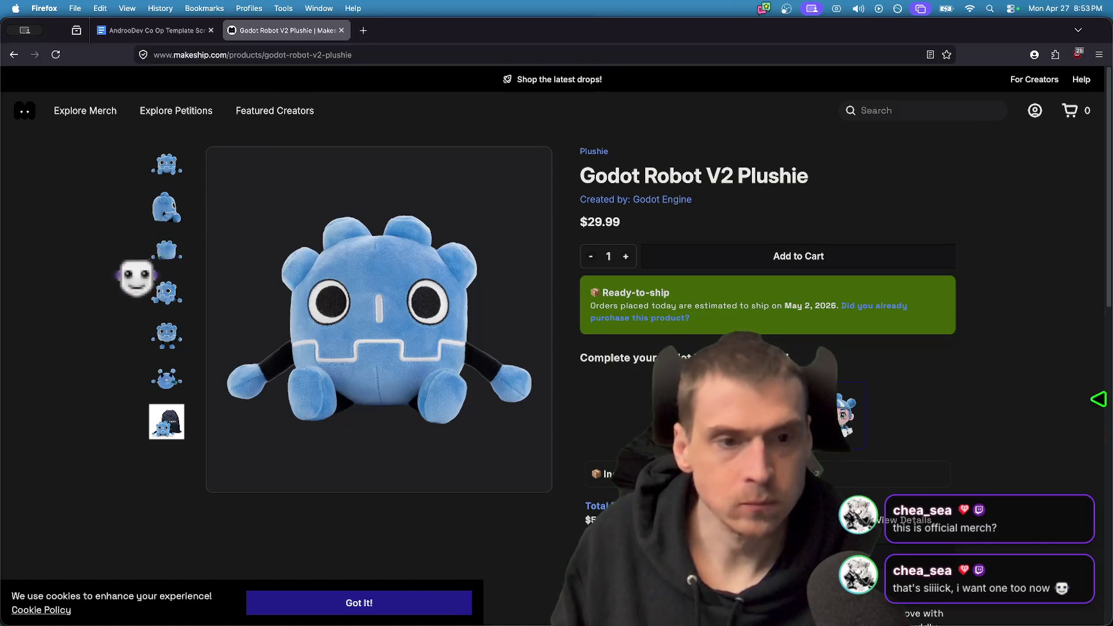
pyautogui.scroll(-1, 1072, 408)
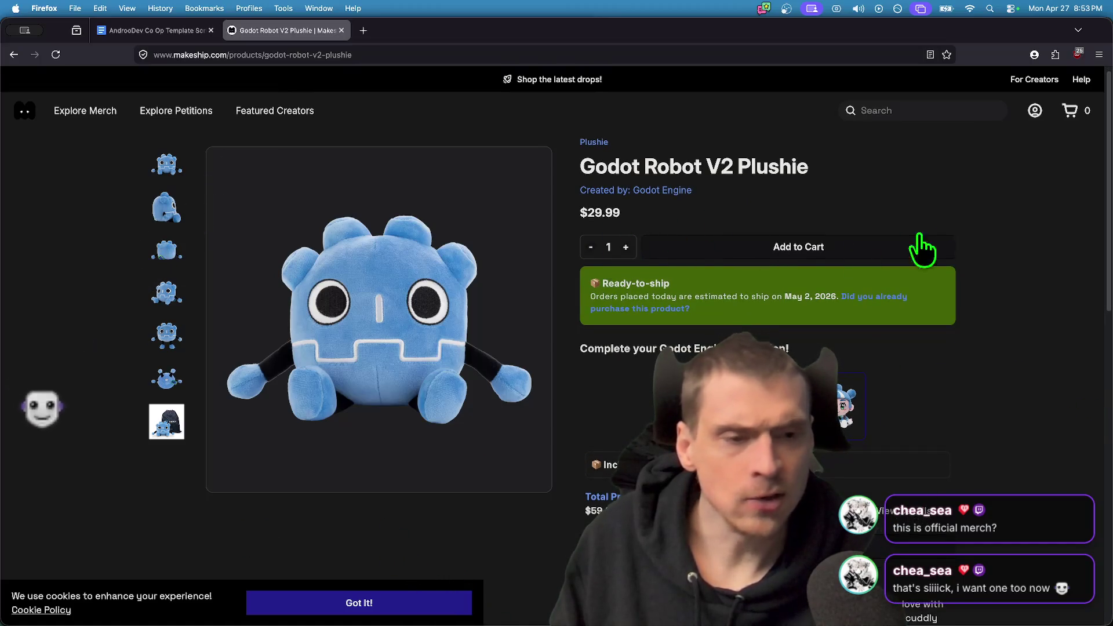
pyautogui.scroll(-2, 939, 235)
pyautogui.moveTo(772, 241); pyautogui.dragTo(654, 241)
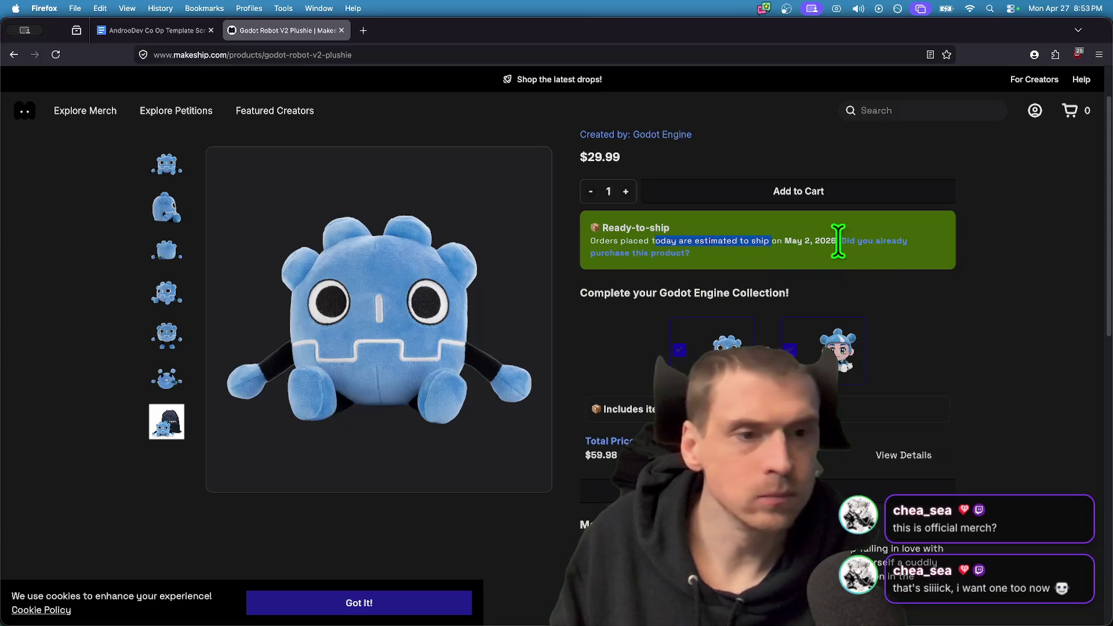
pyautogui.scroll(-10, 952, 352)
pyautogui.scroll(12, 280, 566)
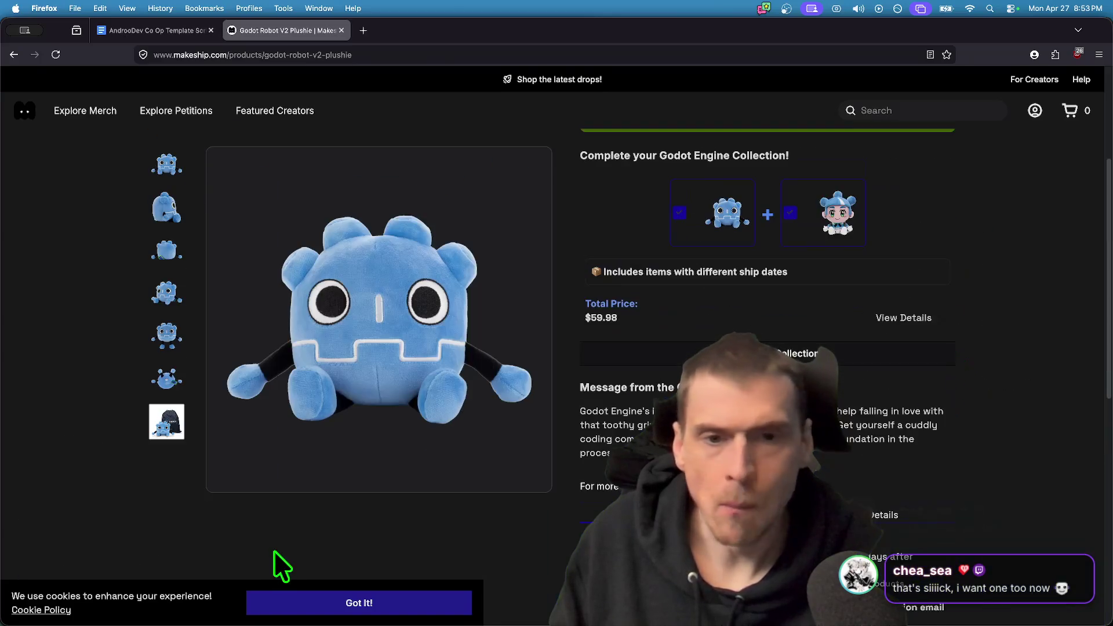
pyautogui.click(82, 116)
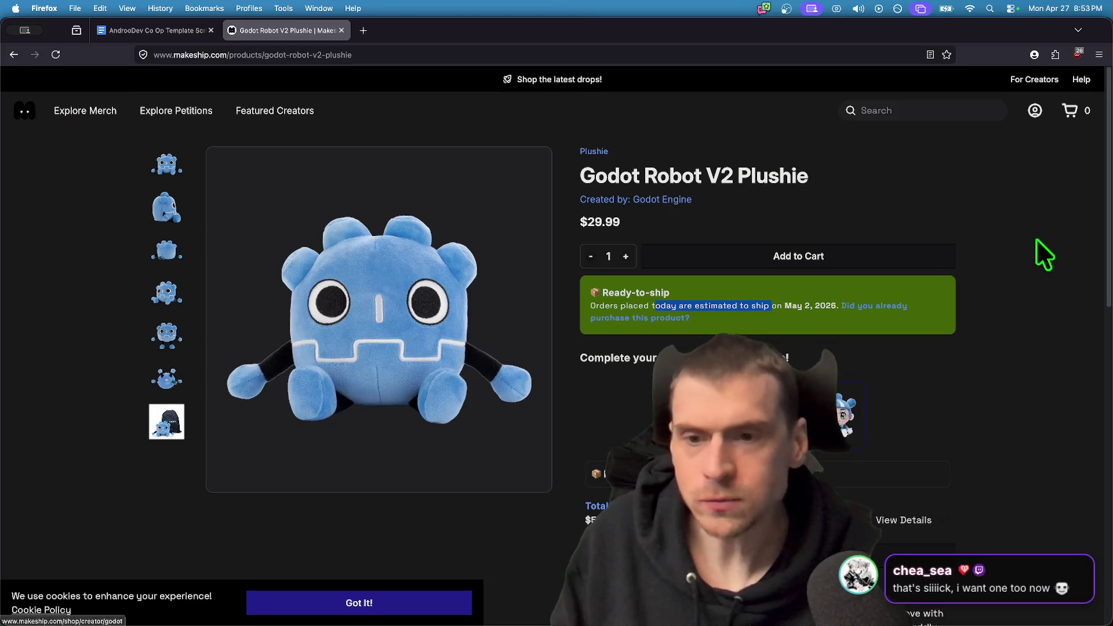
# Replace the Makeship tab with a blank new tab
pyautogui.press('super+w')
pyautogui.press('super+t')
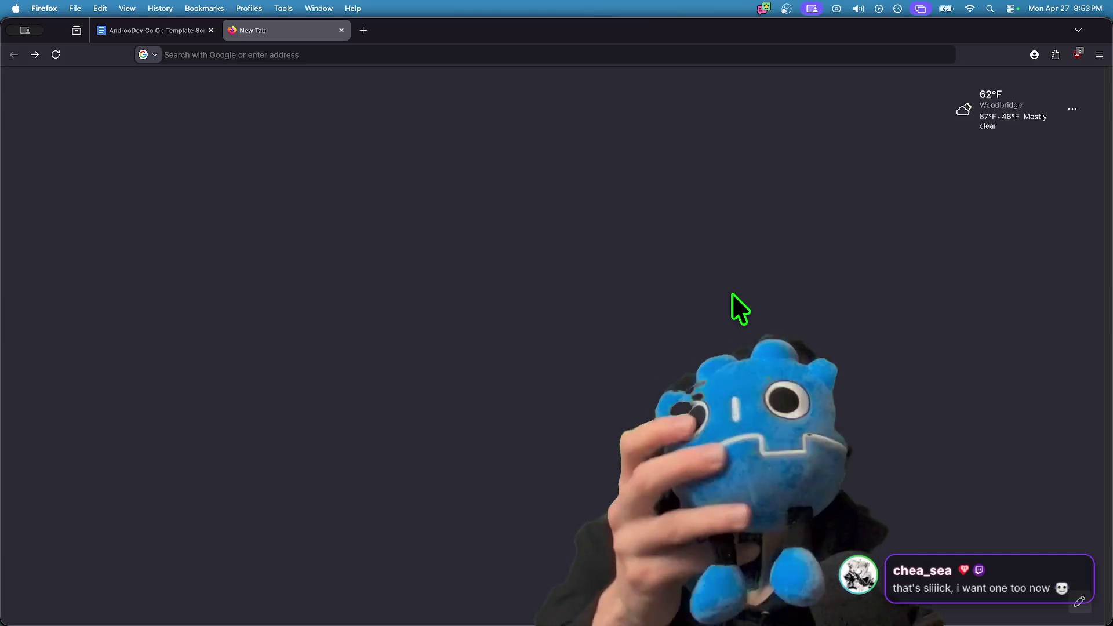
pyautogui.press('super+Tab')
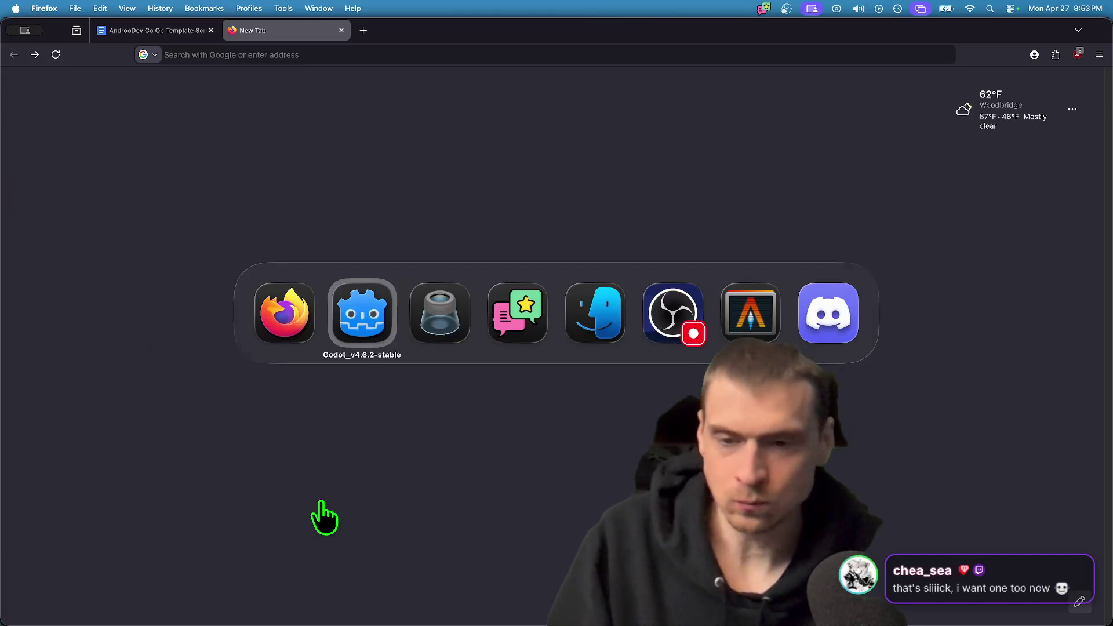
# Relaunch the project with Cmd+B to open the grid test level
pyautogui.press('super+b')
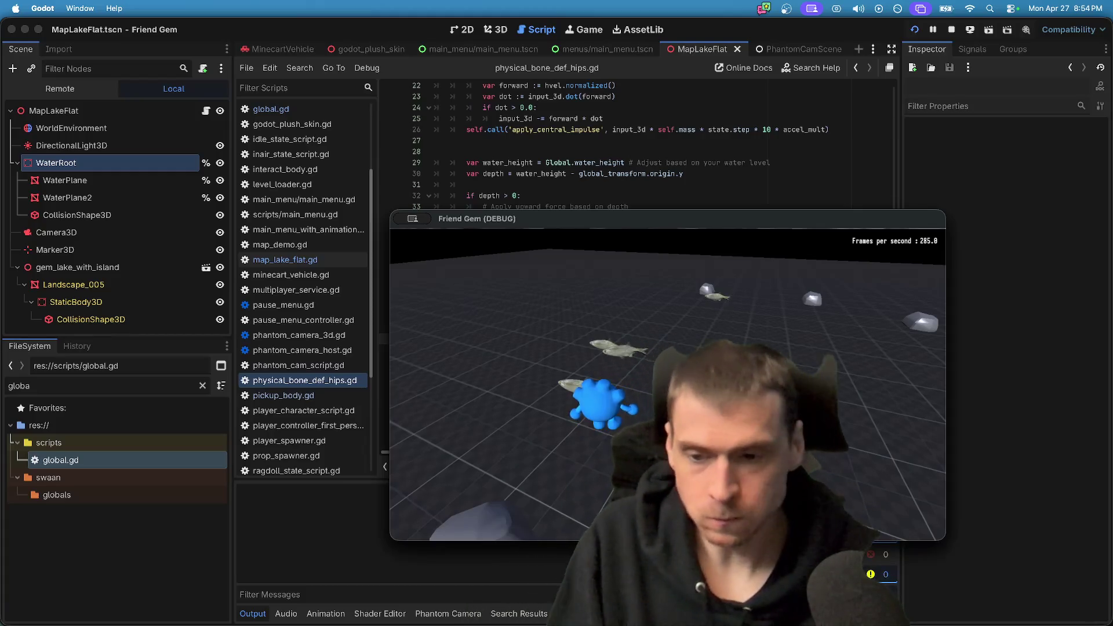
# Pause both games and drag the two debug windows side by side
pyautogui.press('Escape')
pyautogui.moveTo(666, 217)
pyautogui.mouseDown()
pyautogui.moveTo(377, 131)
pyautogui.moveTo(301, 65)
pyautogui.mouseUp()
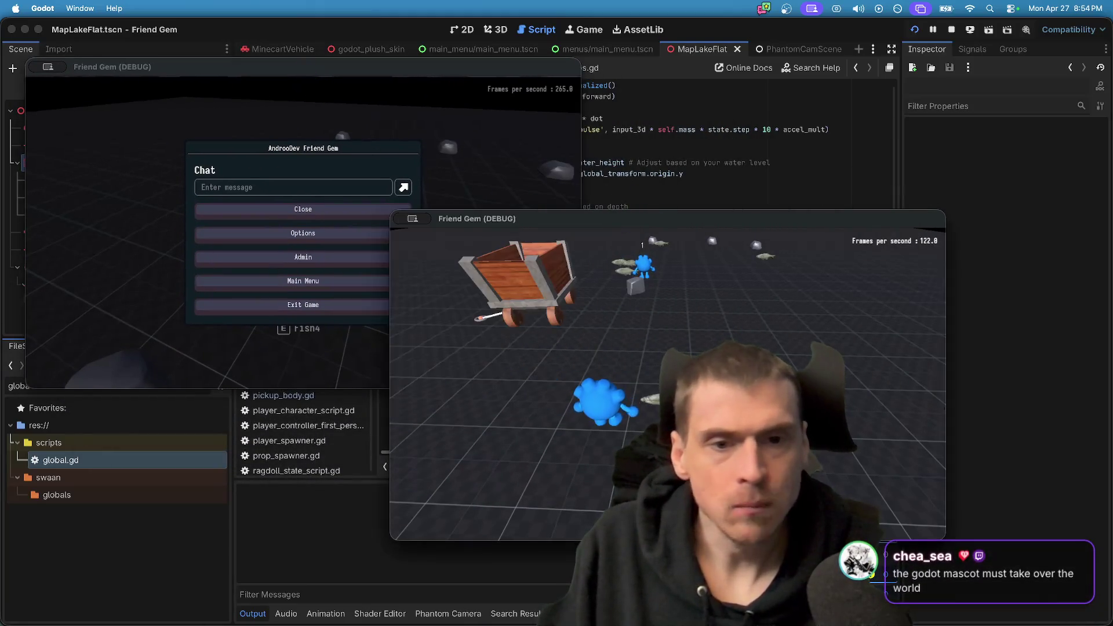
pyautogui.press('Escape')
pyautogui.moveTo(689, 230); pyautogui.dragTo(790, 228)
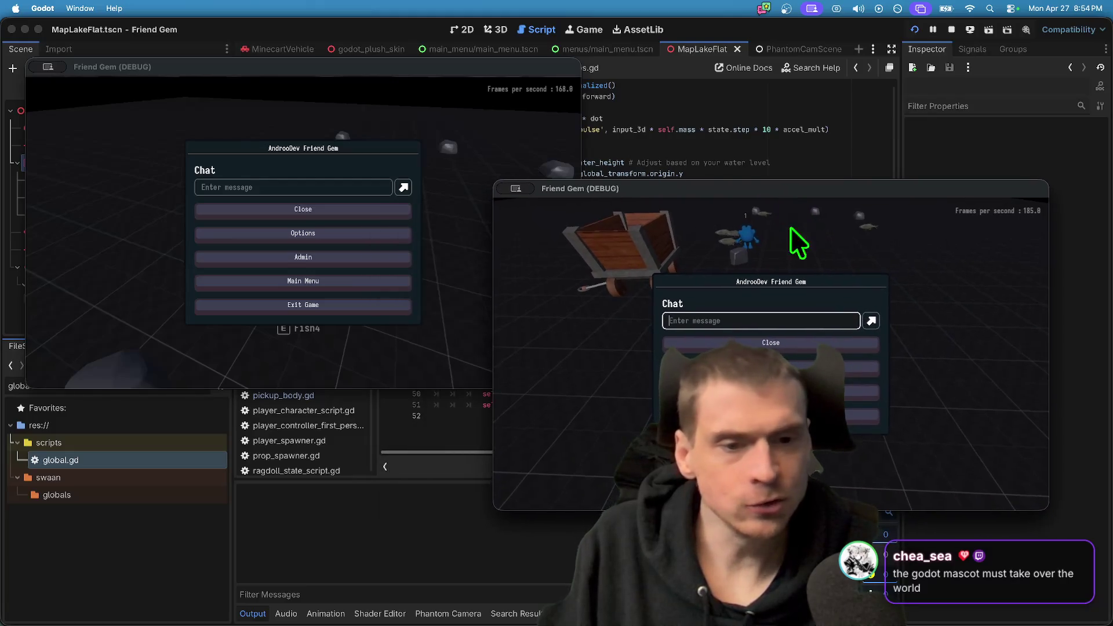
# Walk the two players toward each other, then open the right game's Customize settings
pyautogui.press('Escape')
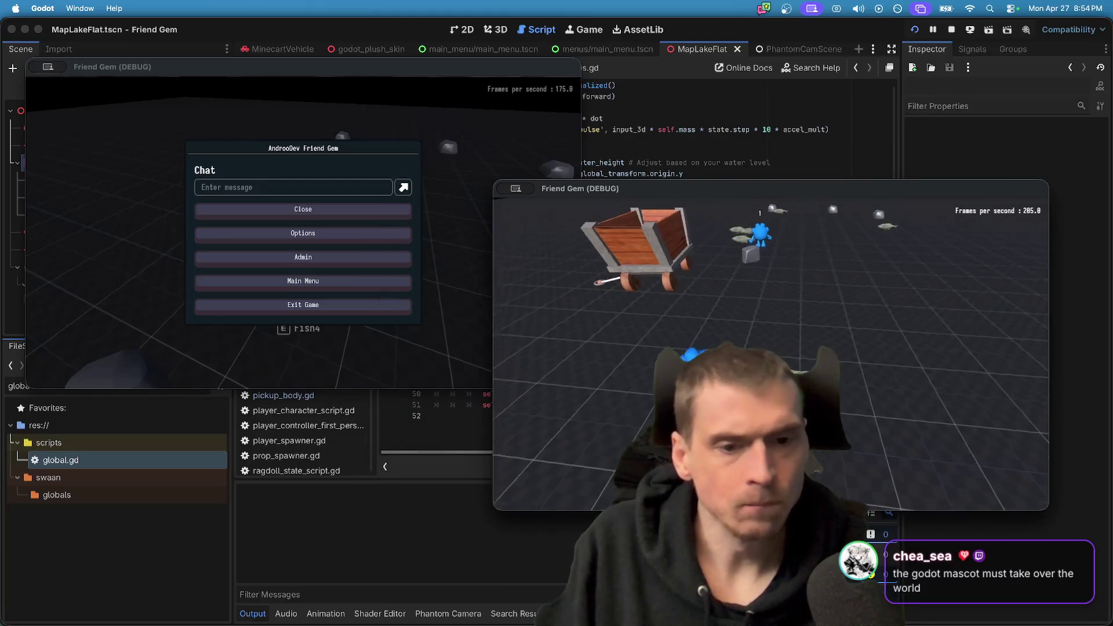
pyautogui.press('w')
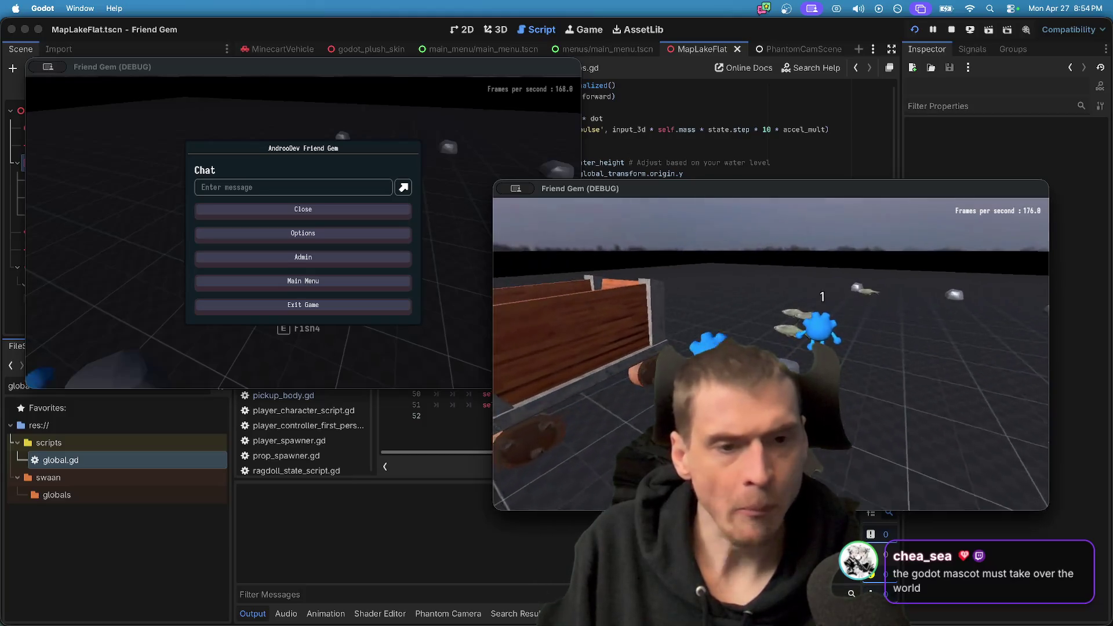
pyautogui.press('Escape')
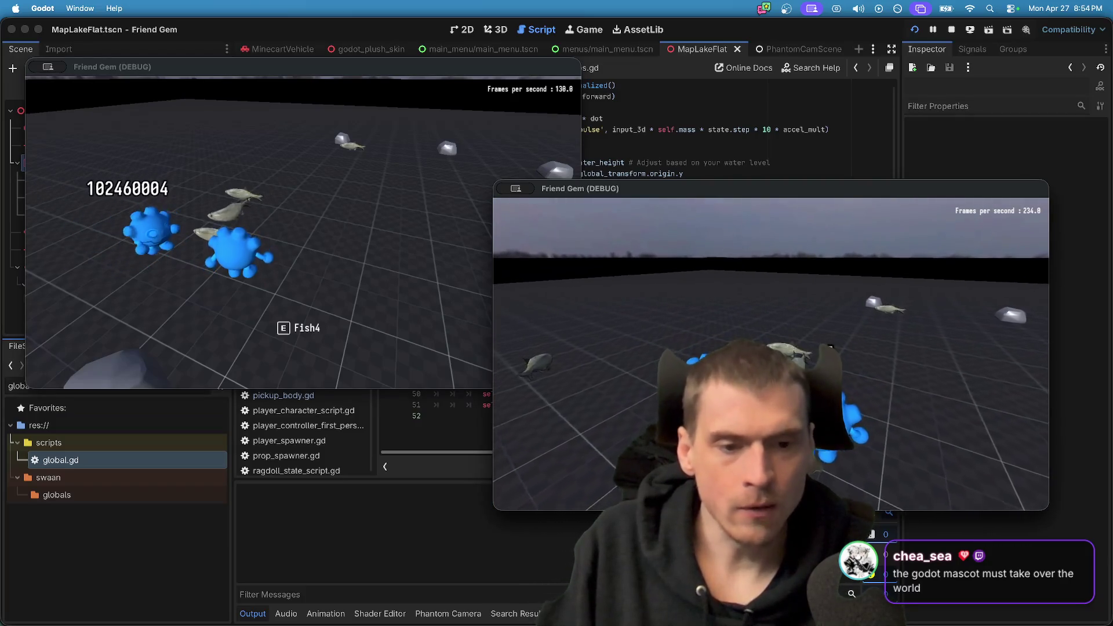
pyautogui.press('w')
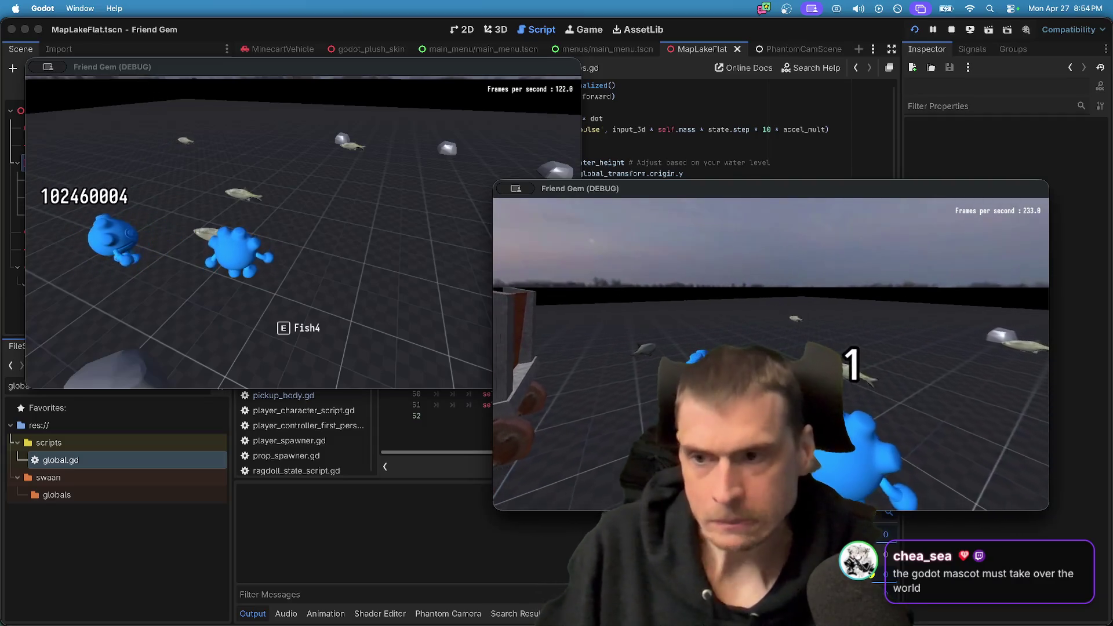
pyautogui.press('Escape')
pyautogui.click(771, 367)
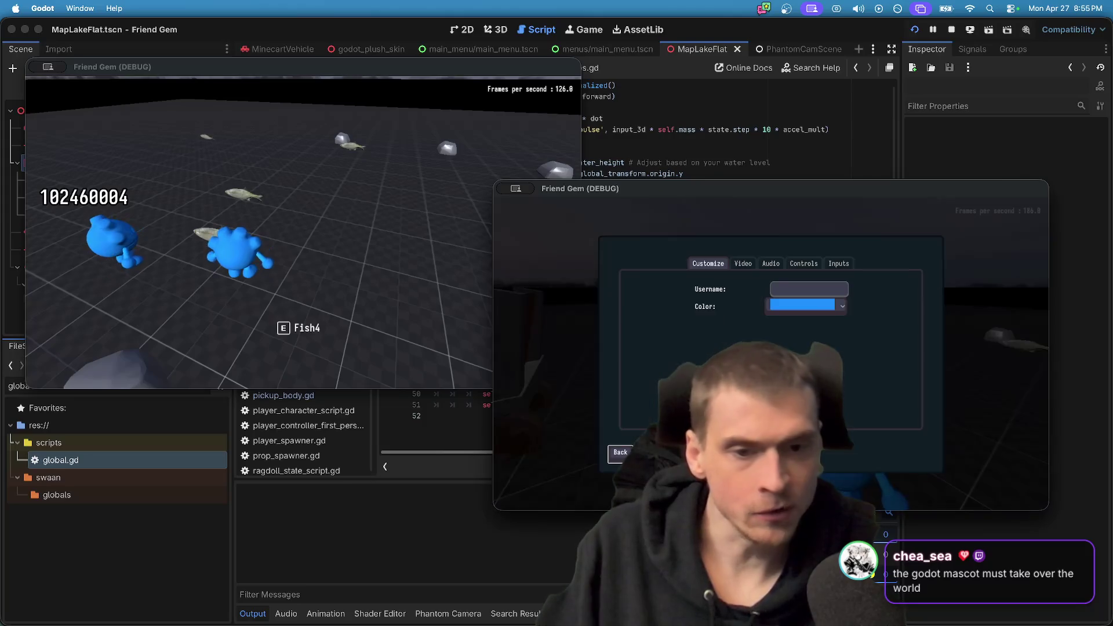
# Enter a new username and set the player colour to purple
pyautogui.click(785, 286)
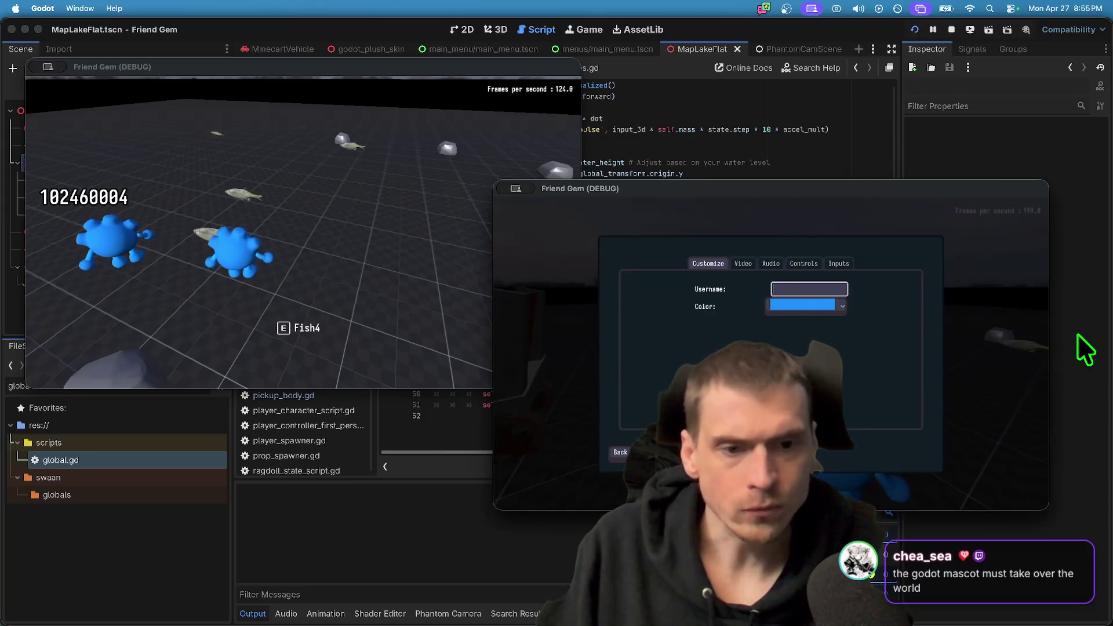
pyautogui.write('Andrew!!!')
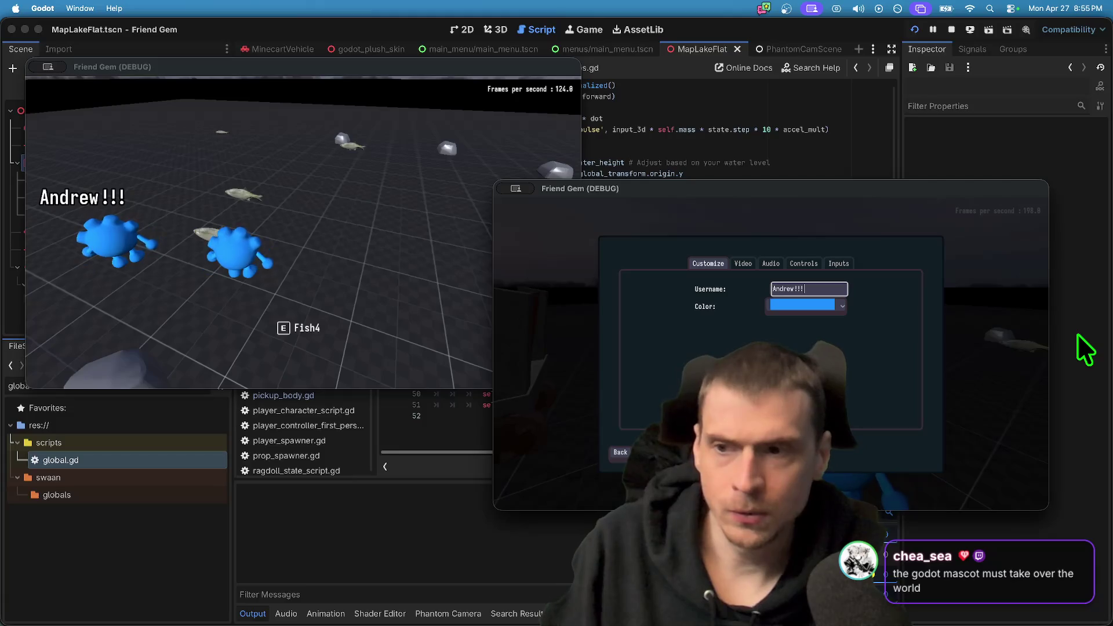
pyautogui.click(803, 305)
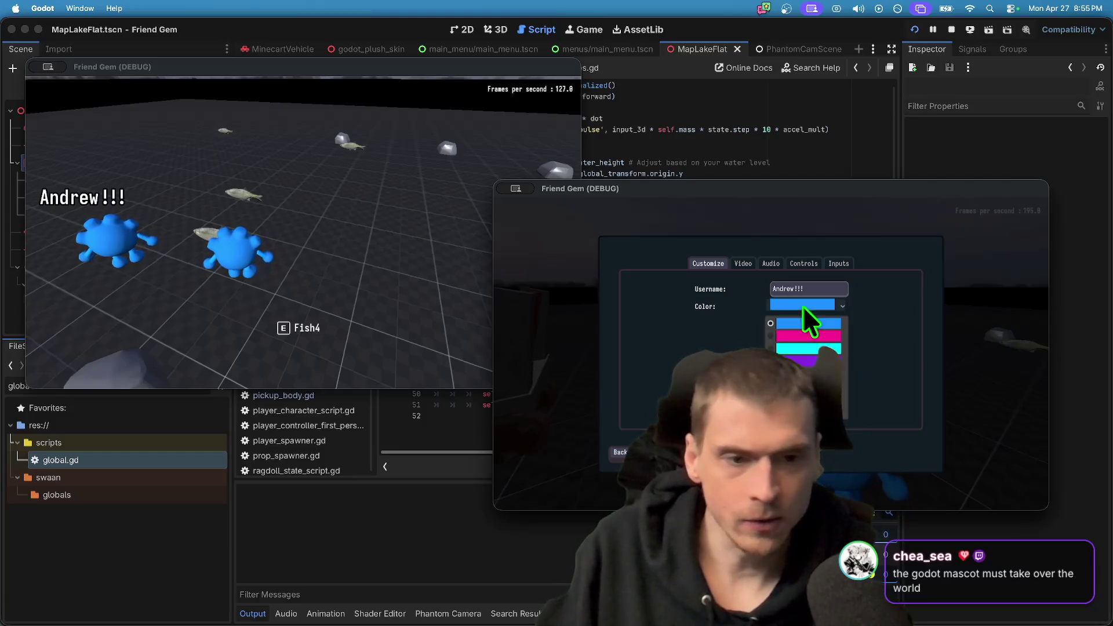
pyautogui.click(809, 360)
pyautogui.press('Escape')
# Look through the Video, Audio, Controls and Inputs settings tabs
pyautogui.press('Escape')
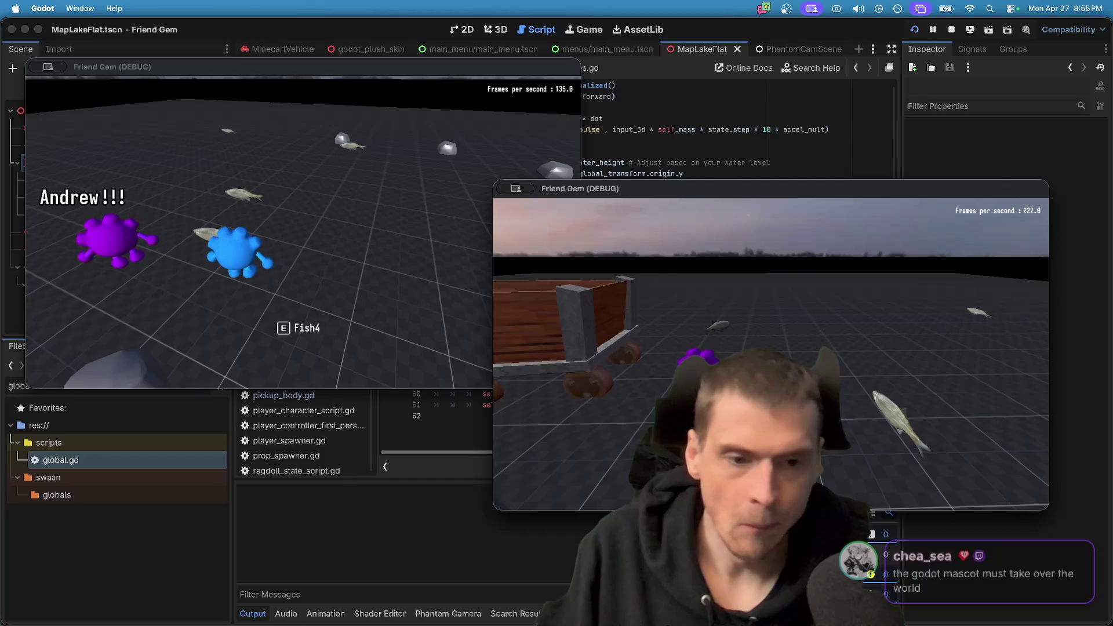
pyautogui.press('Escape')
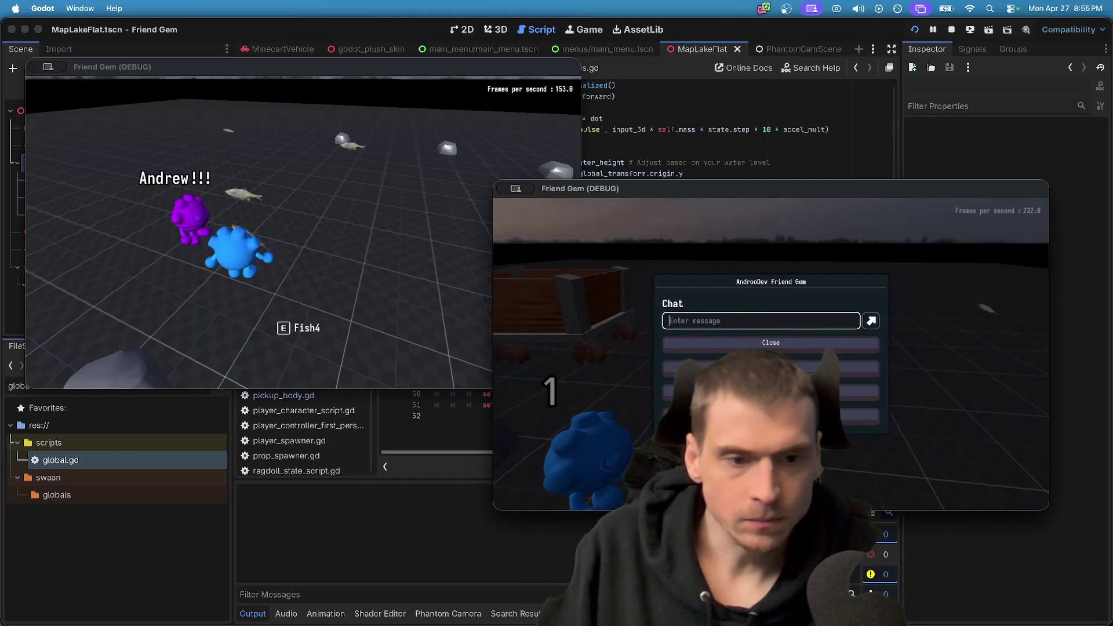
pyautogui.click(745, 369)
pyautogui.click(737, 263)
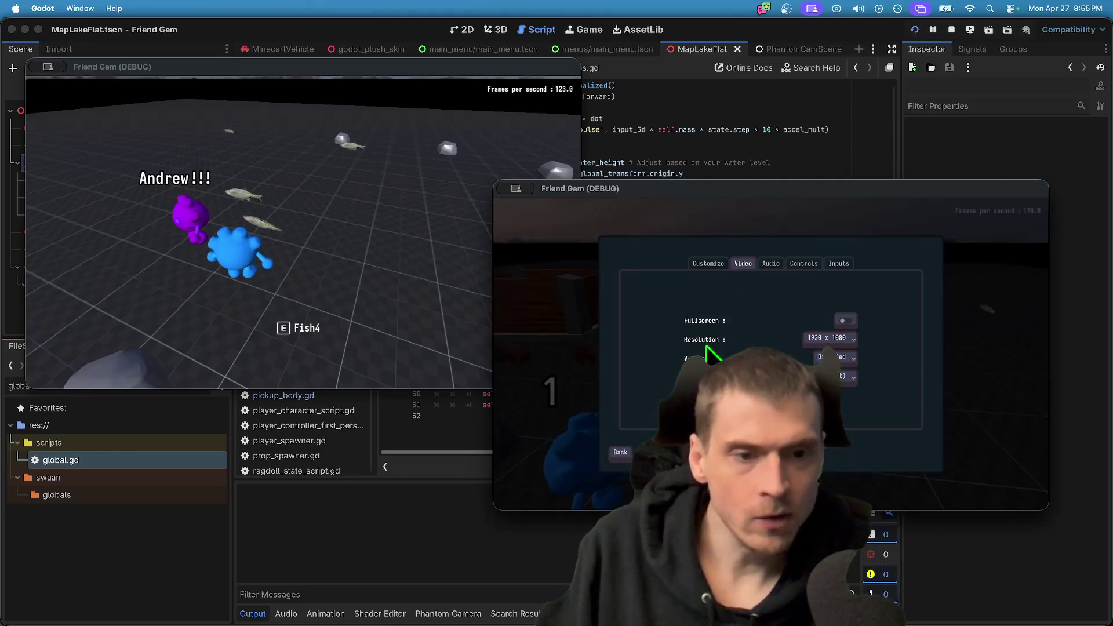
pyautogui.click(771, 263)
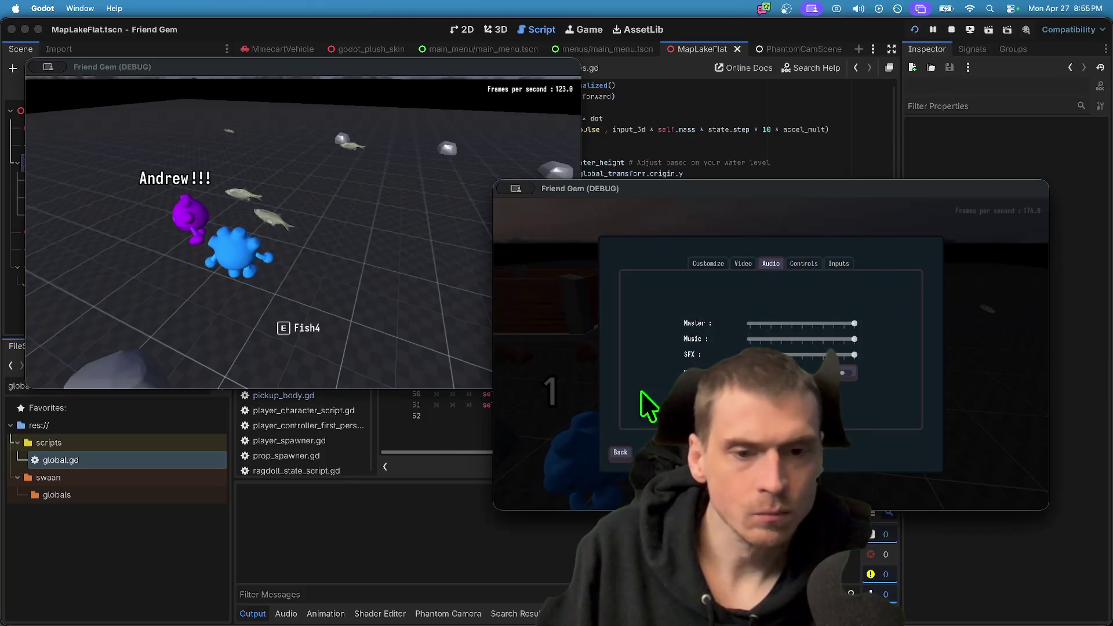
pyautogui.click(836, 263)
pyautogui.scroll(-3, 818, 369)
pyautogui.scroll(-3, 829, 347)
pyautogui.click(841, 264)
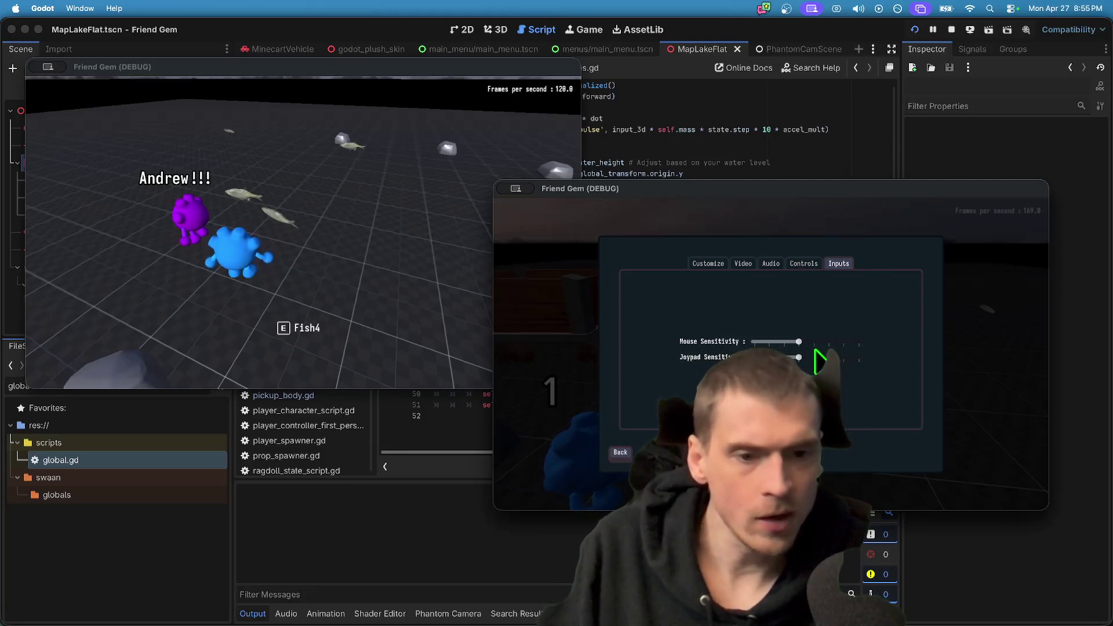
pyautogui.click(800, 263)
pyautogui.click(762, 264)
# Resume the right game and open the Admin panel from the left game's pause menu
pyautogui.press('Escape')
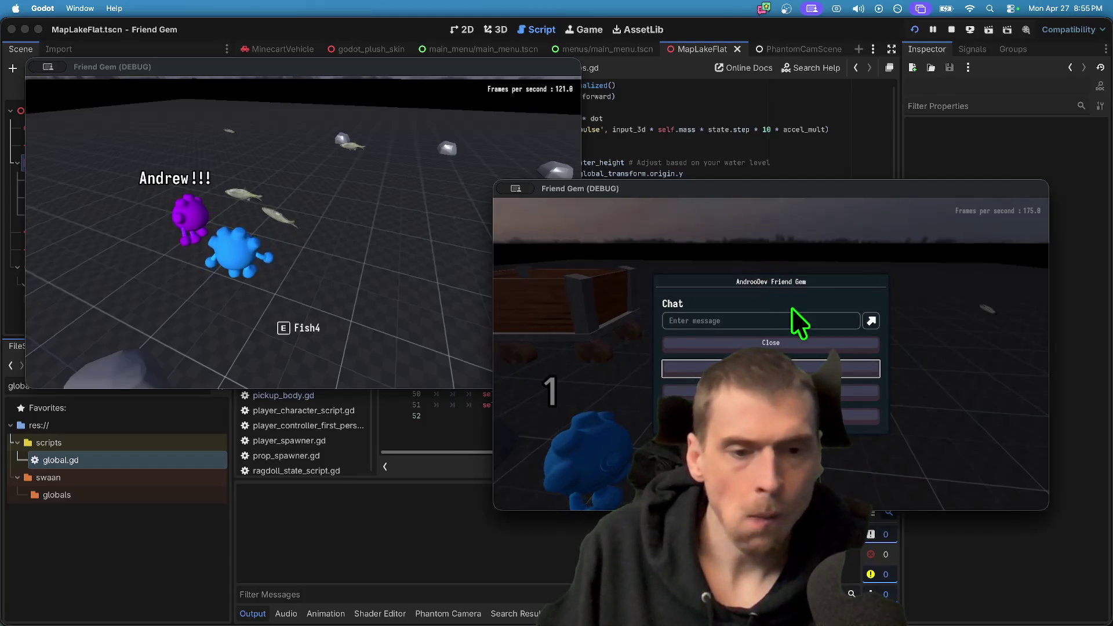
pyautogui.click(770, 343)
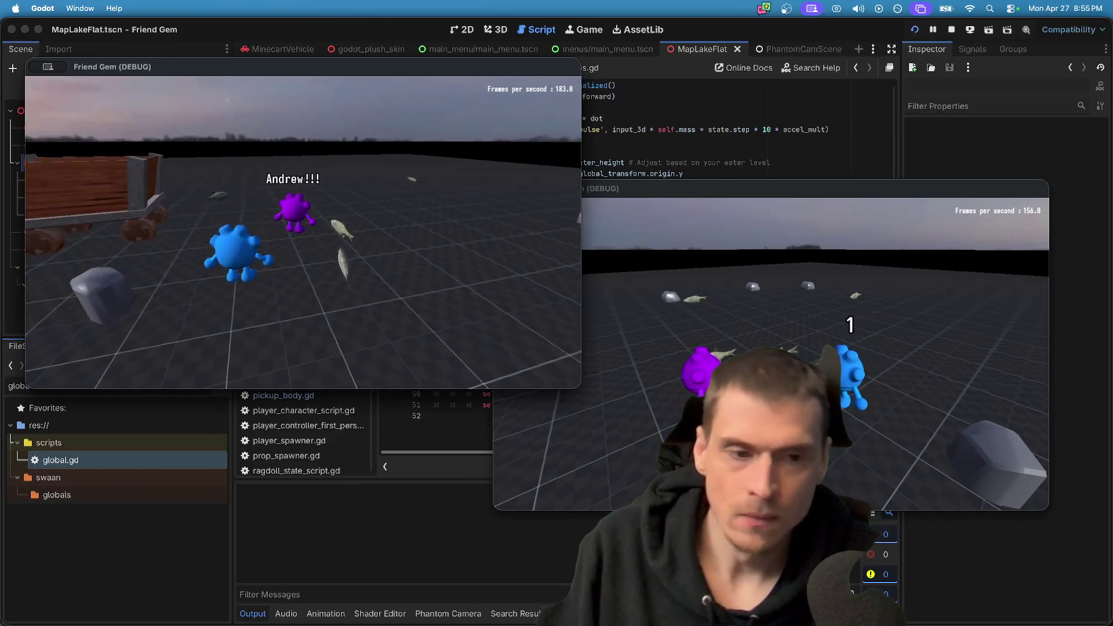
pyautogui.press('Escape')
pyautogui.click(321, 259)
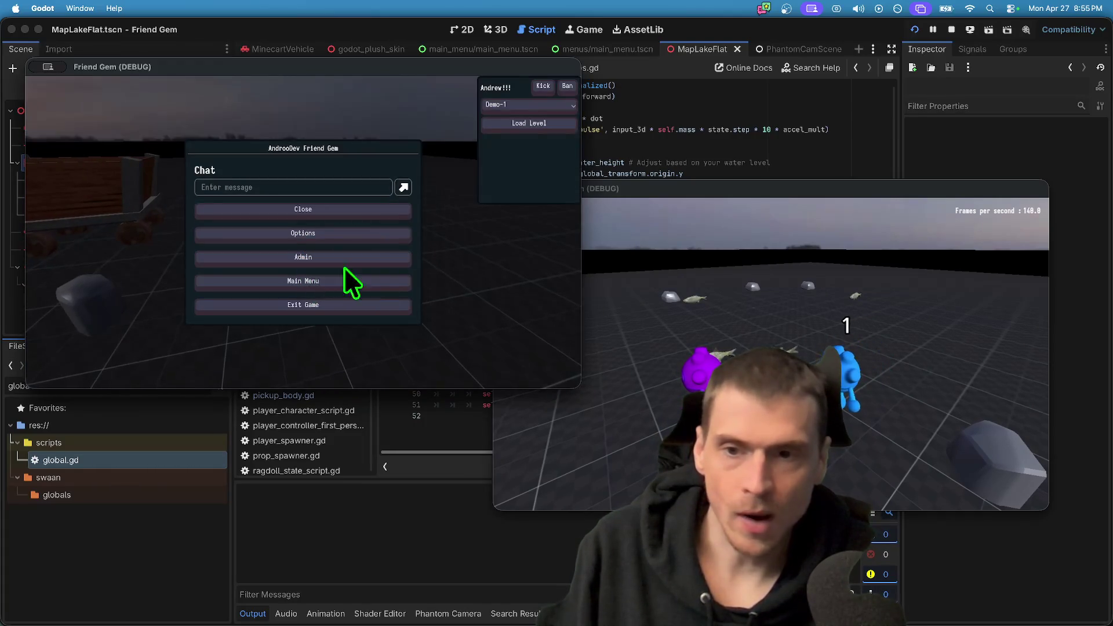
# Choose MapLakeFlat from the admin panel's level list and load it for everyone
pyautogui.click(504, 107)
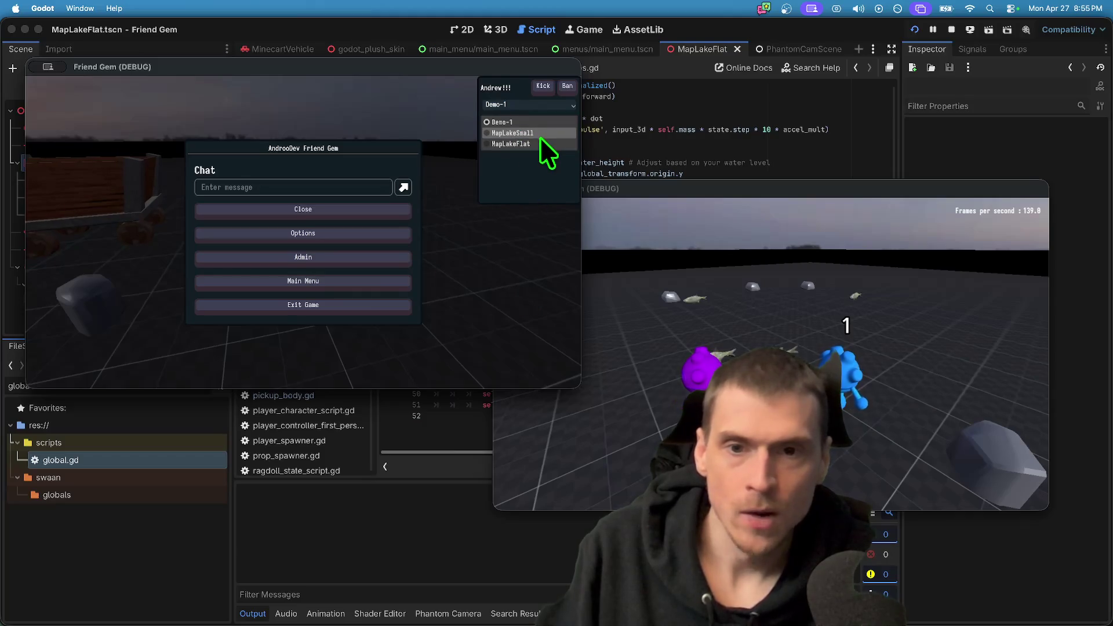
pyautogui.click(539, 143)
pyautogui.click(534, 108)
pyautogui.click(533, 122)
pyautogui.click(527, 102)
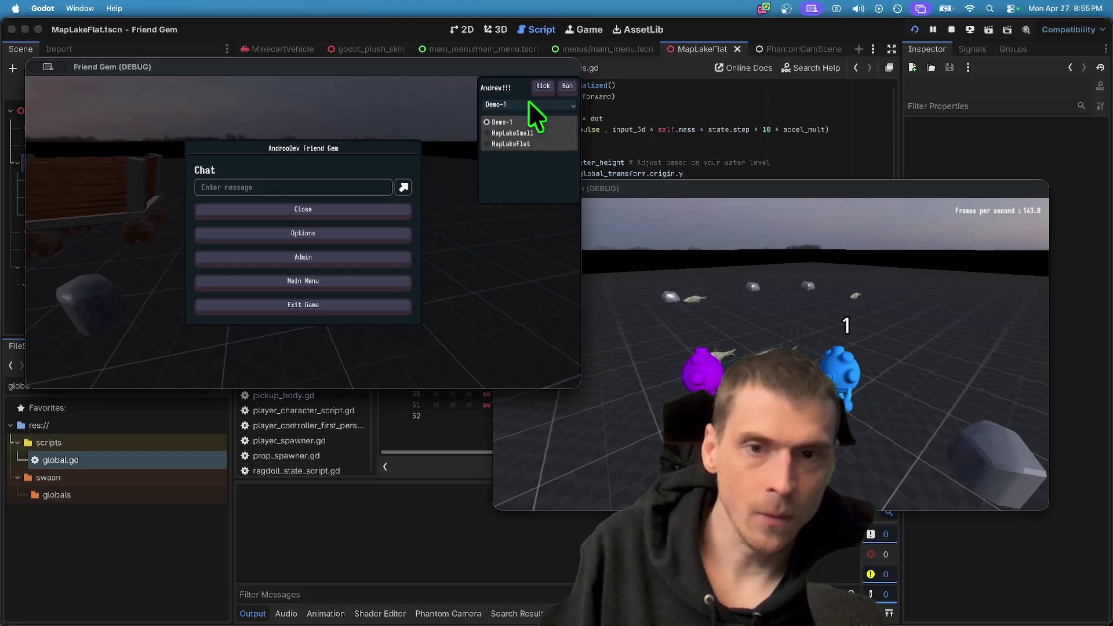
pyautogui.click(527, 140)
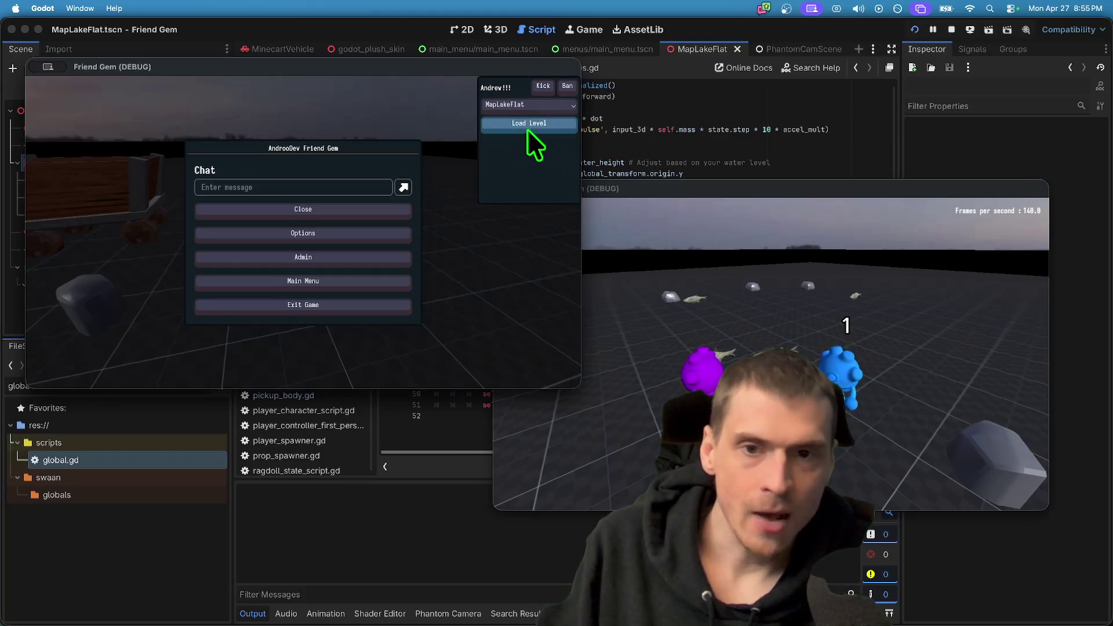
pyautogui.click(527, 128)
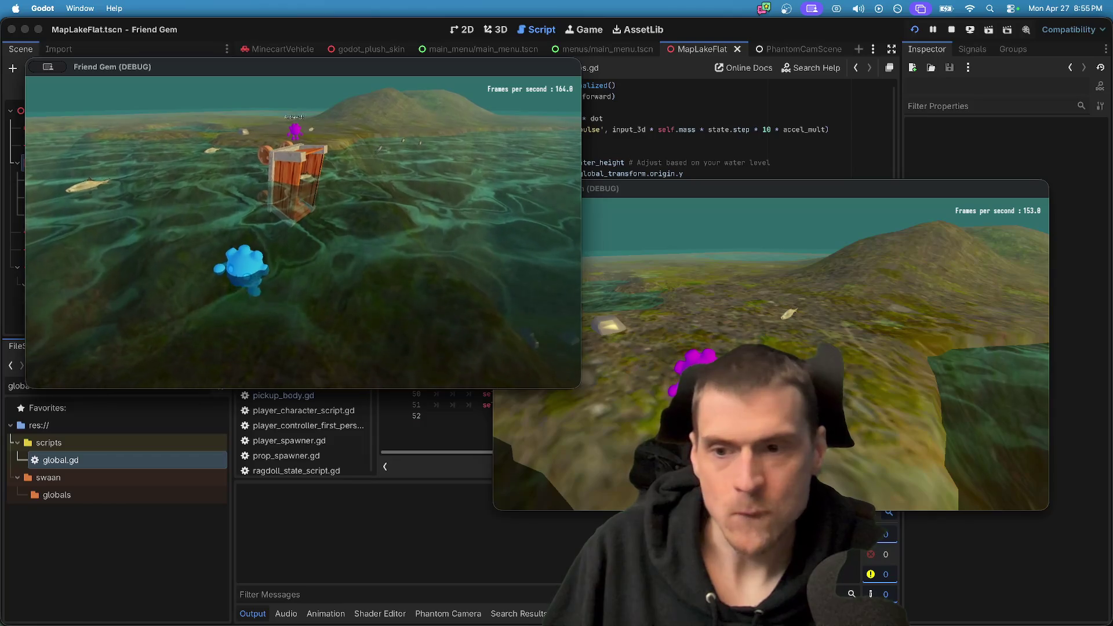
# Pick up a prop on the lake map and check the scene from both game windows
pyautogui.press('e')
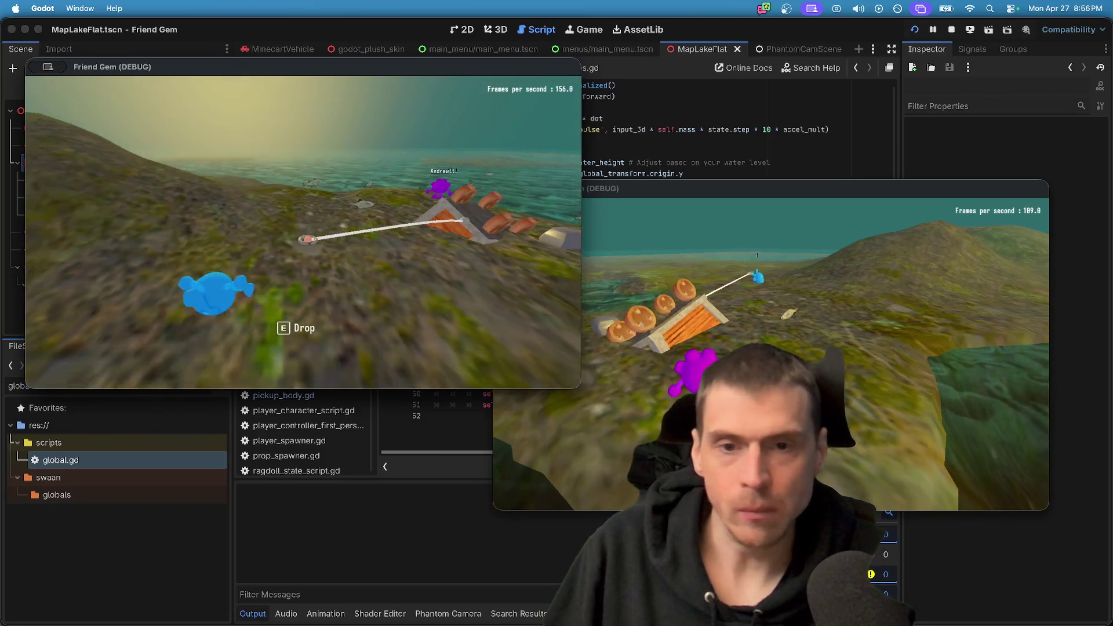
pyautogui.press('super+grave')
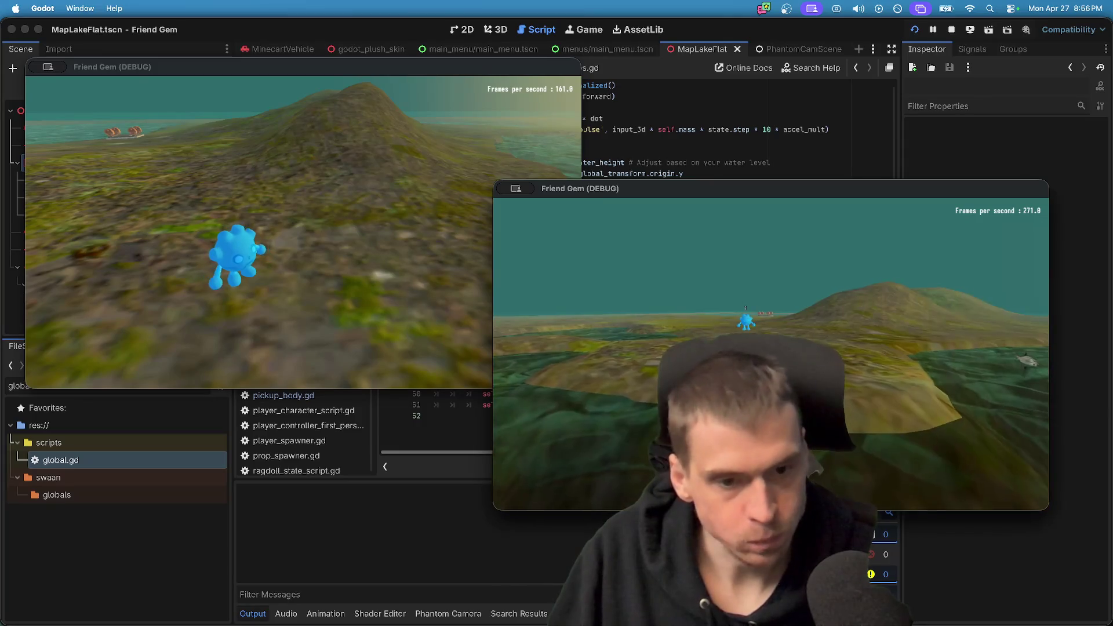
pyautogui.press('super+Tab')
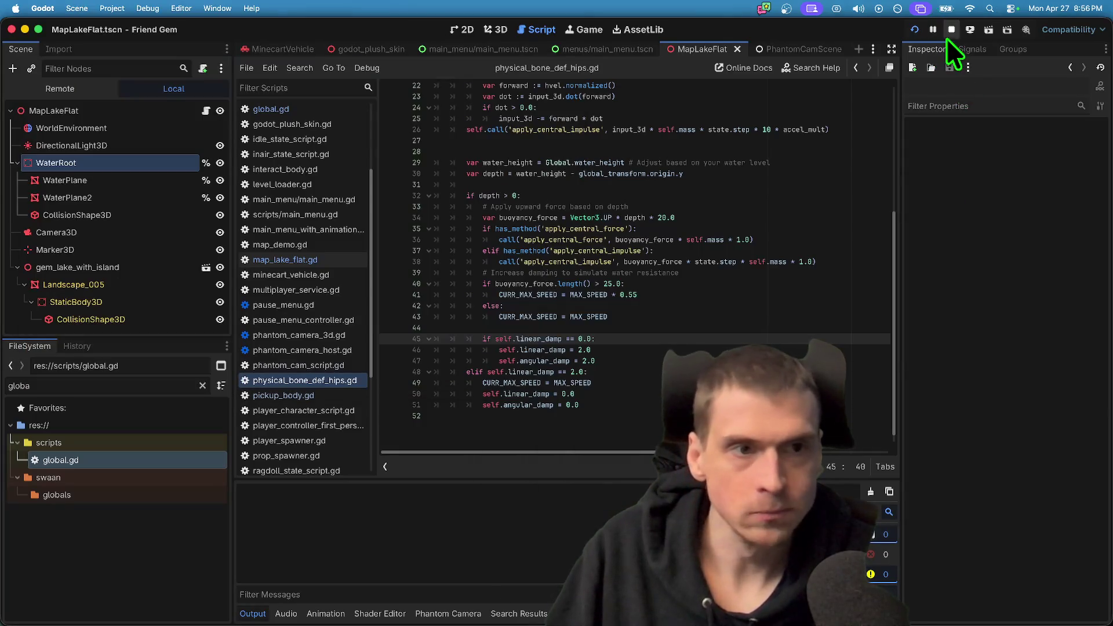
# Stop the running game and place the caret at the end of line 45
pyautogui.click(950, 32)
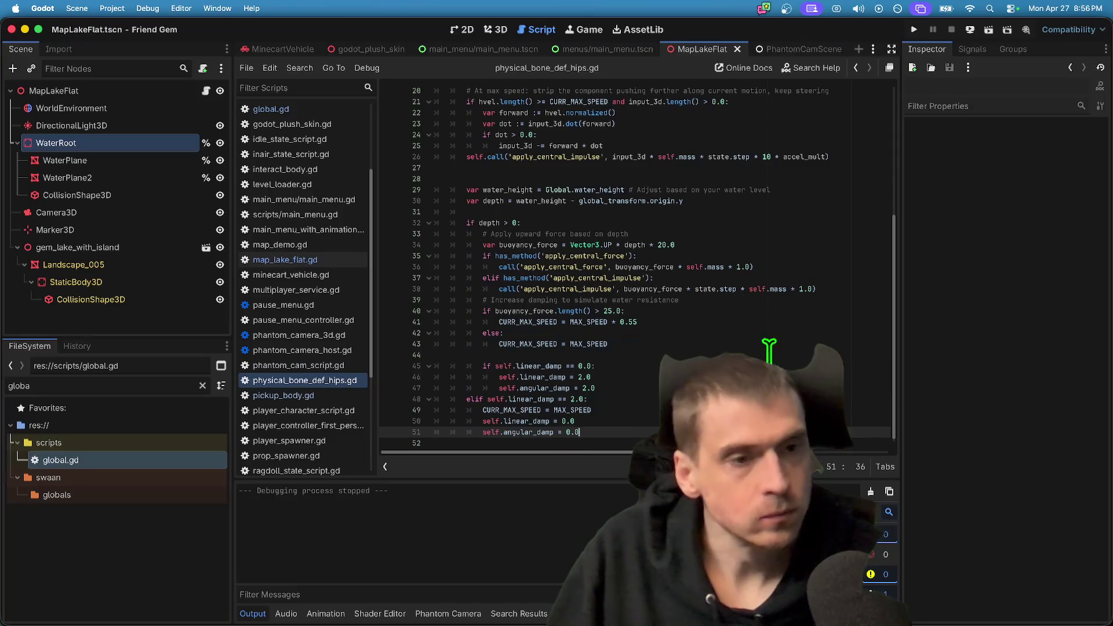
pyautogui.click(777, 366)
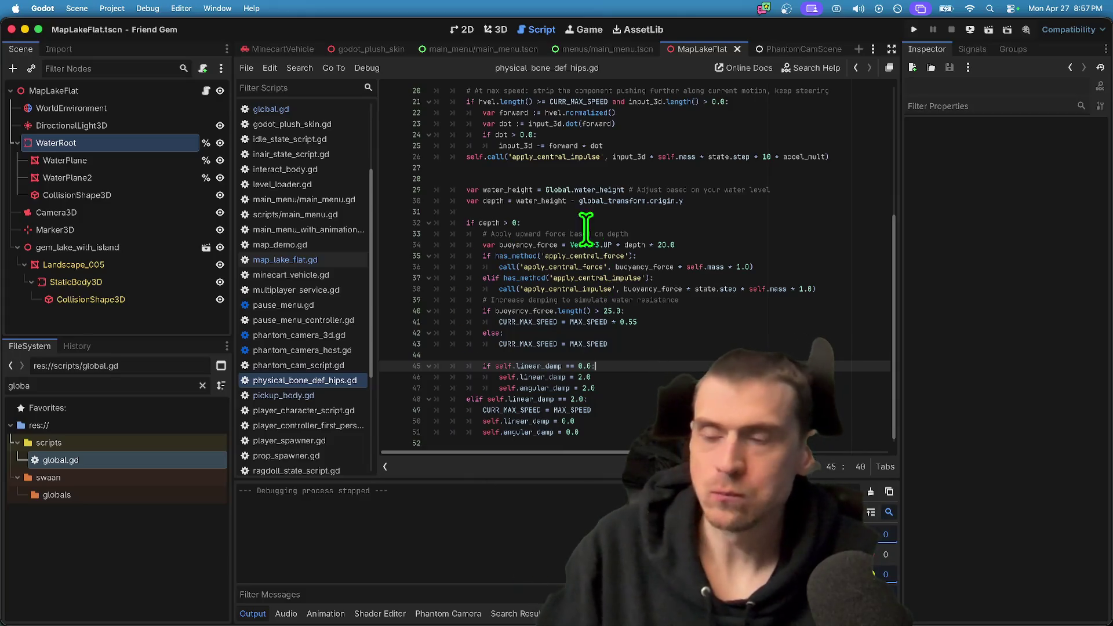
pyautogui.scroll(10, 574, 214)
pyautogui.scroll(-10, 568, 211)
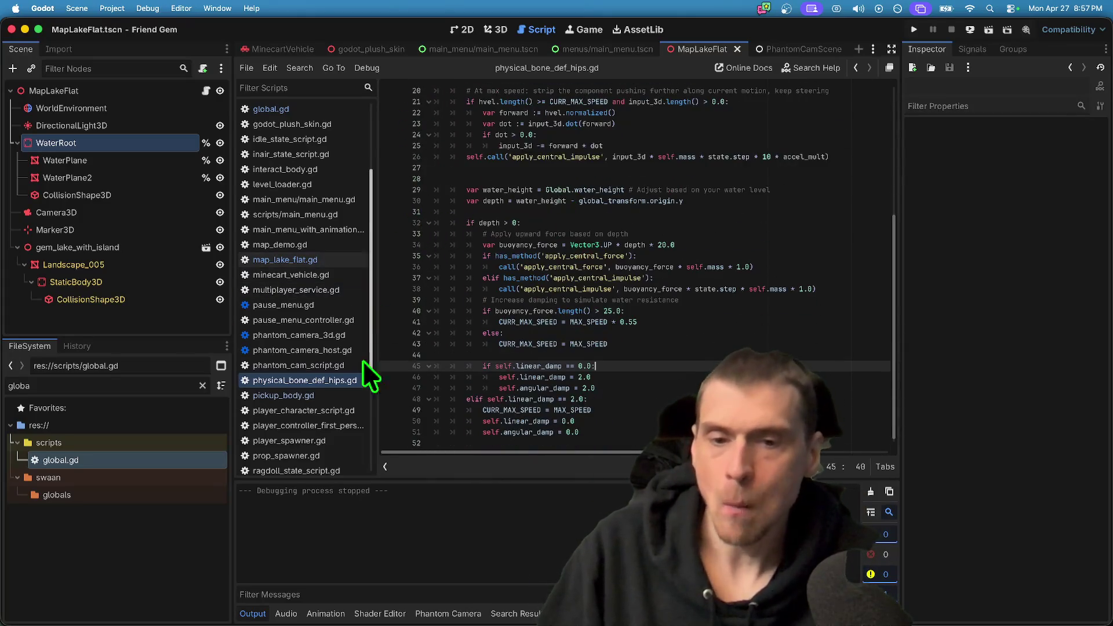
# Filter the FileSystem for 'throw', open throw_component.tscn, and go to line 95's raycast query
pyautogui.doubleClick(98, 381)
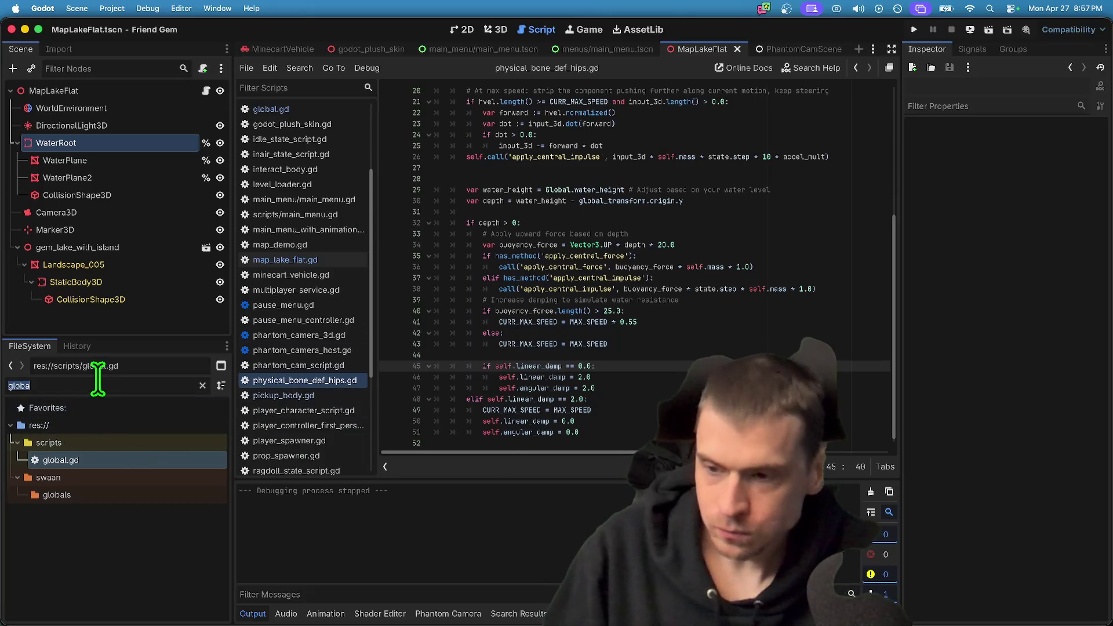
pyautogui.write('throw')
pyautogui.press('Return')
pyautogui.click(685, 392)
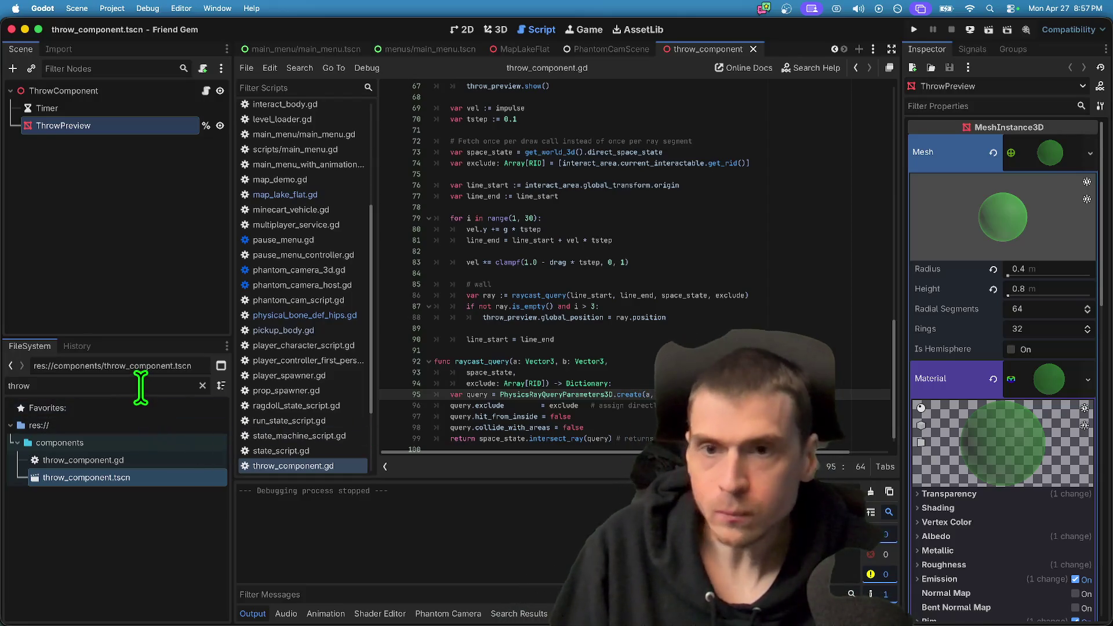
# Open global.gd and delete the empty lines 16 and 17
pyautogui.scroll(5, 311, 442)
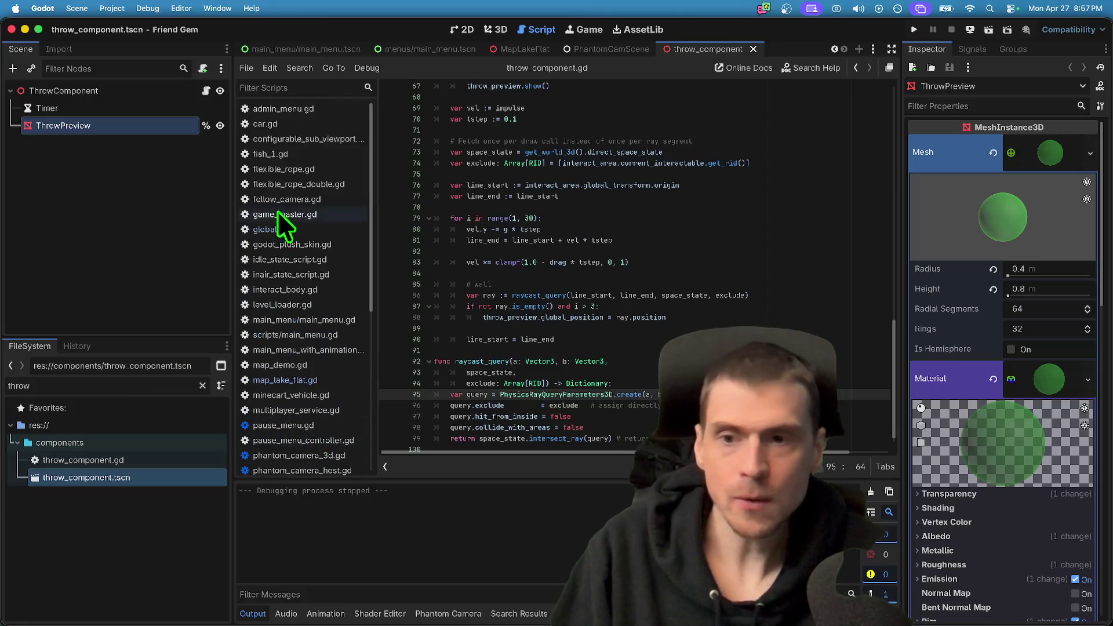
pyautogui.click(276, 232)
pyautogui.press('Delete')
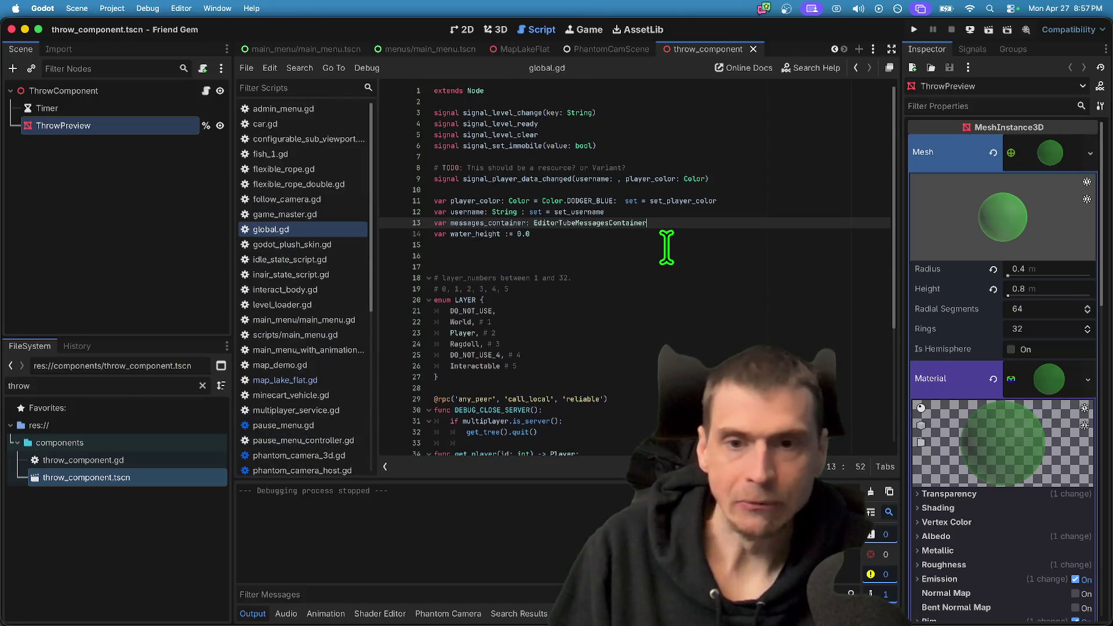
pyautogui.press('Delete')
pyautogui.scroll(-5, 664, 251)
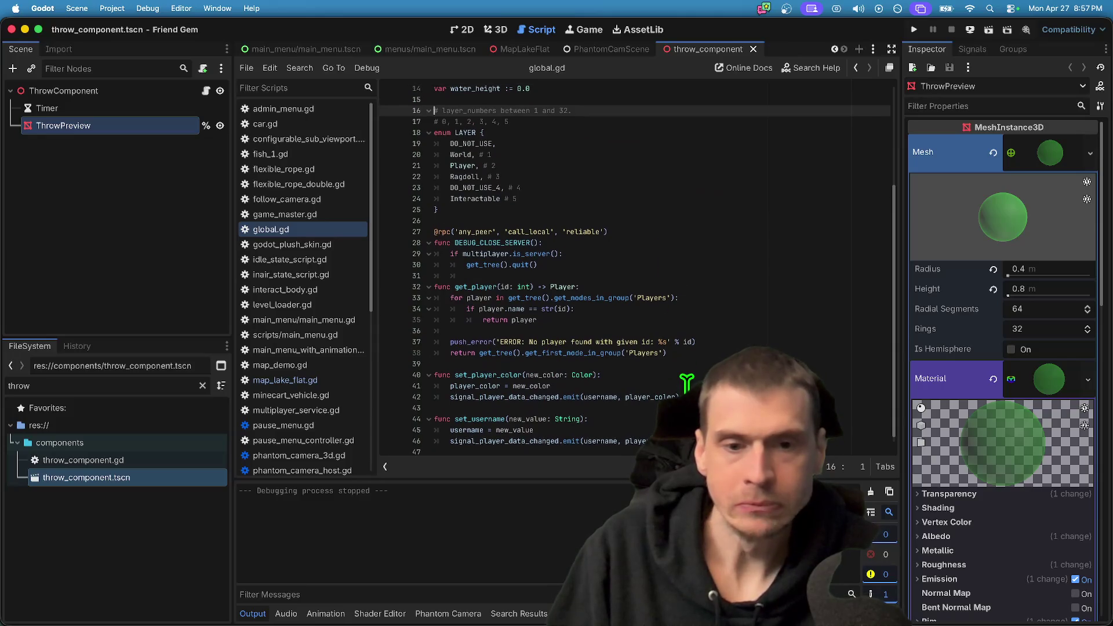
pyautogui.scroll(5, 687, 383)
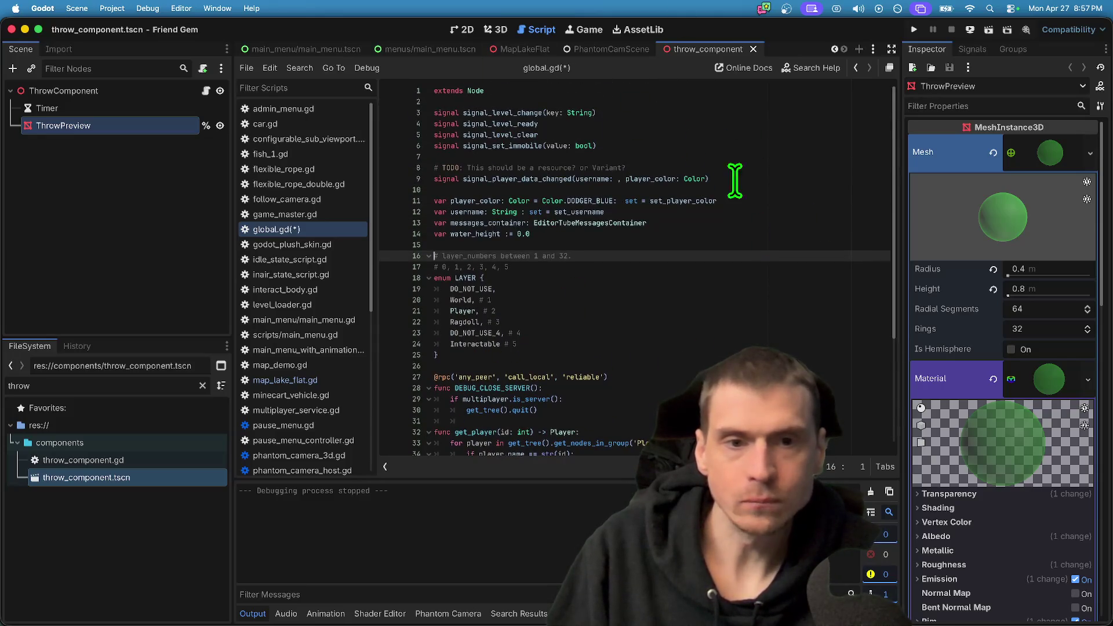
pyautogui.scroll(-2, 525, 208)
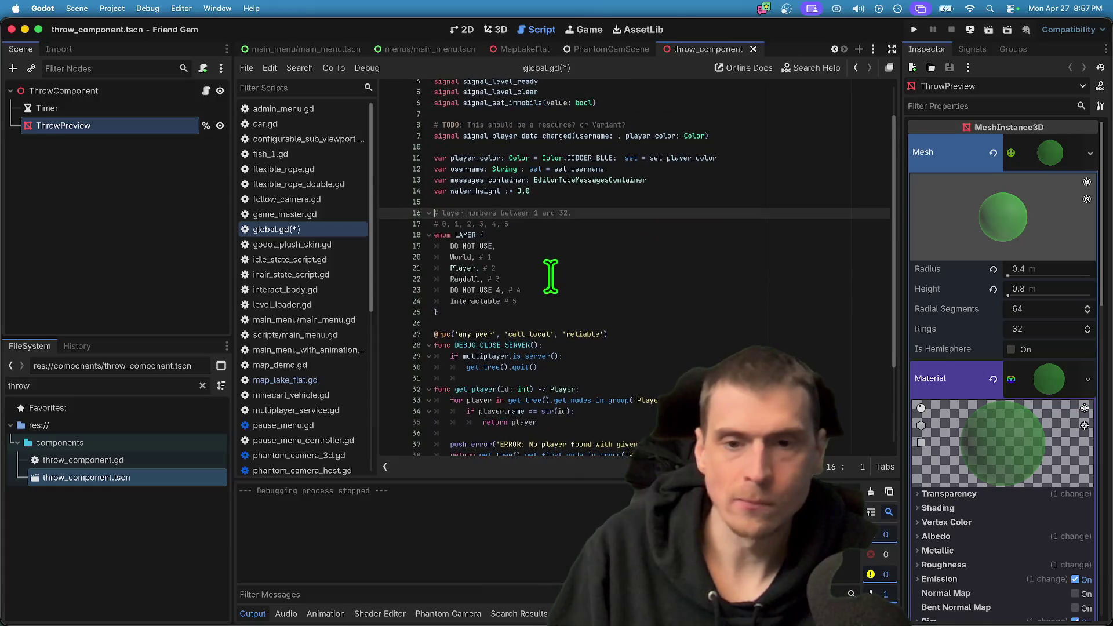
# Add a Water entry after Interactable in the LAYER enum, comment it # 6, and save
pyautogui.click(555, 301)
pyautogui.press('Return')
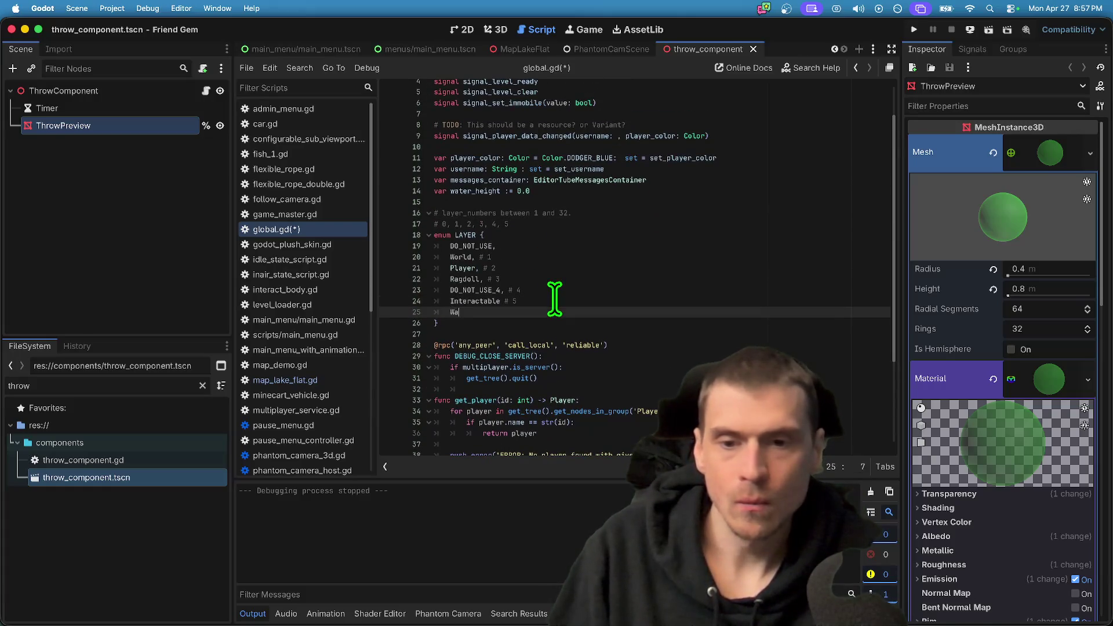
pyautogui.write('ter,')
pyautogui.write(',')
pyautogui.click(555, 301)
pyautogui.press('Left')
pyautogui.press('Left')
pyautogui.press('Left')
pyautogui.write(',')
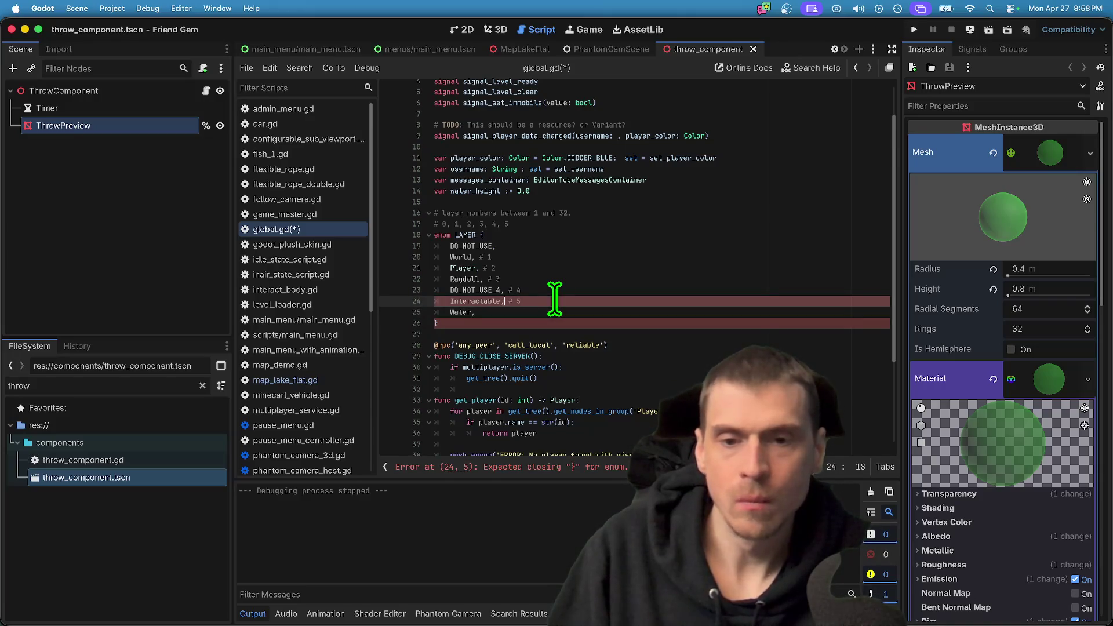
pyautogui.press('Down')
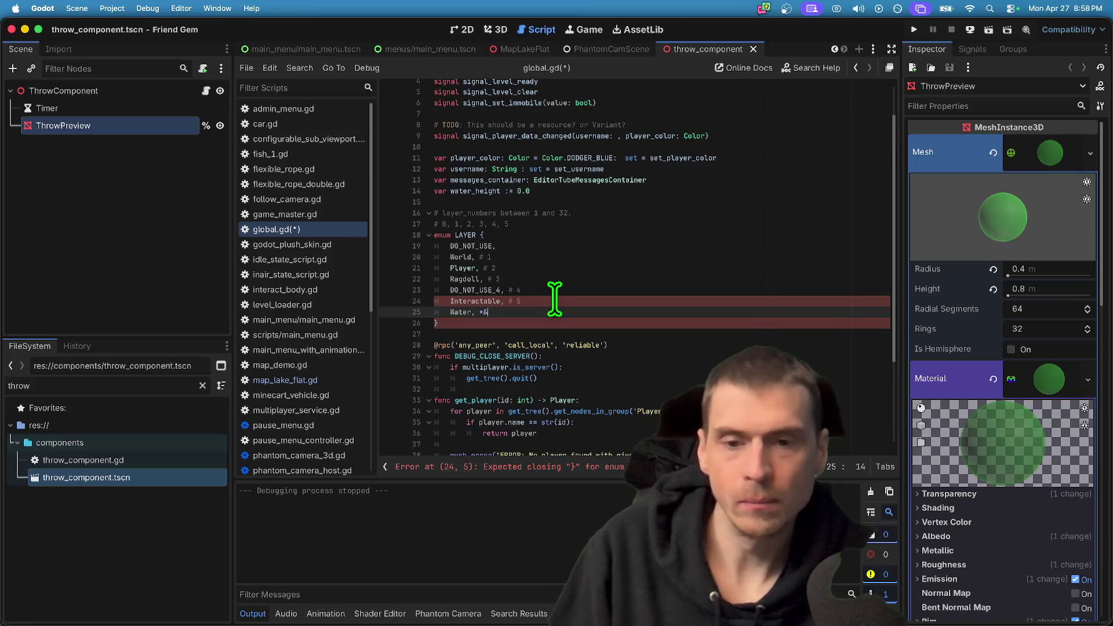
pyautogui.write('#6')
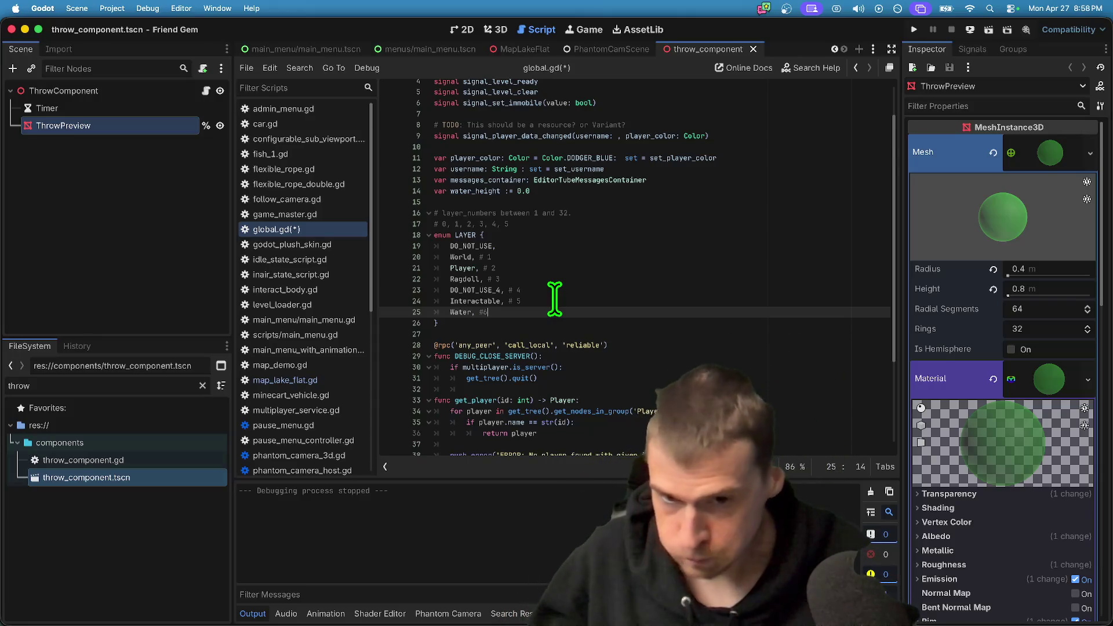
pyautogui.click(469, 313)
pyautogui.press('cmd+s')
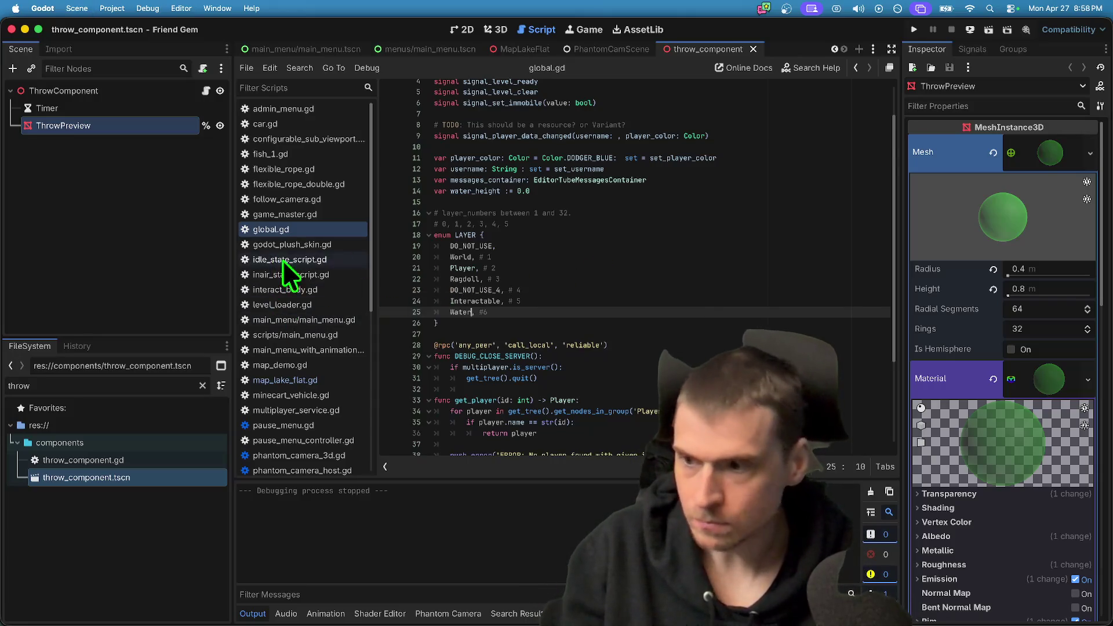
# Glance at map_lake_flat.gd, then return to global.gd's LAYER enum
pyautogui.click(303, 381)
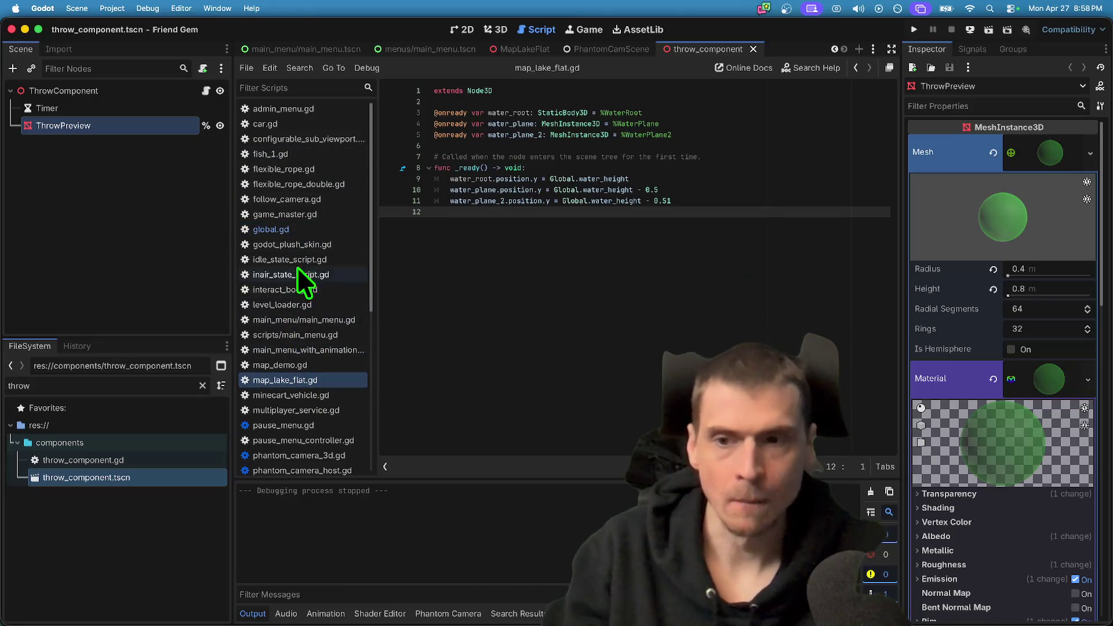
pyautogui.click(291, 230)
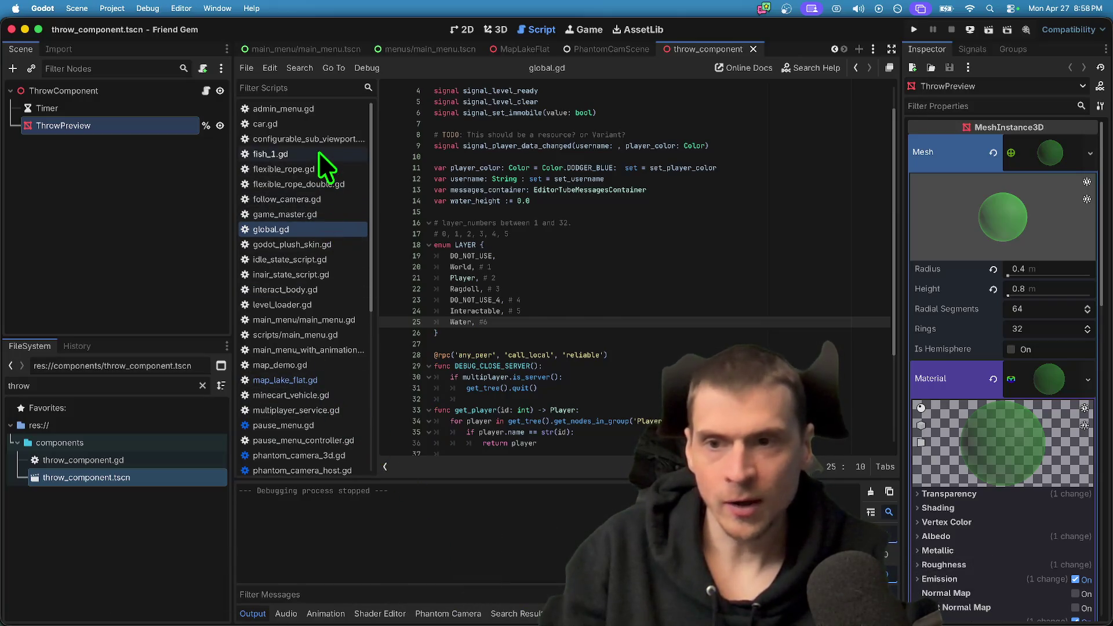
pyautogui.scroll(-3, 663, 375)
pyautogui.scroll(4, 658, 375)
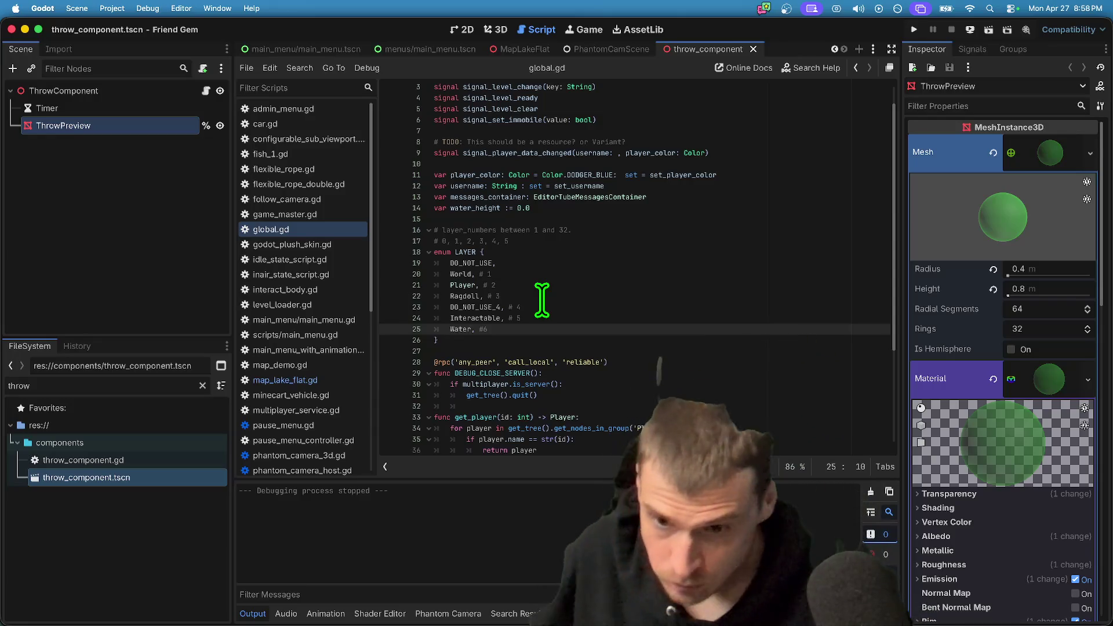
# Launch Antigravity and open throw_component.gd
pyautogui.moveTo(475, 621)
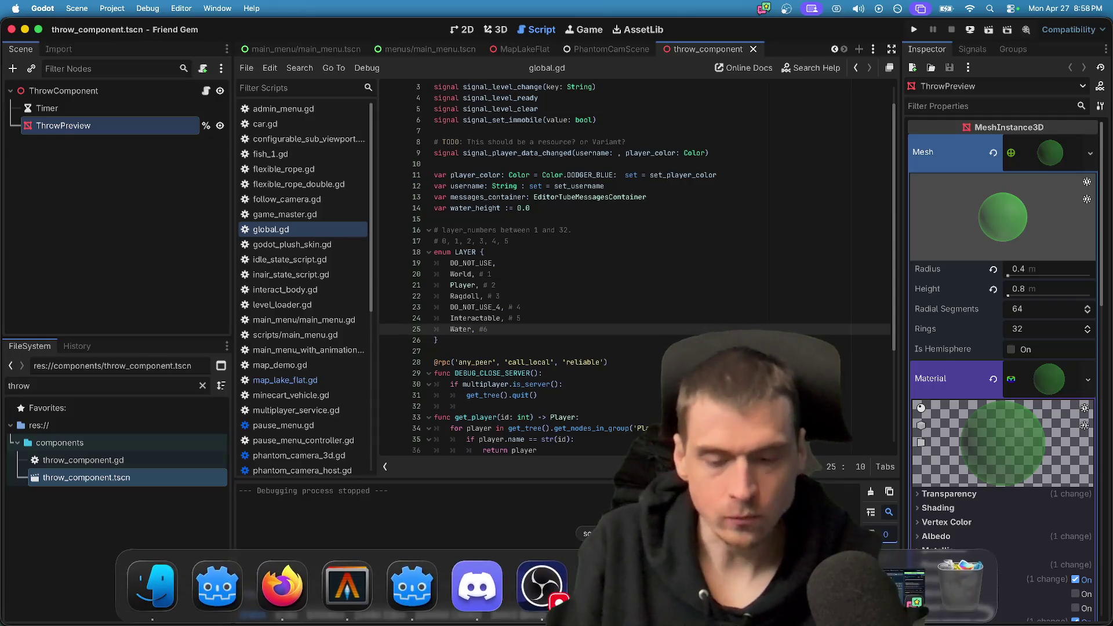
pyautogui.press('super+space')
pyautogui.write('antigravity')
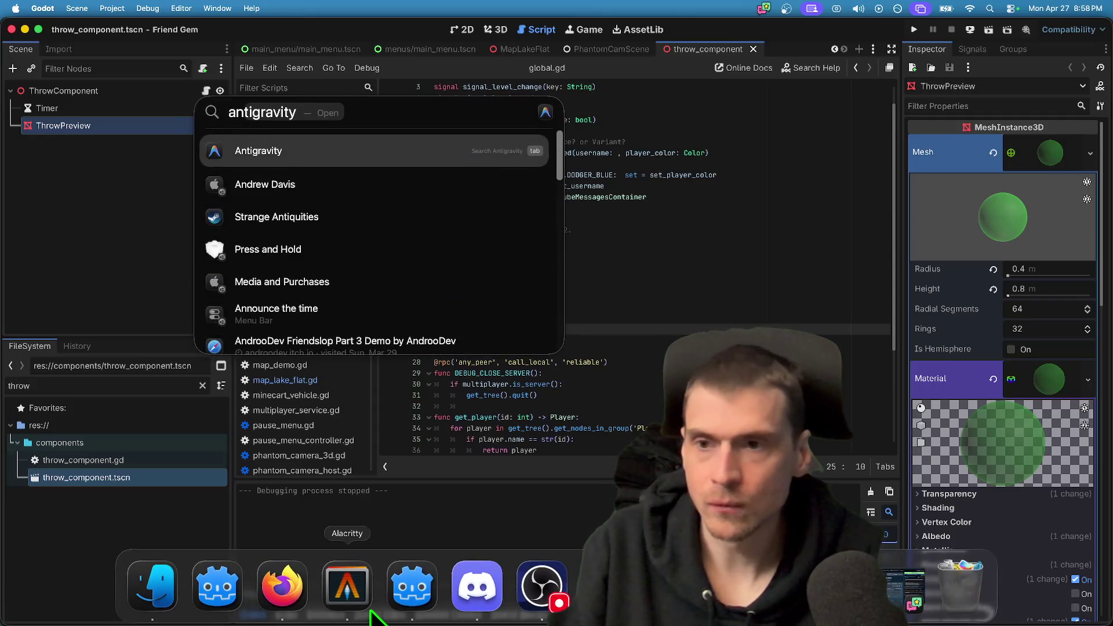
pyautogui.press('Return')
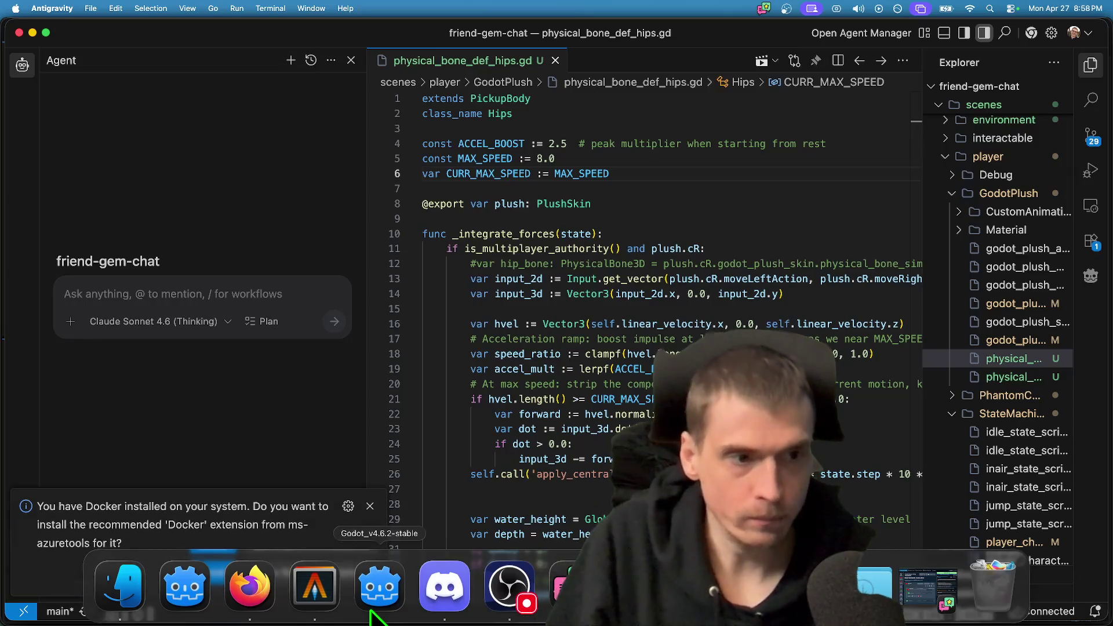
pyautogui.press('super+t')
pyautogui.write('arge_')
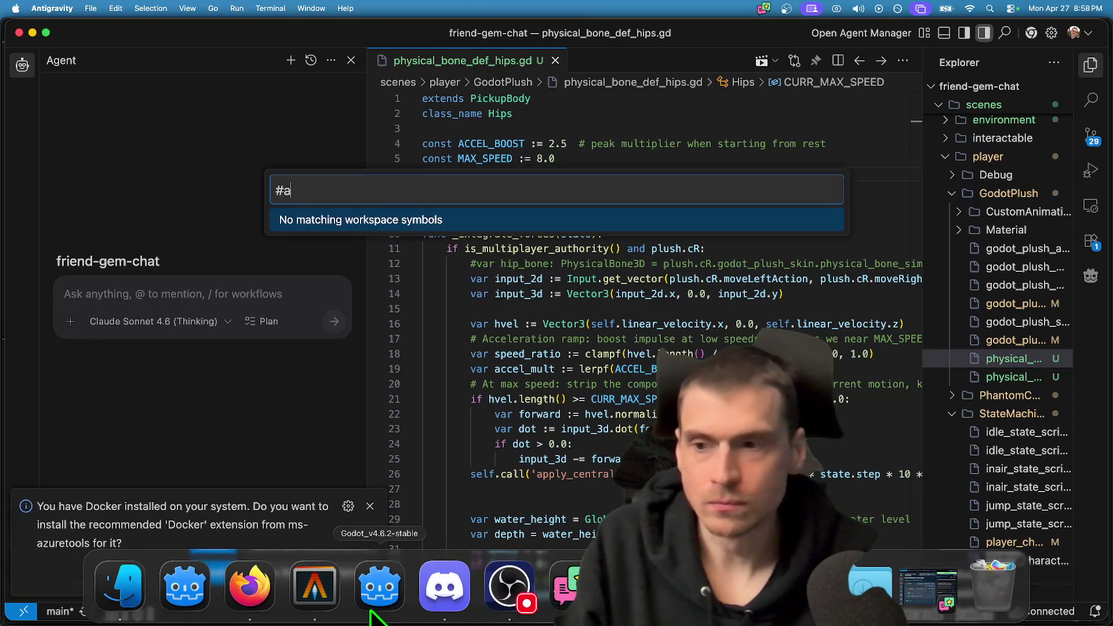
pyautogui.write('throw')
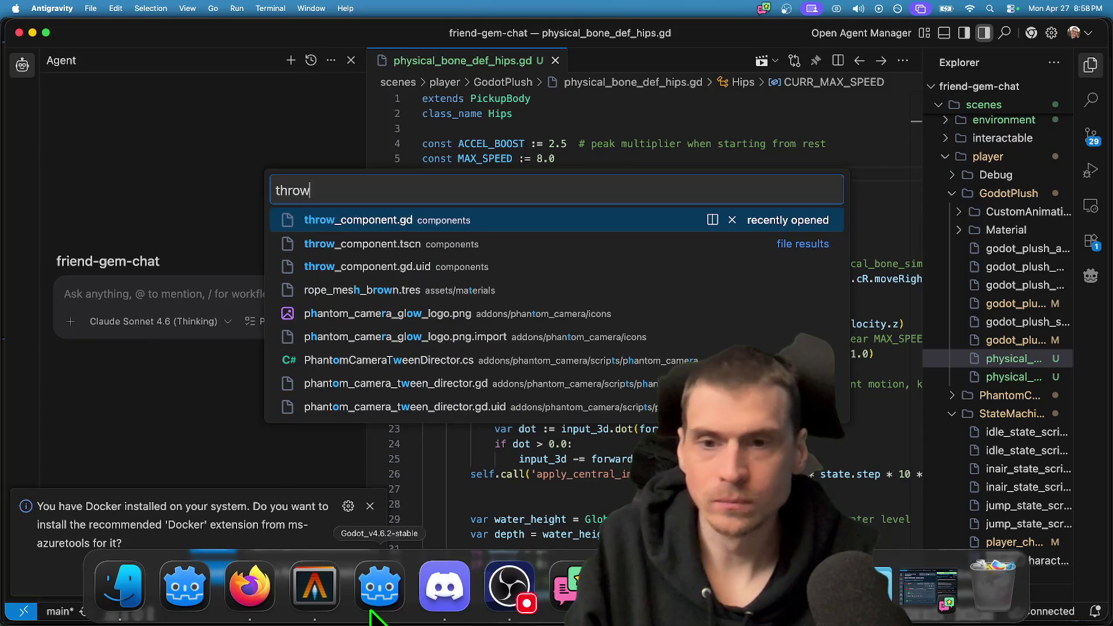
pyautogui.press('Return')
pyautogui.scroll(-20, 670, 372)
pyautogui.scroll(6, 674, 368)
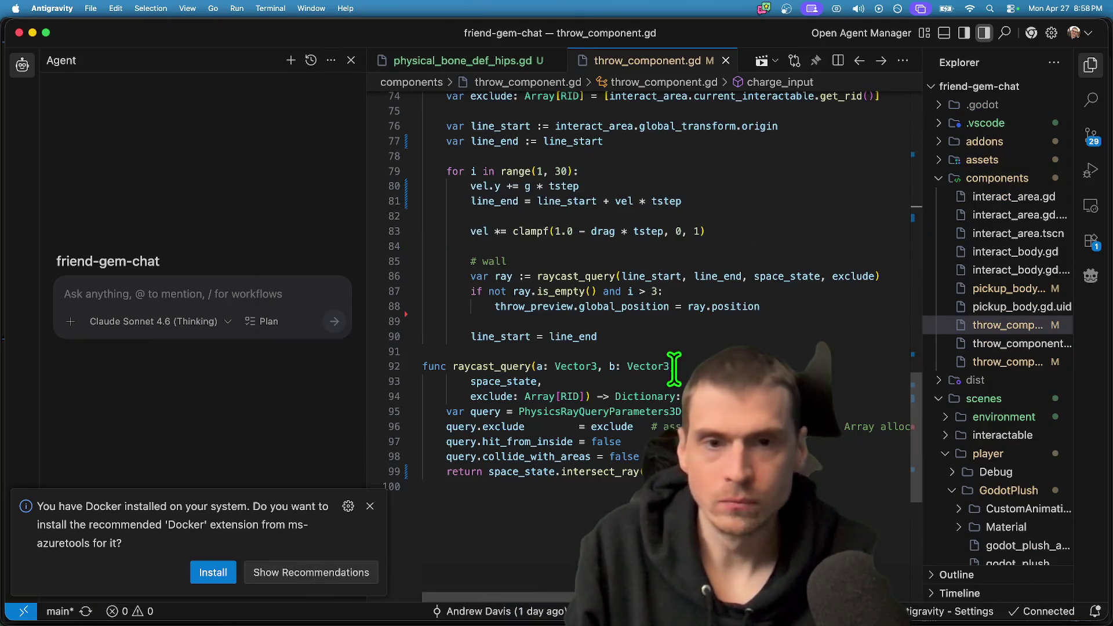
# Select raycast query line 95 and ask the Agent for a collision layers 1 and 6 mask
pyautogui.tripleClick(666, 411)
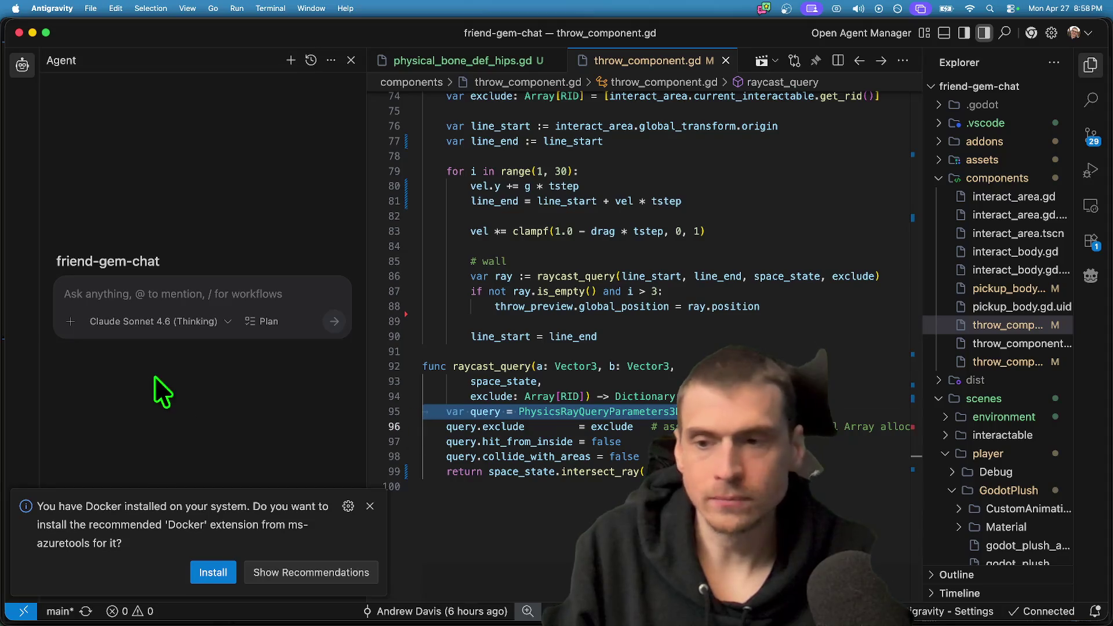
pyautogui.click(166, 295)
pyautogui.write('Make this bitmask a')
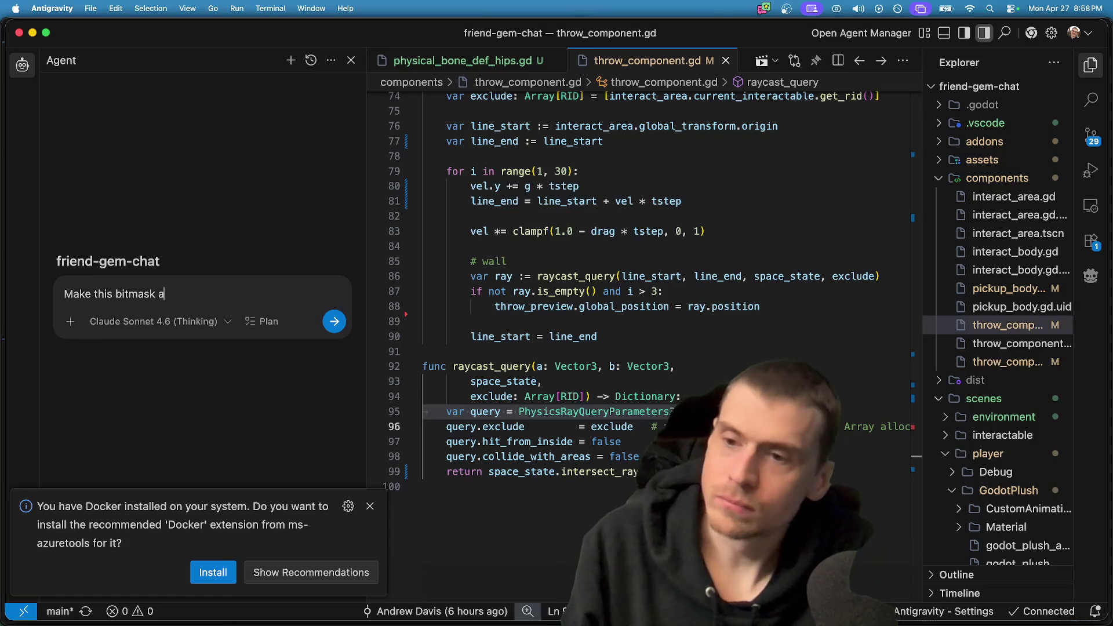
pyautogui.write('nd 6')
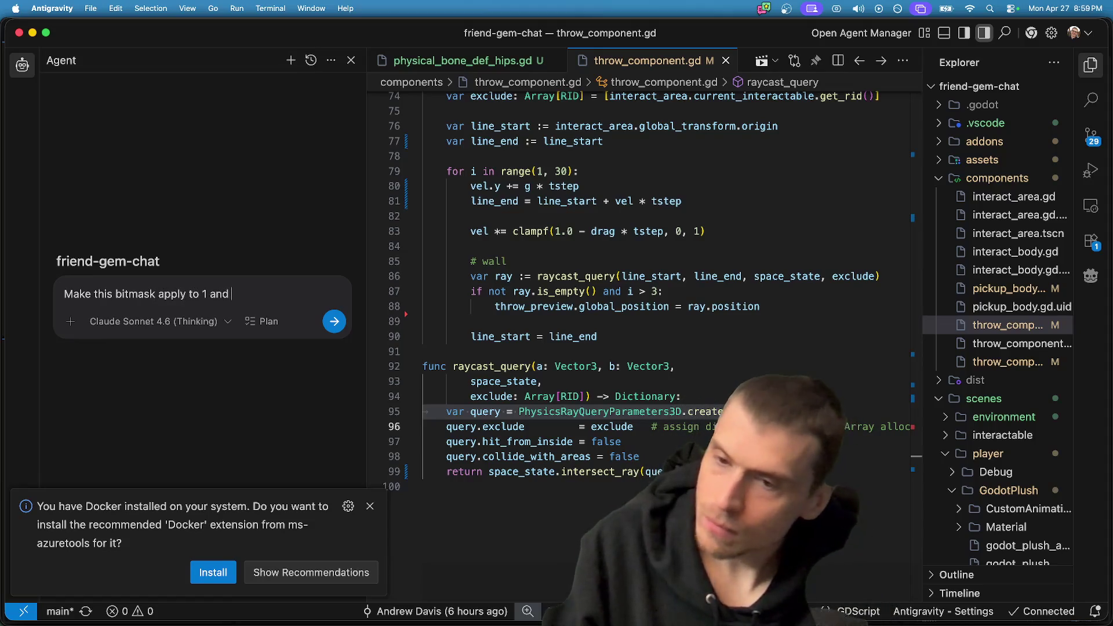
pyautogui.press('Return')
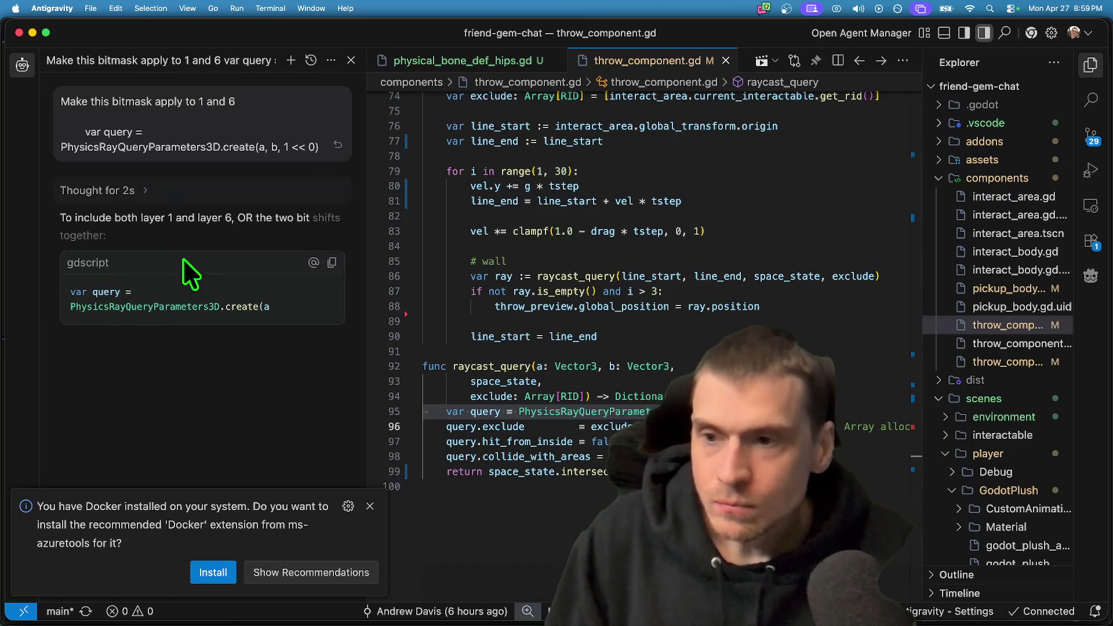
# Replace line 95 with the Agent's (1 << 0) | (1 << 5) create() line, re-indent, and close files
pyautogui.doubleClick(227, 304)
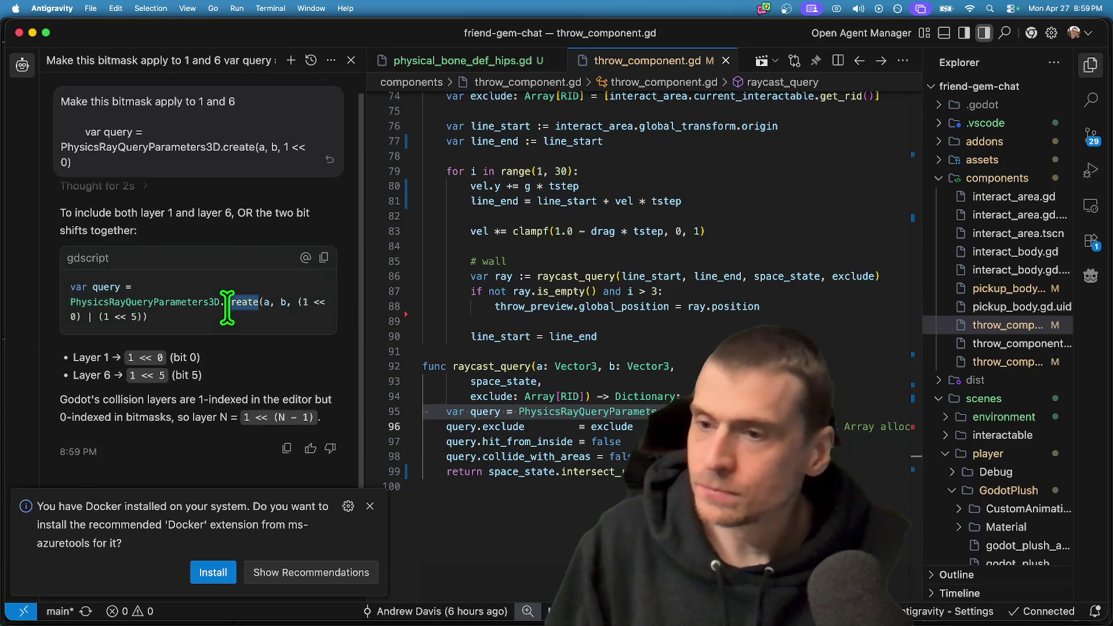
pyautogui.tripleClick(227, 305)
pyautogui.press('super+c')
pyautogui.press('super+v')
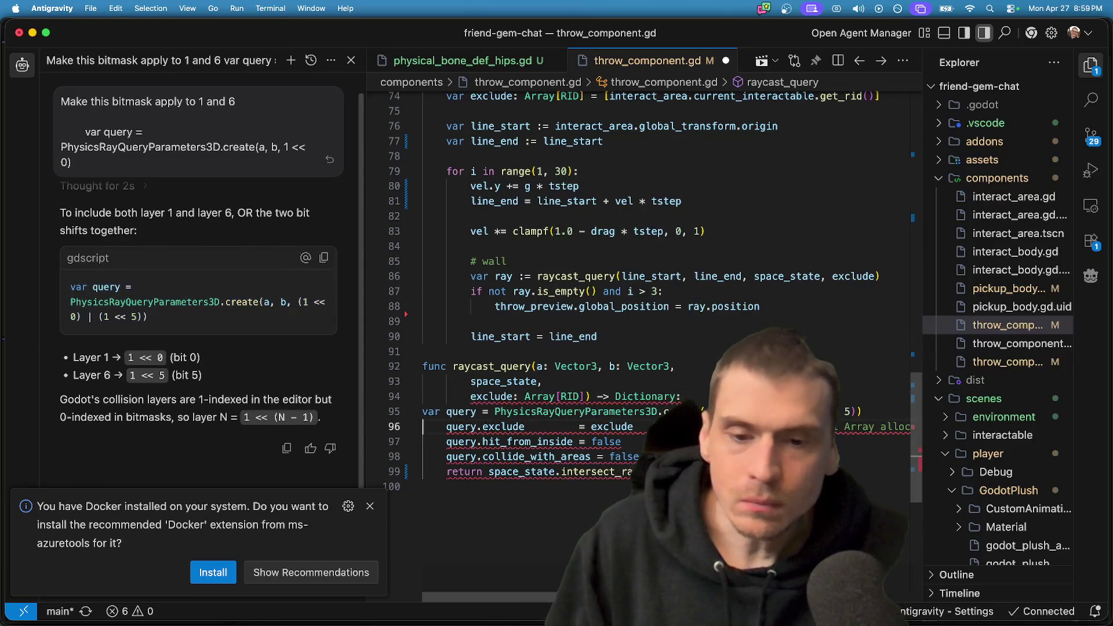
pyautogui.press('Up')
pyautogui.press('Tab')
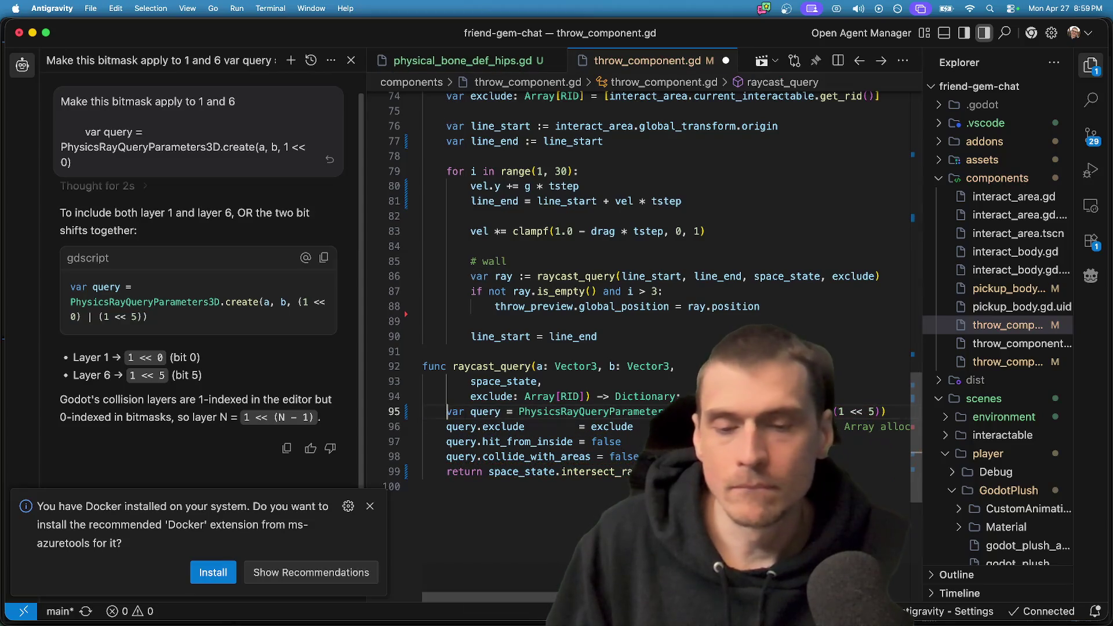
pyautogui.press('super+w')
pyautogui.press('super+w')
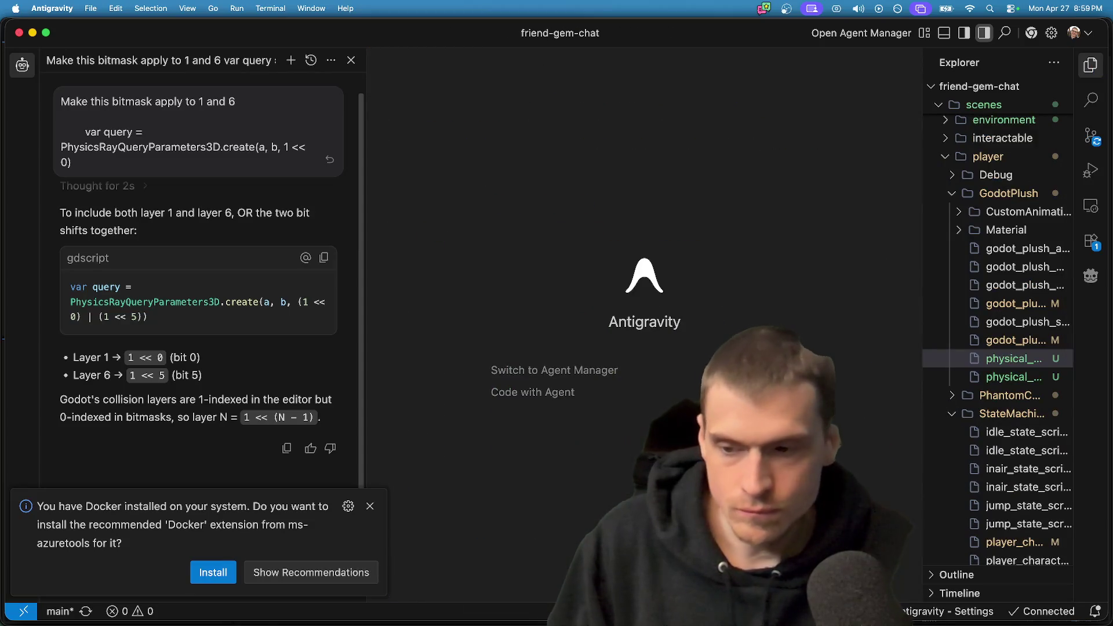
pyautogui.press('super+m')
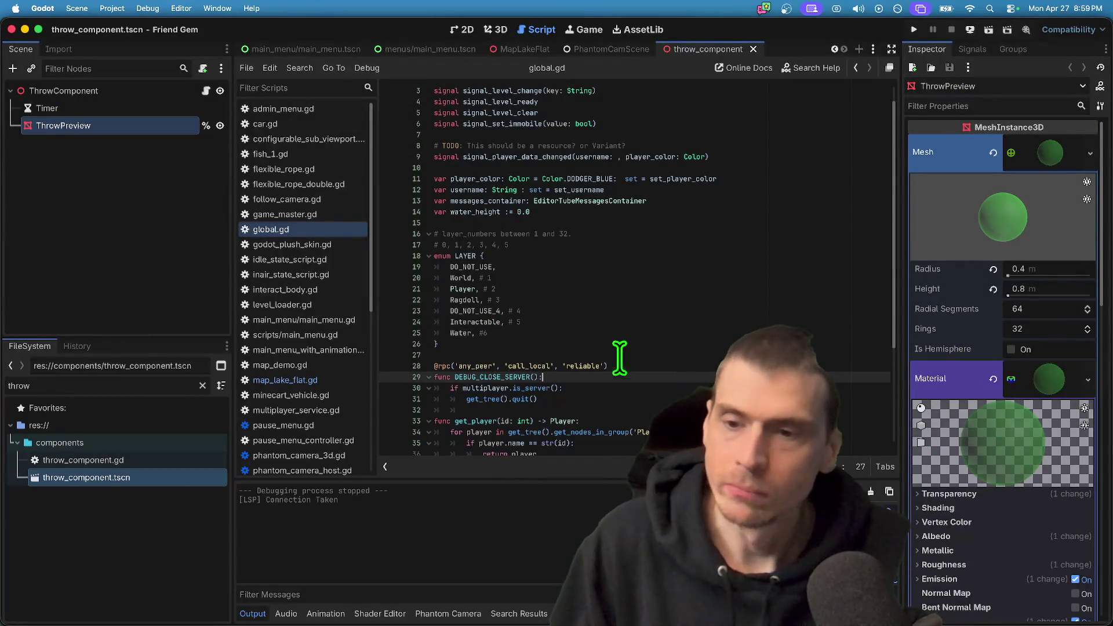
# Run the project, then open the MapLakeFlat scene's script in the editor
pyautogui.press('super+b')
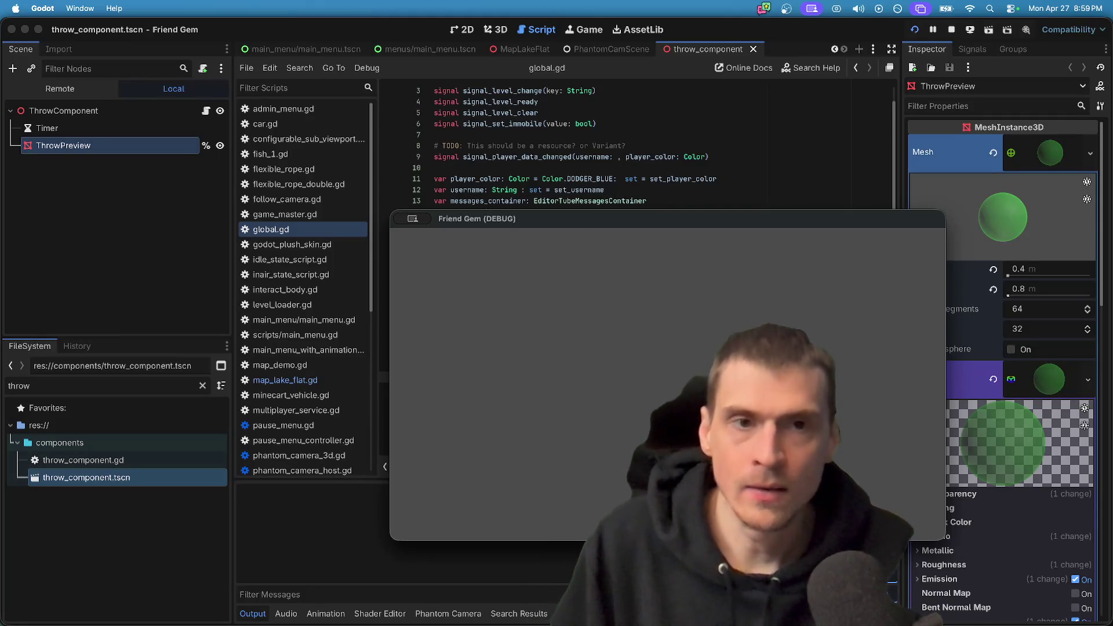
pyautogui.press('super+Tab')
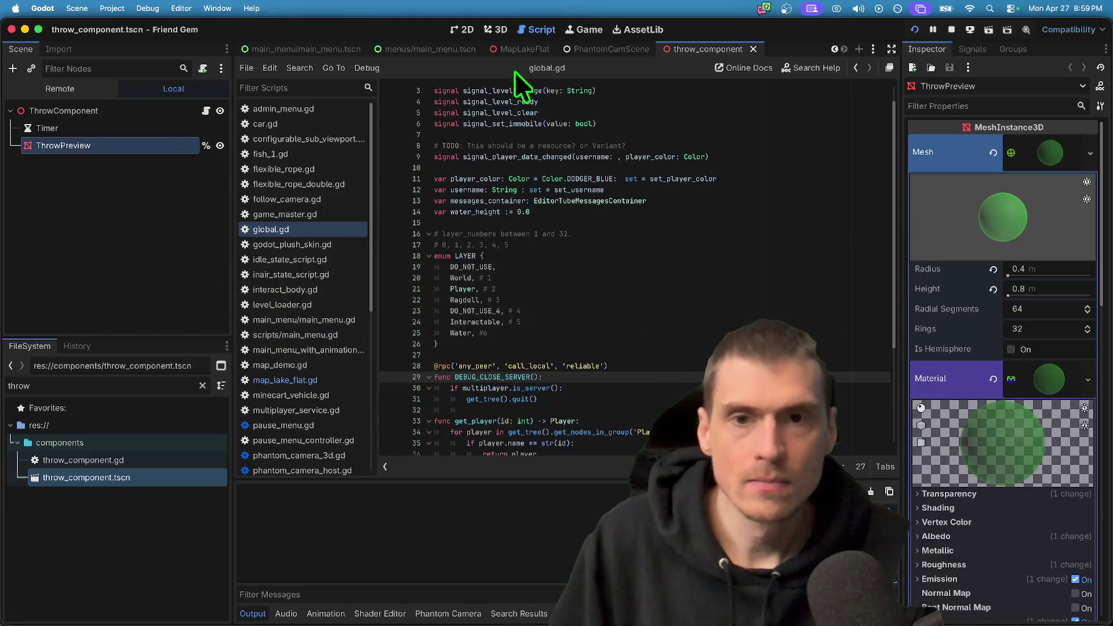
pyautogui.click(513, 49)
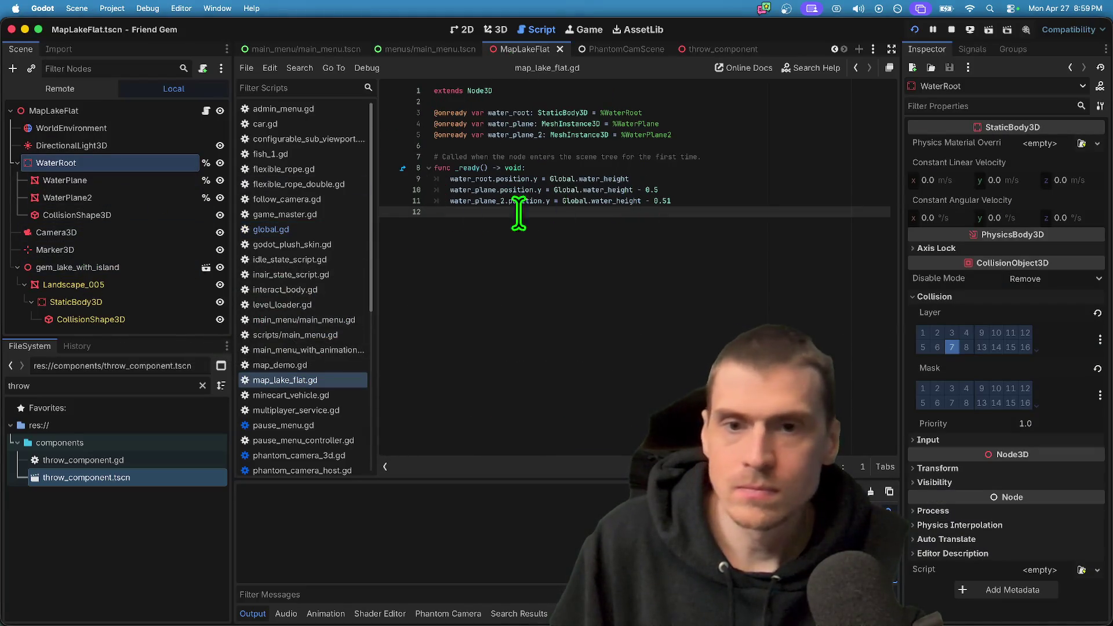
# In _ready, add water_root.set_collision_layer_value(Global.LAYER.Water, true)
pyautogui.click(605, 169)
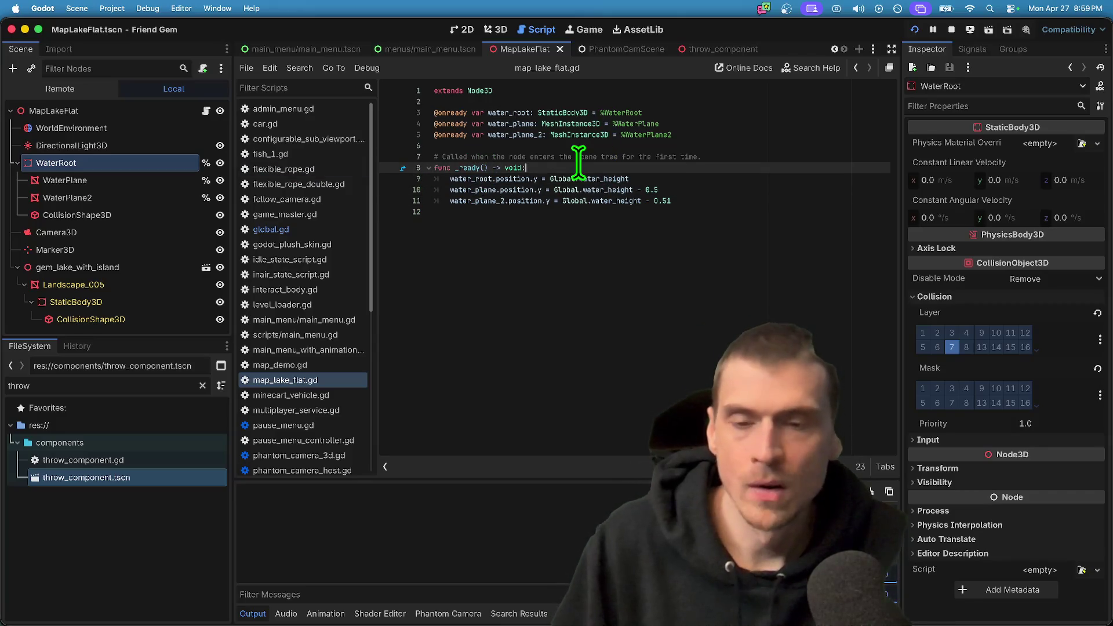
pyautogui.press('Return')
pyautogui.write('water_roots')
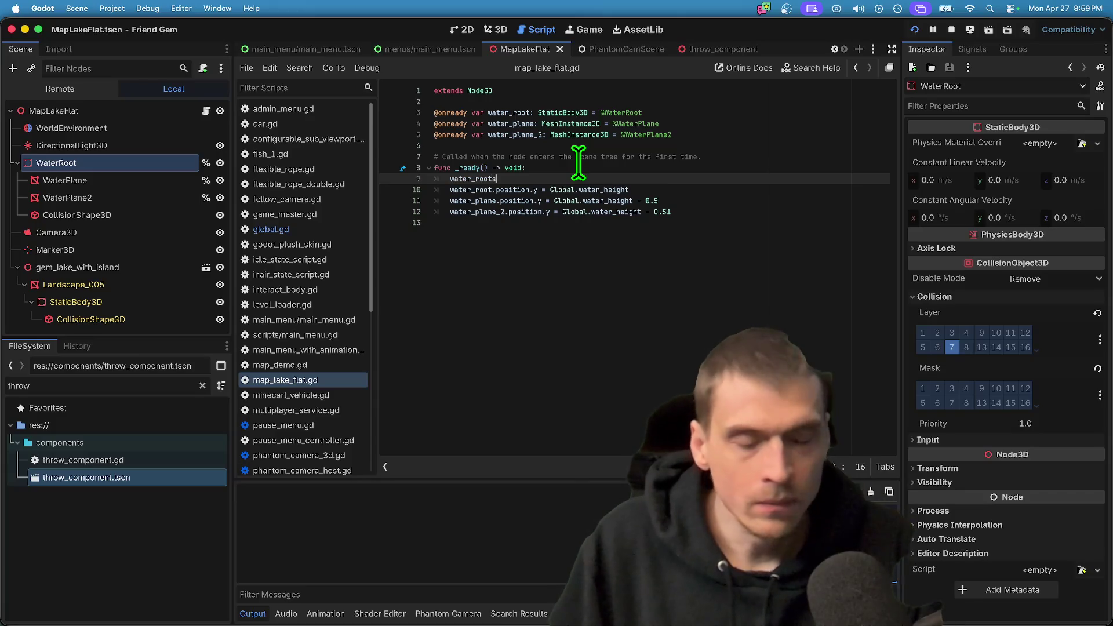
pyautogui.write('set_col')
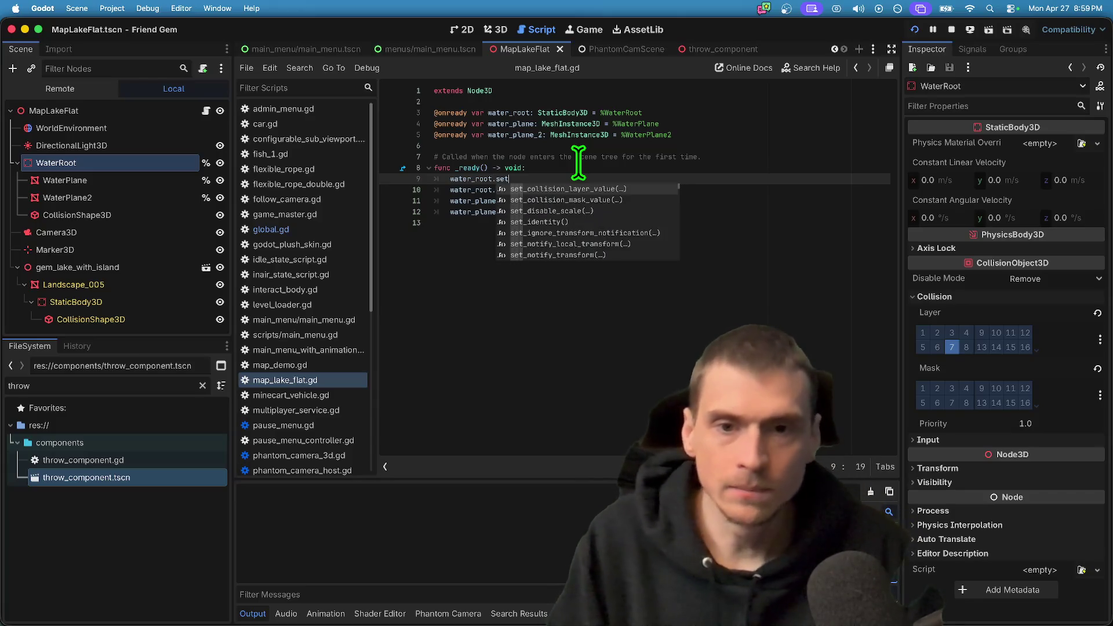
pyautogui.press('Return')
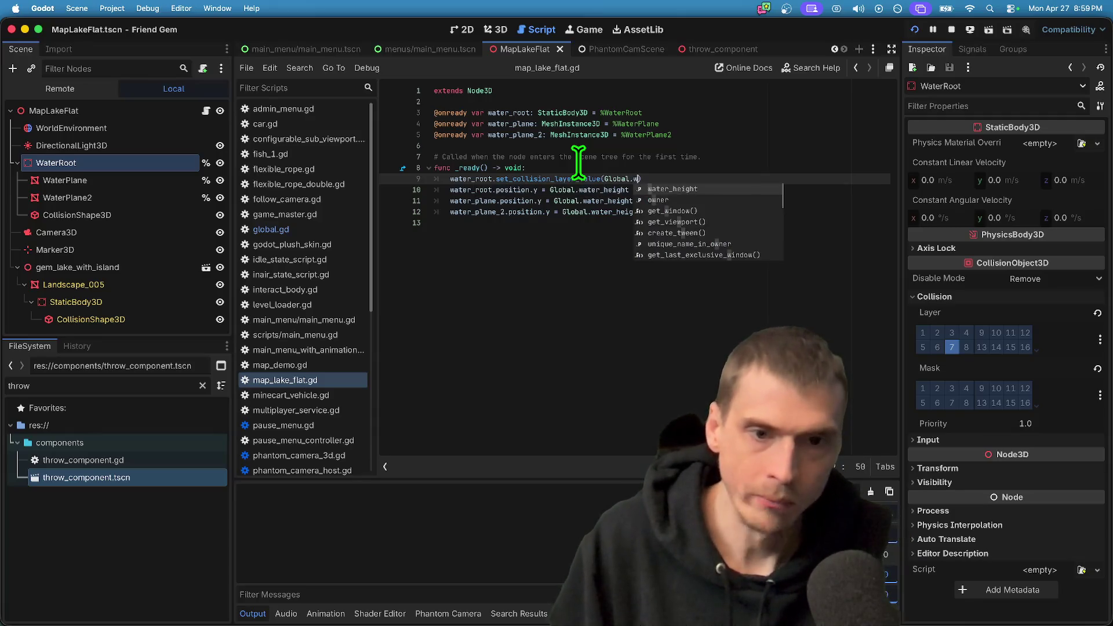
pyautogui.press('BackSpace')
pyautogui.write('LAYER.W')
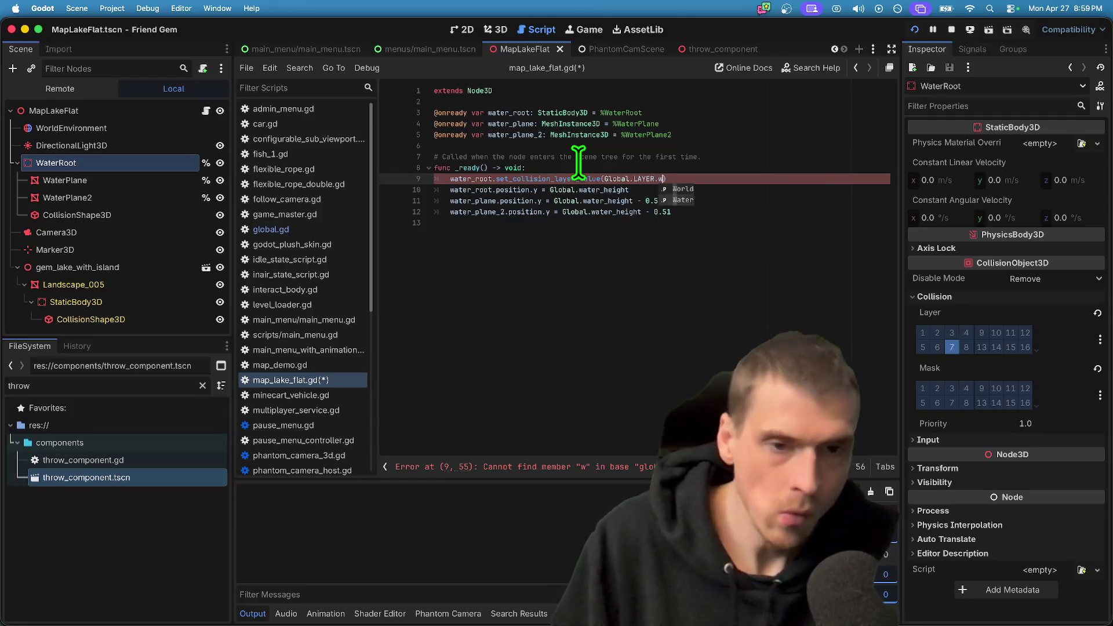
pyautogui.write('ater,')
pyautogui.press('Return')
pyautogui.write(', true')
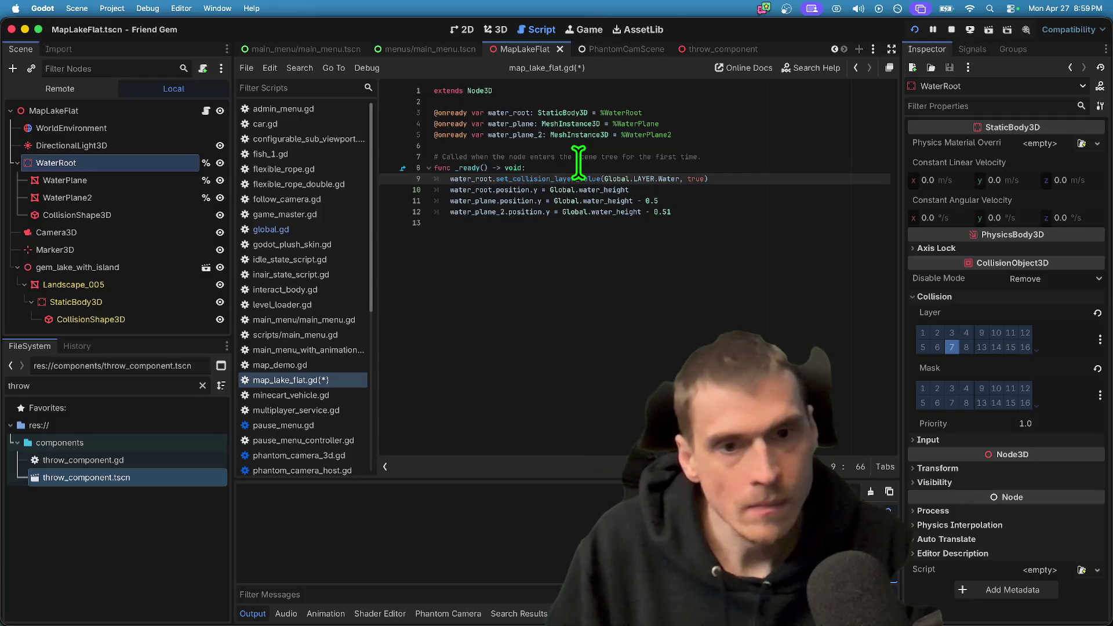
# Duplicate that call above and change it to turn the World layer off with false
pyautogui.tripleClick(631, 179)
pyautogui.press('super+shift+Return')
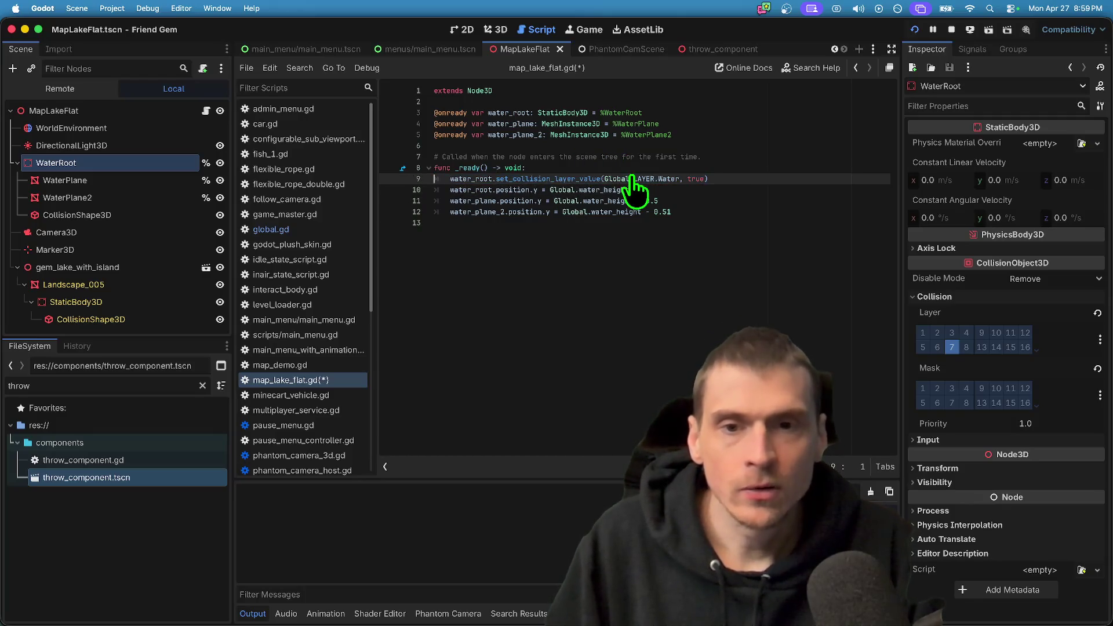
pyautogui.press('super+v')
pyautogui.doubleClick(668, 179)
pyautogui.write('W')
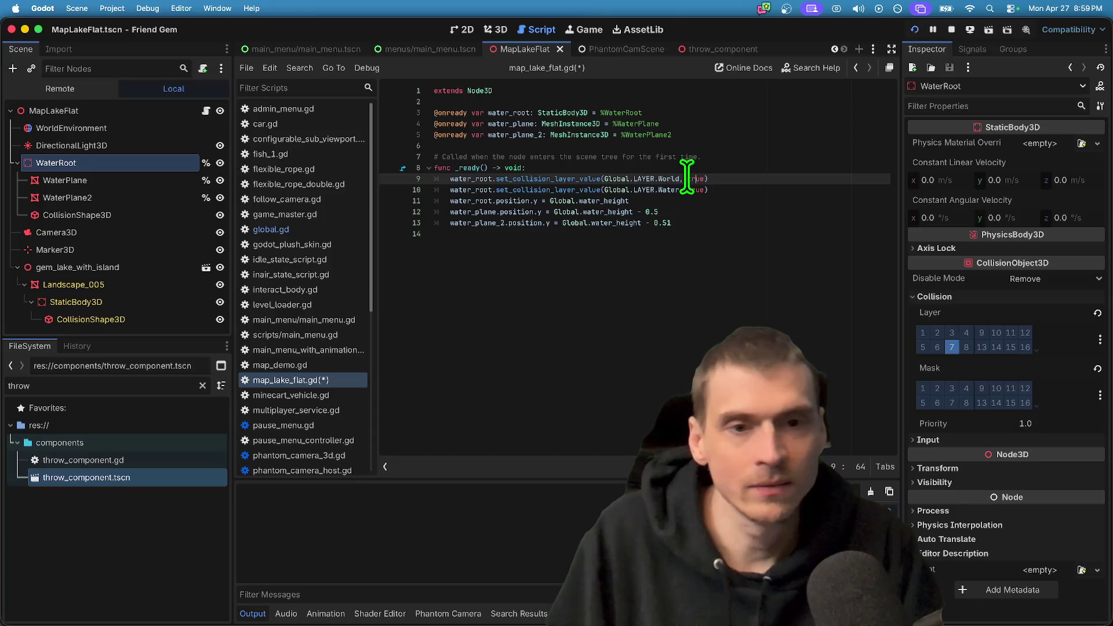
pyautogui.write('lse')
pyautogui.click(724, 303)
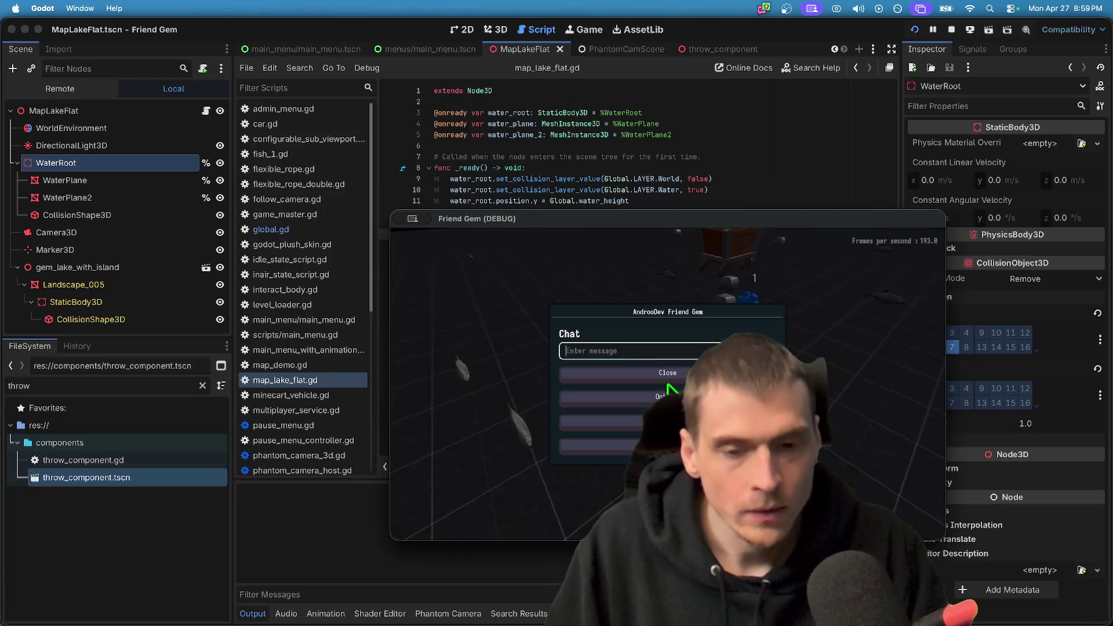
# Load MapLakeFlat from the game's map list, playtest it, then restart the run
pyautogui.press('super+Tab')
pyautogui.press('super+Tab')
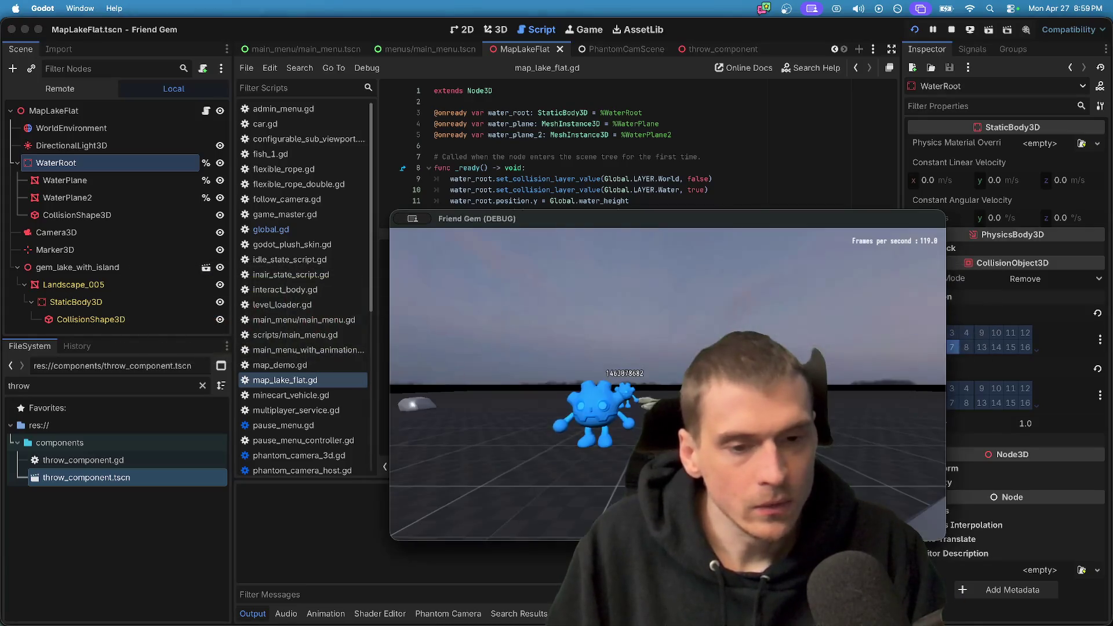
pyautogui.press('Escape')
pyautogui.click(869, 258)
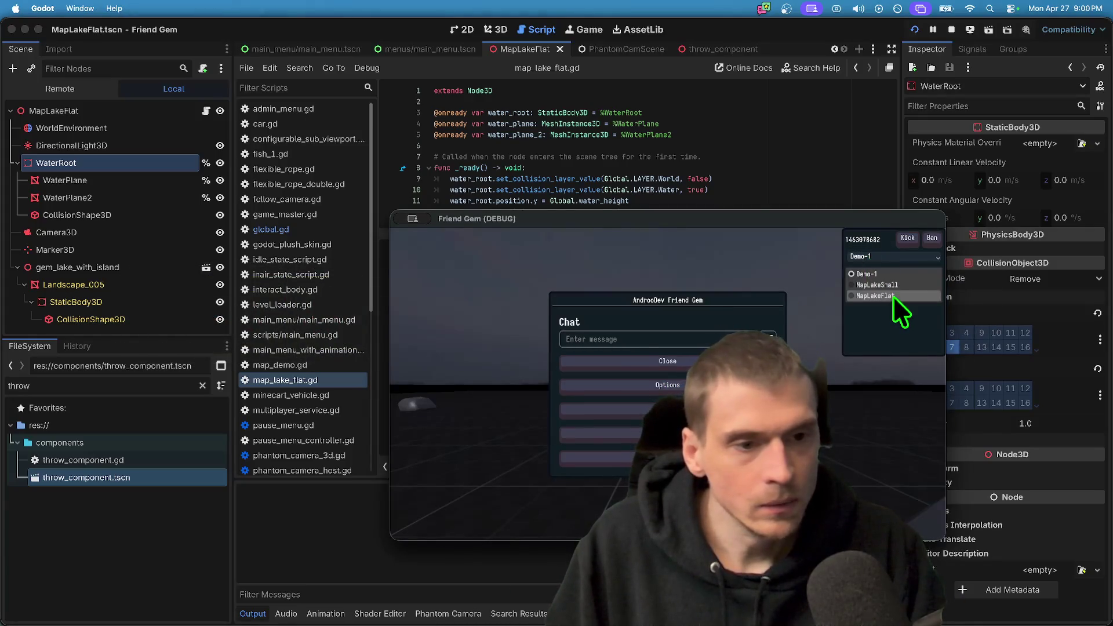
pyautogui.click(893, 296)
pyautogui.press('Escape')
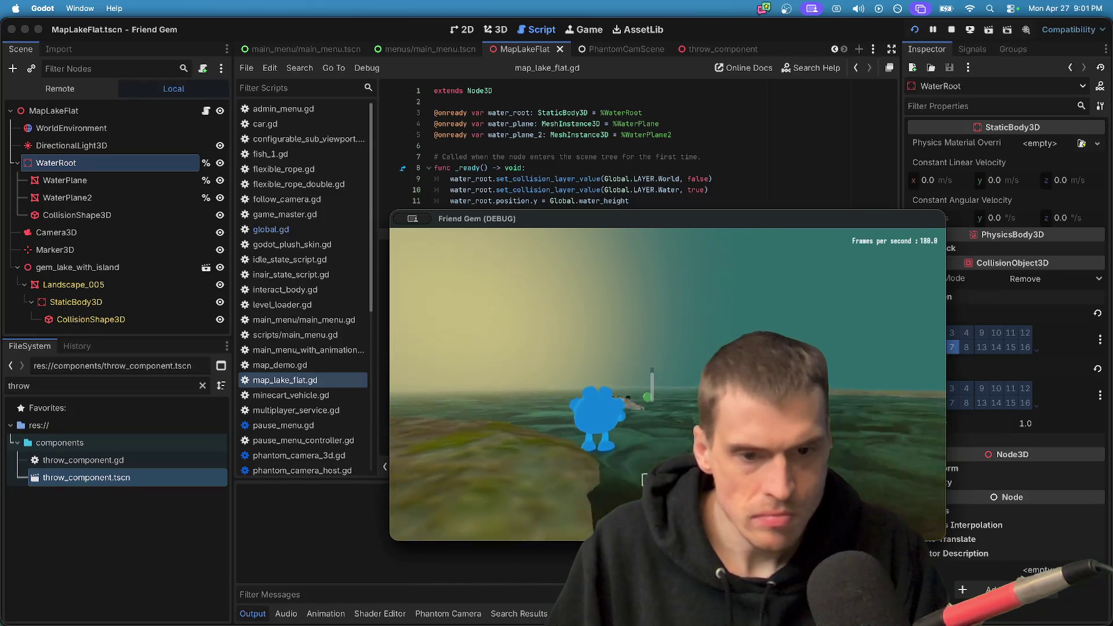
pyautogui.press('super+b')
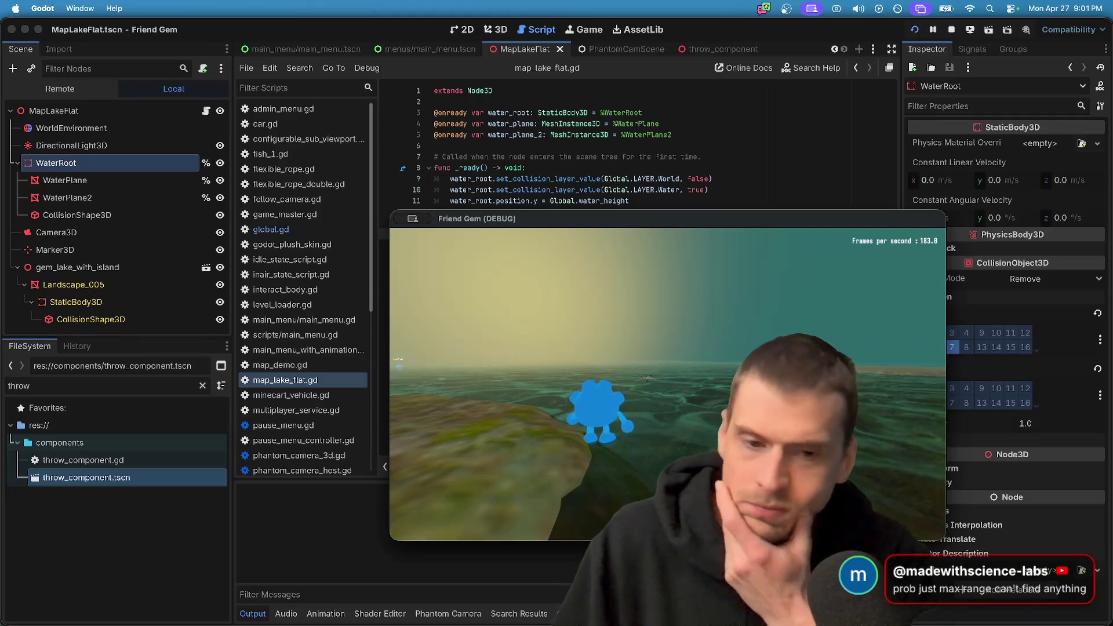
pyautogui.press('super+Tab')
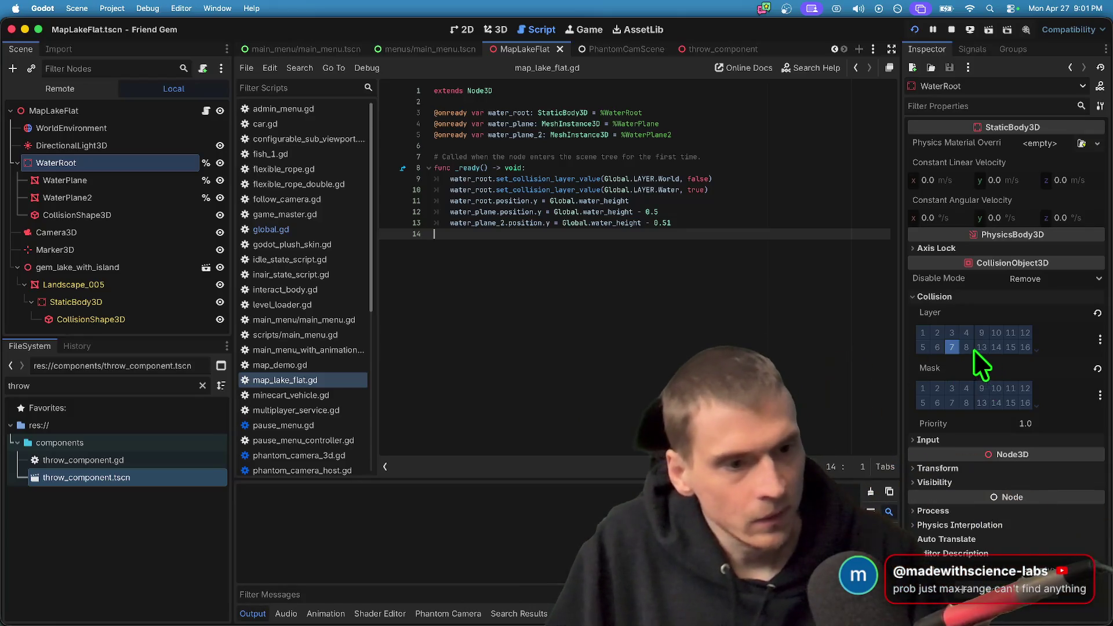
# Move WaterRoot from collision layer 7 to layer 1 and change line 9's World flag to true
pyautogui.click(956, 347)
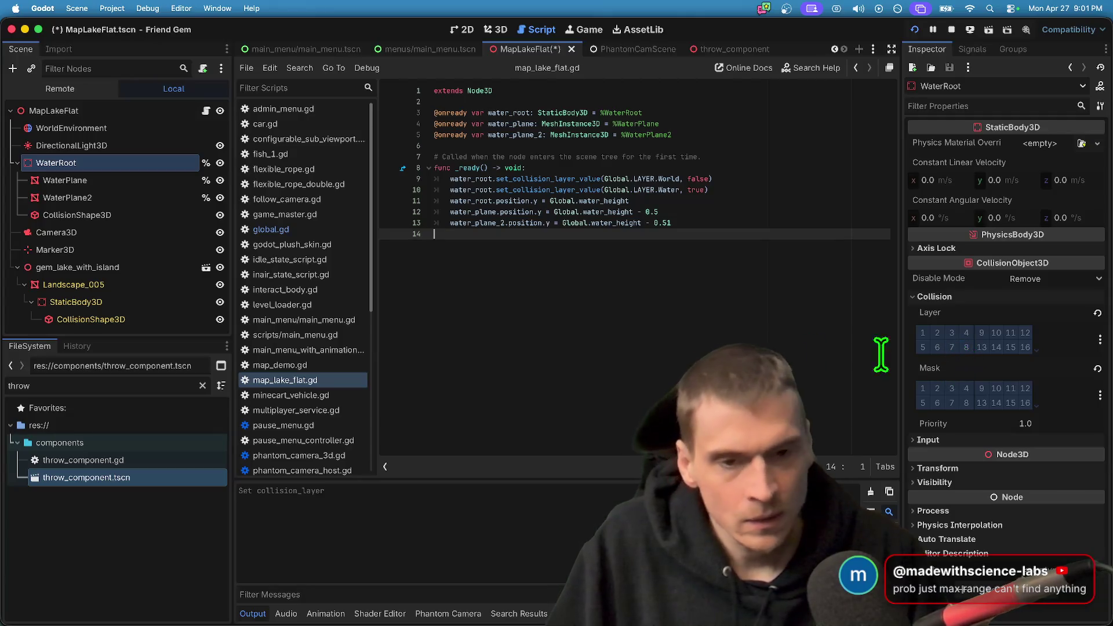
pyautogui.press('super+s')
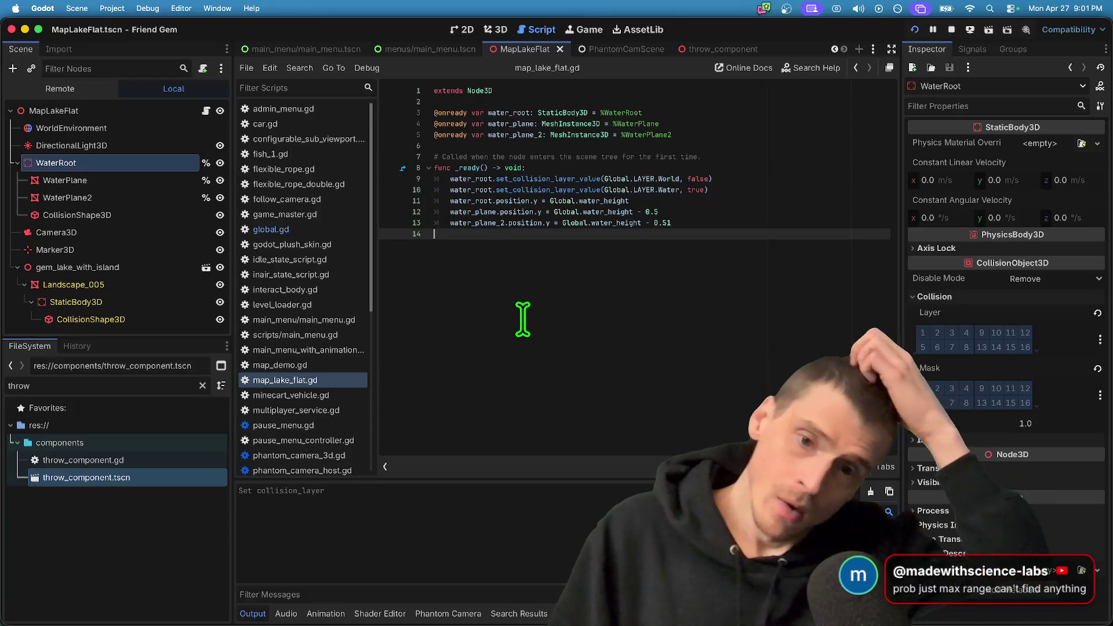
pyautogui.doubleClick(697, 179)
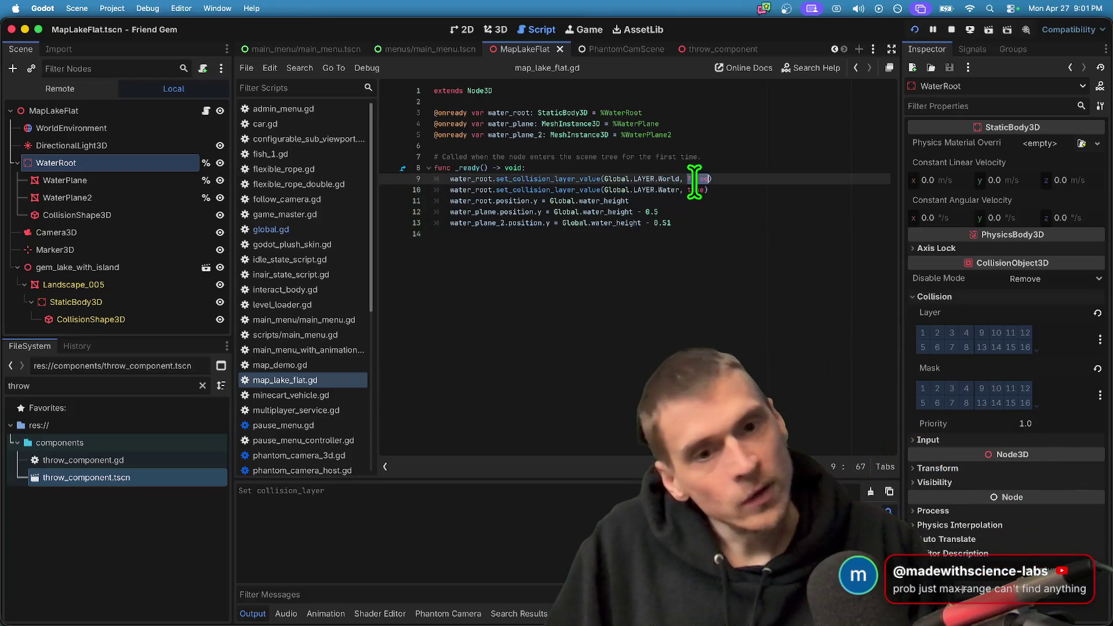
pyautogui.write('true')
pyautogui.click(870, 244)
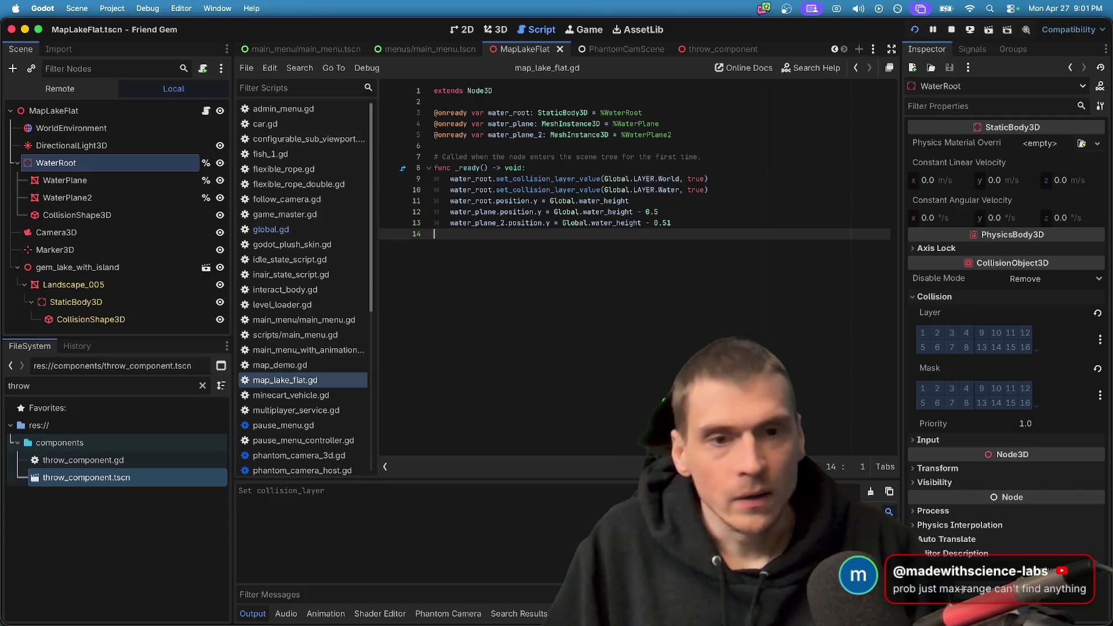
pyautogui.click(922, 332)
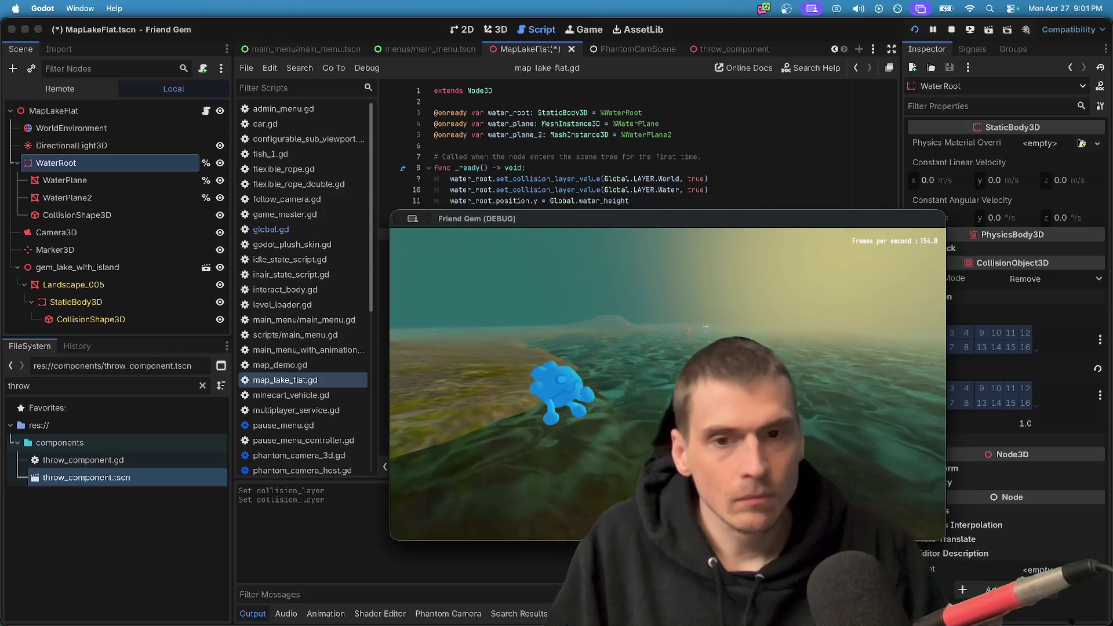
# Stop the game, reselect WaterRoot, and do another quick test run of the lake
pyautogui.press('super+q')
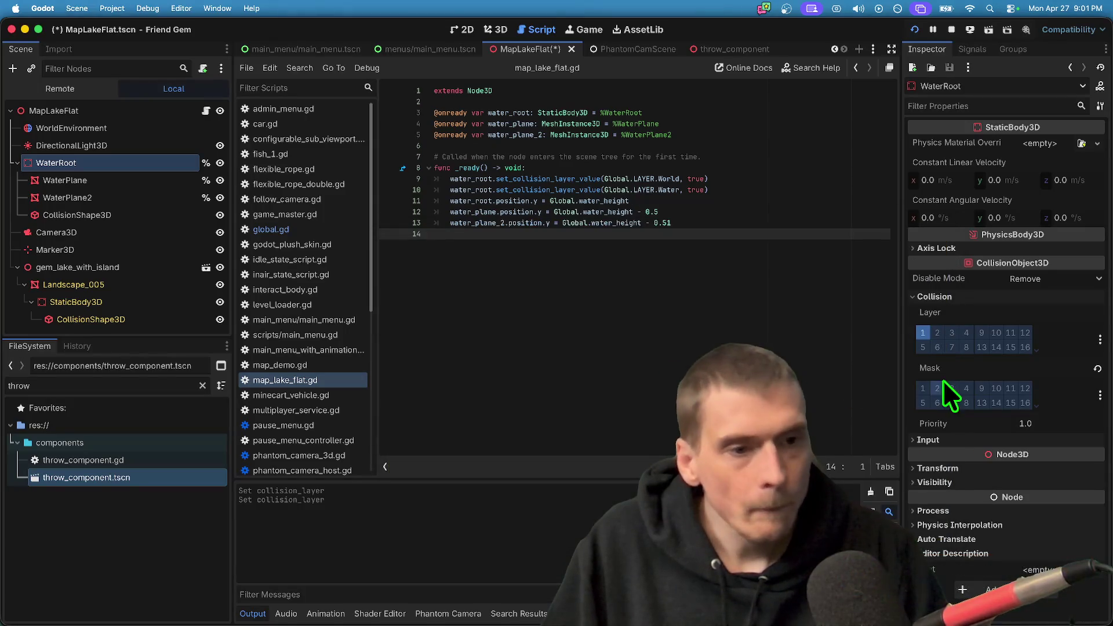
pyautogui.click(75, 188)
pyautogui.click(75, 161)
pyautogui.press('super+b')
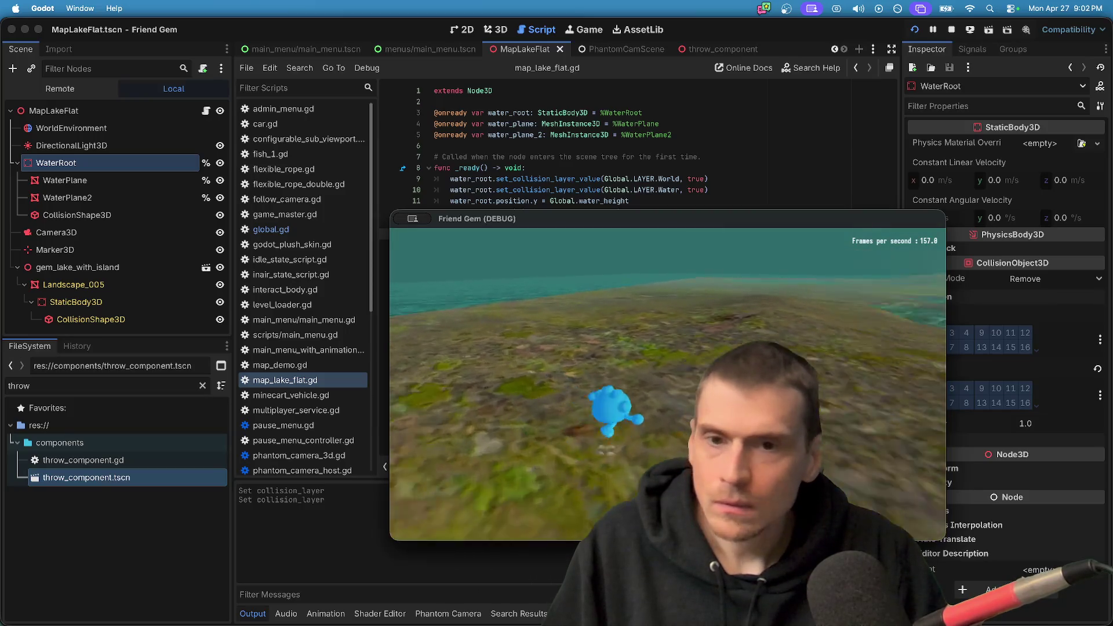
pyautogui.press('super+q')
pyautogui.click(99, 214)
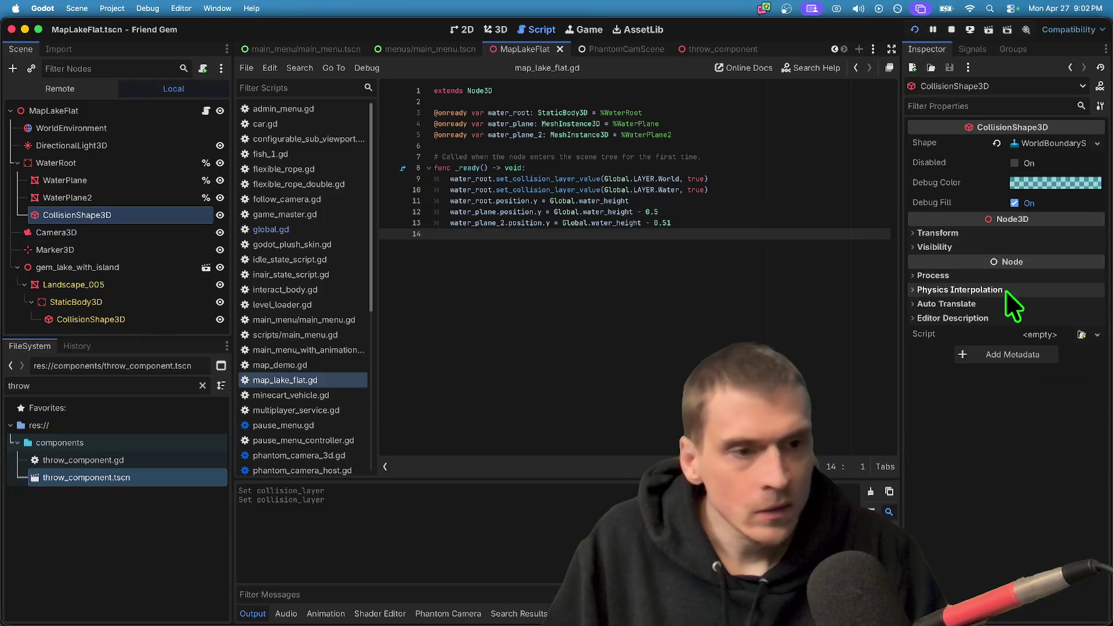
# Expand CollisionShape3D's WorldBoundaryShape plane settings and launch a test run
pyautogui.click(1065, 144)
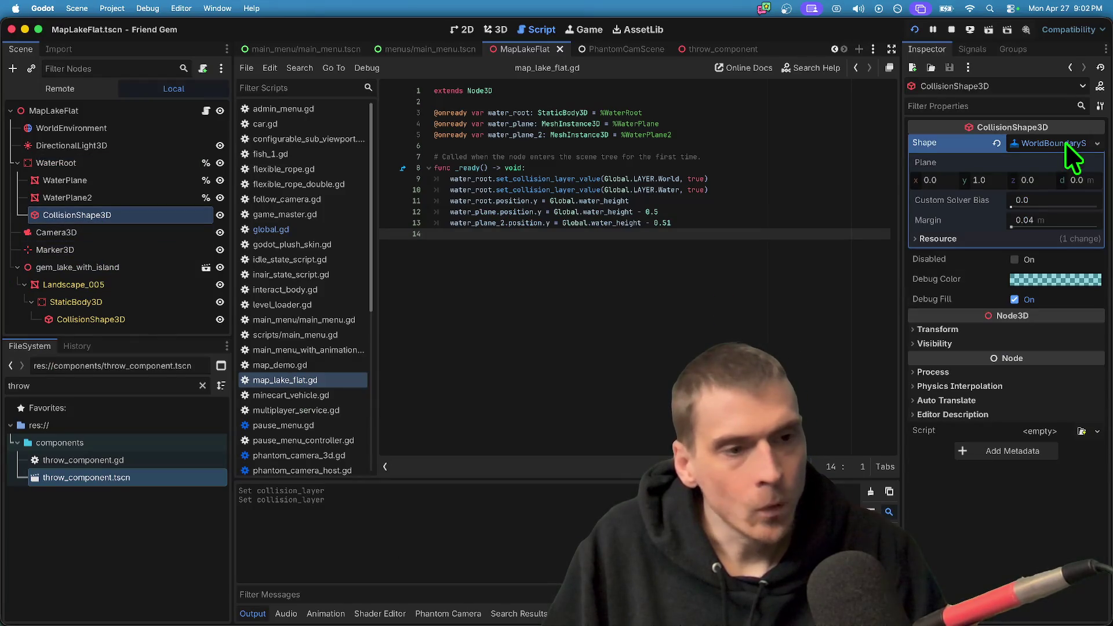
pyautogui.press('super+r')
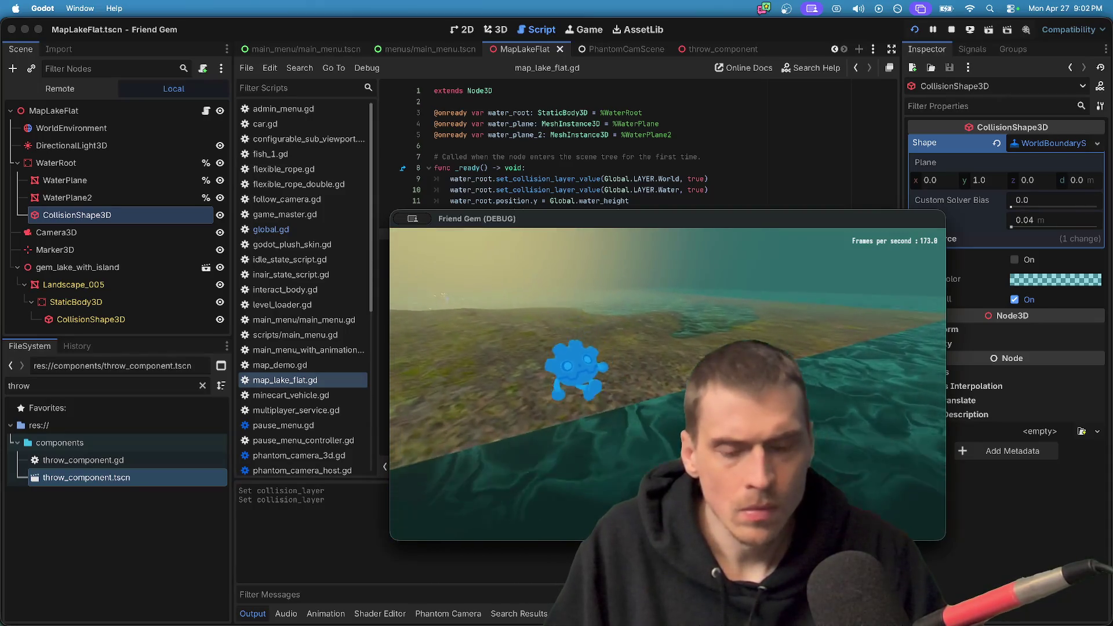
# Stop the game and tilt the MapLakeFlat 3D view down toward the water
pyautogui.press('super+q')
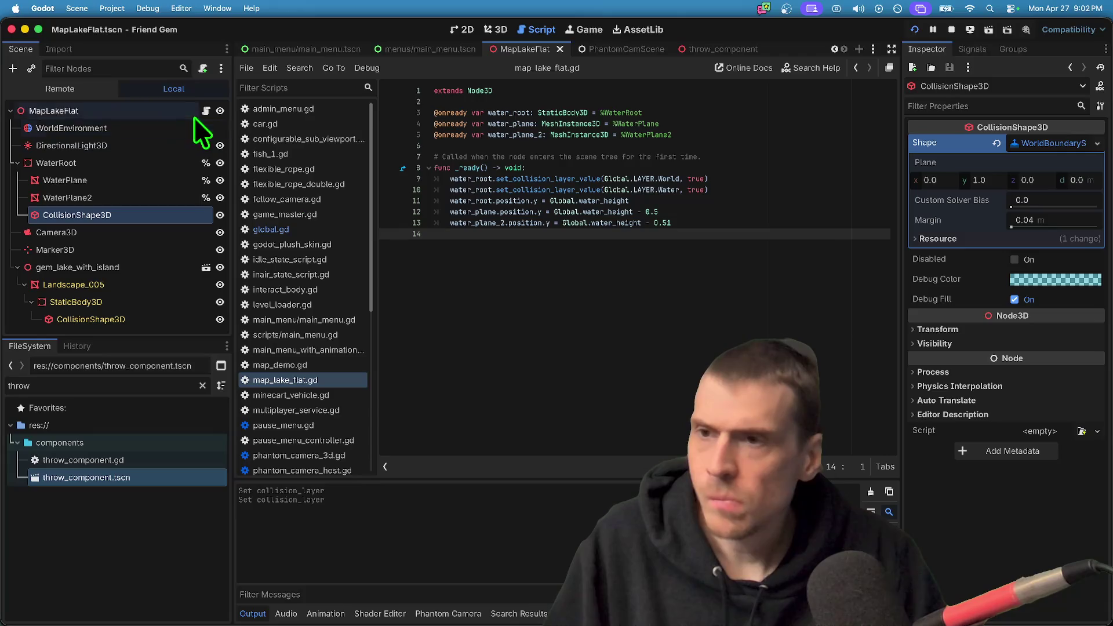
pyautogui.click(493, 33)
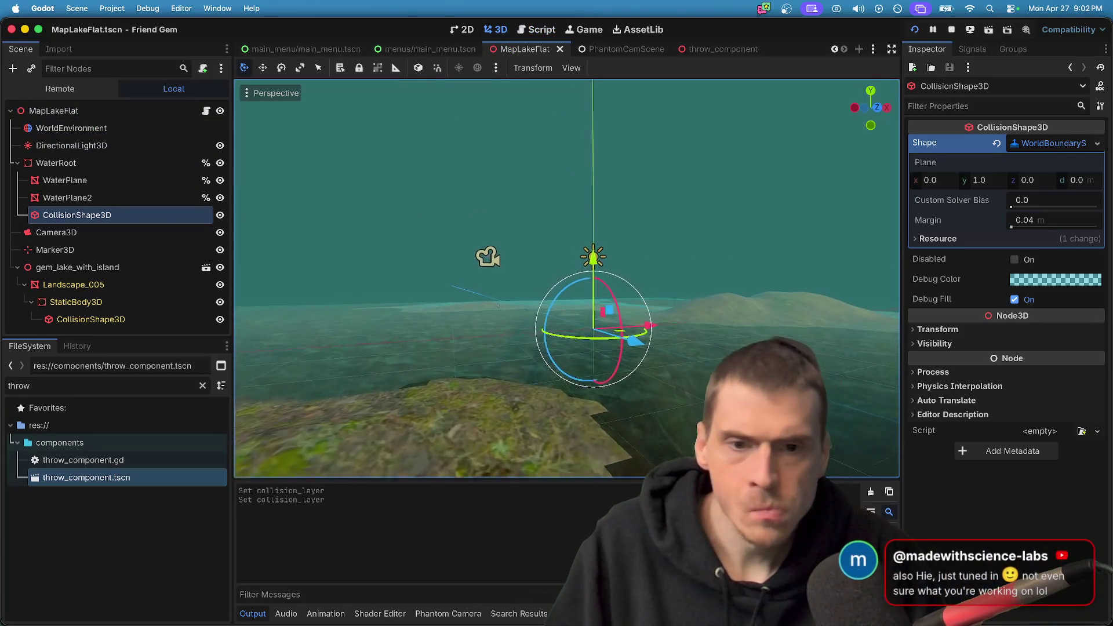
pyautogui.moveTo(629, 278); pyautogui.dragTo(629, 290)
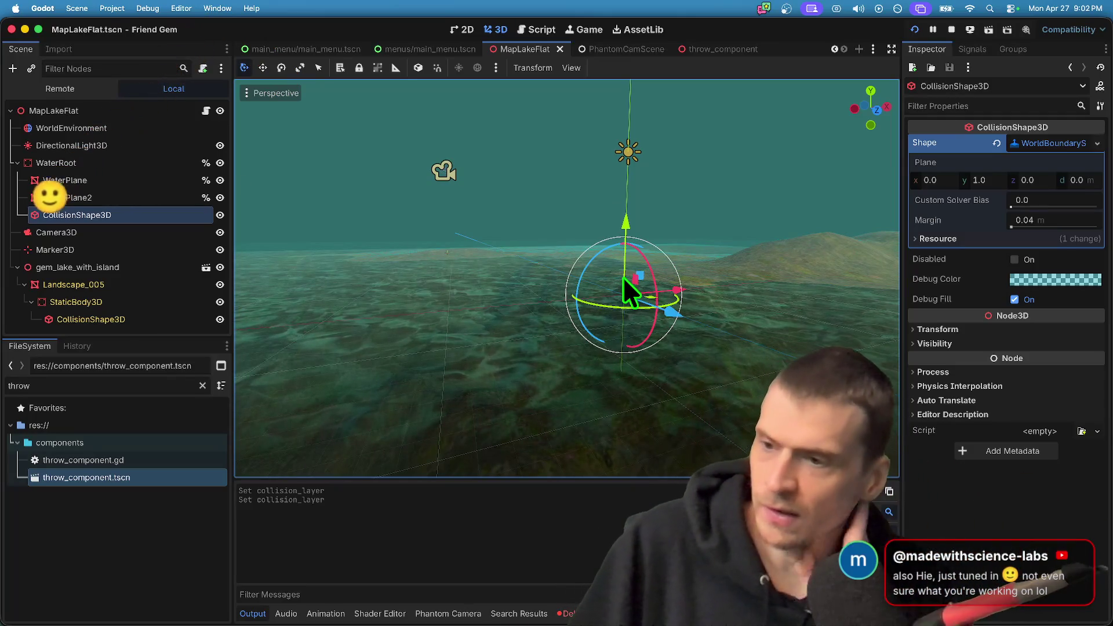
# Walk the character along the water's edge in the running game, then stop it
pyautogui.press('super+Tab')
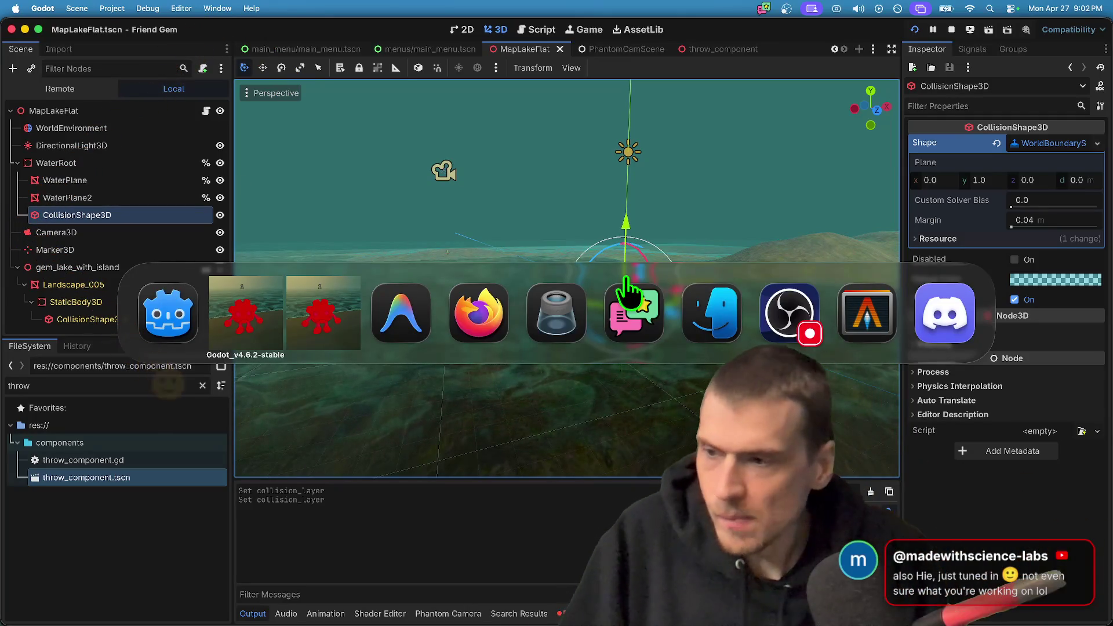
pyautogui.press('super')
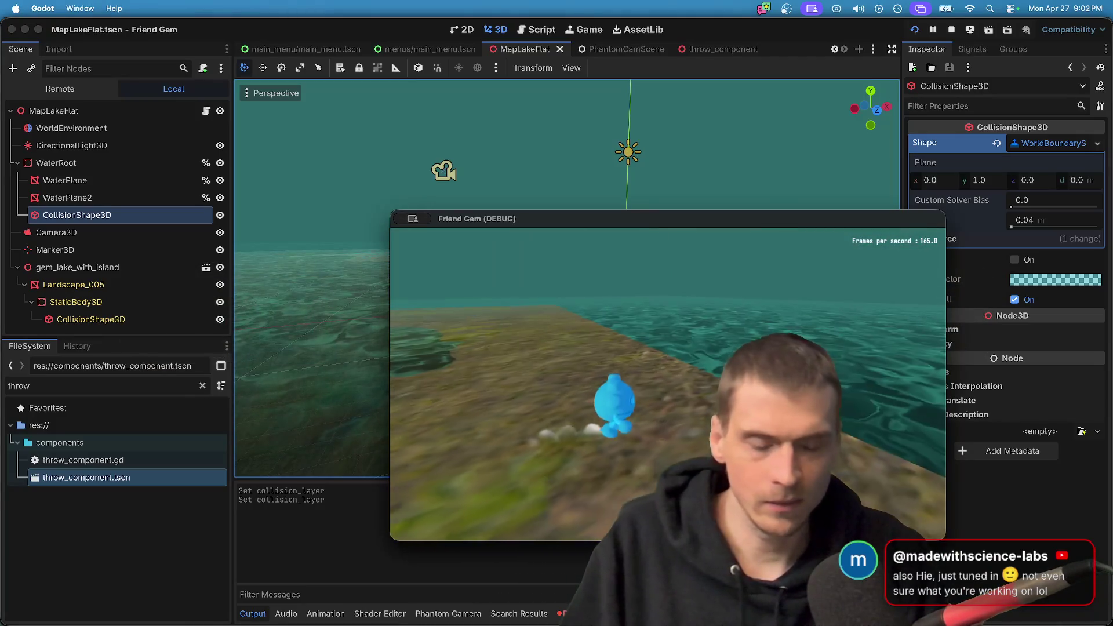
pyautogui.press('super+Tab')
pyautogui.press('Escape')
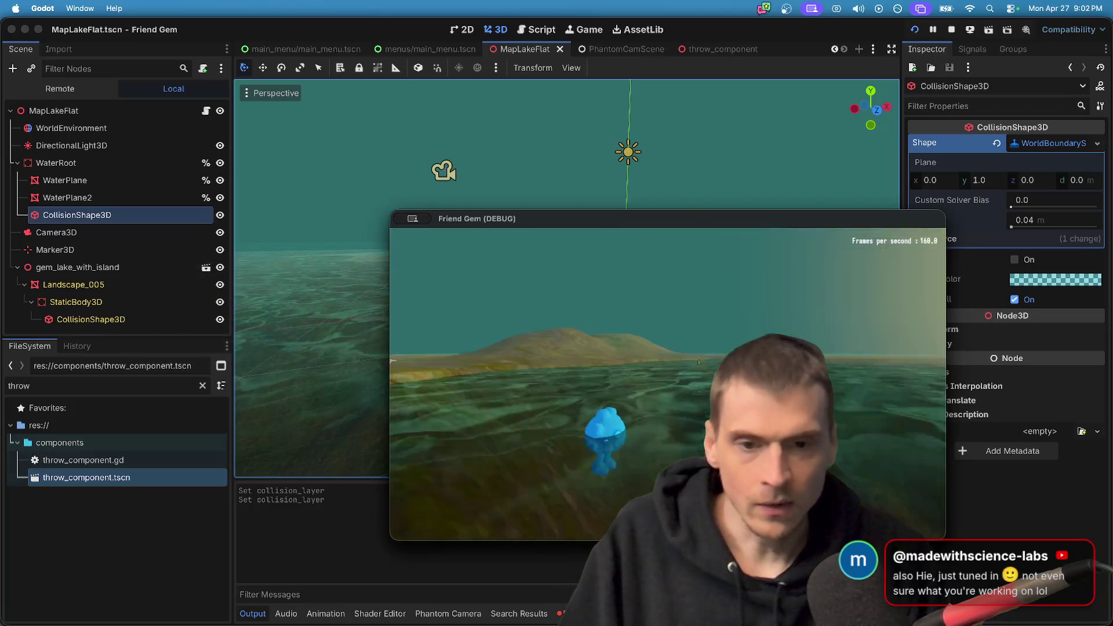
pyautogui.press('s')
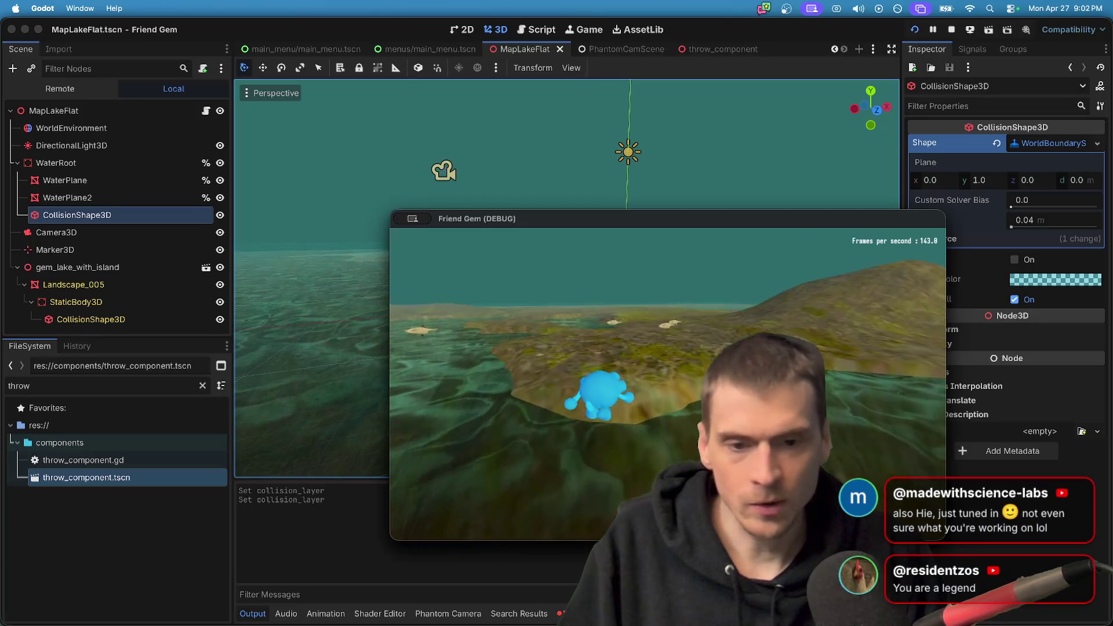
pyautogui.press('w')
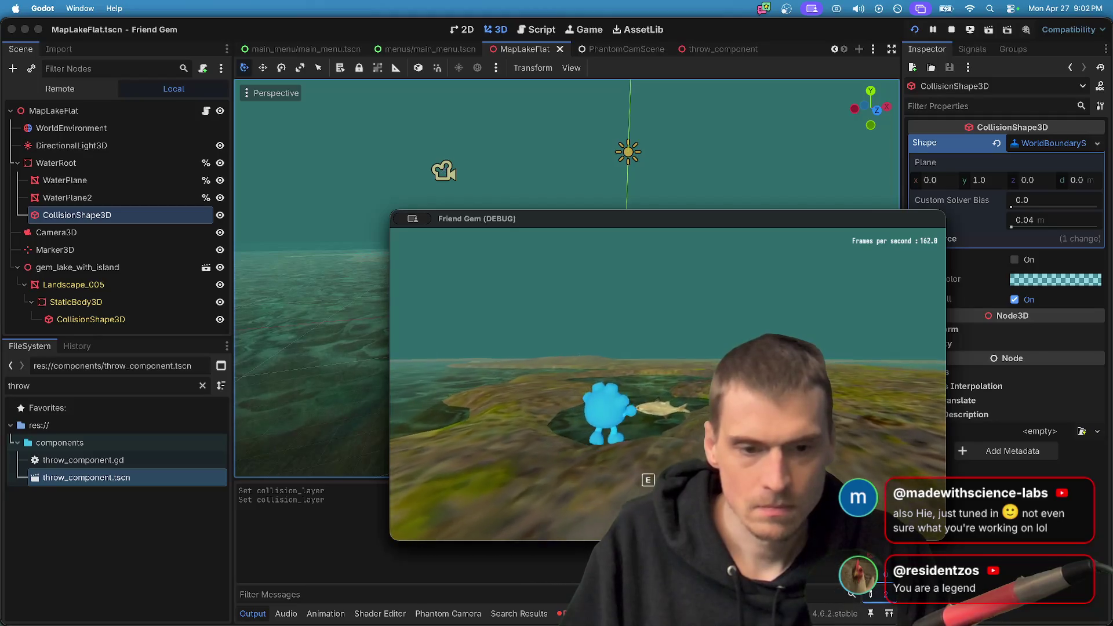
pyautogui.press('d')
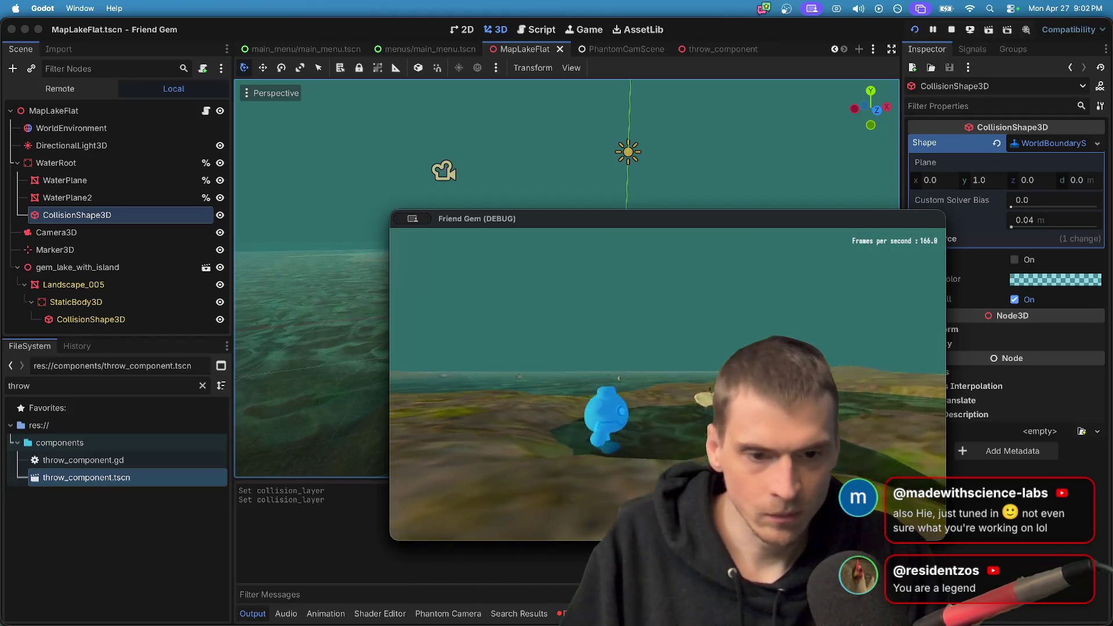
pyautogui.press('s')
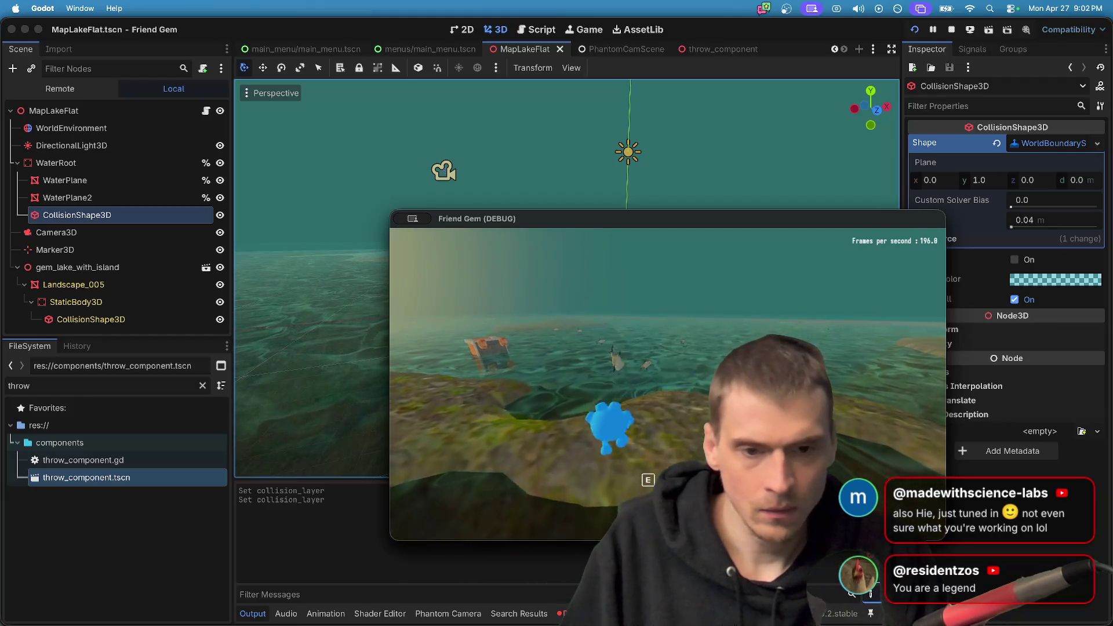
pyautogui.press('d')
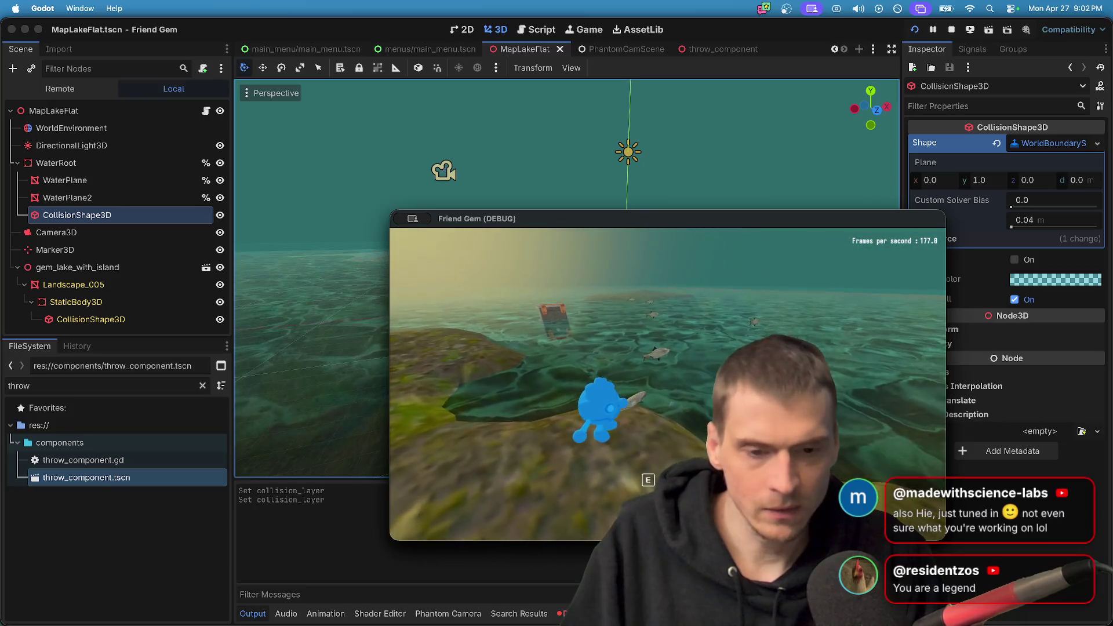
pyautogui.press('a')
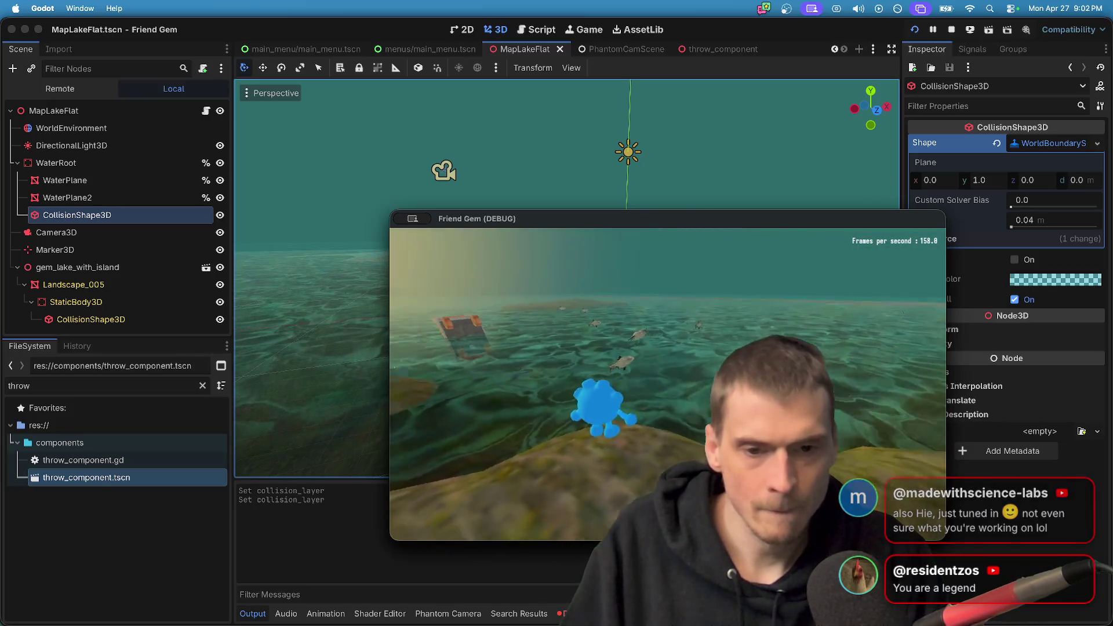
pyautogui.press('w')
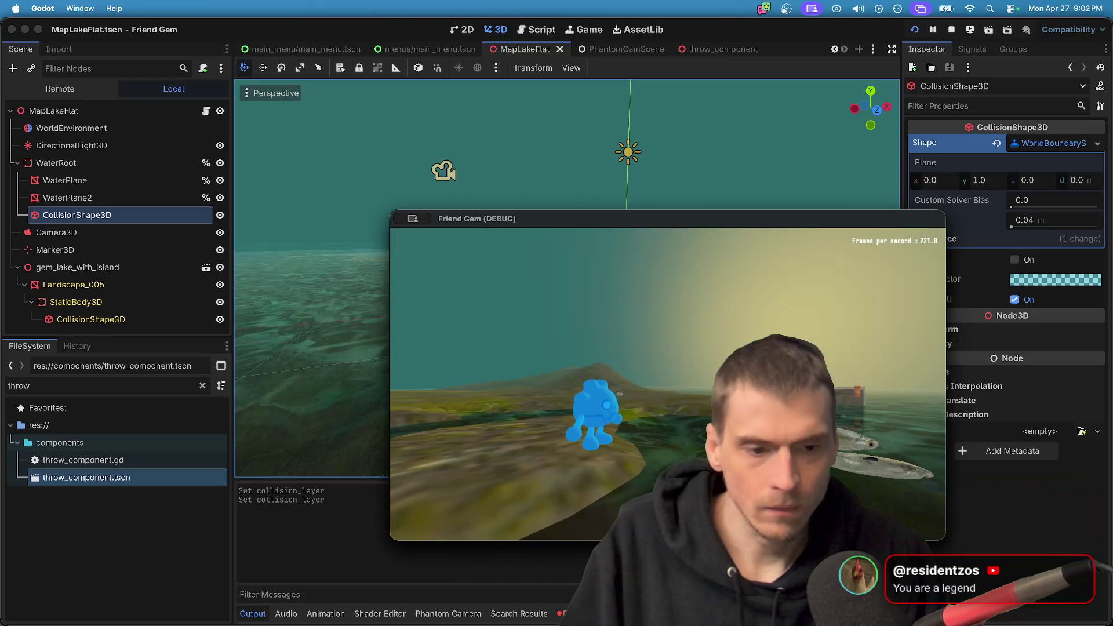
pyautogui.press('Escape')
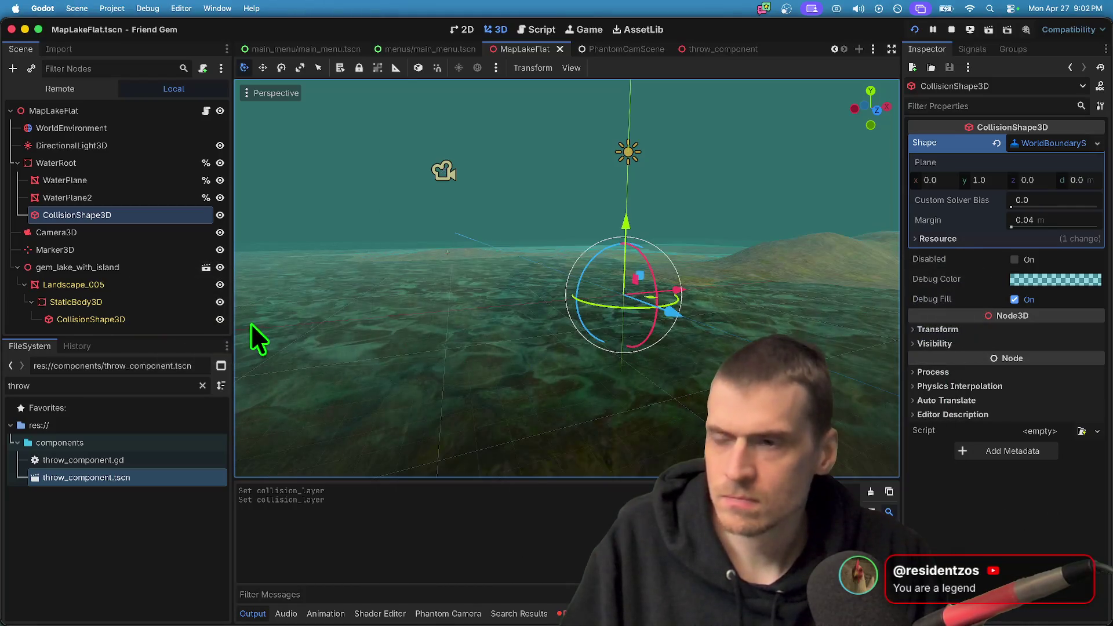
# Select WaterRoot, run the character out of the water, then quit and restart the game
pyautogui.click(64, 163)
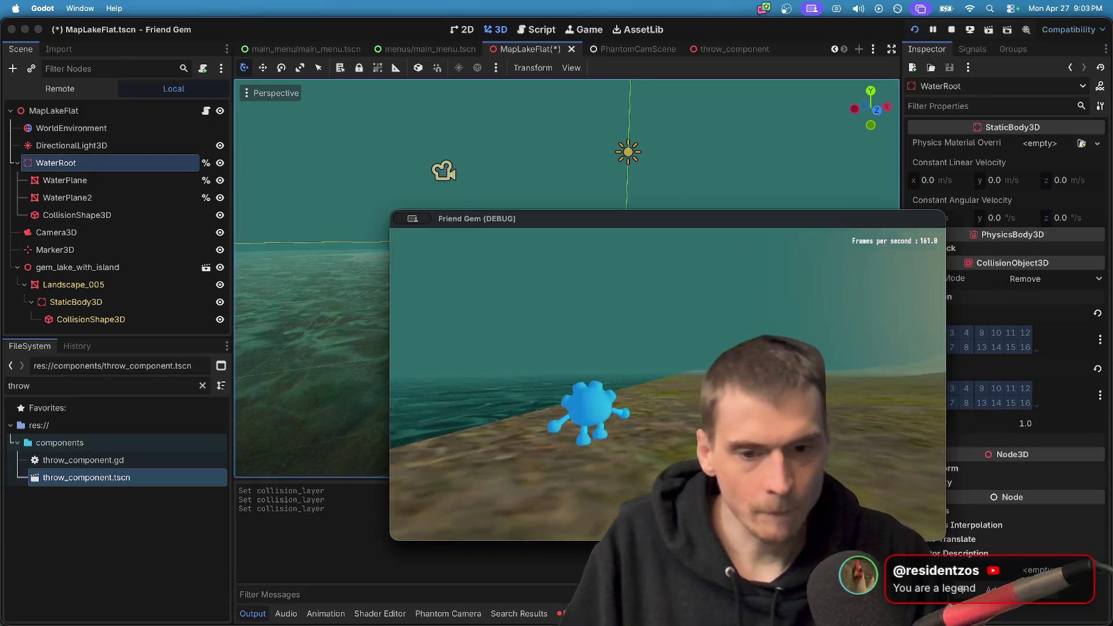
pyautogui.press('a')
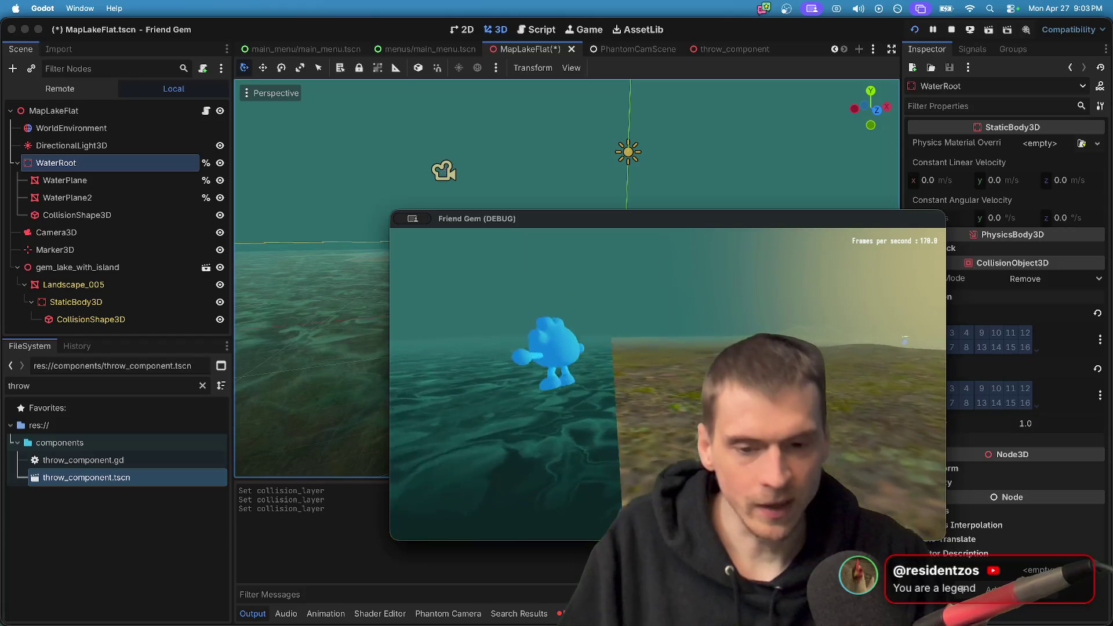
pyautogui.press('s')
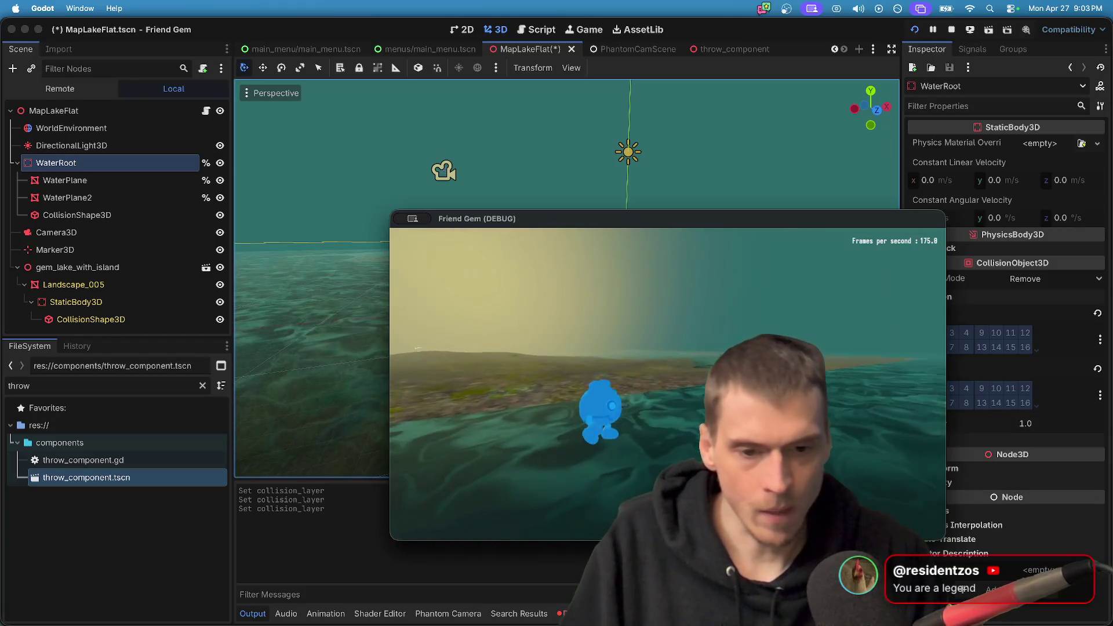
pyautogui.press('w')
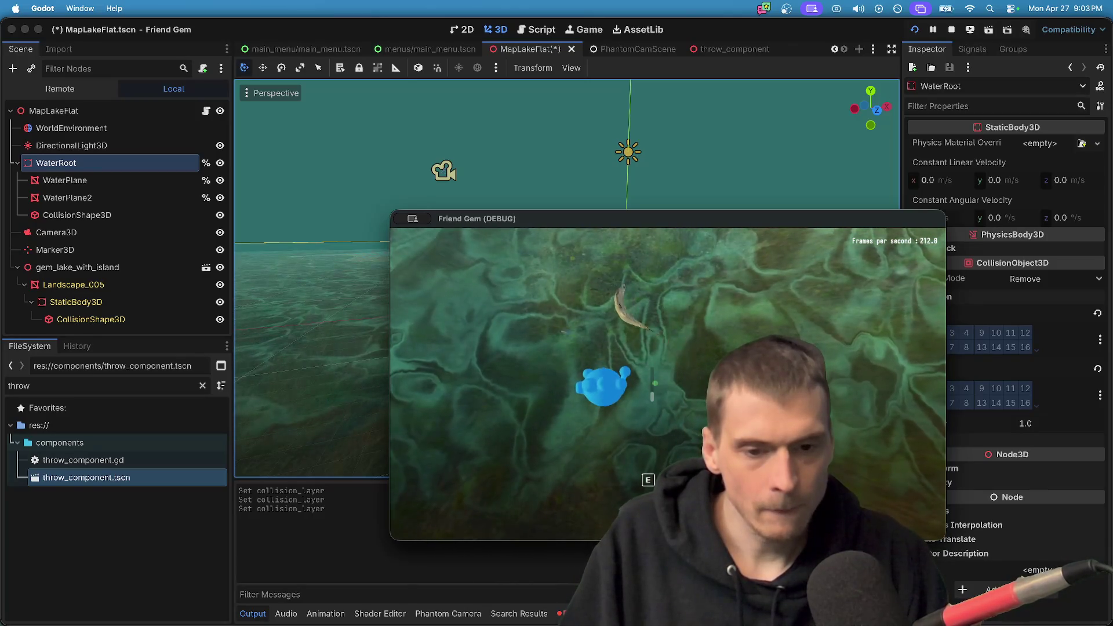
pyautogui.press('super+q')
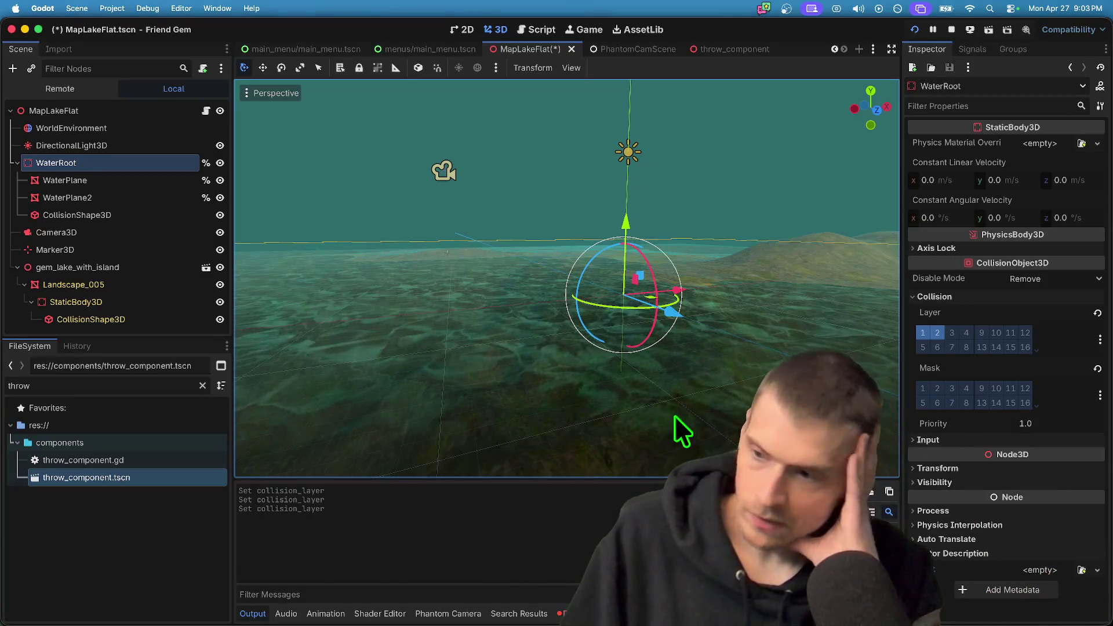
pyautogui.press('super+Tab')
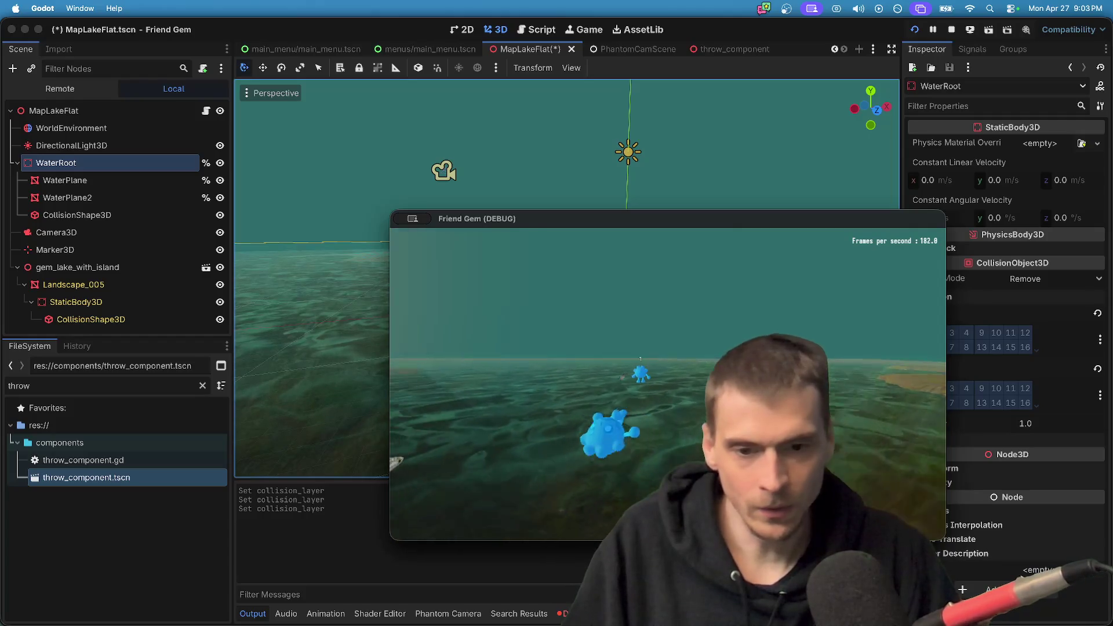
pyautogui.press('super+Tab')
pyautogui.press('super+Tab')
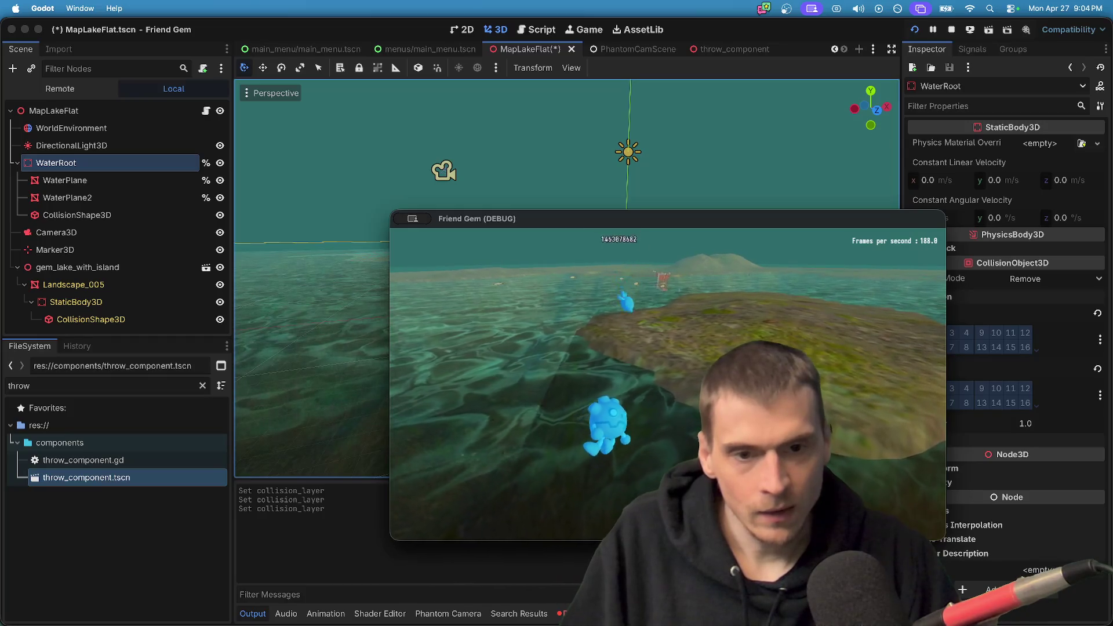
# Walk the character across the lake water toward the other player, then return to the editor
pyautogui.press('w')
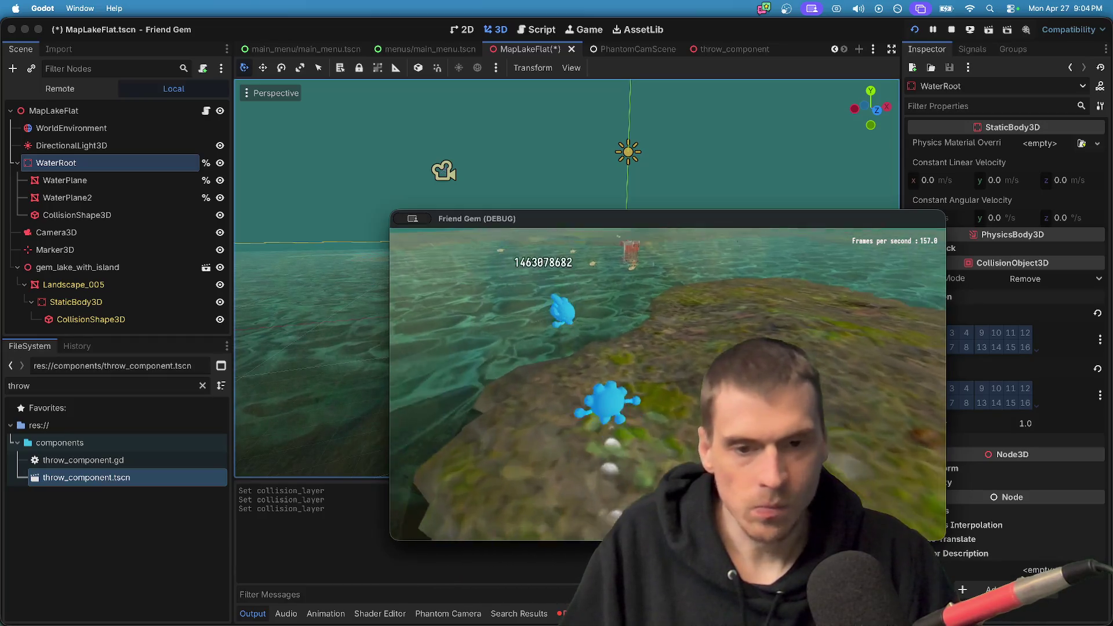
pyautogui.press('w')
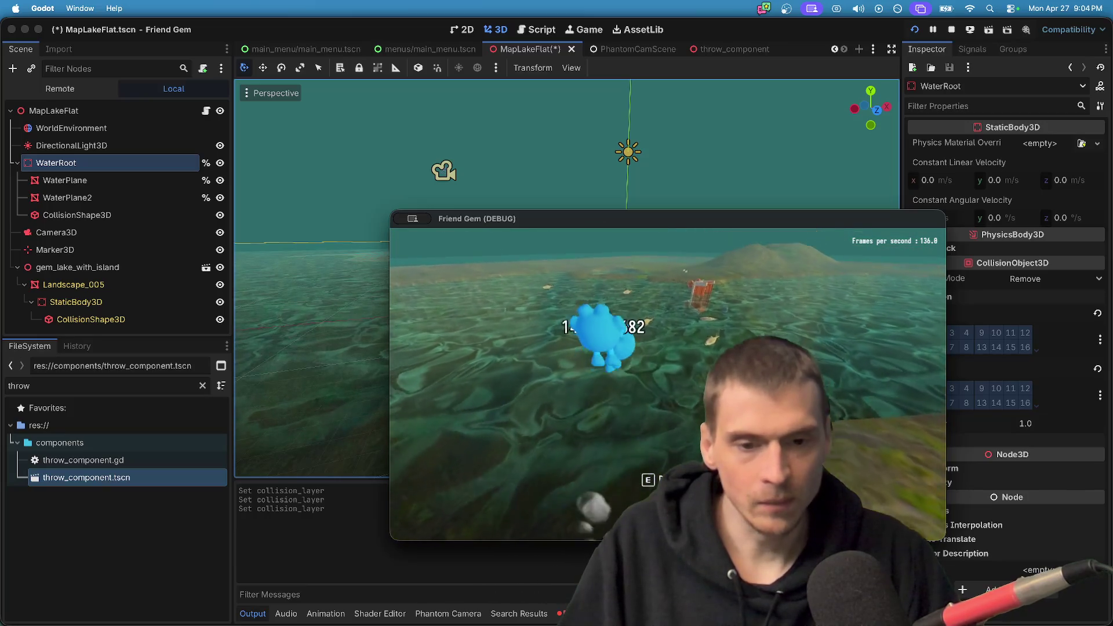
pyautogui.press('w')
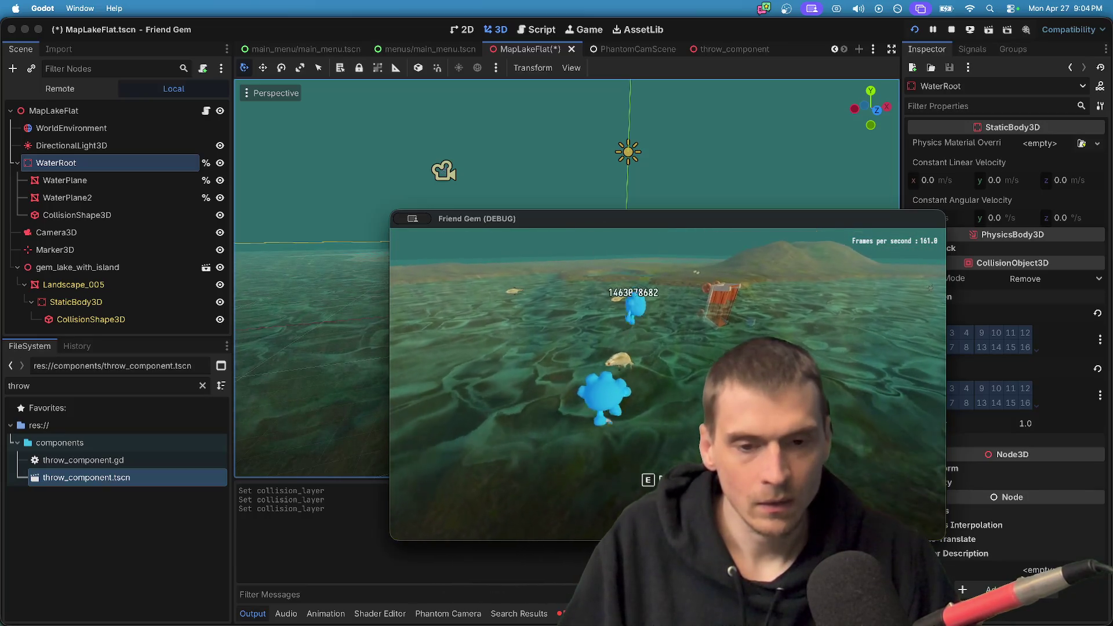
pyautogui.press('w')
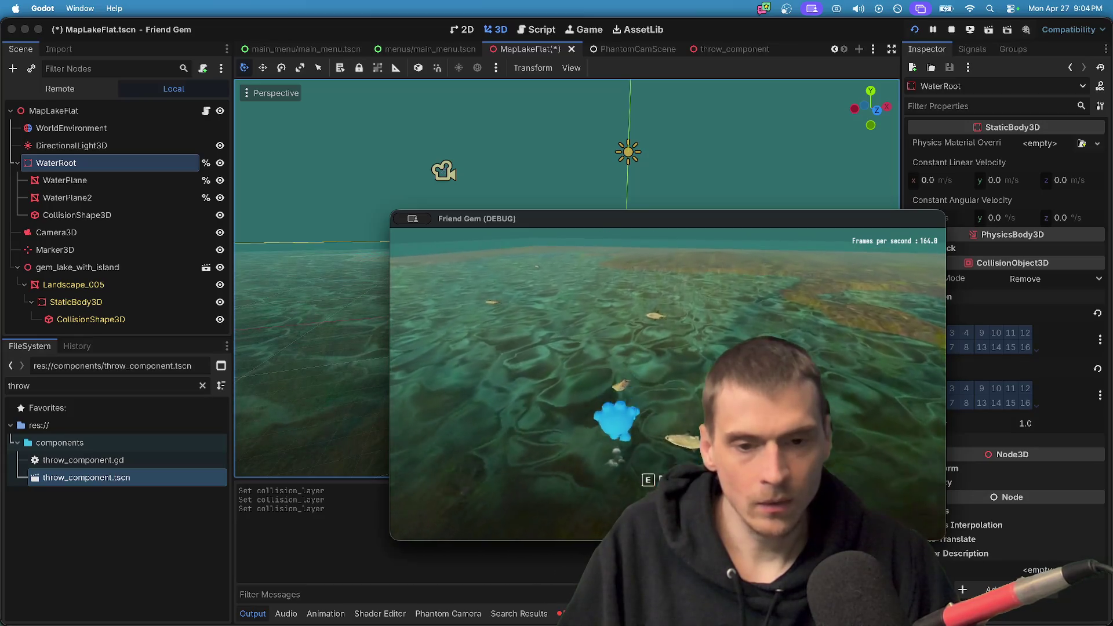
pyautogui.press('w')
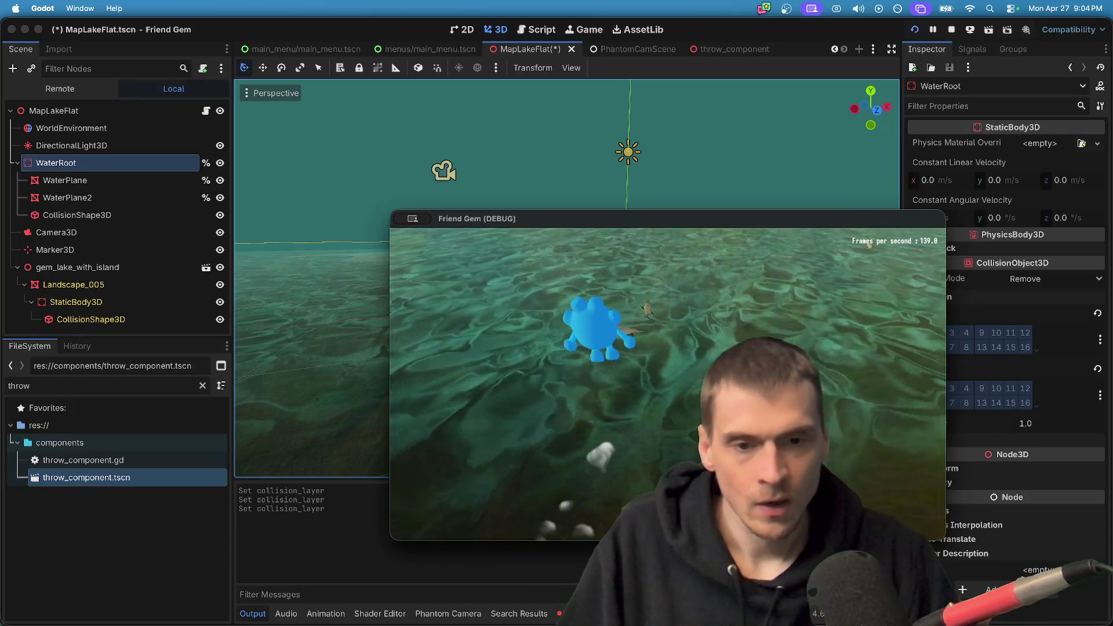
pyautogui.press('super+Tab')
pyautogui.press('super+Tab')
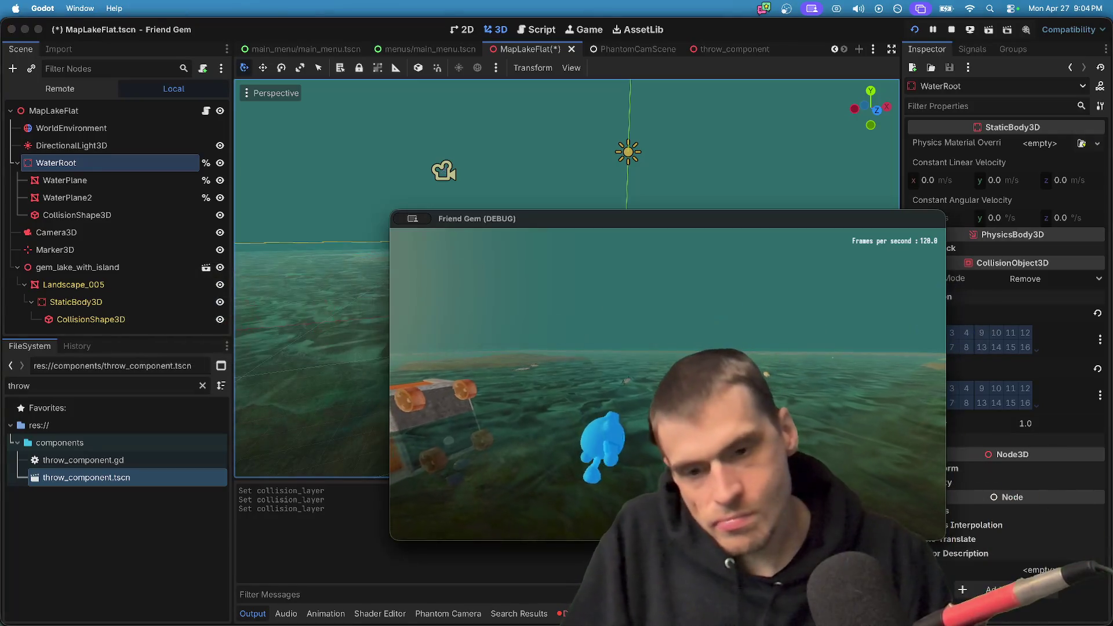
pyautogui.press('super+Tab')
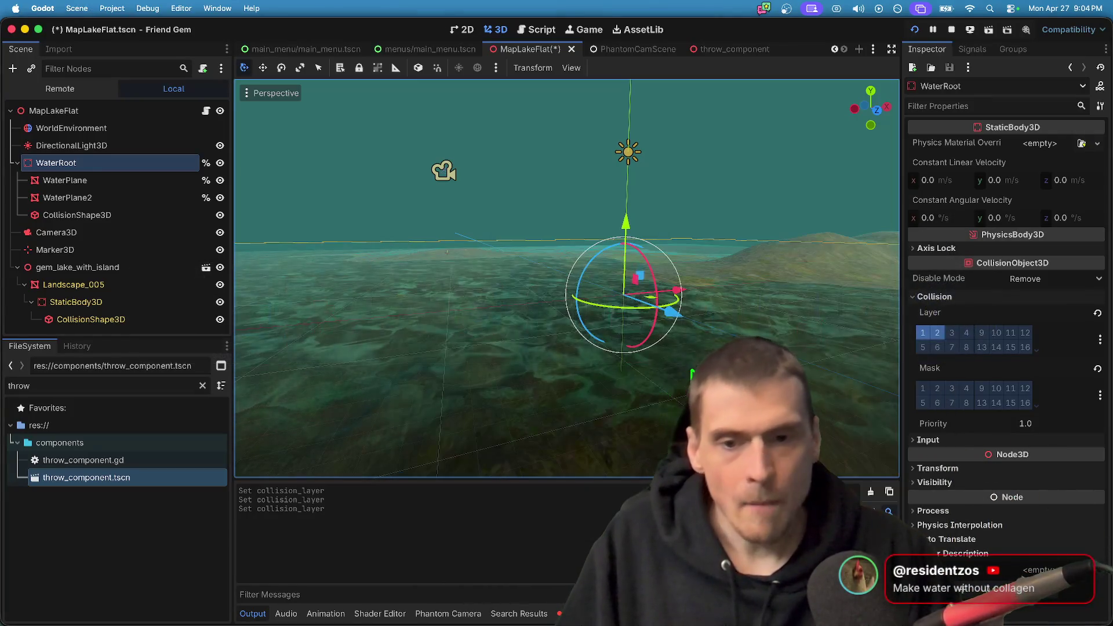
# Open the throw_component scene's script and briefly run the game
pyautogui.click(717, 52)
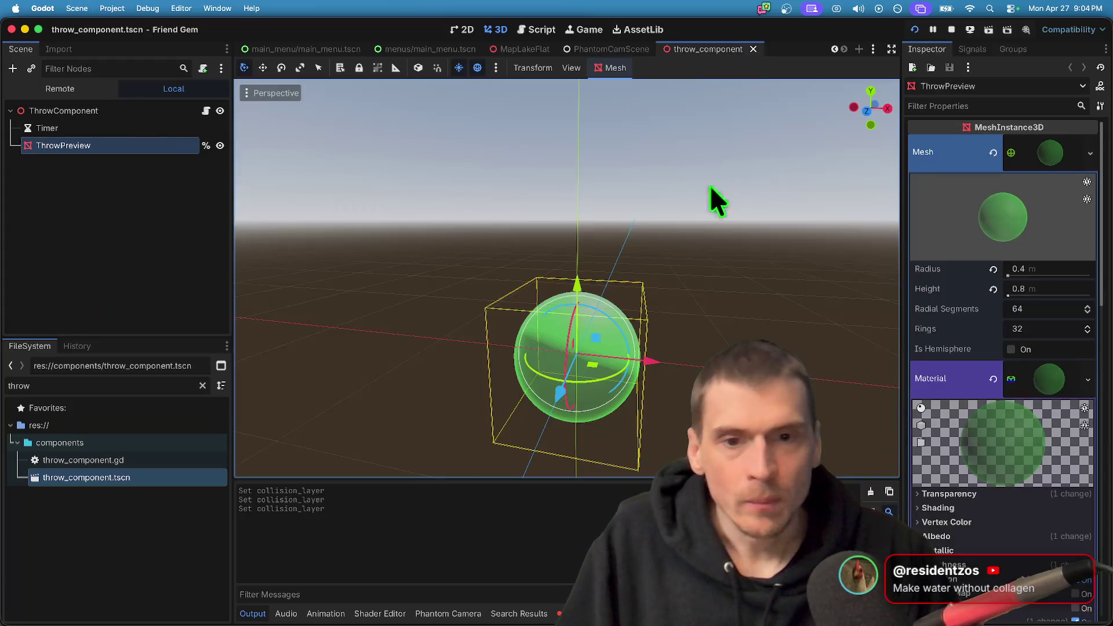
pyautogui.click(206, 110)
pyautogui.scroll(-1, 647, 367)
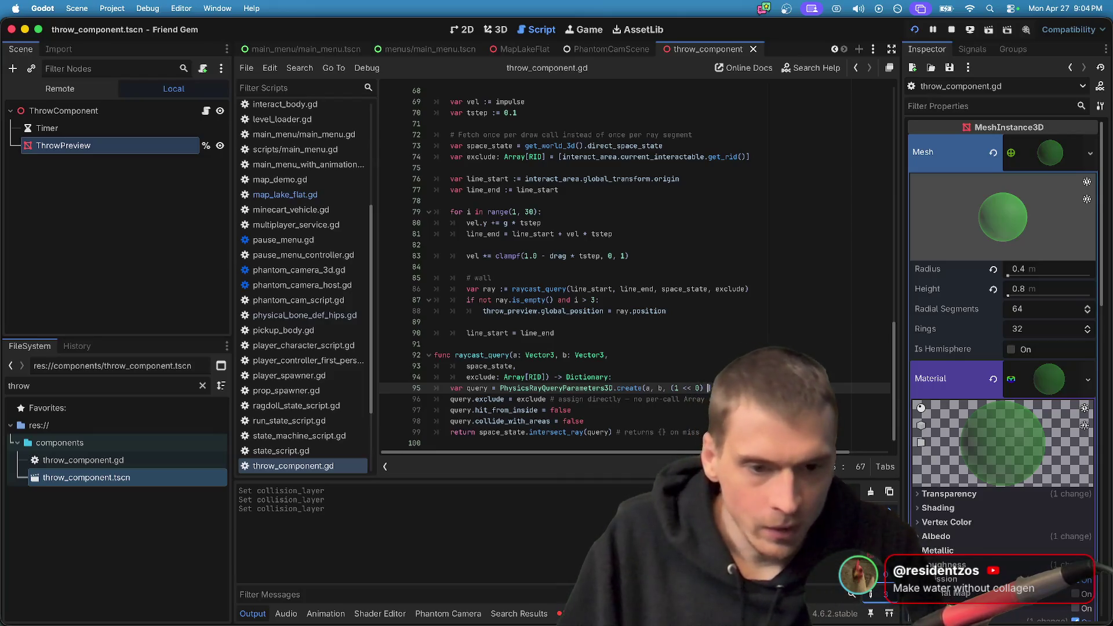
pyautogui.press('Right')
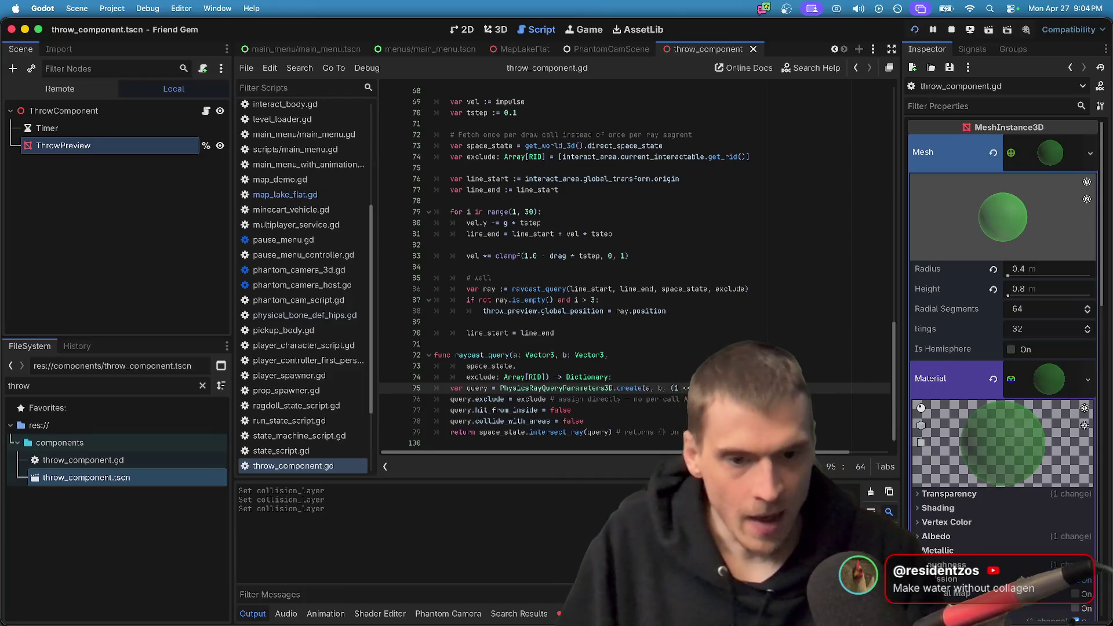
pyautogui.press('super+b')
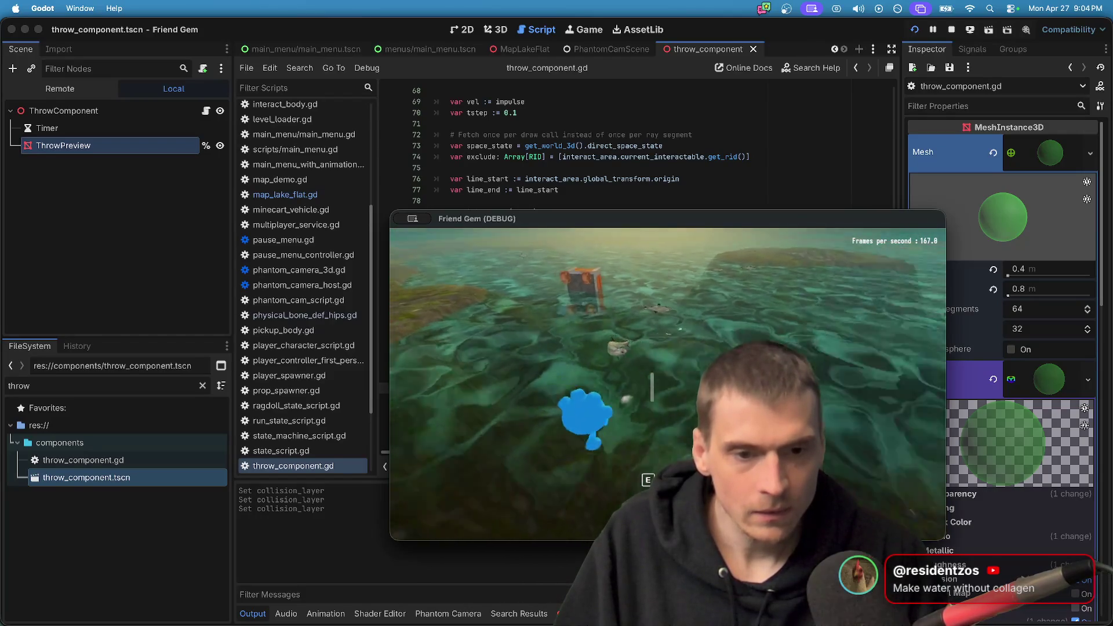
pyautogui.press('super+Tab')
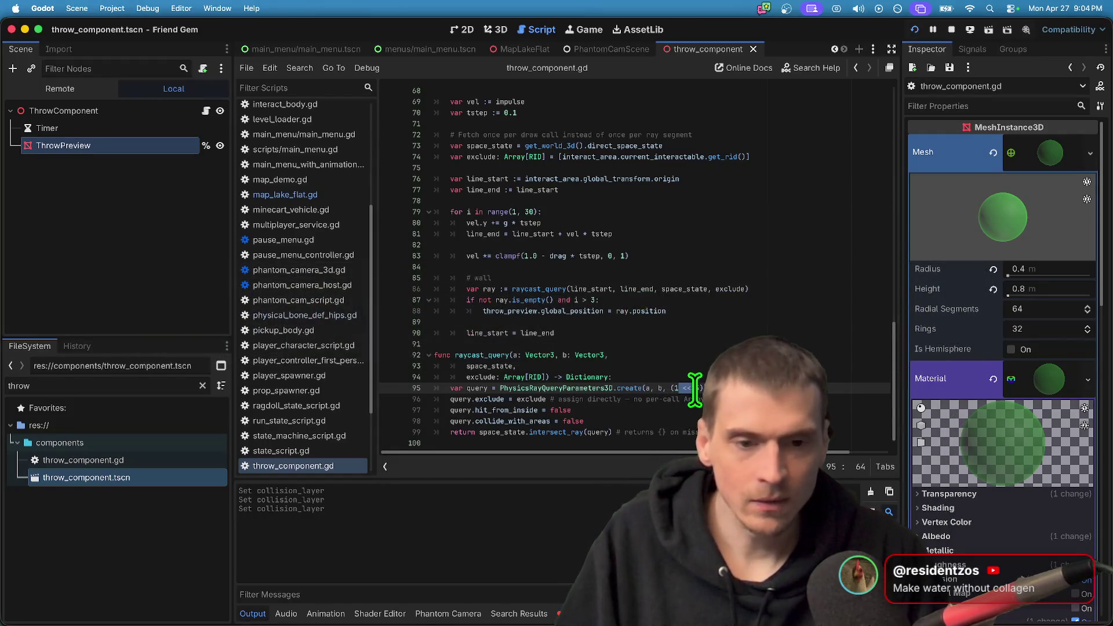
# Replace throw_component.gd with the revised (1 << 0) | (1 << 5) raycast code and save
pyautogui.hotkey('ctrl', 'a')
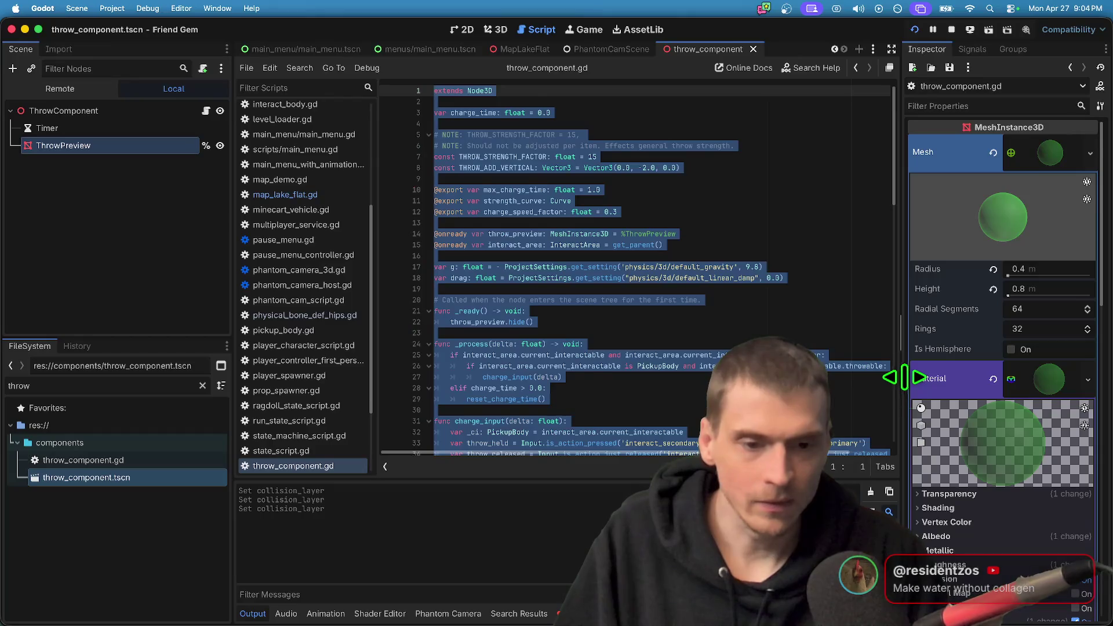
pyautogui.hotkey('ctrl', 'v')
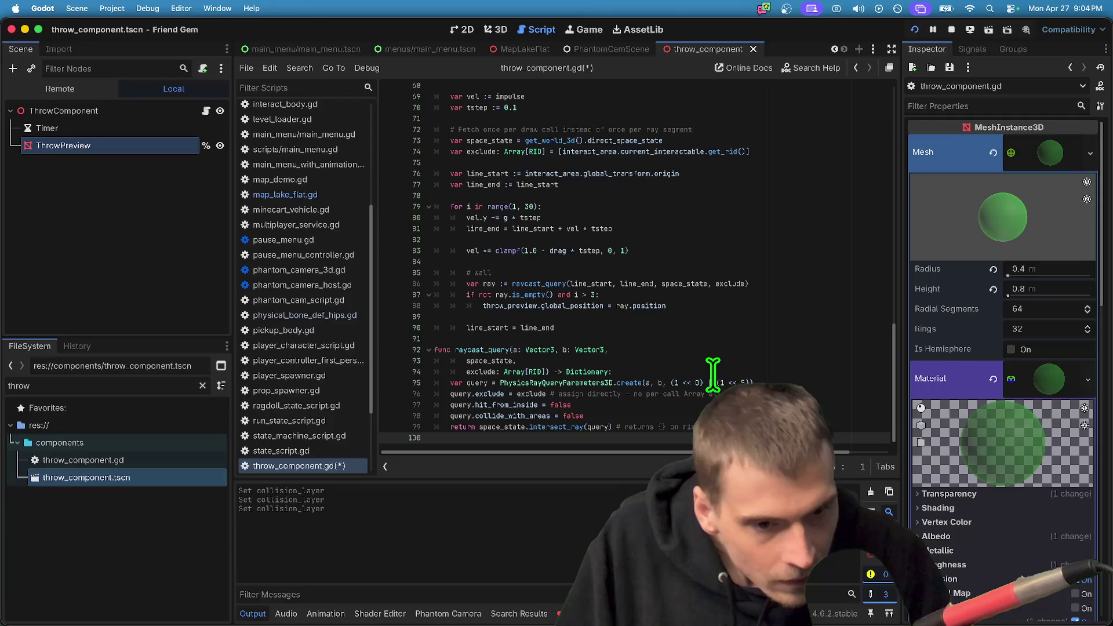
pyautogui.click(732, 380)
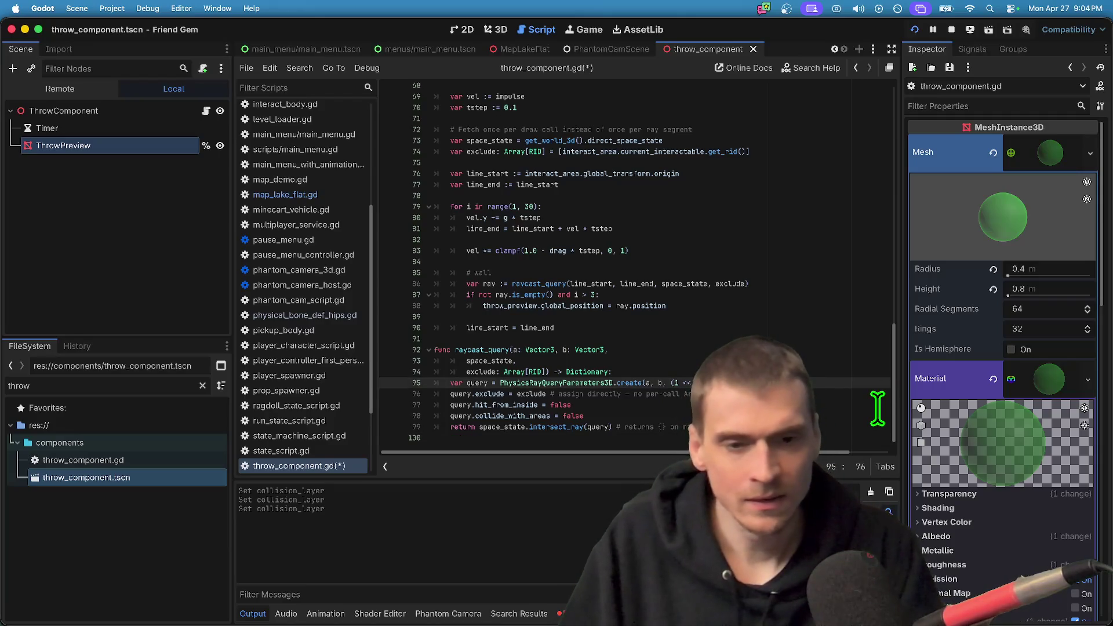
pyautogui.press('super+Tab')
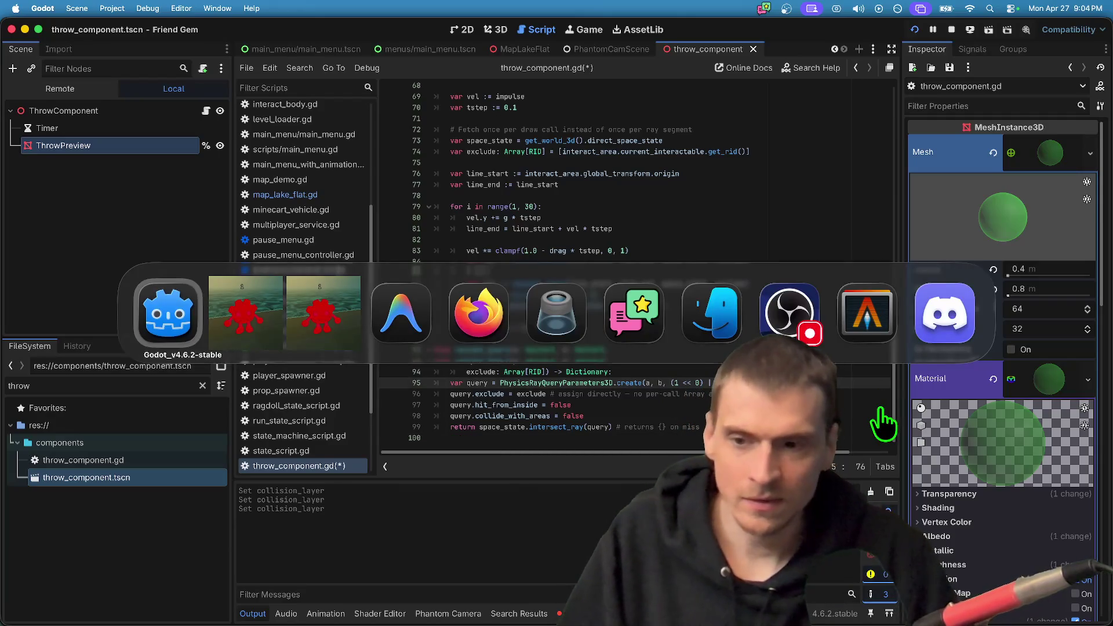
pyautogui.press('super+Tab')
pyautogui.press('super+Tab')
pyautogui.press('super+s')
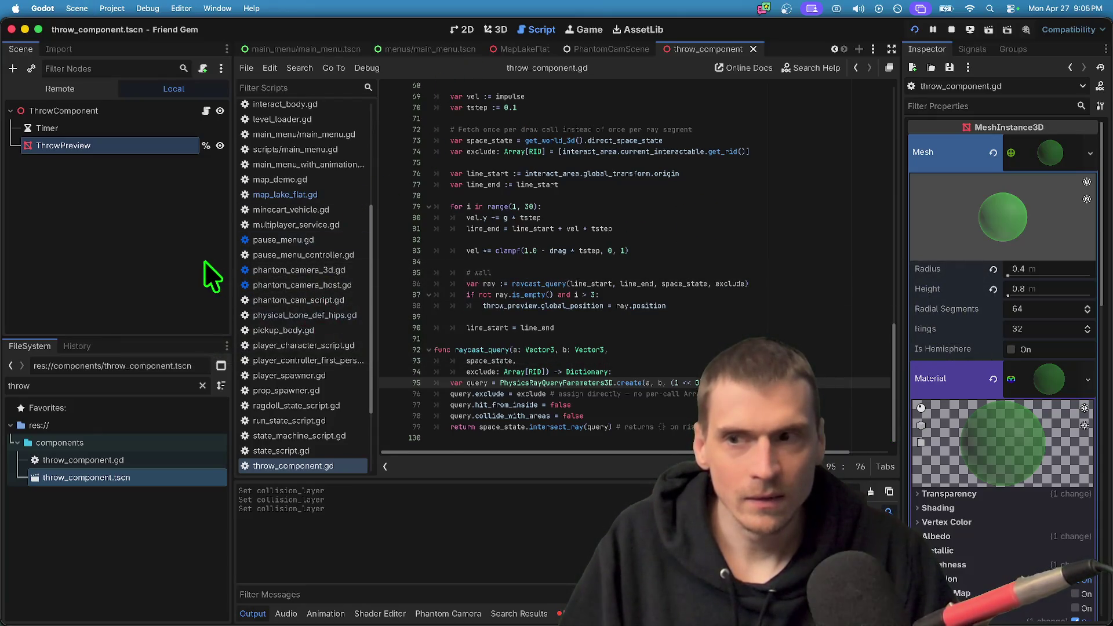
# In the Remote tree, select MapLakeFlat's live WaterRoot, tick Collision Layer 6, and check the game
pyautogui.click(75, 90)
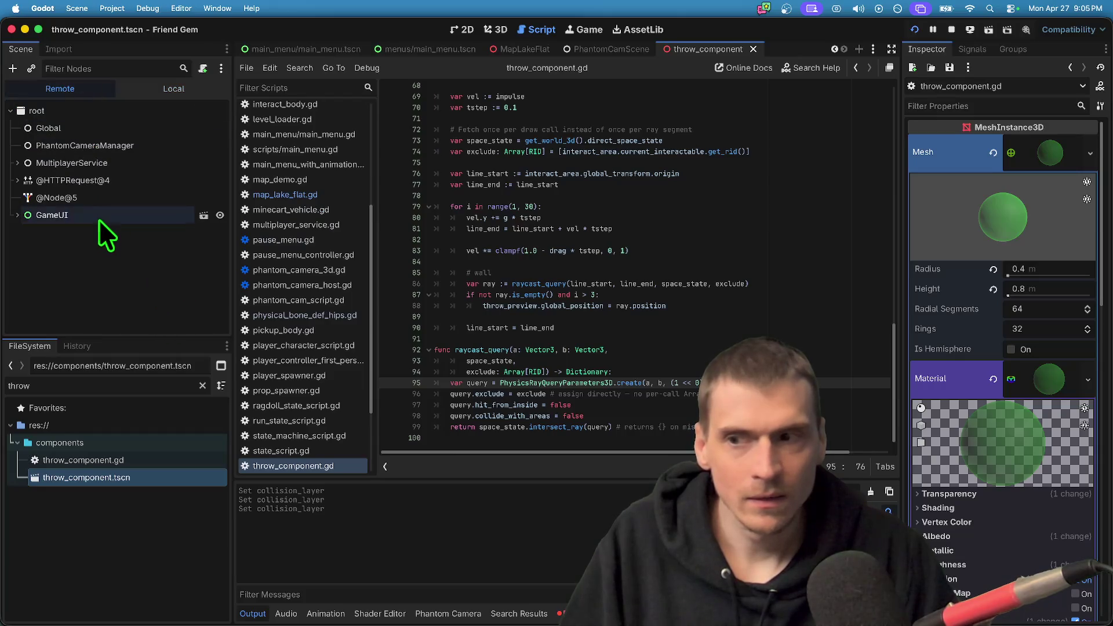
pyautogui.click(99, 217)
pyautogui.click(105, 267)
pyautogui.click(108, 283)
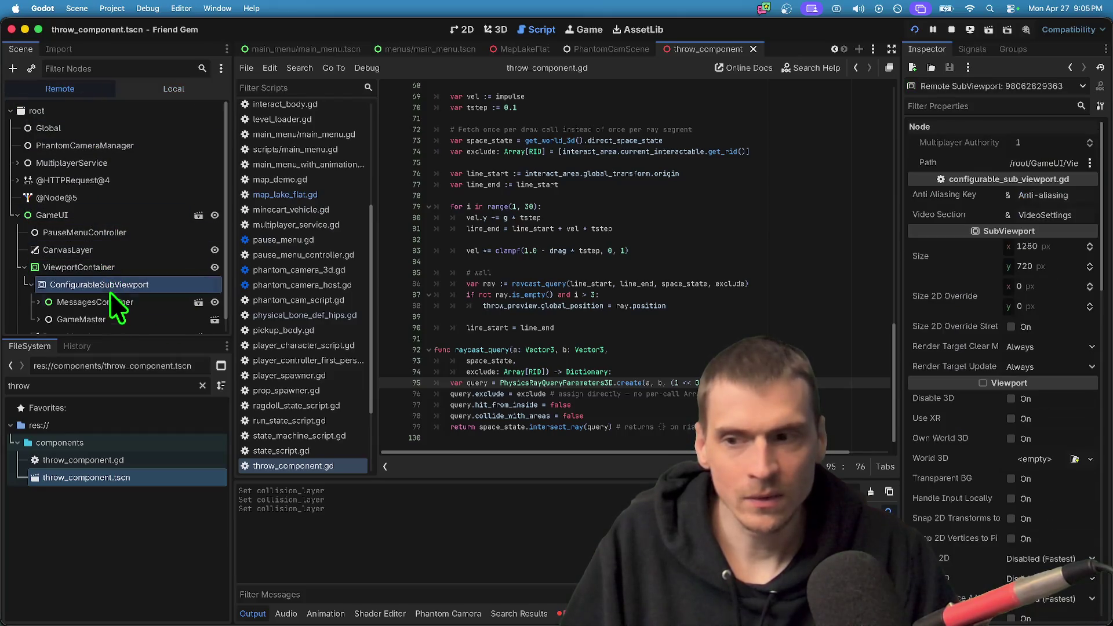
pyautogui.click(110, 313)
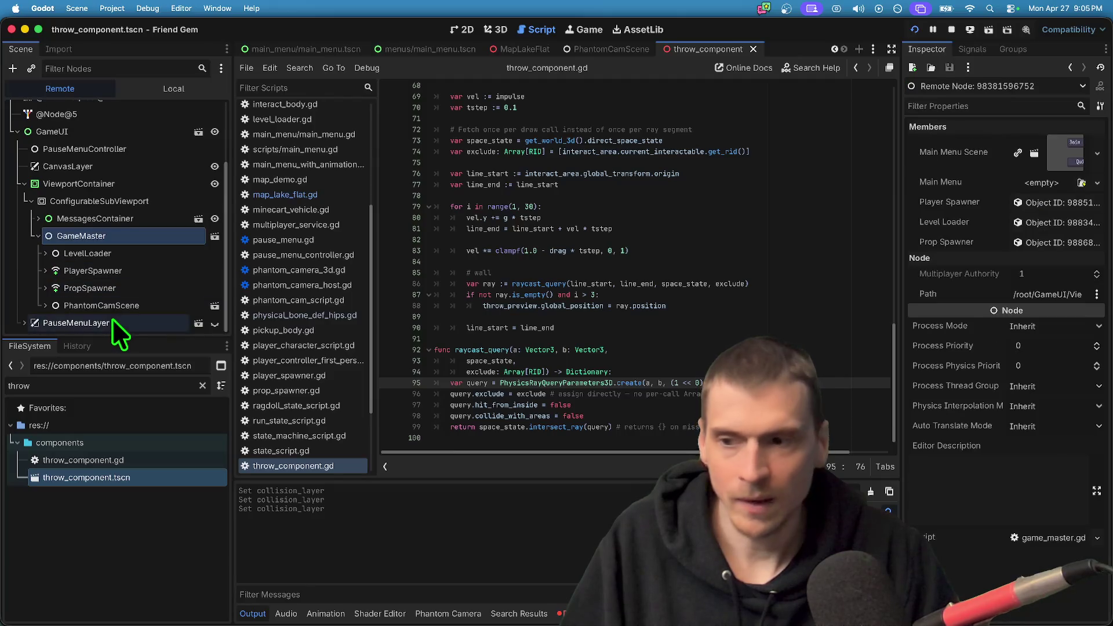
pyautogui.click(105, 244)
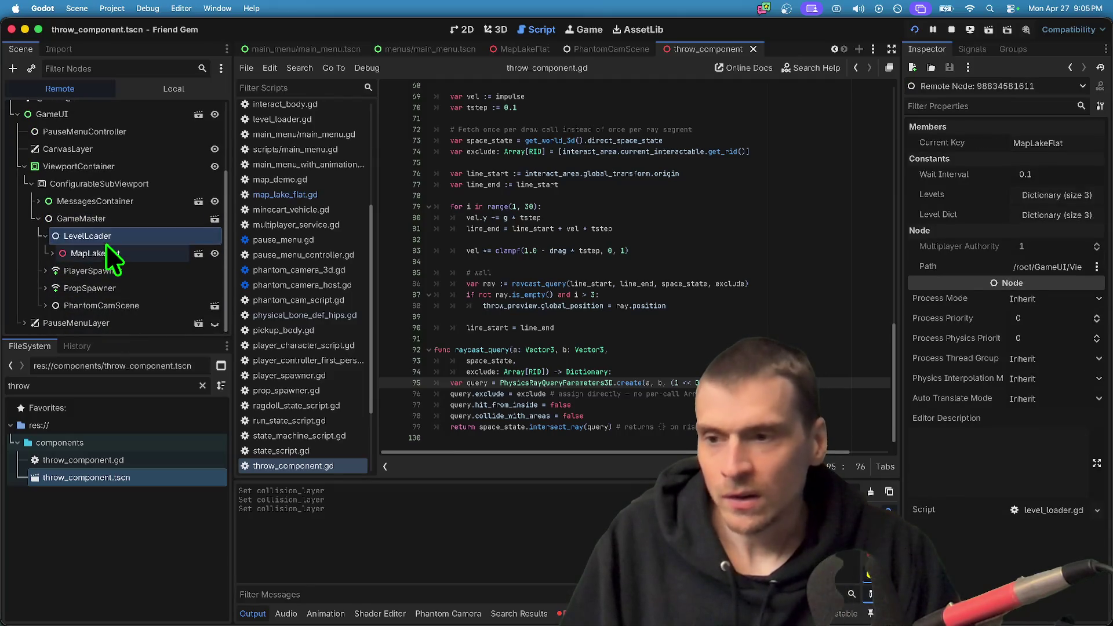
pyautogui.click(106, 246)
pyautogui.click(123, 280)
pyautogui.scroll(-1, 928, 471)
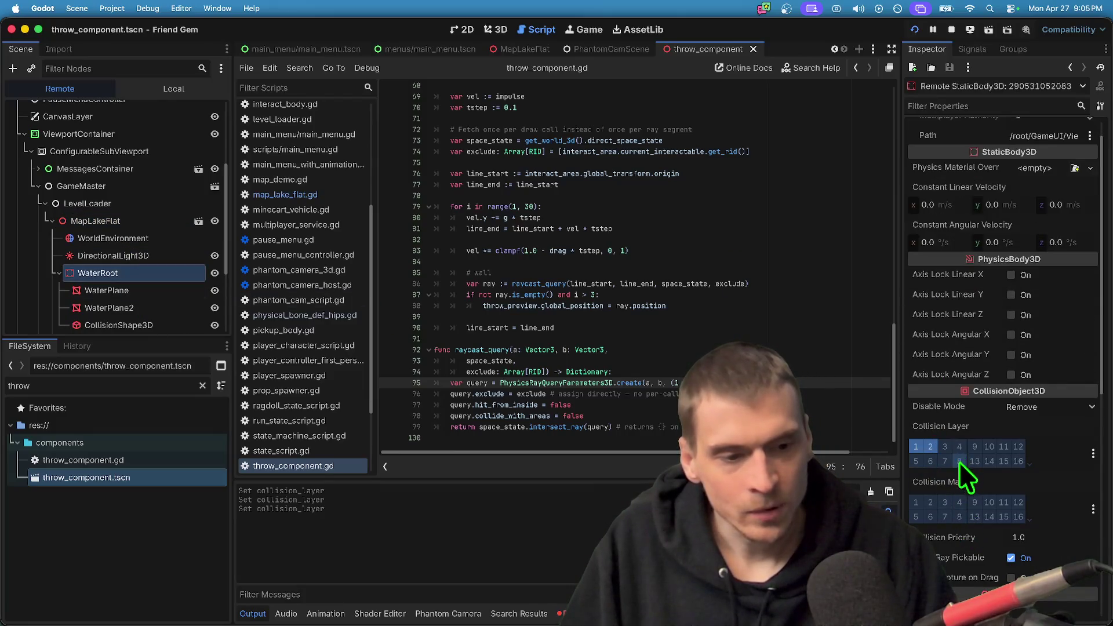
pyautogui.click(926, 462)
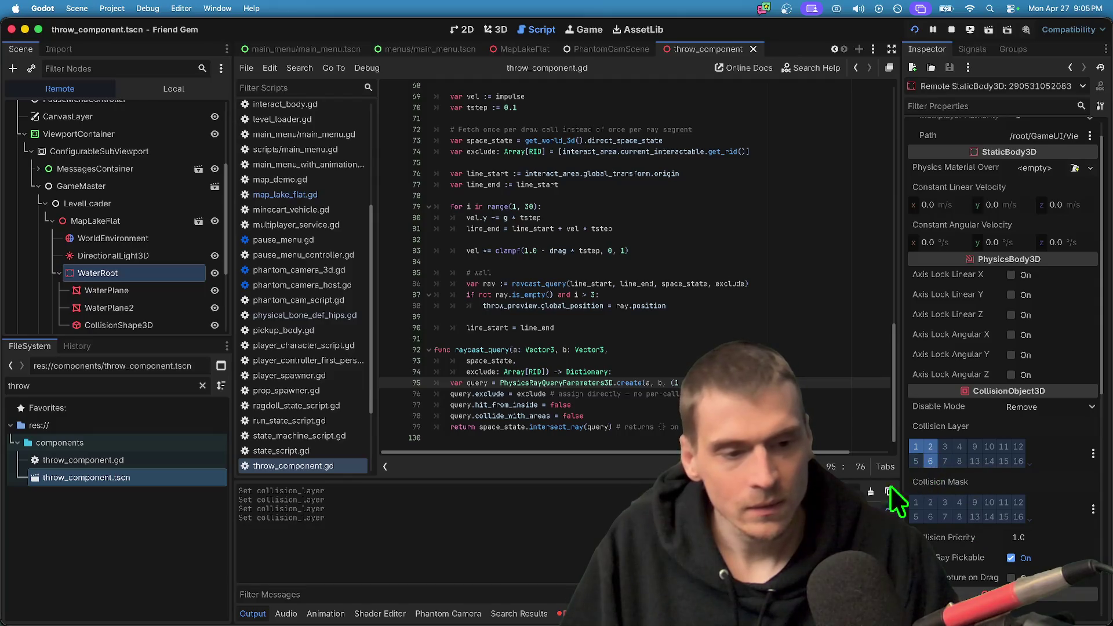
pyautogui.press('super+Tab')
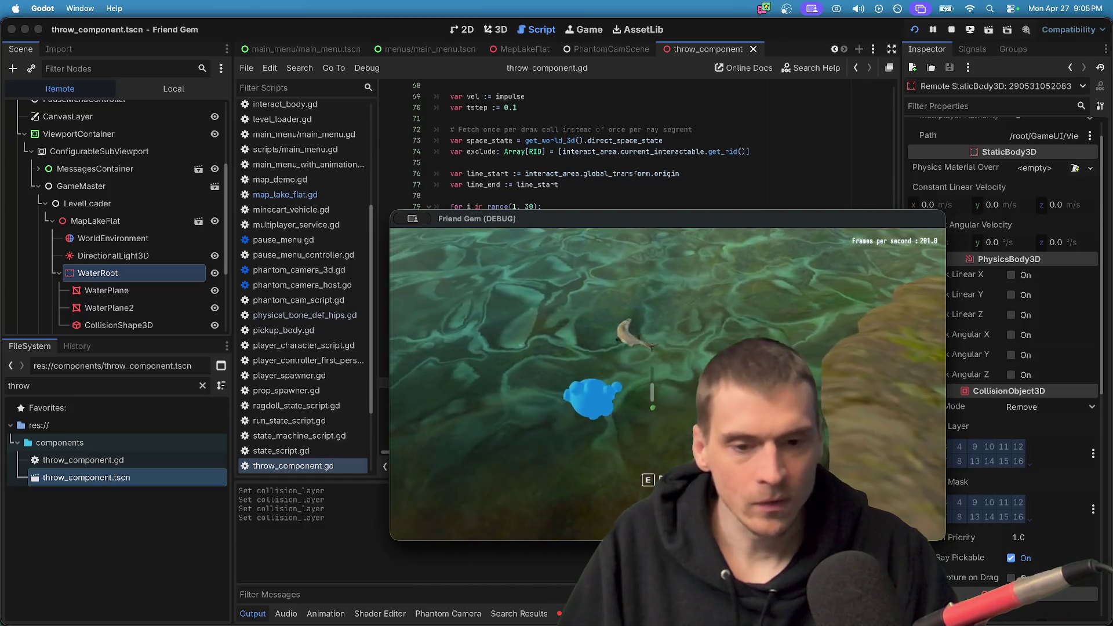
# Back in throw_component.gd, edit the ray hit check line around line 88
pyautogui.press('super+Tab')
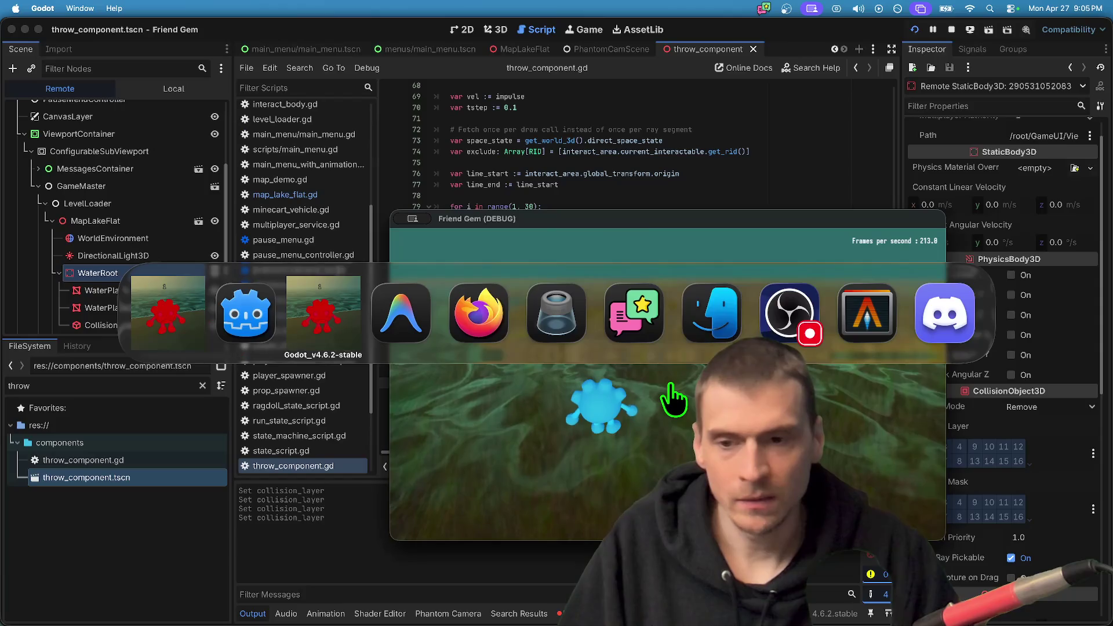
pyautogui.scroll(1, 629, 377)
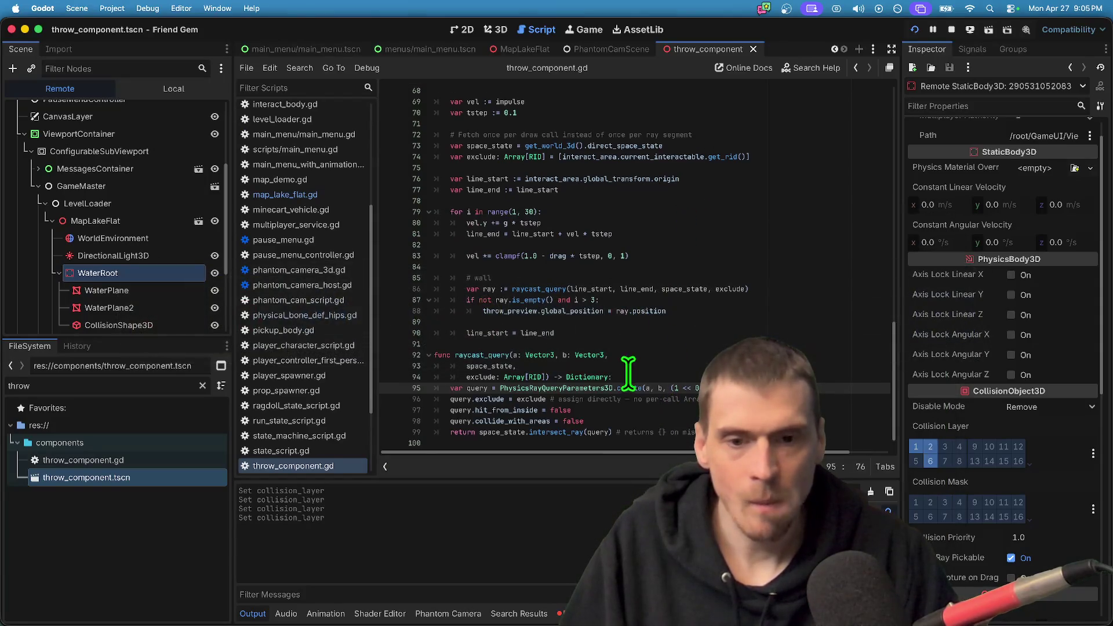
pyautogui.moveTo(467, 300)
pyautogui.mouseDown()
pyautogui.moveTo(273, 298)
pyautogui.moveTo(270, 310)
pyautogui.moveTo(349, 309)
pyautogui.mouseUp()
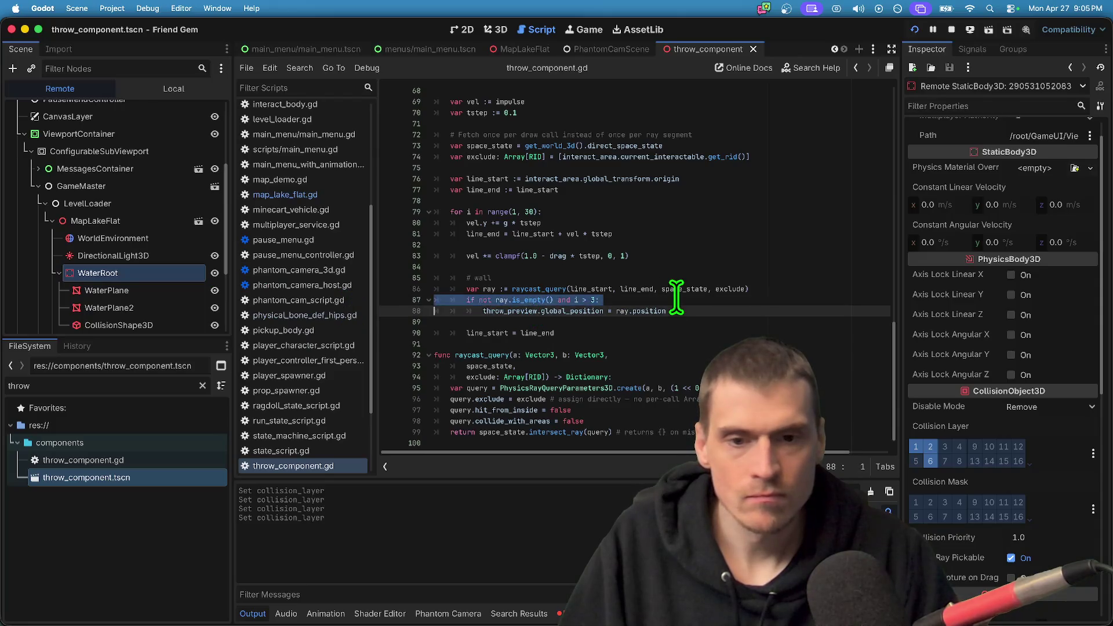
pyautogui.press('BackSpace')
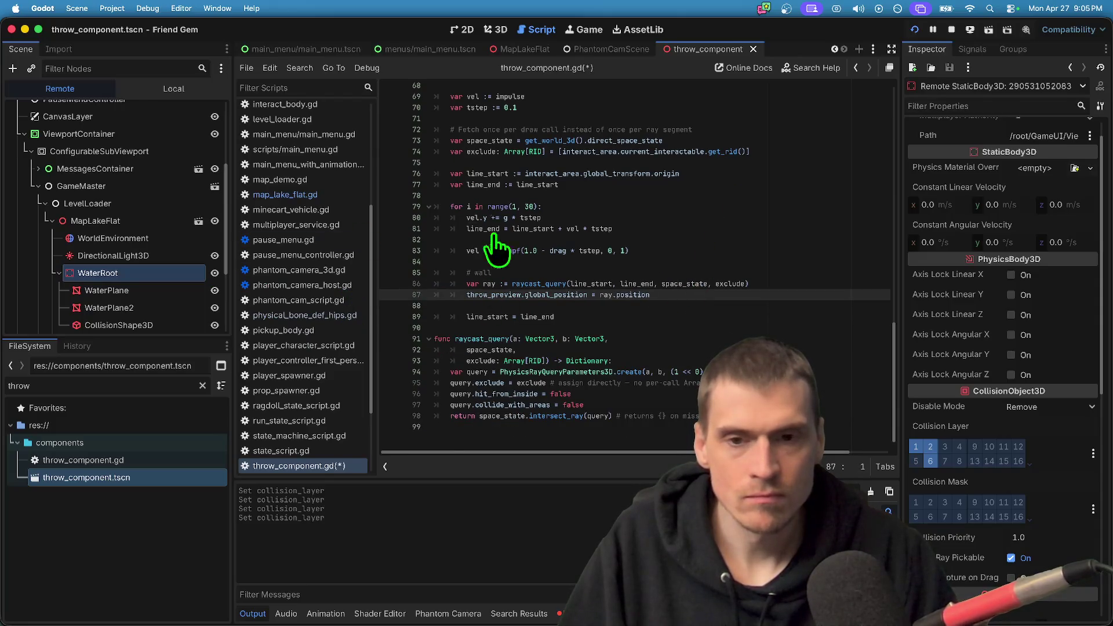
pyautogui.click(526, 206)
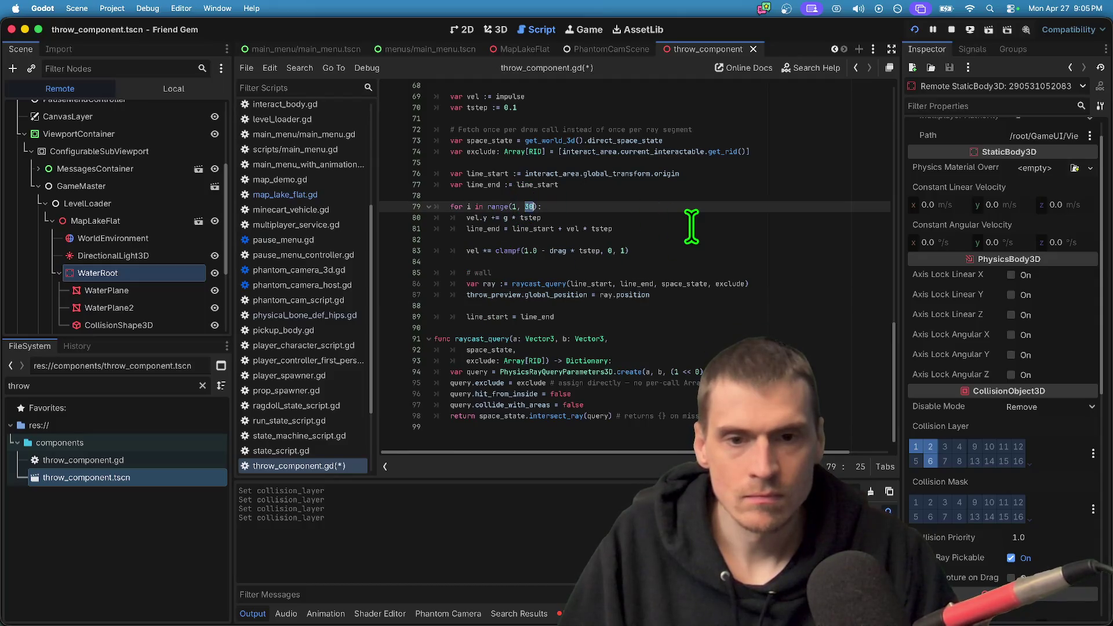
# Stop the crashed debug session, restore the 'if not ray.is_empty():' guard, and rerun the game
pyautogui.press('super+Tab')
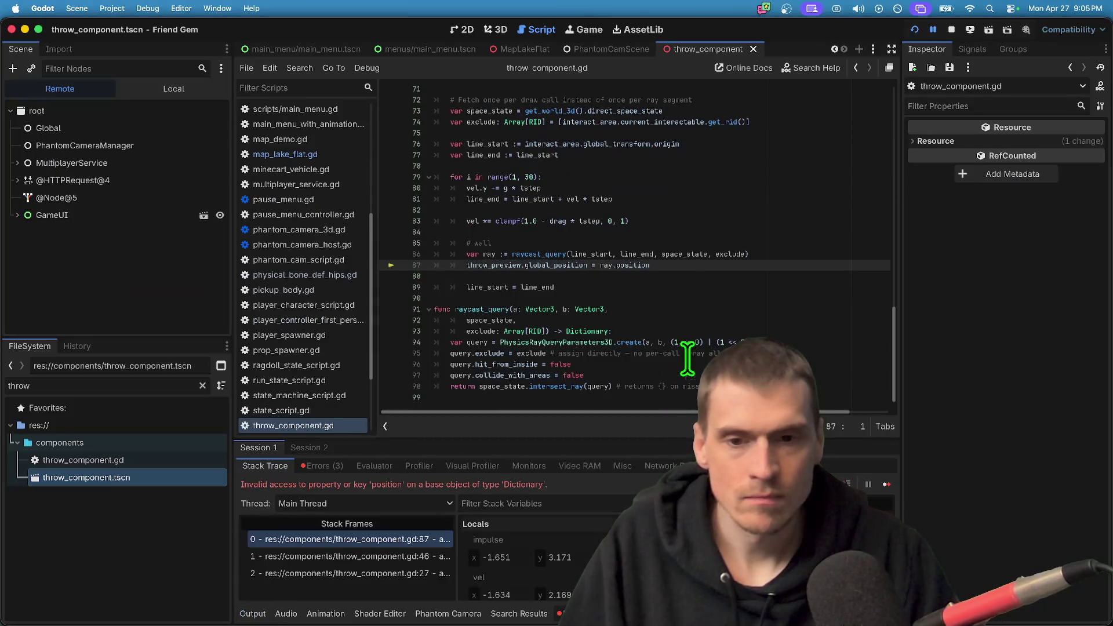
pyautogui.click(951, 29)
pyautogui.press('super+z')
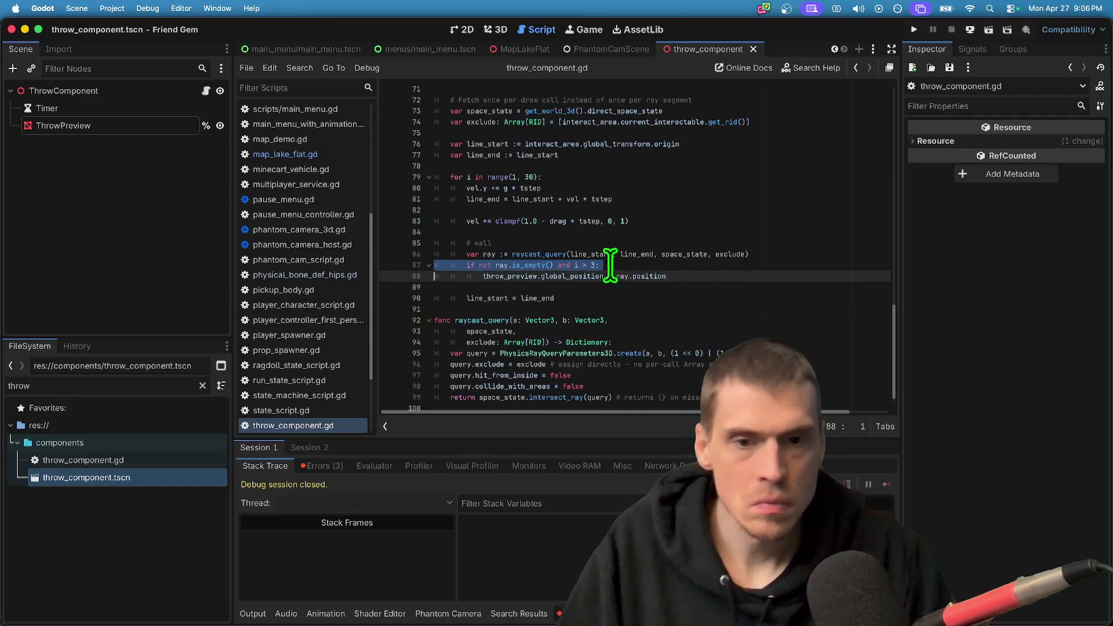
pyautogui.press('super+z')
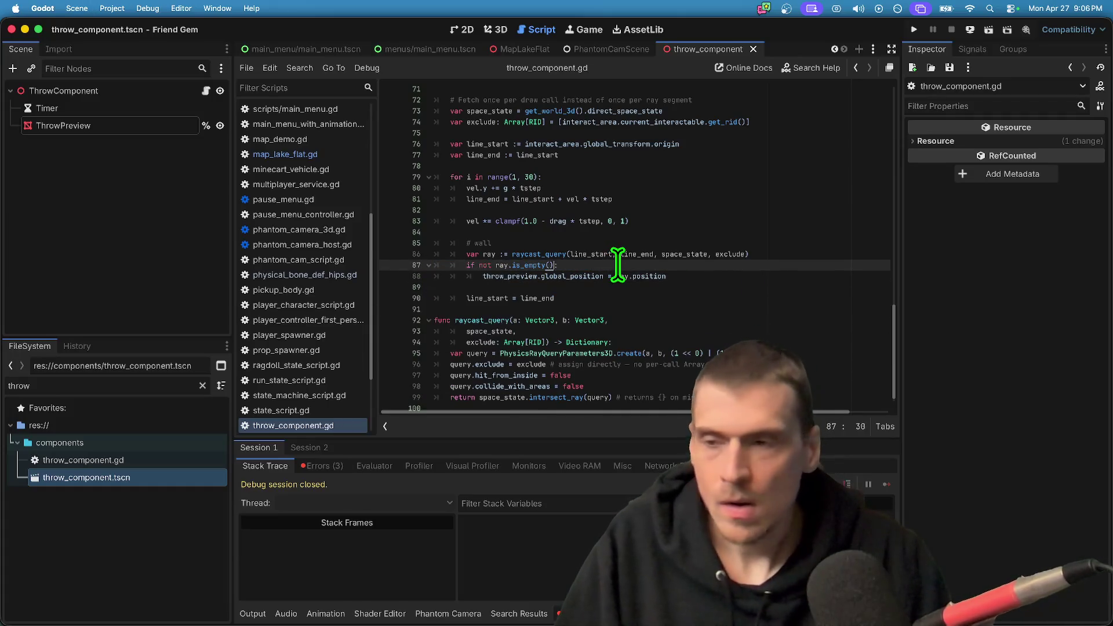
pyautogui.press('super+b')
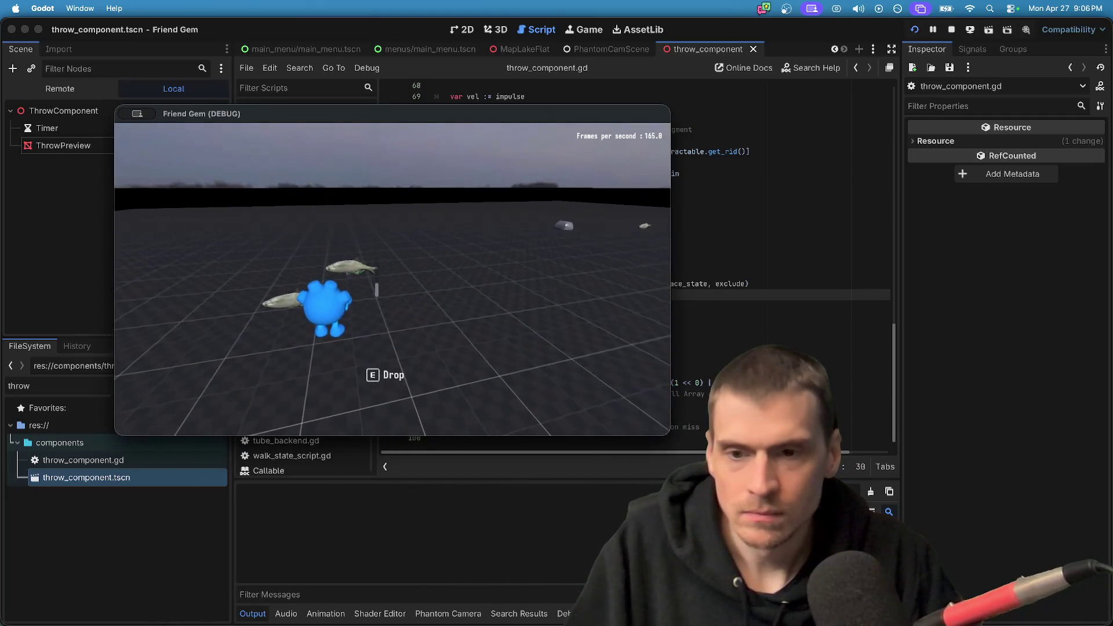
# Drop the held fish, load MapLakeFlat from the Admin level dropdown, and return to the script's line 95
pyautogui.press('e')
pyautogui.press('e')
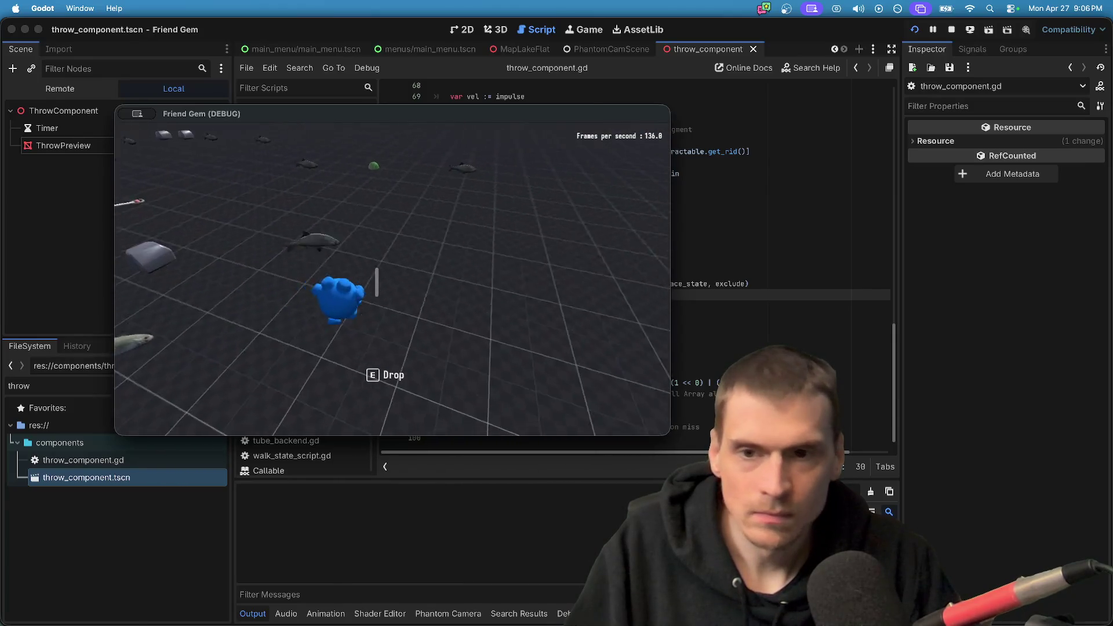
pyautogui.press('e')
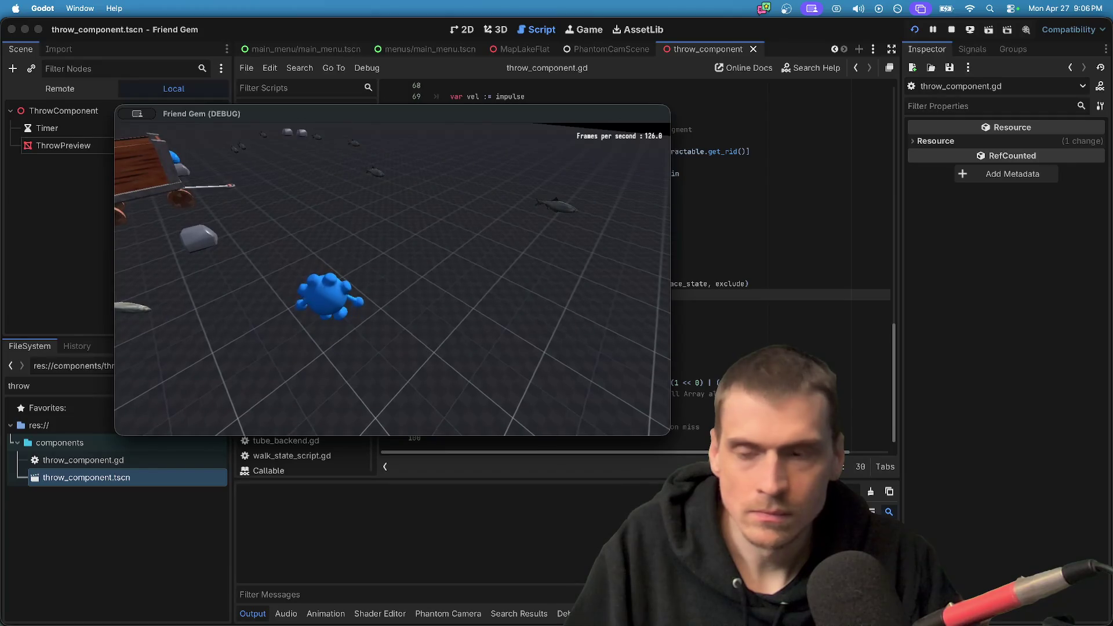
pyautogui.press('Escape')
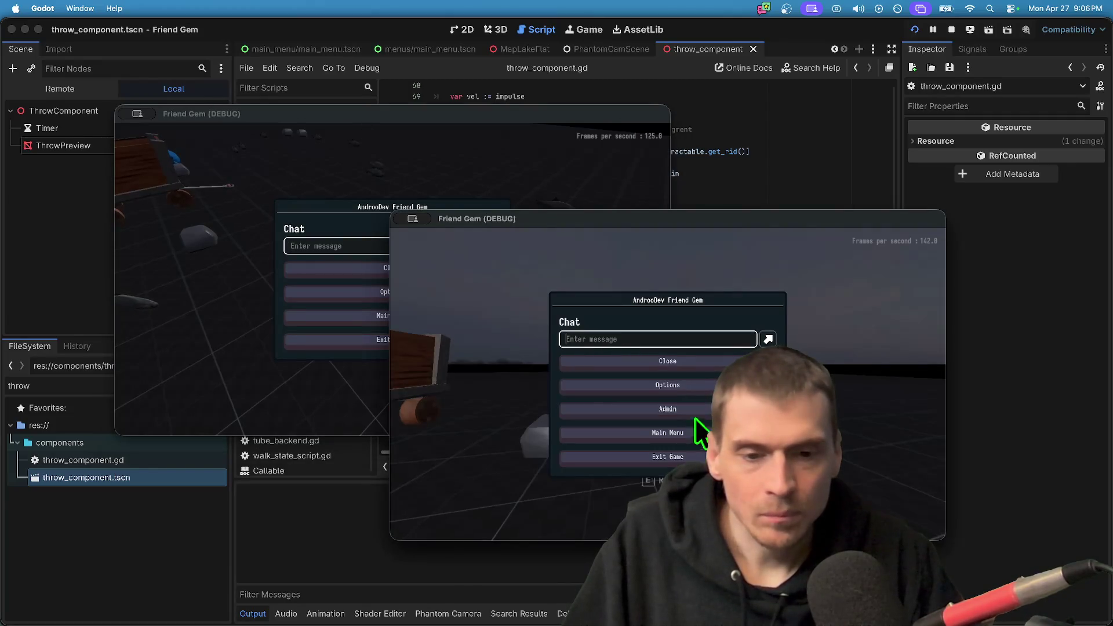
pyautogui.click(695, 412)
pyautogui.click(874, 255)
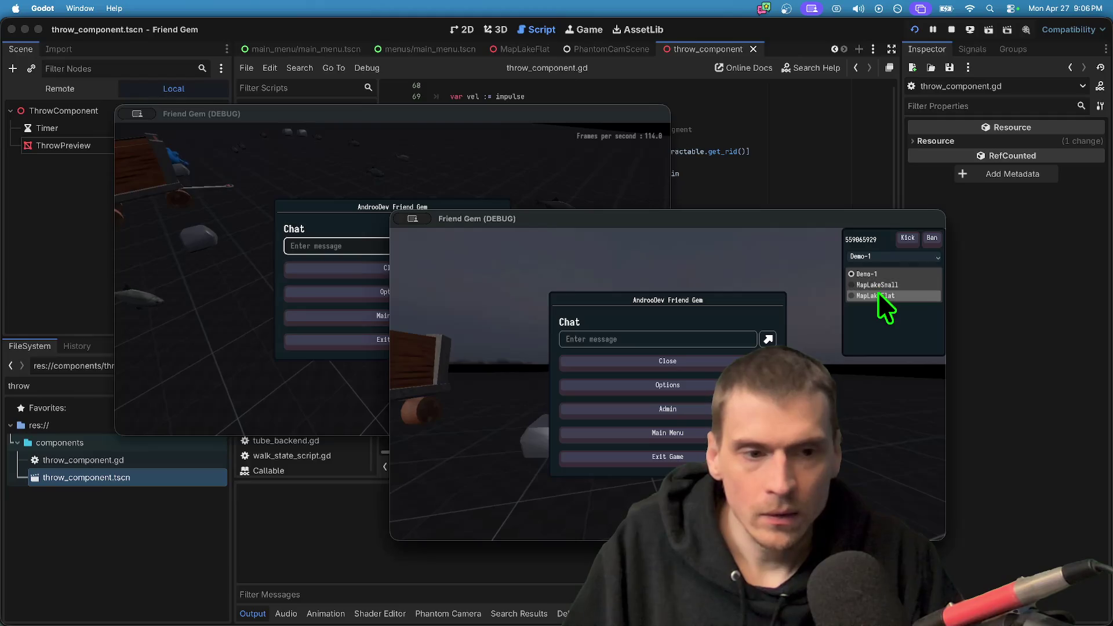
pyautogui.click(878, 289)
pyautogui.click(879, 277)
pyautogui.press('Escape')
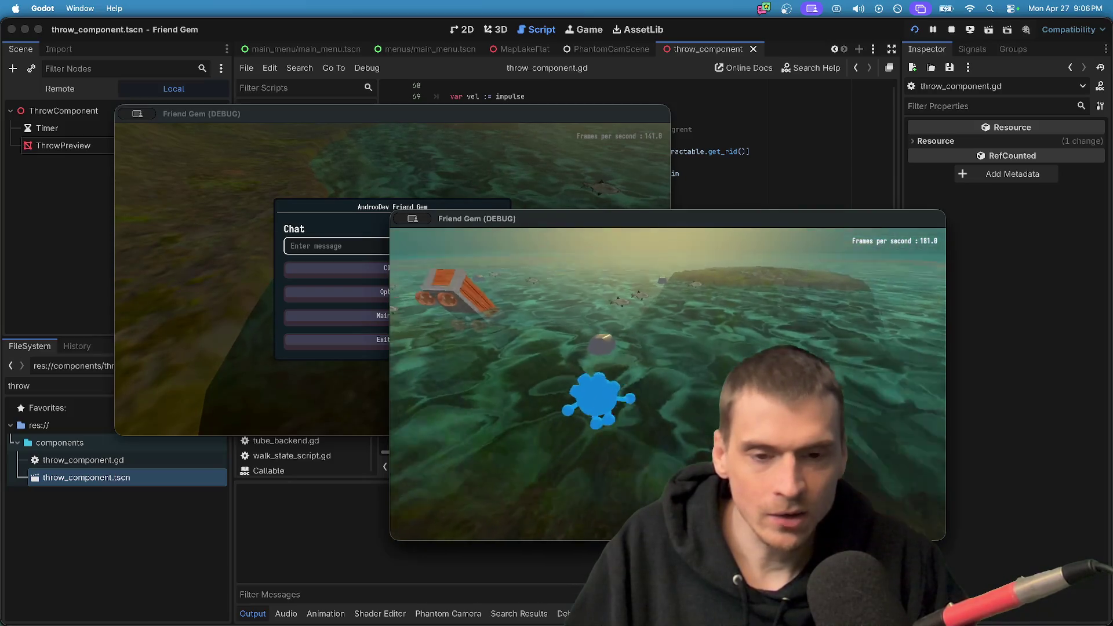
pyautogui.press('super+Tab')
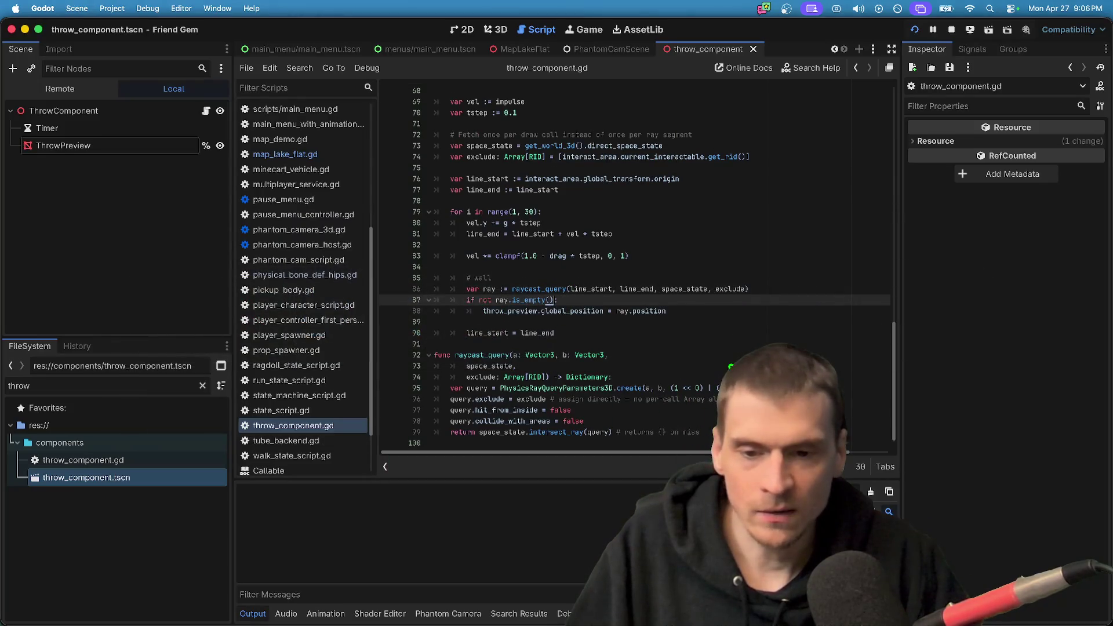
pyautogui.click(613, 387)
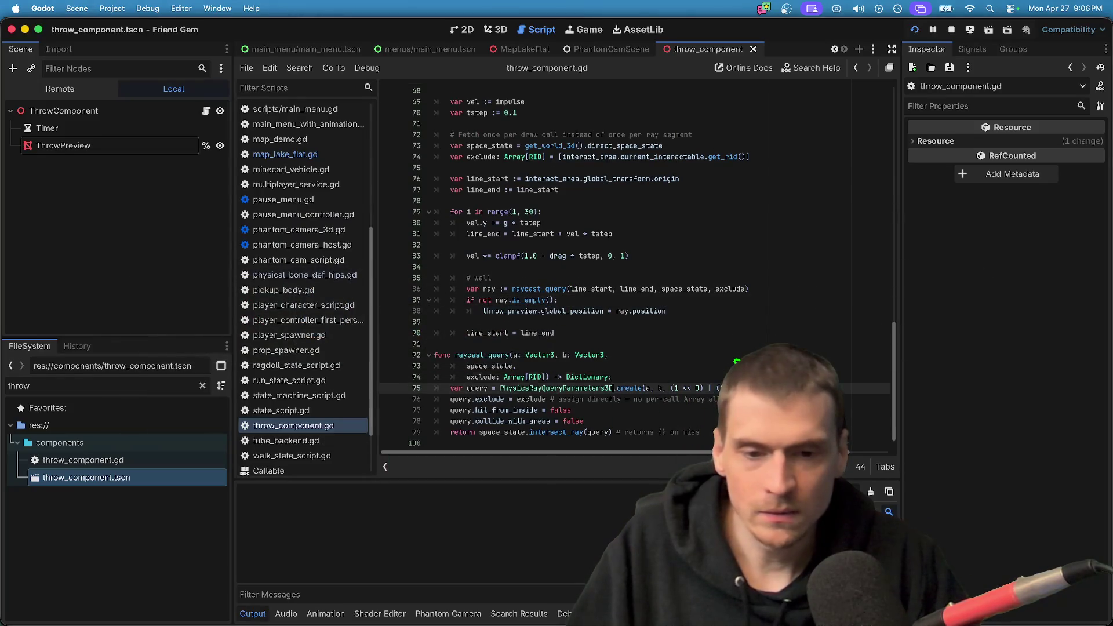
# Comment out the raycast query lines 95-97 and relaunch the game past the debugger break
pyautogui.press('super+k')
pyautogui.click(619, 398)
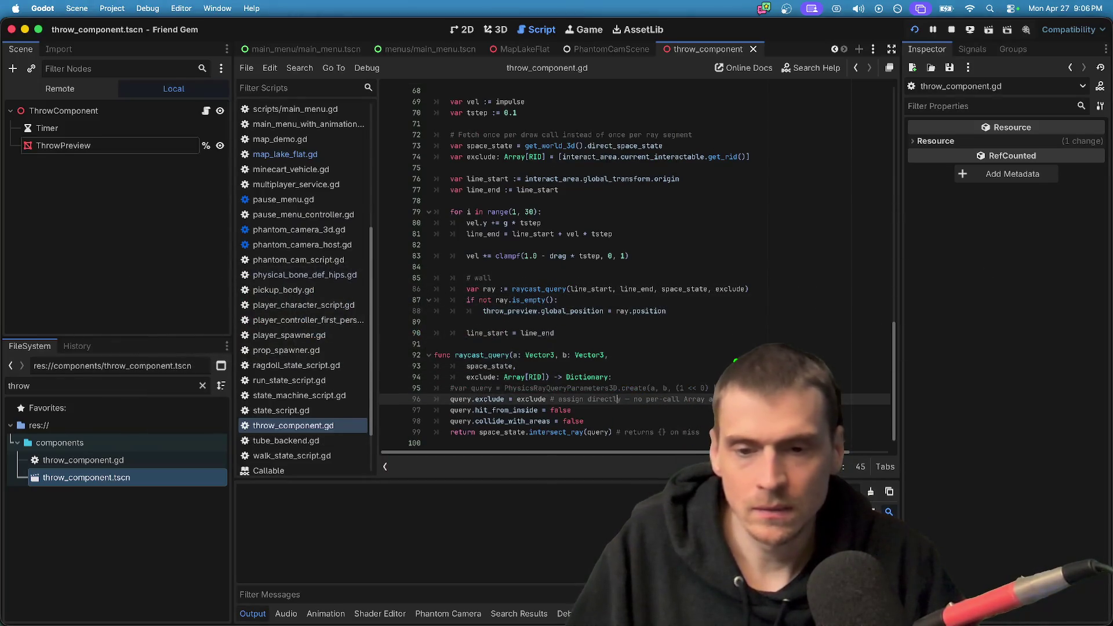
pyautogui.press('super+b')
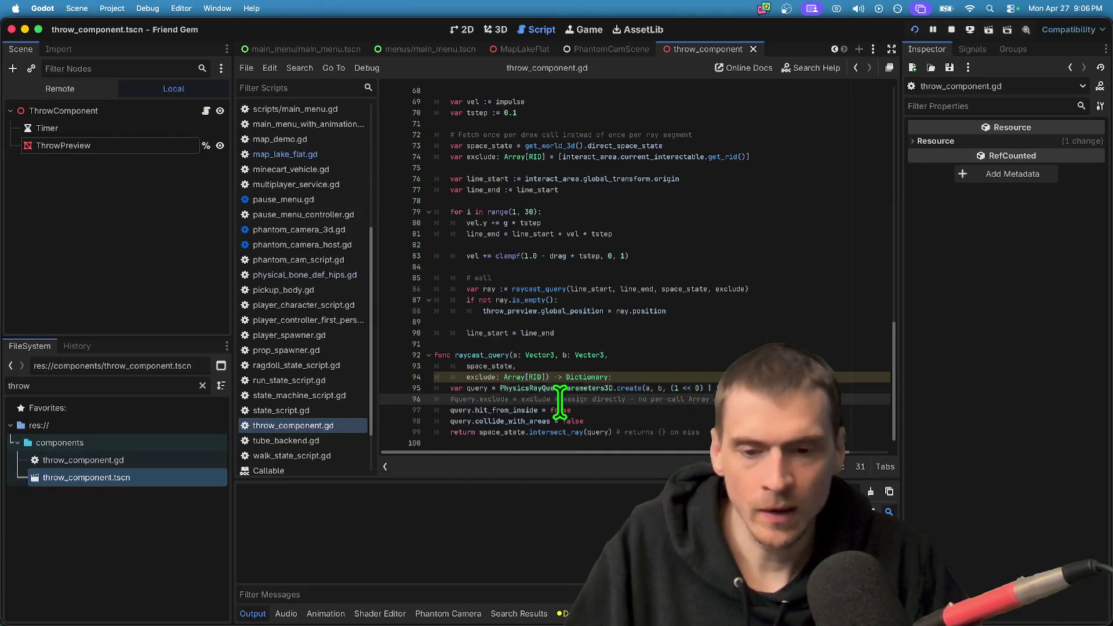
pyautogui.click(540, 410)
pyautogui.press('F12')
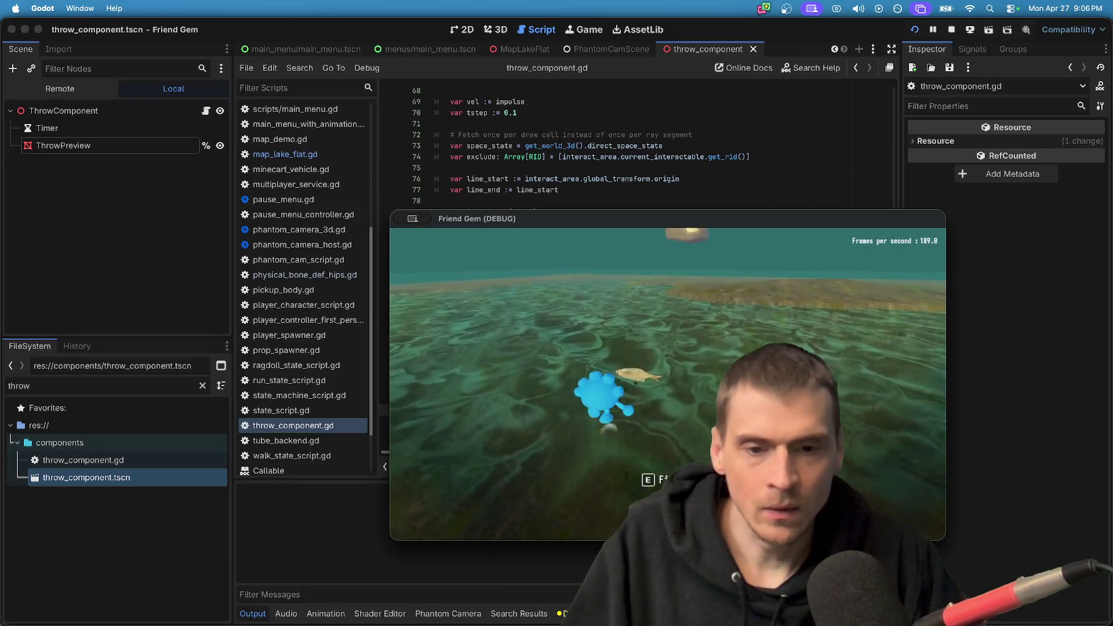
# Pick up the box by the water, then save and rerun with the (1 << 5) collision mask
pyautogui.press('e')
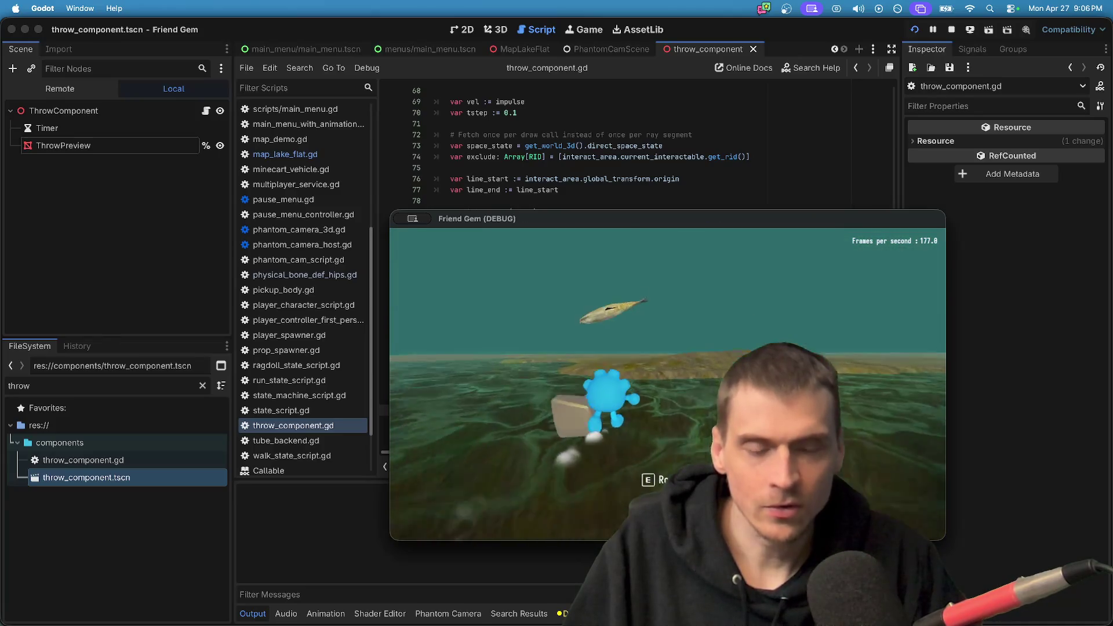
pyautogui.press('super+Tab')
pyautogui.press('super+Tab')
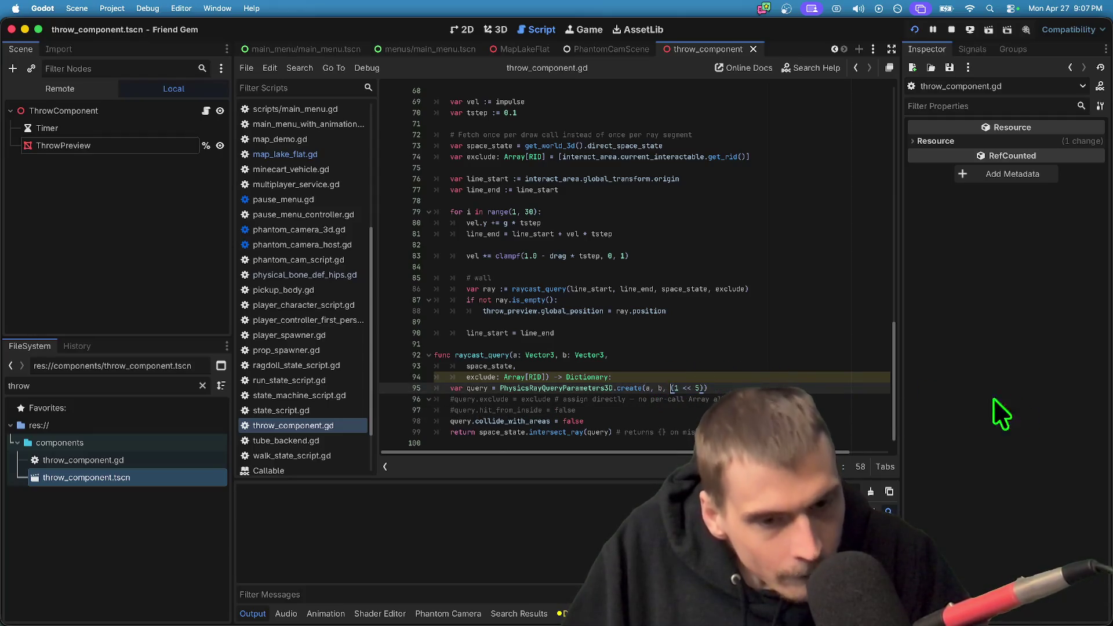
pyautogui.press('super+s')
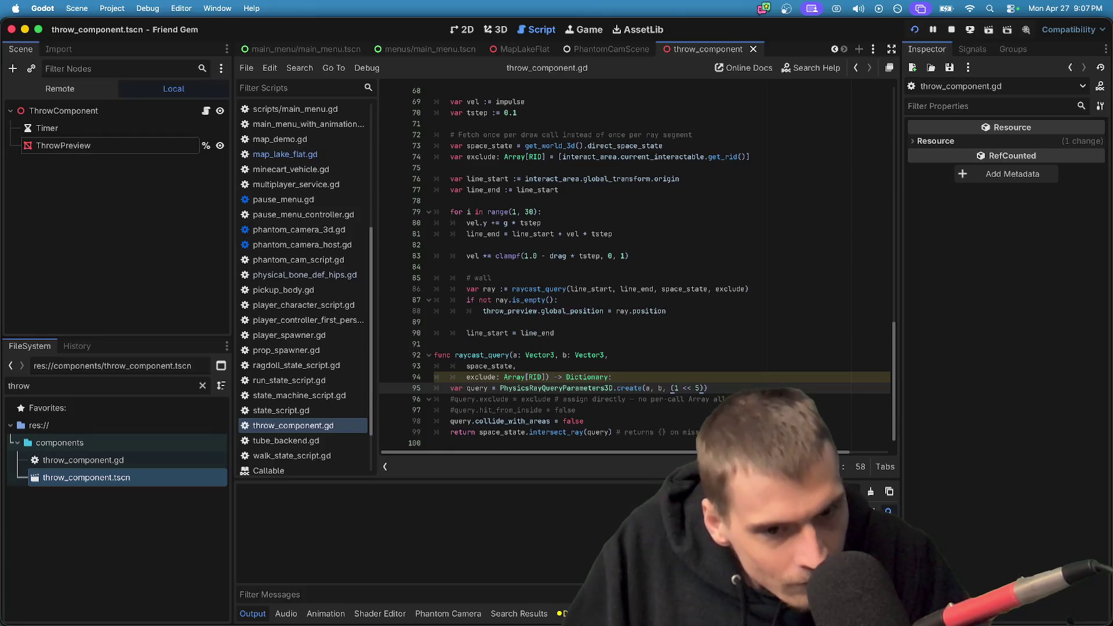
pyautogui.scroll(2, 701, 337)
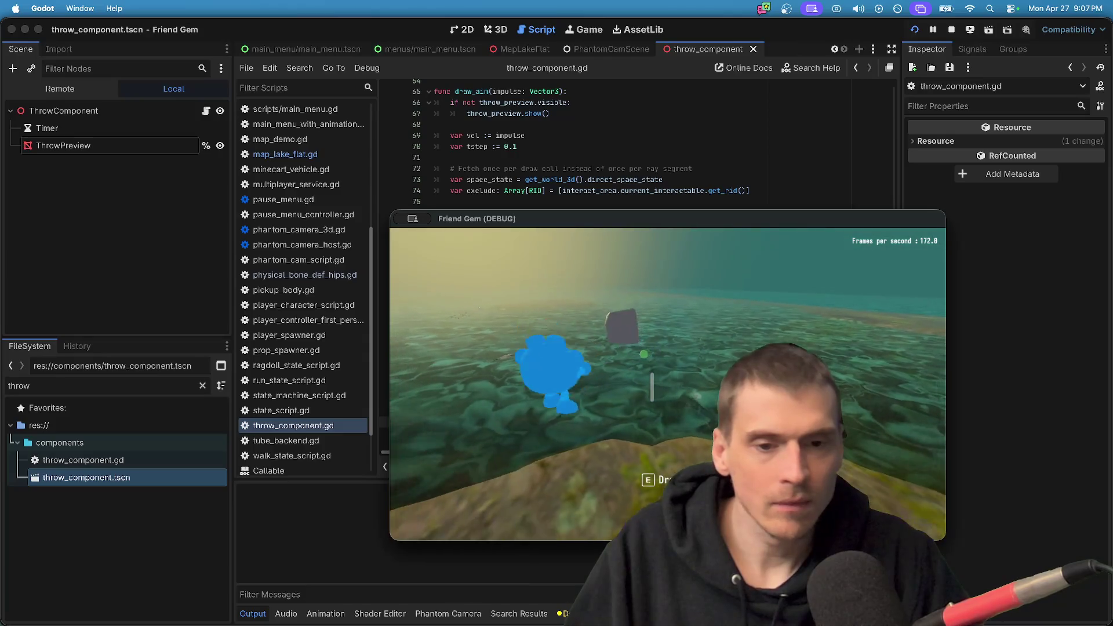
pyautogui.press('super+Tab')
pyautogui.press('Escape')
# Review the exclude list on line 74, global_transform on line 76, and position on line 88
pyautogui.click(676, 190)
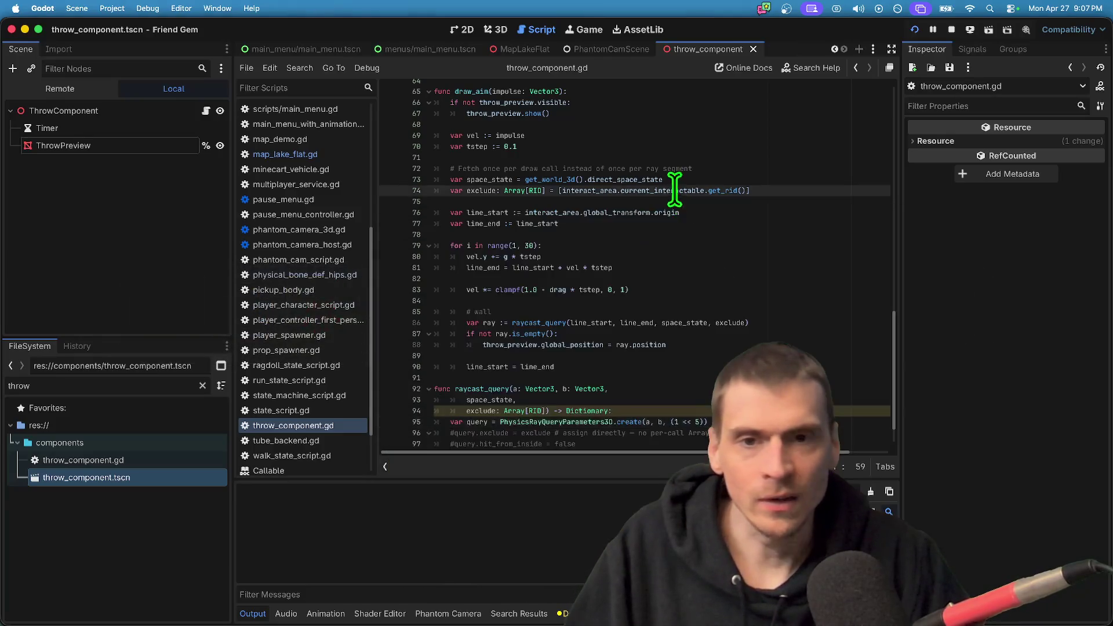
pyautogui.scroll(3, 677, 210)
pyautogui.scroll(2, 677, 209)
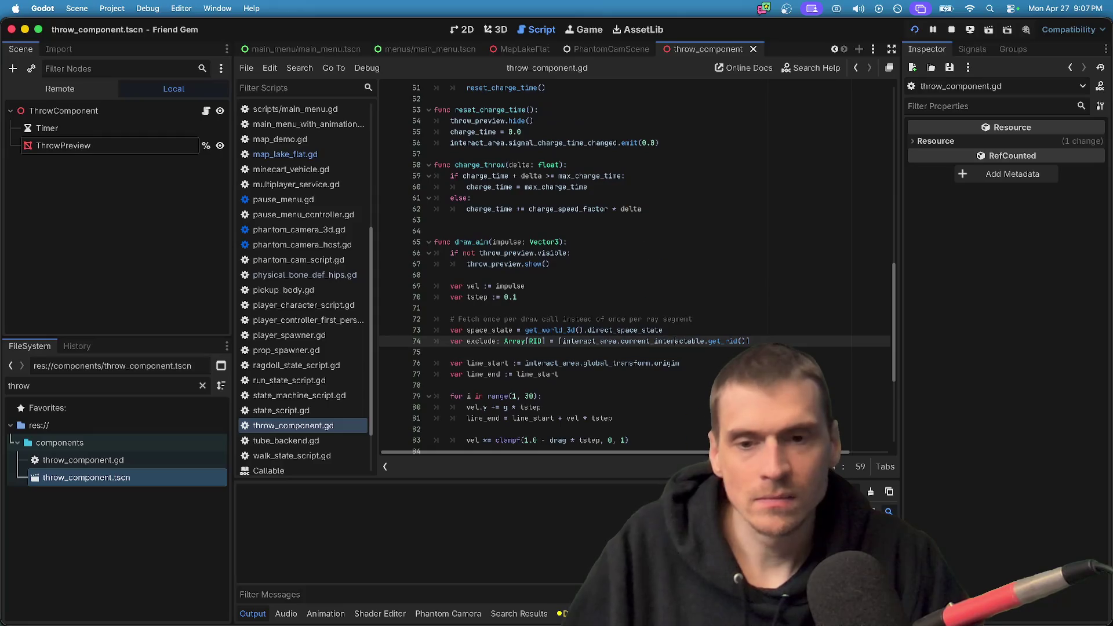
pyautogui.scroll(-3, 569, 395)
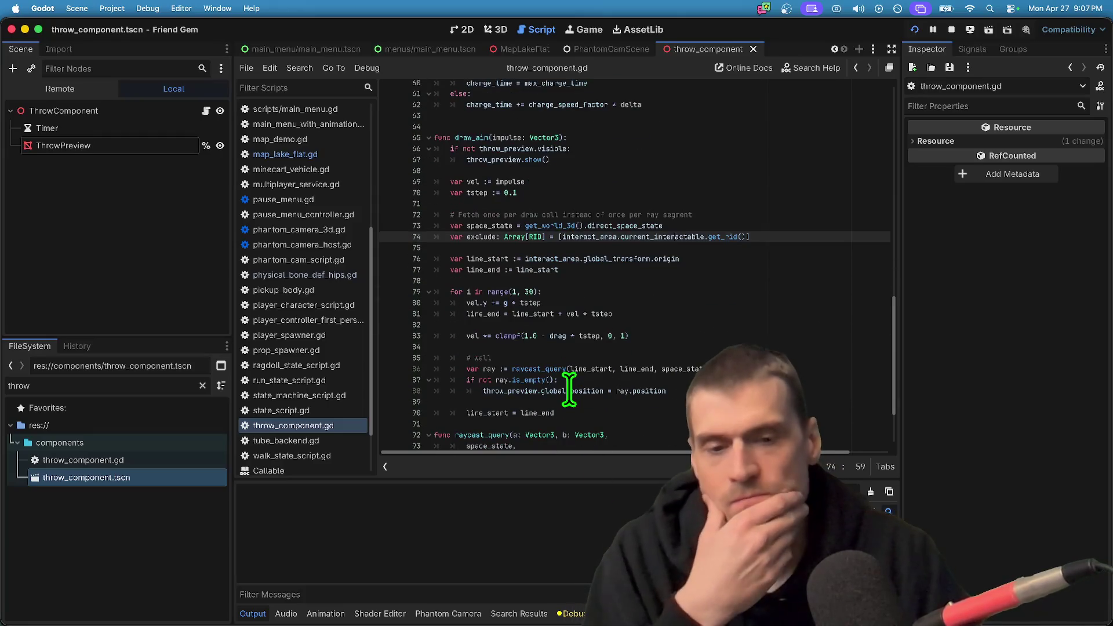
pyautogui.doubleClick(604, 259)
pyautogui.doubleClick(651, 391)
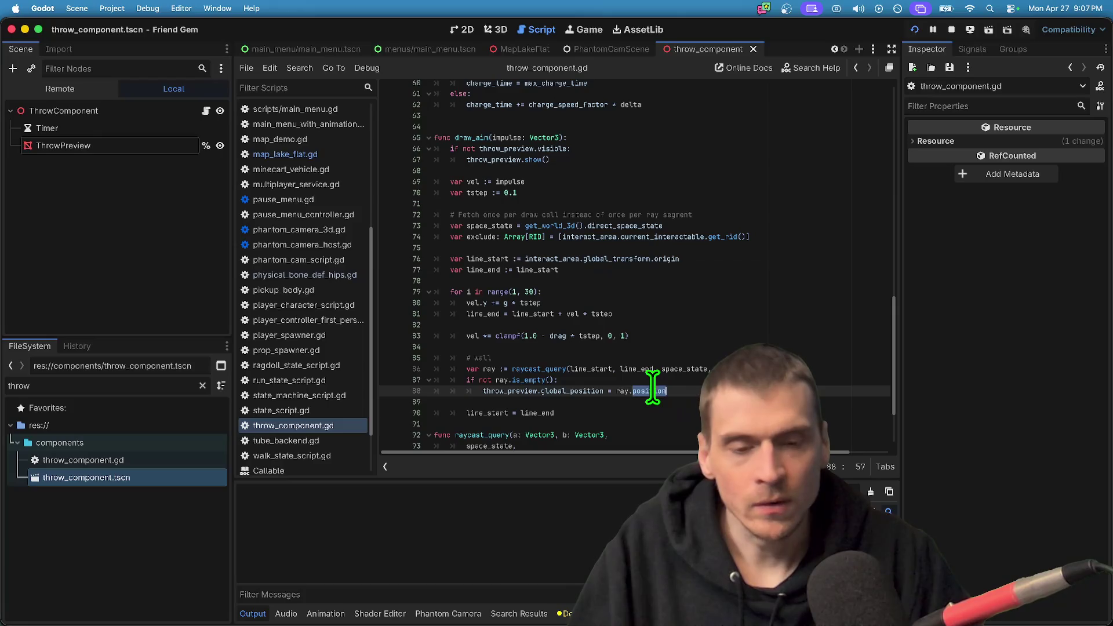
pyautogui.scroll(-3, 652, 385)
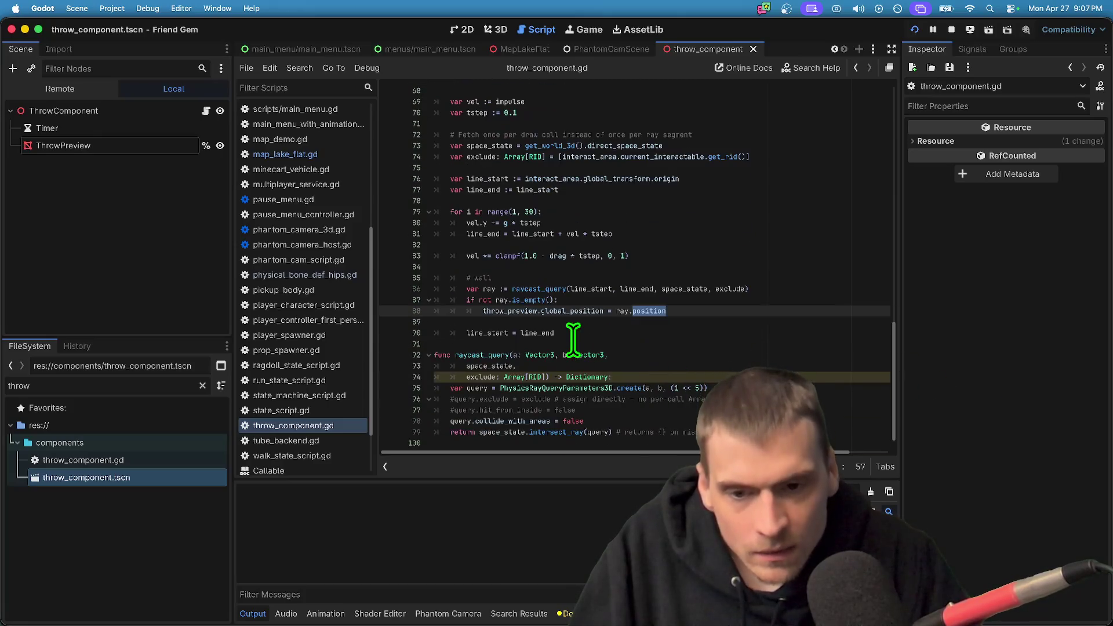
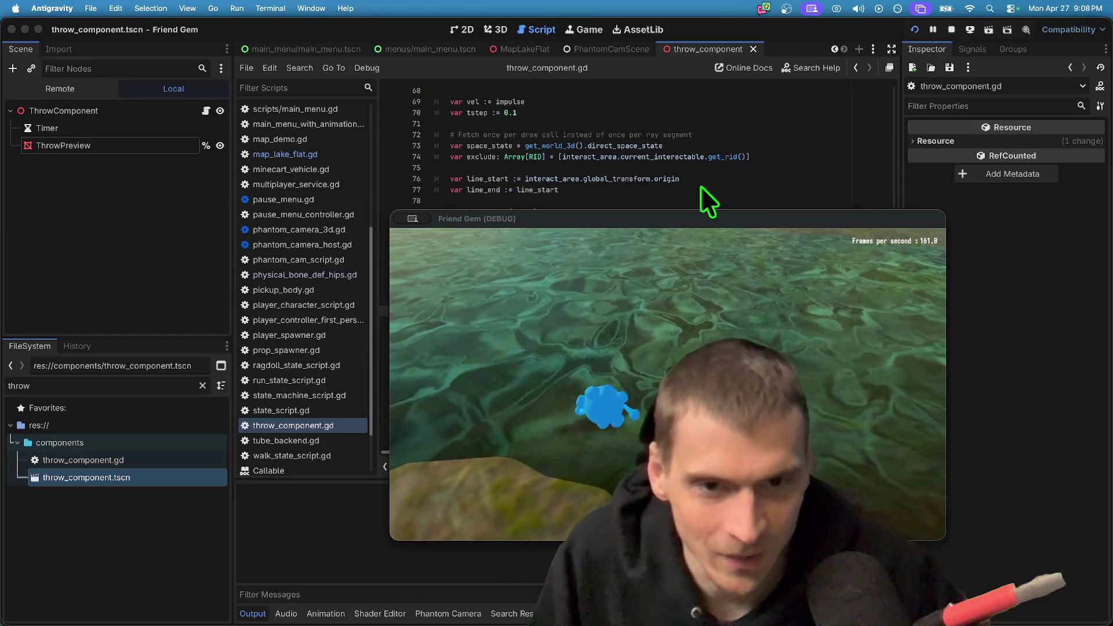
# Bring throw_component.gd in front of the game and scroll back to the charge_input aiming code
pyautogui.click(701, 189)
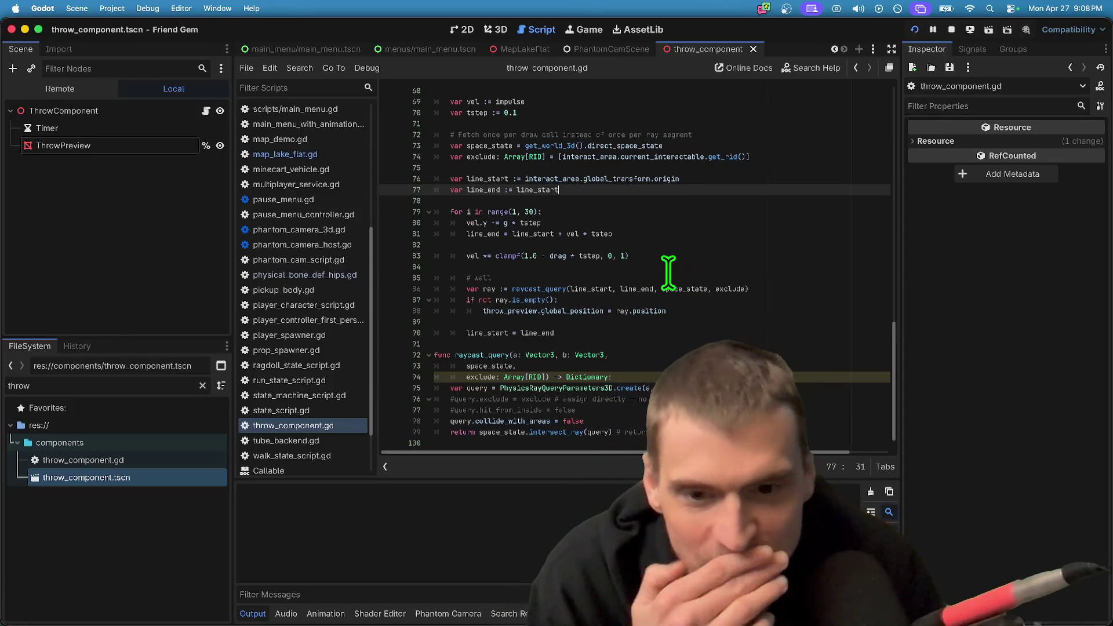
pyautogui.click(664, 274)
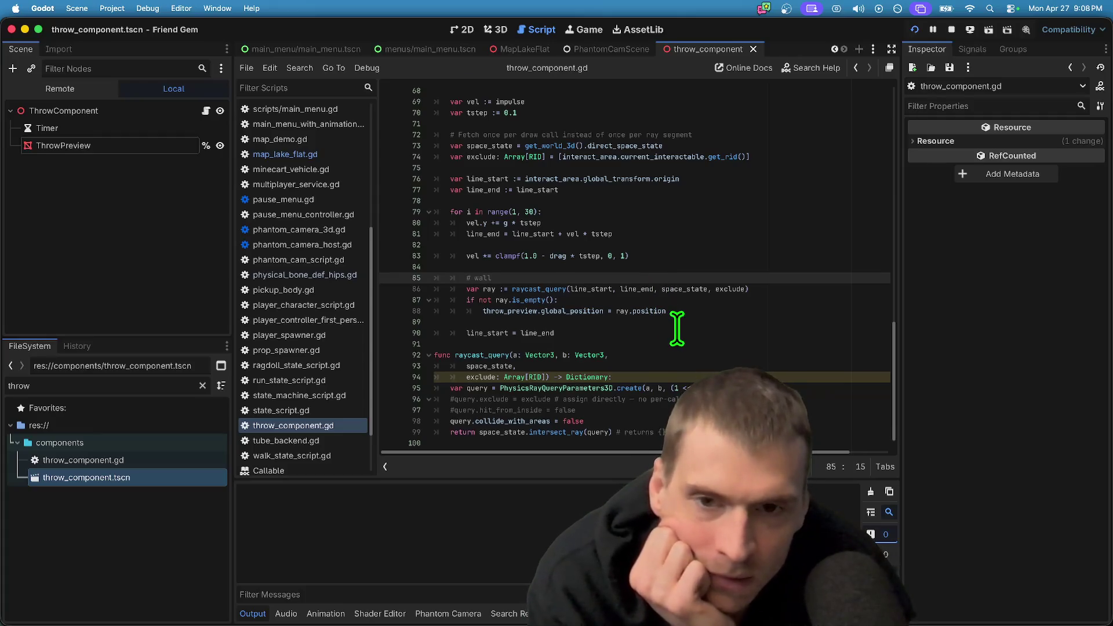
pyautogui.scroll(5, 672, 336)
pyautogui.scroll(-5, 674, 373)
pyautogui.moveTo(666, 435)
pyautogui.mouseDown()
pyautogui.moveTo(668, 397)
pyautogui.moveTo(616, 372)
pyautogui.moveTo(397, 214)
pyautogui.mouseUp()
pyautogui.press('BackSpace')
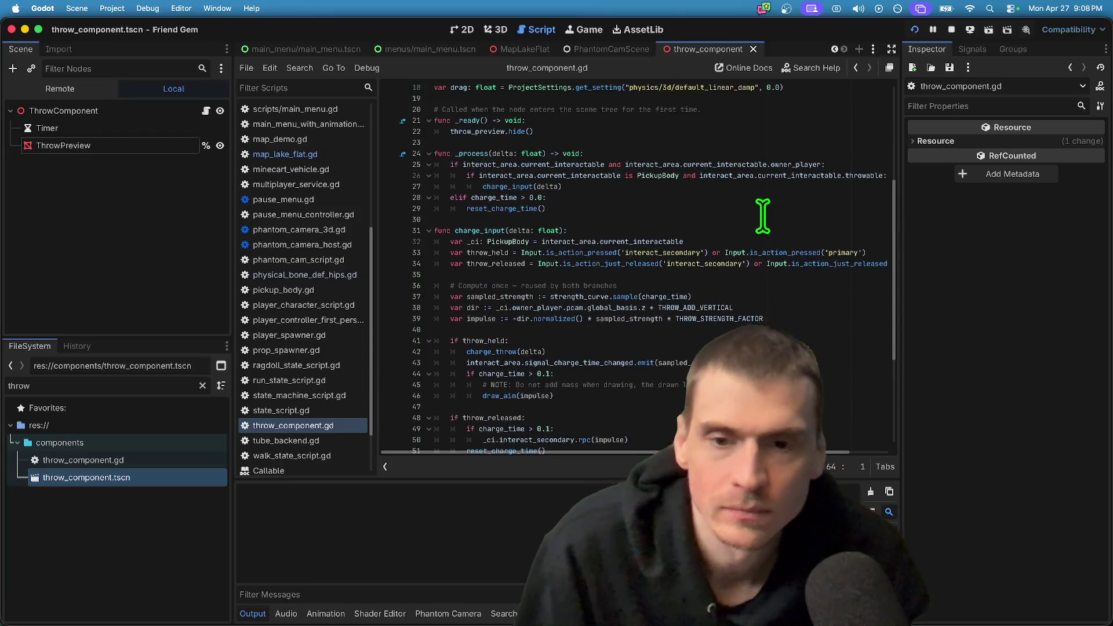
# Delete the draw_aim(impulse) call and its note on lines 45–46
pyautogui.scroll(-2, 754, 243)
pyautogui.doubleClick(692, 331)
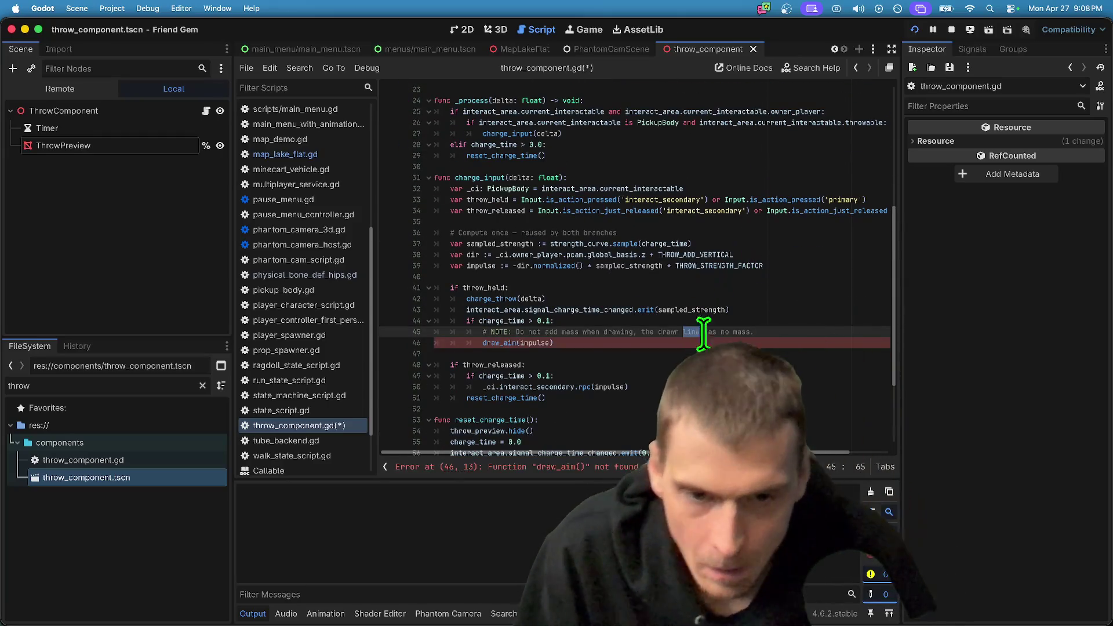
pyautogui.moveTo(580, 343)
pyautogui.mouseDown()
pyautogui.moveTo(665, 330)
pyautogui.moveTo(280, 335)
pyautogui.mouseUp()
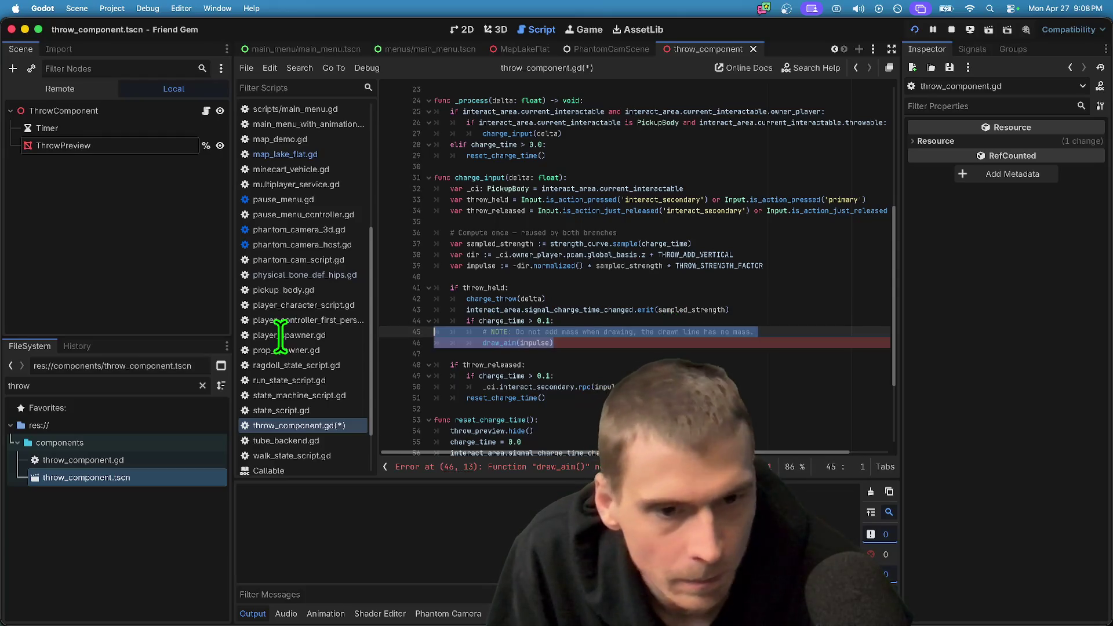
pyautogui.press('BackSpace')
pyautogui.press('Up')
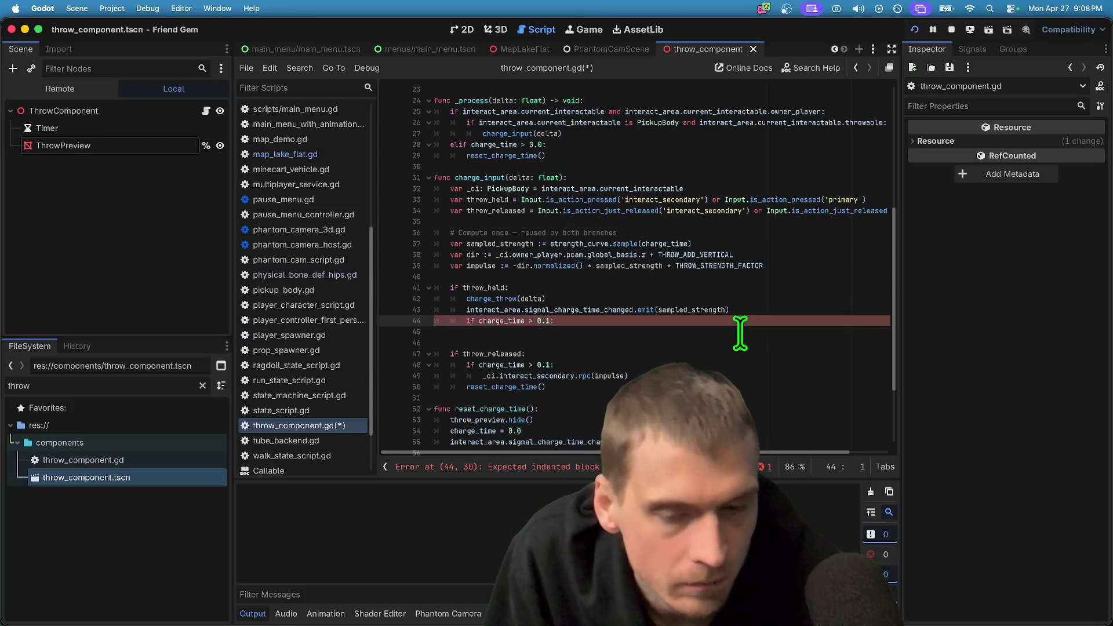
# Comment out the charge_time check, save the script, and return to the running game
pyautogui.click(740, 334)
pyautogui.press('super+s')
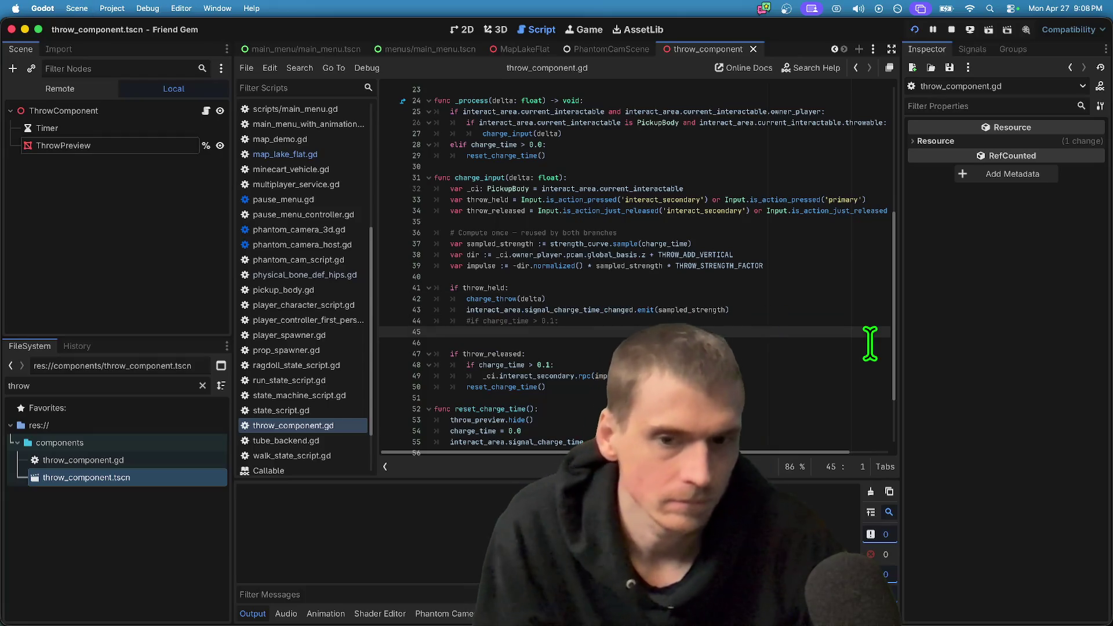
pyautogui.doubleClick(604, 311)
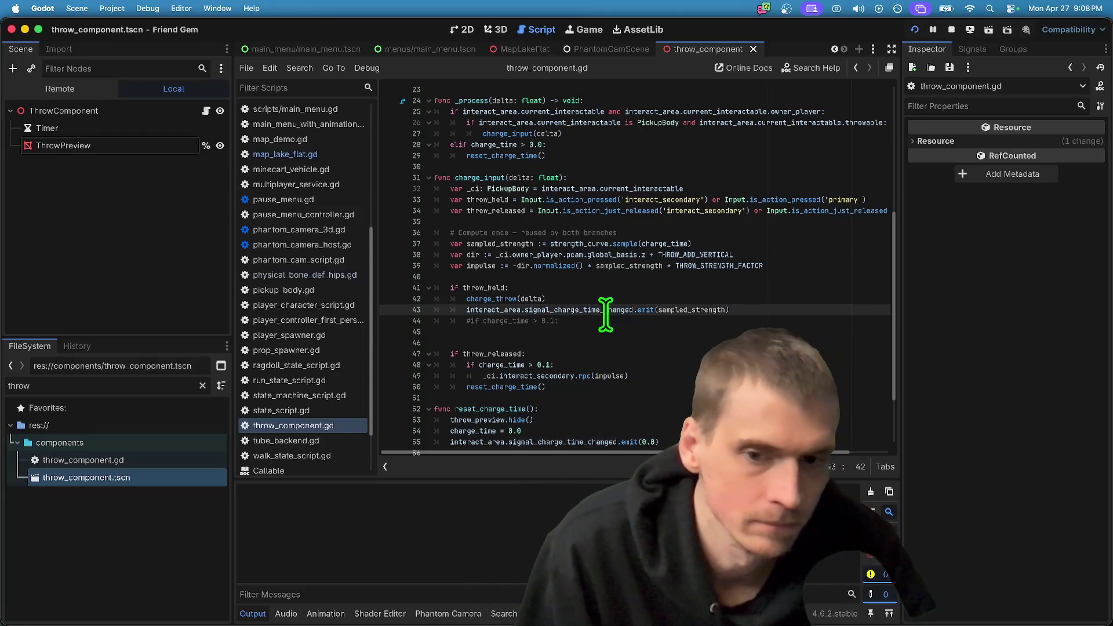
pyautogui.doubleClick(494, 299)
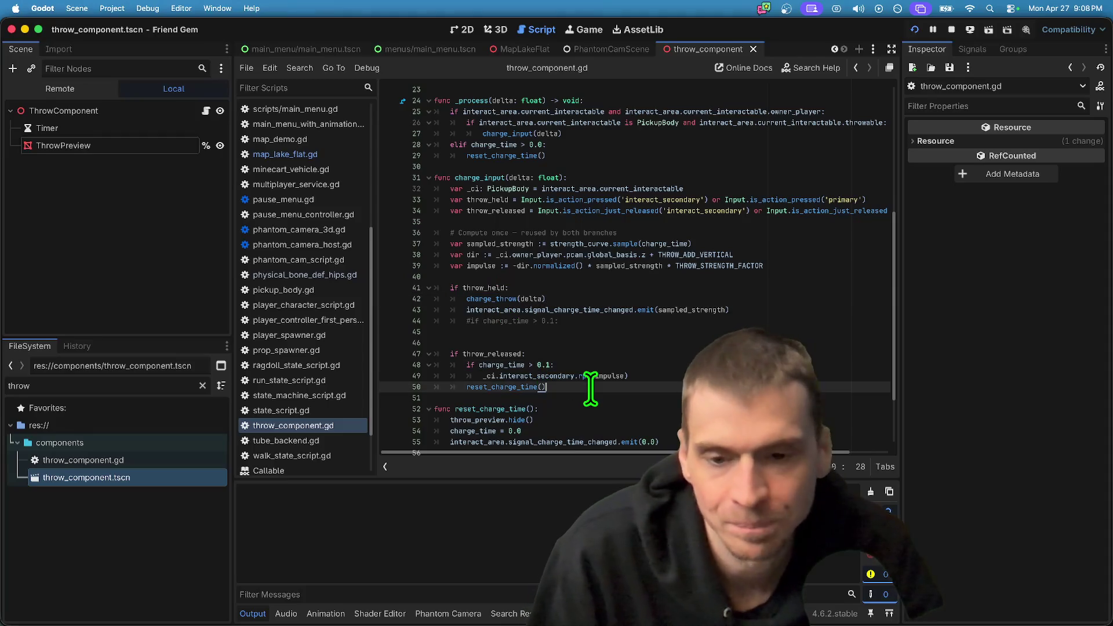
pyautogui.press('super+Tab')
pyautogui.scroll(-3, 595, 406)
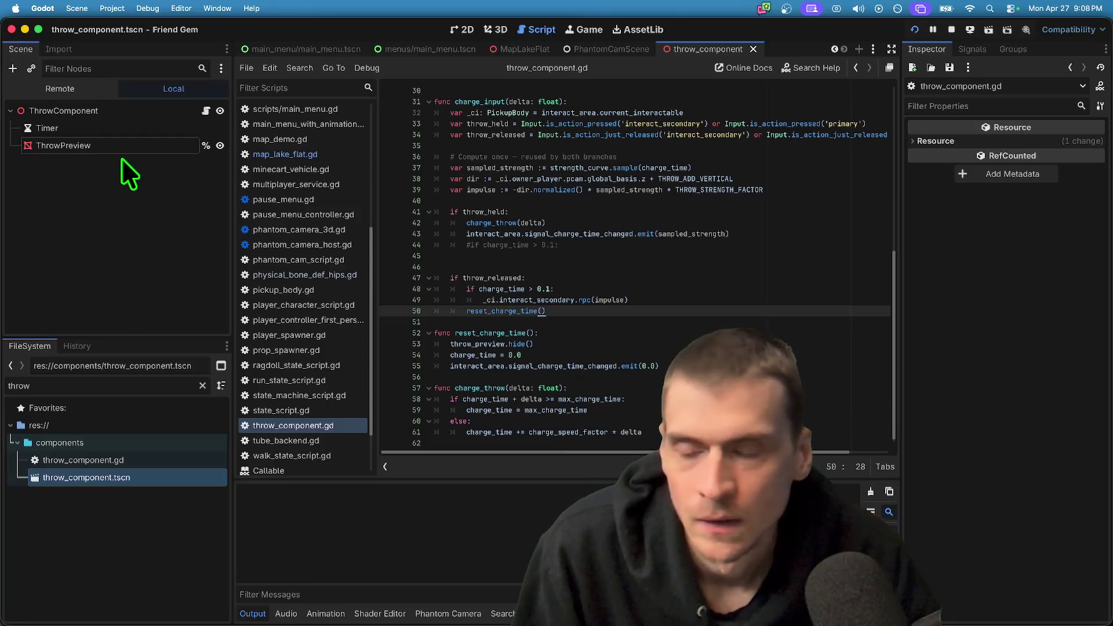
pyautogui.press('super+Tab')
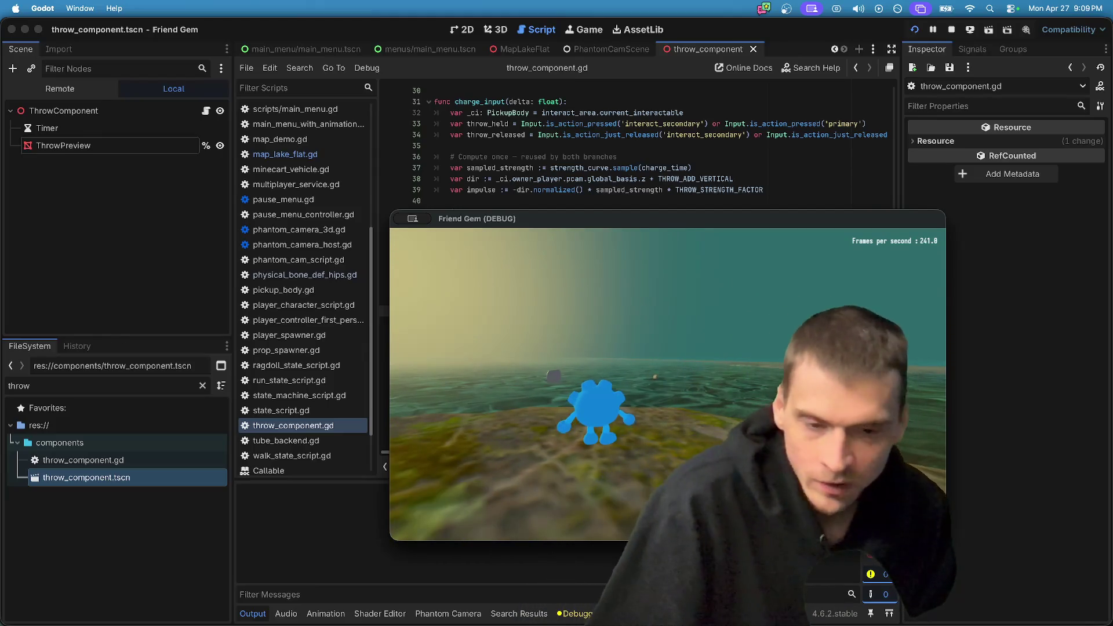
# Stop the running game and close pause_menu and several other open scripts
pyautogui.press('super+Tab')
pyautogui.press('super+Tab')
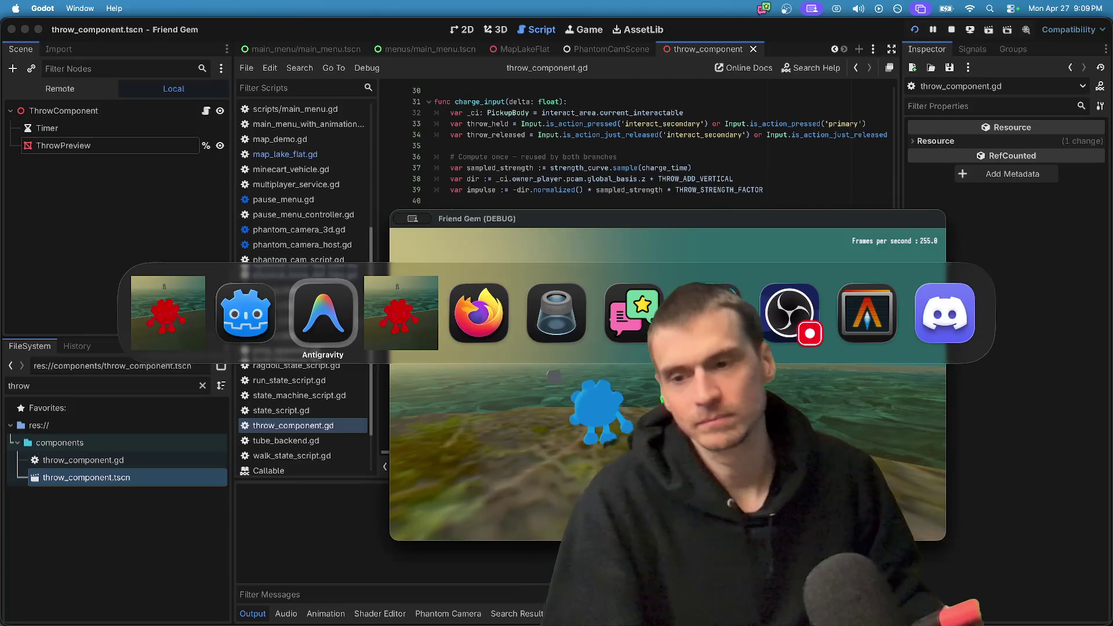
pyautogui.rightClick(621, 234)
pyautogui.click(950, 32)
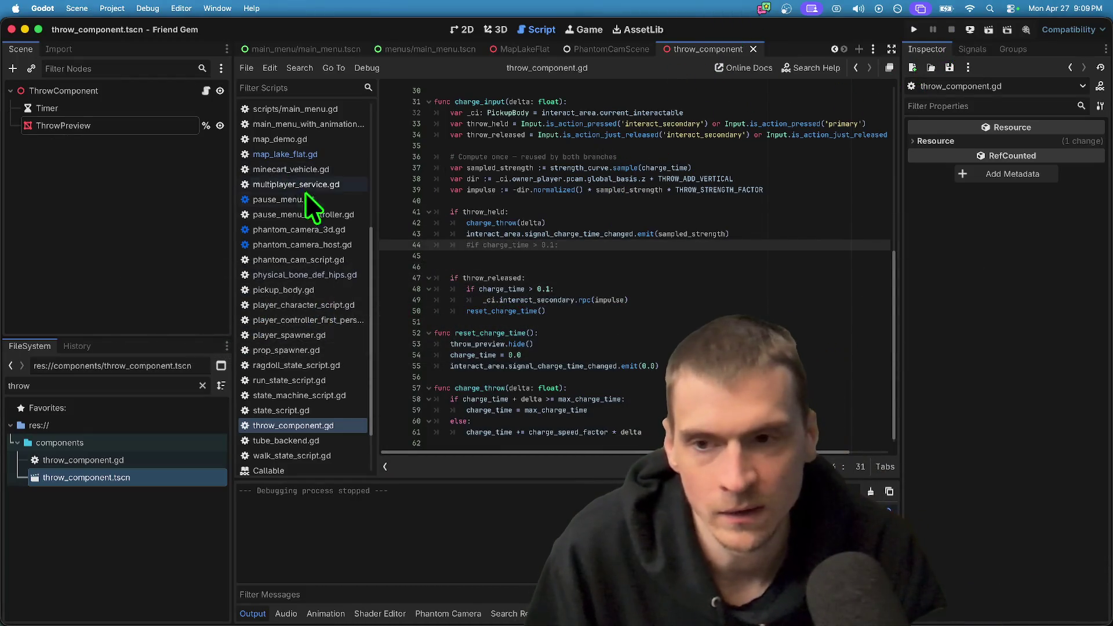
pyautogui.rightClick(300, 225)
pyautogui.middleClick(301, 204)
pyautogui.middleClick(301, 204)
pyautogui.middleClick(301, 204)
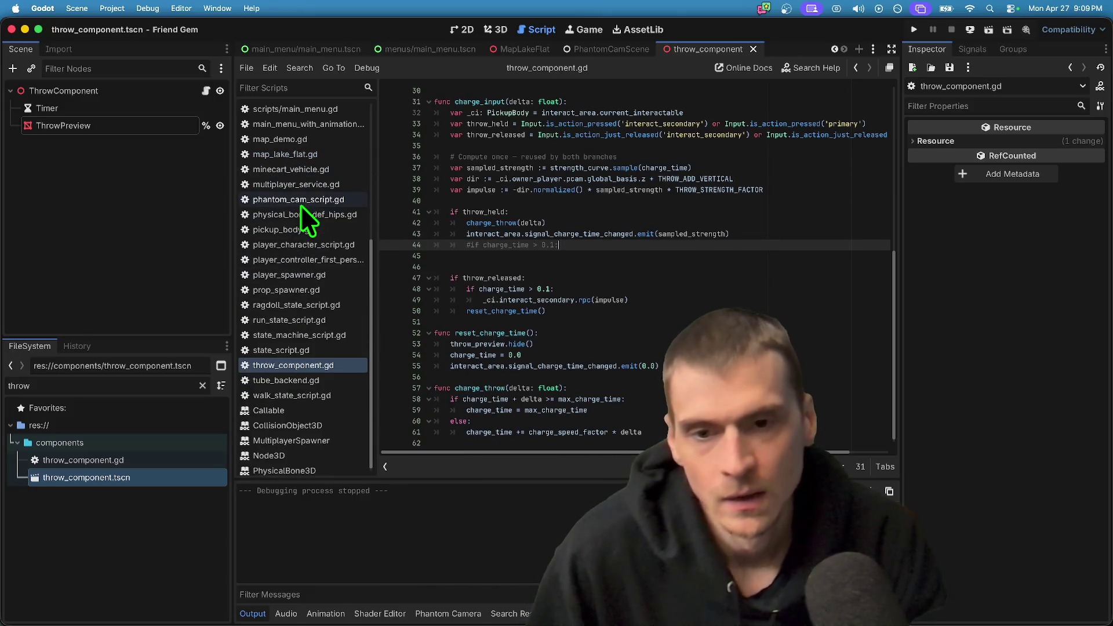
pyautogui.middleClick(301, 204)
pyautogui.middleClick(301, 204)
pyautogui.middleClick(300, 204)
pyautogui.middleClick(302, 204)
pyautogui.middleClick(301, 205)
pyautogui.middleClick(301, 204)
pyautogui.middleClick(301, 204)
pyautogui.middleClick(301, 205)
pyautogui.middleClick(297, 224)
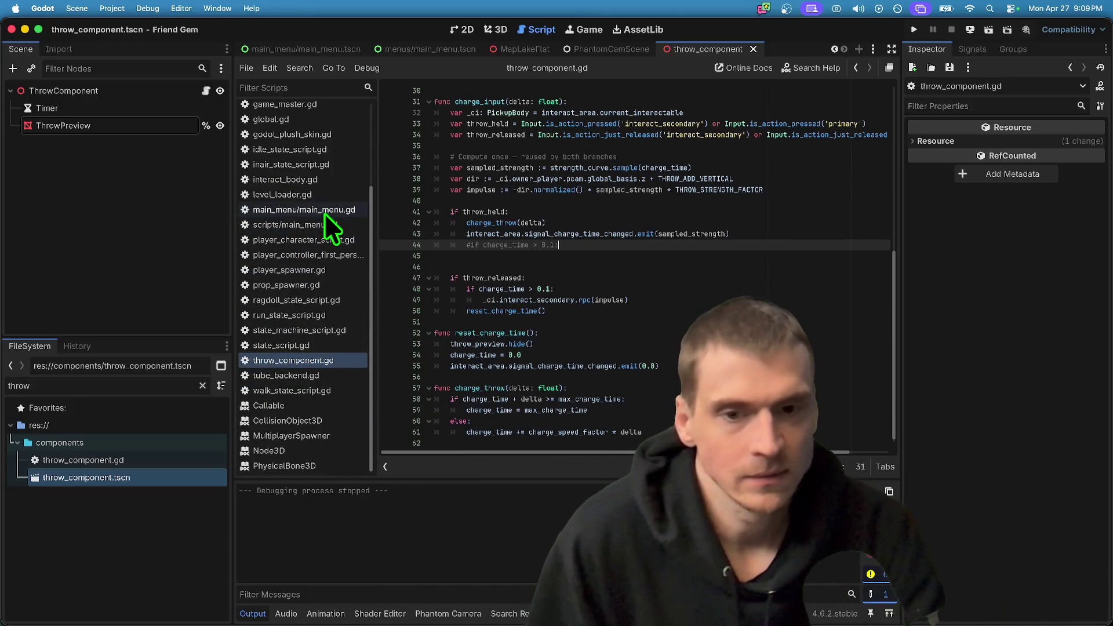
# Add an indented '#TODO: Preview the throw' note under the charge check, and close another script
pyautogui.press('Down')
pyautogui.press('Tab')
pyautogui.press('Tab')
pyautogui.press('Tab')
pyautogui.write('#TODO')
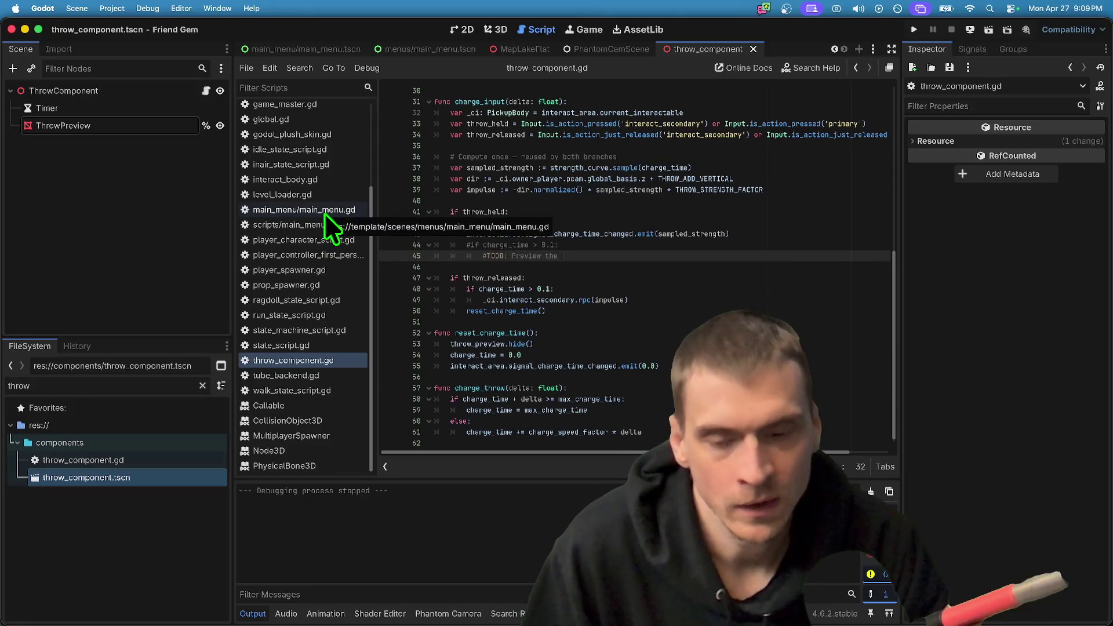
pyautogui.write('hrow')
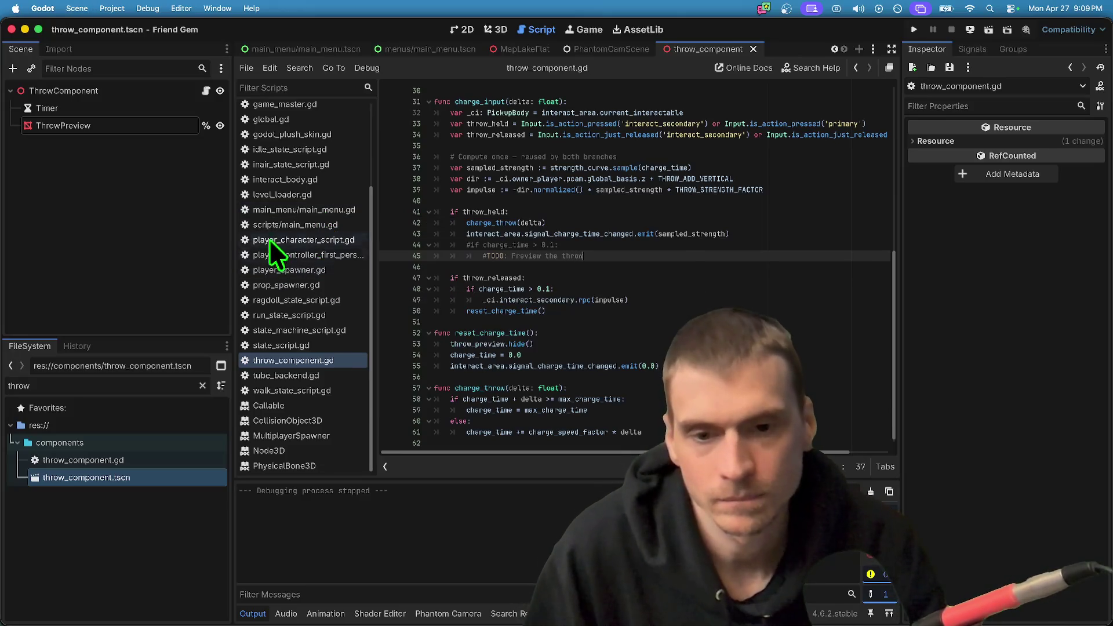
pyautogui.scroll(3, 307, 145)
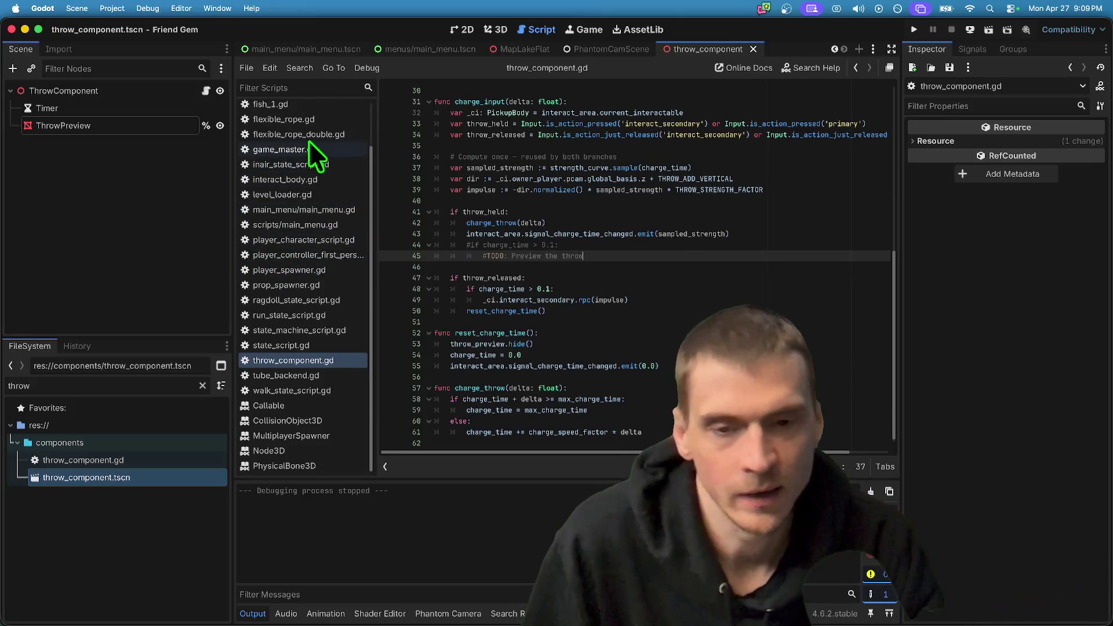
pyautogui.scroll(-5, 306, 158)
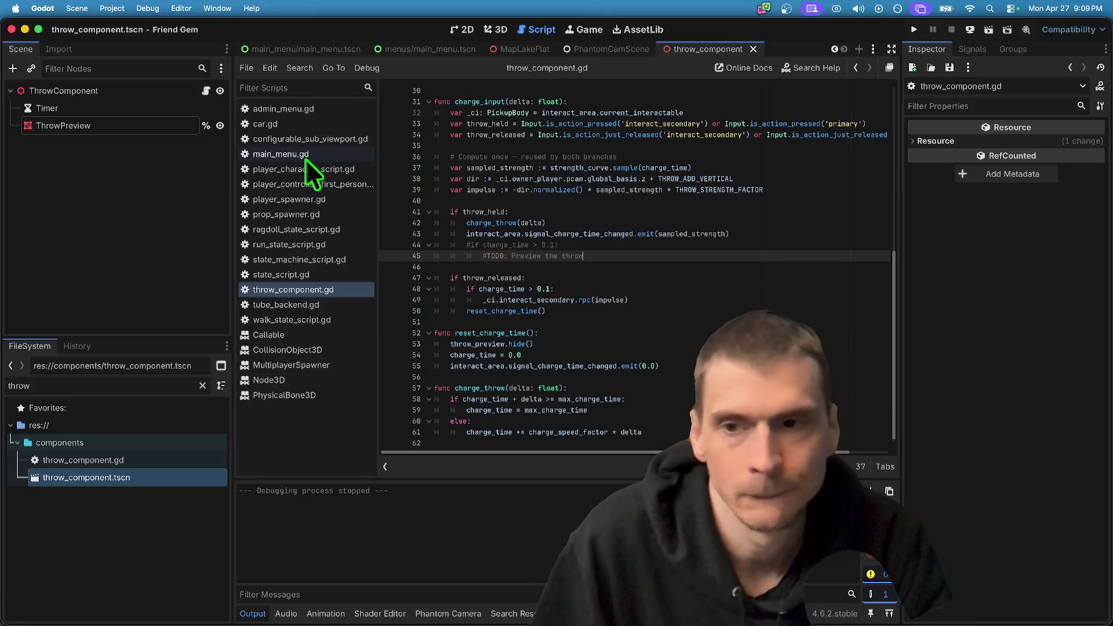
pyautogui.scroll(-5, 310, 119)
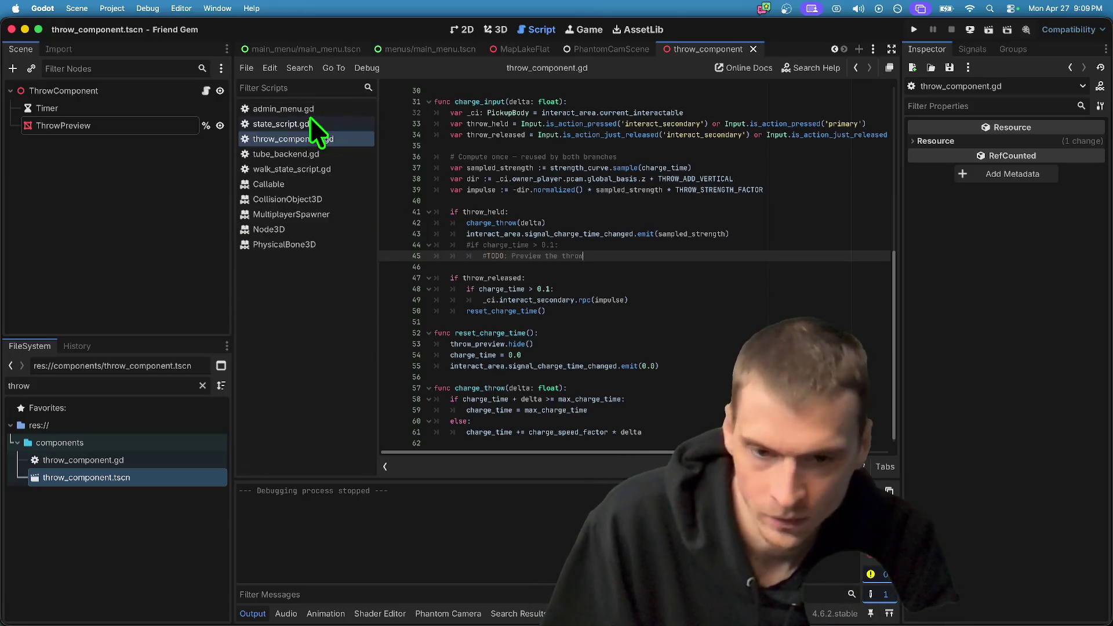
pyautogui.middleClick(311, 118)
pyautogui.middleClick(311, 118)
# Close the leftover scripts plus the throw_component, PhantomCamScene, MapLakeFlat and main menu scenes
pyautogui.middleClick(312, 119)
pyautogui.middleClick(311, 119)
pyautogui.middleClick(310, 118)
pyautogui.middleClick(310, 119)
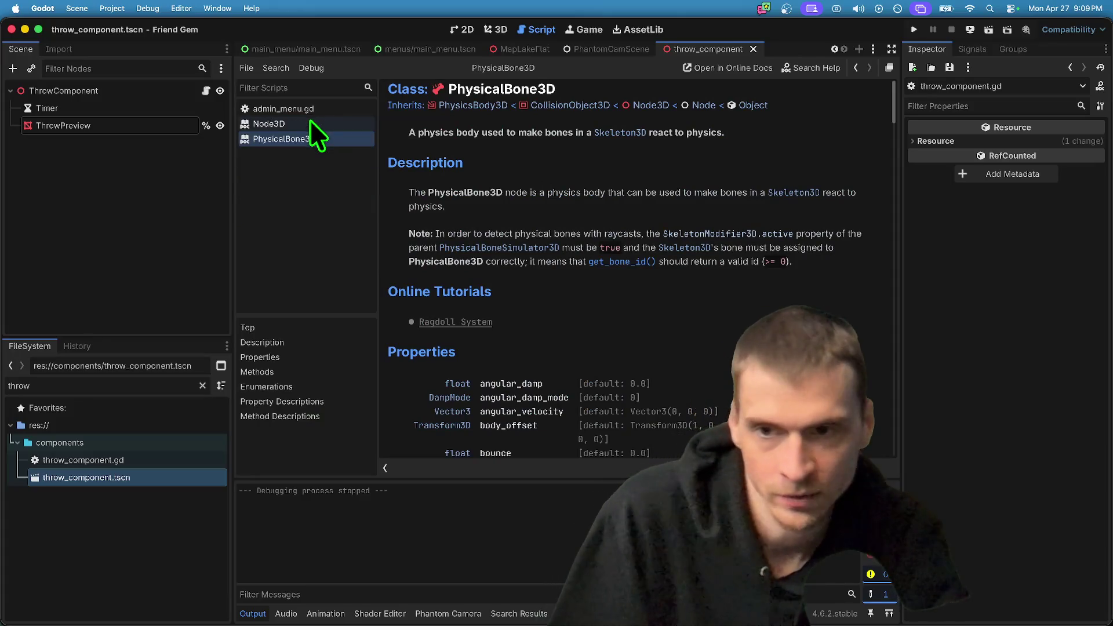
pyautogui.middleClick(309, 120)
pyautogui.middleClick(308, 120)
pyautogui.middleClick(686, 50)
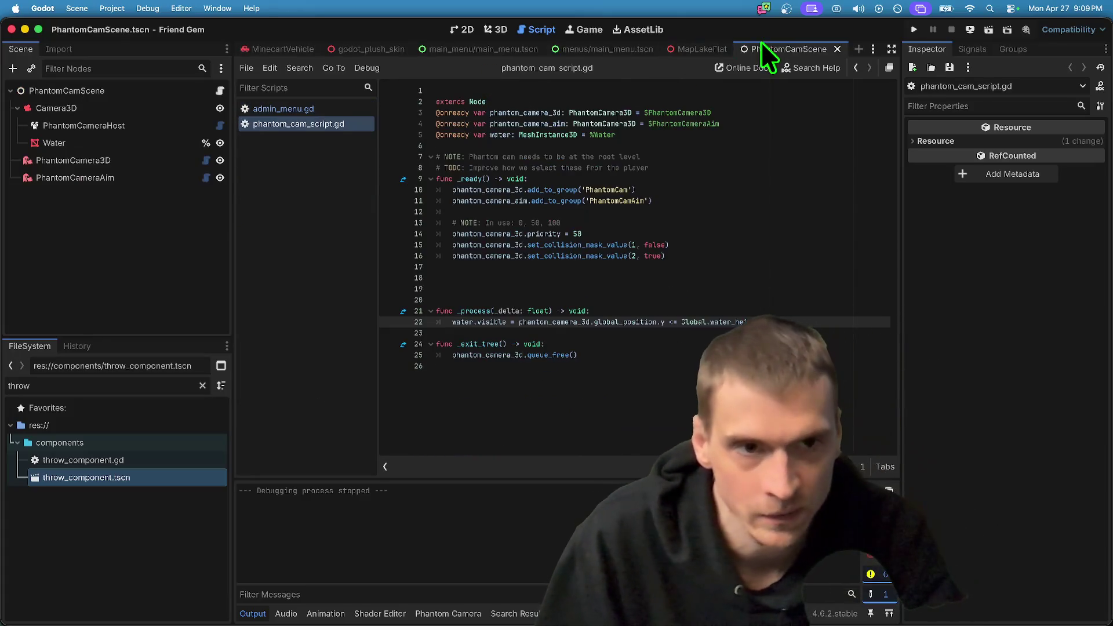
pyautogui.middleClick(749, 44)
pyautogui.middleClick(747, 46)
pyautogui.middleClick(648, 51)
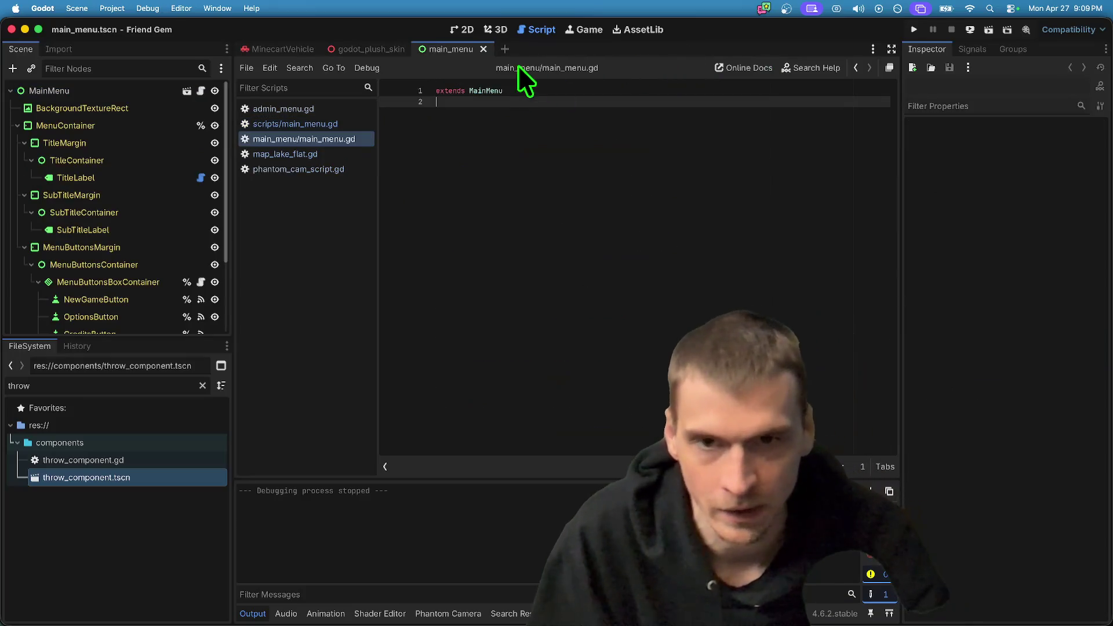
pyautogui.middleClick(458, 49)
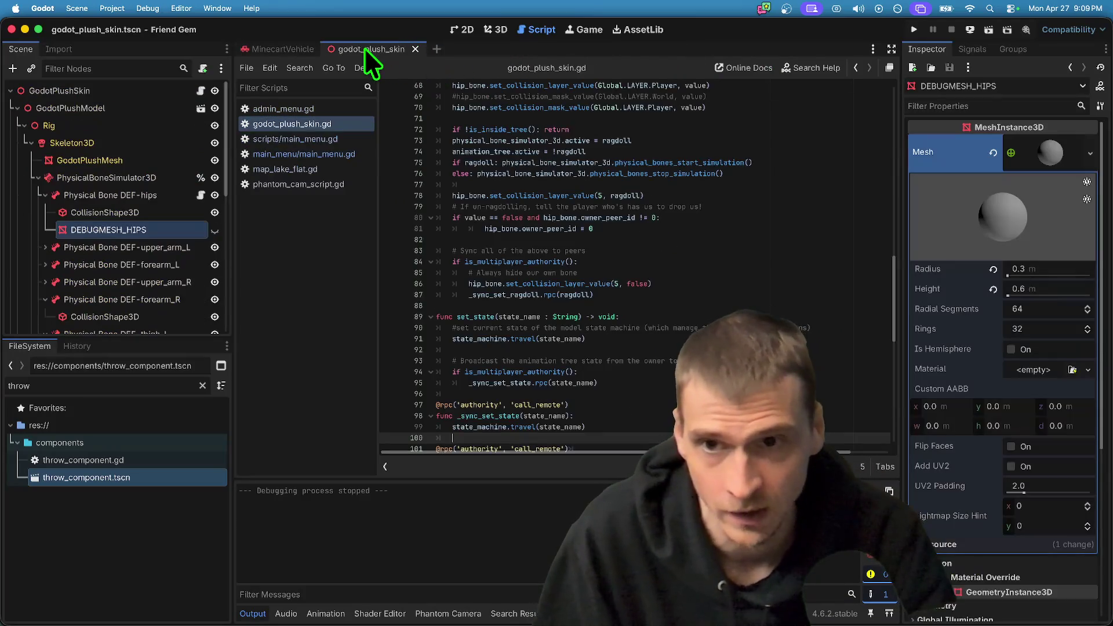
# Save the godot_plush_skin scene
pyautogui.press('super+s')
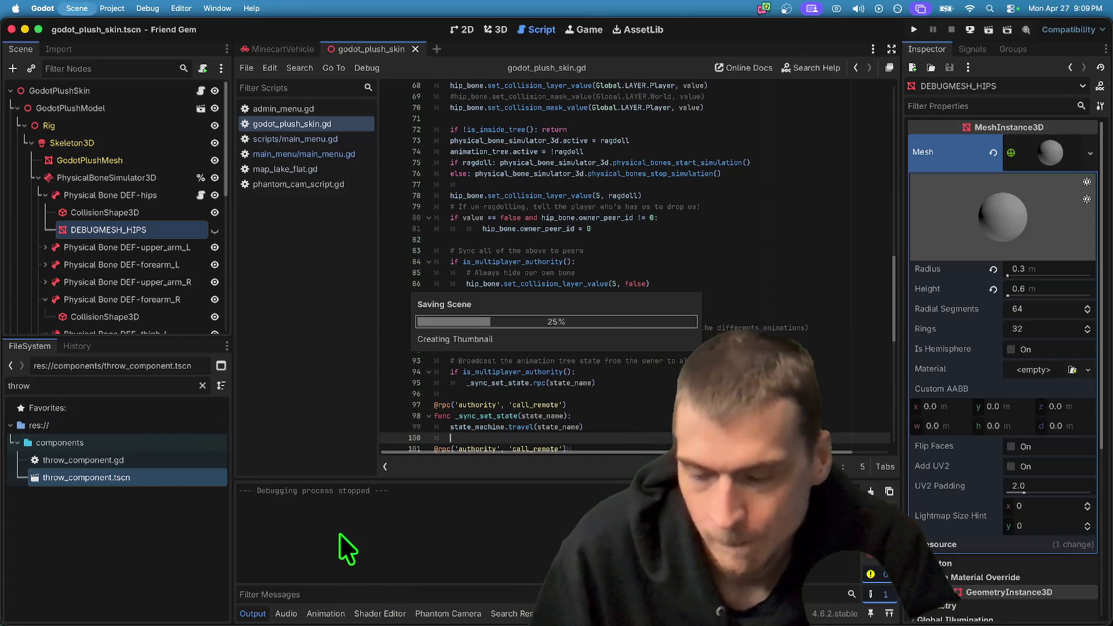
pyautogui.press('super+Tab')
pyautogui.press('super+shift+Tab')
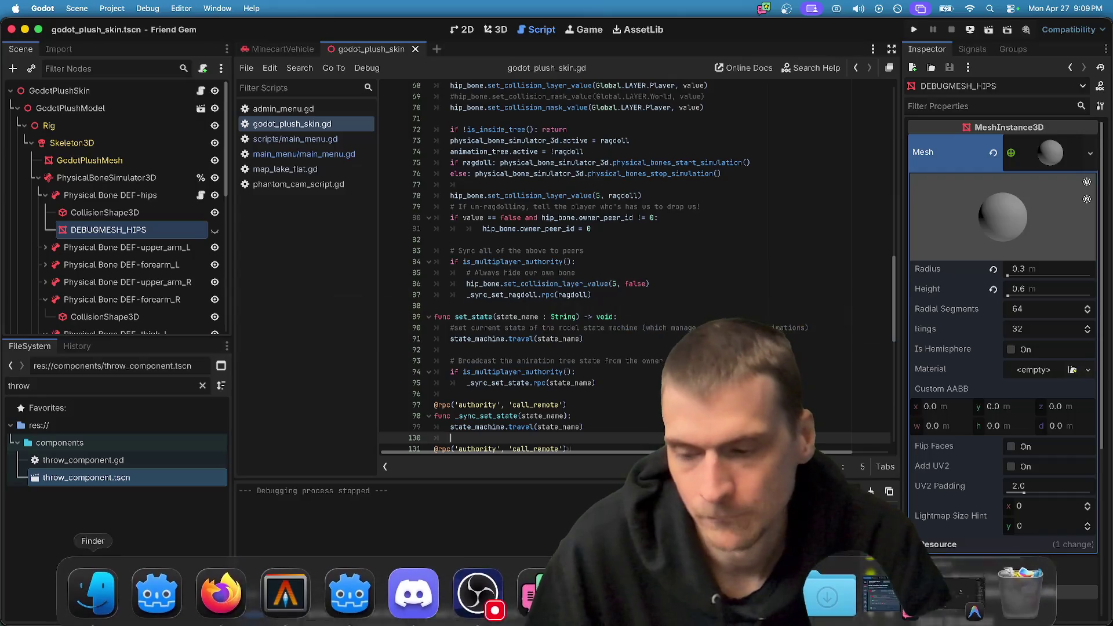
# Open Finder on the terrain folder and select files there
pyautogui.click(93, 610)
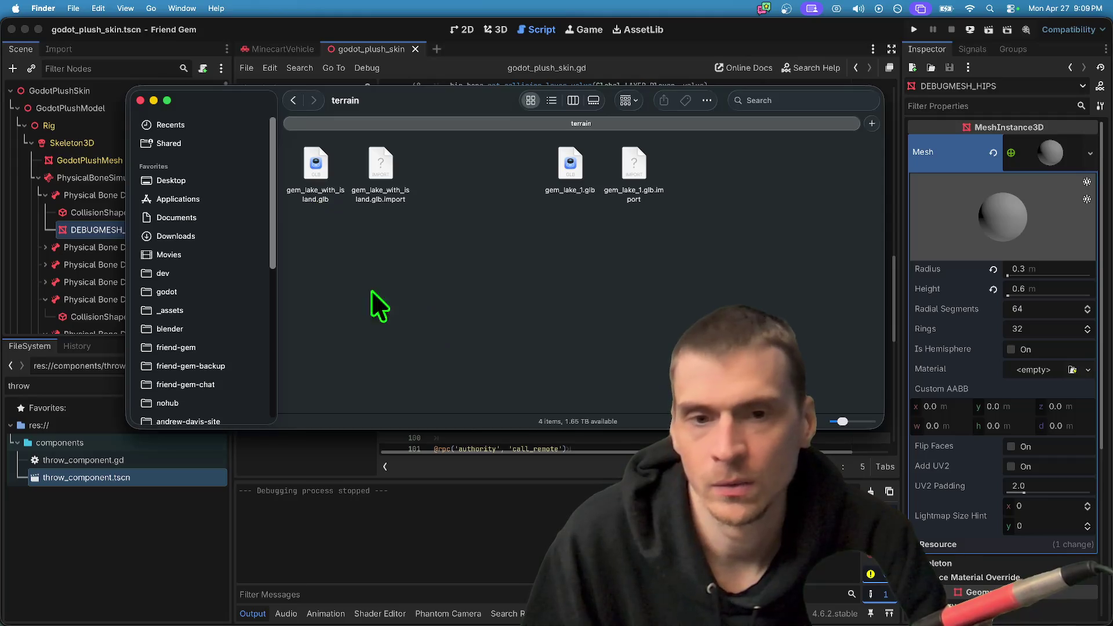
pyautogui.scroll(-10, 185, 380)
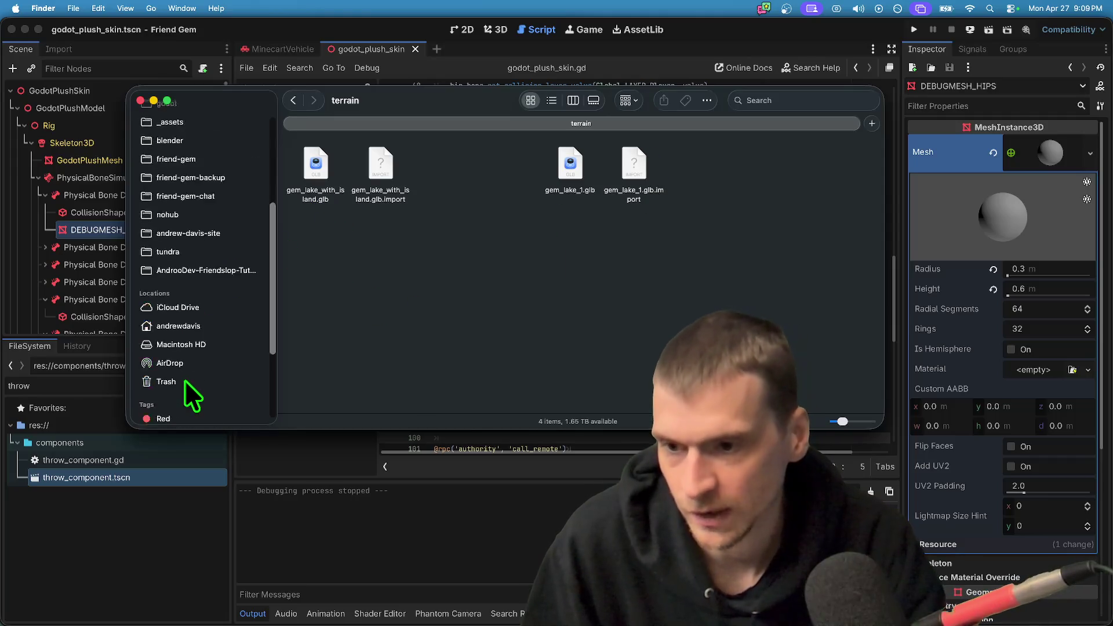
pyautogui.scroll(10, 184, 379)
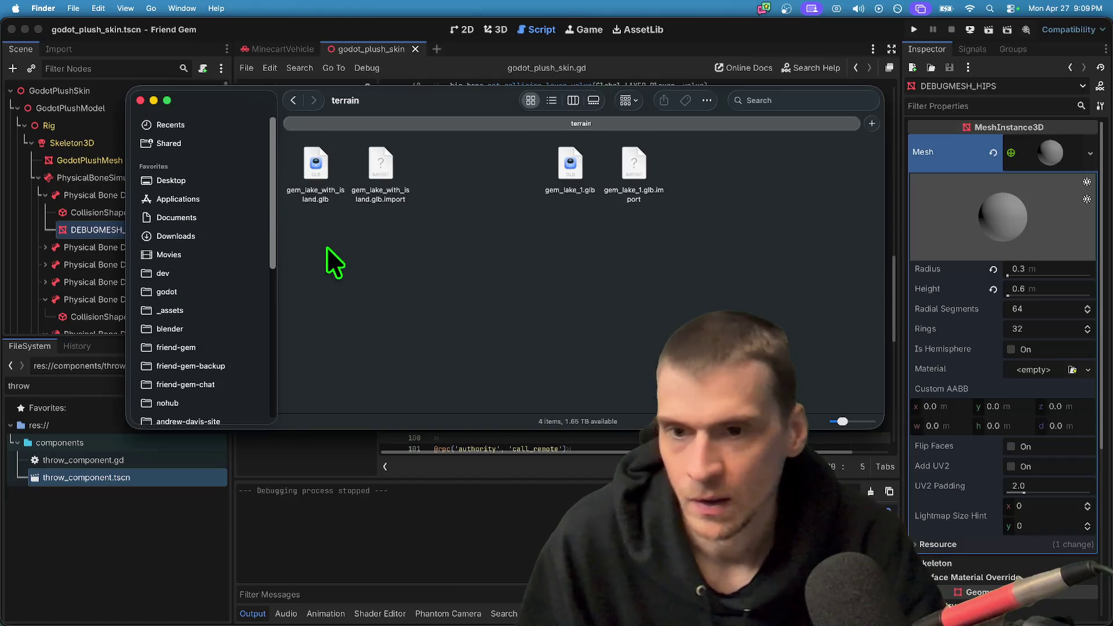
pyautogui.moveTo(299, 242); pyautogui.dragTo(388, 211)
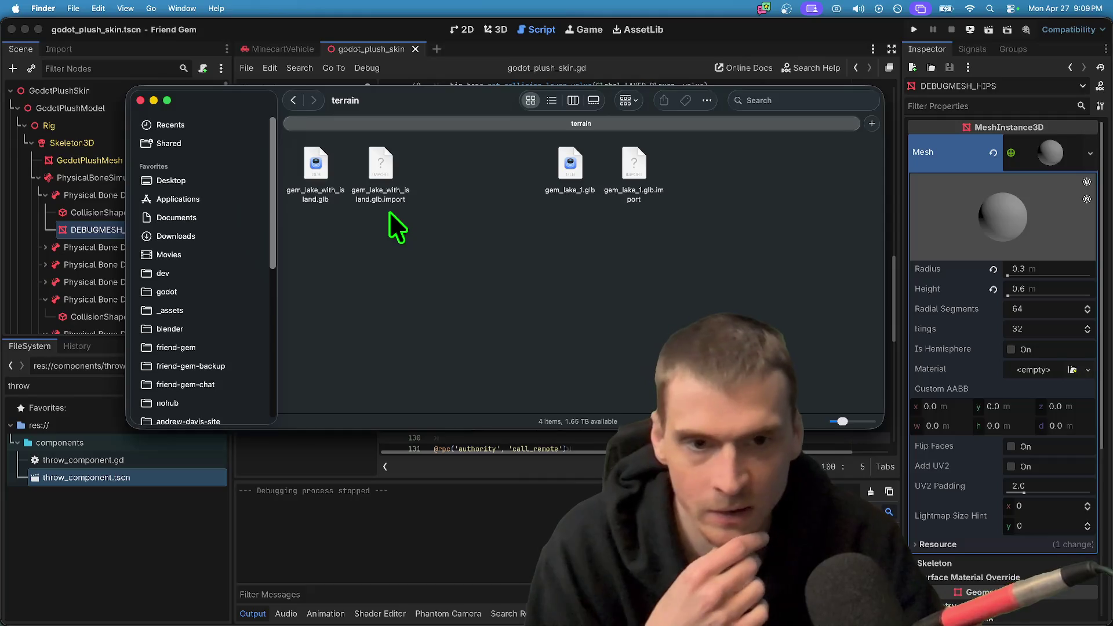
# In a new Finder tab, browse friend-gem-backup > assets > mesh > terrain to cliff1.glb, then return to Godot
pyautogui.press('super+t')
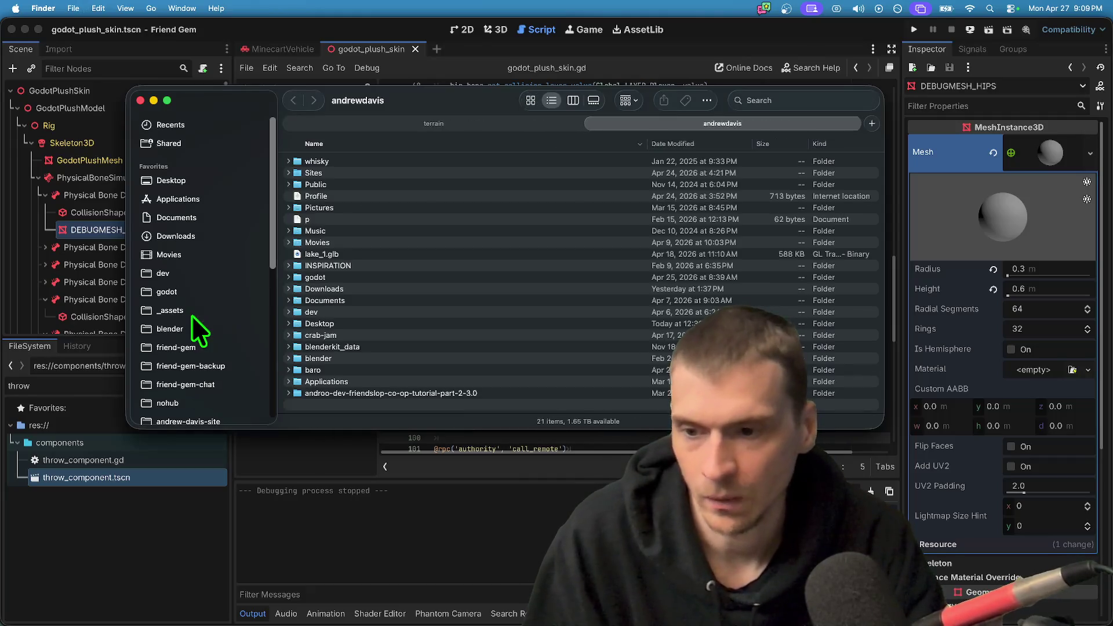
pyautogui.click(208, 366)
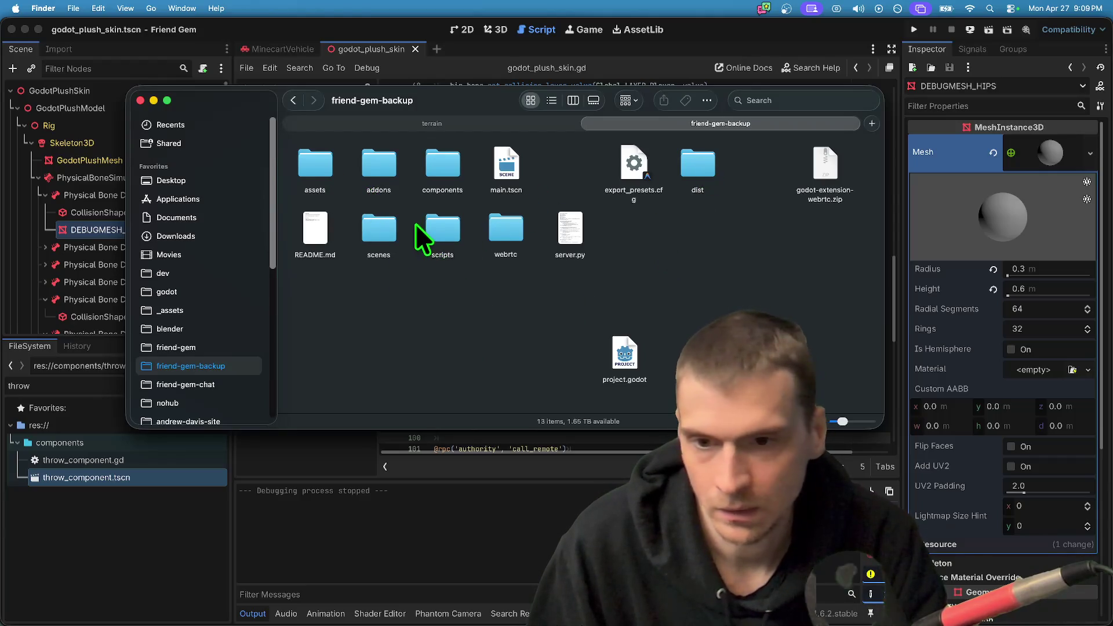
pyautogui.doubleClick(378, 228)
pyautogui.click(293, 100)
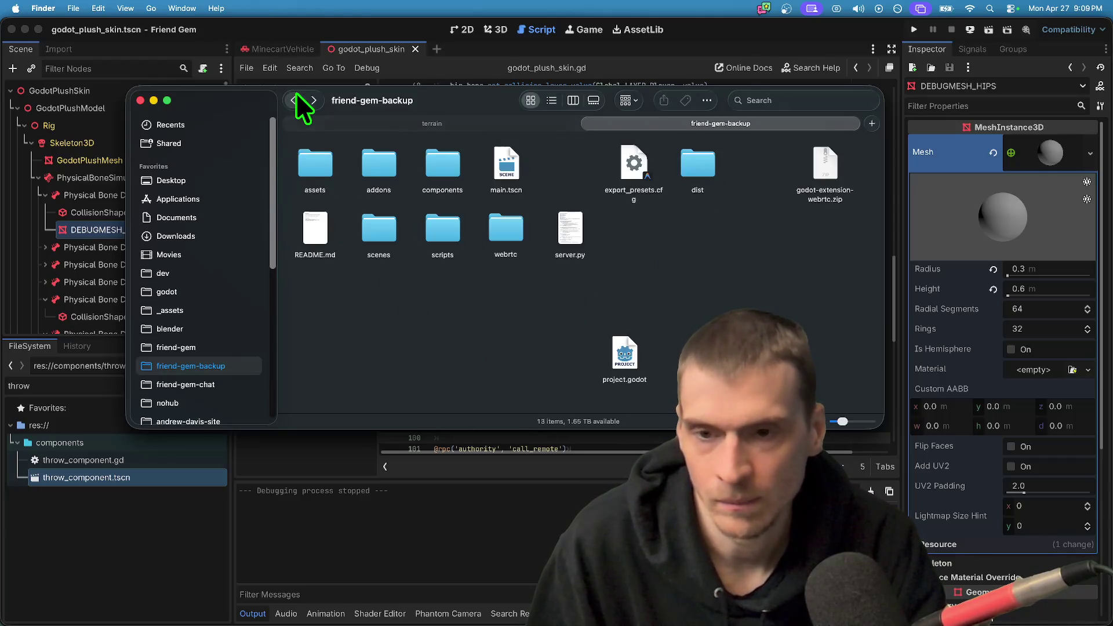
pyautogui.doubleClick(318, 171)
pyautogui.doubleClick(510, 165)
pyautogui.doubleClick(583, 186)
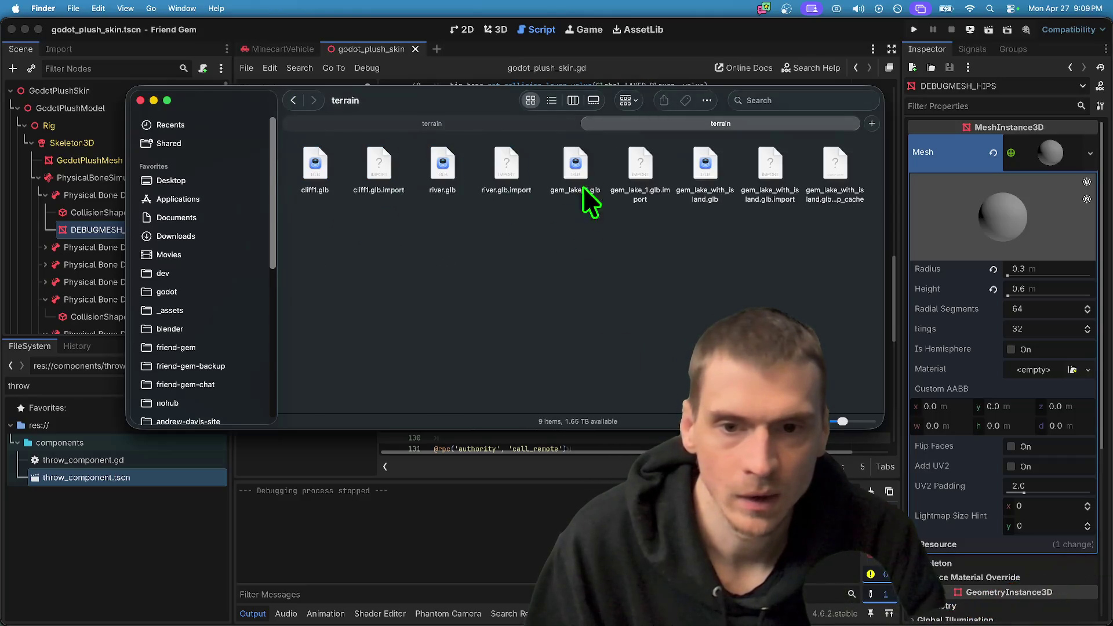
pyautogui.press('Down')
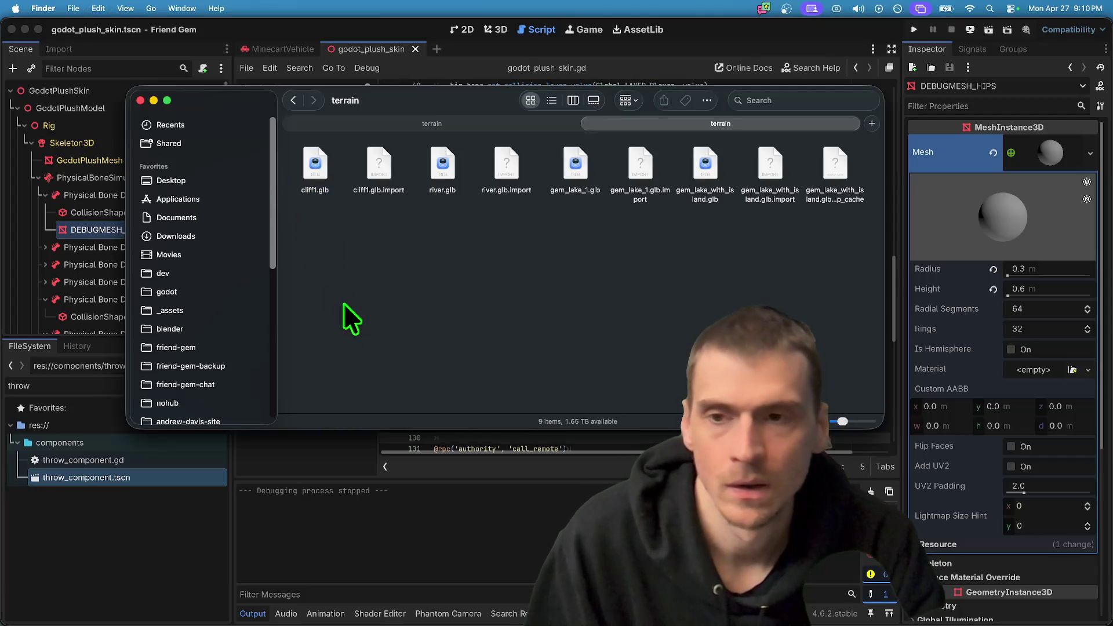
pyautogui.click(432, 124)
pyautogui.press('super+Tab')
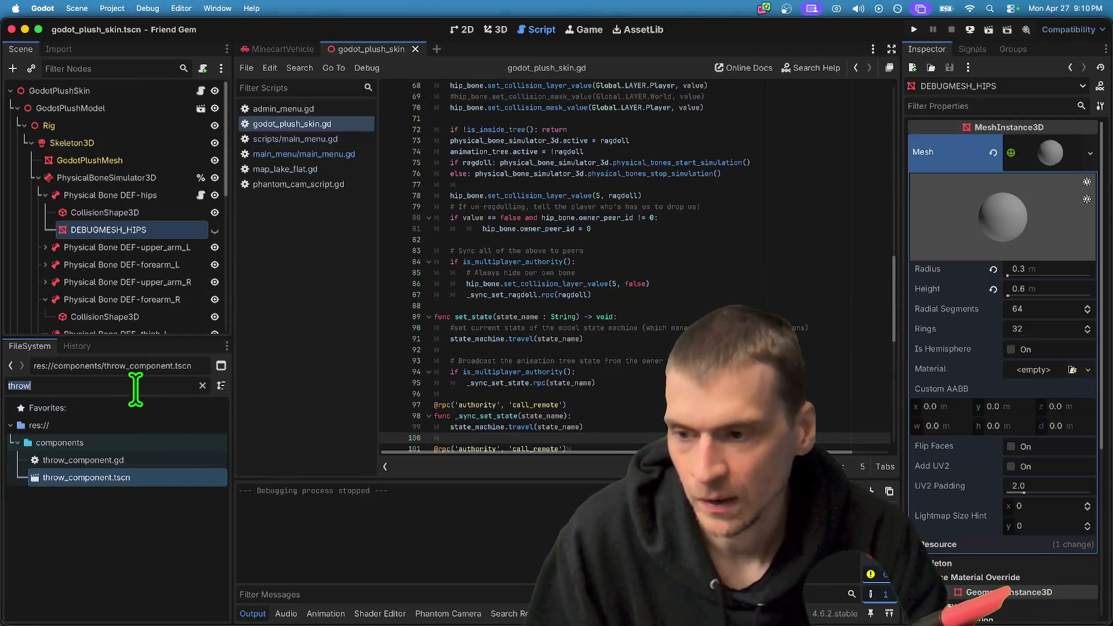
# Open MapLakeFlat.tscn in the 3D view and instance the cliff1 scene as a child
pyautogui.write('lake')
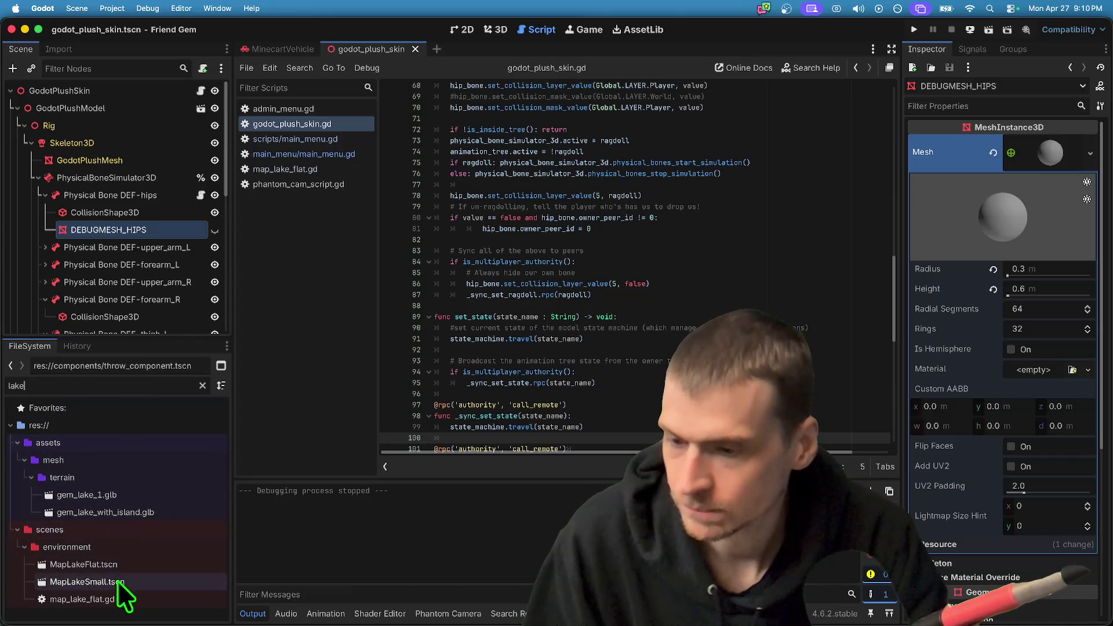
pyautogui.doubleClick(120, 565)
pyautogui.click(494, 30)
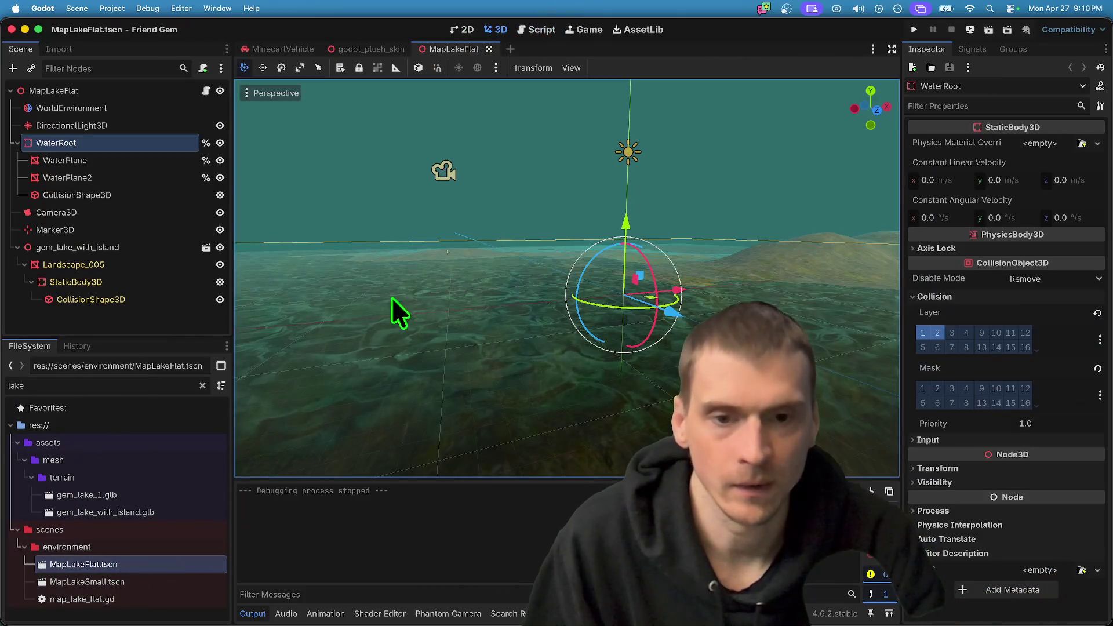
pyautogui.click(177, 323)
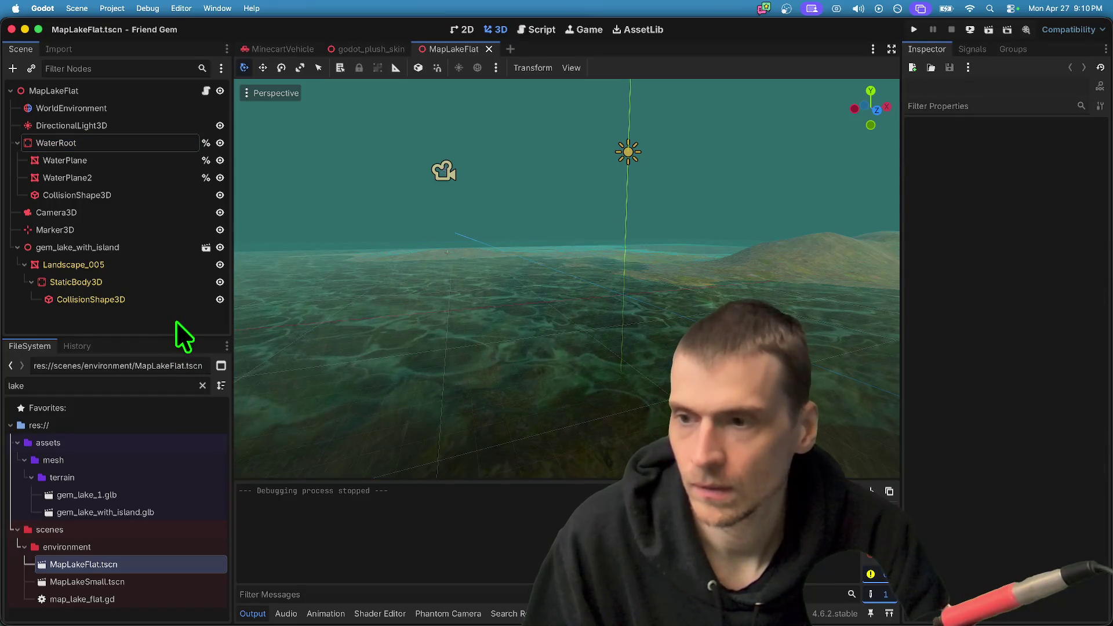
pyautogui.press('super+a')
pyautogui.press('Escape')
pyautogui.press('super+shift+a')
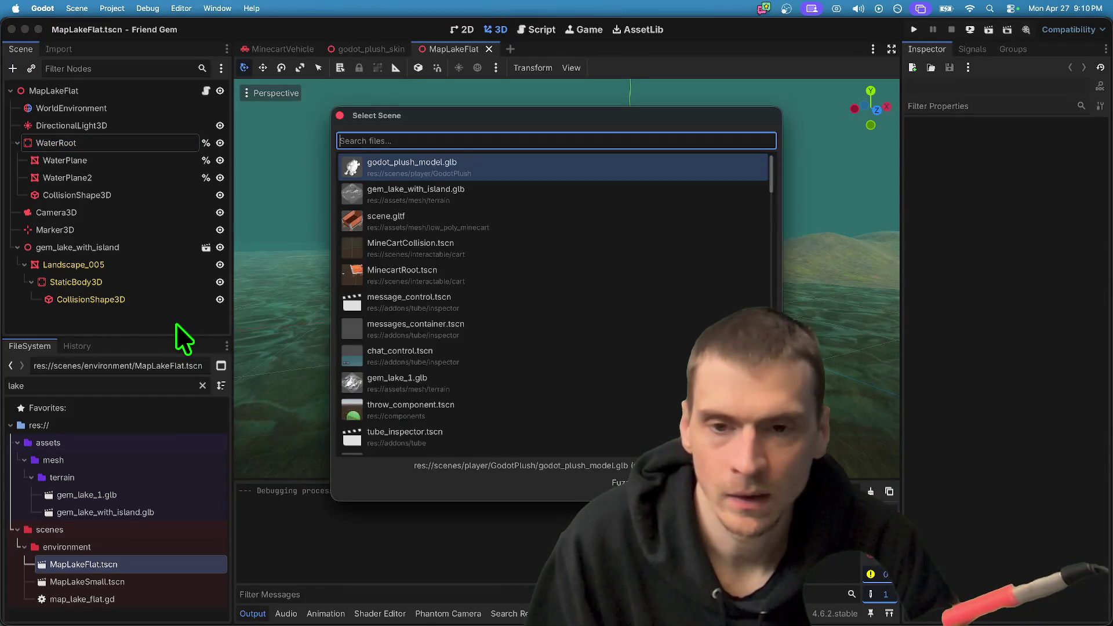
pyautogui.write('cliff')
pyautogui.press('Return')
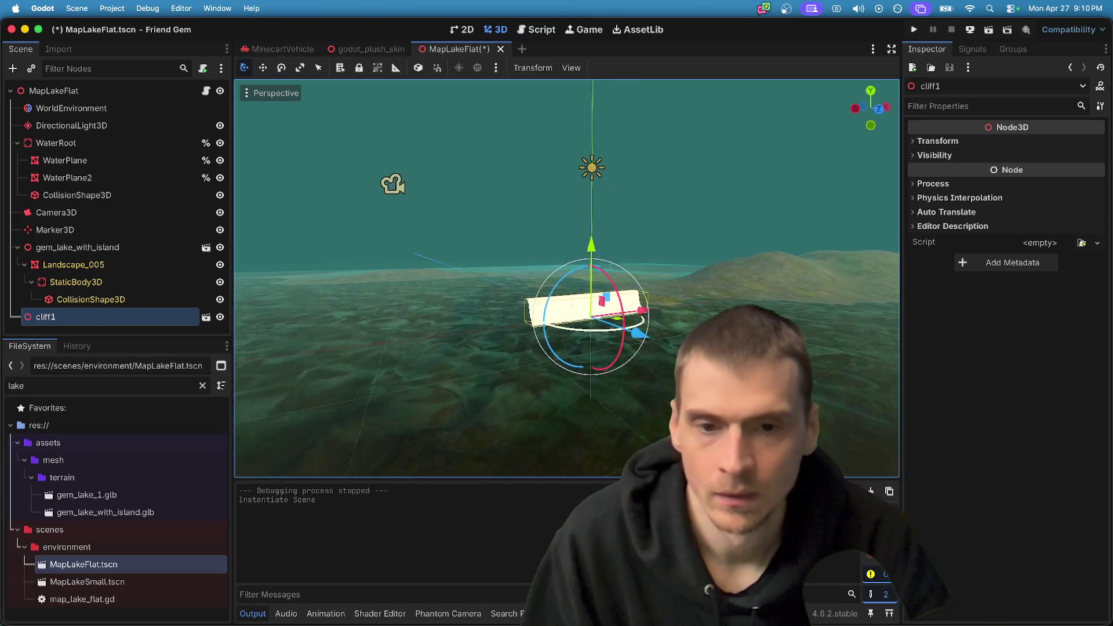
# Filter the FileSystem for 'clif' and open cliff1.glb's Advanced Import Settings
pyautogui.scroll(-10, 566, 278)
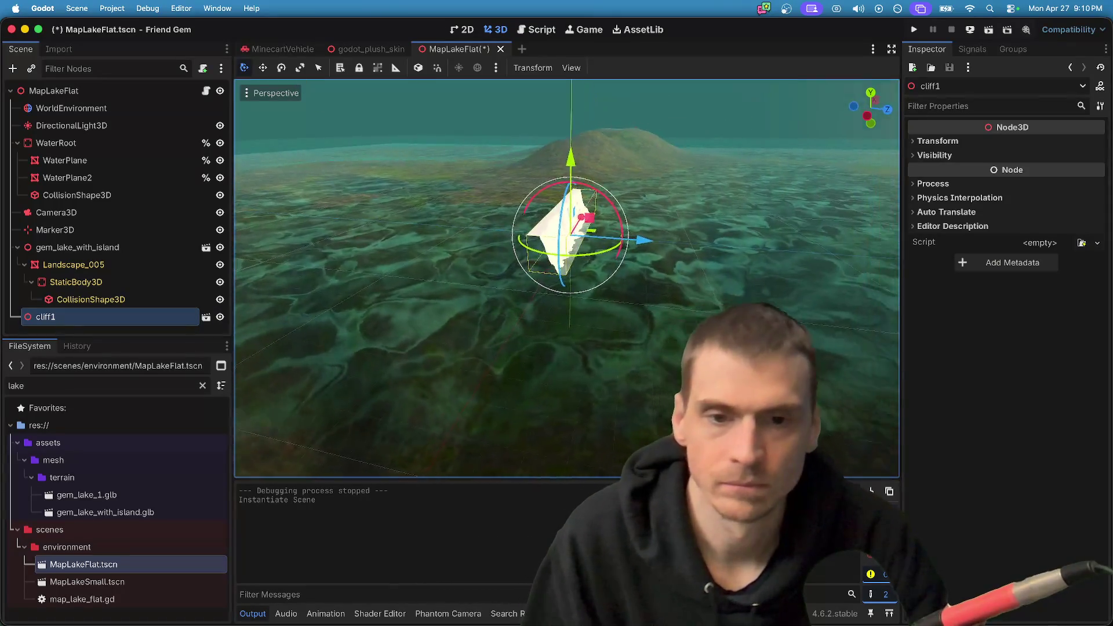
pyautogui.scroll(5, 567, 278)
pyautogui.moveTo(119, 337); pyautogui.dragTo(116, 429)
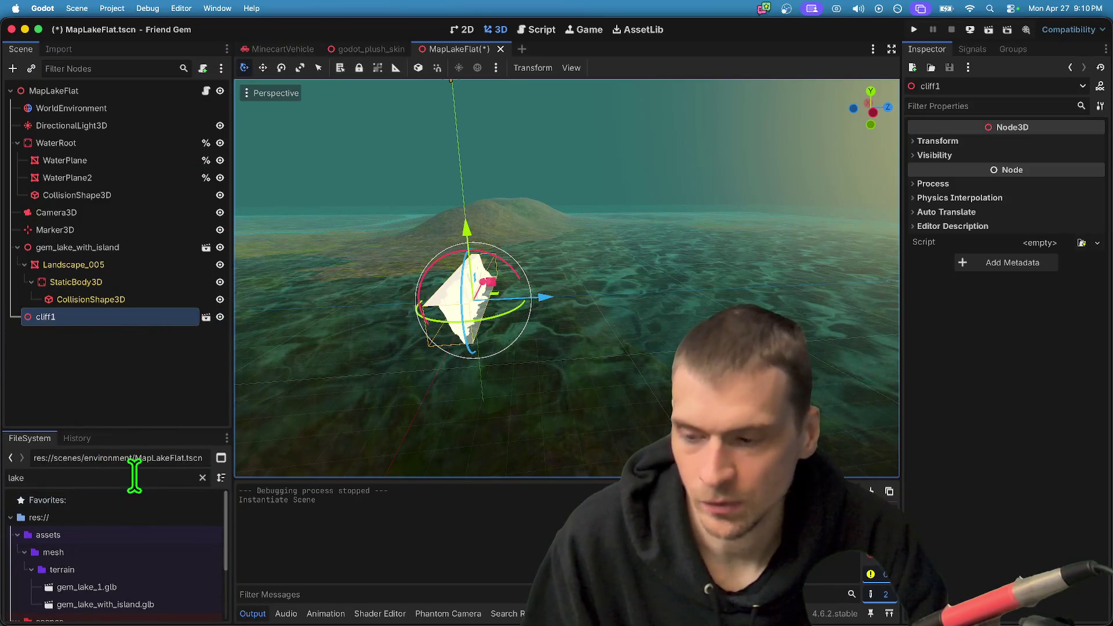
pyautogui.moveTo(153, 431); pyautogui.dragTo(136, 374)
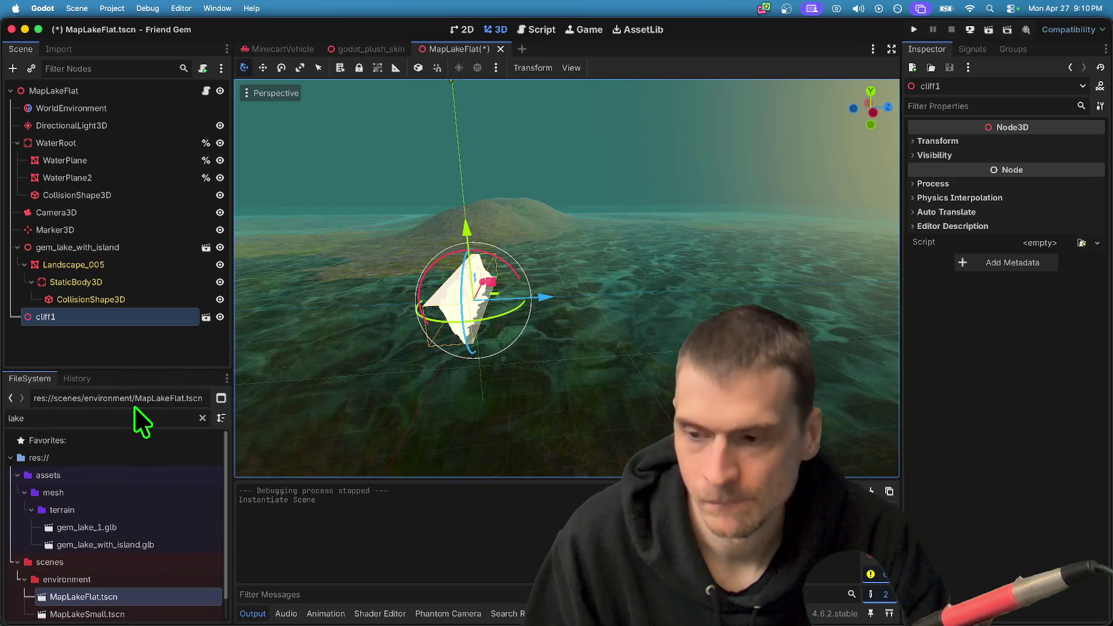
pyautogui.press('super+a')
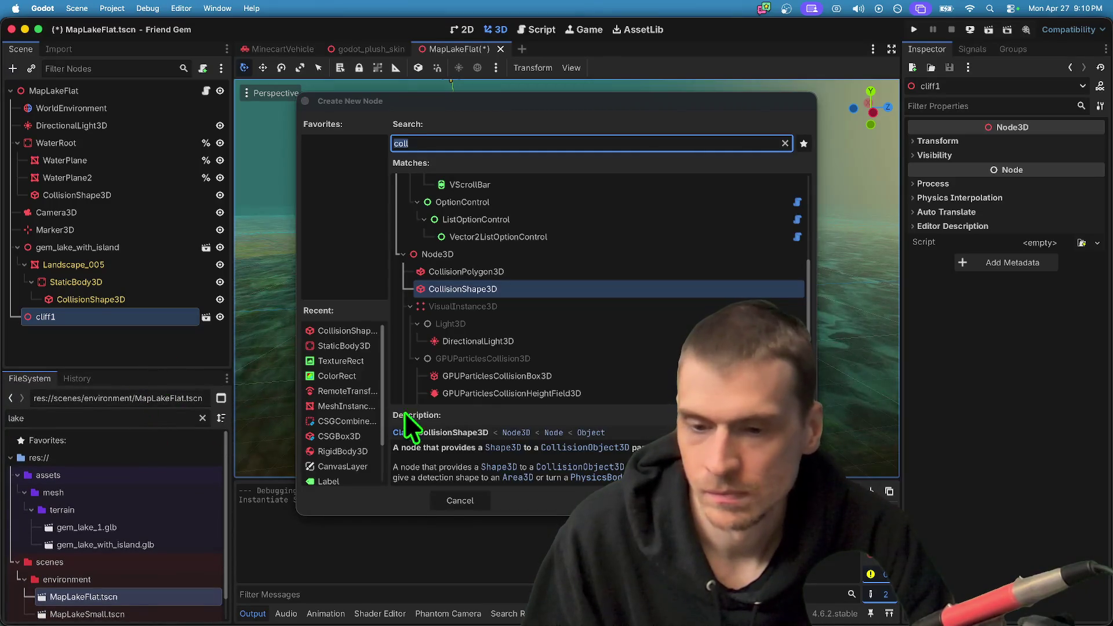
pyautogui.click(459, 500)
pyautogui.click(141, 406)
pyautogui.press('super+a')
pyautogui.write('clif')
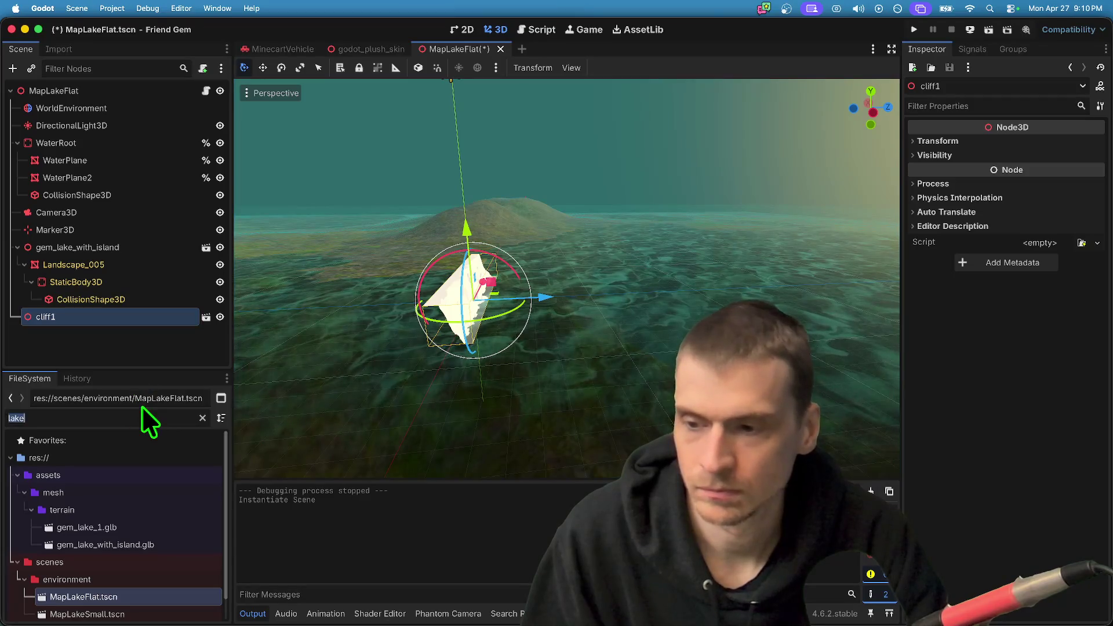
pyautogui.doubleClick(188, 527)
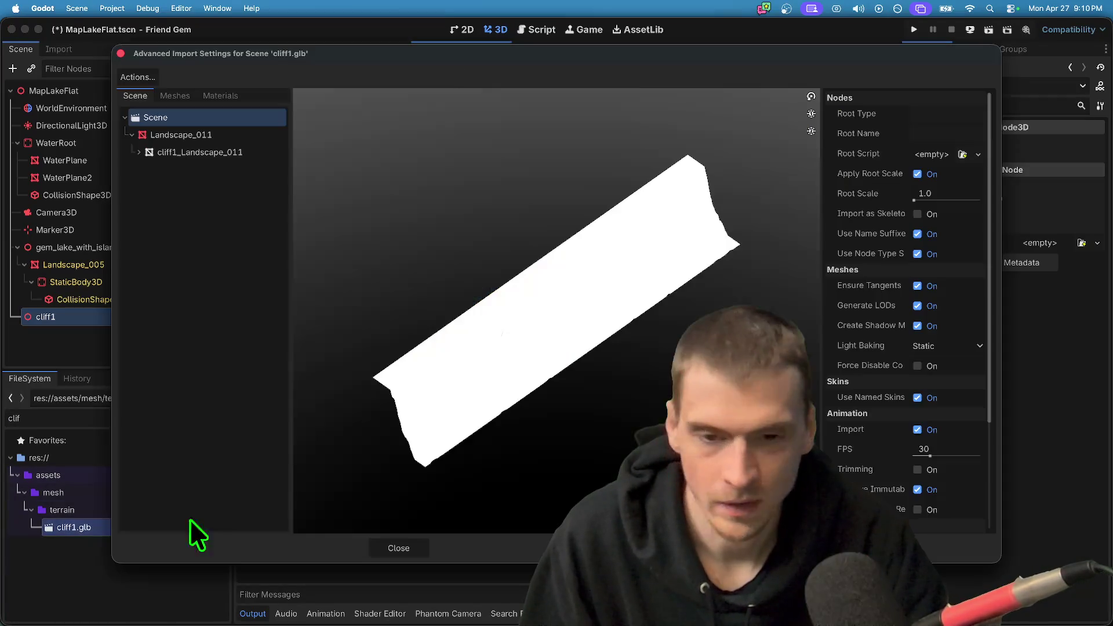
# Set cliff1.glb's Root Scale to 35.0, reimport, and fly around the enlarged cliff
pyautogui.click(942, 443)
pyautogui.scroll(-3, 943, 439)
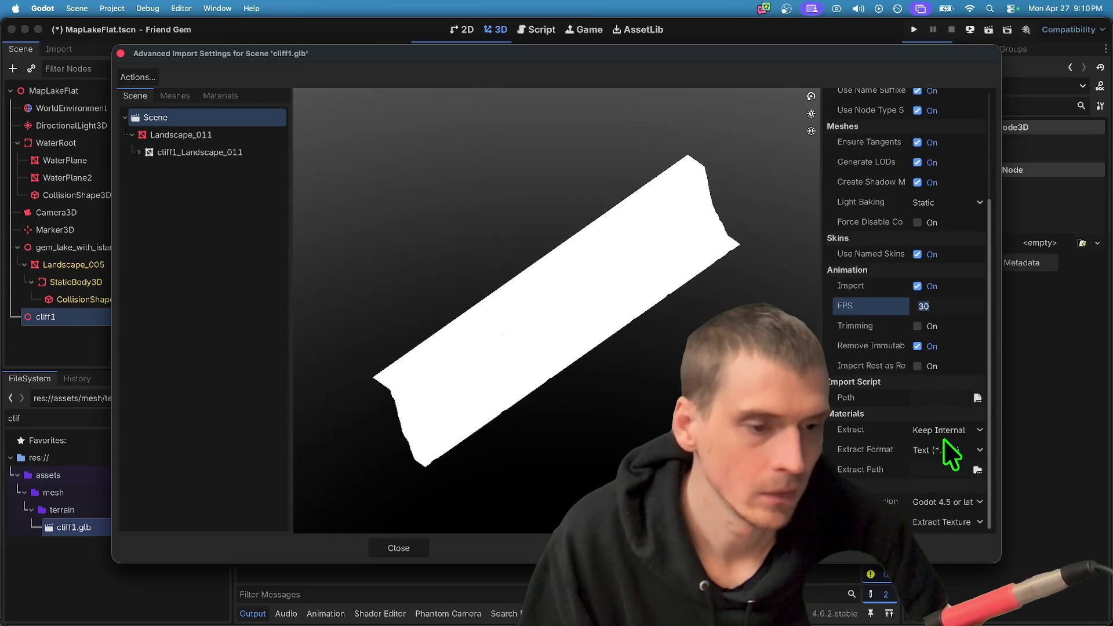
pyautogui.scroll(3, 944, 440)
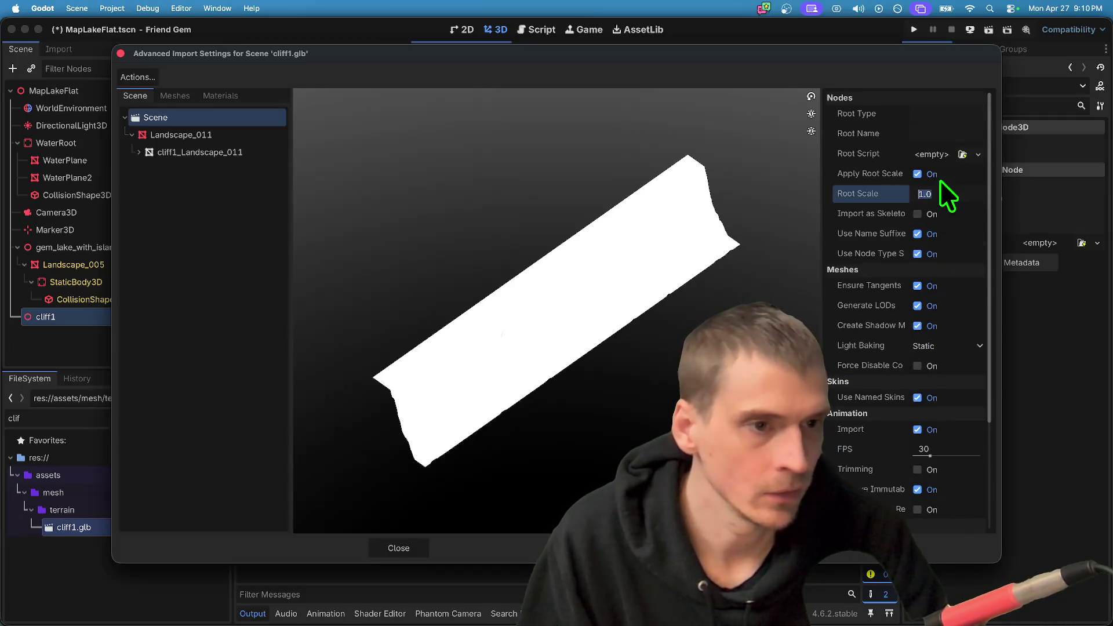
pyautogui.write('35')
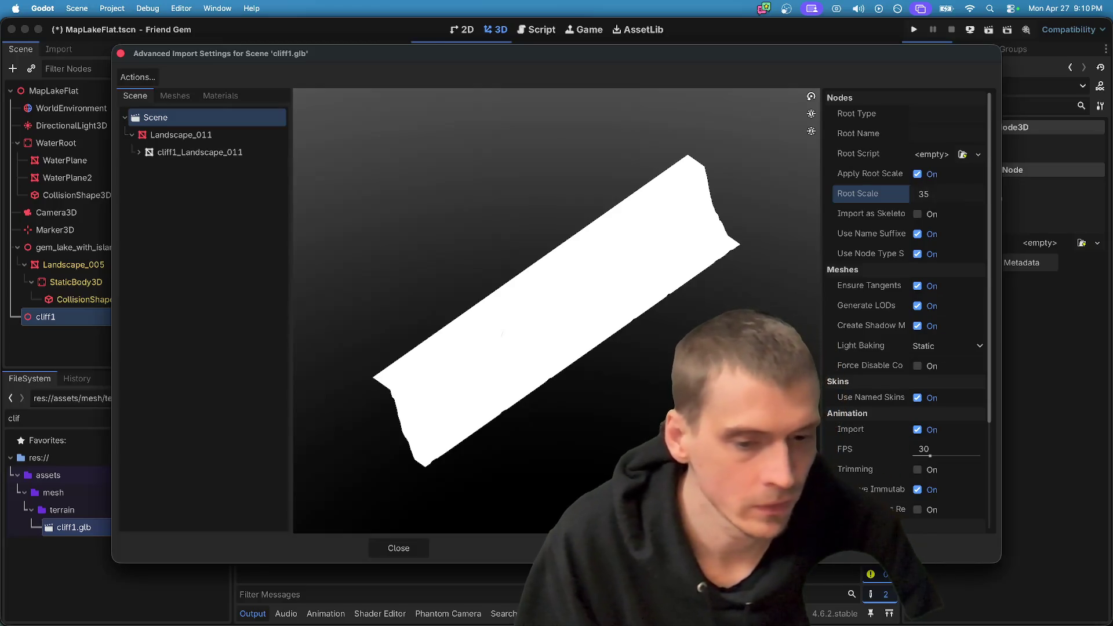
pyautogui.press('Return')
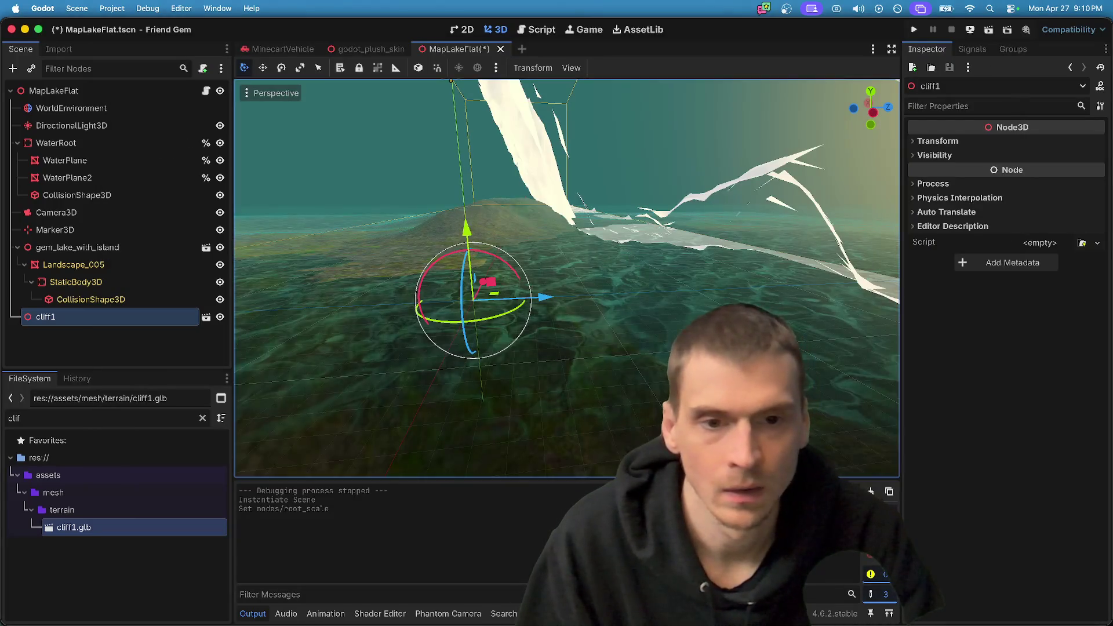
pyautogui.press('w')
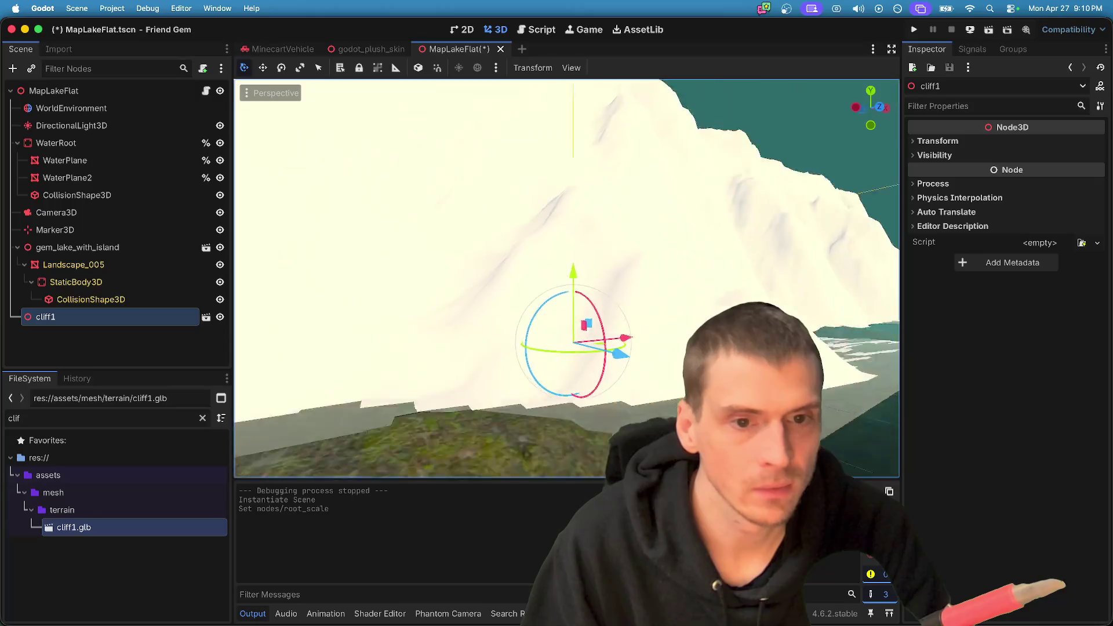
pyautogui.press('s')
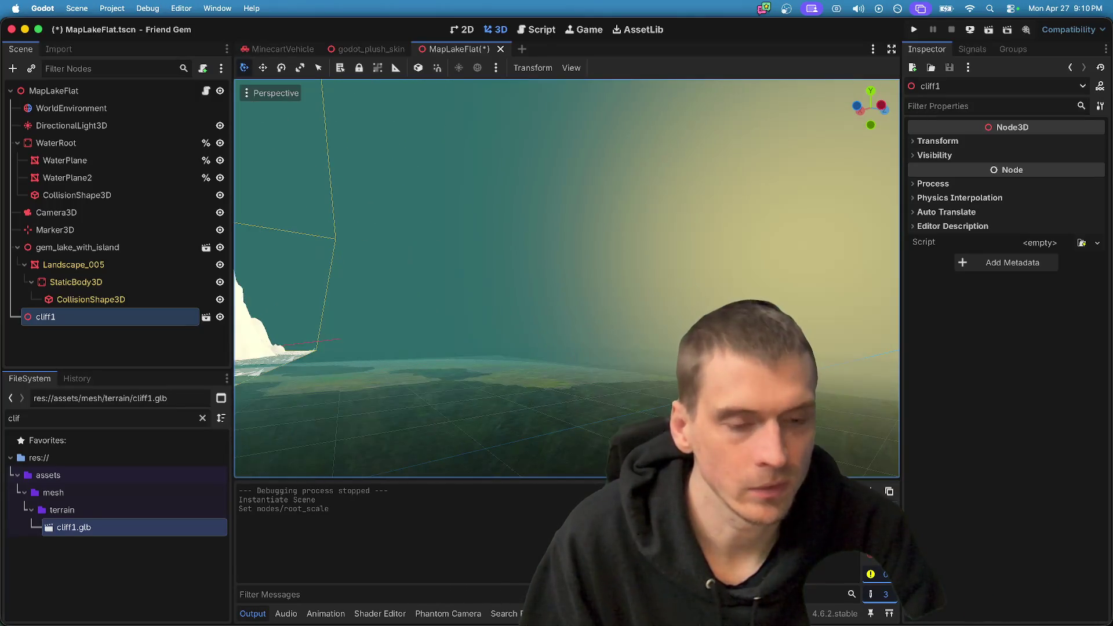
# Reopen the Advanced Import Settings for cliff1.glb
pyautogui.press('super+alt+r')
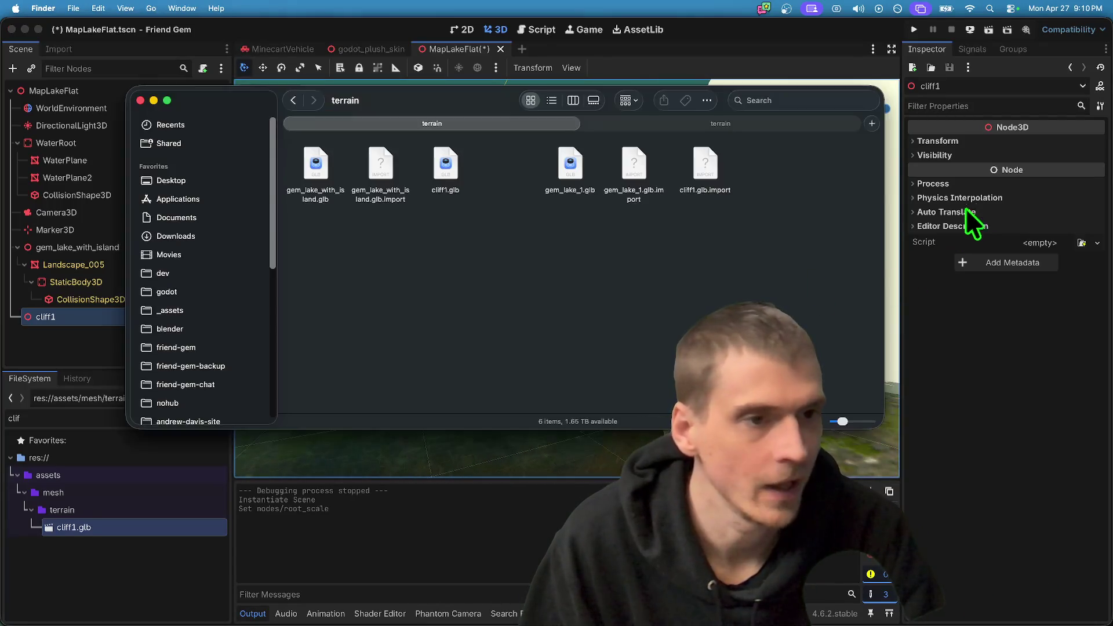
pyautogui.press('super+Tab')
pyautogui.press('super+Tab')
pyautogui.press('super+Tab')
pyautogui.press('super+Tab')
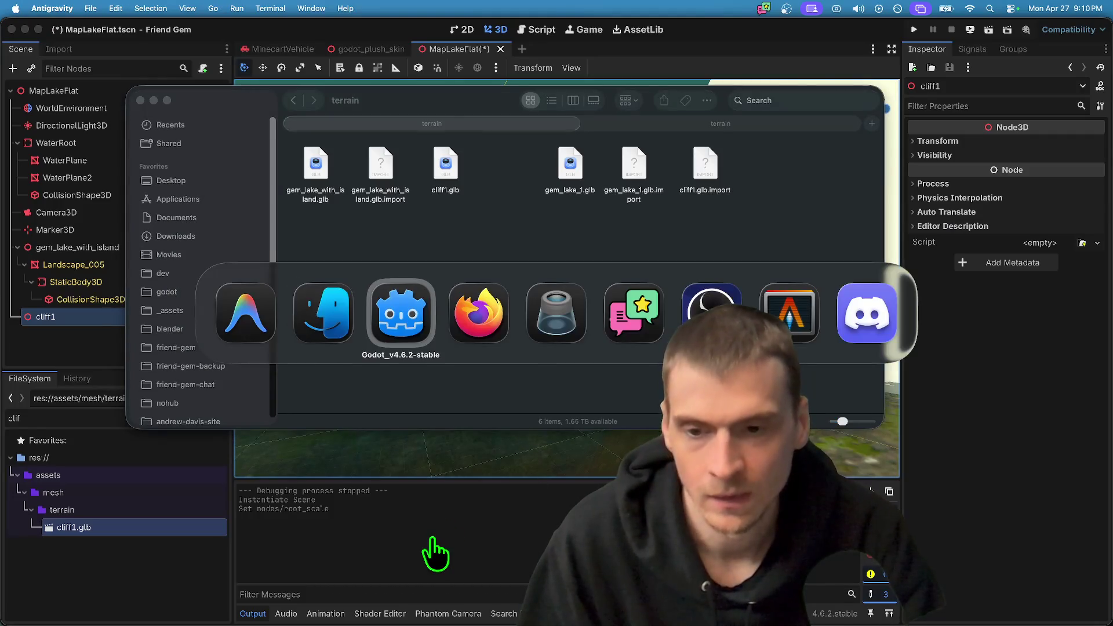
pyautogui.doubleClick(107, 527)
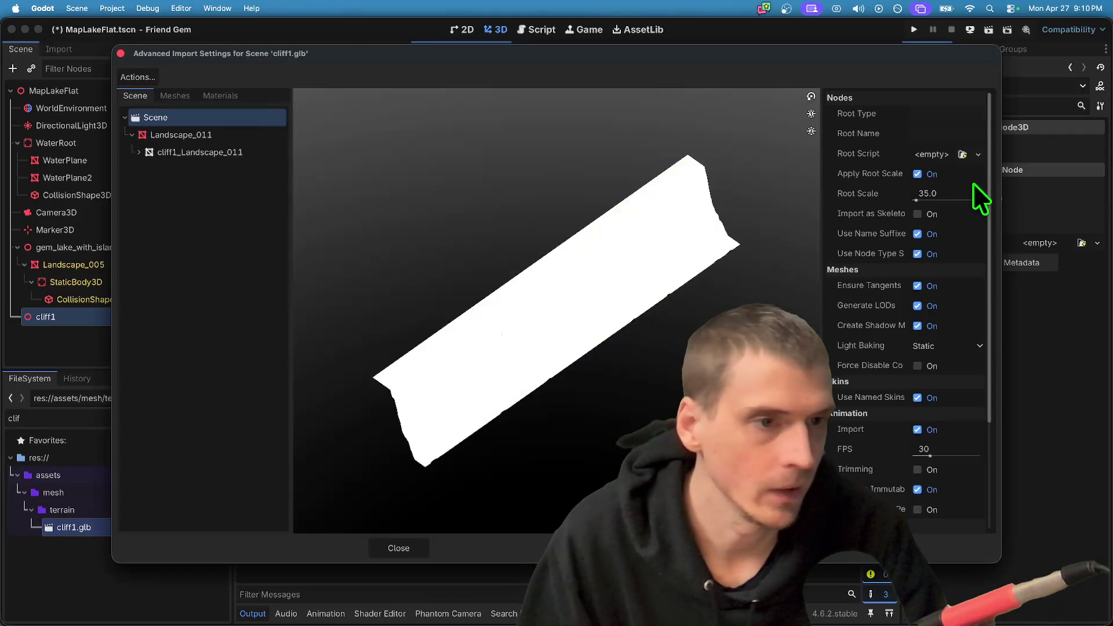
pyautogui.click(965, 199)
pyautogui.write('15')
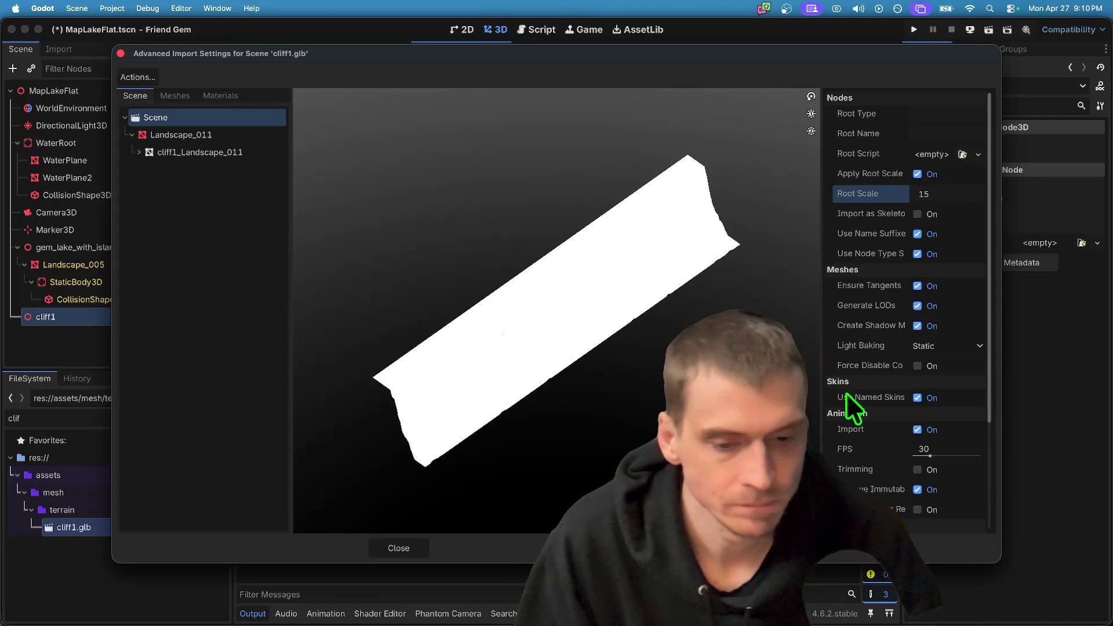
pyautogui.press('Return')
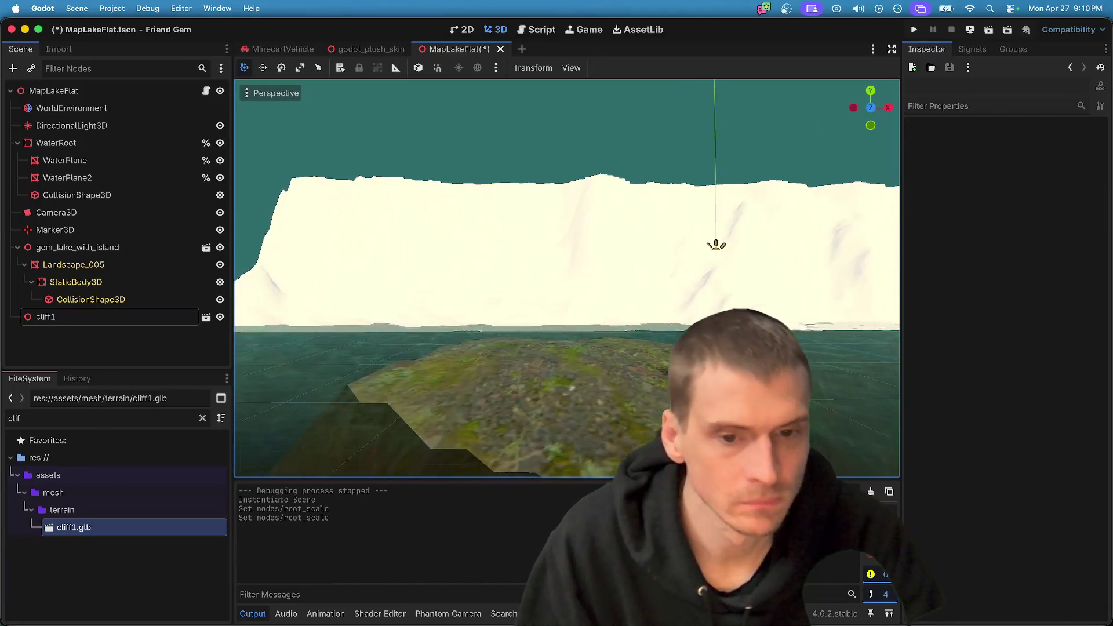
pyautogui.press('w')
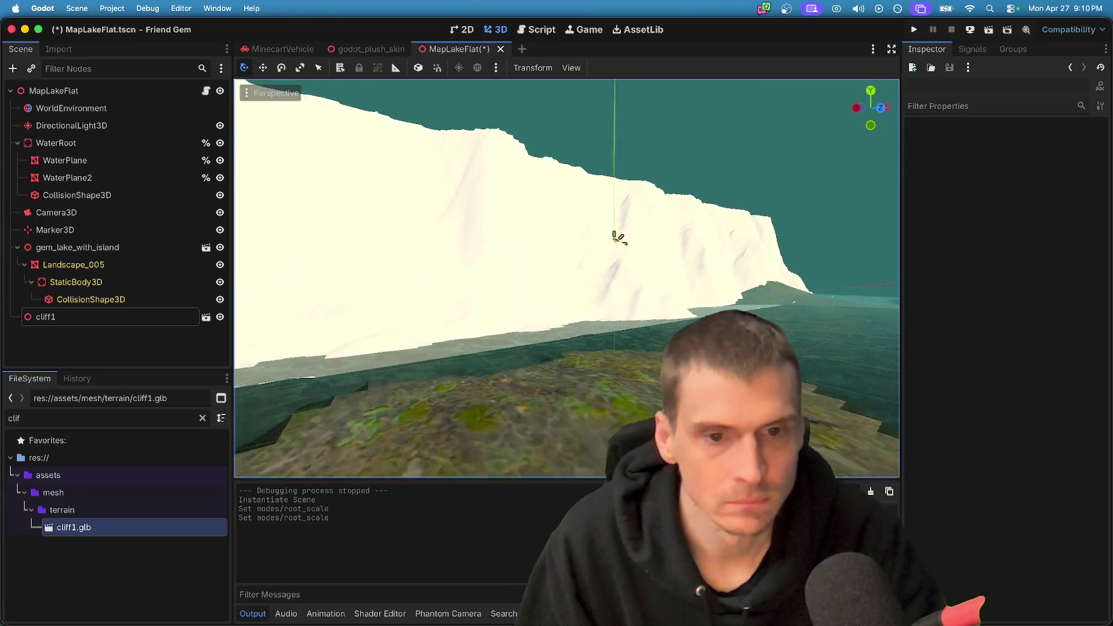
pyautogui.press('w')
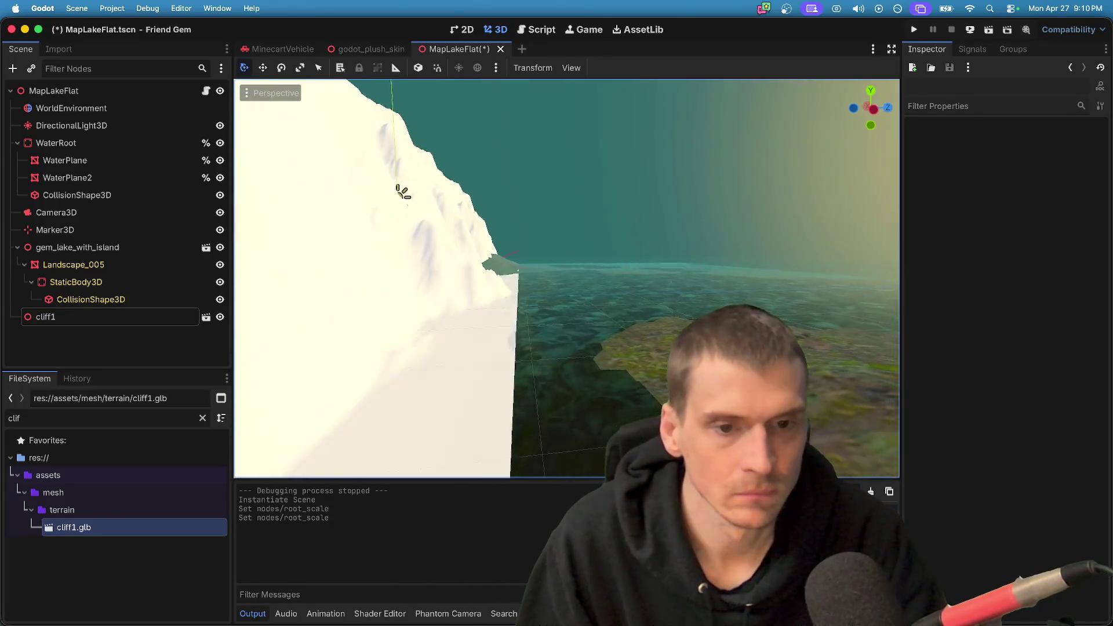
pyautogui.press('w')
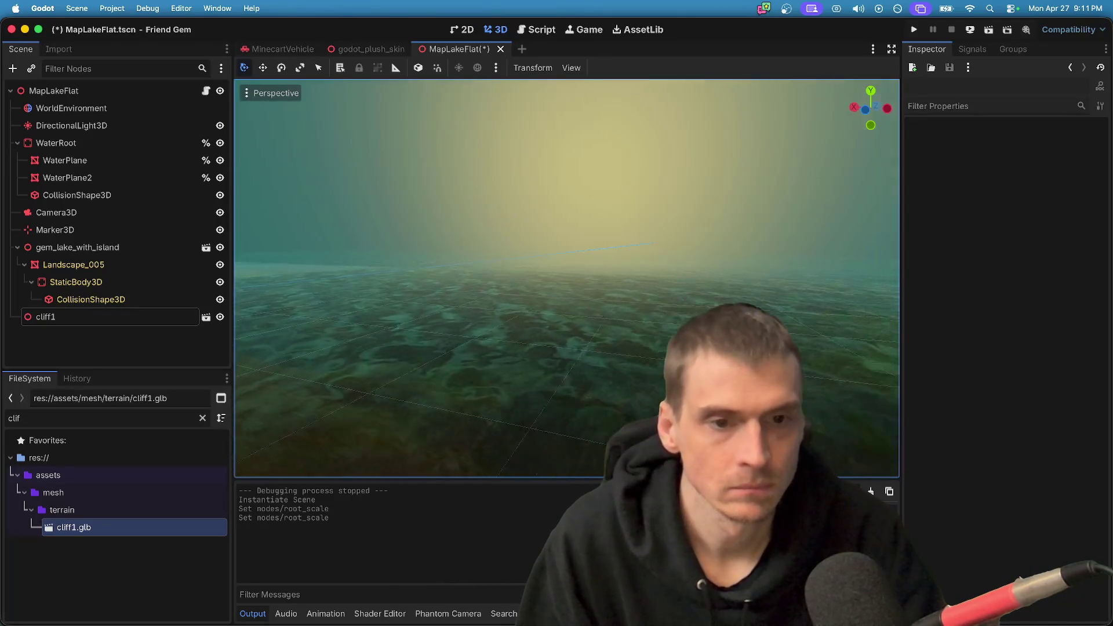
pyautogui.press('w')
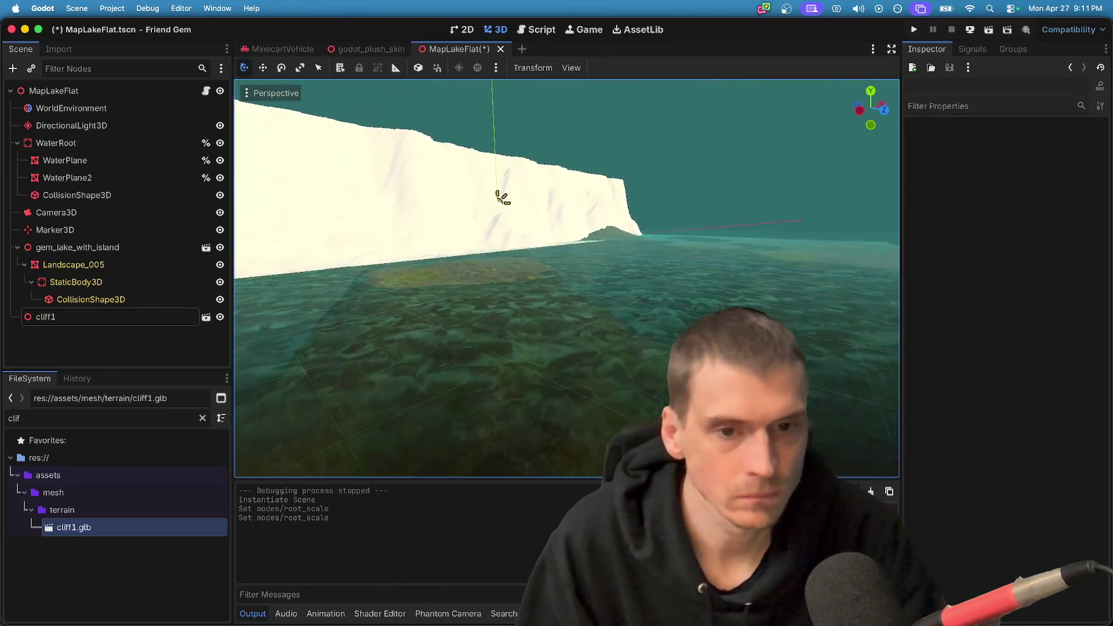
pyautogui.press('w')
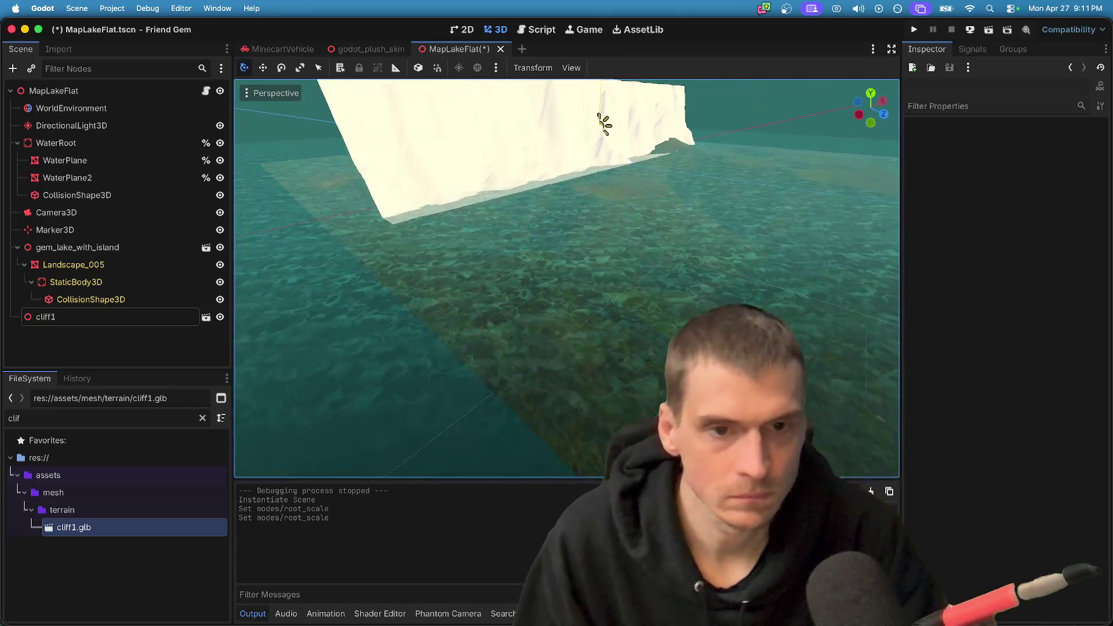
pyautogui.press('s')
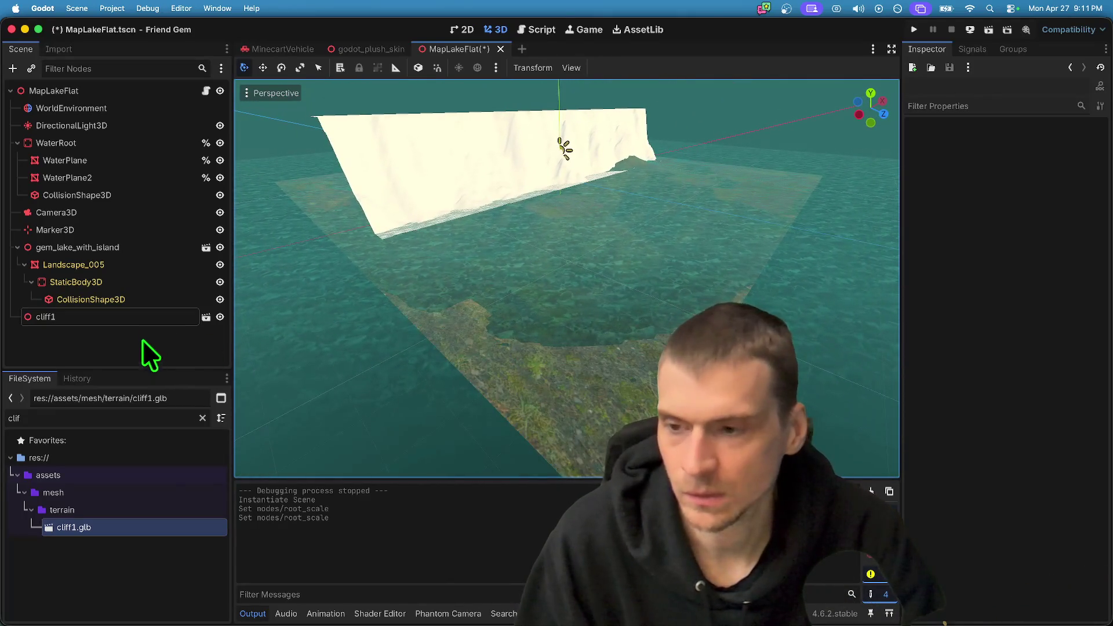
# Enable generated physics with physics layer 4 on Landscape_011, reimport cliff1.glb, and save MapLakeFlat
pyautogui.doubleClick(109, 525)
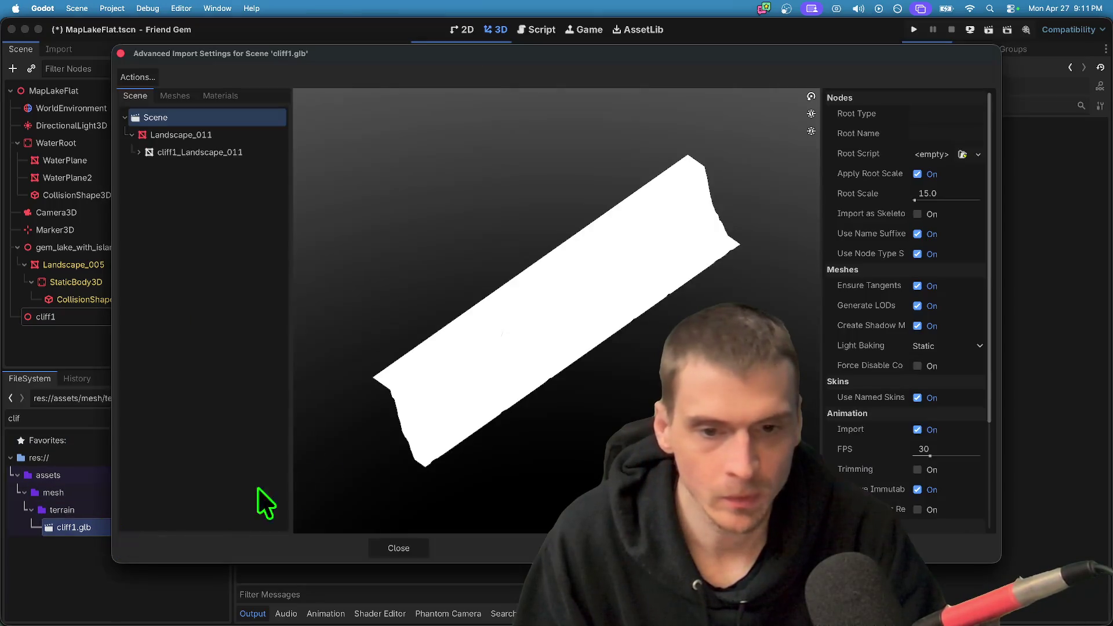
pyautogui.click(262, 152)
pyautogui.press('Up')
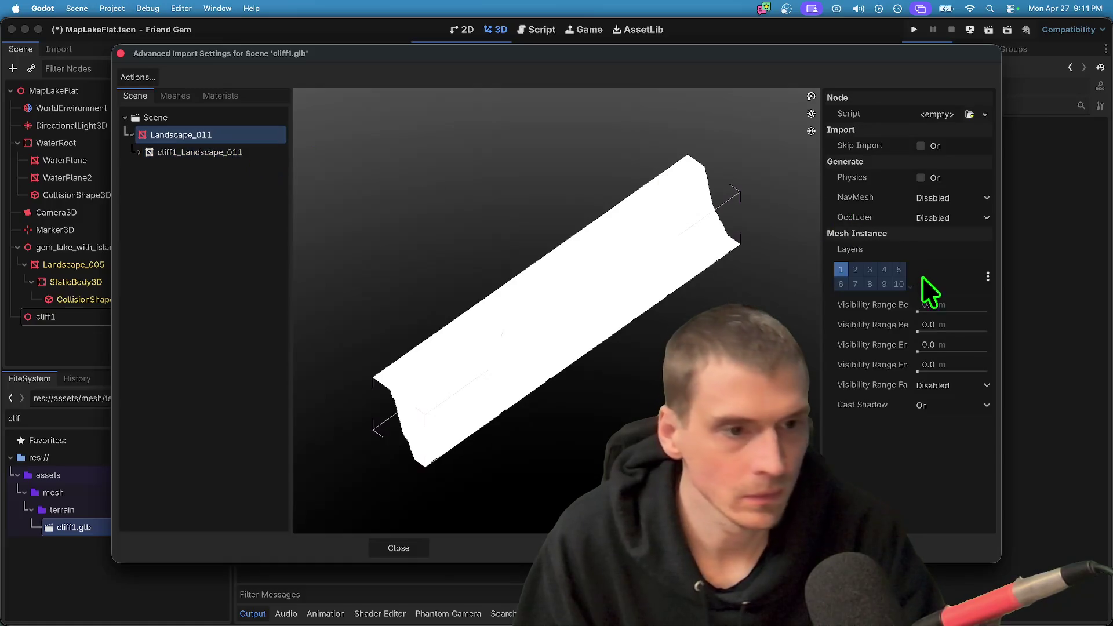
pyautogui.click(935, 178)
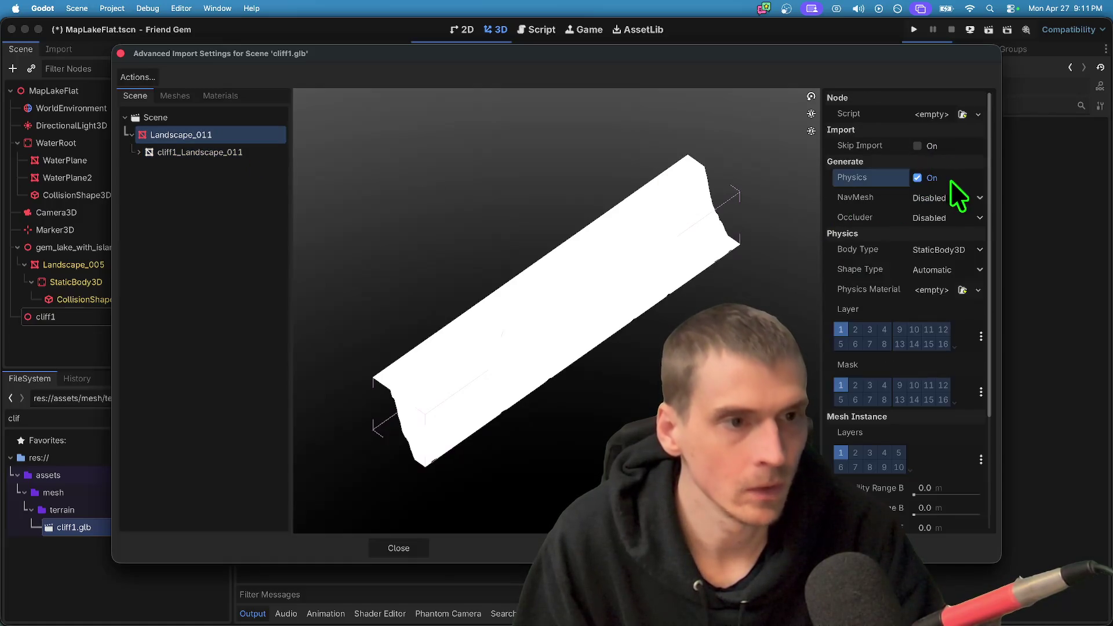
pyautogui.click(878, 330)
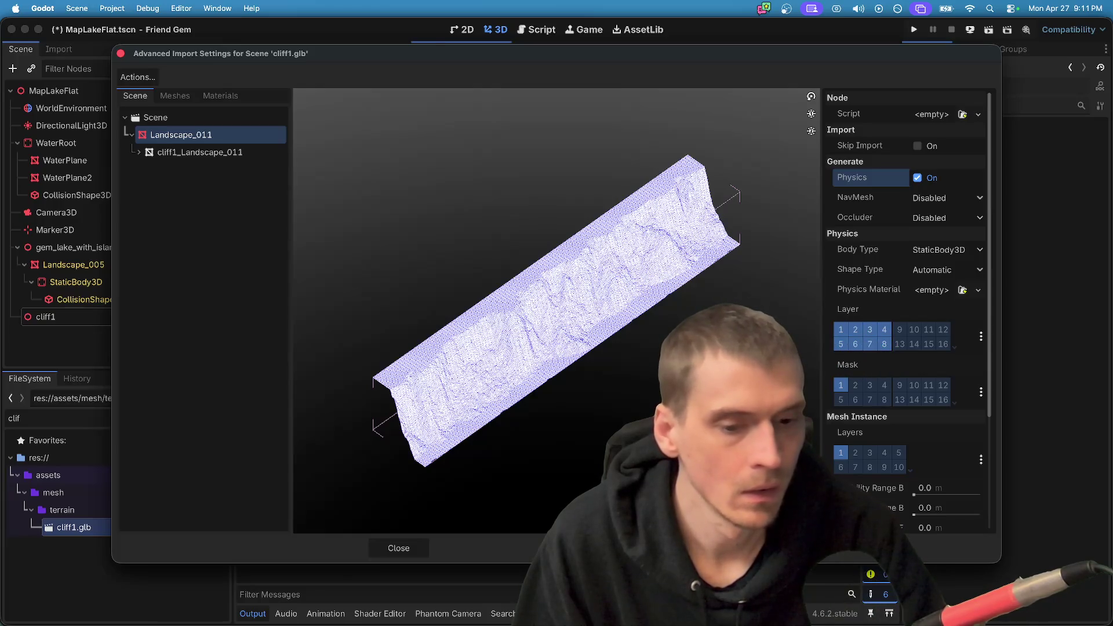
pyautogui.click(714, 548)
pyautogui.press('w')
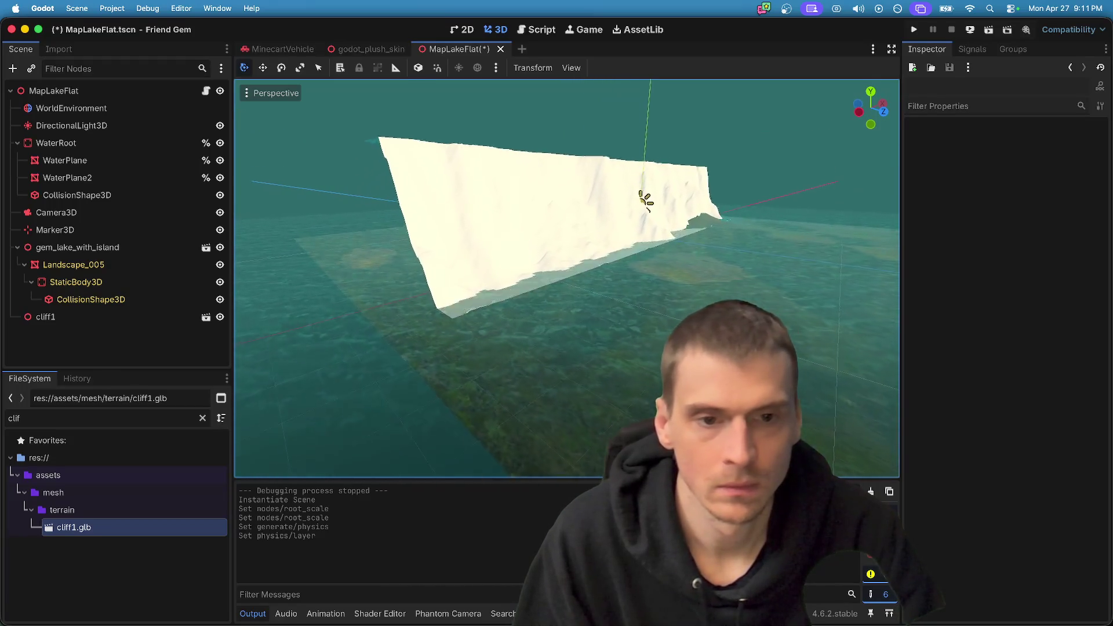
pyautogui.press('super+s')
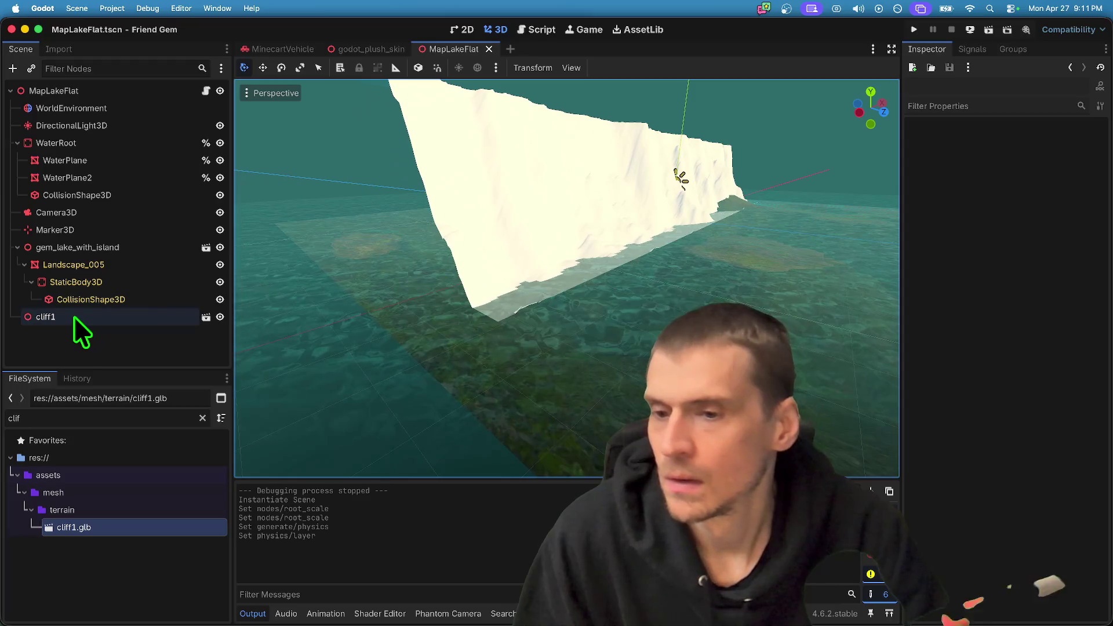
# Lower the WaterRoot node by about 2 m
pyautogui.click(74, 315)
pyautogui.press('s')
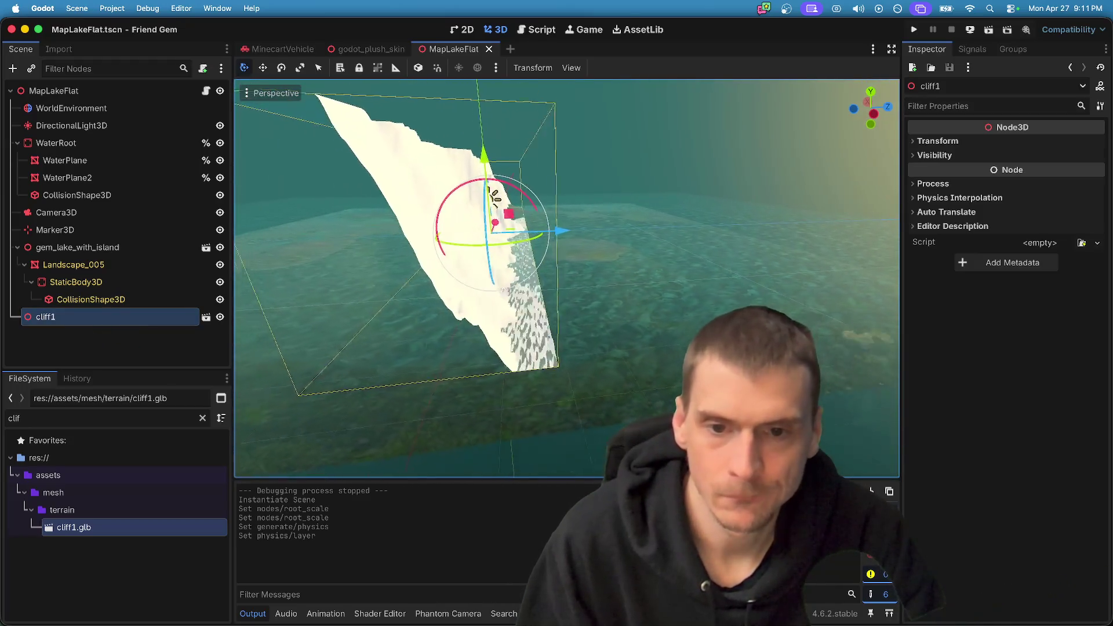
pyautogui.click(81, 144)
pyautogui.moveTo(571, 165); pyautogui.dragTo(569, 169)
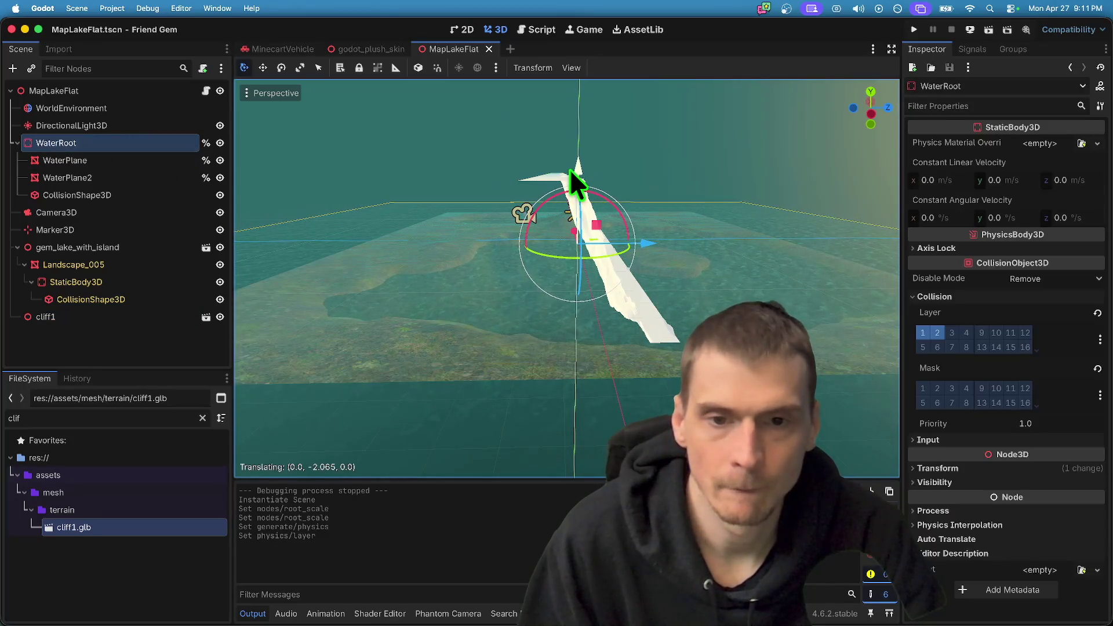
# Move cliff1 along Z to about -114 and down half a metre onto the terrain edge
pyautogui.click(104, 317)
pyautogui.moveTo(659, 236)
pyautogui.mouseDown()
pyautogui.moveTo(408, 260)
pyautogui.moveTo(433, 265)
pyautogui.mouseUp()
pyautogui.press('w')
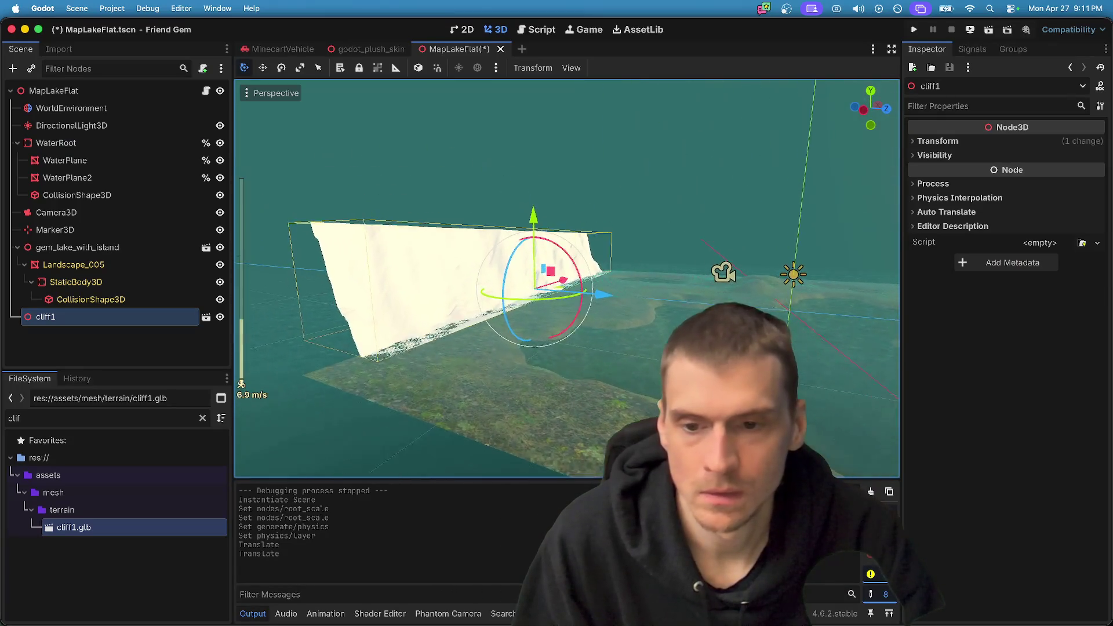
pyautogui.scroll(2, 567, 278)
pyautogui.press('w')
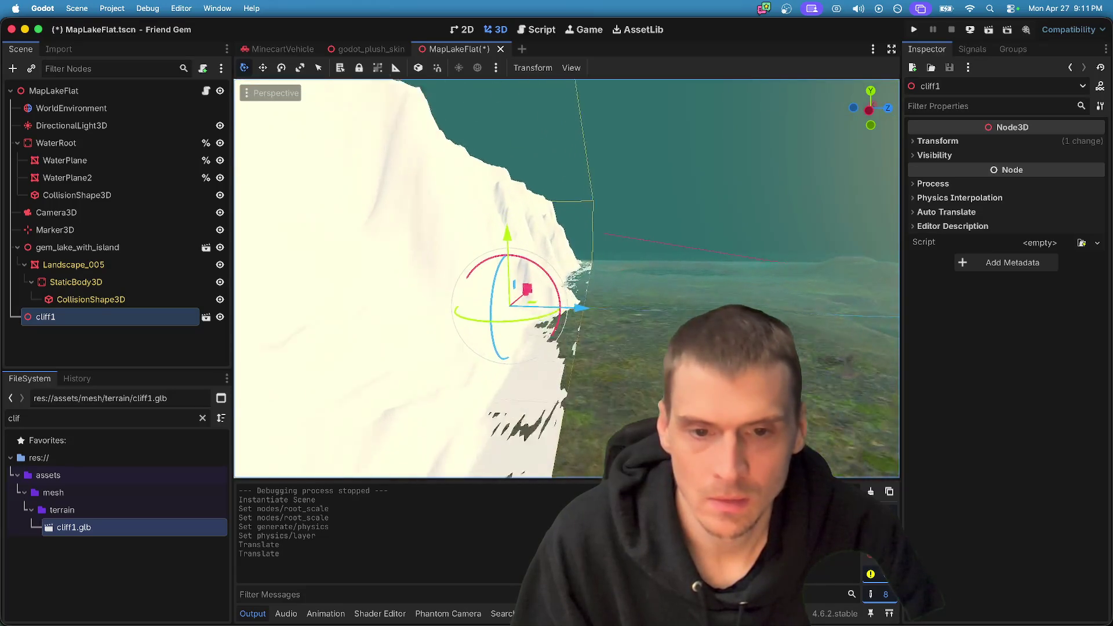
pyautogui.moveTo(531, 251); pyautogui.dragTo(513, 259)
pyautogui.moveTo(585, 336); pyautogui.dragTo(622, 346)
pyautogui.press('s')
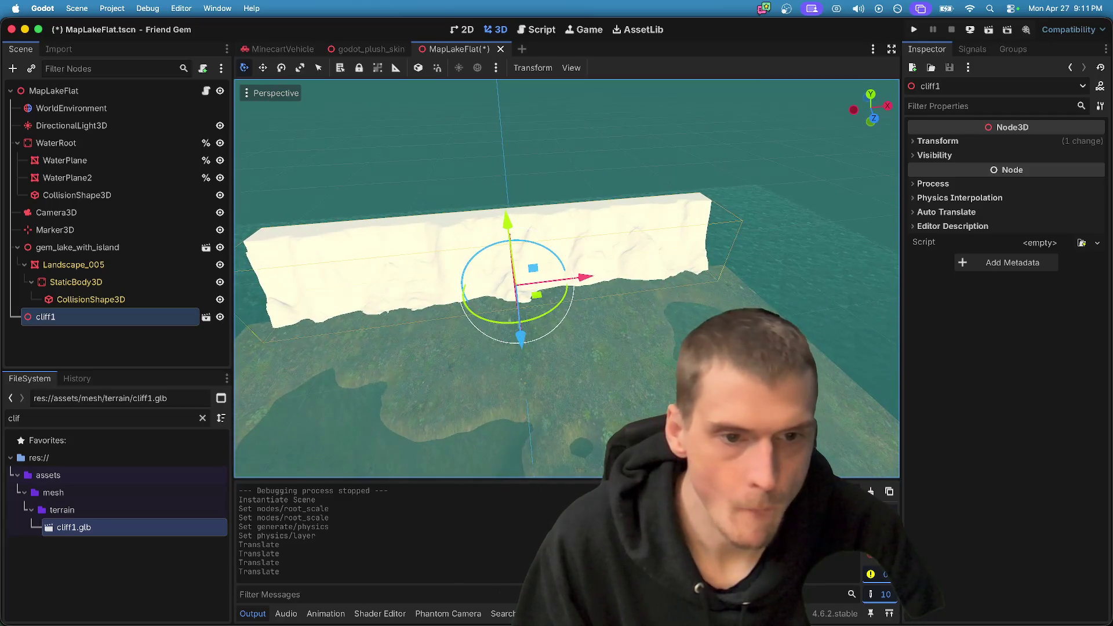
pyautogui.click(147, 358)
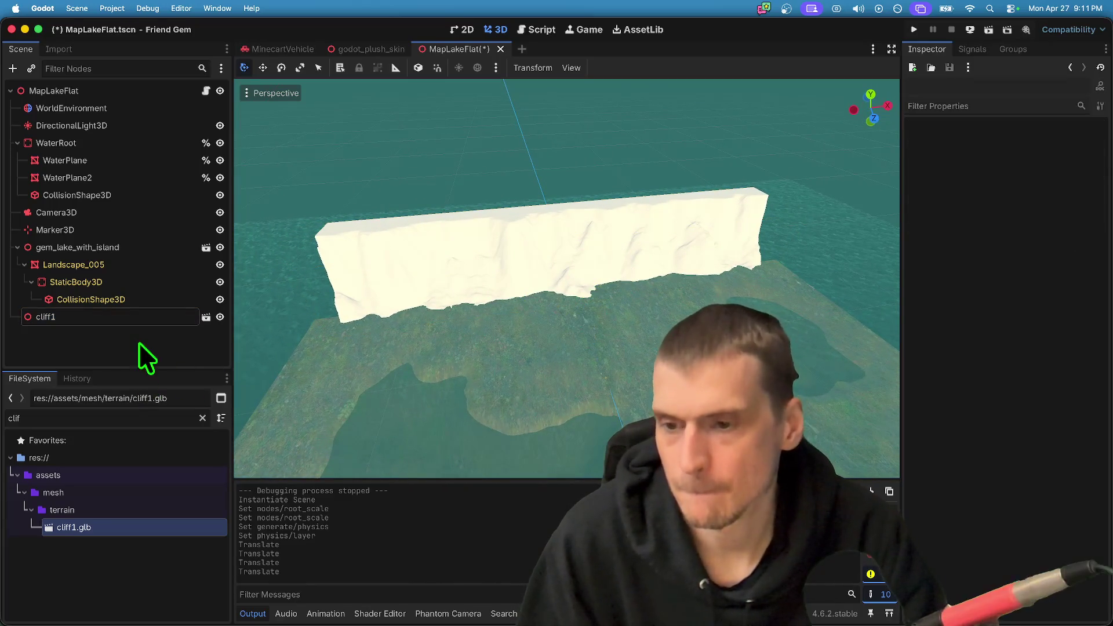
pyautogui.doubleClick(120, 529)
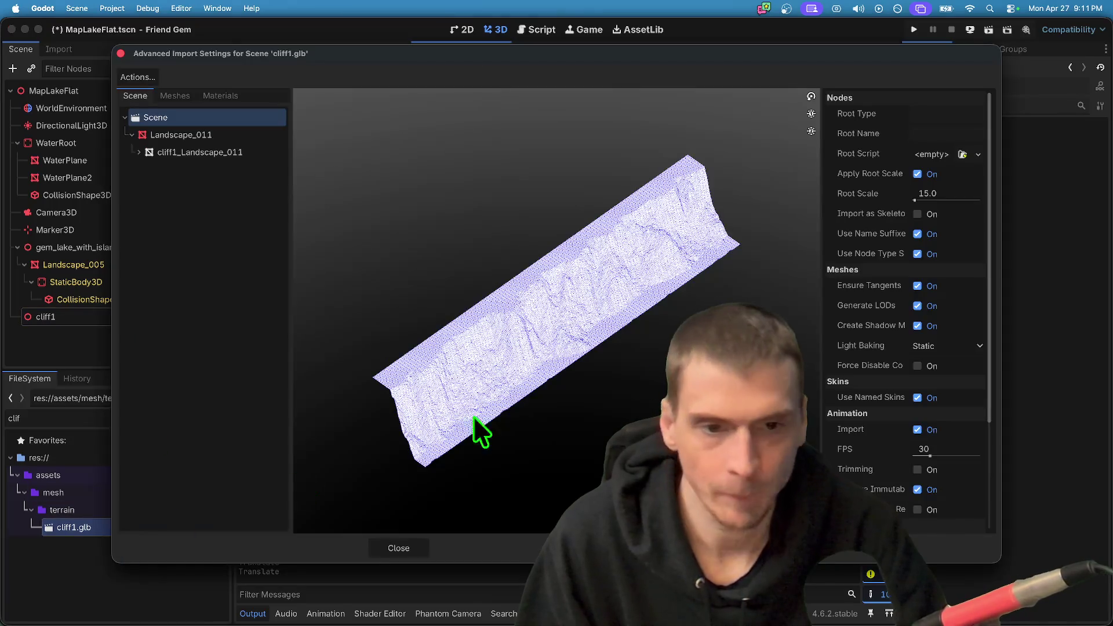
pyautogui.click(943, 194)
pyautogui.press('Return')
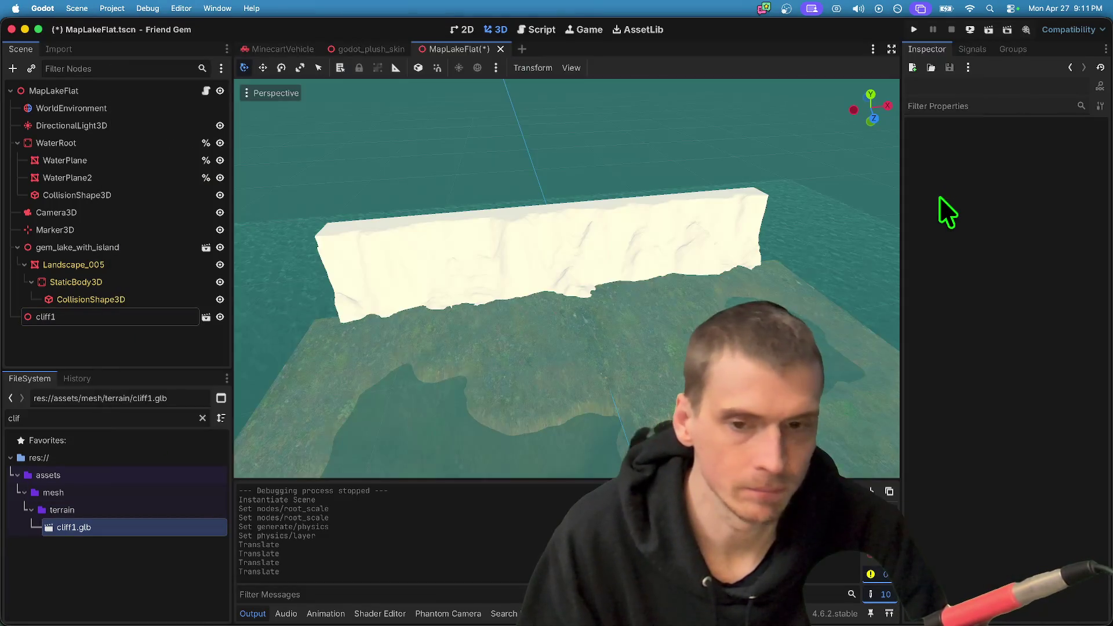
pyautogui.press('Escape')
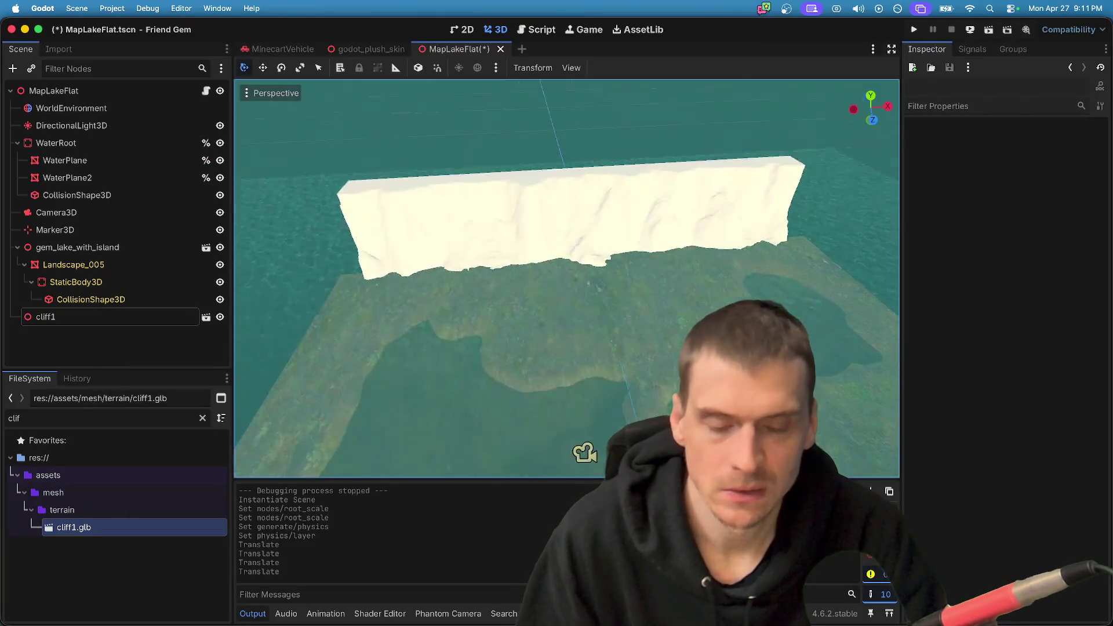
pyautogui.scroll(5, 866, 261)
pyautogui.scroll(-5, 738, 244)
pyautogui.moveTo(737, 244)
pyautogui.mouseDown()
pyautogui.moveTo(637, 256)
pyautogui.moveTo(886, 203)
pyautogui.moveTo(811, 255)
pyautogui.moveTo(776, 261)
pyautogui.moveTo(811, 261)
pyautogui.mouseUp()
pyautogui.press('a')
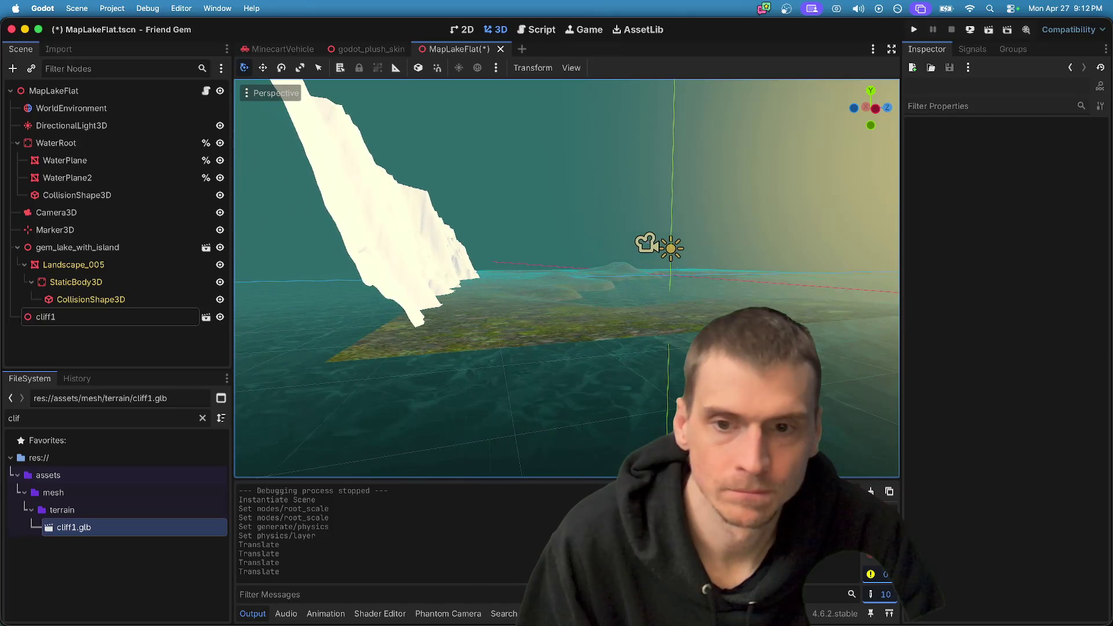
pyautogui.press('d')
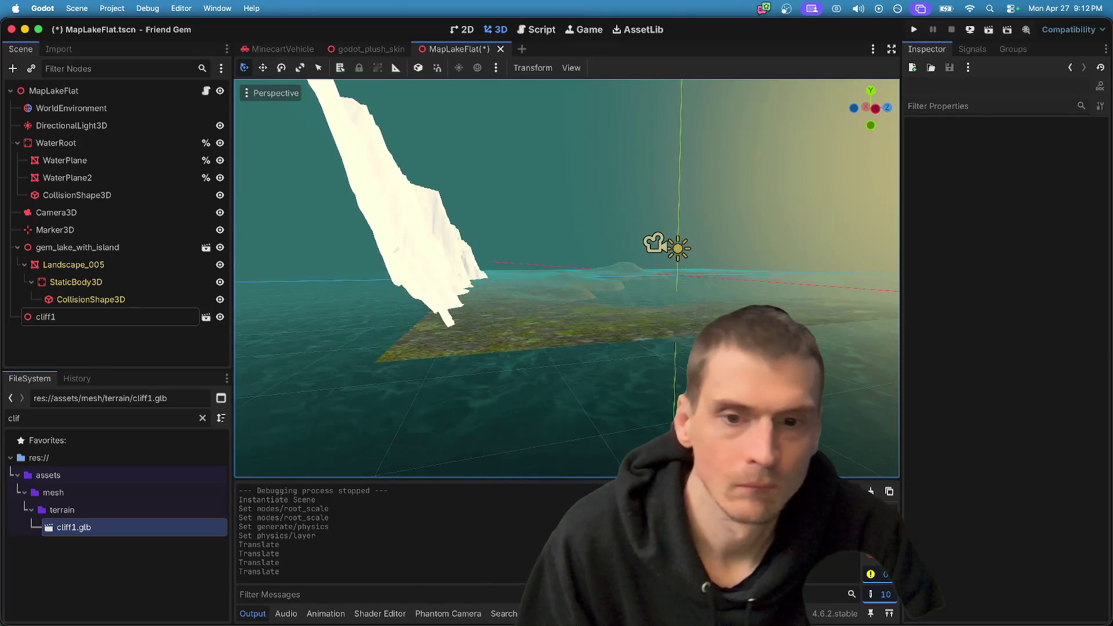
pyautogui.press('a')
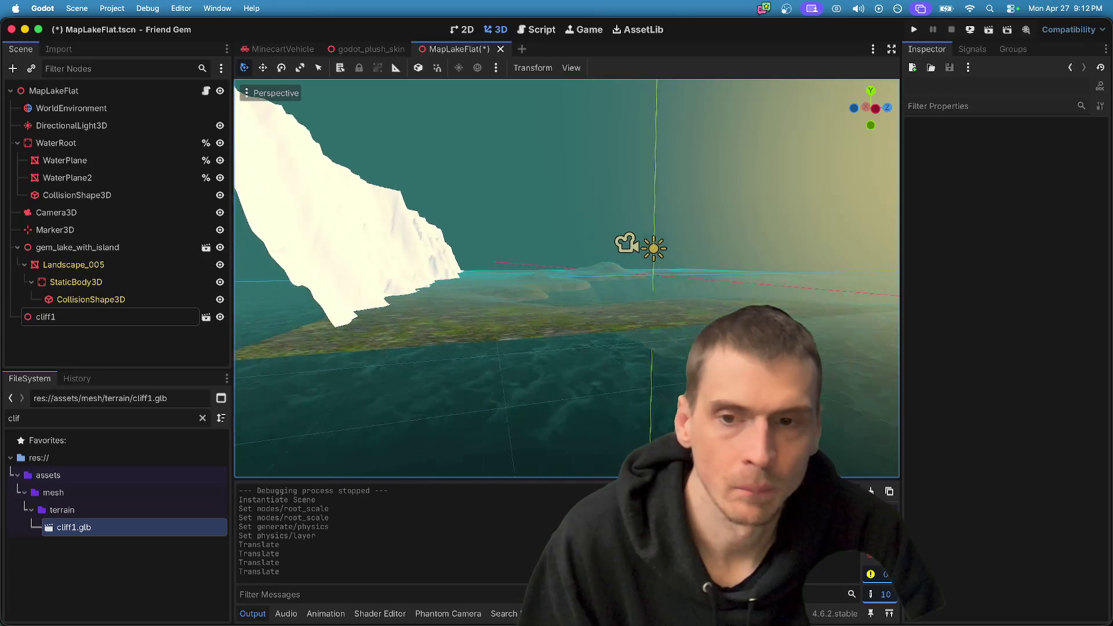
pyautogui.press('d')
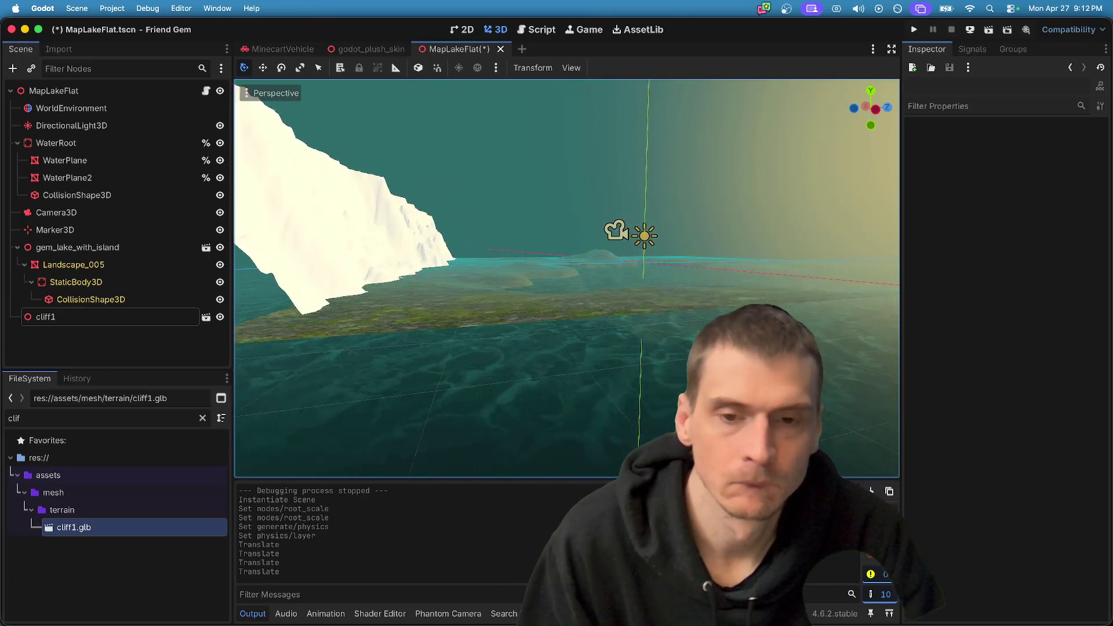
pyautogui.press('s')
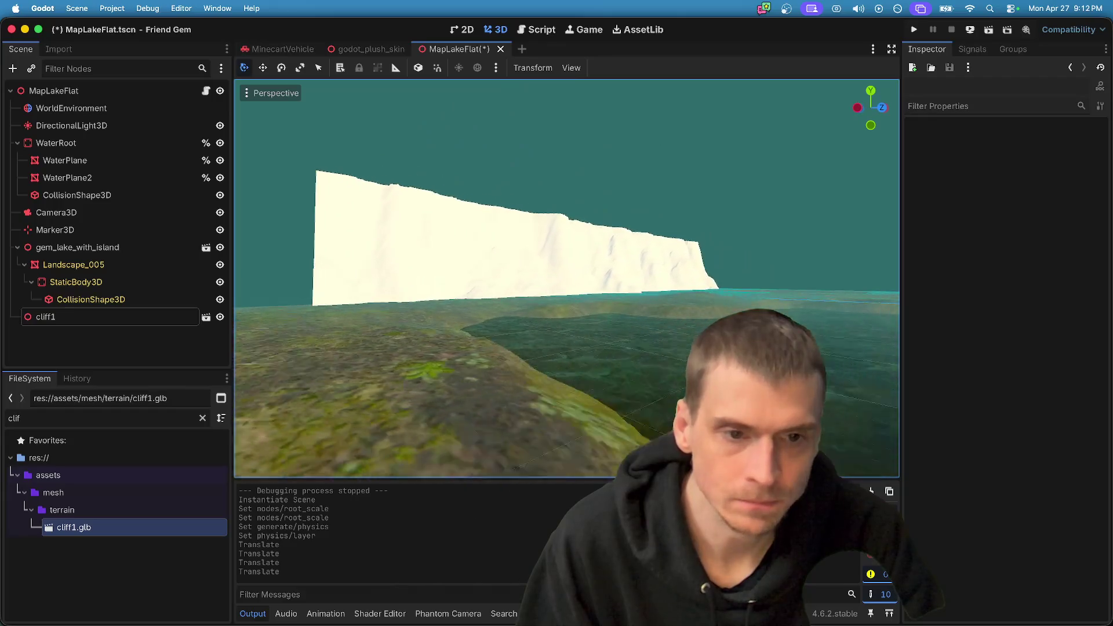
pyautogui.press('s')
pyautogui.press('d')
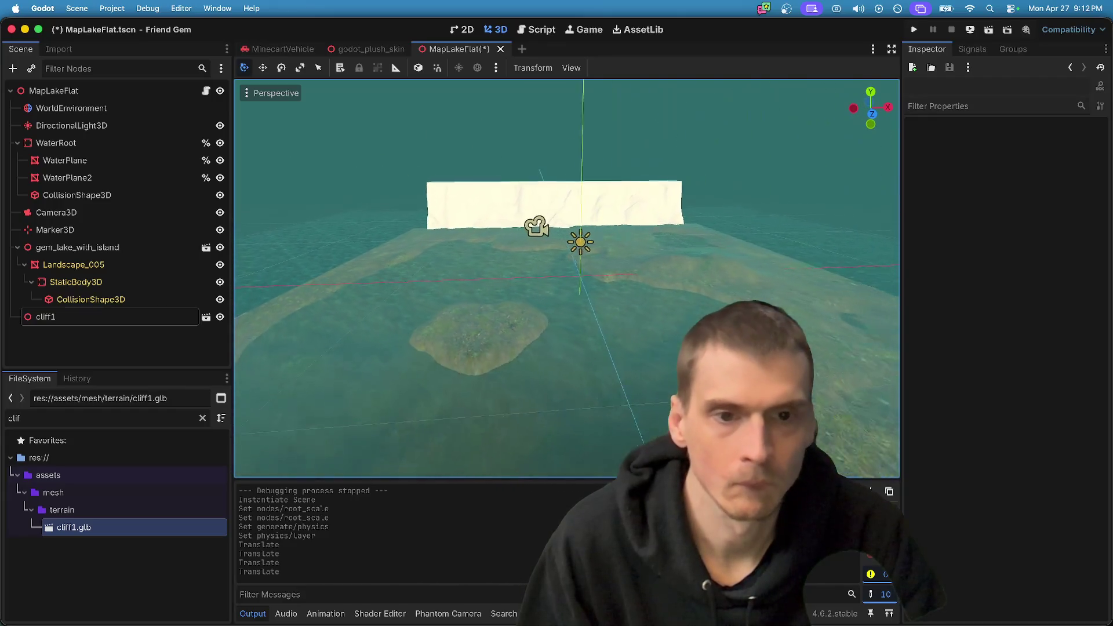
pyautogui.press('a')
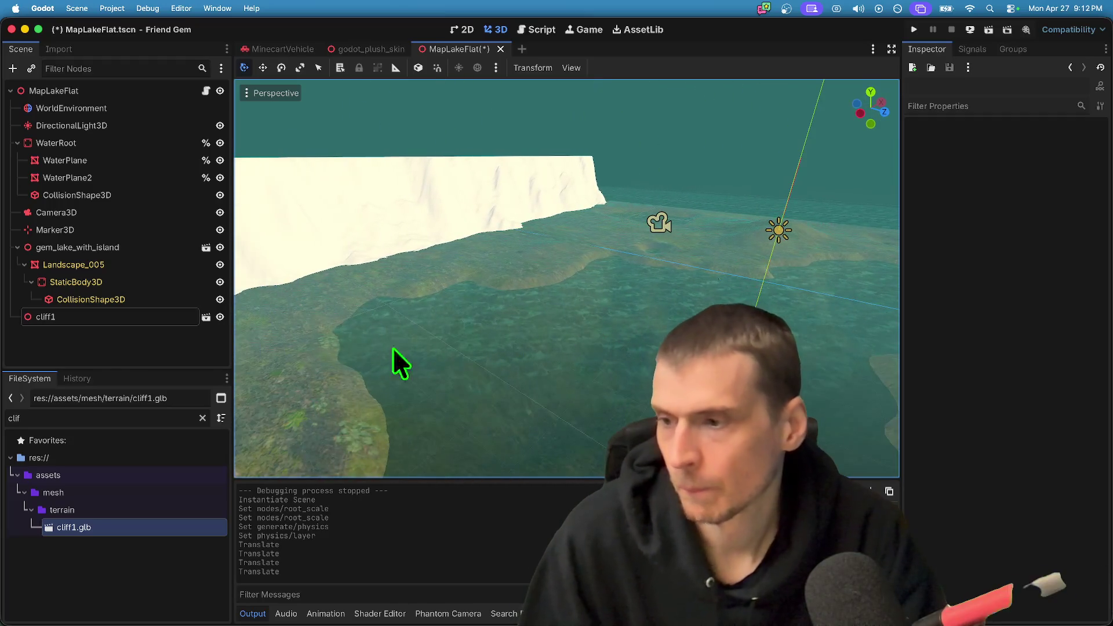
pyautogui.click(129, 318)
pyautogui.press('f')
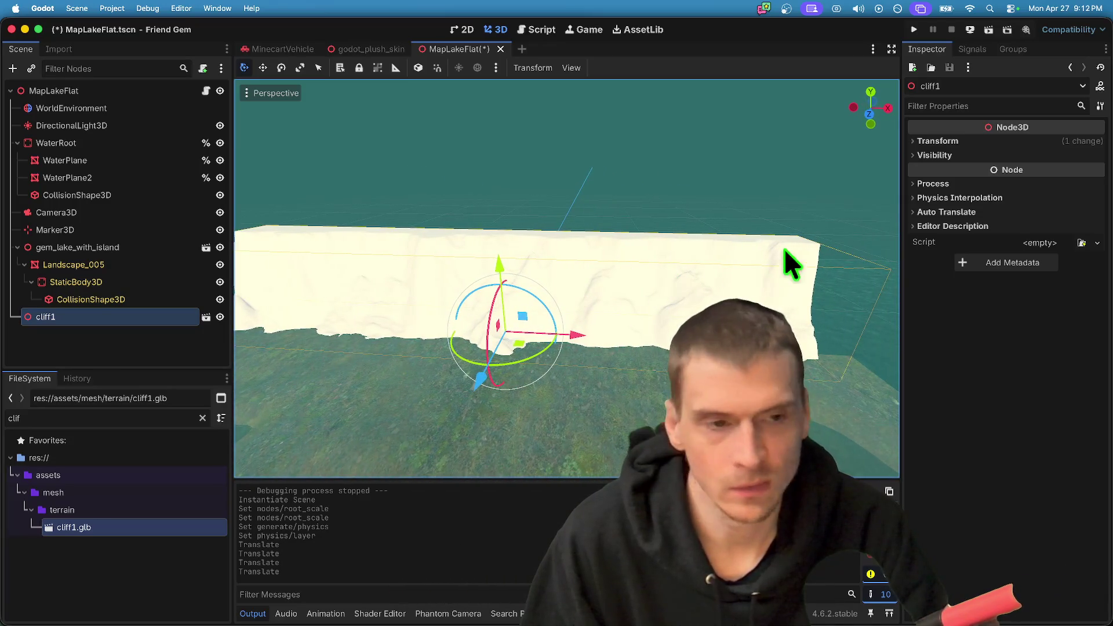
# Change cliff1's Transform Scale X from 2.0 to 1.2 in the Inspector, then deselect it
pyautogui.click(1014, 140)
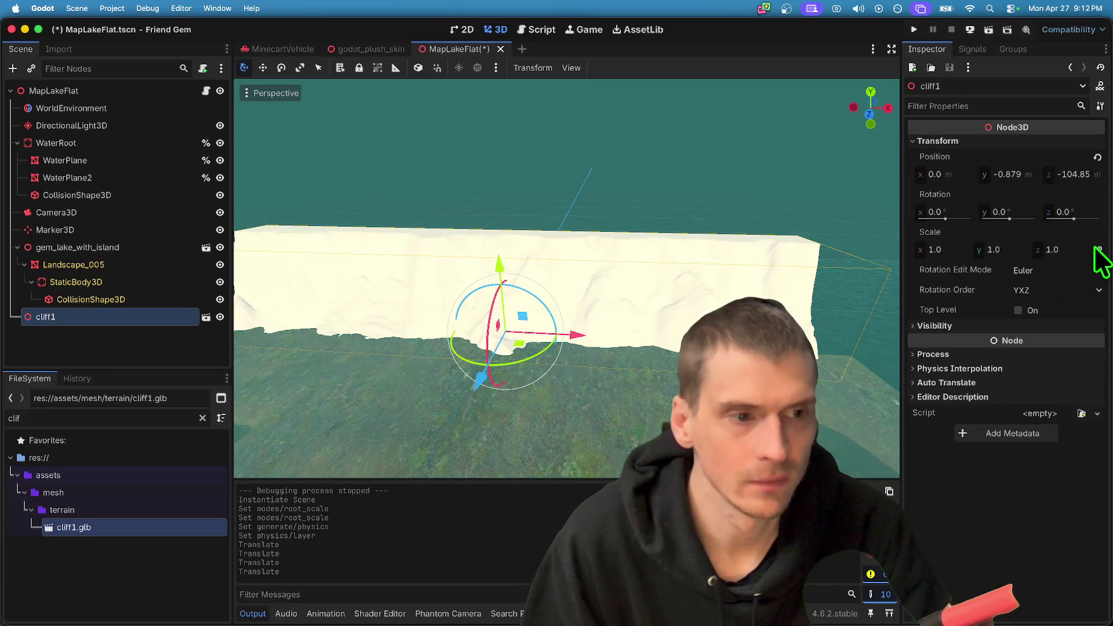
pyautogui.click(1076, 253)
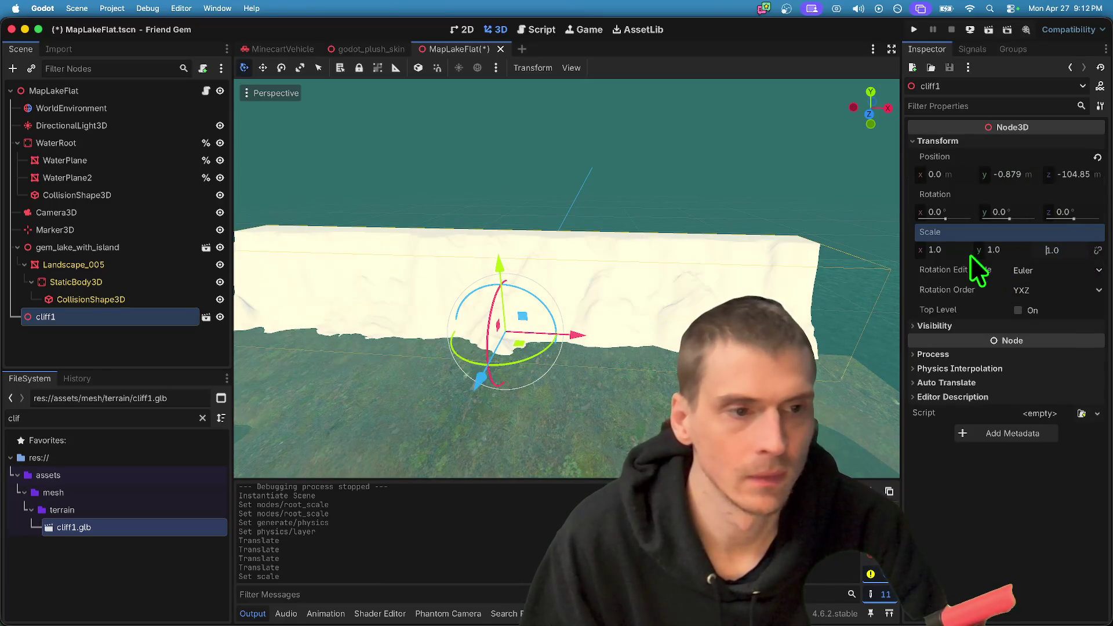
pyautogui.click(951, 252)
pyautogui.write('2')
pyautogui.press('Return')
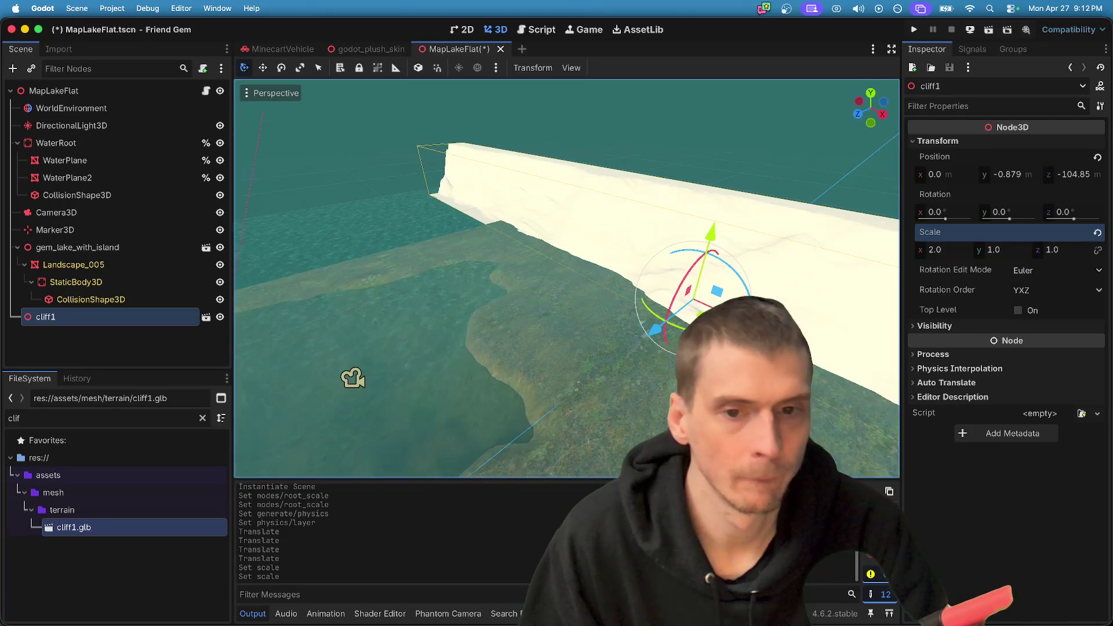
pyautogui.hscroll(3, 655, 347)
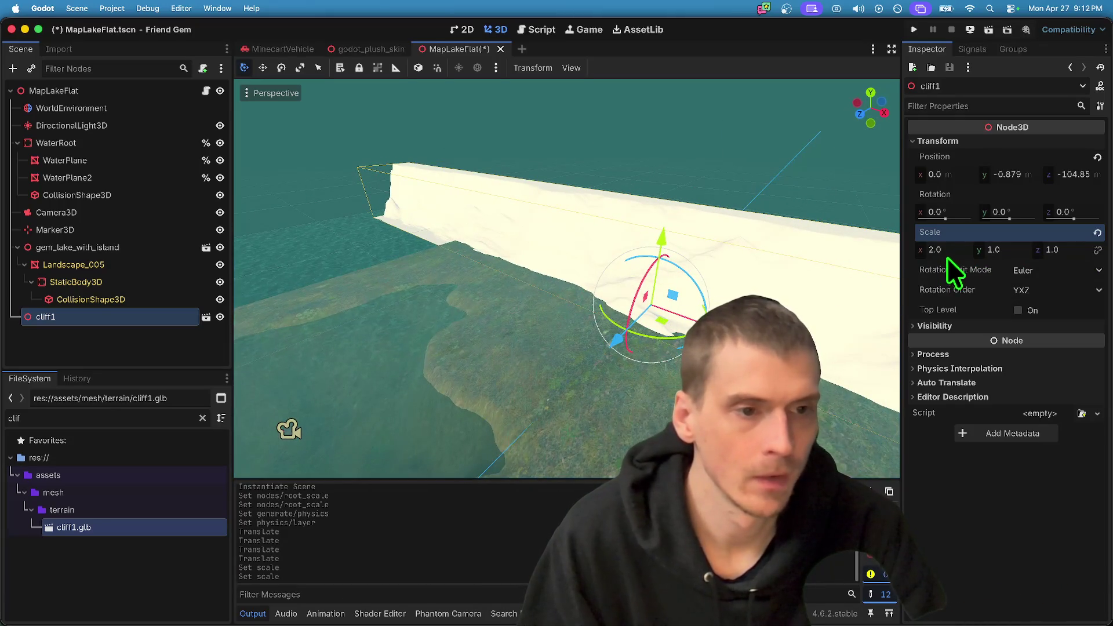
pyautogui.press('BackSpace')
pyautogui.write('1.2')
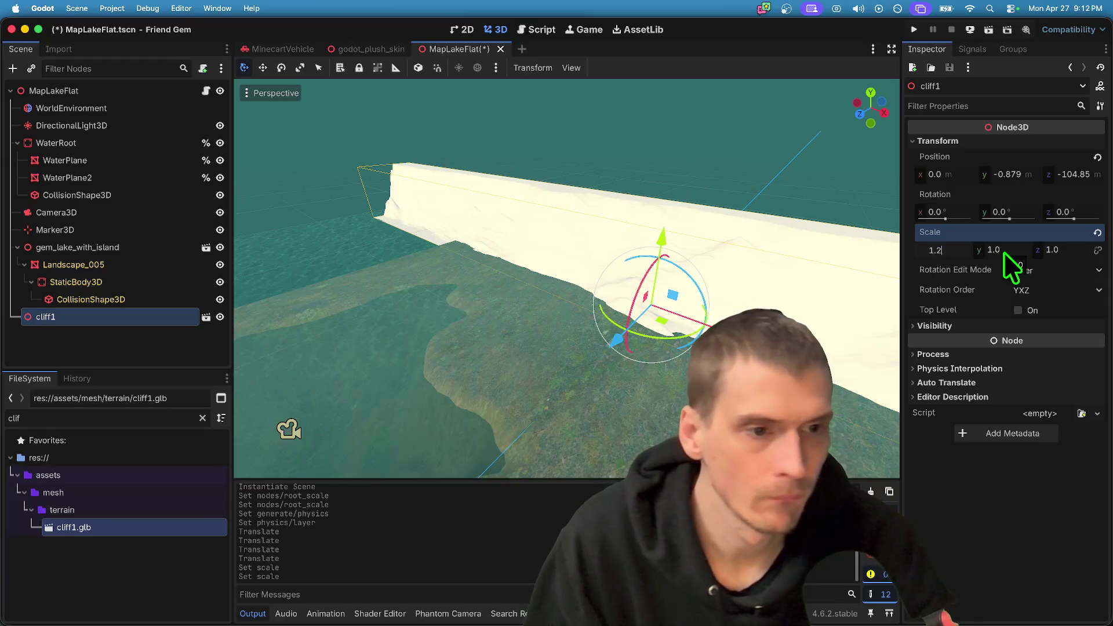
pyautogui.press('Return')
pyautogui.hscroll(-5, 567, 278)
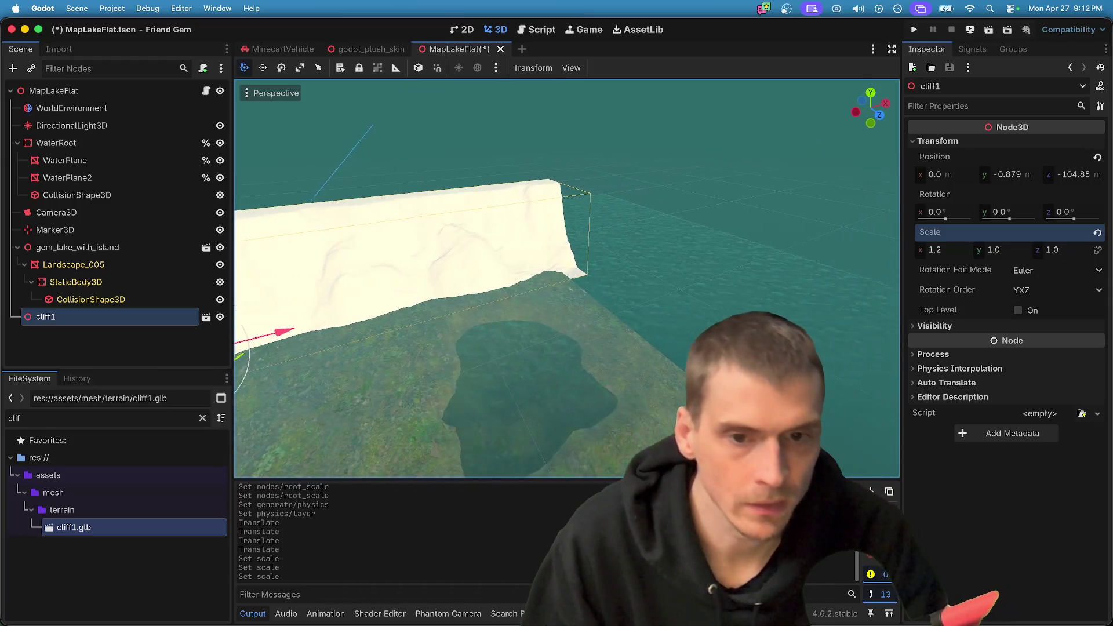
pyautogui.scroll(10, 567, 278)
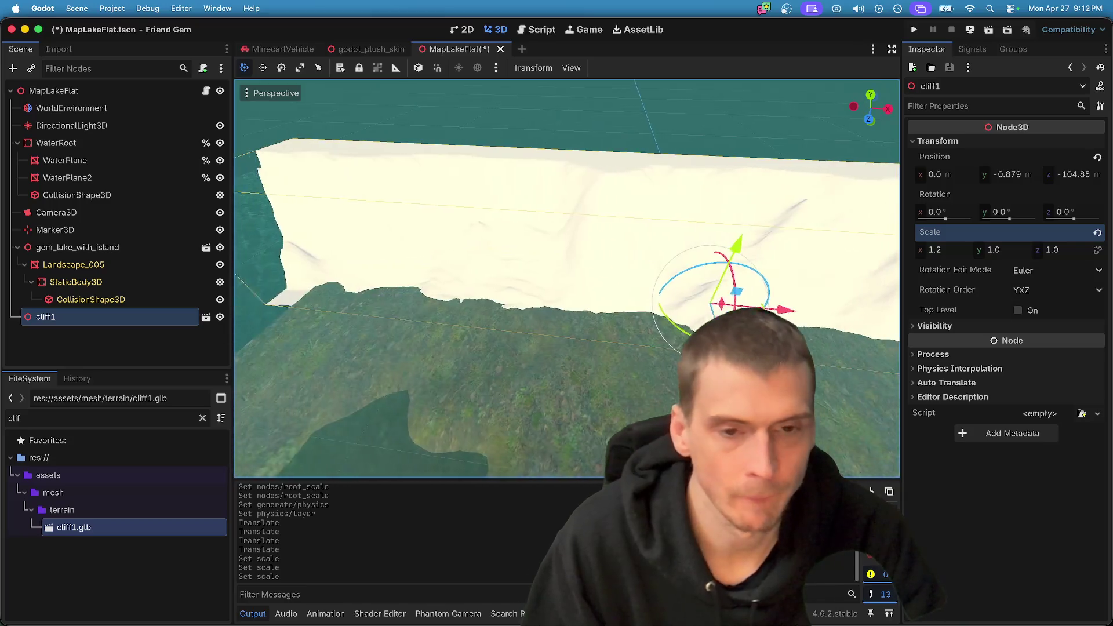
pyautogui.scroll(-10, 464, 241)
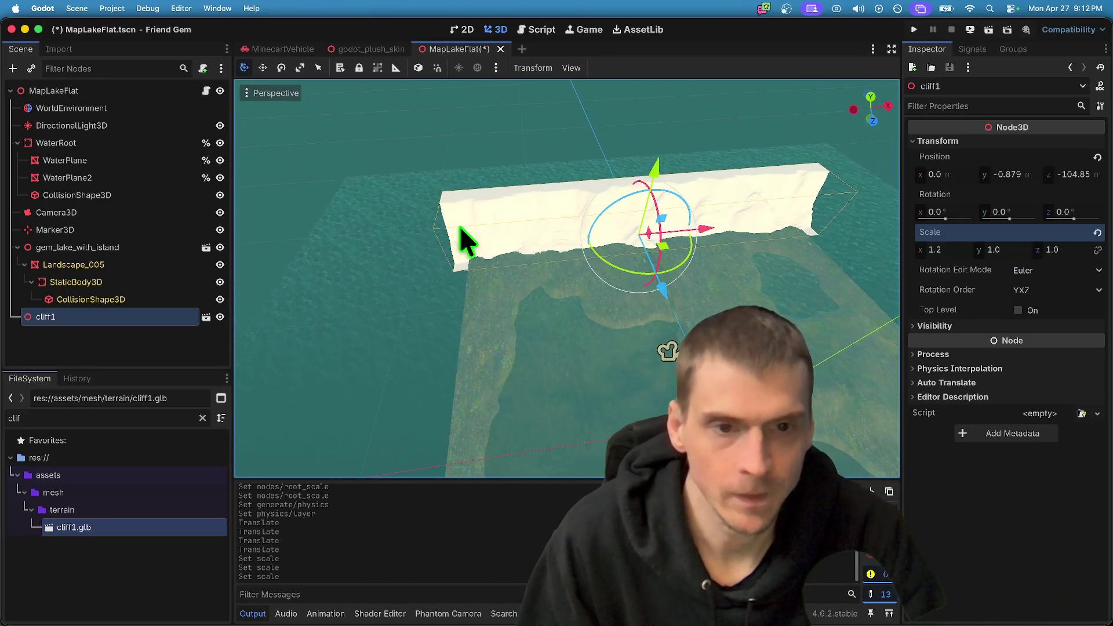
pyautogui.click(112, 342)
# Add a StaticBody3D named Cliffs and reparent cliff1 under it
pyautogui.press('super+a')
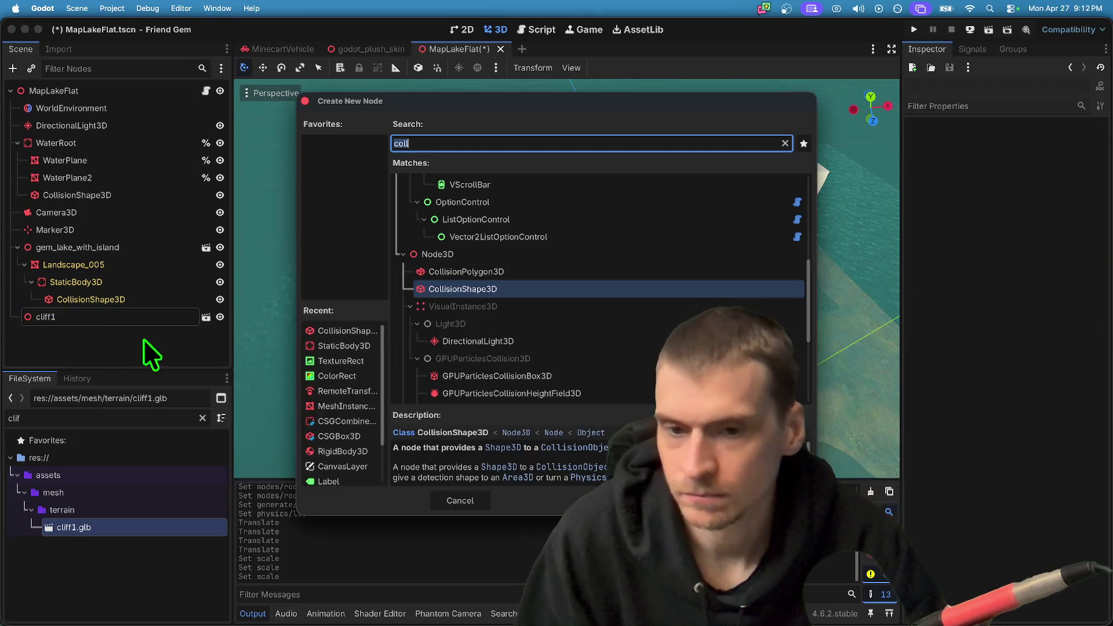
pyautogui.write('co')
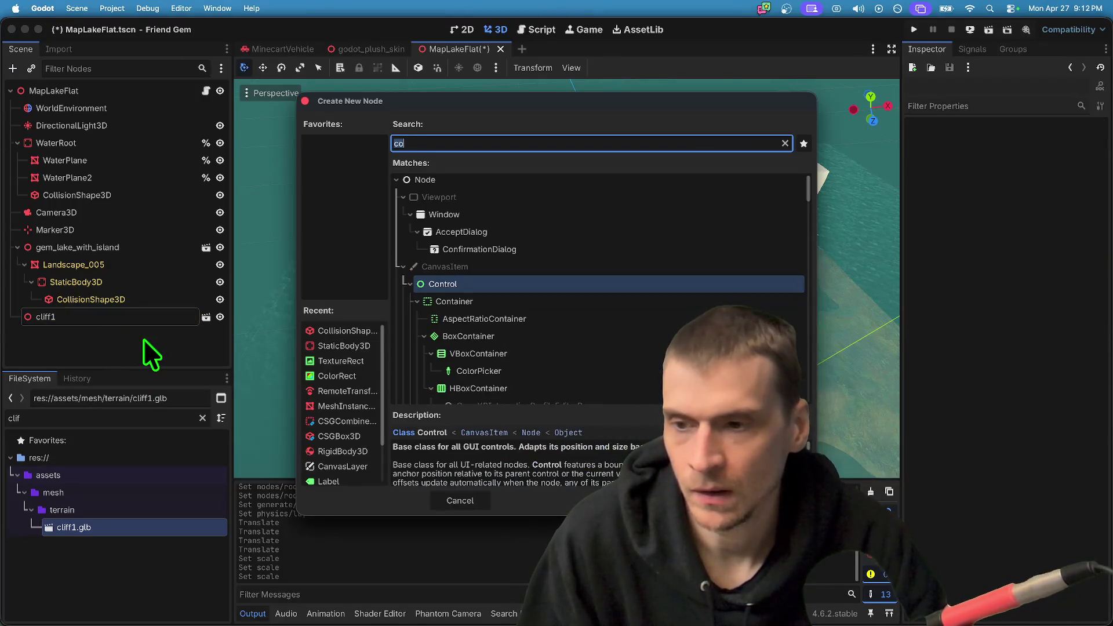
pyautogui.write('static')
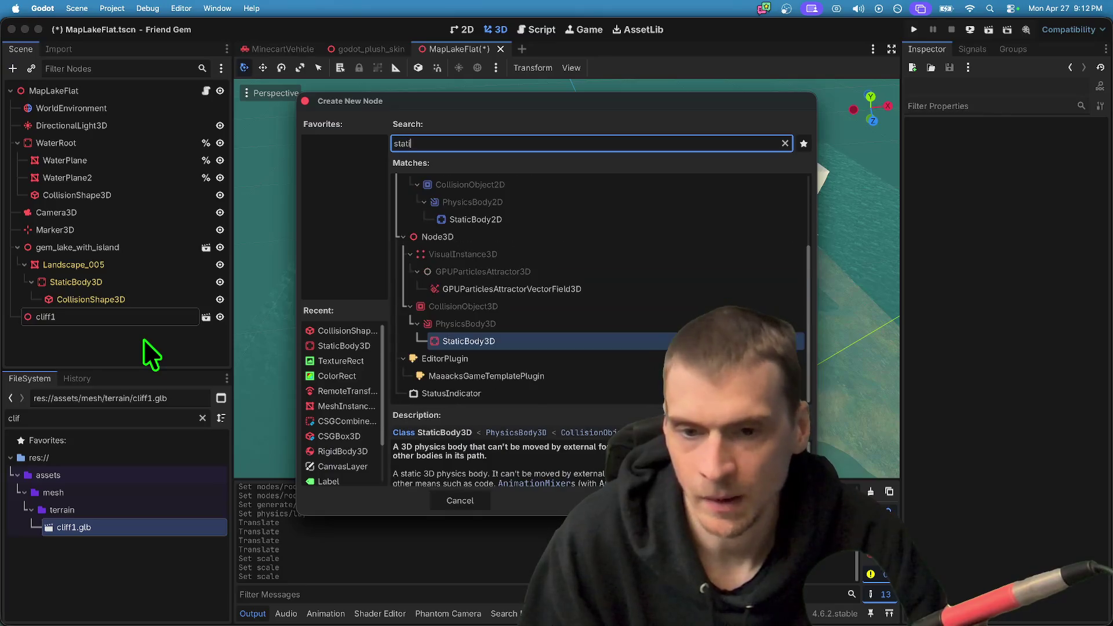
pyautogui.press('Return')
pyautogui.write('Cliffs')
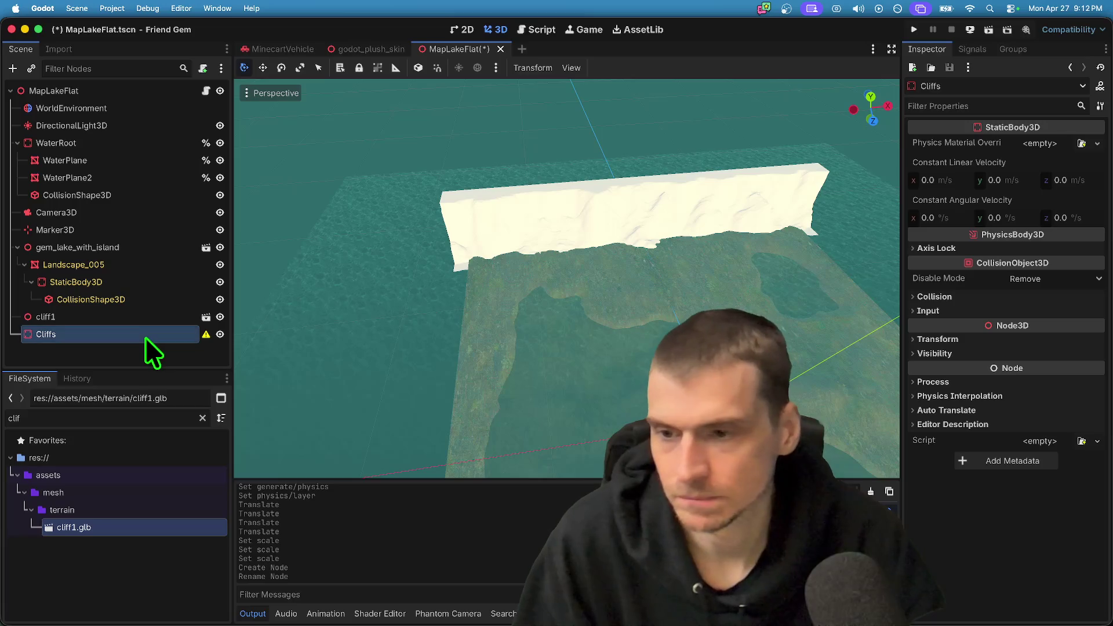
pyautogui.press('Return')
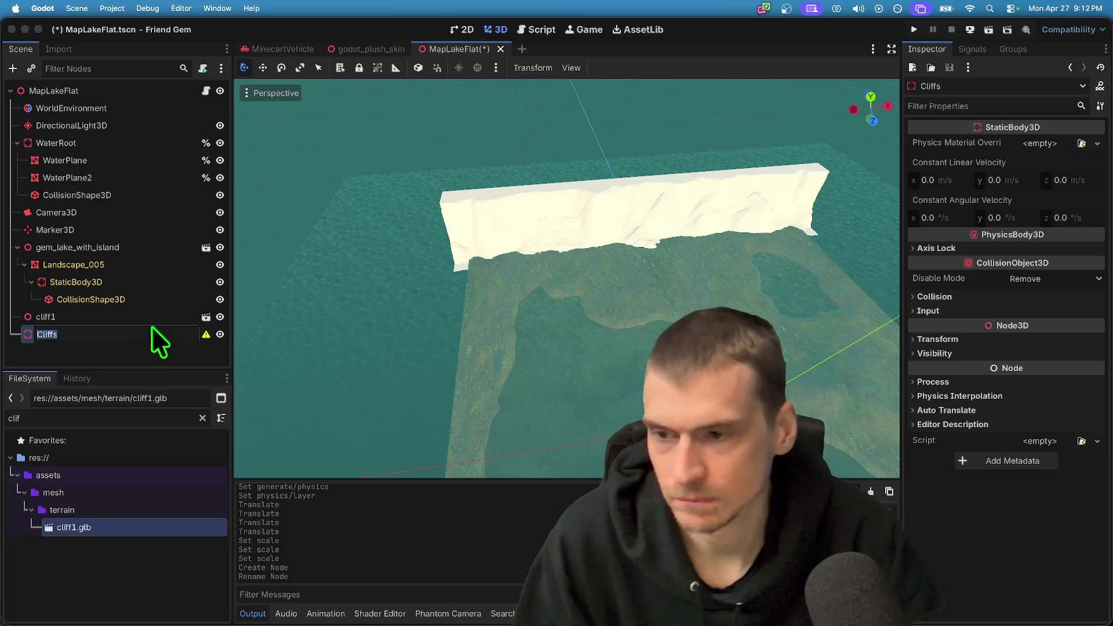
pyautogui.click(55, 316)
pyautogui.moveTo(53, 315); pyautogui.dragTo(47, 334)
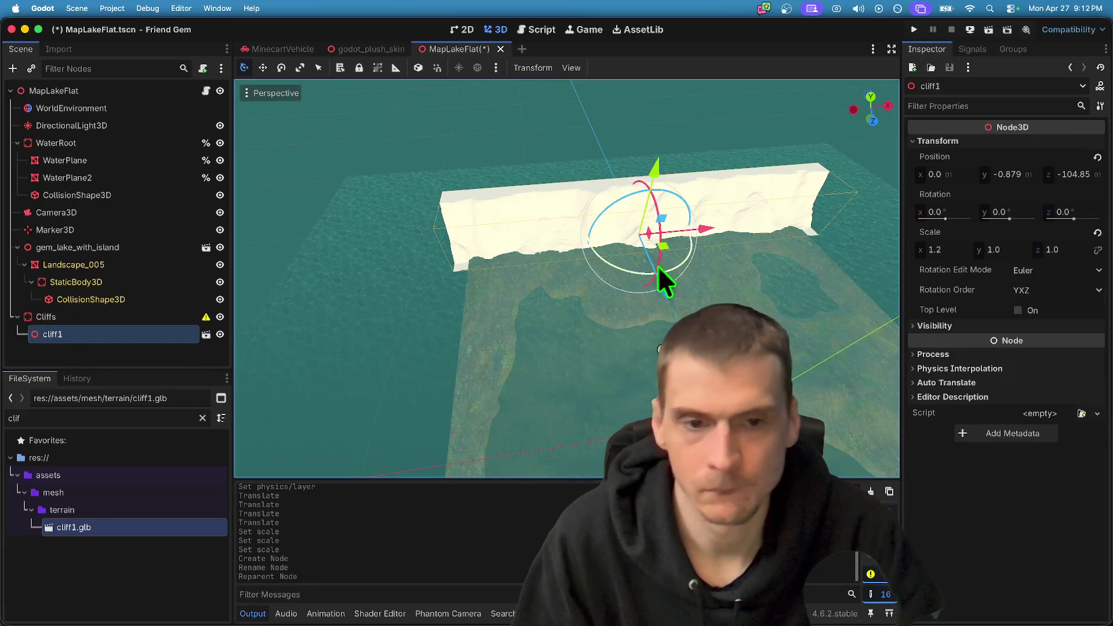
pyautogui.click(82, 316)
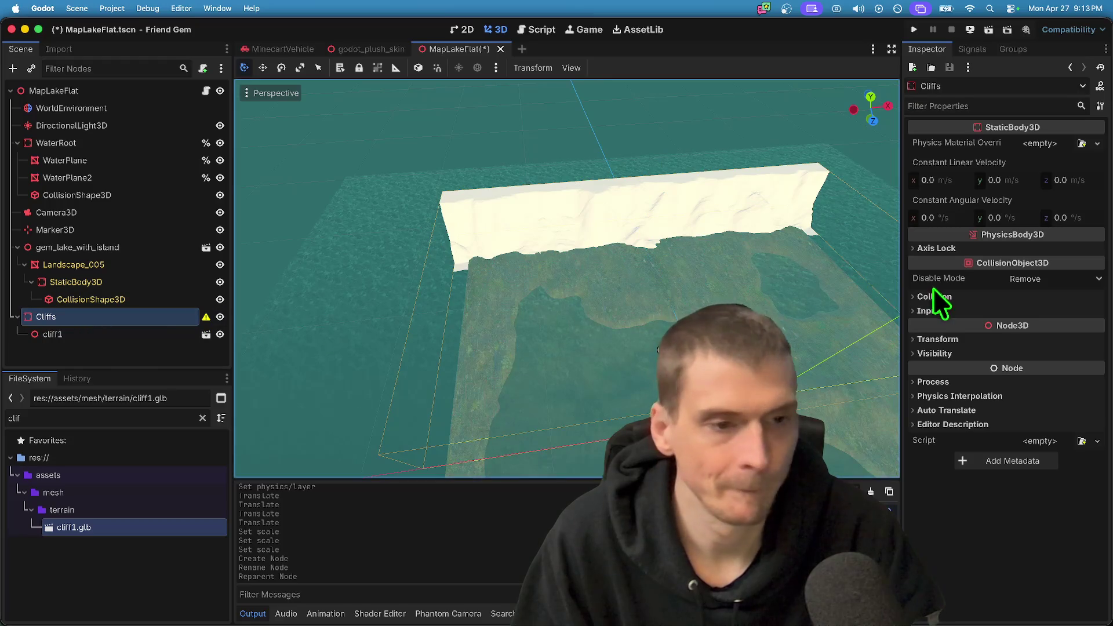
pyautogui.click(111, 333)
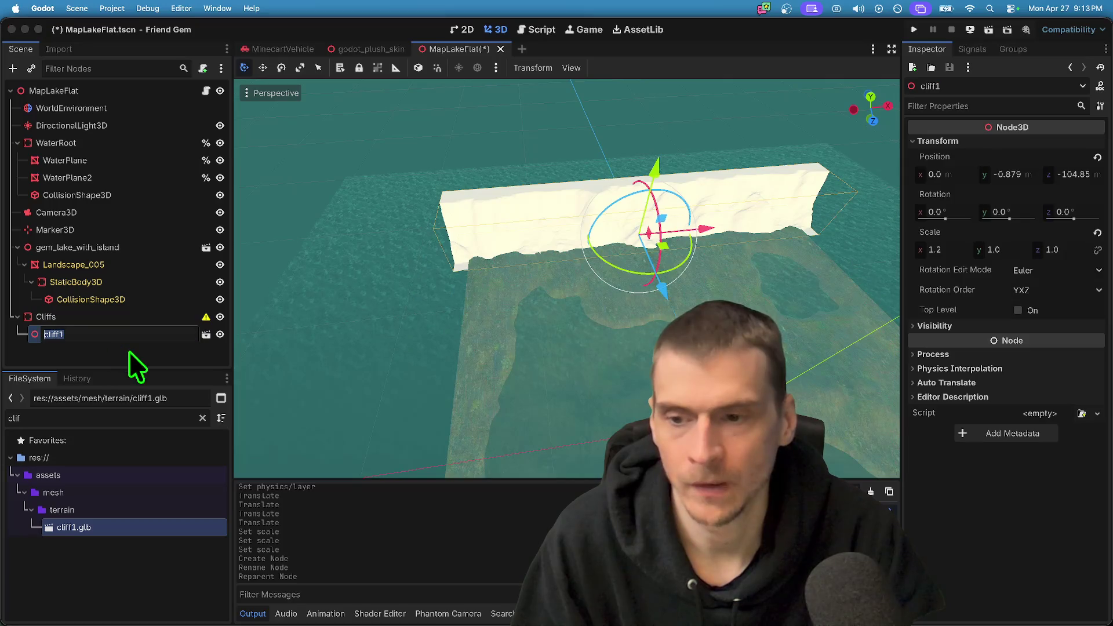
pyautogui.click(128, 350)
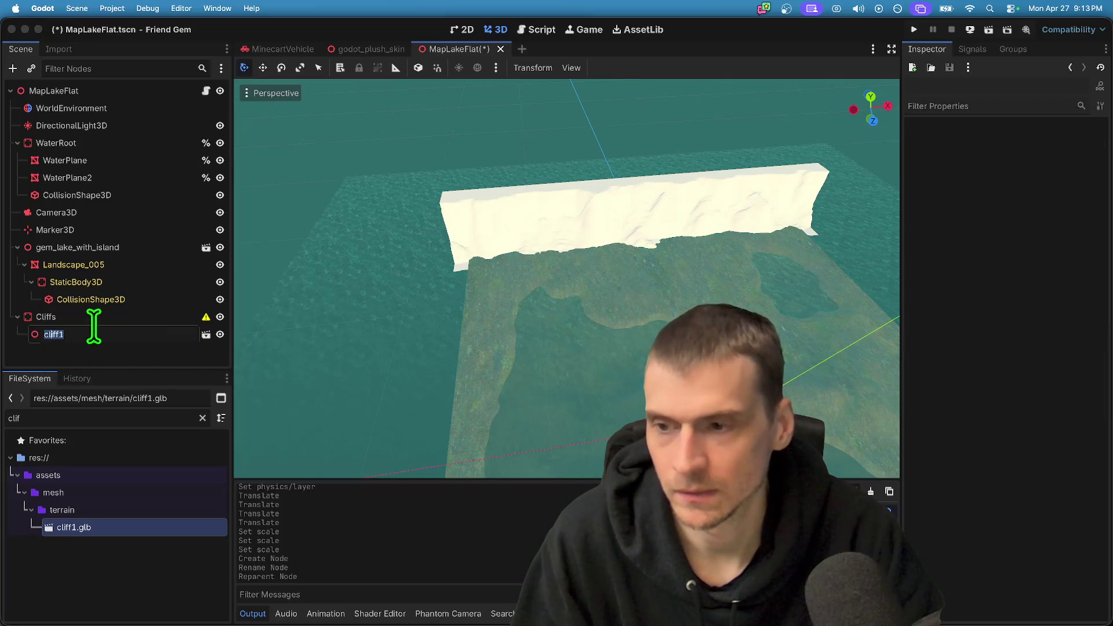
pyautogui.click(120, 339)
# Move cliff1 back to the scene root and delete the Cliffs node
pyautogui.rightClick(120, 338)
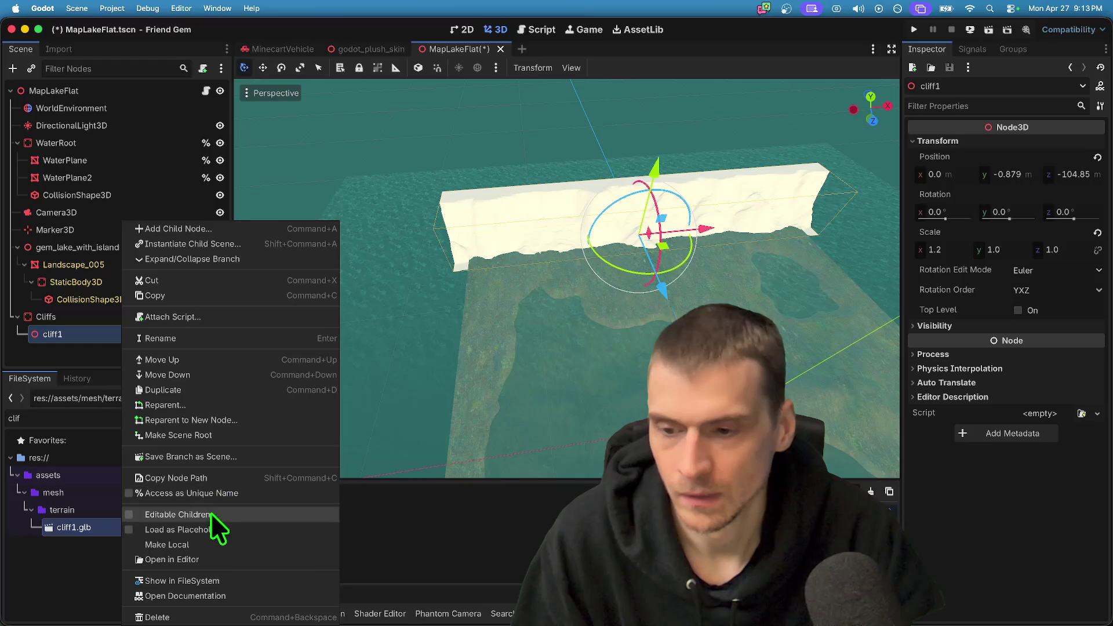
pyautogui.click(210, 513)
pyautogui.scroll(-2, 118, 344)
pyautogui.press('super+z')
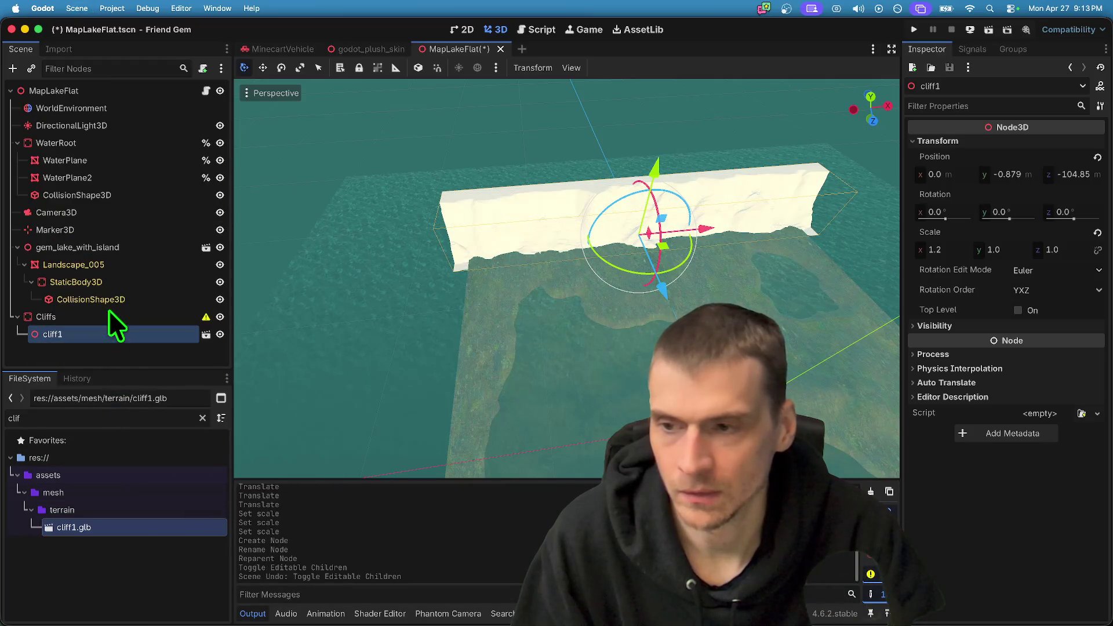
pyautogui.moveTo(92, 333); pyautogui.dragTo(52, 314)
pyautogui.rightClick(70, 330)
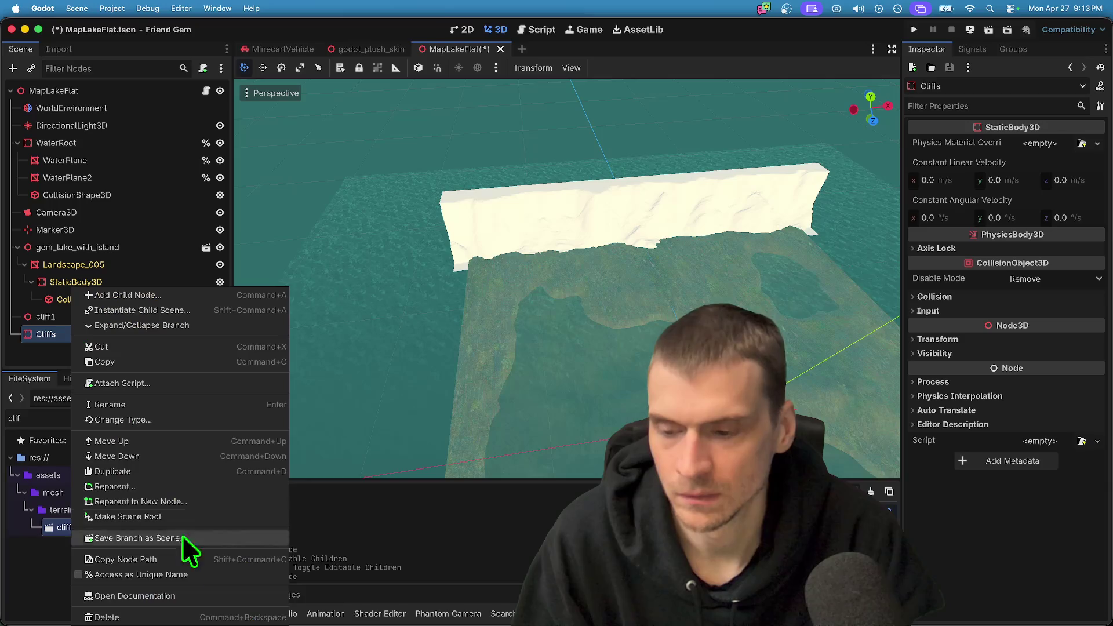
pyautogui.click(174, 616)
pyautogui.click(589, 323)
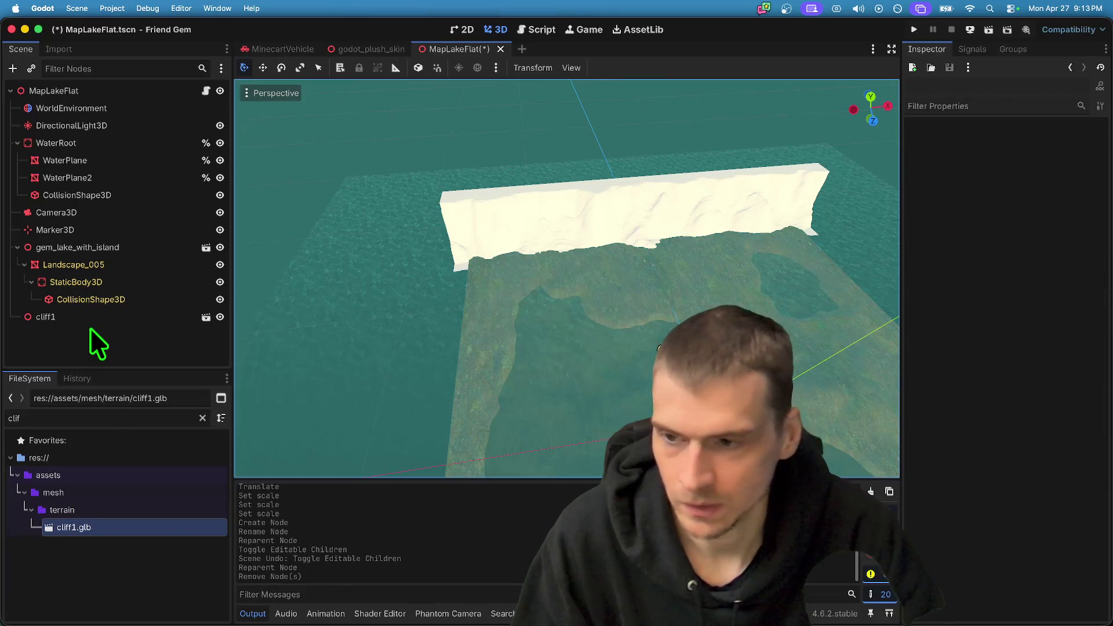
# Add a plain Node3D at the scene root and name it CliffRoot
pyautogui.press('super+a')
pyautogui.write('clif')
pyautogui.press('Escape')
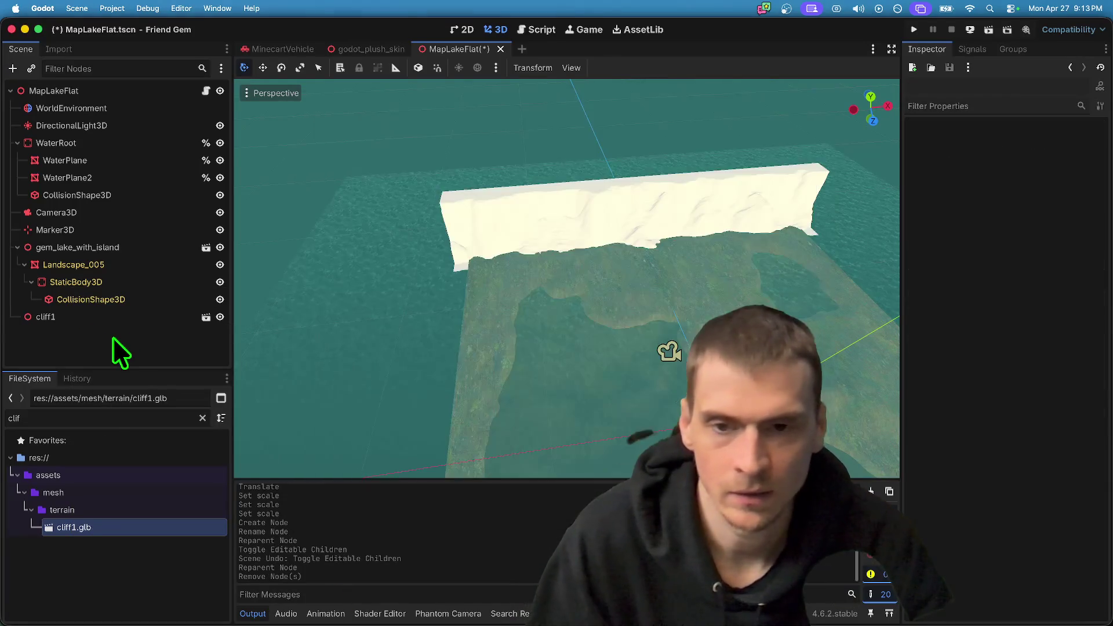
pyautogui.press('super+a')
pyautogui.write('node3d')
pyautogui.press('Return')
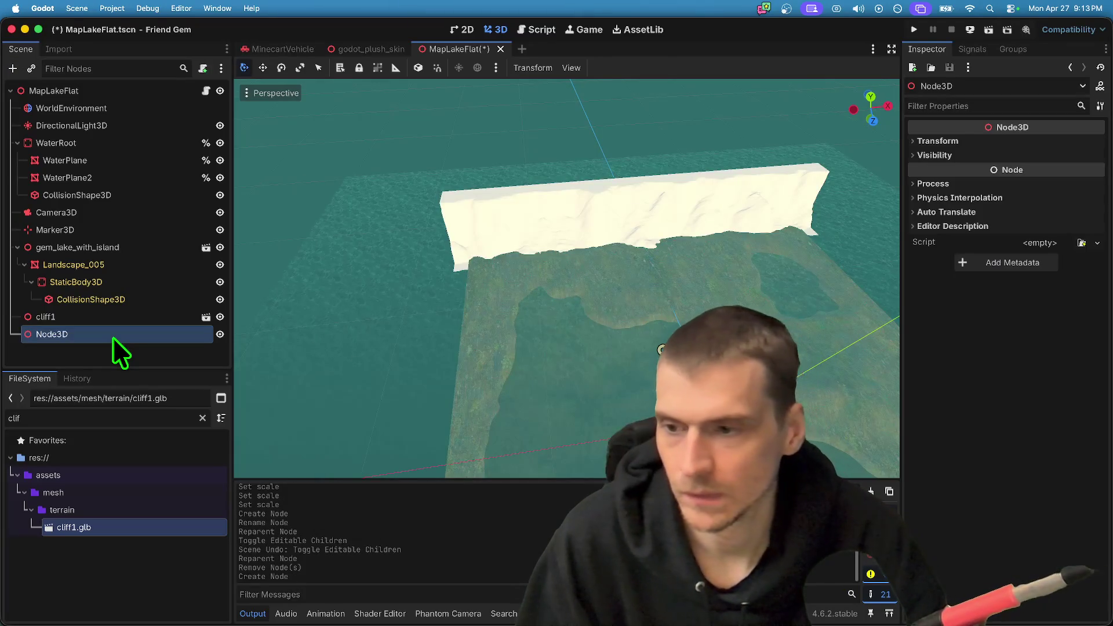
pyautogui.press('Return')
pyautogui.write('CliffRoot')
pyautogui.press('Return')
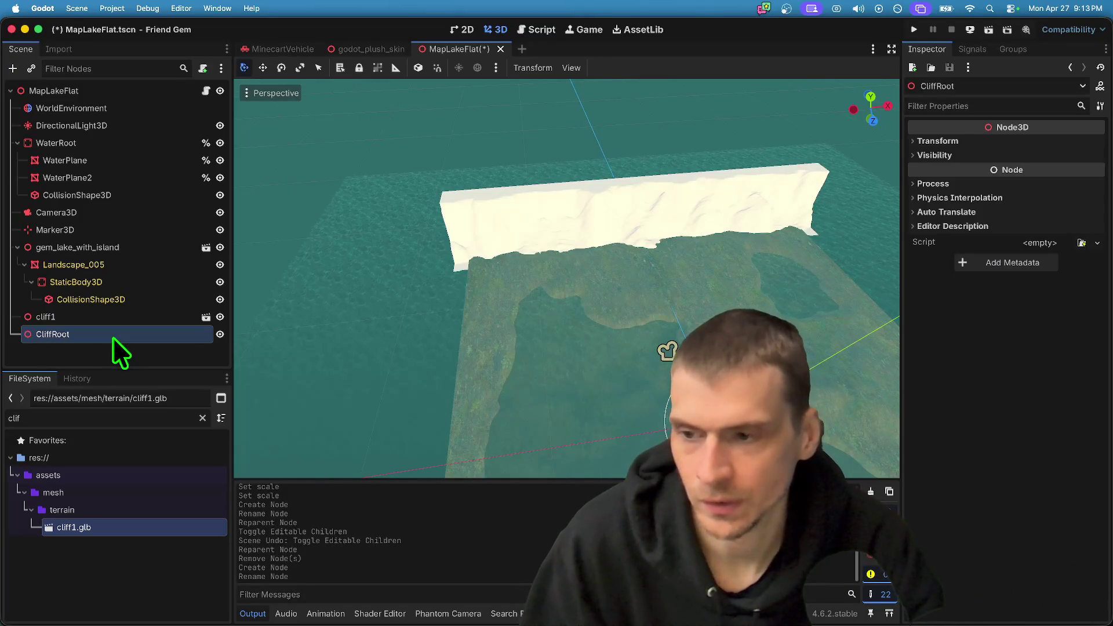
pyautogui.click(119, 320)
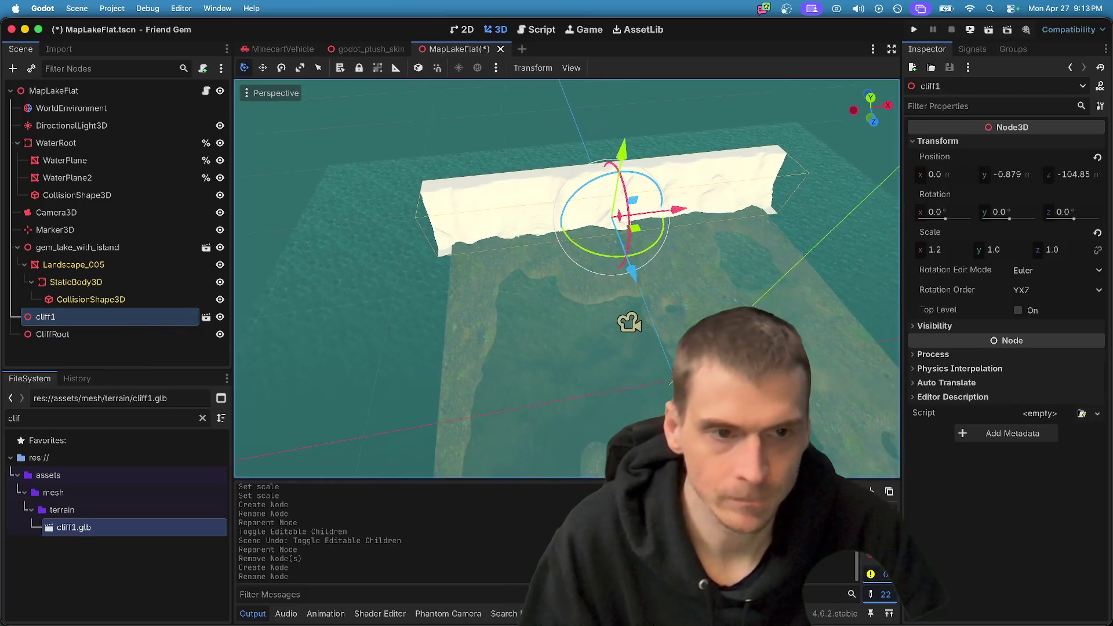
# Duplicate cliff1 as cliff2 and turn it about 90° around the vertical axis
pyautogui.press('super+d')
pyautogui.moveTo(600, 227)
pyautogui.mouseDown()
pyautogui.moveTo(638, 179)
pyautogui.moveTo(637, 164)
pyautogui.mouseUp()
pyautogui.hscroll(5, 666, 210)
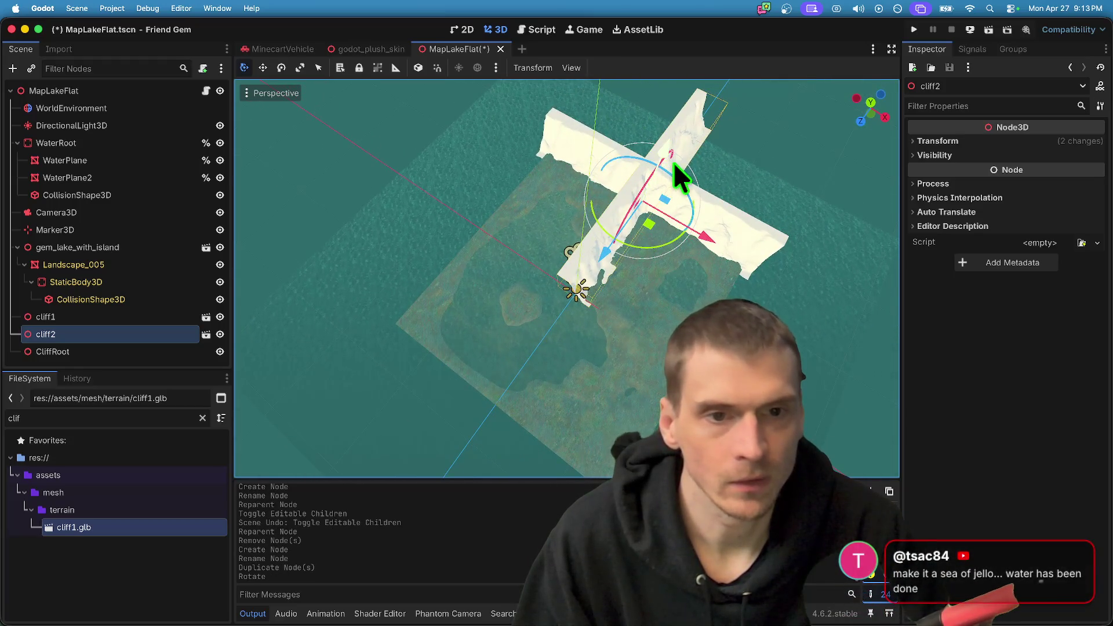
pyautogui.hscroll(5, 676, 174)
pyautogui.moveTo(589, 253)
pyautogui.mouseDown()
pyautogui.moveTo(476, 332)
pyautogui.moveTo(483, 326)
pyautogui.moveTo(470, 349)
pyautogui.moveTo(512, 313)
pyautogui.moveTo(488, 353)
pyautogui.moveTo(491, 341)
pyautogui.moveTo(475, 350)
pyautogui.moveTo(485, 343)
pyautogui.mouseUp()
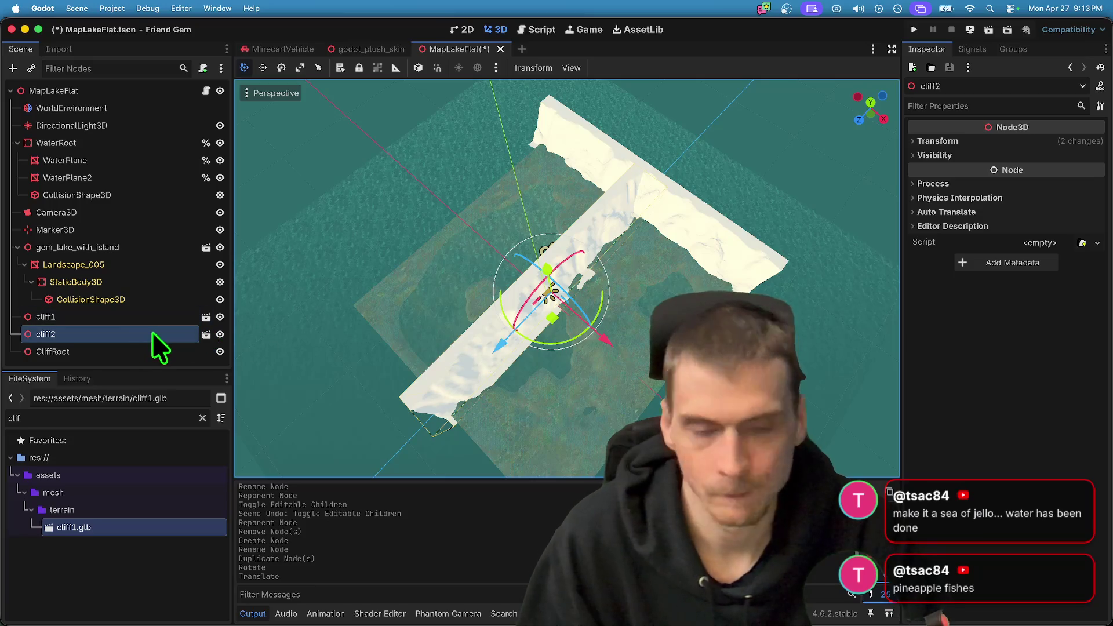
# Set cliff2's position to X -100, Y 0, Z 0, then duplicate it as cliff3
pyautogui.click(997, 141)
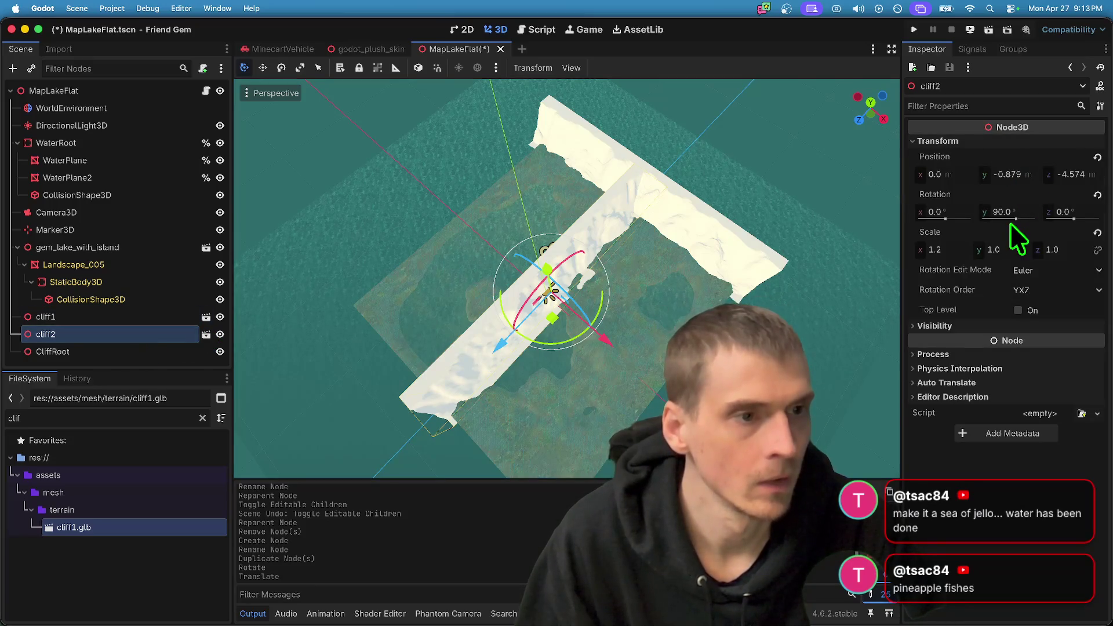
pyautogui.click(1025, 177)
pyautogui.write('0')
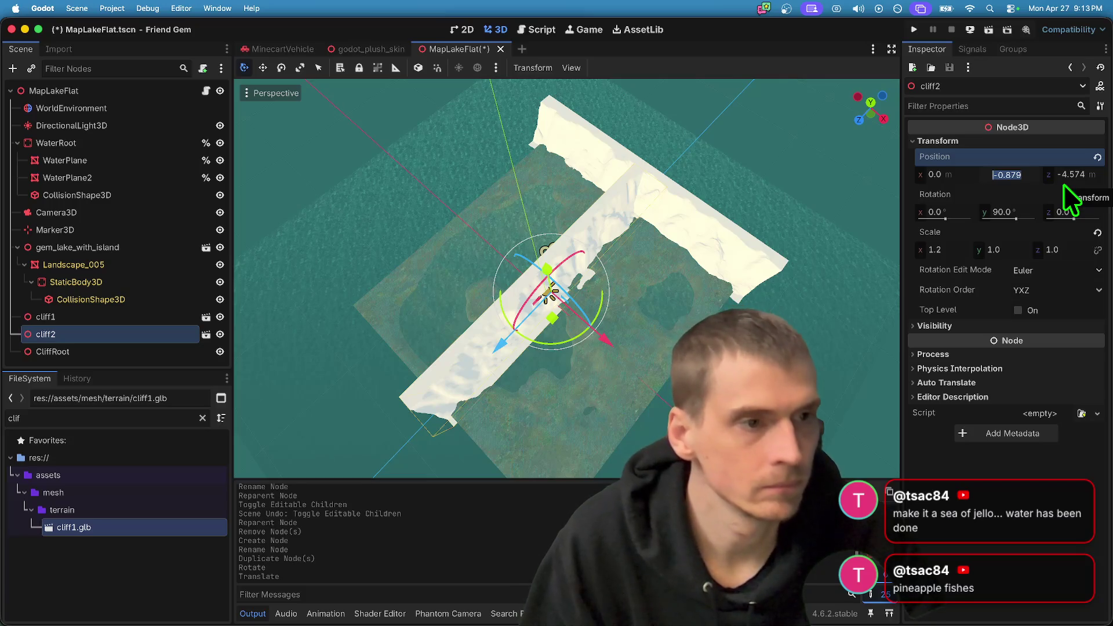
pyautogui.press('Tab')
pyautogui.write('4')
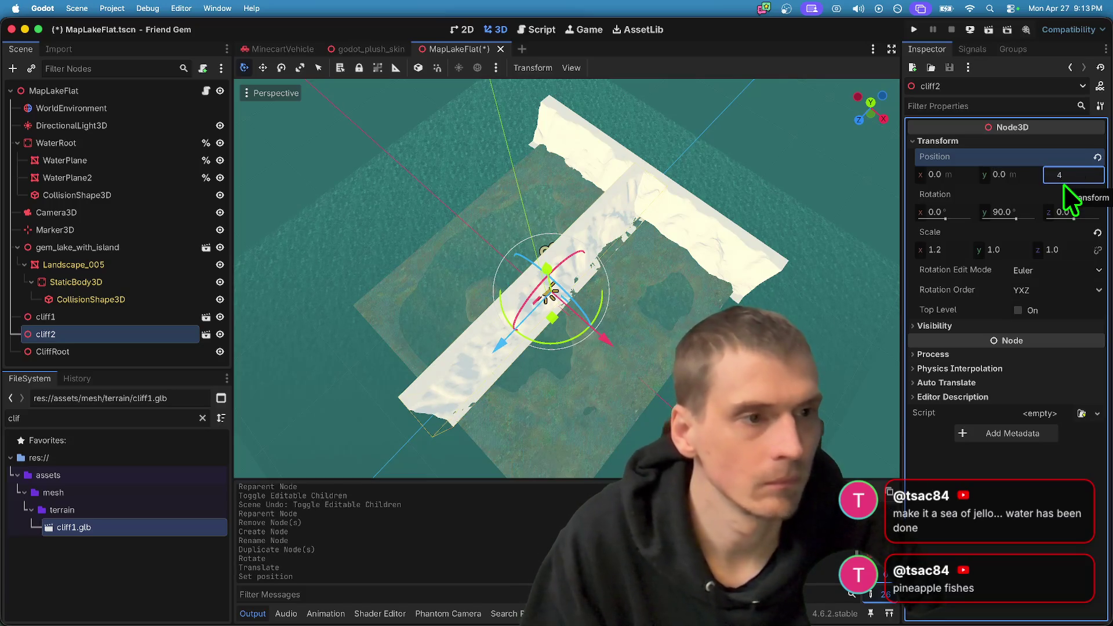
pyautogui.write('0')
pyautogui.press('Tab')
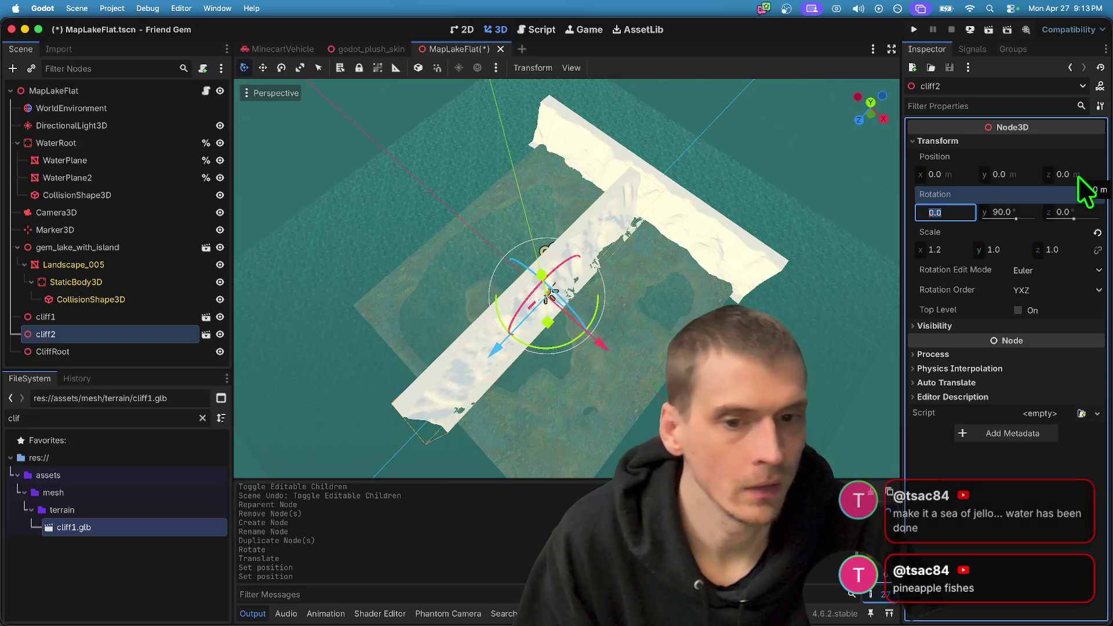
pyautogui.click(965, 169)
pyautogui.write('-50')
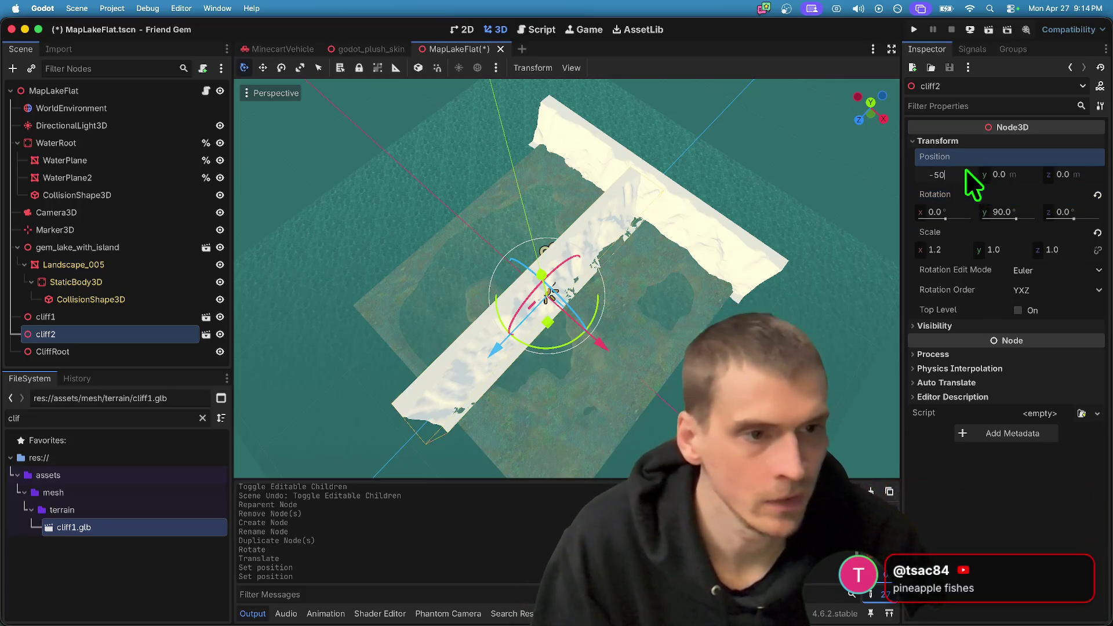
pyautogui.press('Return')
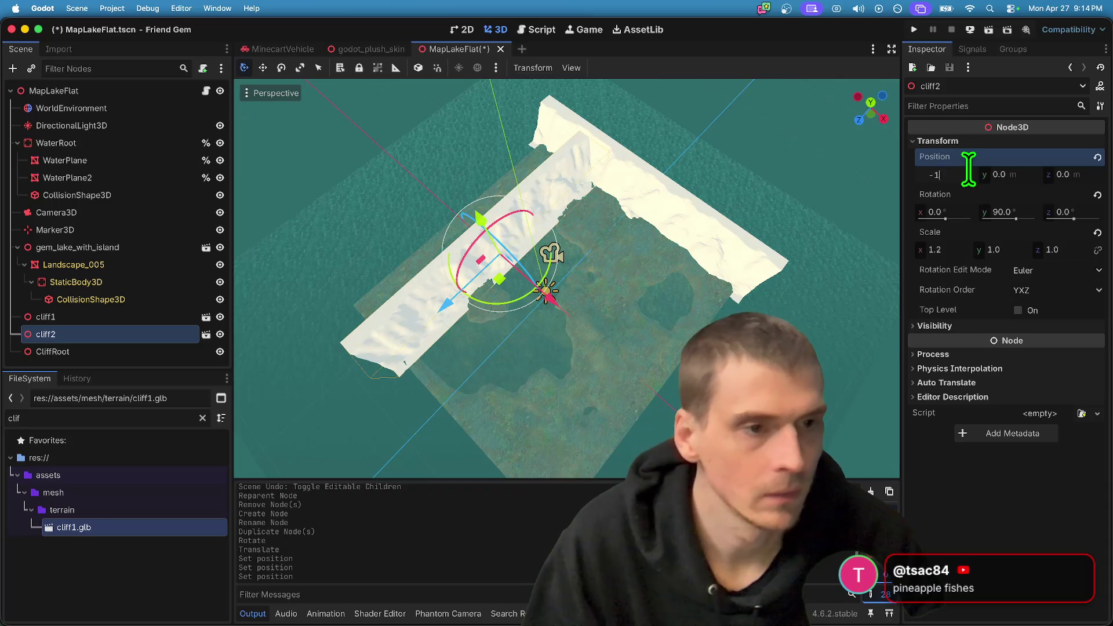
pyautogui.write('00')
pyautogui.press('Return')
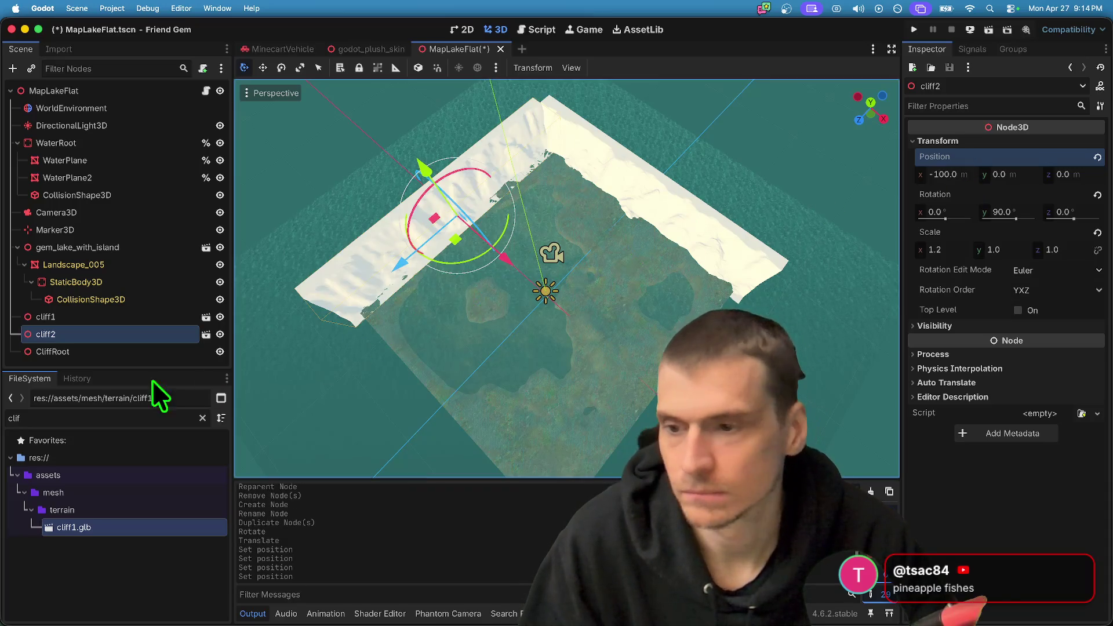
pyautogui.moveTo(127, 373); pyautogui.dragTo(135, 405)
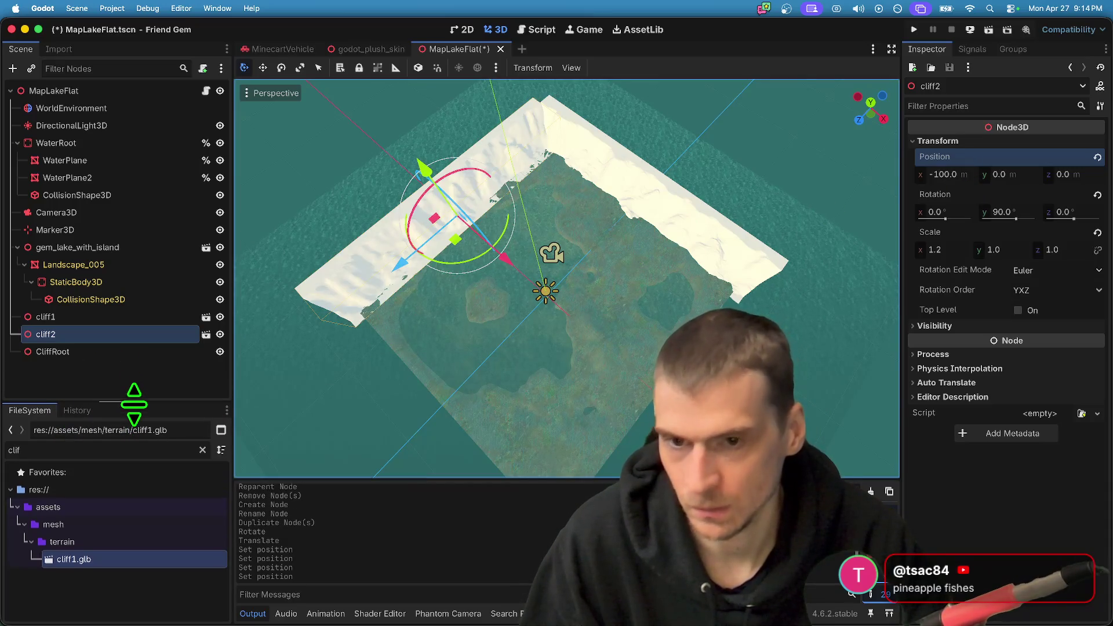
pyautogui.press('super+d')
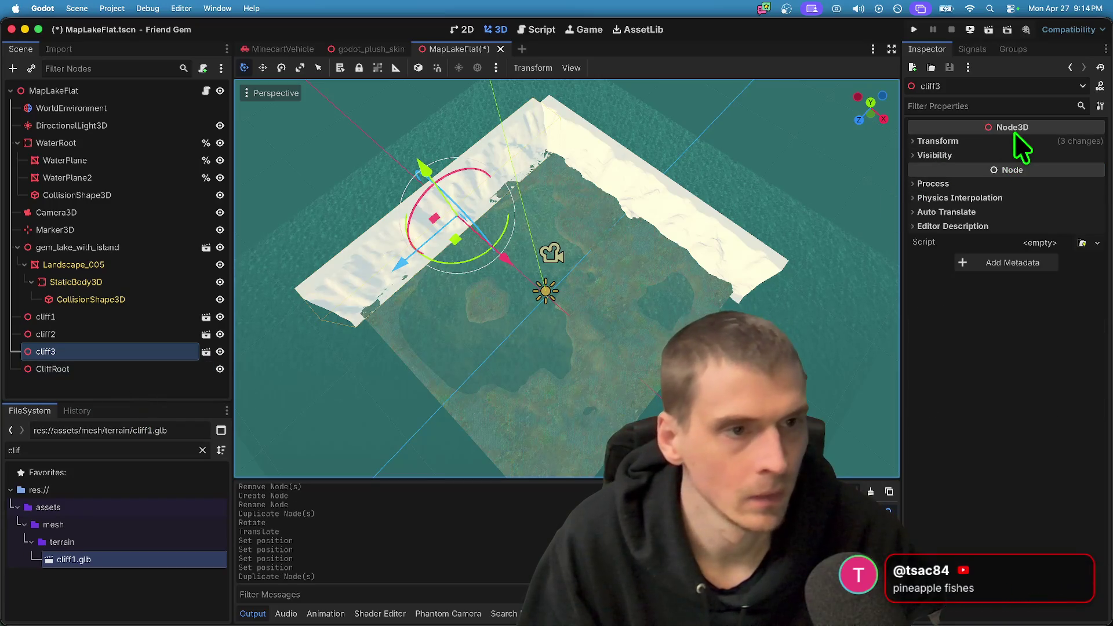
# Turn cliff3 to -90° on Y and move it to X 100
pyautogui.click(1011, 141)
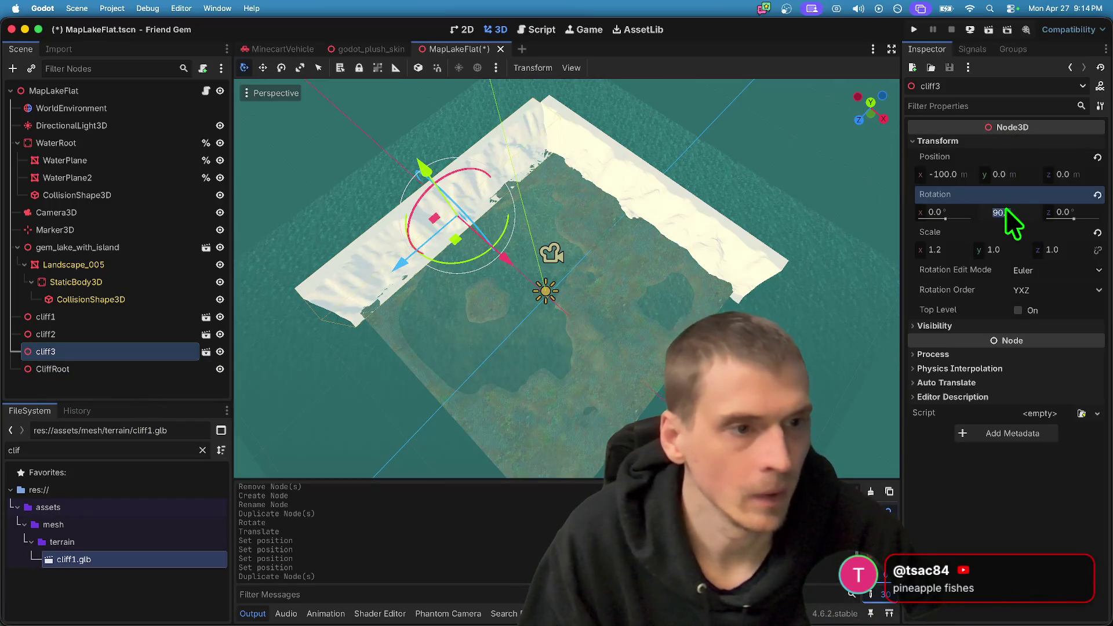
pyautogui.press('Return')
pyautogui.click(943, 175)
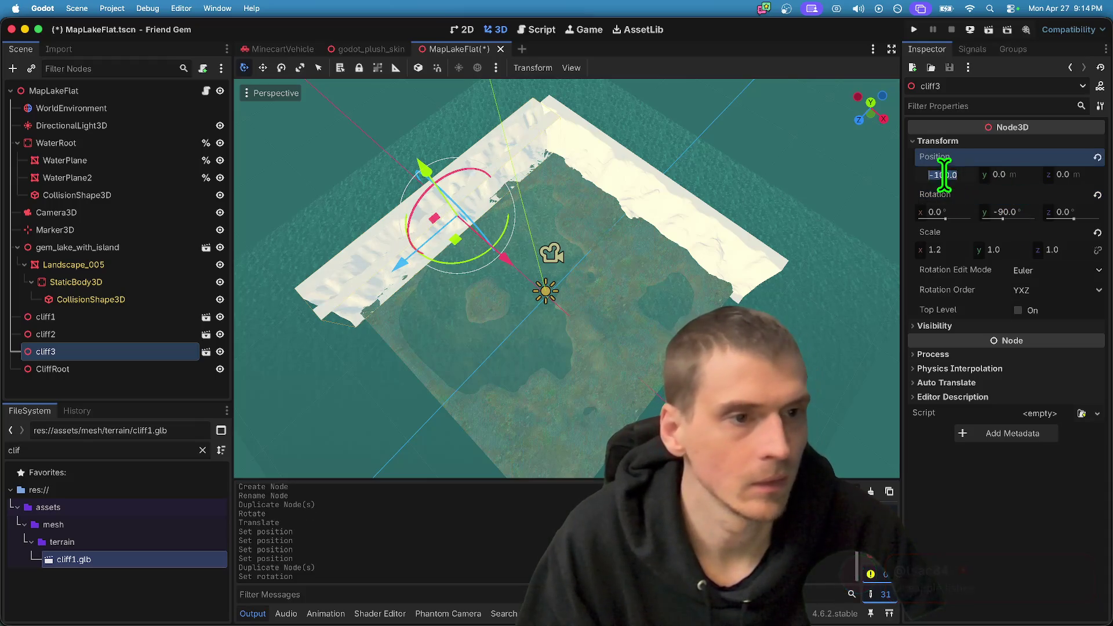
pyautogui.write('100')
pyautogui.press('Return')
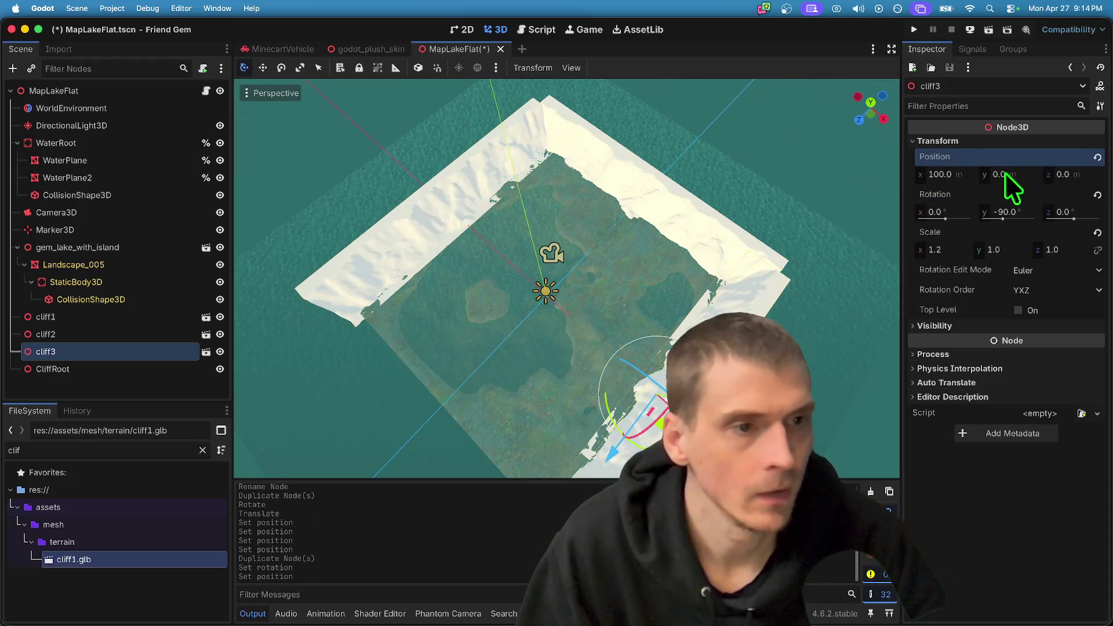
# Set cliff1's position to Y 0 and Z -100, then check cliff2 and cliff3
pyautogui.click(675, 226)
pyautogui.click(1034, 178)
pyautogui.write('-10')
pyautogui.press('Return')
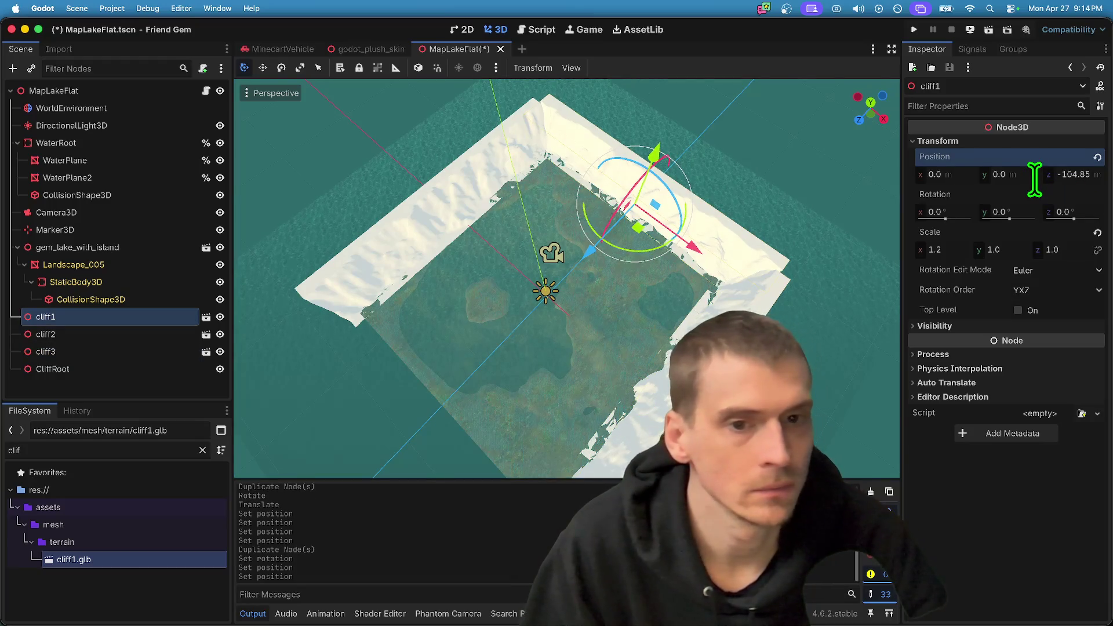
pyautogui.press('super+z')
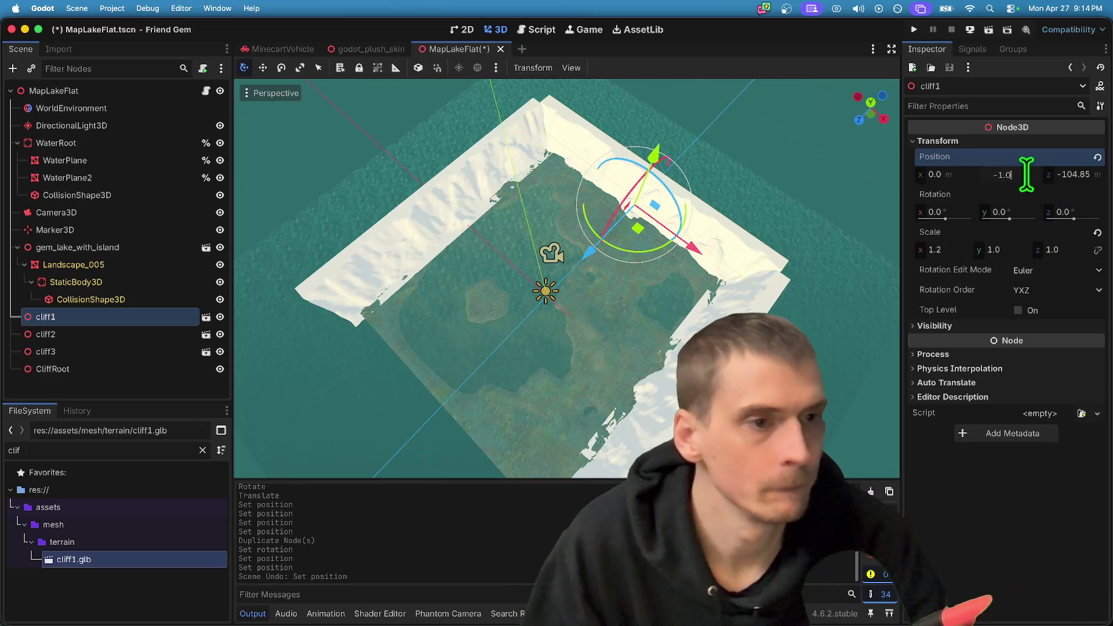
pyautogui.press('Tab')
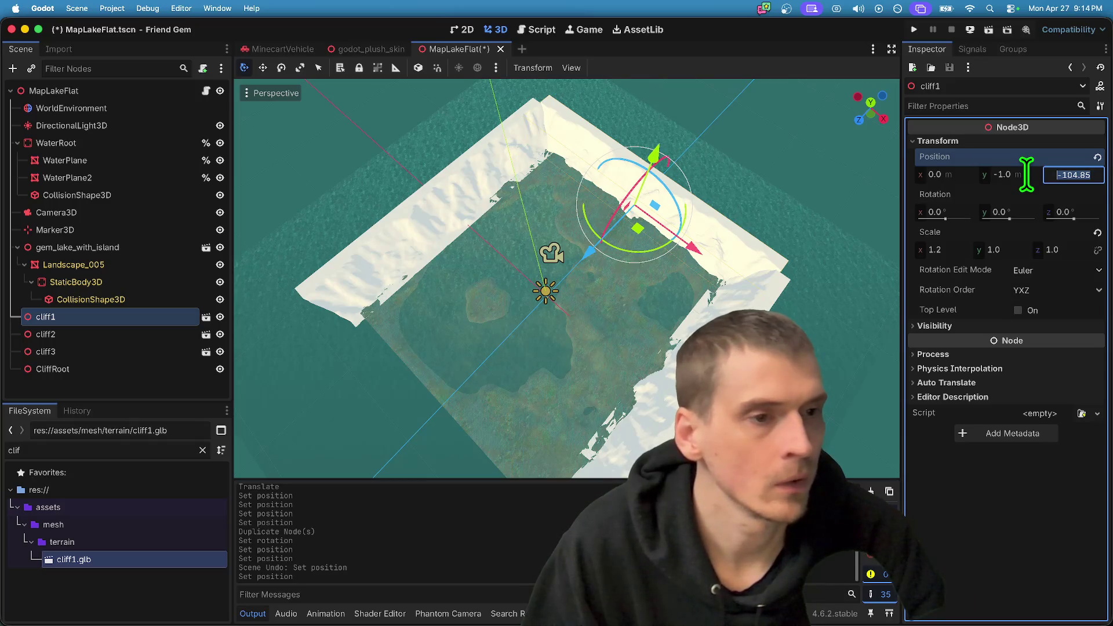
pyautogui.press('Tab')
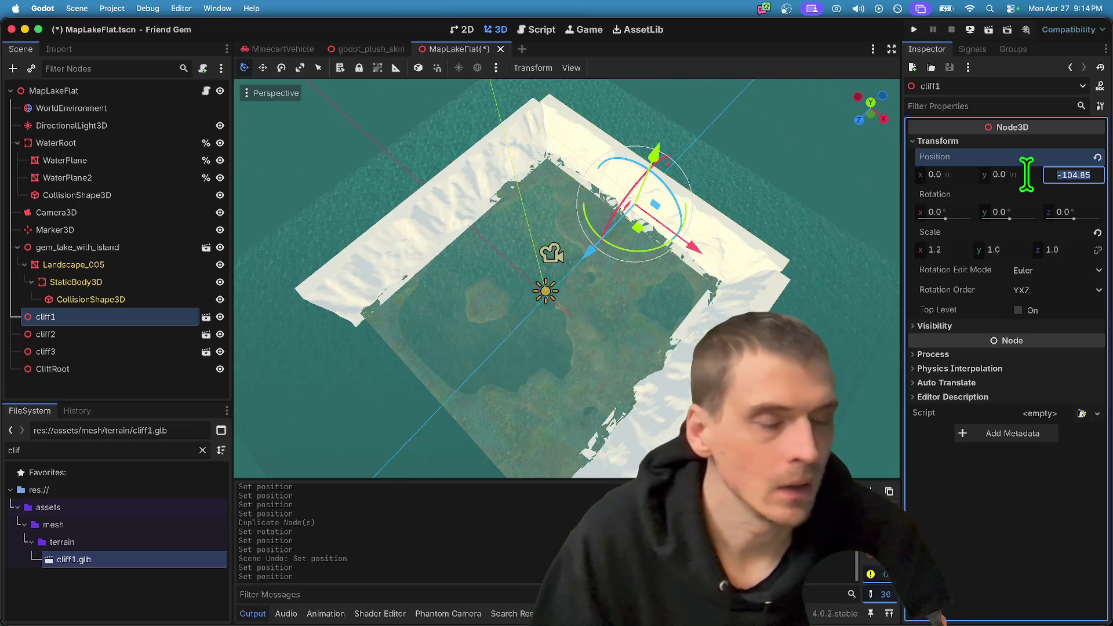
pyautogui.write('-100')
pyautogui.press('Return')
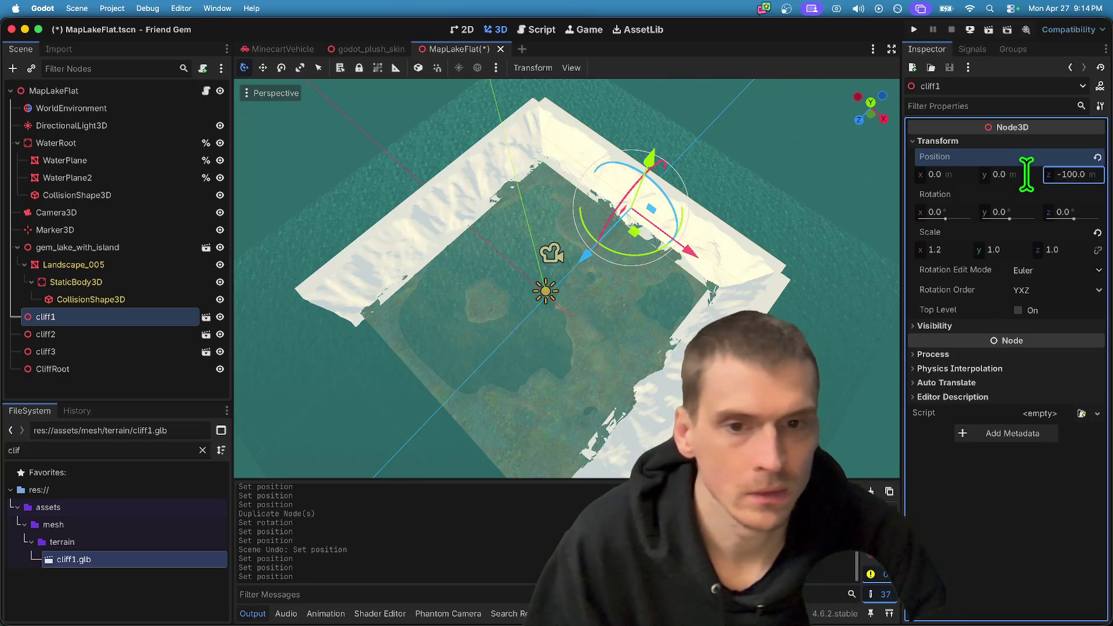
pyautogui.click(95, 334)
pyautogui.click(99, 347)
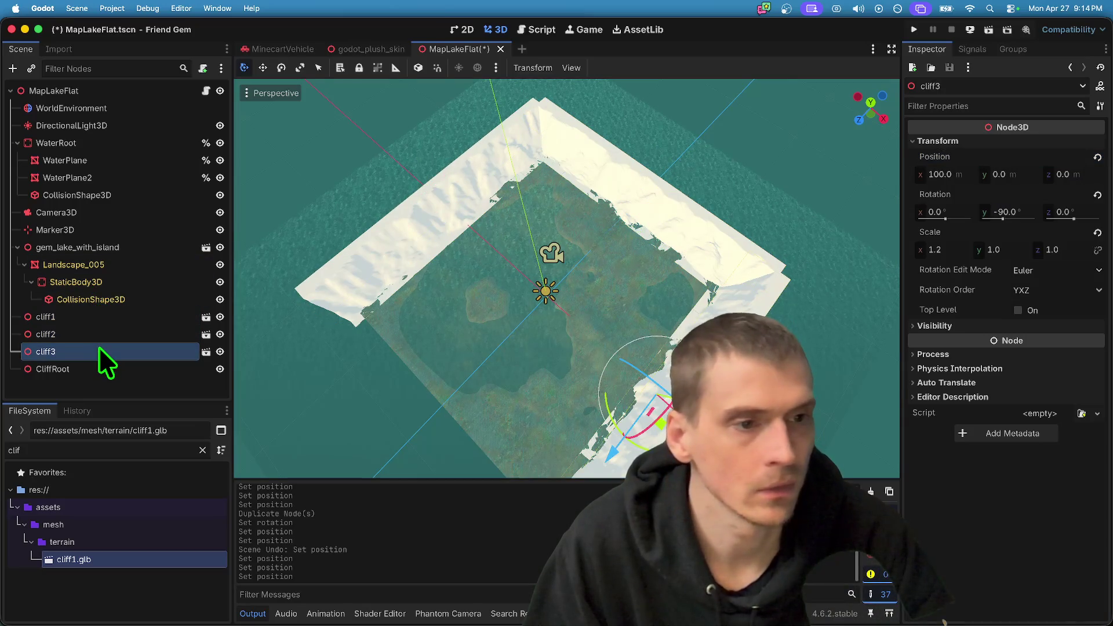
# Duplicate cliff1 as cliff4, rotate it 180° on Y and place it at Z 100
pyautogui.click(100, 321)
pyautogui.press('super+d')
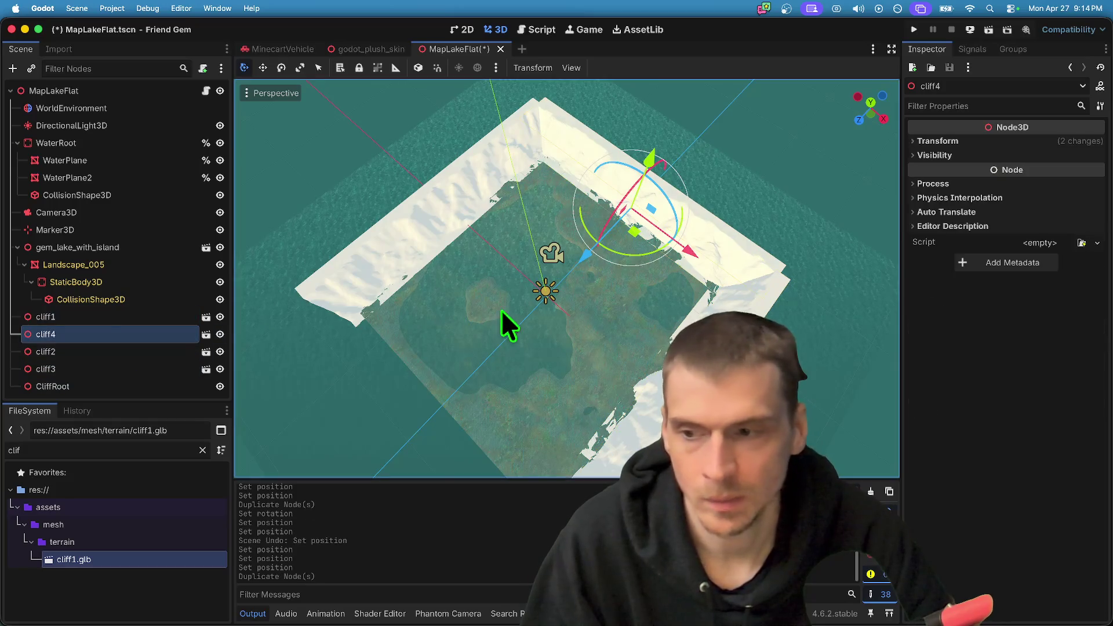
pyautogui.click(1017, 143)
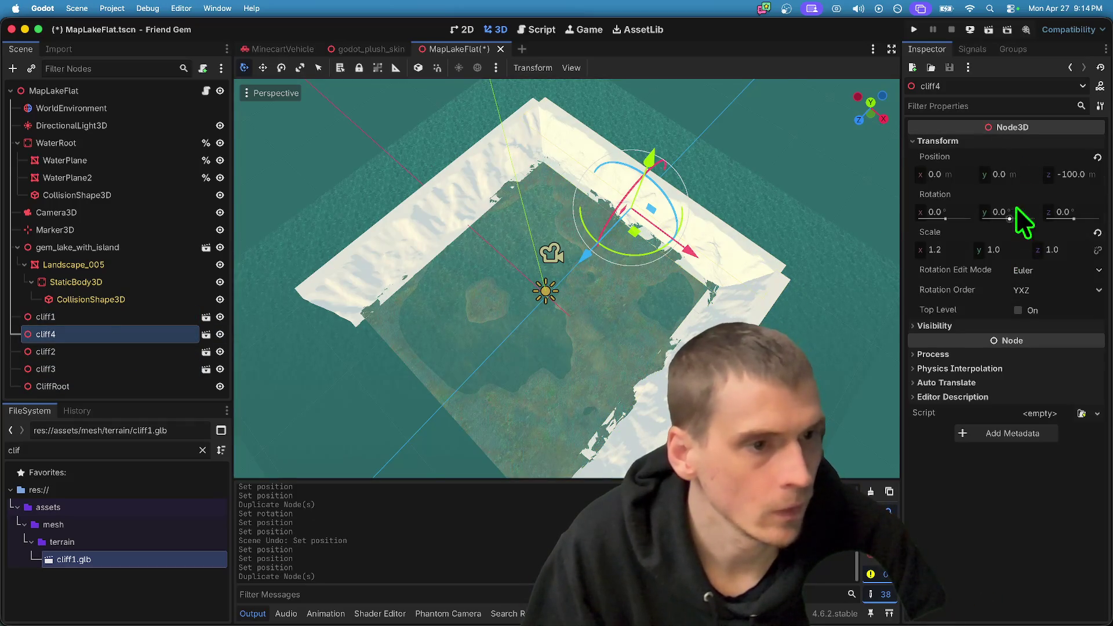
pyautogui.click(1001, 212)
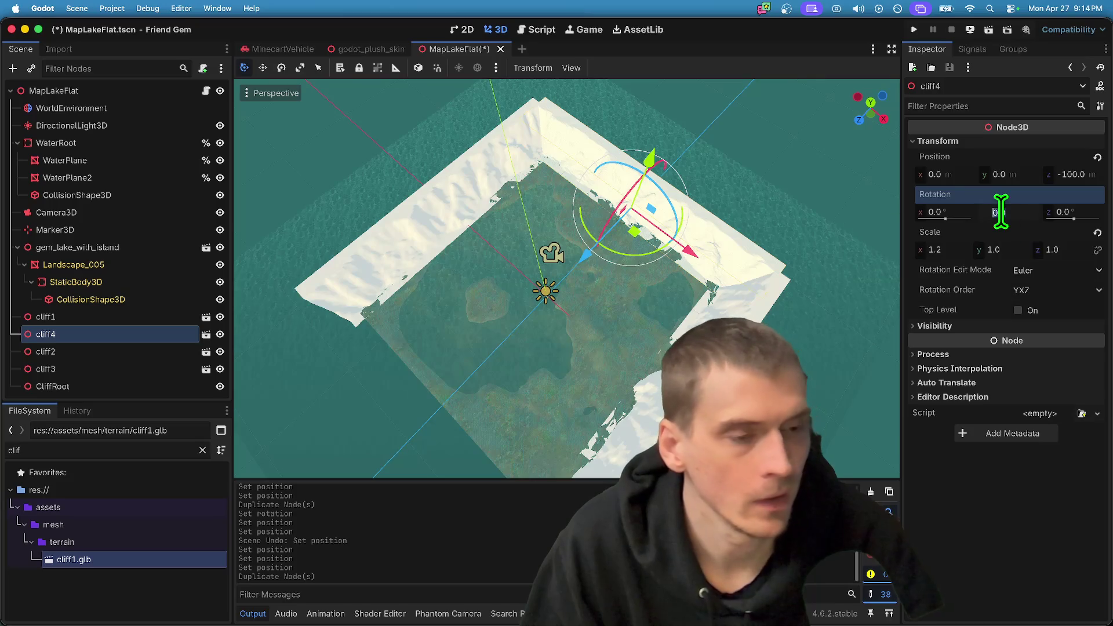
pyautogui.write('180')
pyautogui.press('Return')
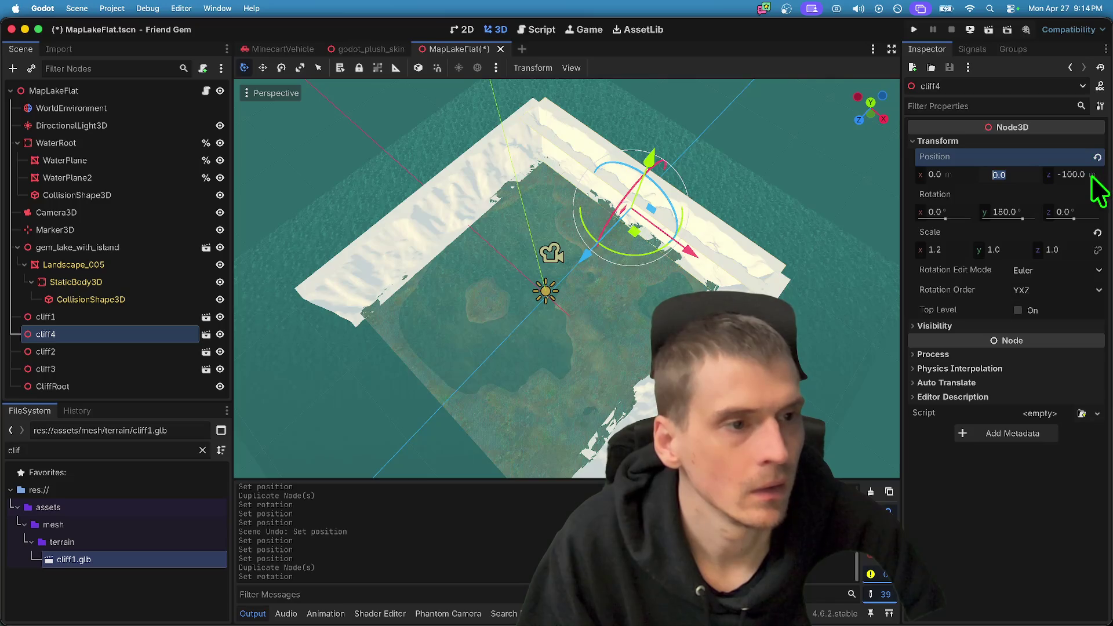
pyautogui.press('Delete')
pyautogui.press('Return')
pyautogui.scroll(-5, 609, 361)
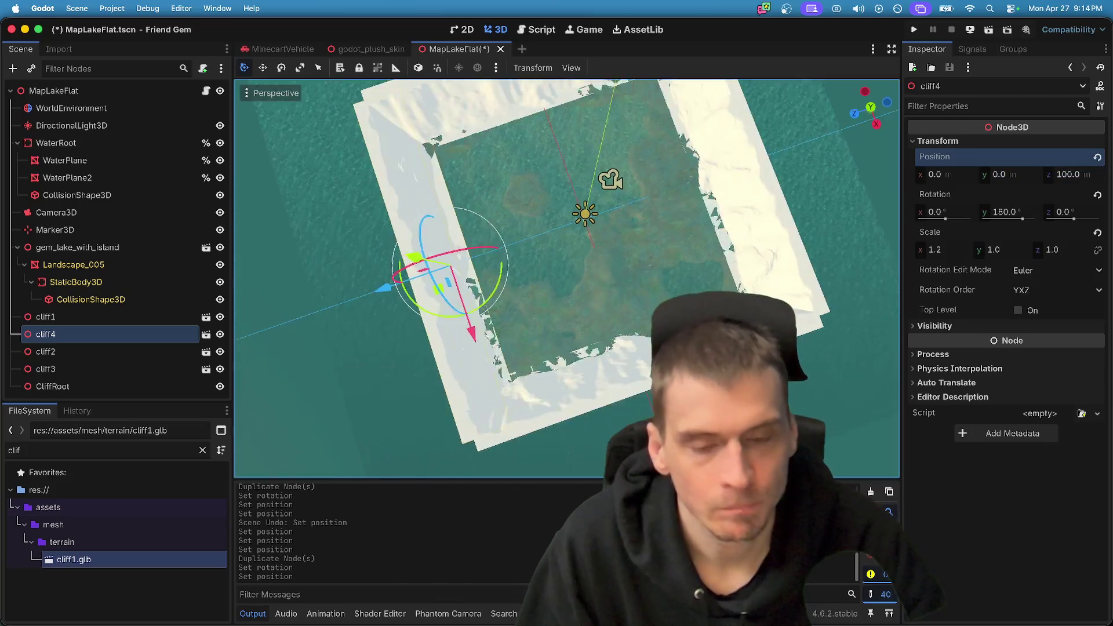
pyautogui.scroll(-10, 567, 279)
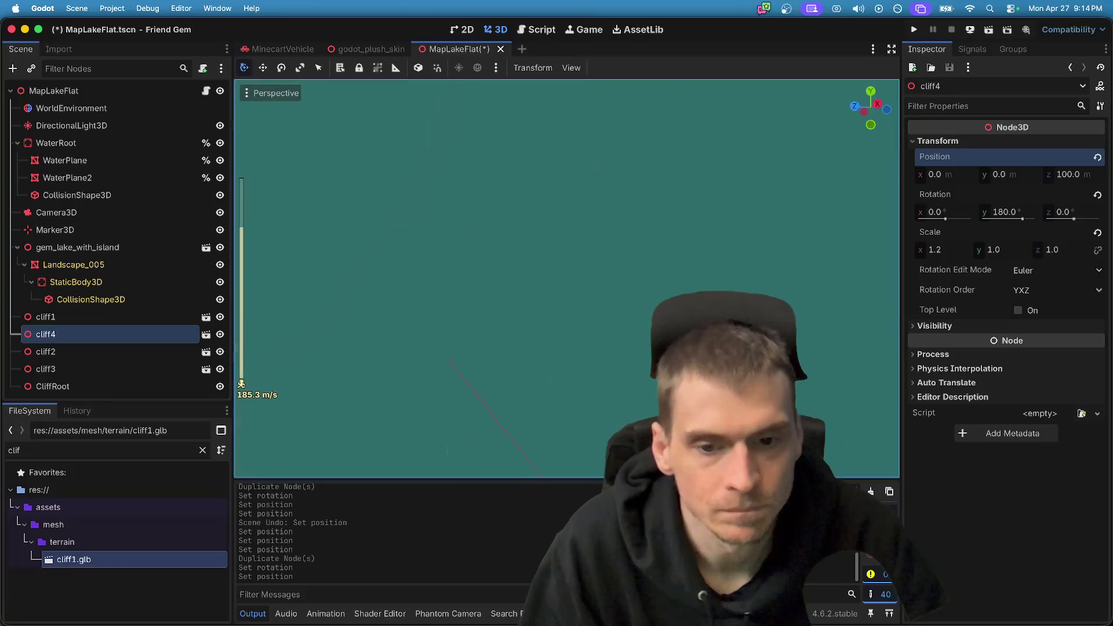
pyautogui.scroll(-10, 567, 278)
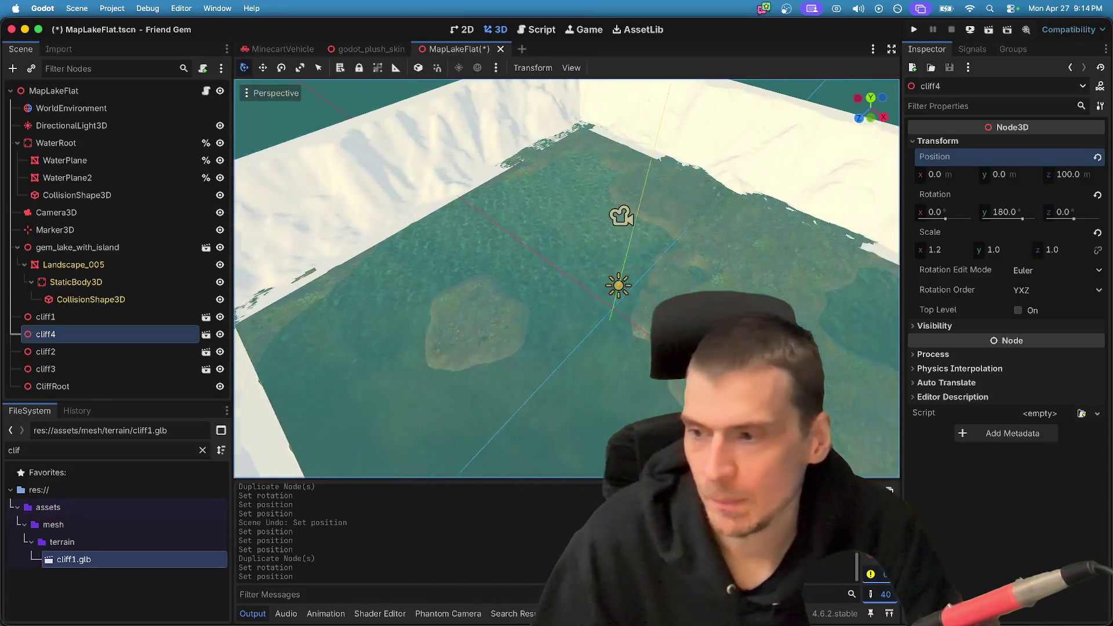
pyautogui.scroll(-10, 567, 278)
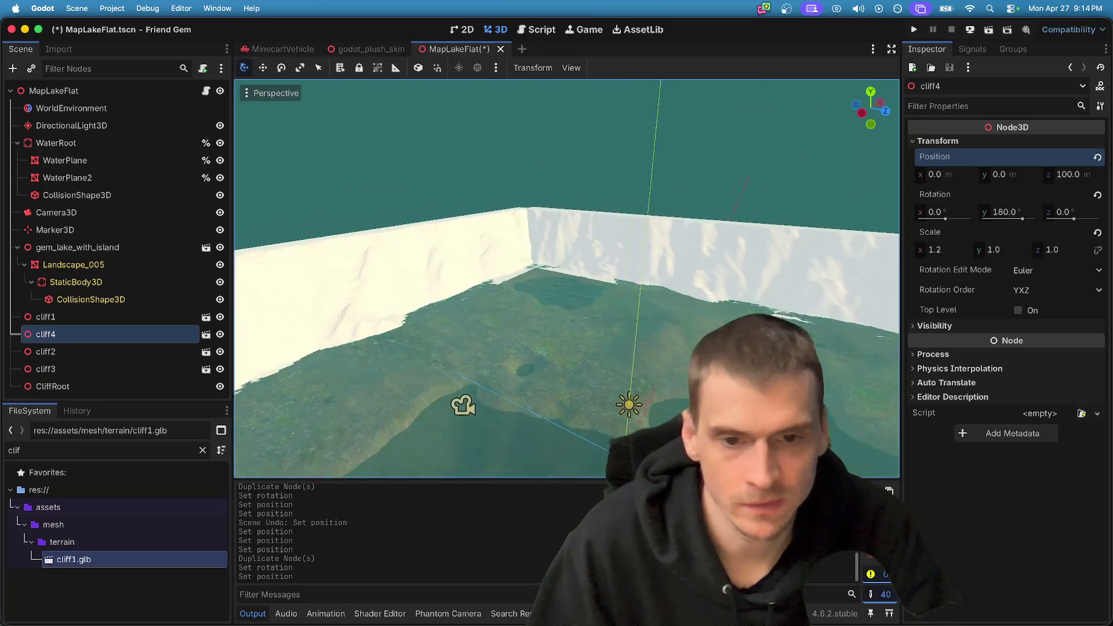
pyautogui.scroll(-5, 567, 278)
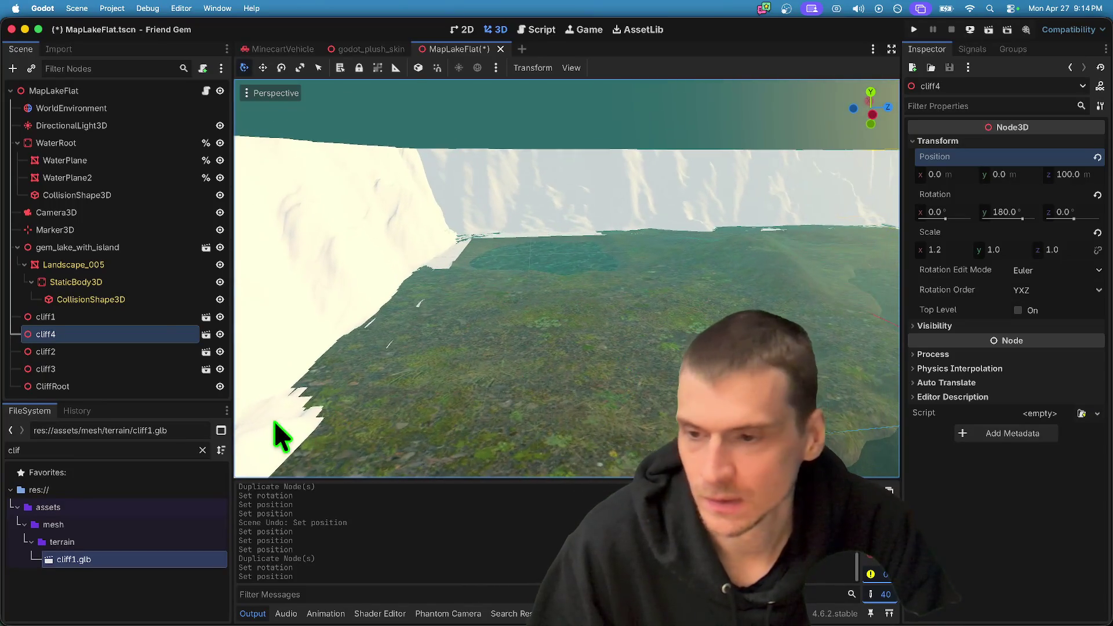
# Reparent all four cliff nodes under CliffRoot
pyautogui.click(158, 318)
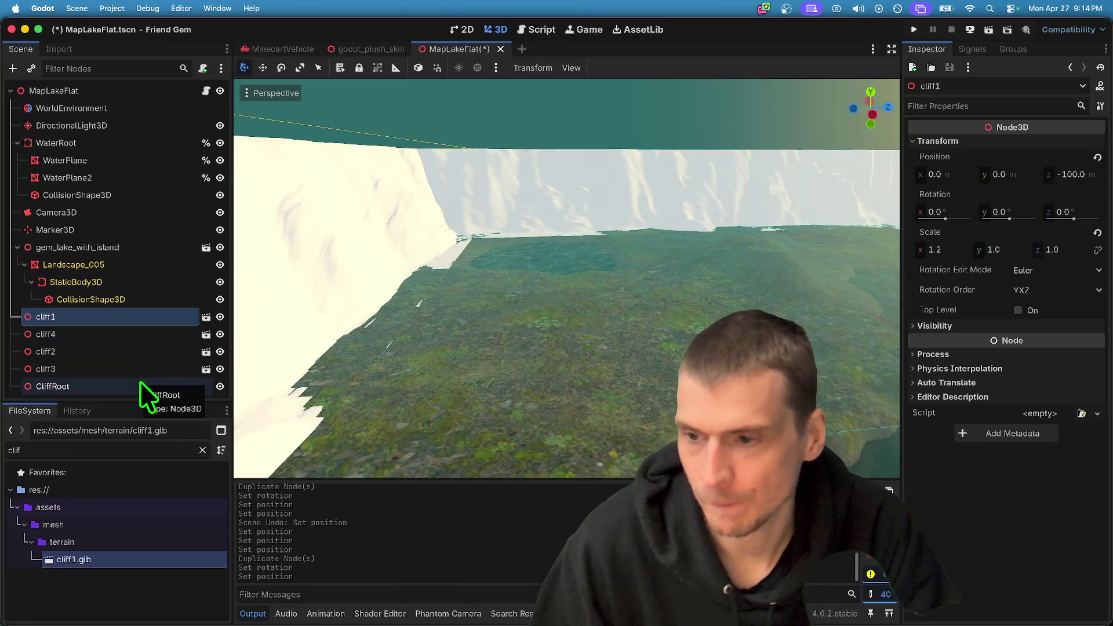
pyautogui.click(140, 370)
pyautogui.keyDown('shift'); pyautogui.click(149, 319); pyautogui.keyUp('shift')
pyautogui.moveTo(148, 322); pyautogui.dragTo(116, 386)
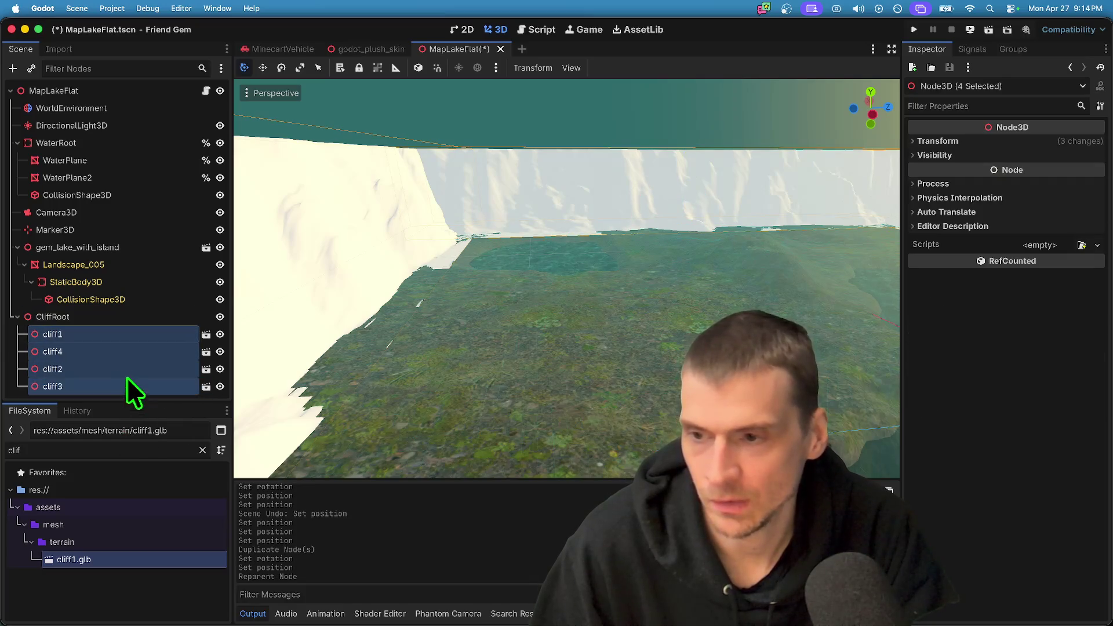
pyautogui.click(159, 317)
# Adjust CliffRoot's Y position, trying 1 and -2, and settle on -7
pyautogui.scroll(4, 437, 297)
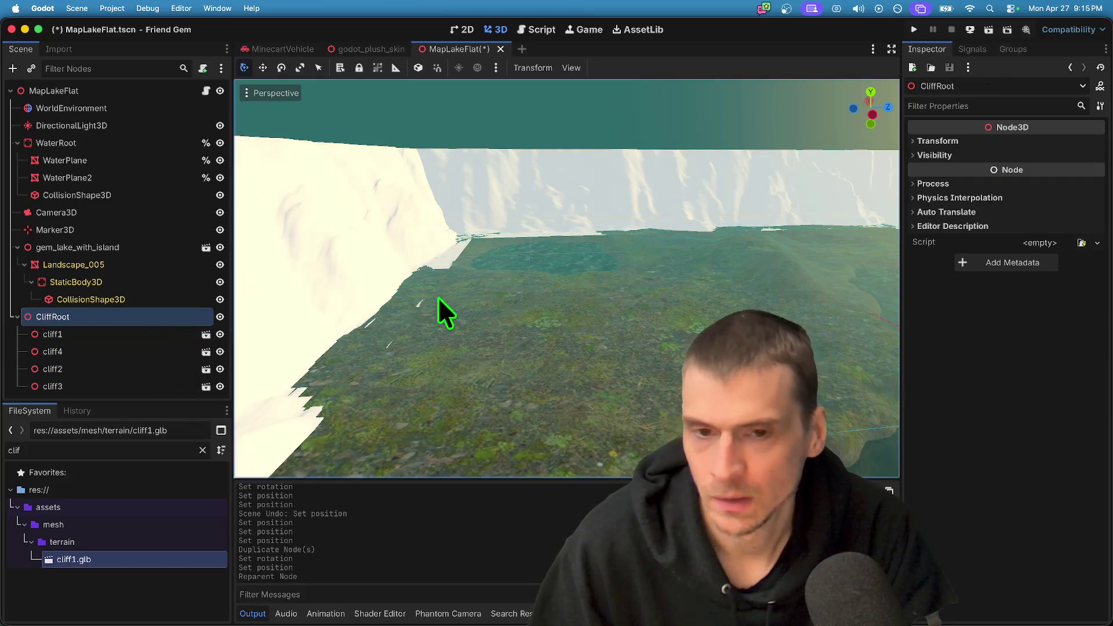
pyautogui.click(1027, 141)
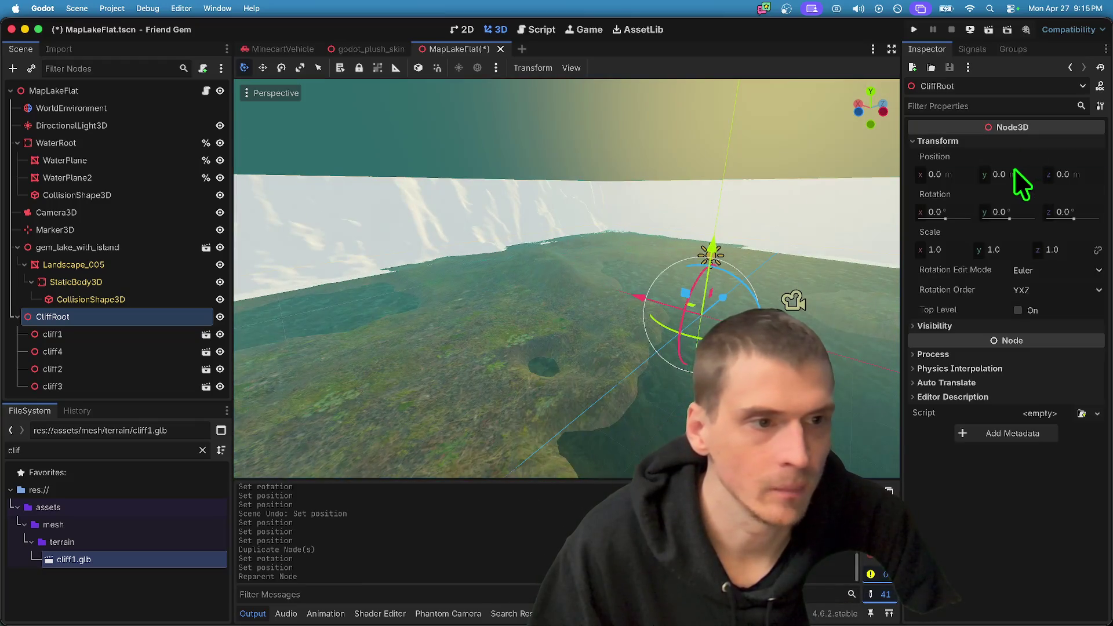
pyautogui.click(1014, 173)
pyautogui.write('1')
pyautogui.press('Return')
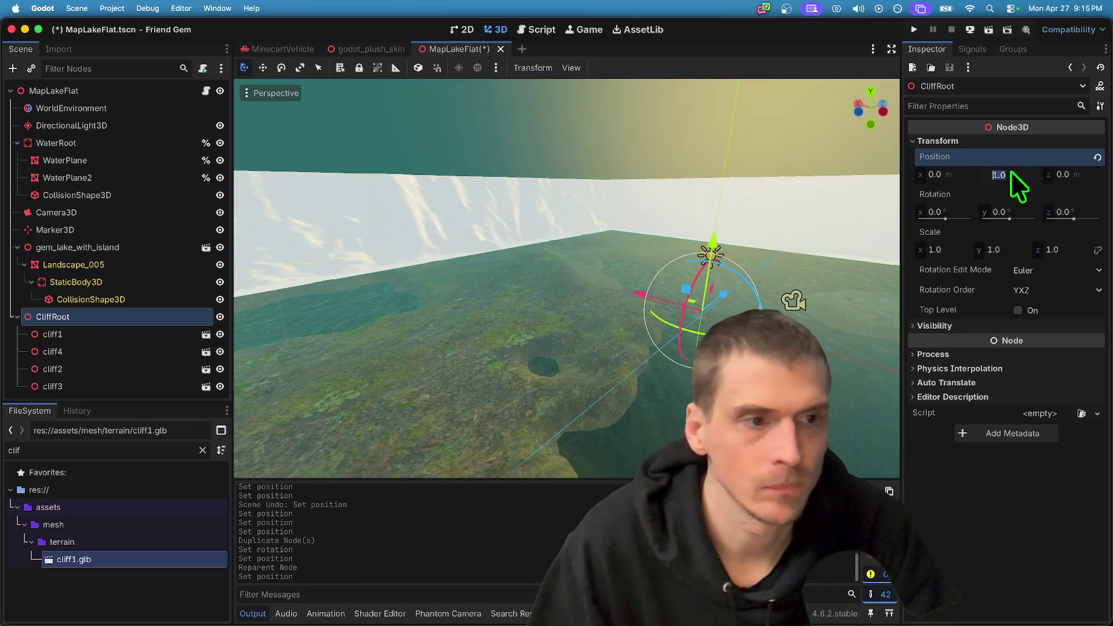
pyautogui.click(504, 298)
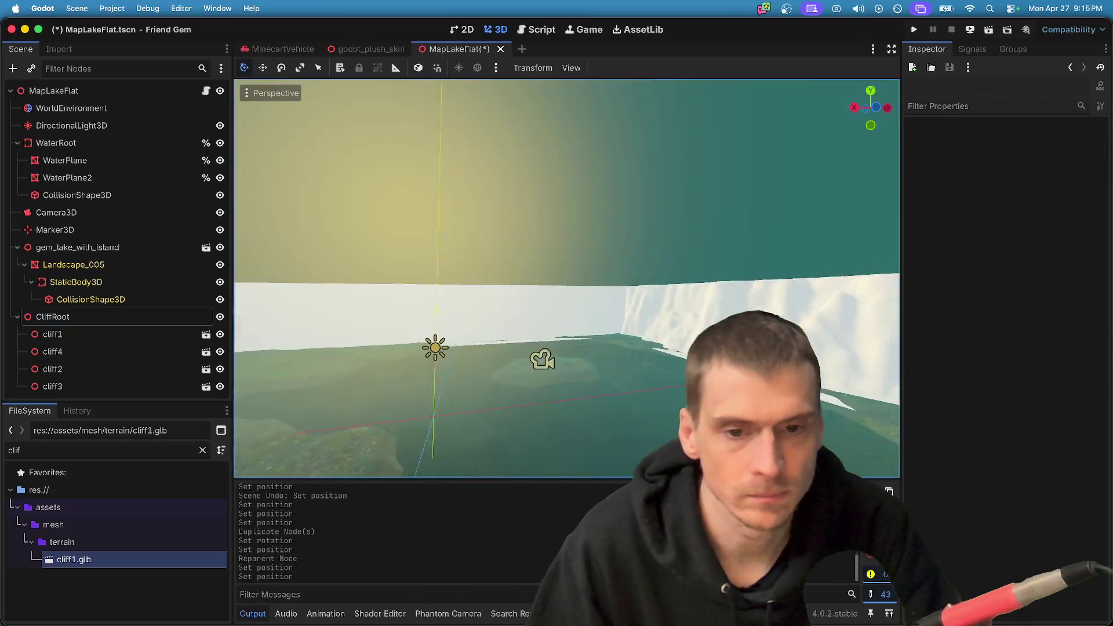
pyautogui.scroll(-5, 566, 278)
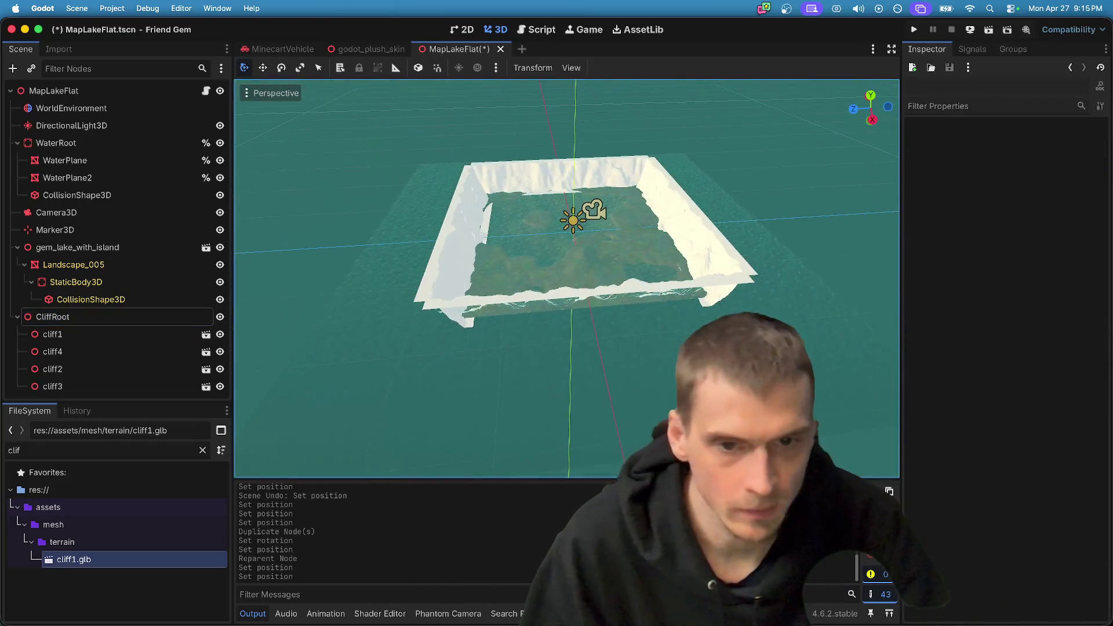
pyautogui.click(153, 317)
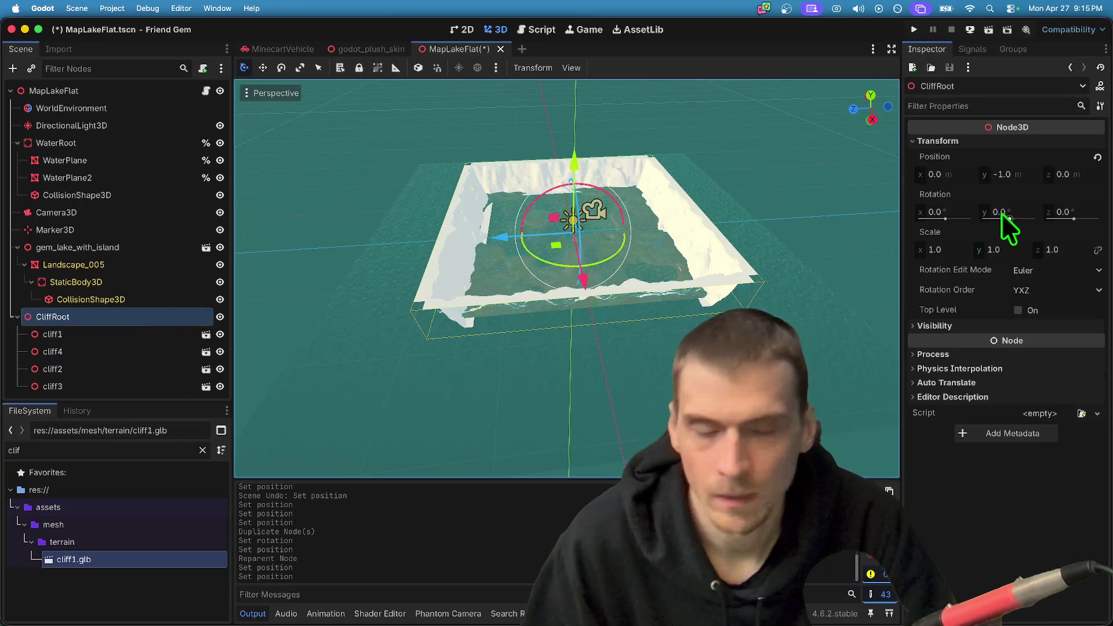
pyautogui.click(1014, 173)
pyautogui.write('-2')
pyautogui.press('Return')
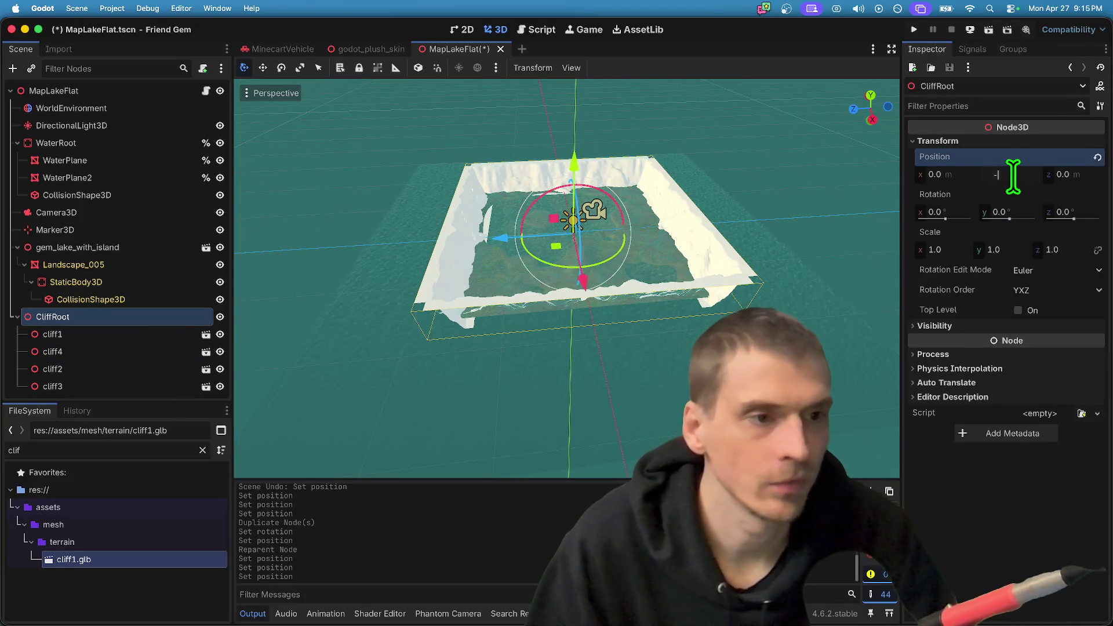
pyautogui.press('Return')
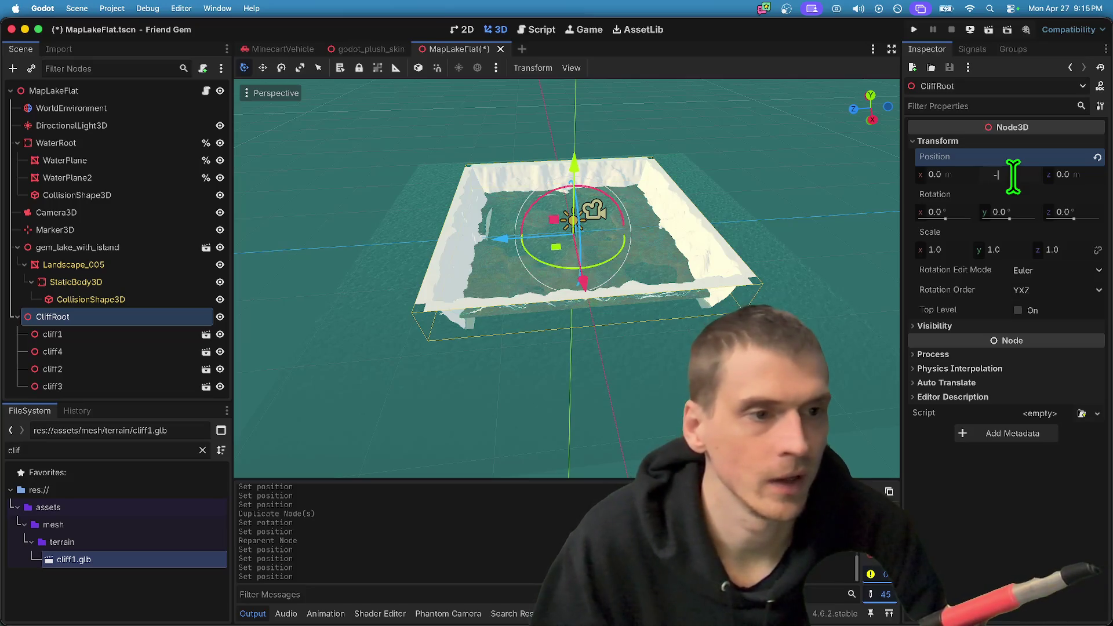
pyautogui.write('7')
pyautogui.press('Return')
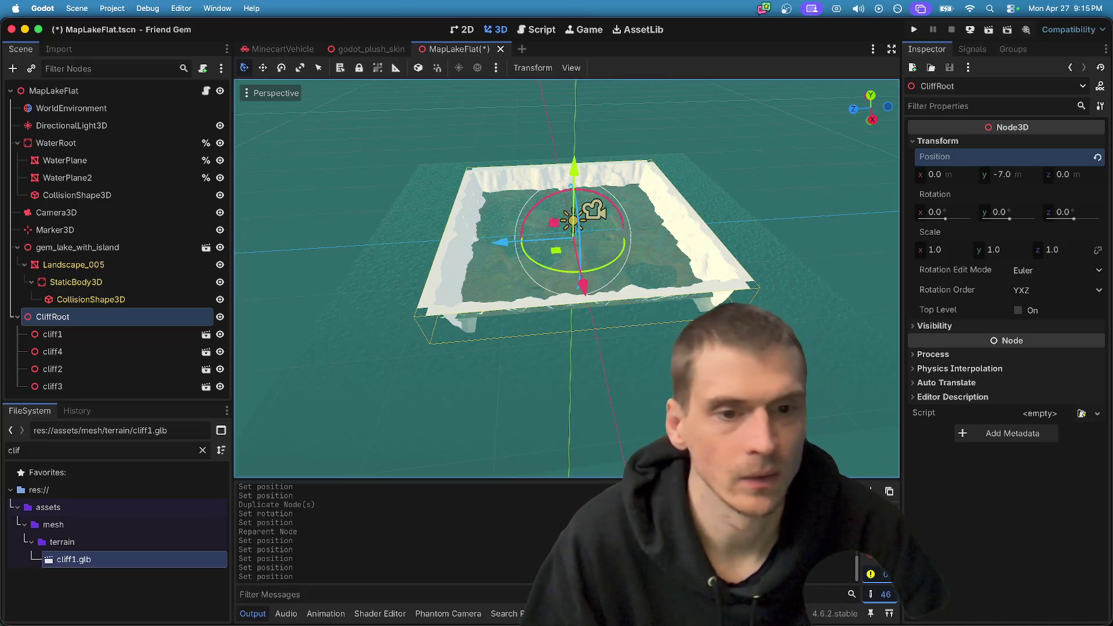
pyautogui.scroll(5, 567, 279)
pyautogui.moveTo(566, 278)
pyautogui.mouseDown()
pyautogui.moveTo(412, 281)
pyautogui.moveTo(353, 301)
pyautogui.moveTo(313, 336)
pyautogui.moveTo(272, 342)
pyautogui.mouseUp()
# Save MapLakeFlat, then hide and reshow cliff1 in the Scene dock
pyautogui.moveTo(567, 278)
pyautogui.mouseDown()
pyautogui.moveTo(712, 278)
pyautogui.moveTo(795, 248)
pyautogui.mouseUp()
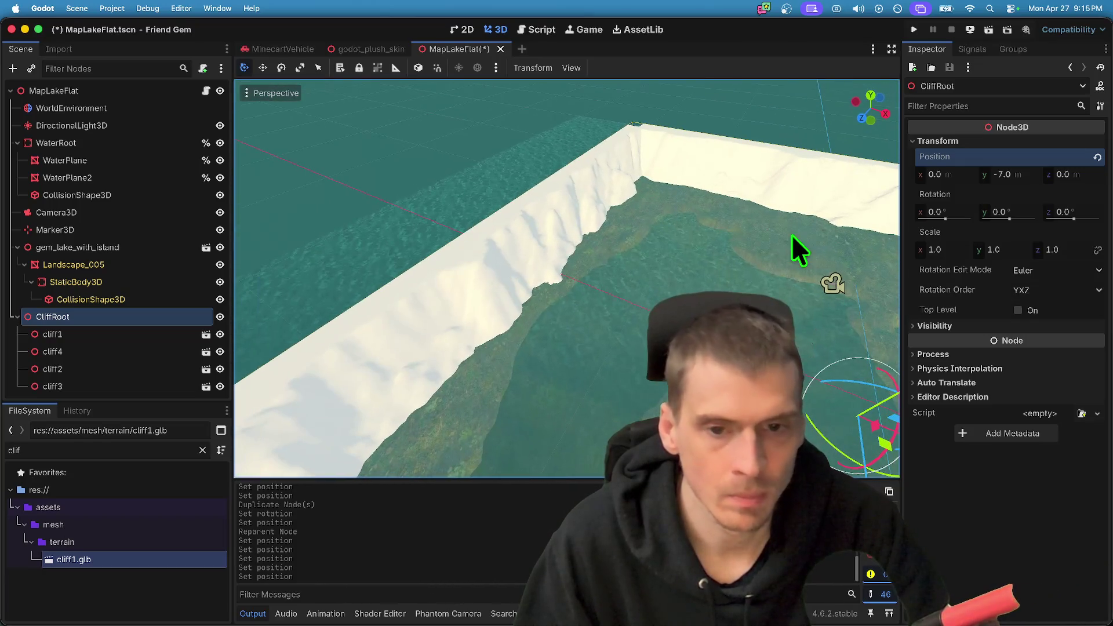
pyautogui.press('super+s')
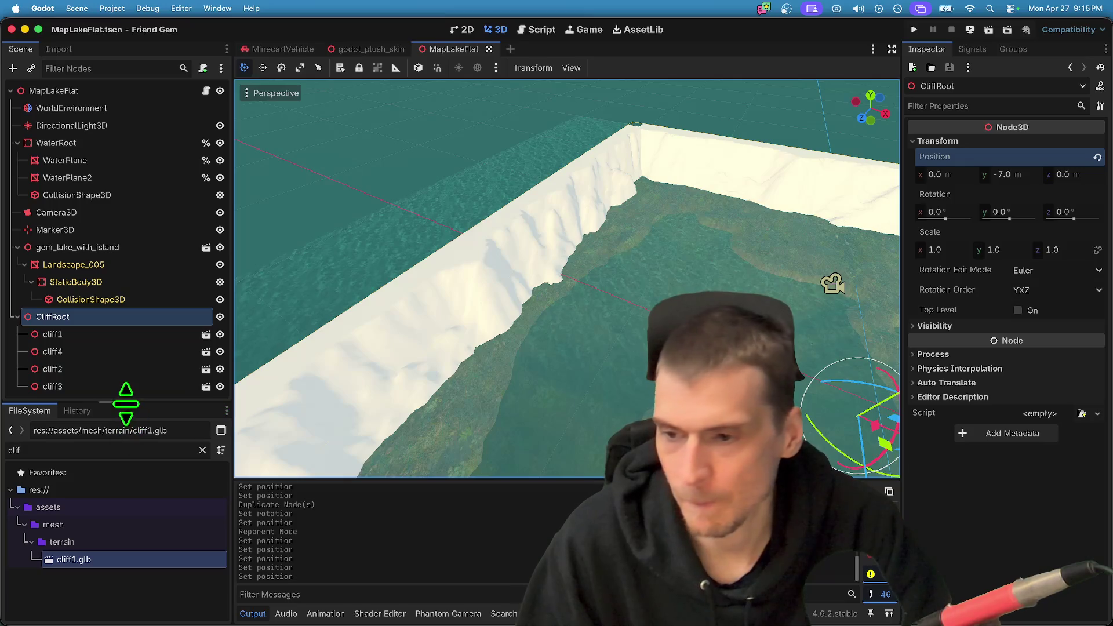
pyautogui.click(175, 334)
pyautogui.click(215, 335)
pyautogui.click(214, 334)
pyautogui.click(206, 335)
pyautogui.press('Escape')
pyautogui.moveTo(189, 404)
pyautogui.mouseDown()
pyautogui.moveTo(176, 438)
pyautogui.moveTo(176, 407)
pyautogui.mouseUp()
# Point cliff1.glb's Unnamed Material to external assets/materials/Ground001.tres and reimport
pyautogui.doubleClick(109, 560)
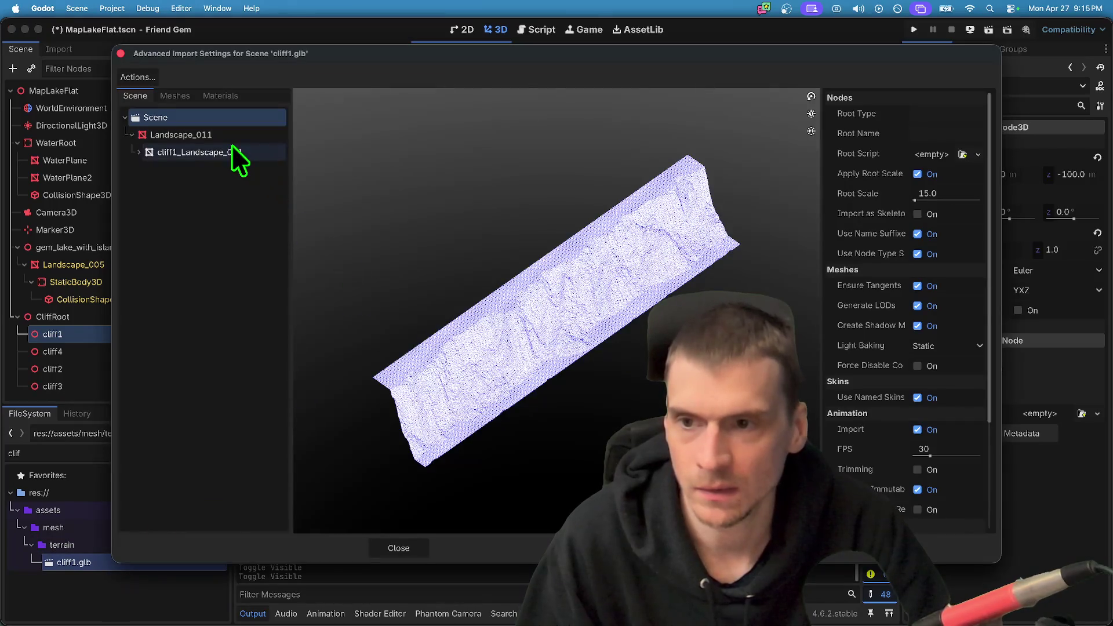
pyautogui.click(226, 136)
pyautogui.click(219, 95)
pyautogui.click(183, 115)
pyautogui.click(963, 114)
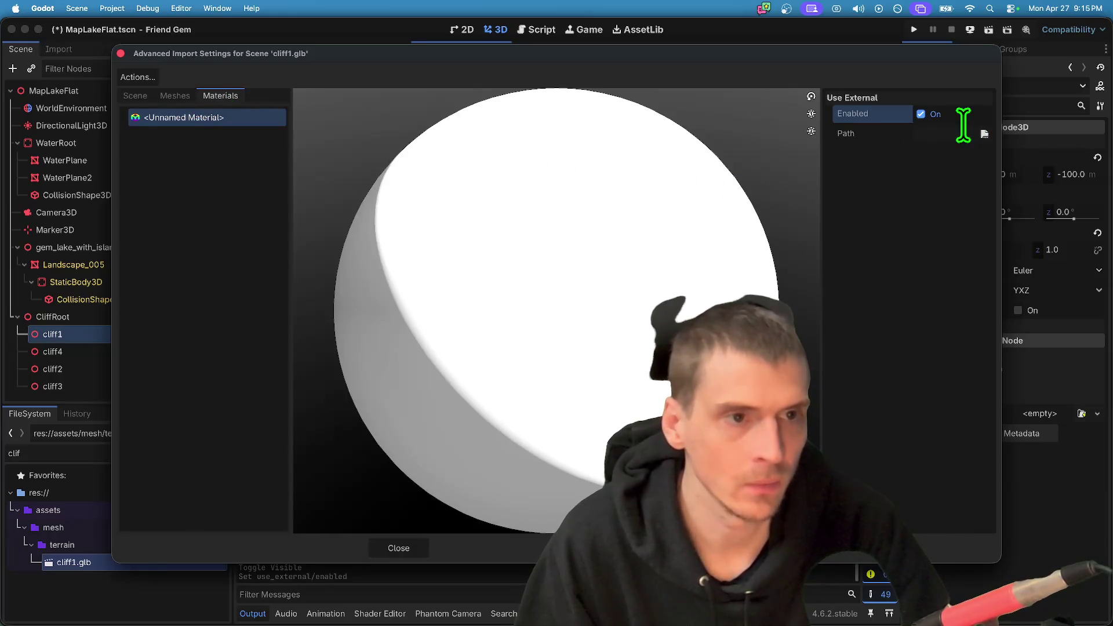
pyautogui.click(984, 134)
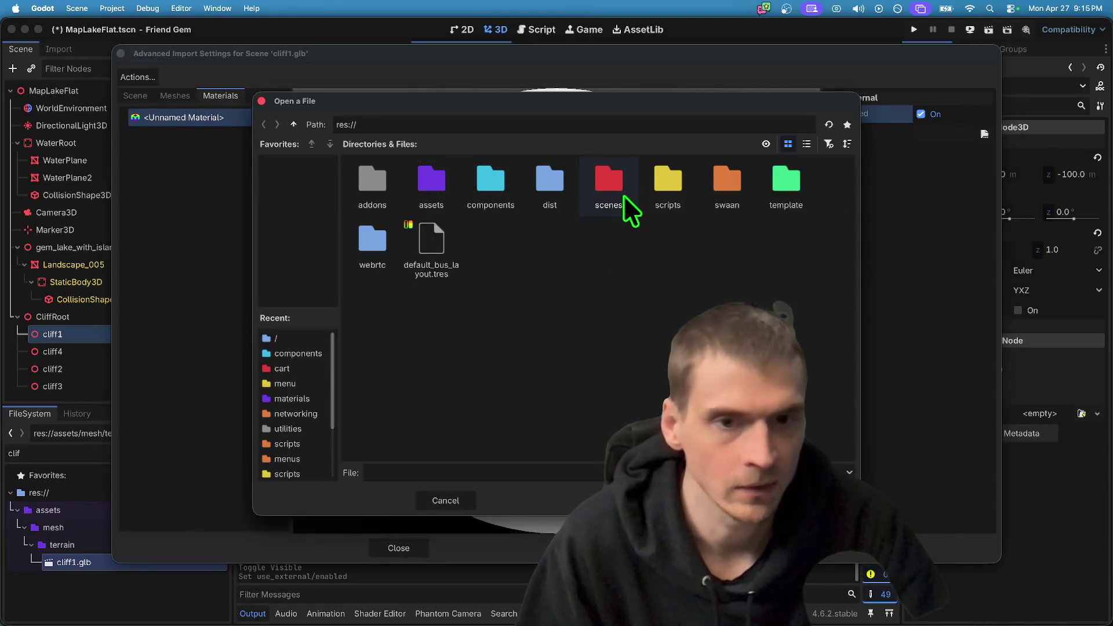
pyautogui.doubleClick(437, 184)
pyautogui.doubleClick(444, 197)
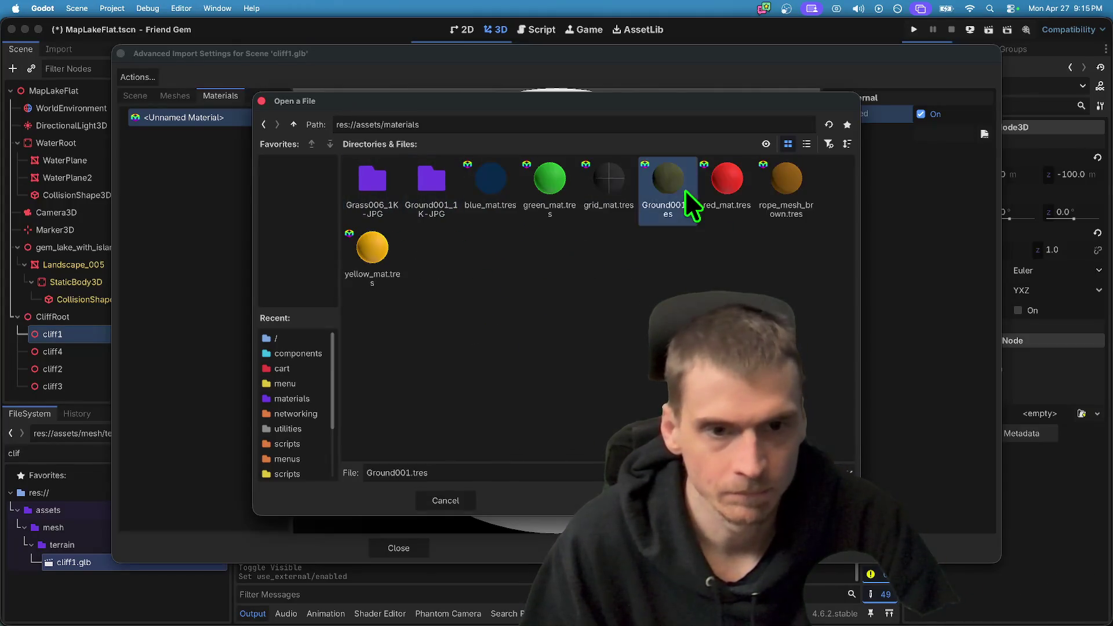
pyautogui.doubleClick(684, 189)
pyautogui.click(713, 548)
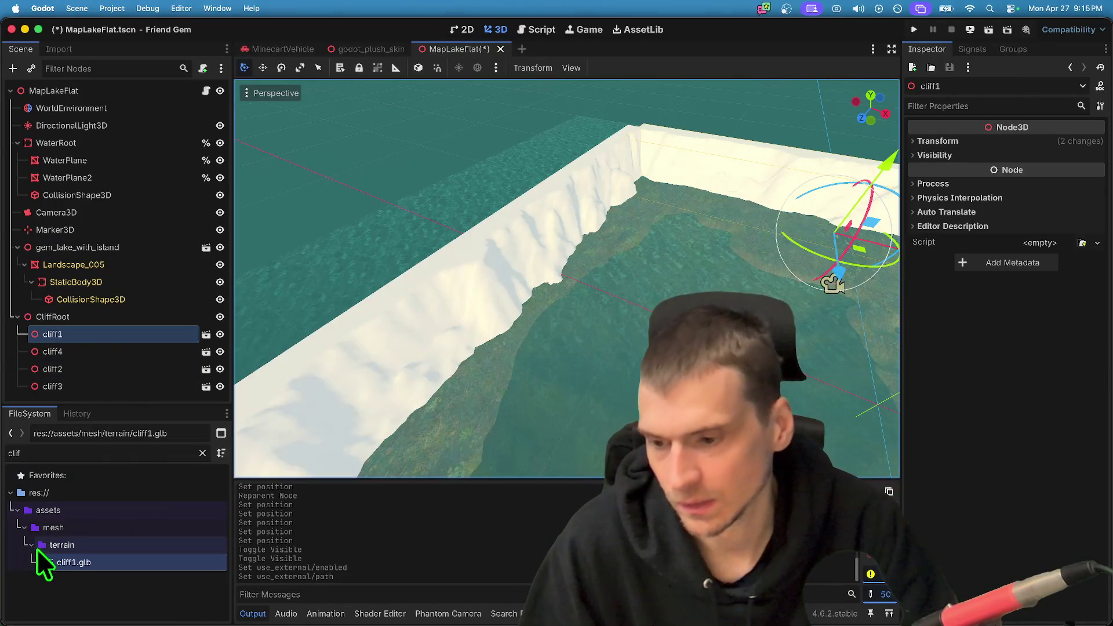
# Reopen cliff1.glb's import settings and inspect its Unnamed Material and cliff1_Landscape_011 mesh
pyautogui.doubleClick(70, 561)
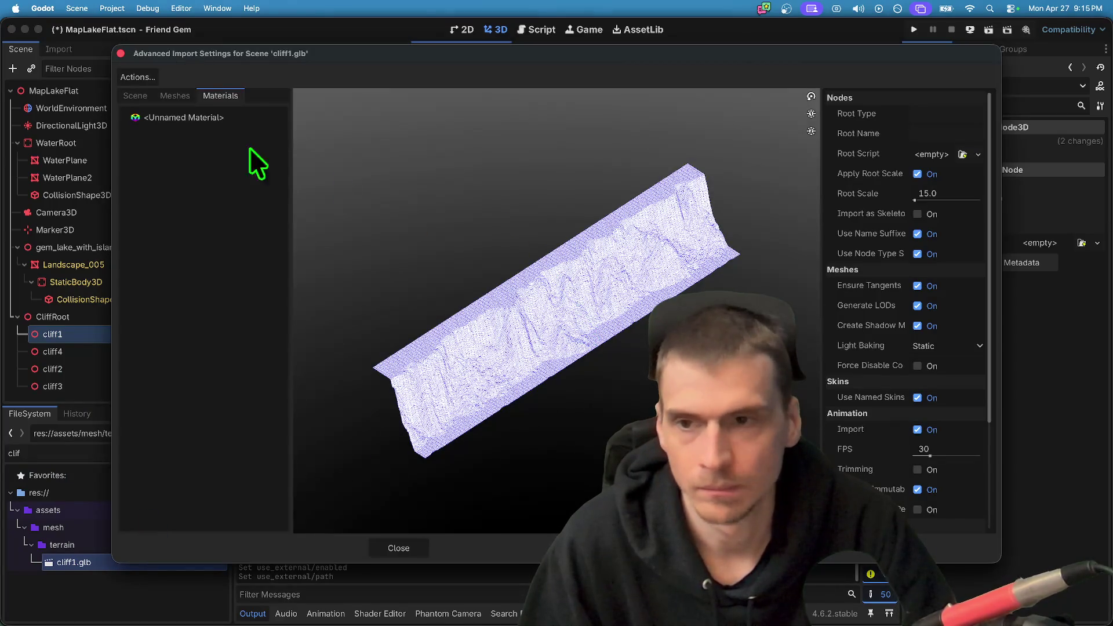
pyautogui.click(167, 118)
pyautogui.click(174, 96)
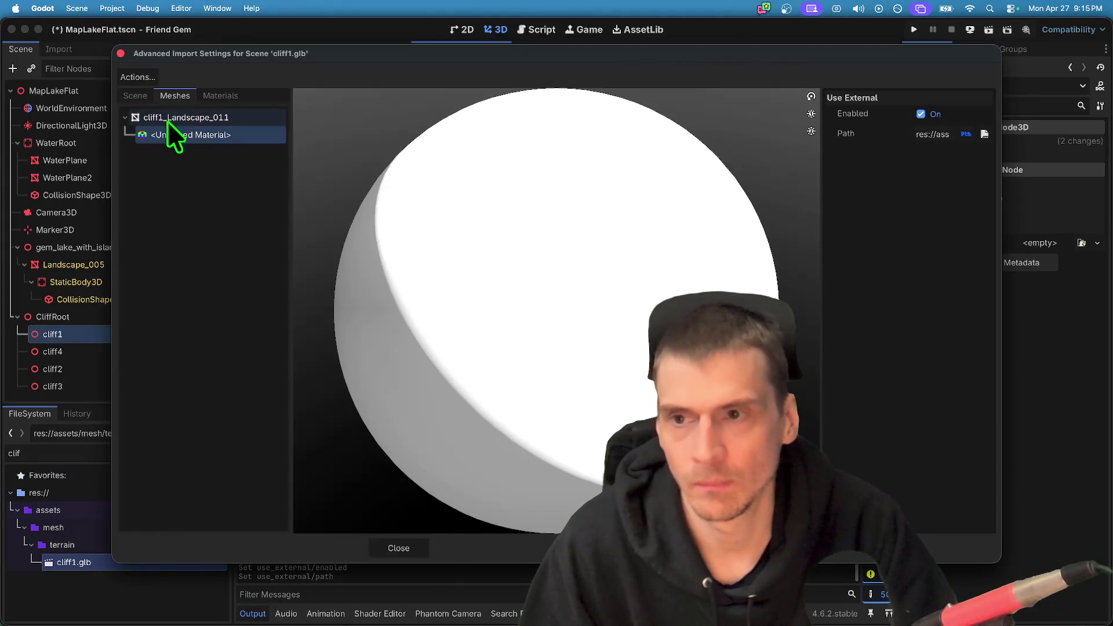
pyautogui.click(182, 122)
pyautogui.click(183, 135)
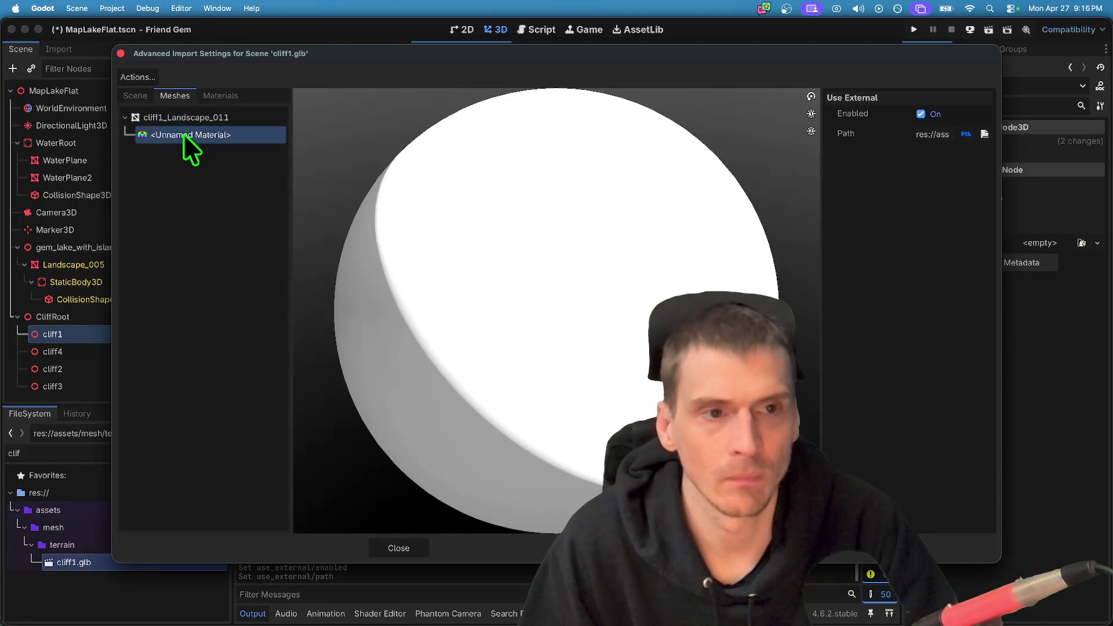
pyautogui.moveTo(951, 137)
pyautogui.mouseDown()
pyautogui.moveTo(1063, 133)
pyautogui.moveTo(869, 129)
pyautogui.mouseUp()
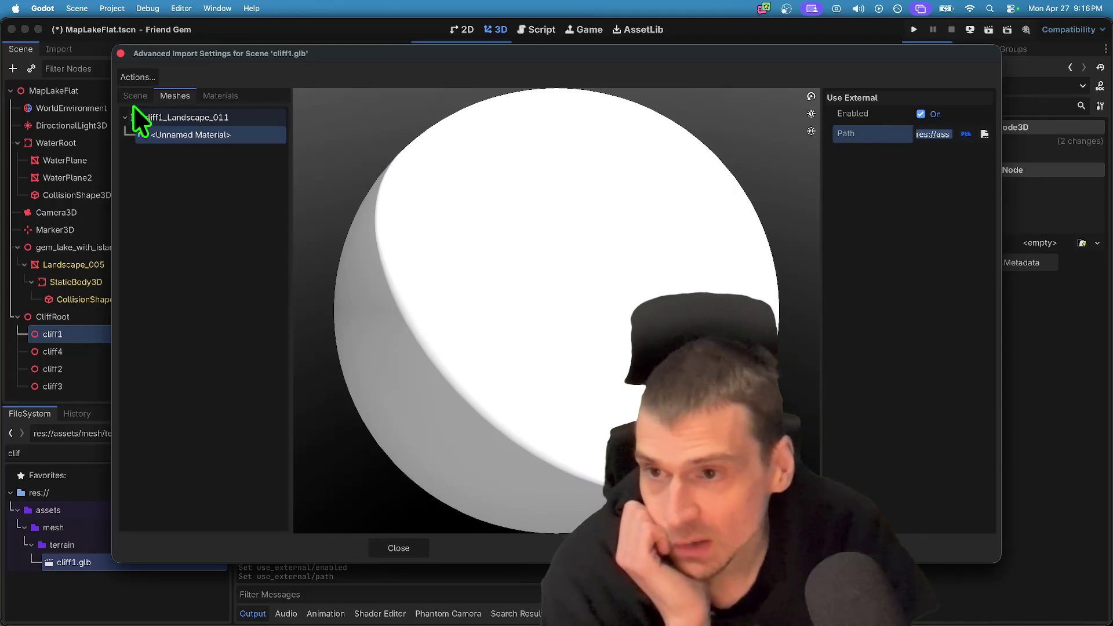
# Browse the Scene, Meshes and Materials tabs and bring up the Actions list
pyautogui.click(131, 77)
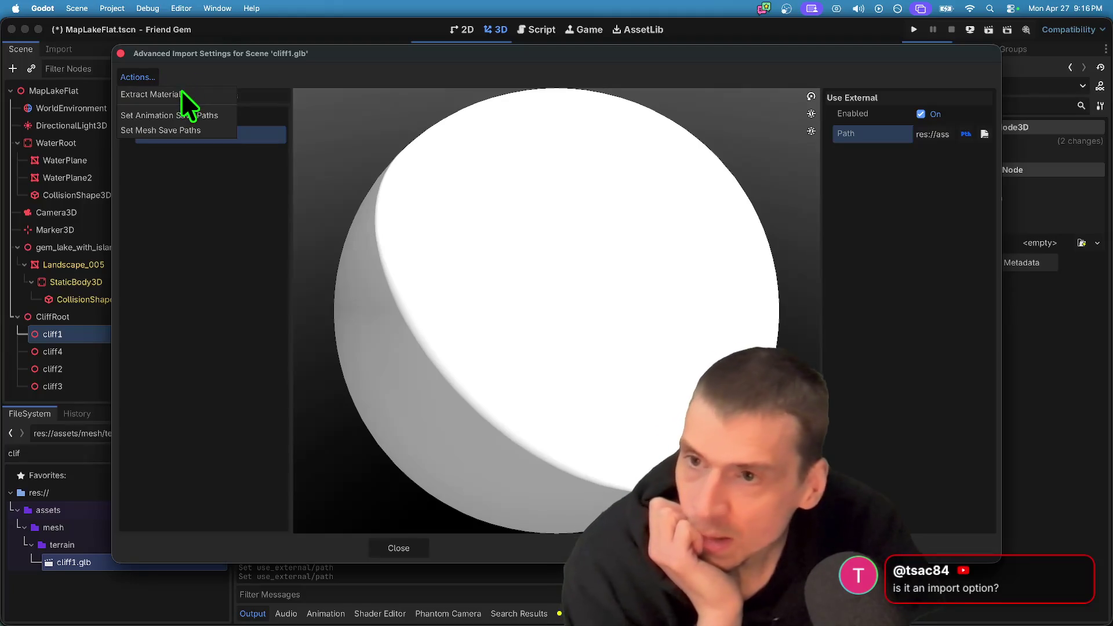
pyautogui.click(270, 58)
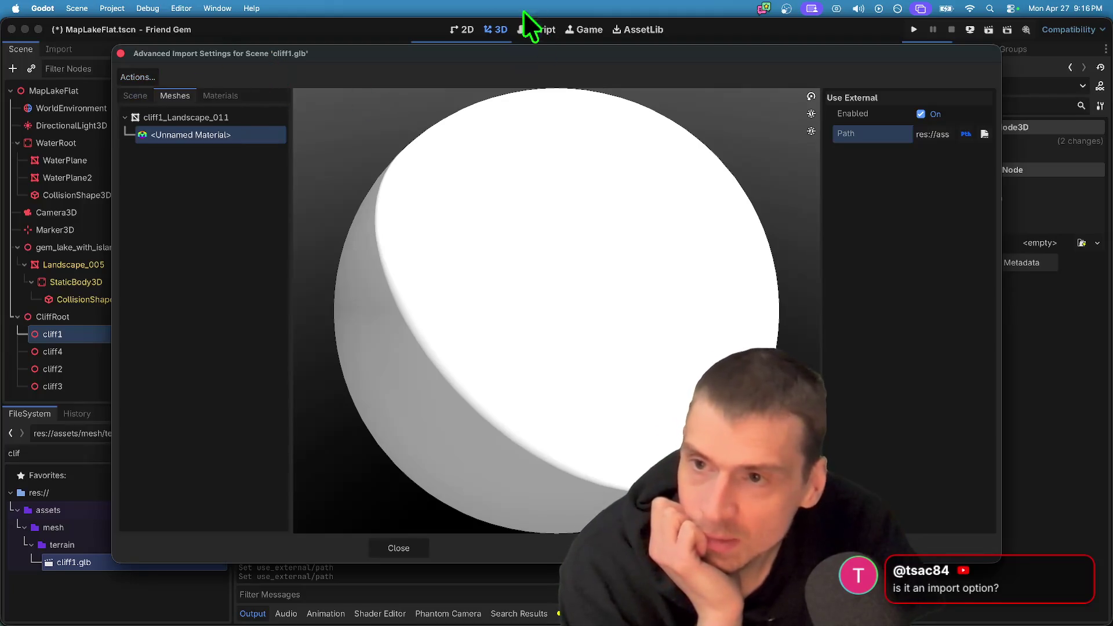
pyautogui.click(133, 97)
pyautogui.click(177, 153)
pyautogui.click(184, 136)
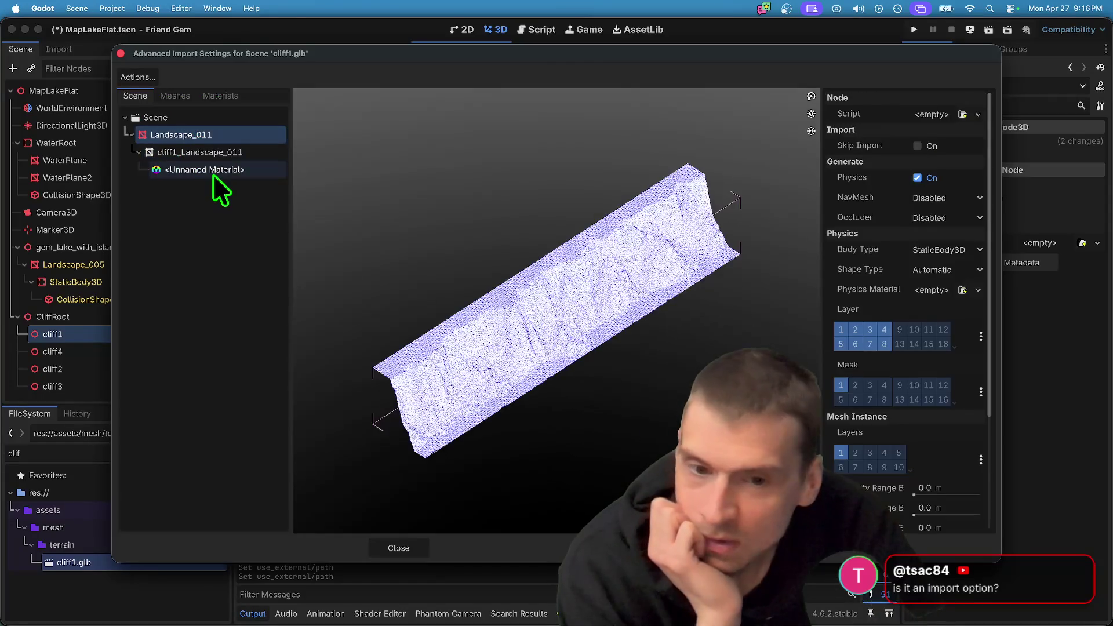
pyautogui.click(214, 171)
pyautogui.click(169, 96)
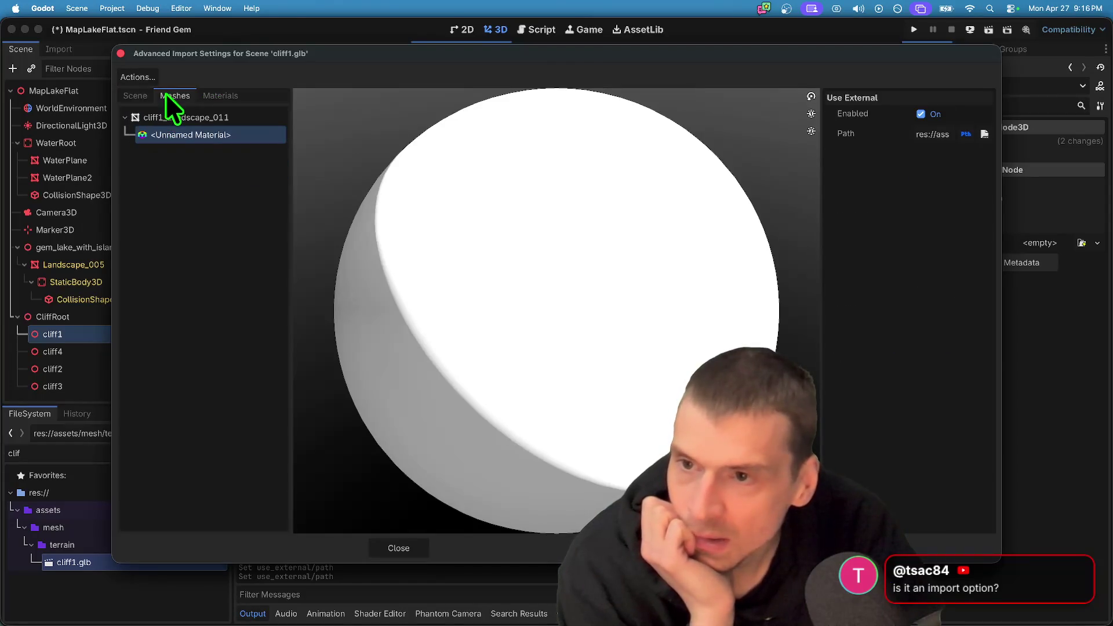
pyautogui.click(214, 95)
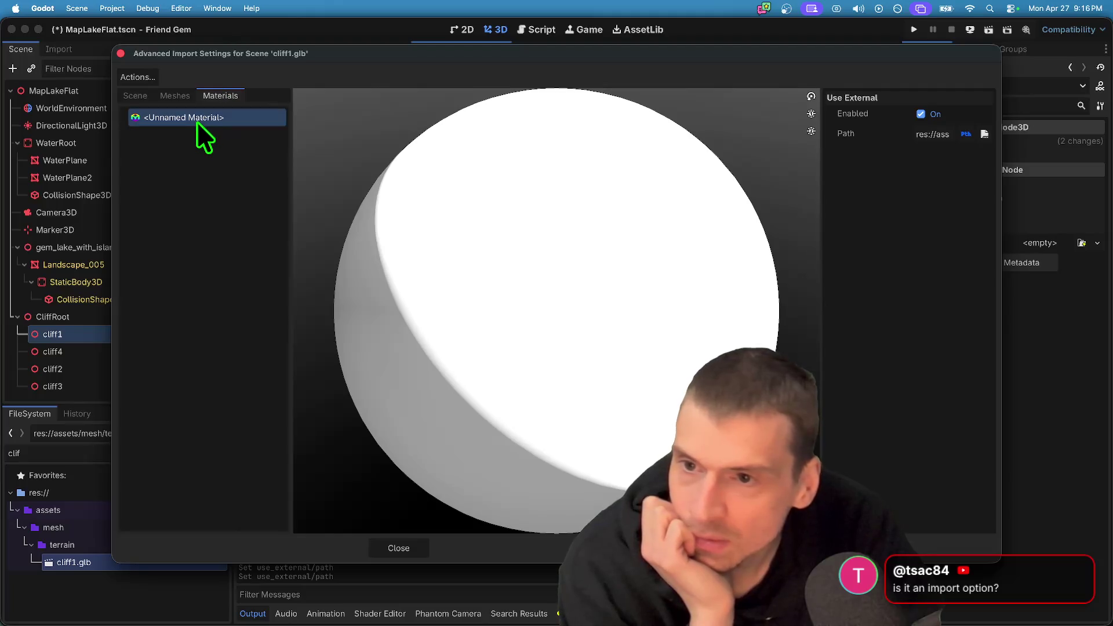
pyautogui.click(159, 82)
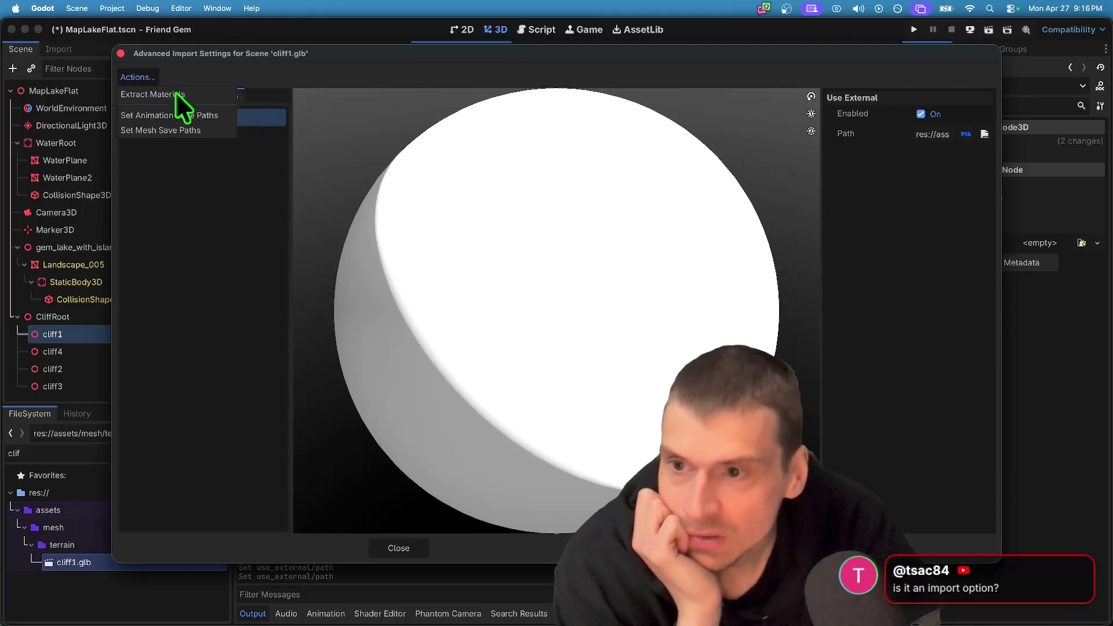
# Extract the Unnamed Material into res://assets/mesh/terrain, then close the import settings
pyautogui.click(195, 94)
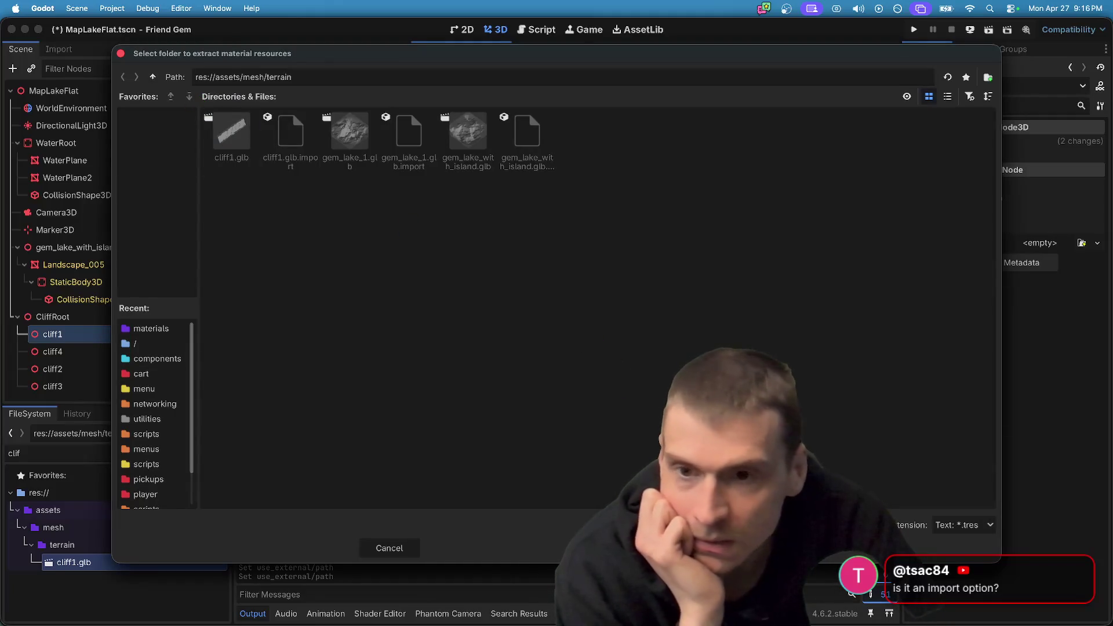
pyautogui.press('Return')
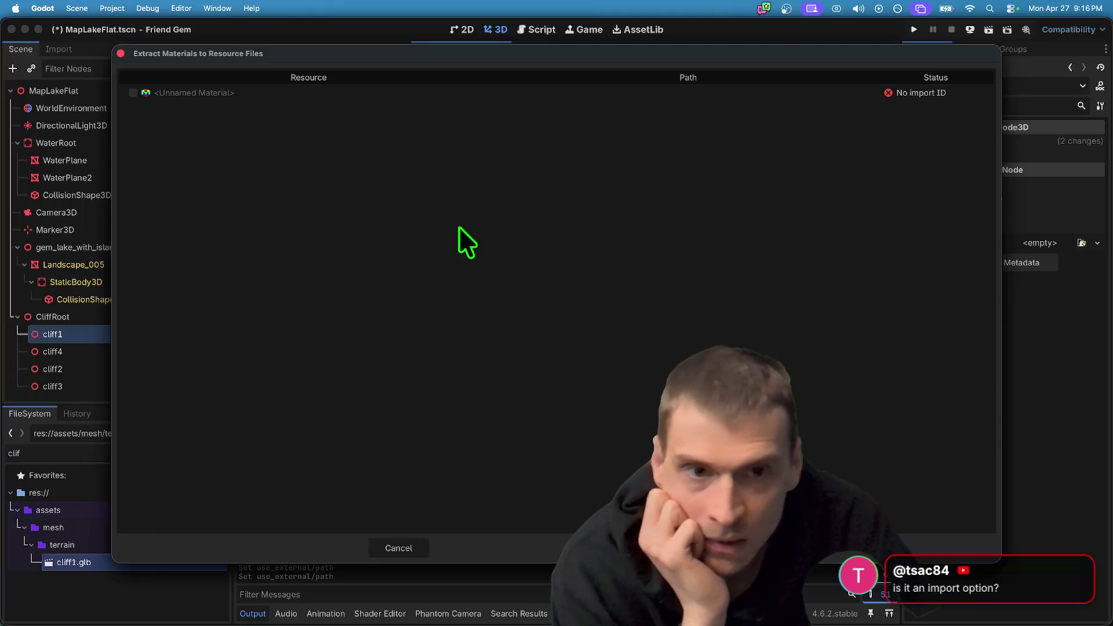
pyautogui.click(135, 96)
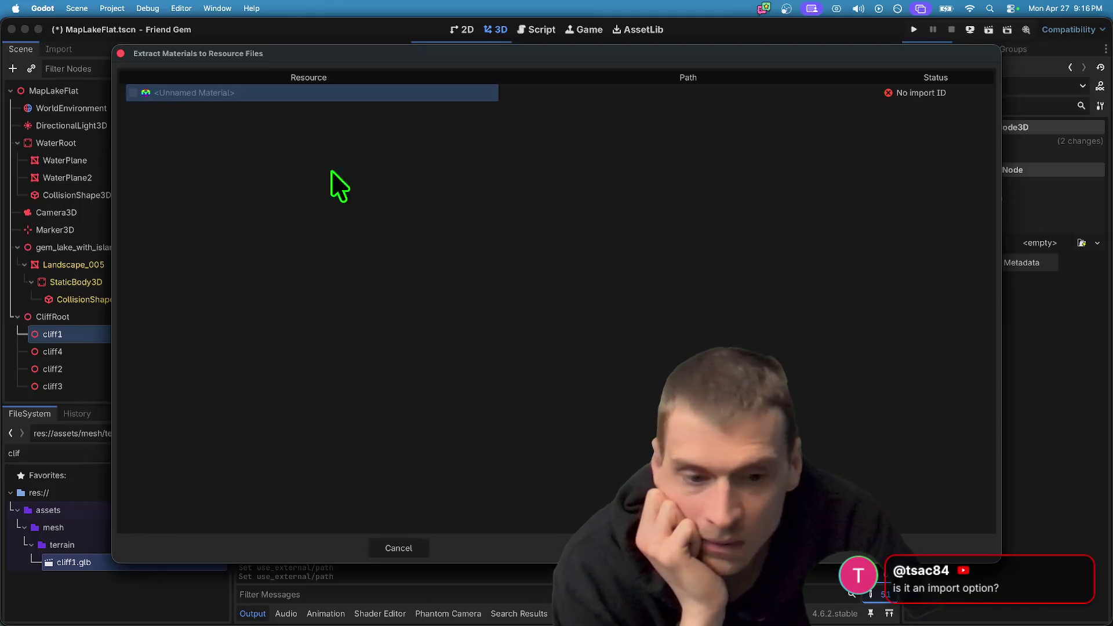
pyautogui.press('Return')
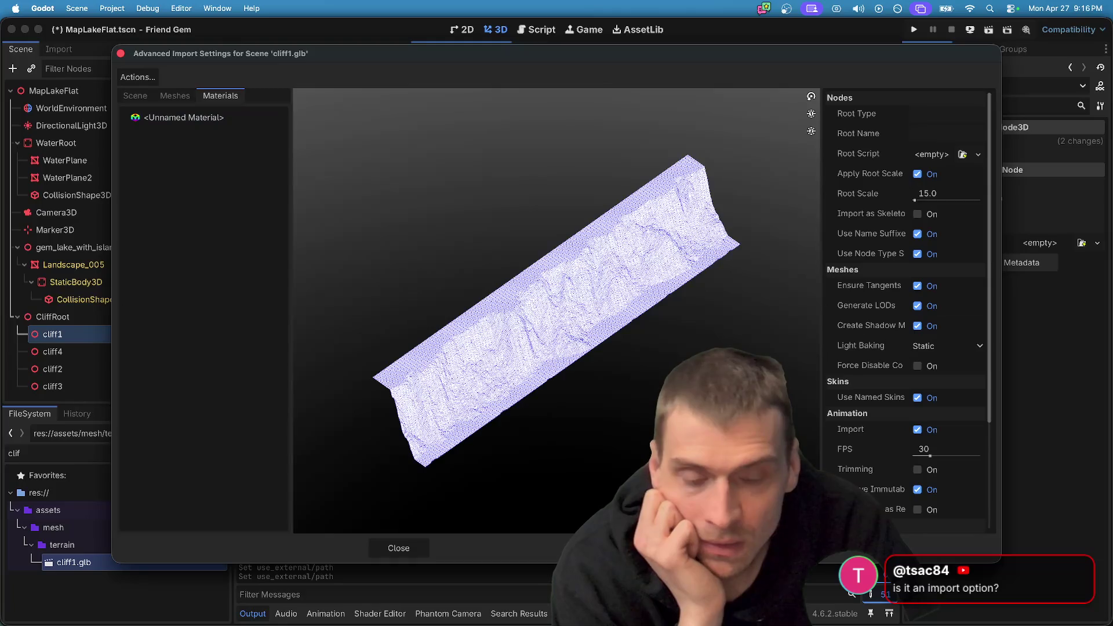
pyautogui.press('Escape')
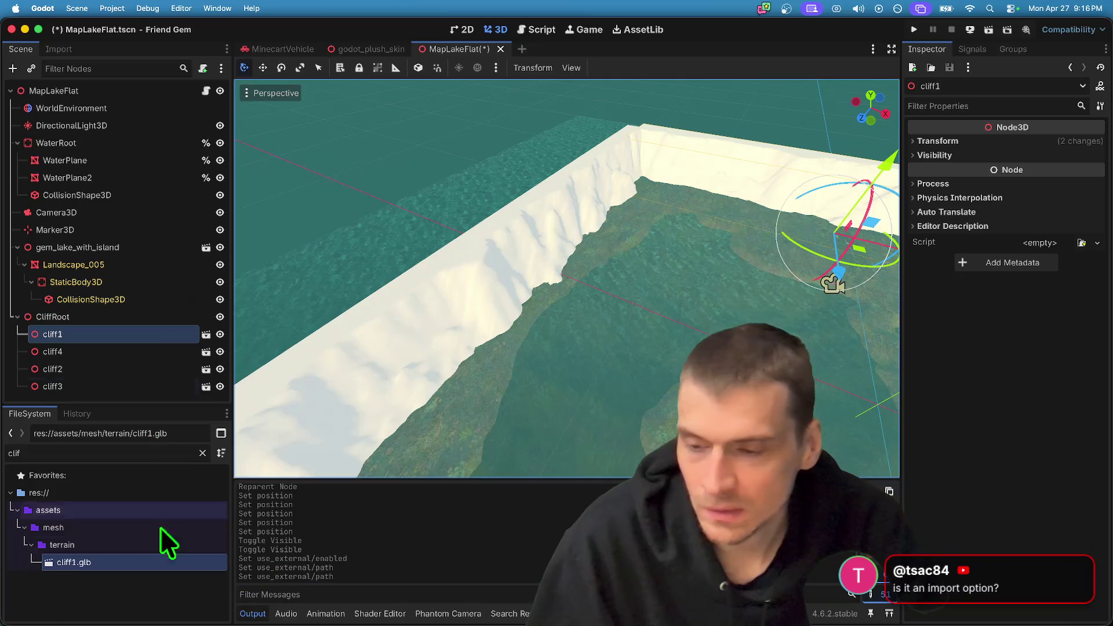
# Uncheck Use External on cliff1.glb's Unnamed Material, dropping Ground001.tres, and reimport
pyautogui.doubleClick(147, 563)
pyautogui.click(177, 118)
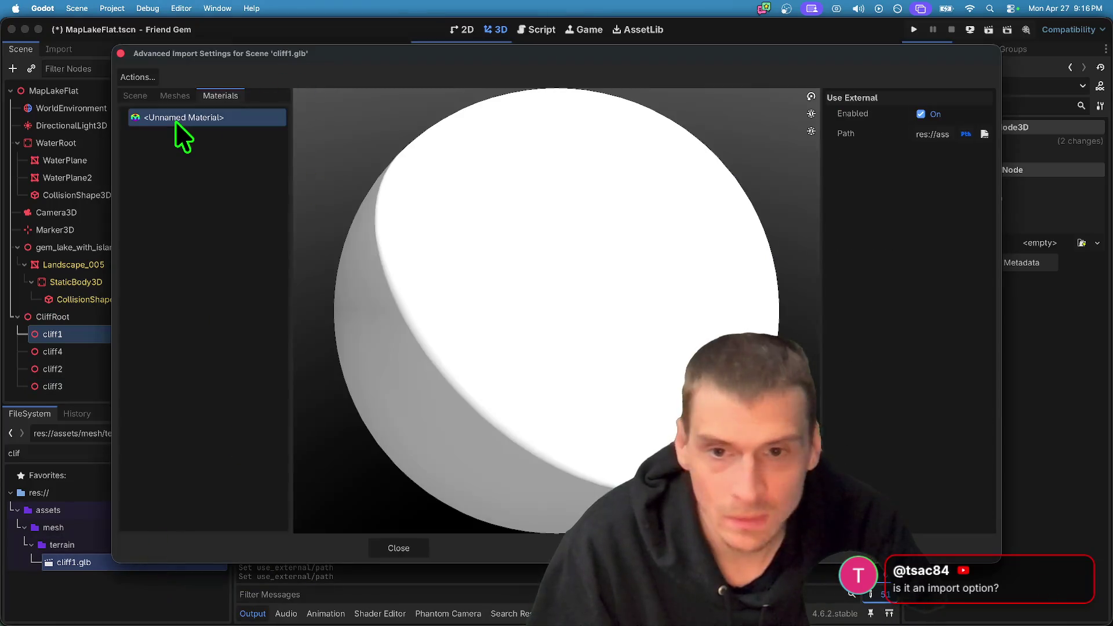
pyautogui.click(985, 134)
pyautogui.press('Escape')
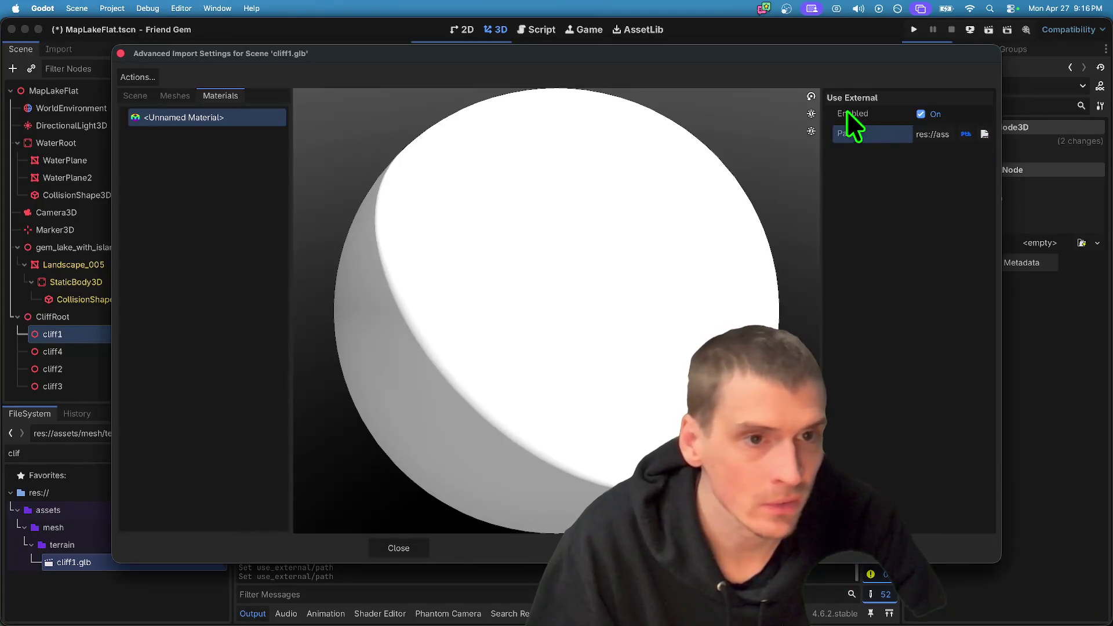
pyautogui.click(935, 115)
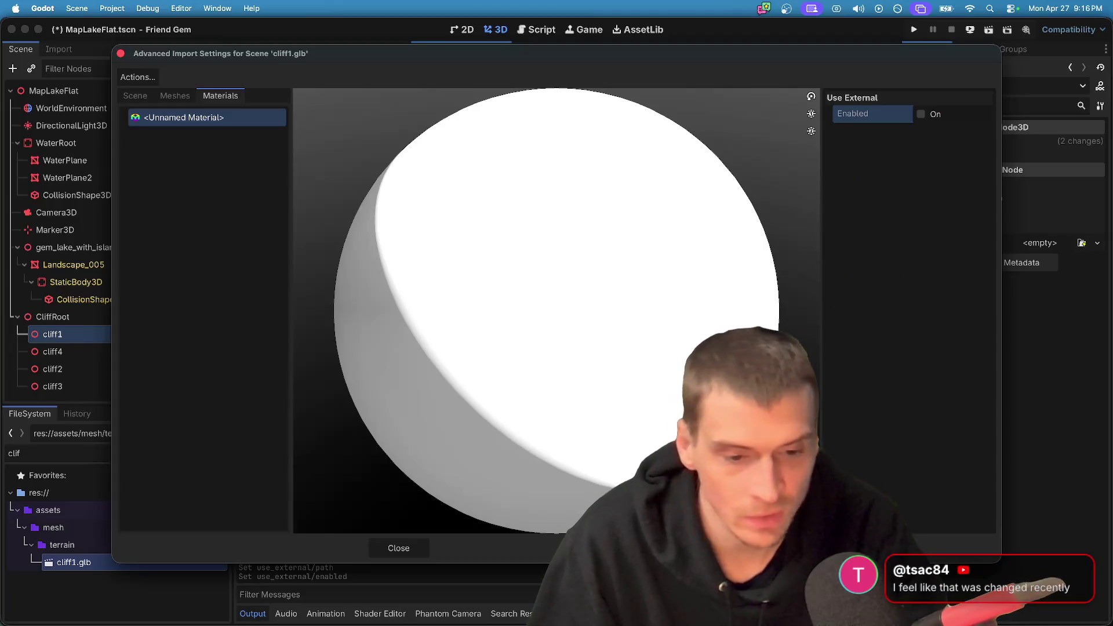
pyautogui.press('Escape')
# Peek at friend-gem-chat in Finder, return to terrain, close Finder and go back to Godot
pyautogui.moveTo(200, 620)
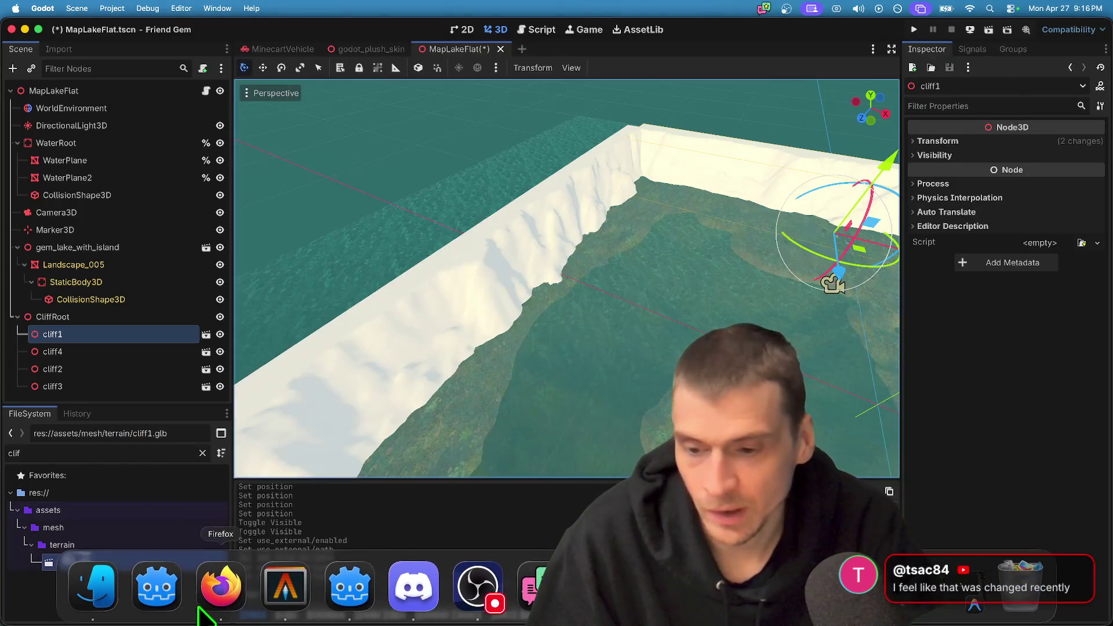
pyautogui.click(95, 585)
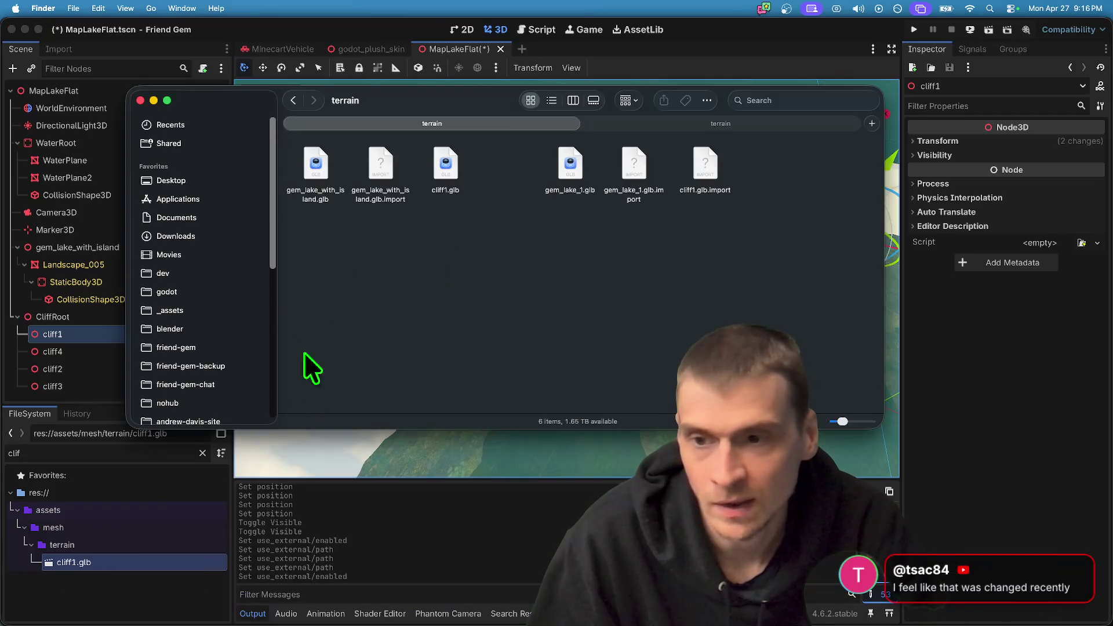
pyautogui.scroll(-10, 207, 415)
pyautogui.scroll(5, 204, 408)
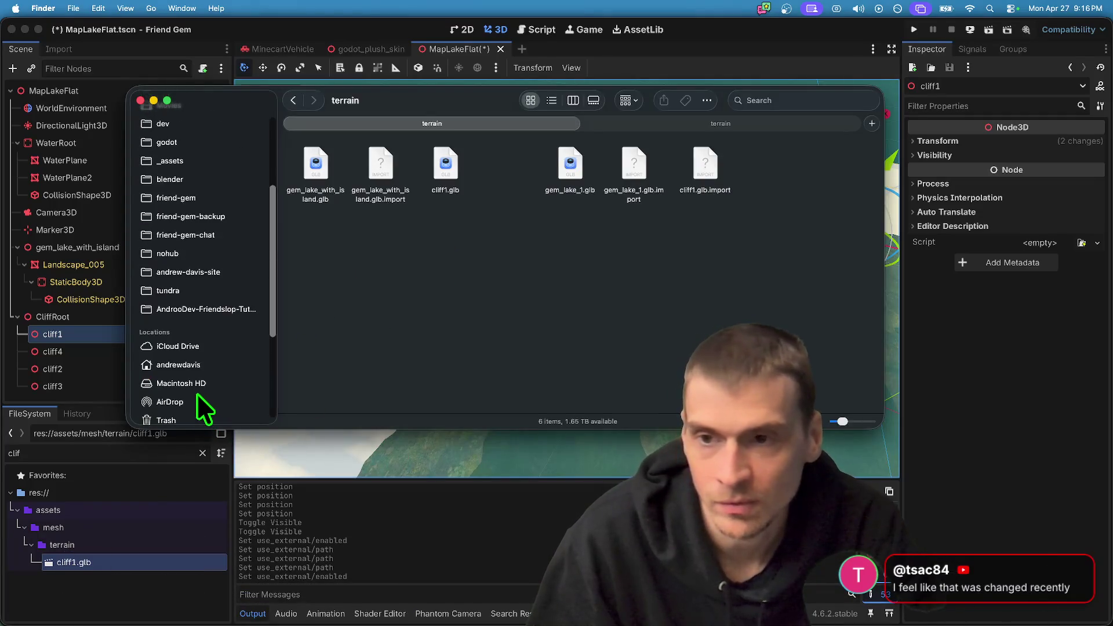
pyautogui.scroll(2, 191, 293)
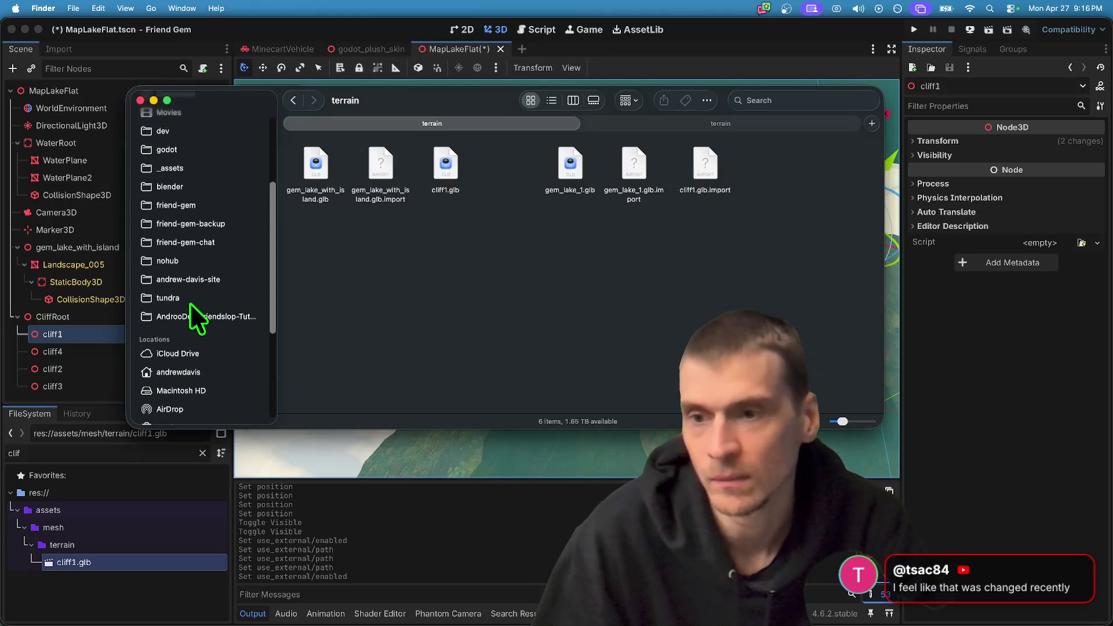
pyautogui.click(189, 261)
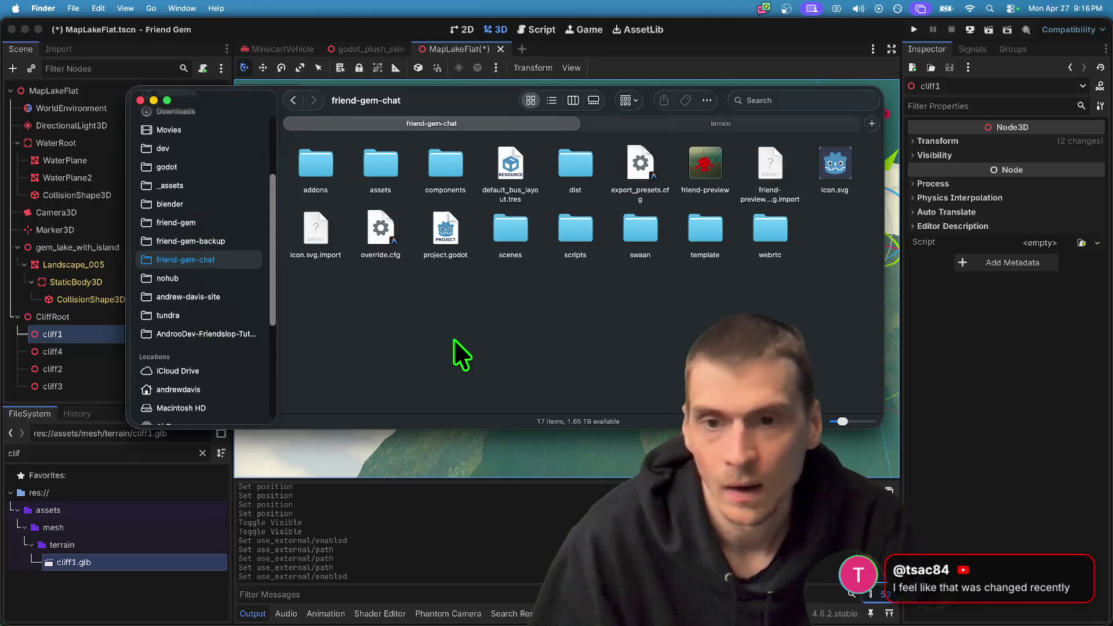
pyautogui.press('super+bracketleft')
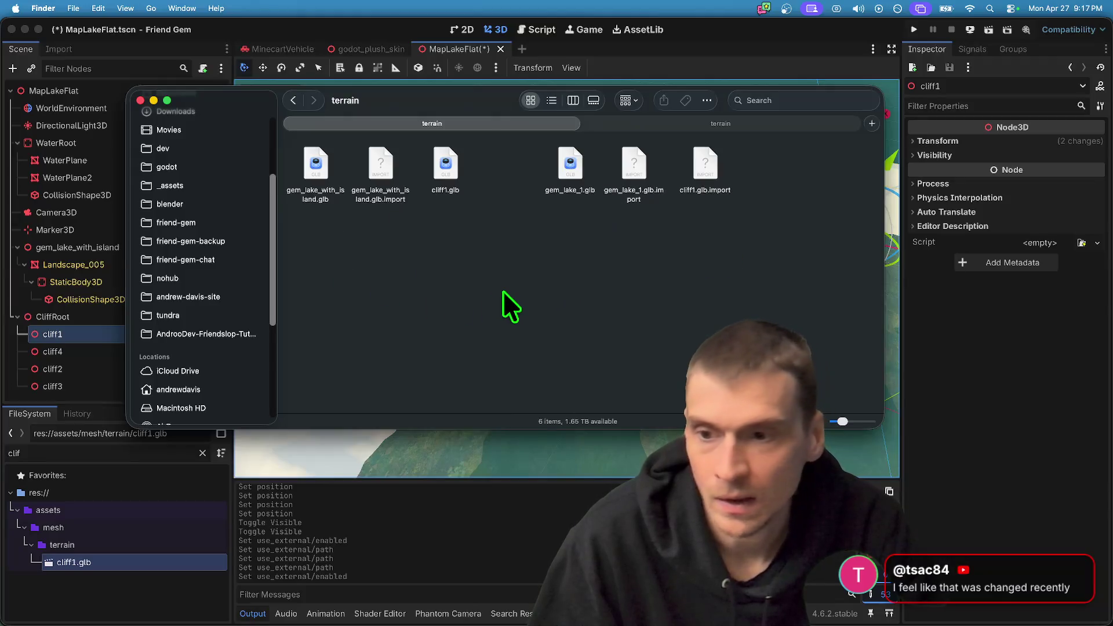
pyautogui.click(130, 493)
pyautogui.click(125, 524)
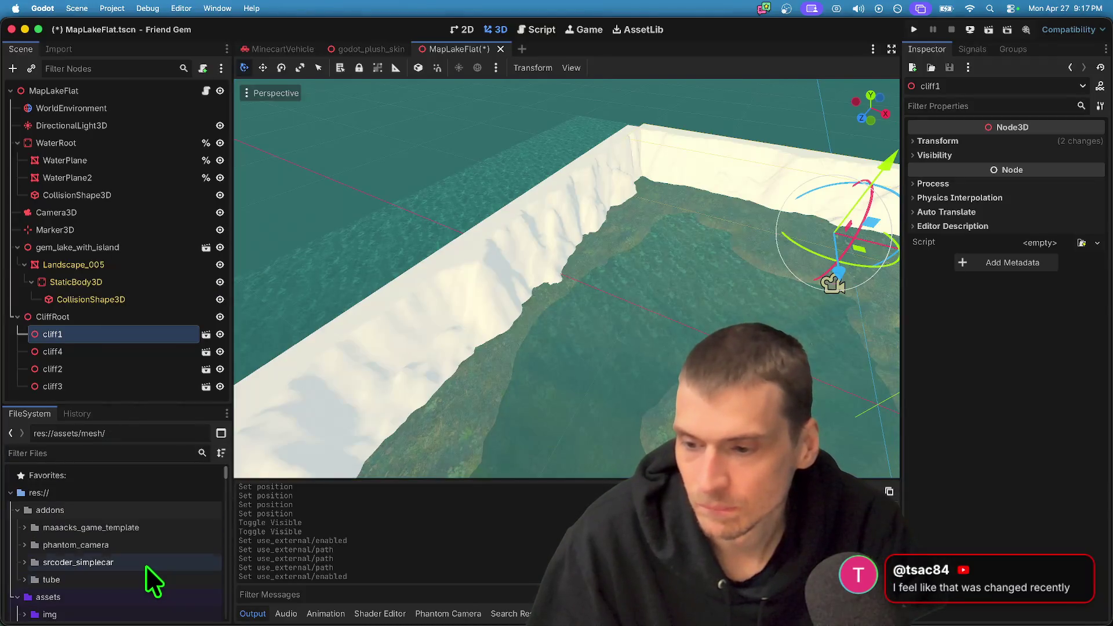
# Collapse materials_cart, select low_poly_minecart, and filter the FileSystem by 'cli' to reveal cliff1.glb
pyautogui.scroll(-10, 145, 565)
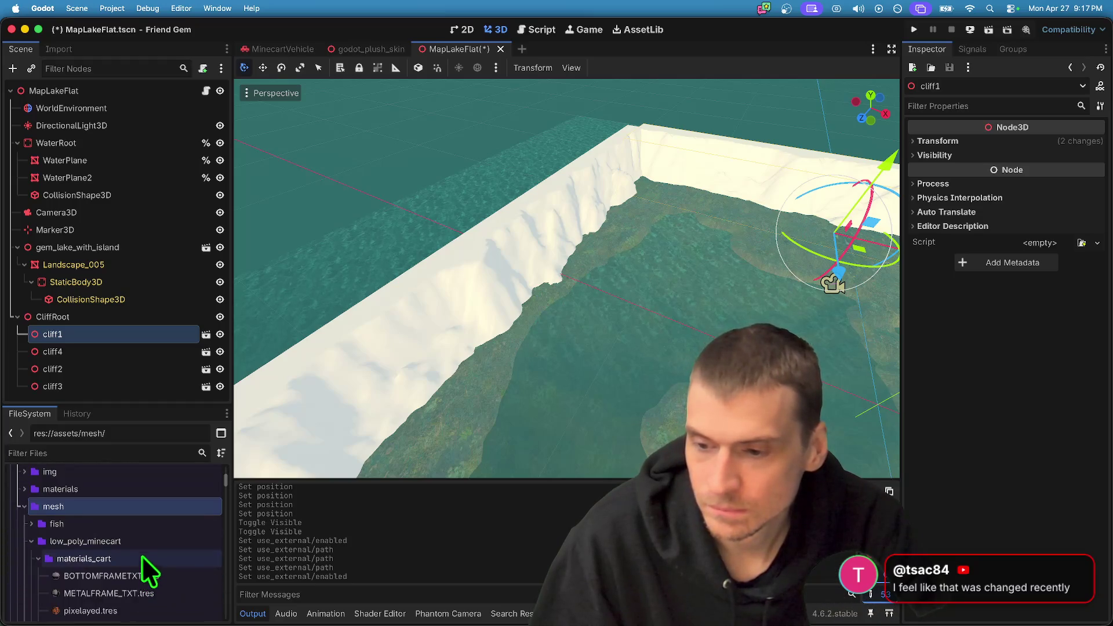
pyautogui.doubleClick(131, 493)
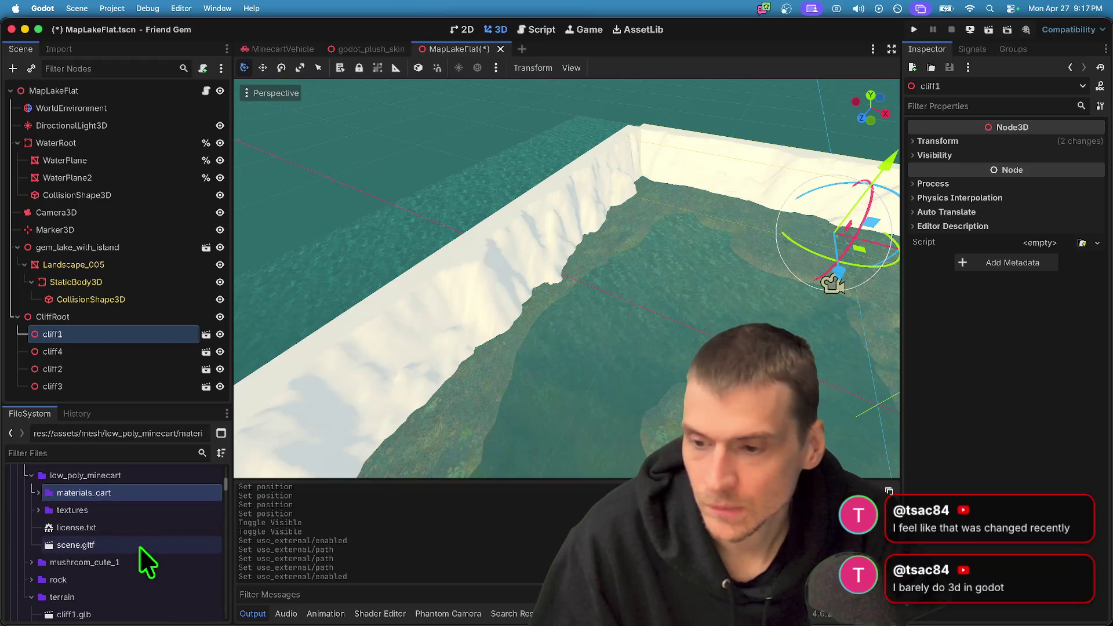
pyautogui.click(124, 480)
pyautogui.scroll(-3, 123, 495)
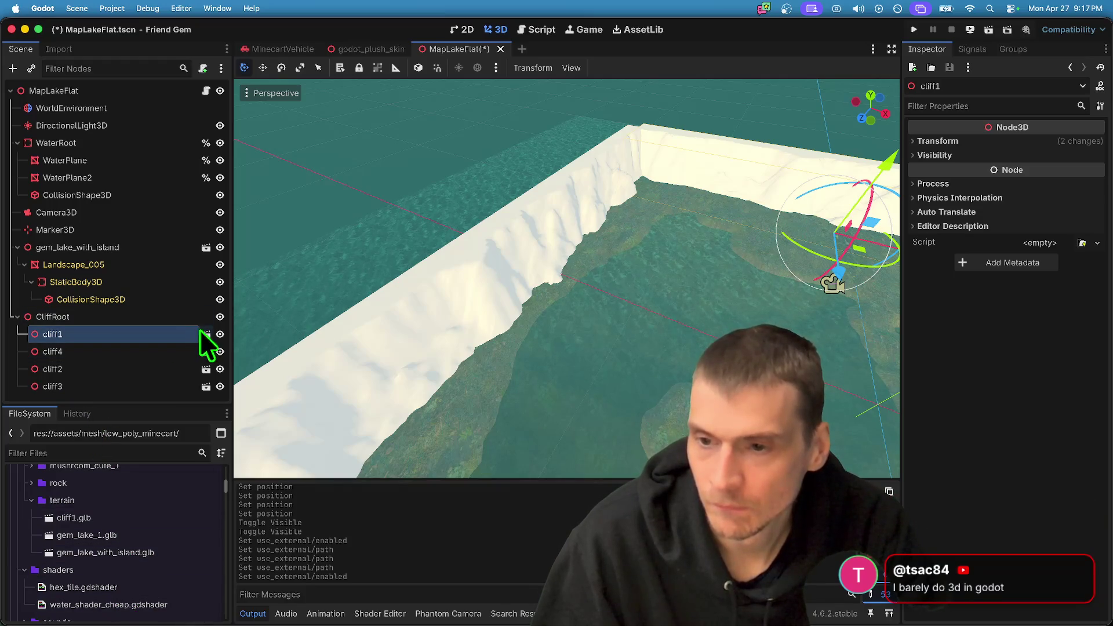
pyautogui.write('cli')
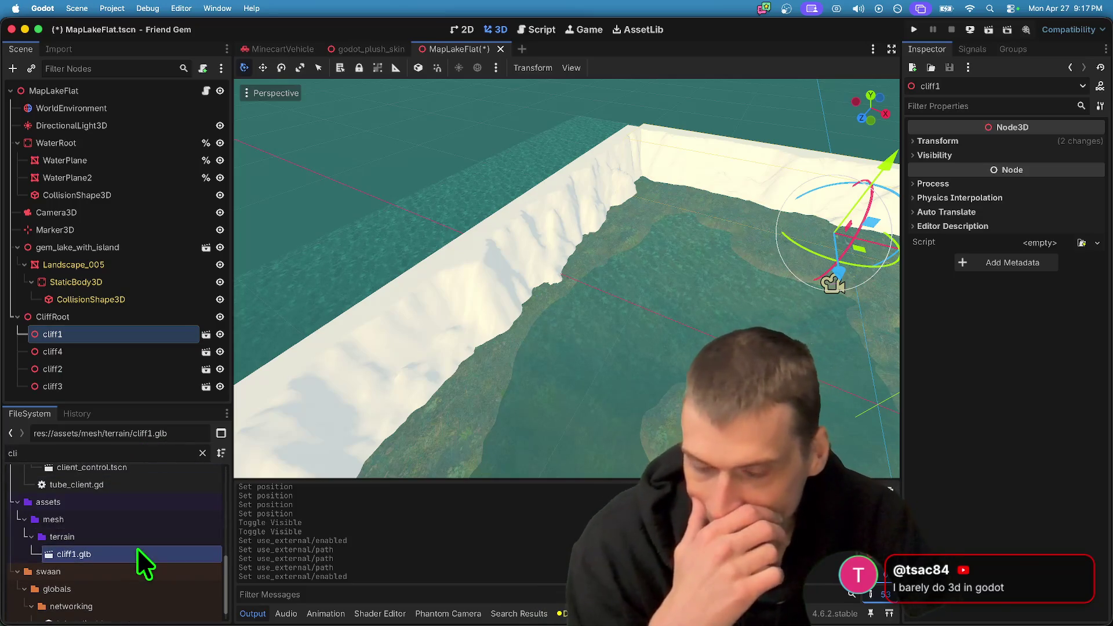
# In cliff1.glb's Advanced Import Settings, enable Save to File for the cliff1_Landscape_011 mesh
pyautogui.doubleClick(137, 551)
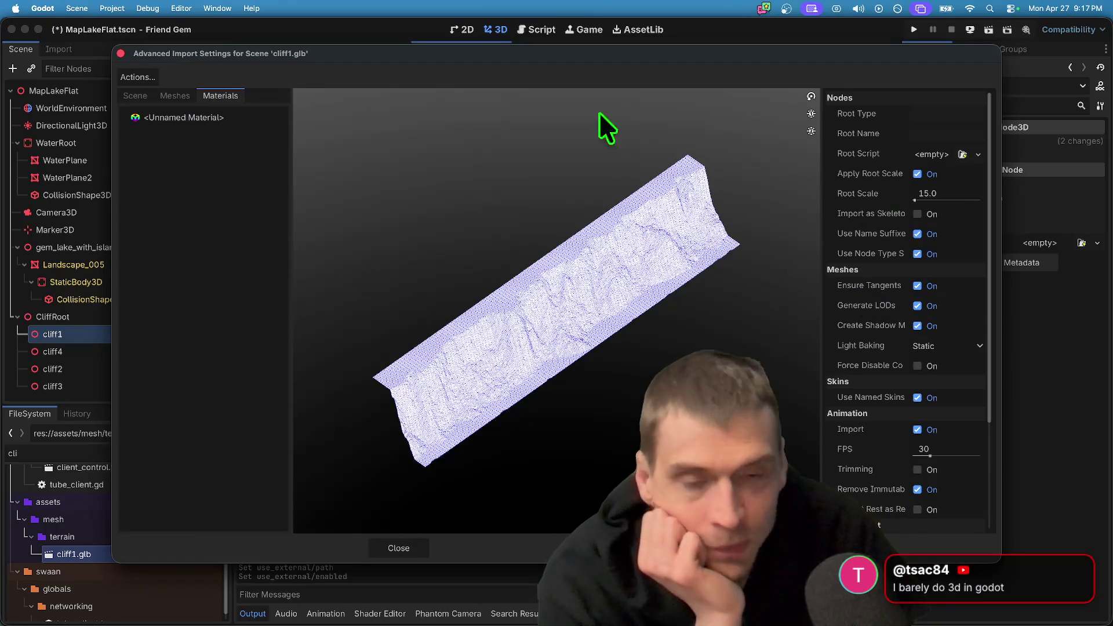
pyautogui.click(186, 118)
pyautogui.click(181, 95)
pyautogui.click(135, 95)
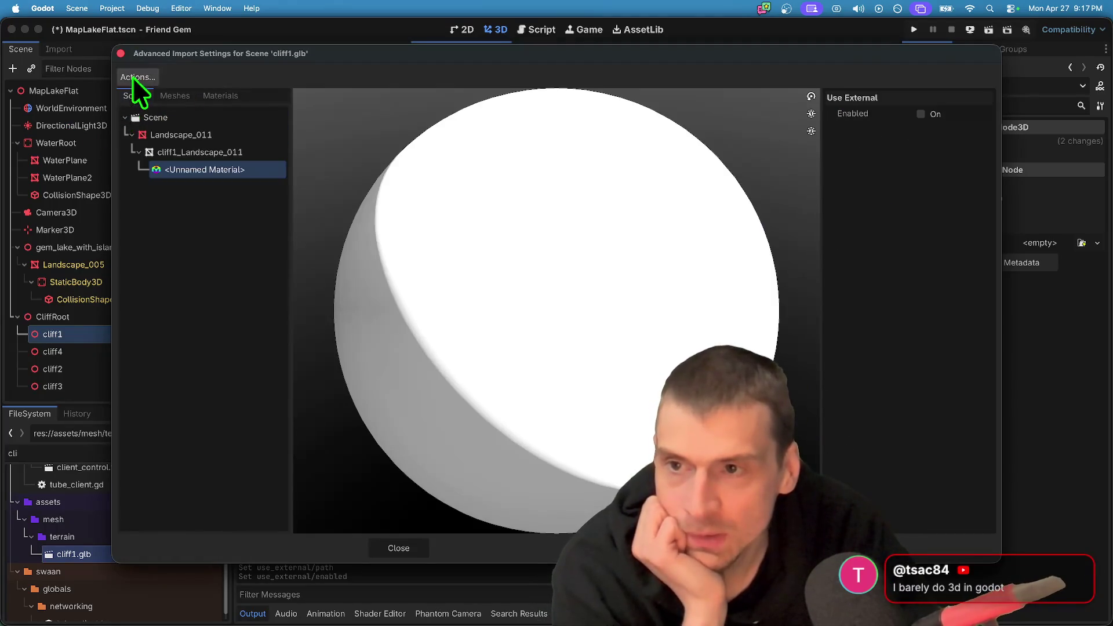
pyautogui.click(132, 77)
pyautogui.click(132, 77)
pyautogui.click(167, 152)
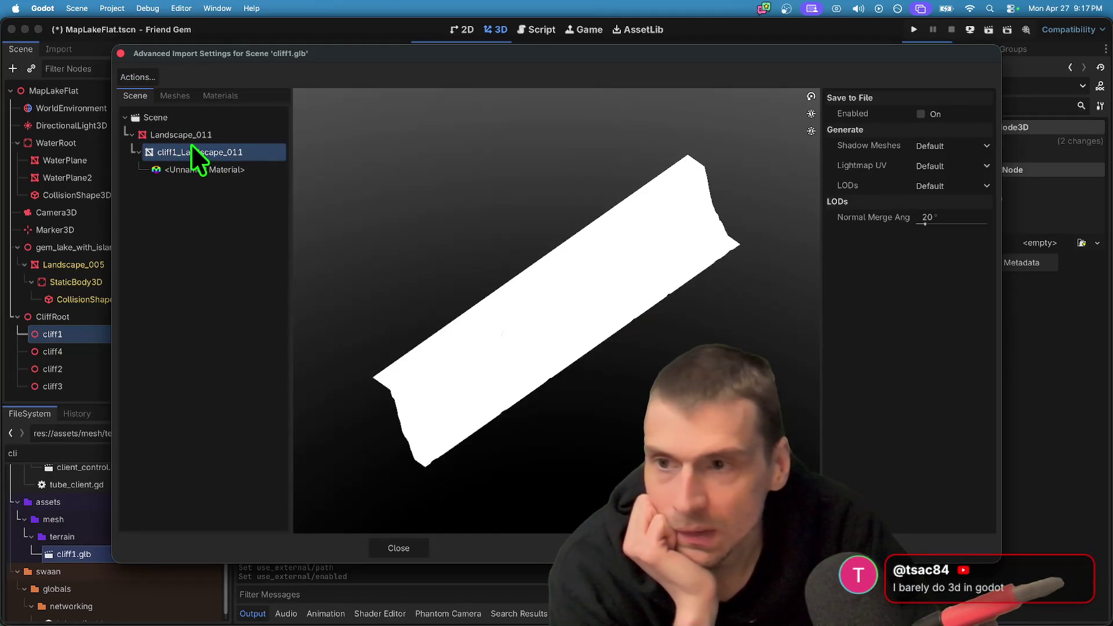
pyautogui.click(189, 133)
pyautogui.click(193, 152)
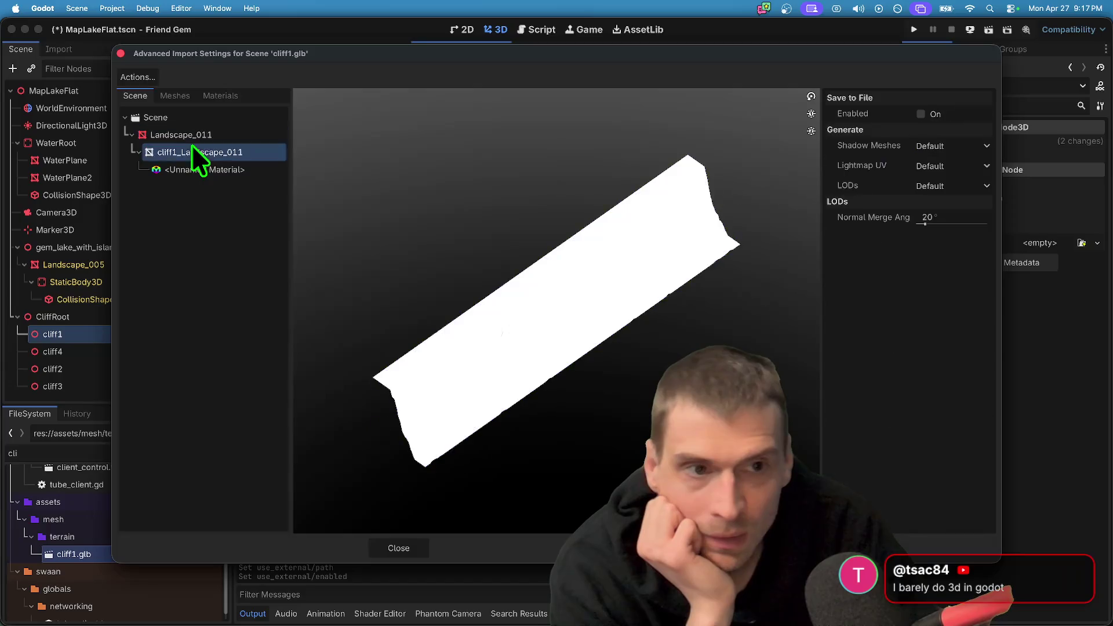
pyautogui.click(921, 113)
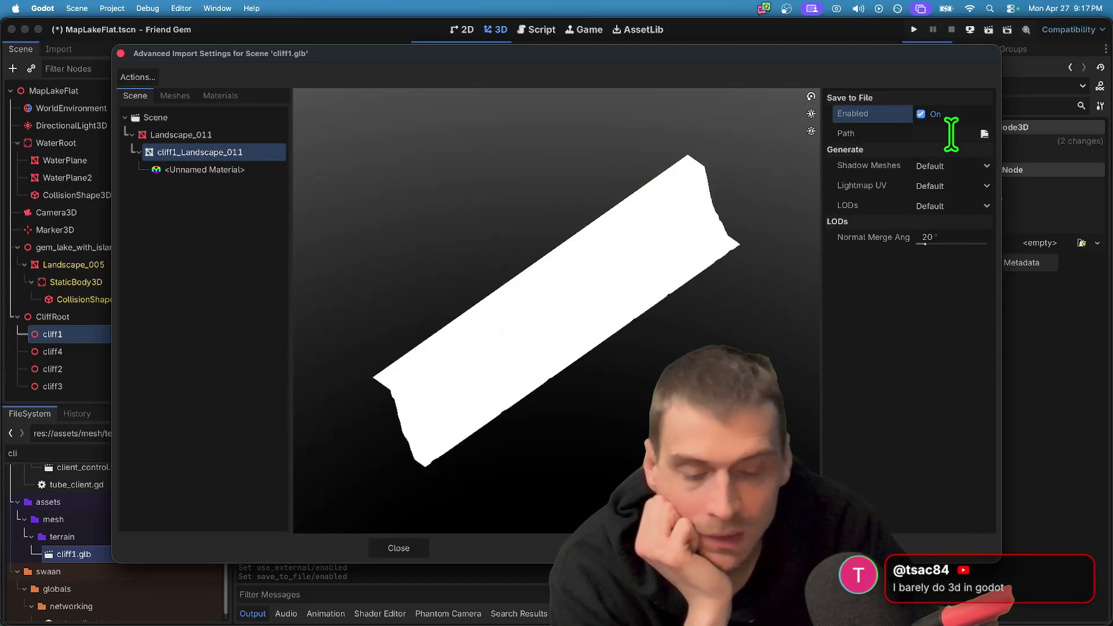
# Set the mesh save path to the terrain folder and reimport cliff1.glb
pyautogui.click(137, 78)
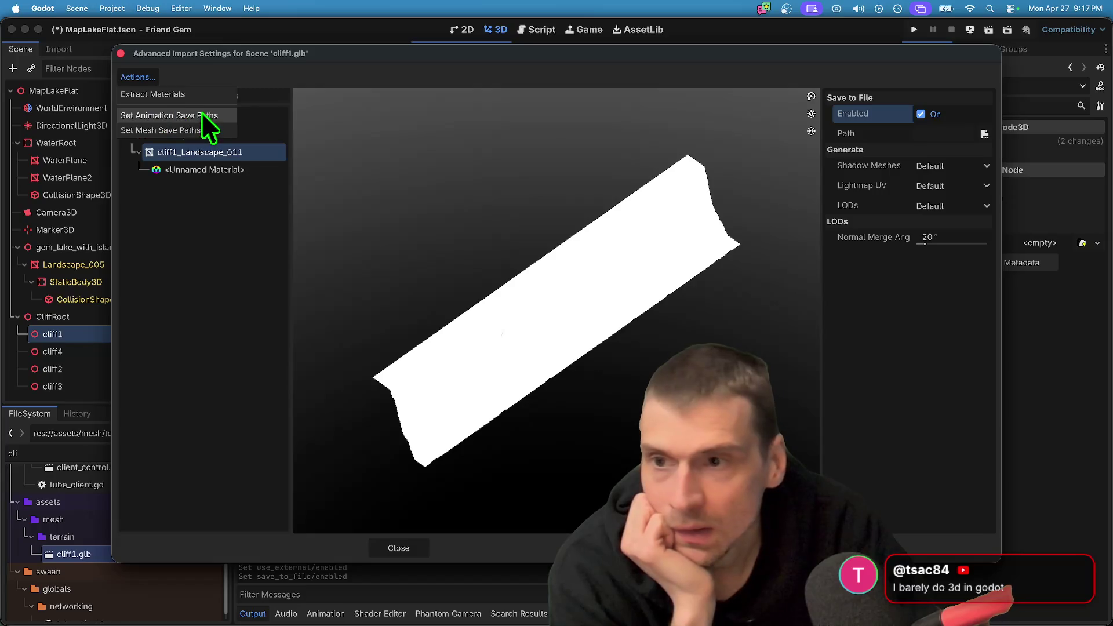
pyautogui.click(197, 128)
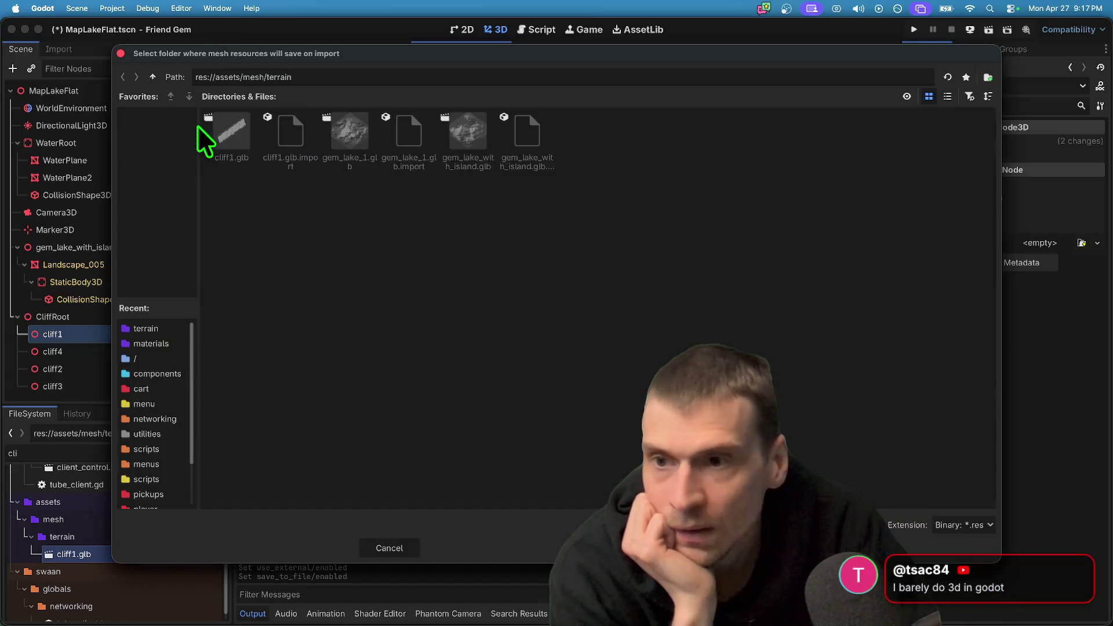
pyautogui.press('Return')
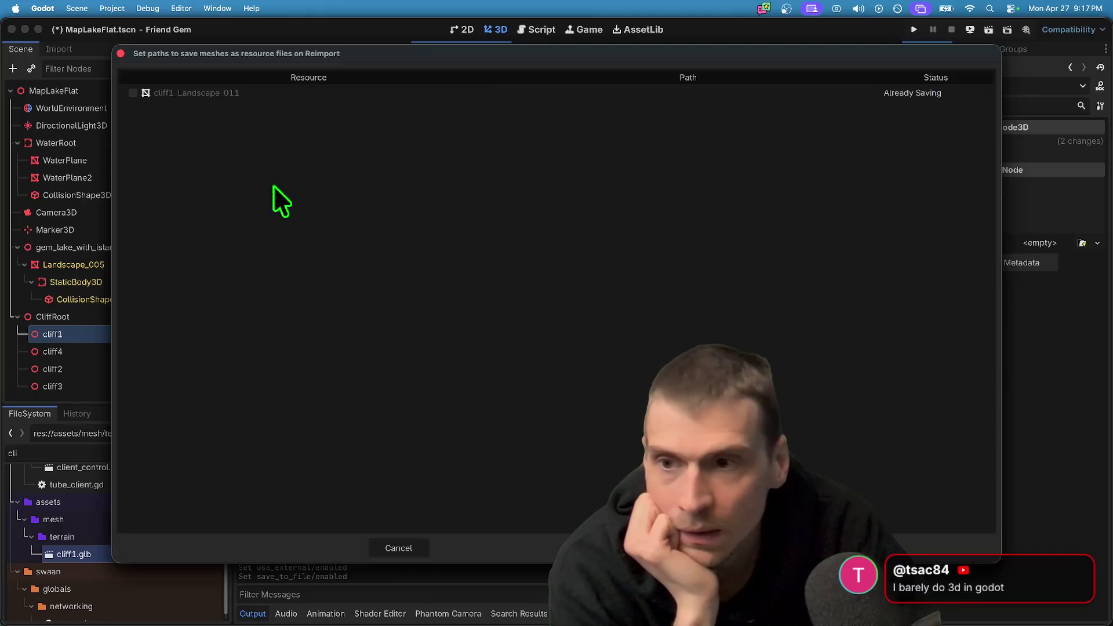
pyautogui.click(137, 93)
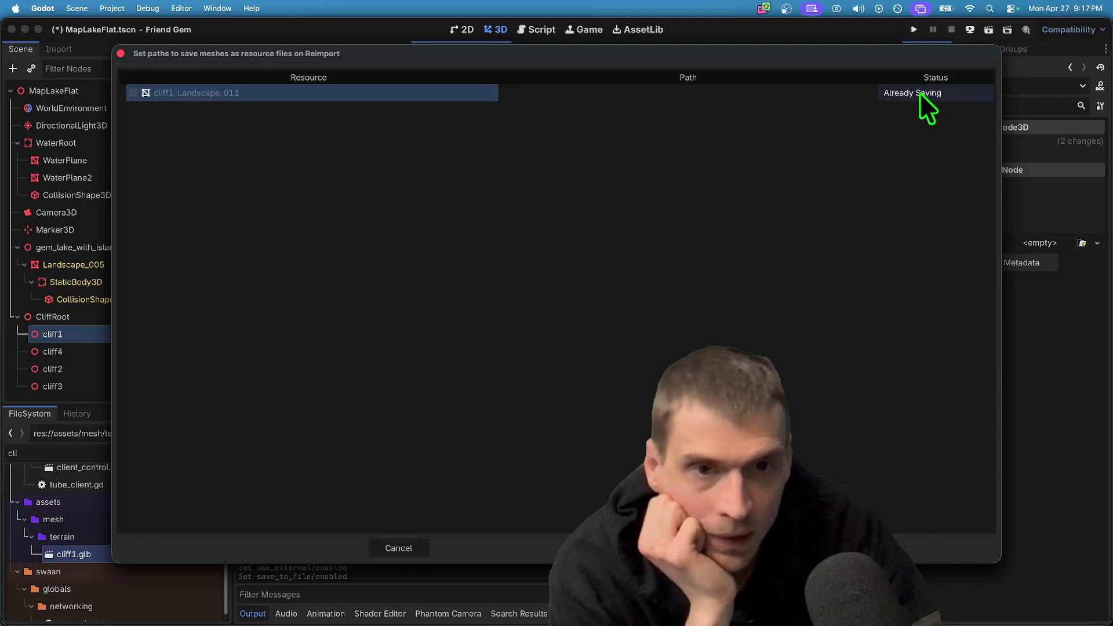
pyautogui.press('Return')
pyautogui.press('Return')
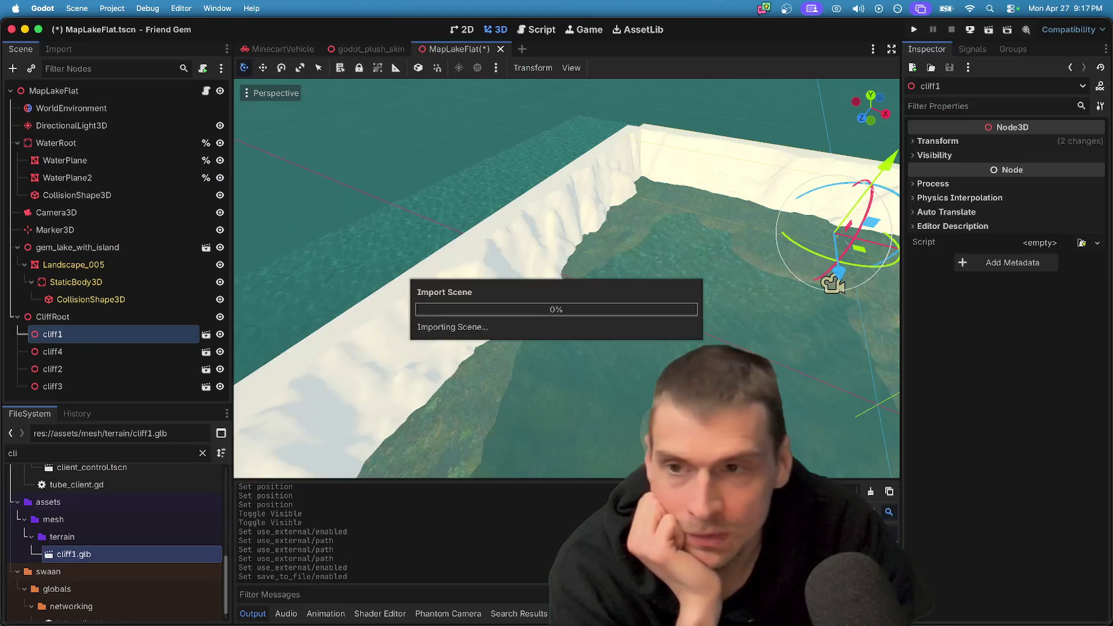
pyautogui.moveTo(243, 583)
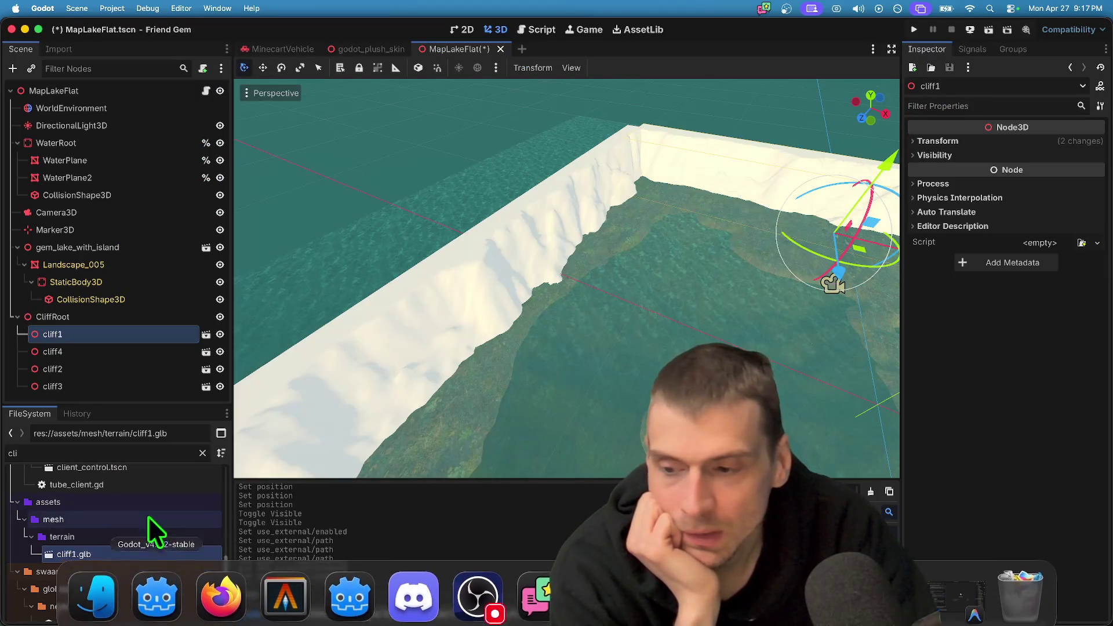
pyautogui.moveTo(179, 596)
pyautogui.click(92, 587)
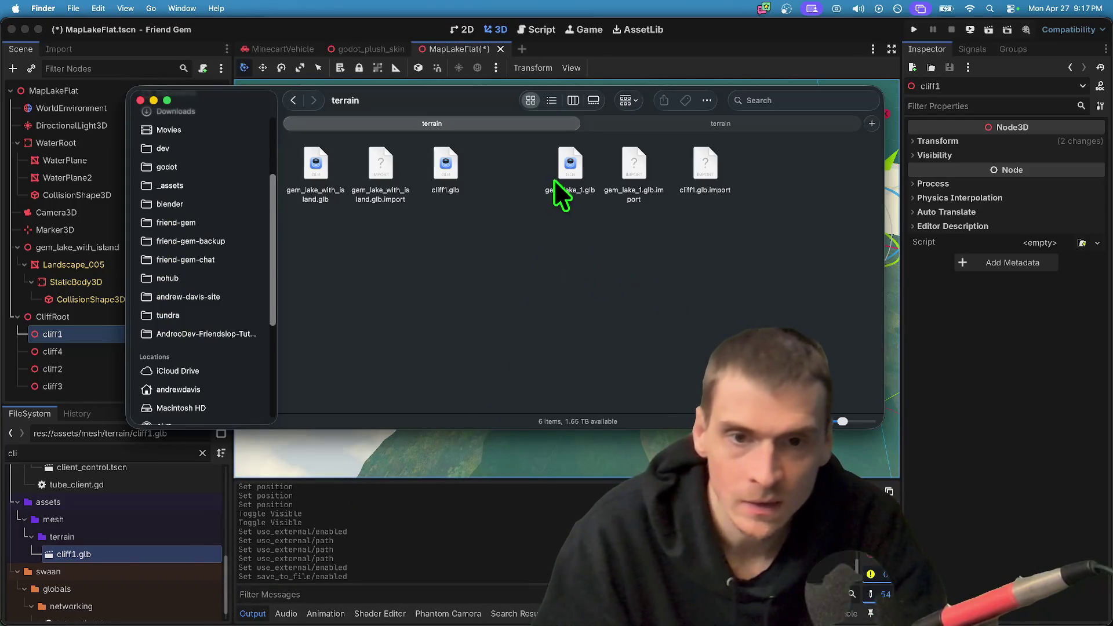
# Reposition gem_lake_1.glb in the Finder terrain folder, switching between the two terrain tabs
pyautogui.moveTo(556, 177); pyautogui.dragTo(511, 203)
pyautogui.click(638, 123)
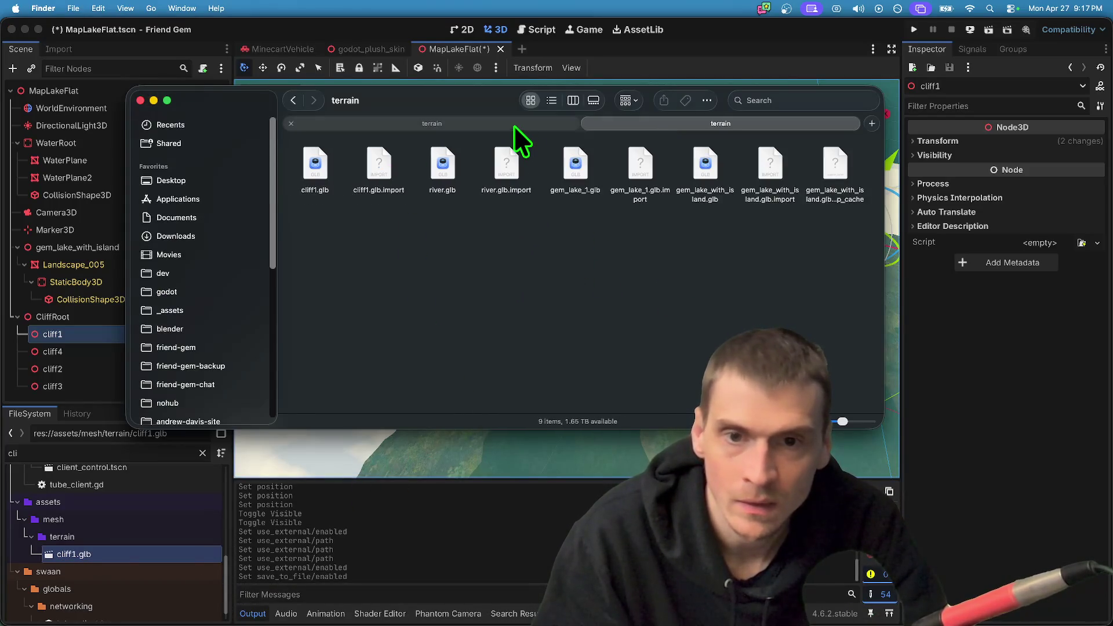
pyautogui.click(512, 124)
pyautogui.click(636, 123)
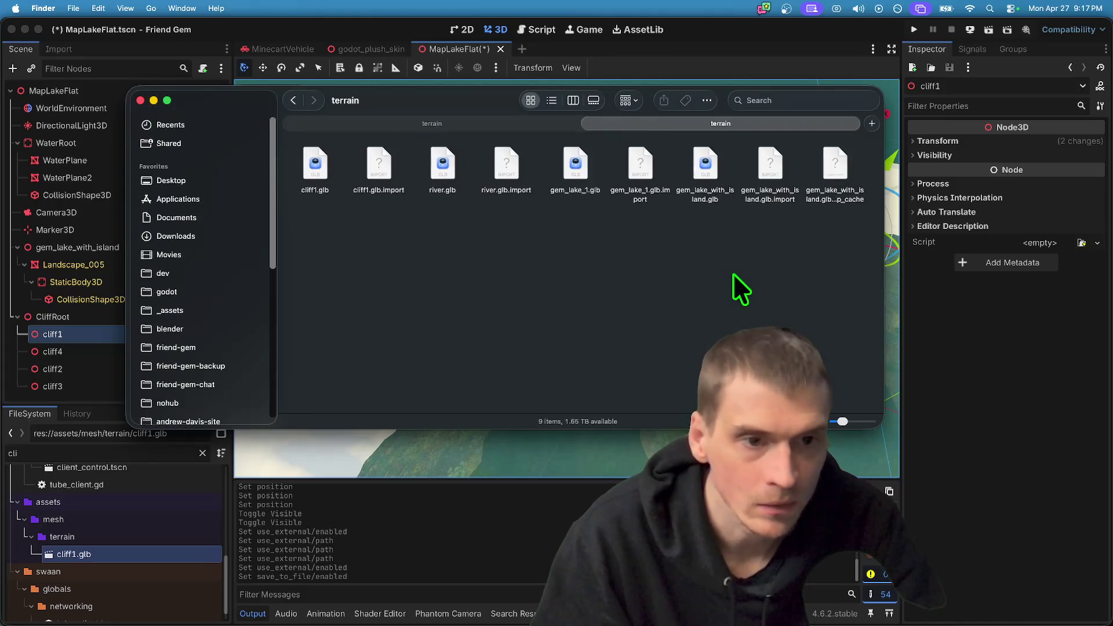
pyautogui.click(468, 123)
pyautogui.moveTo(511, 209)
pyautogui.mouseDown()
pyautogui.moveTo(513, 187)
pyautogui.moveTo(556, 261)
pyautogui.mouseUp()
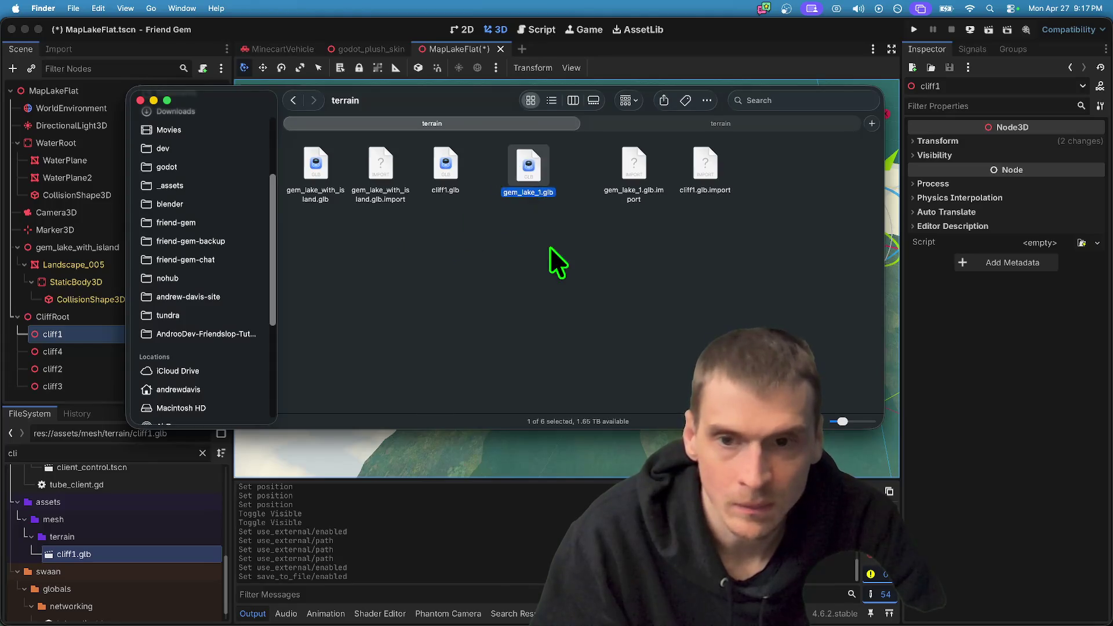
# Go up to assets, open materials, and rearrange the Ground001_1K-JPG and Grass006_1K-JPG folders
pyautogui.click(294, 101)
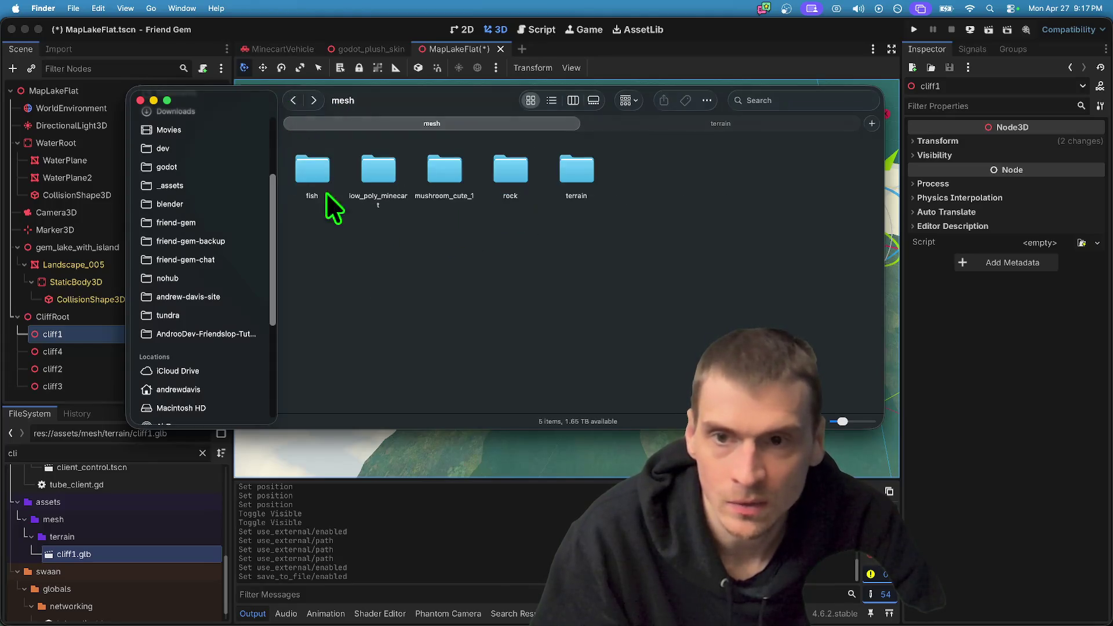
pyautogui.click(294, 100)
pyautogui.doubleClick(433, 174)
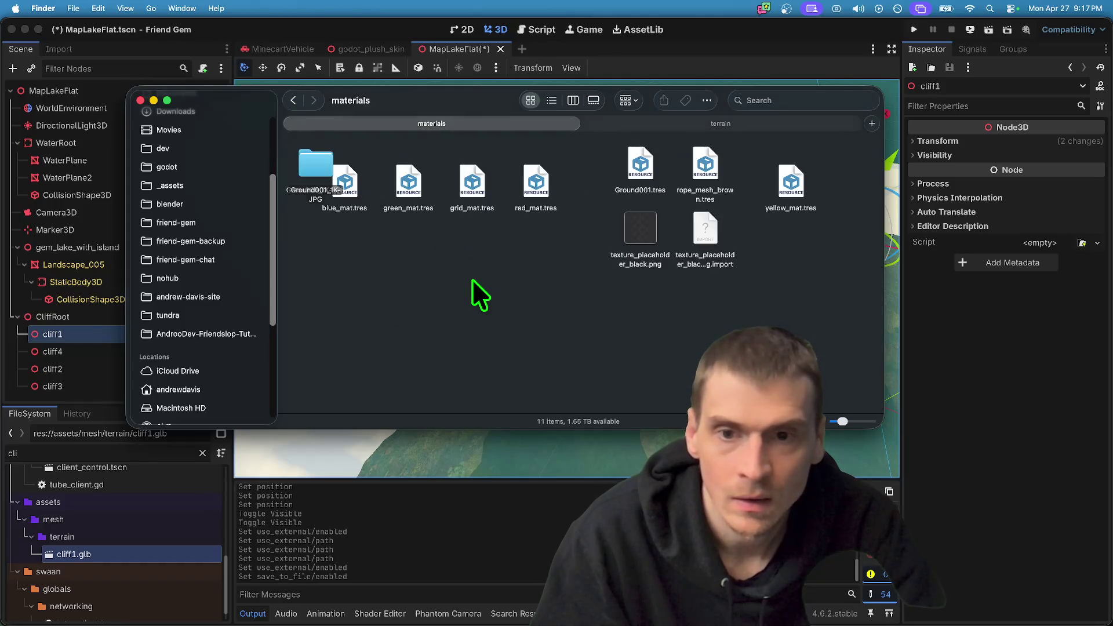
pyautogui.moveTo(316, 165)
pyautogui.mouseDown()
pyautogui.moveTo(393, 266)
pyautogui.moveTo(333, 252)
pyautogui.moveTo(325, 302)
pyautogui.mouseUp()
pyautogui.click(490, 343)
pyautogui.moveTo(429, 297); pyautogui.dragTo(430, 297)
pyautogui.moveTo(834, 327); pyautogui.dragTo(398, 179)
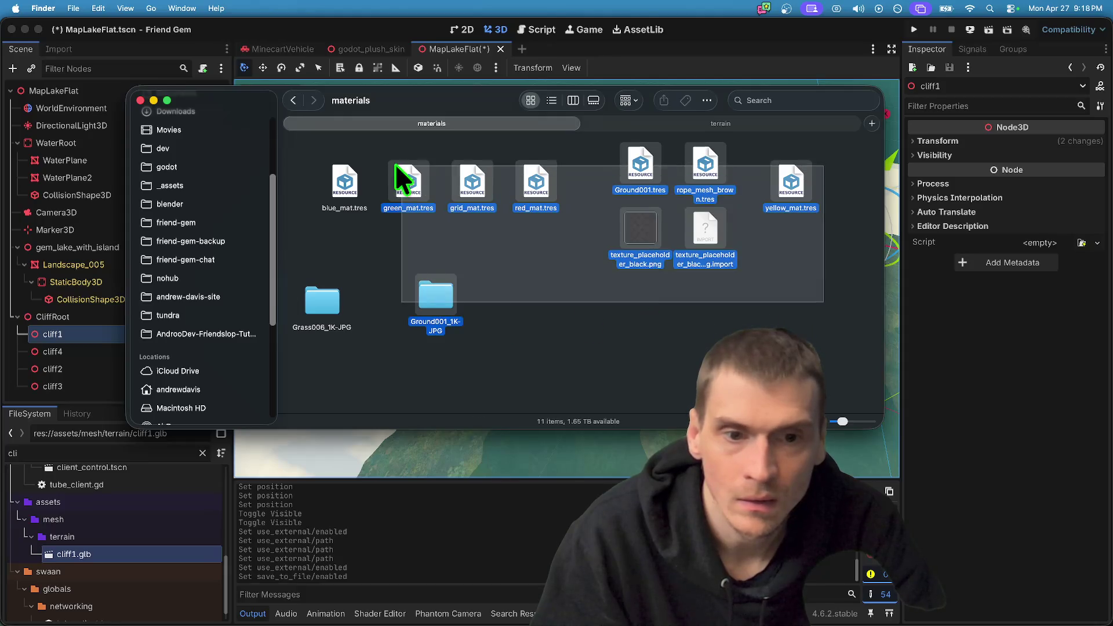
# Open the friend-gem-chat project's assets/materials folder from the Finder sidebar
pyautogui.click(294, 102)
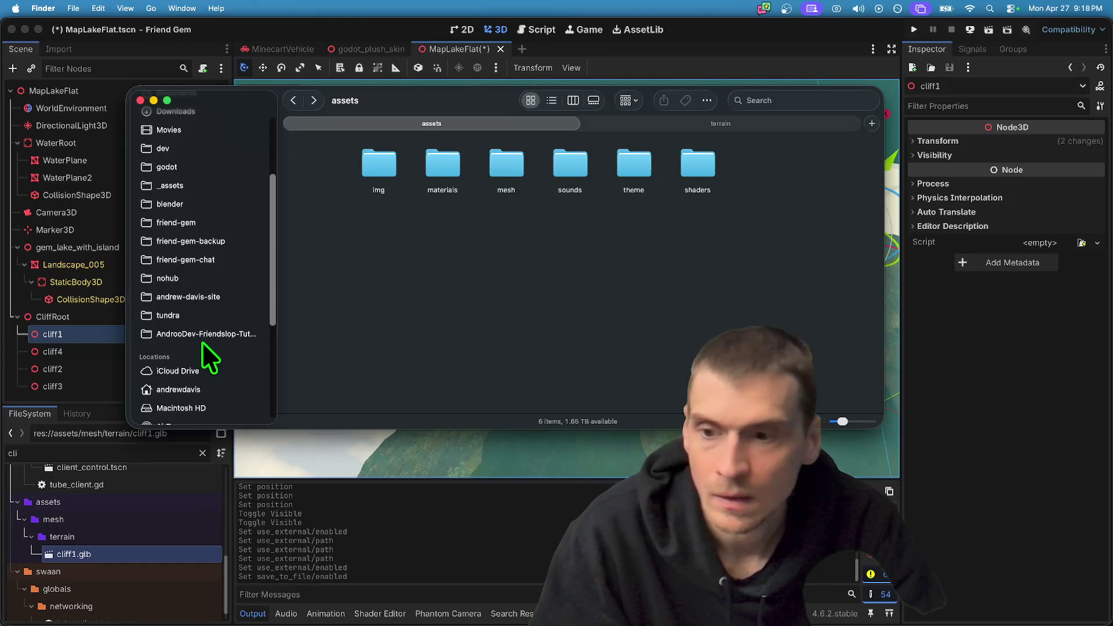
pyautogui.click(192, 296)
pyautogui.click(189, 263)
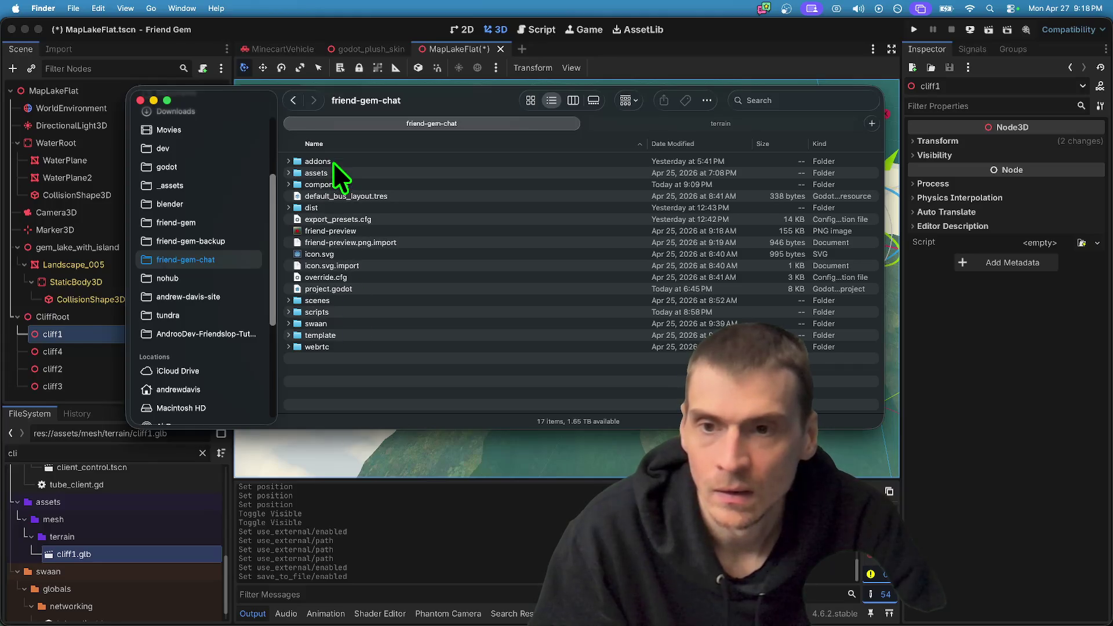
pyautogui.doubleClick(325, 175)
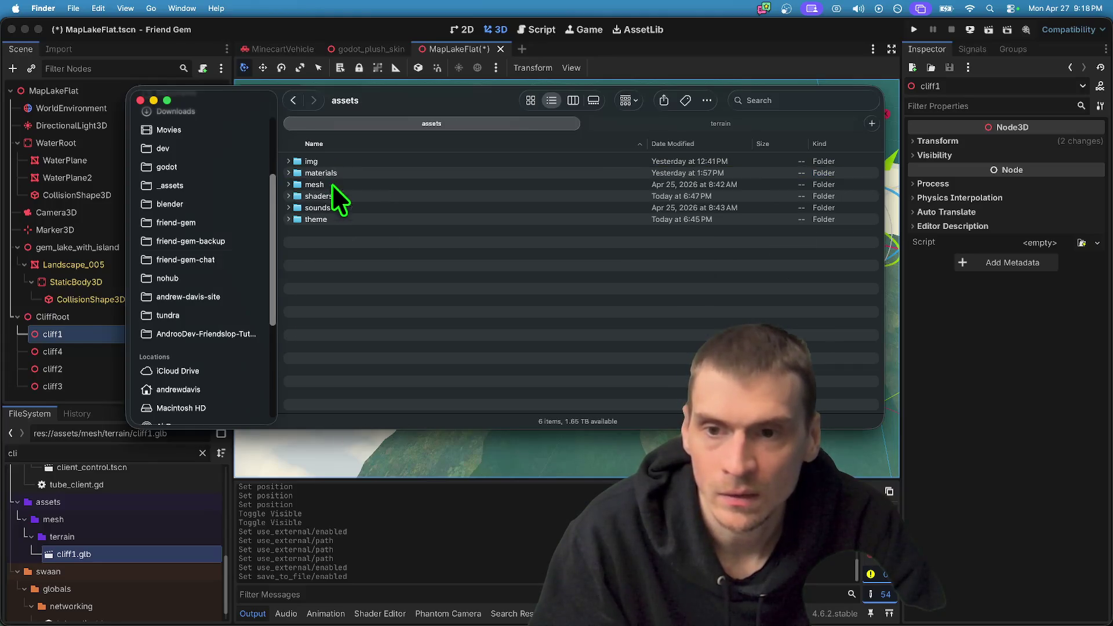
pyautogui.doubleClick(349, 176)
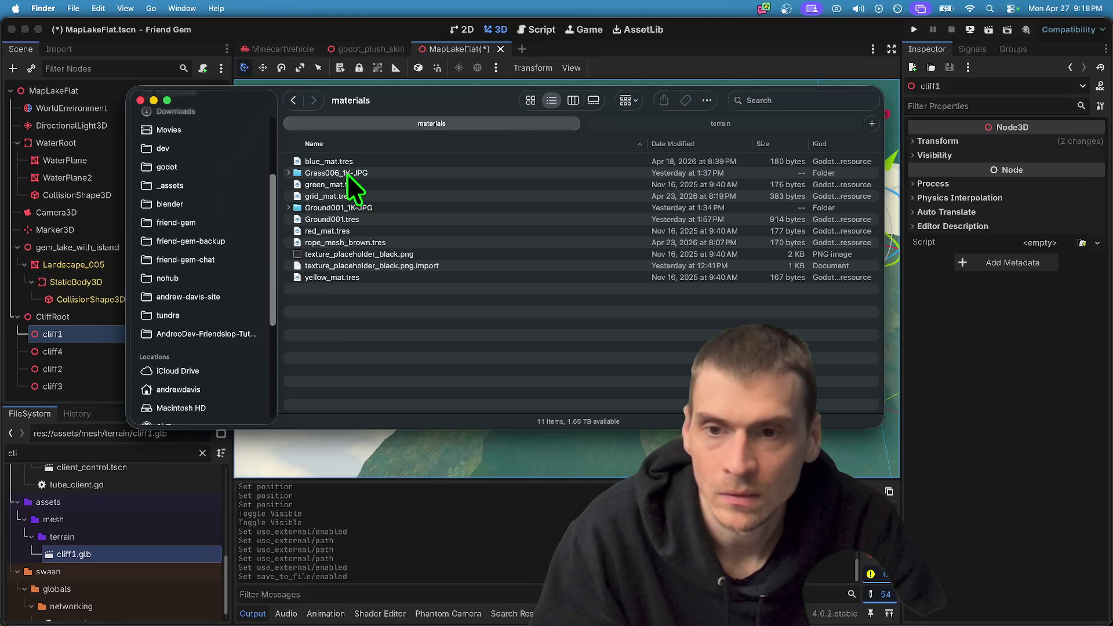
pyautogui.rightClick(258, 366)
pyautogui.click(323, 321)
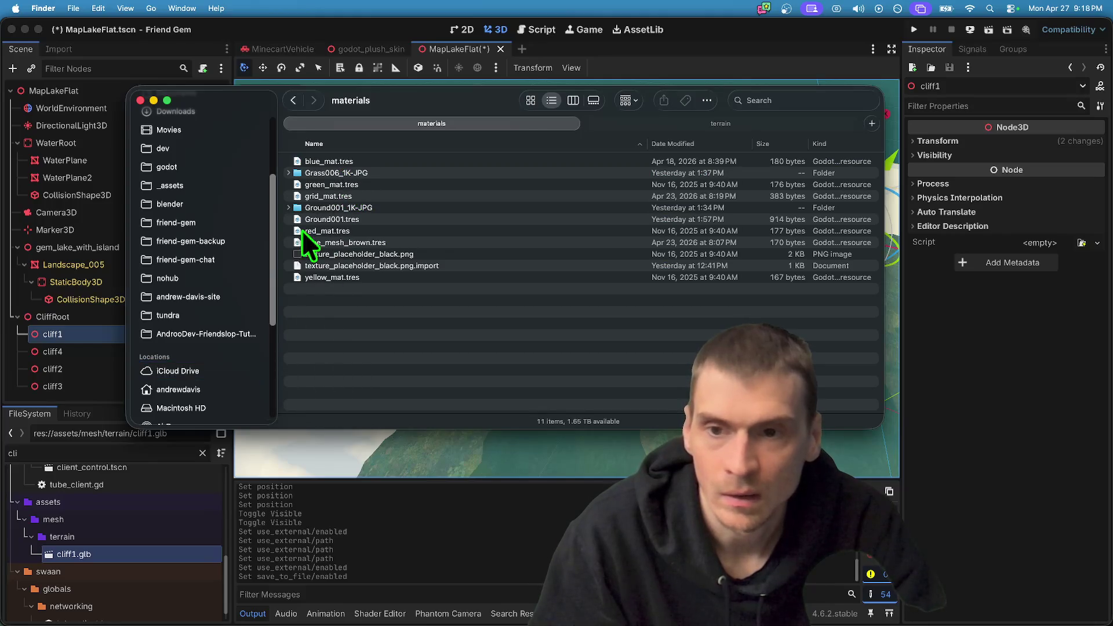
# Navigate to assets/mesh/terrain, then reopen cliff1.glb's Advanced Import Settings in Godot
pyautogui.click(288, 106)
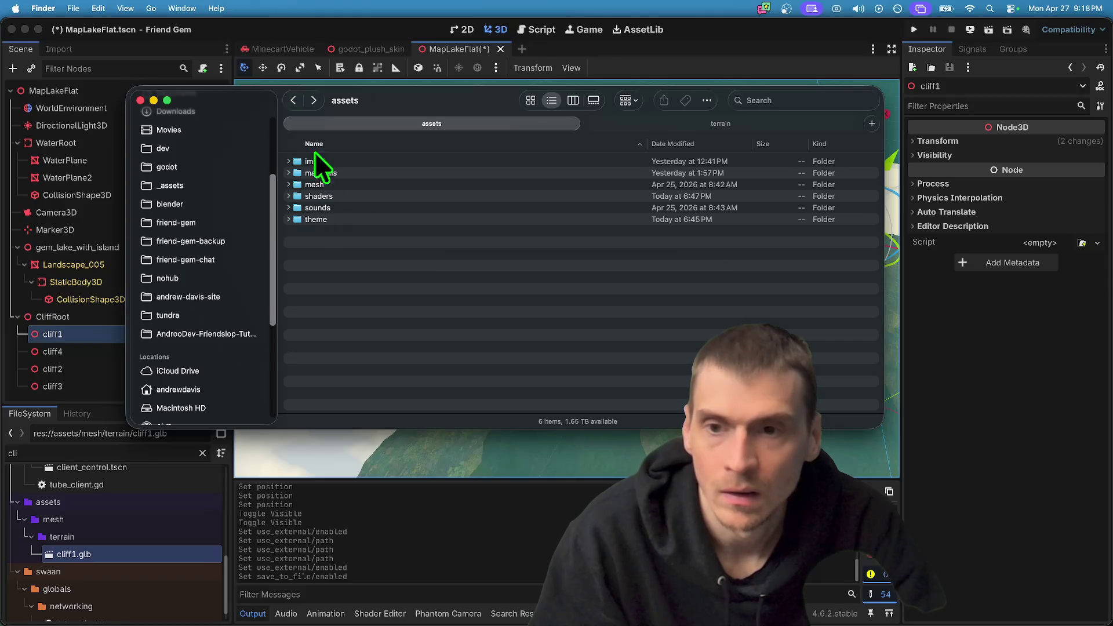
pyautogui.doubleClick(318, 186)
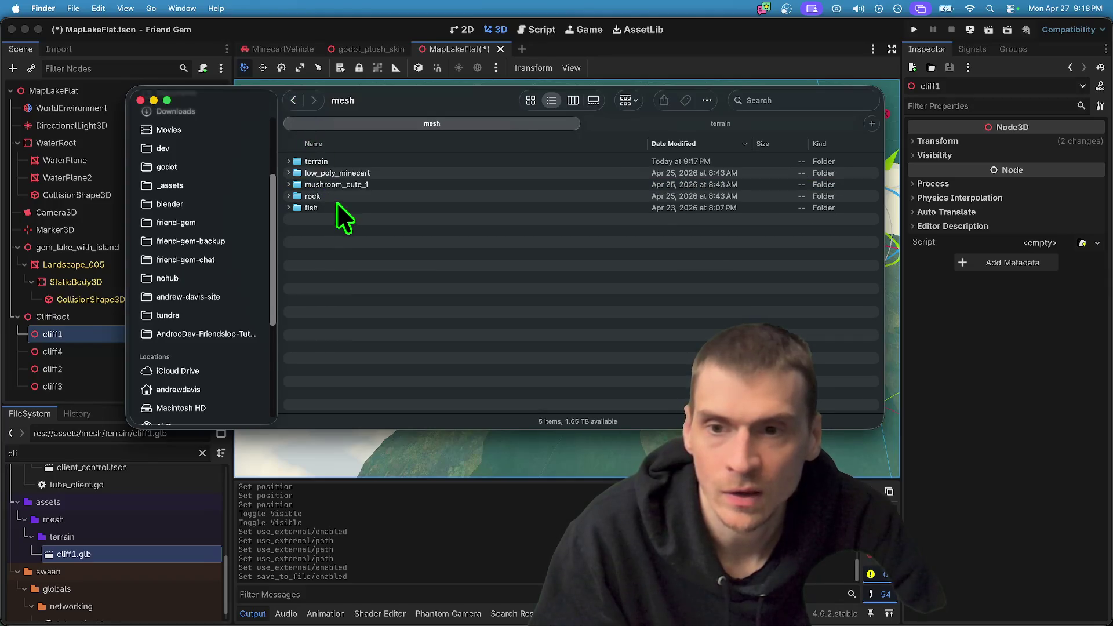
pyautogui.doubleClick(325, 162)
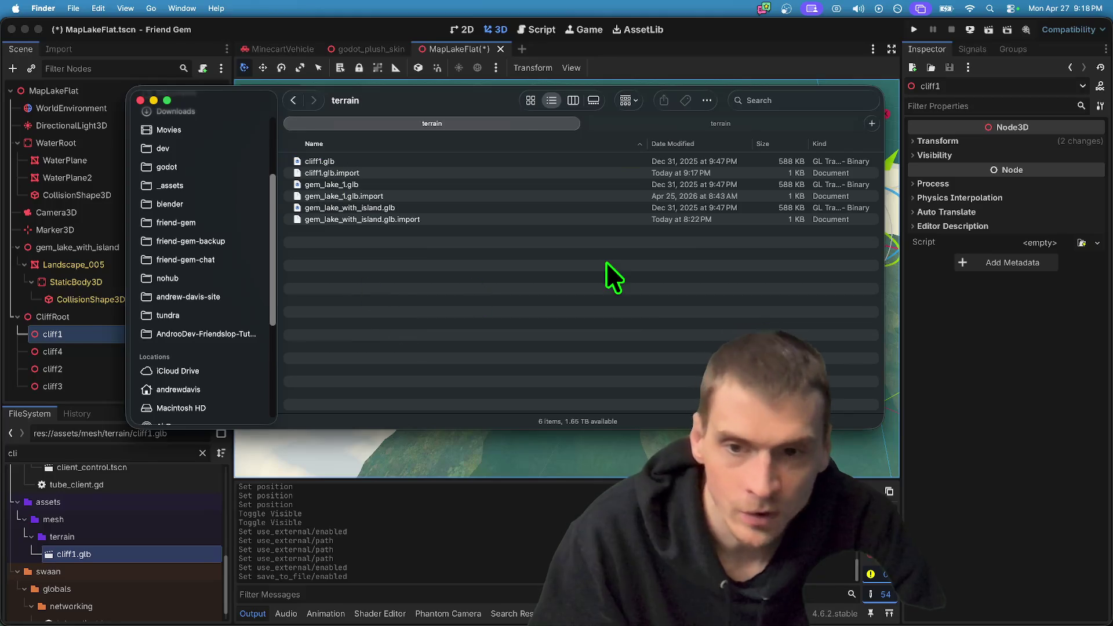
pyautogui.press('super+Tab')
pyautogui.doubleClick(72, 553)
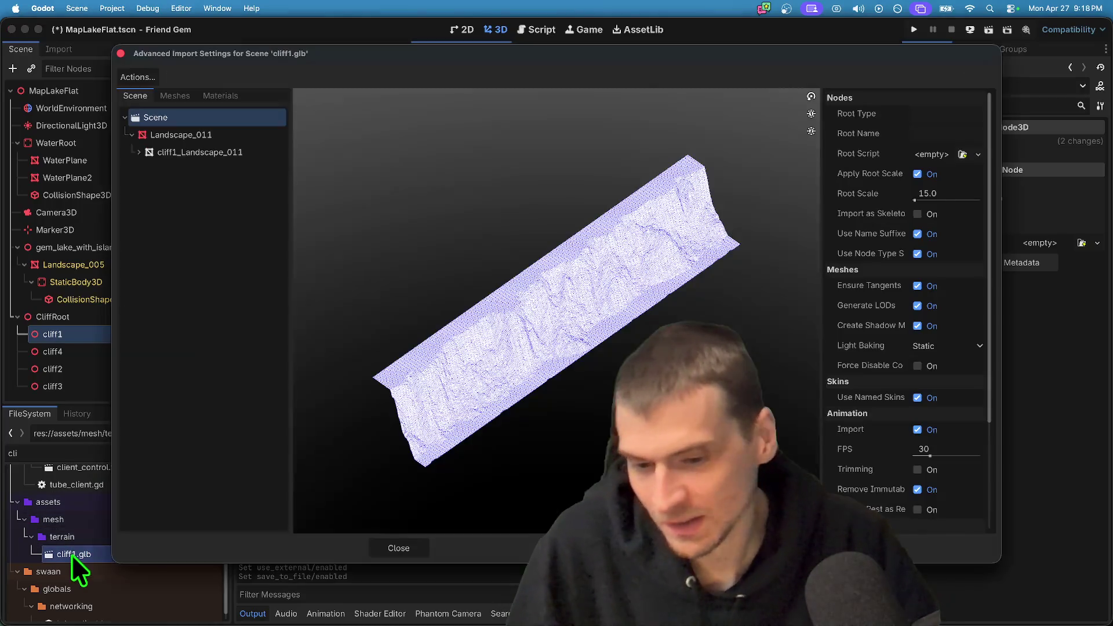
# Confirm cliff1_Landscape_011 saves to file, check its save path, and select the Scene root
pyautogui.click(173, 95)
pyautogui.click(174, 117)
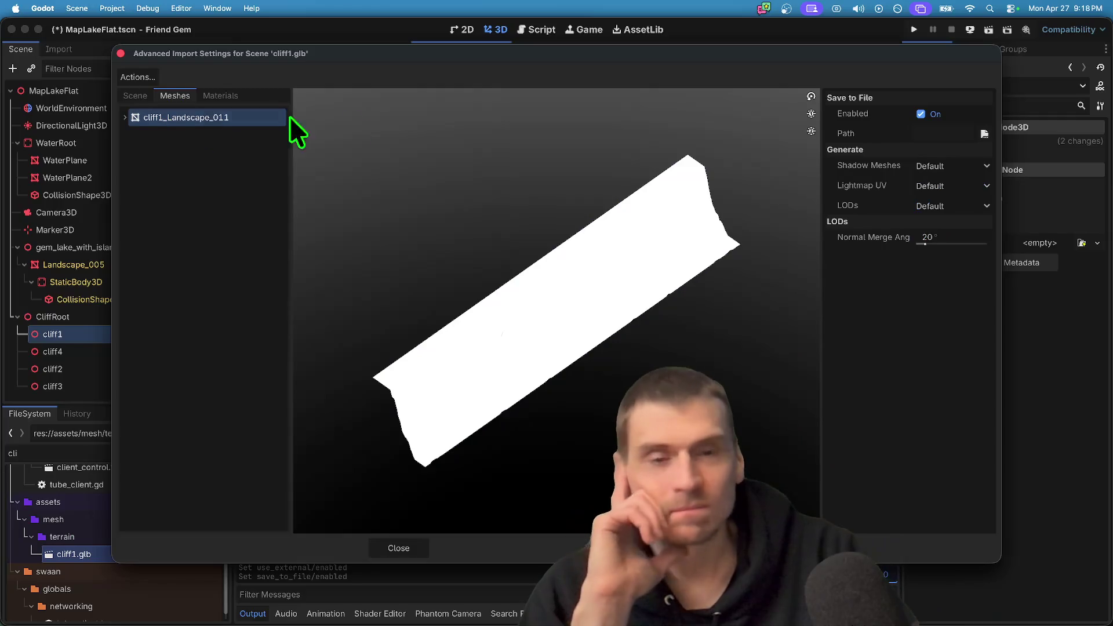
pyautogui.doubleClick(938, 115)
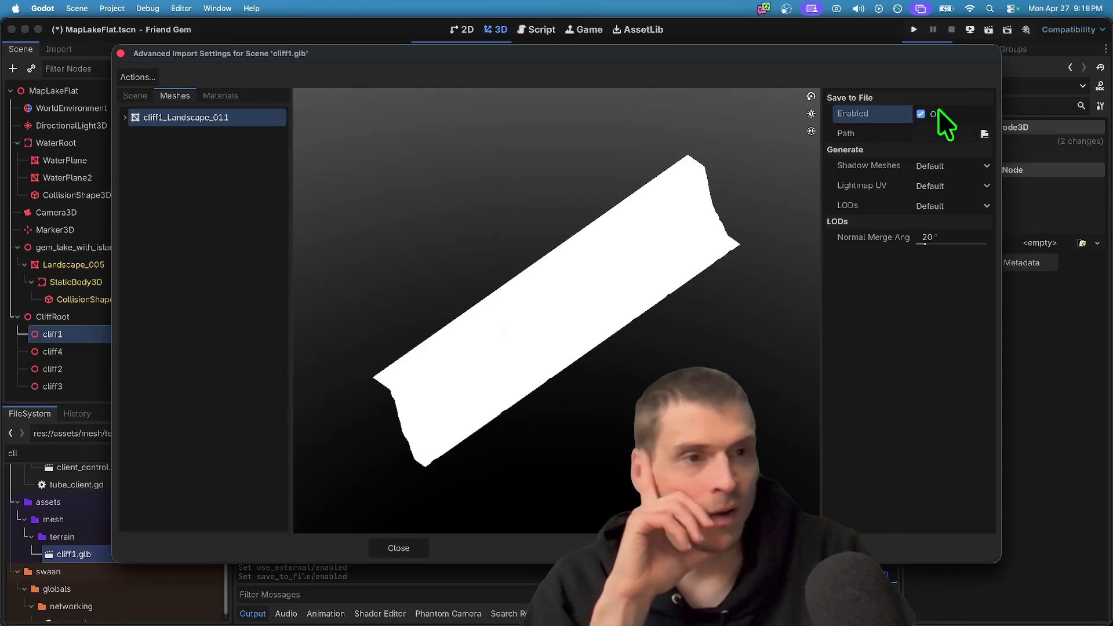
pyautogui.click(135, 95)
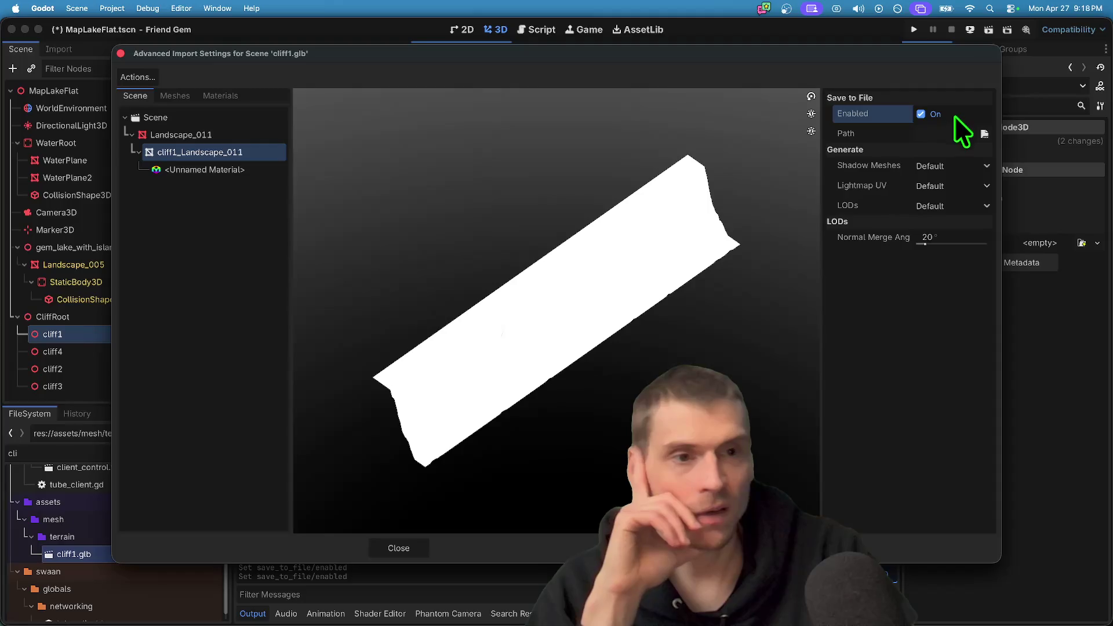
pyautogui.click(975, 136)
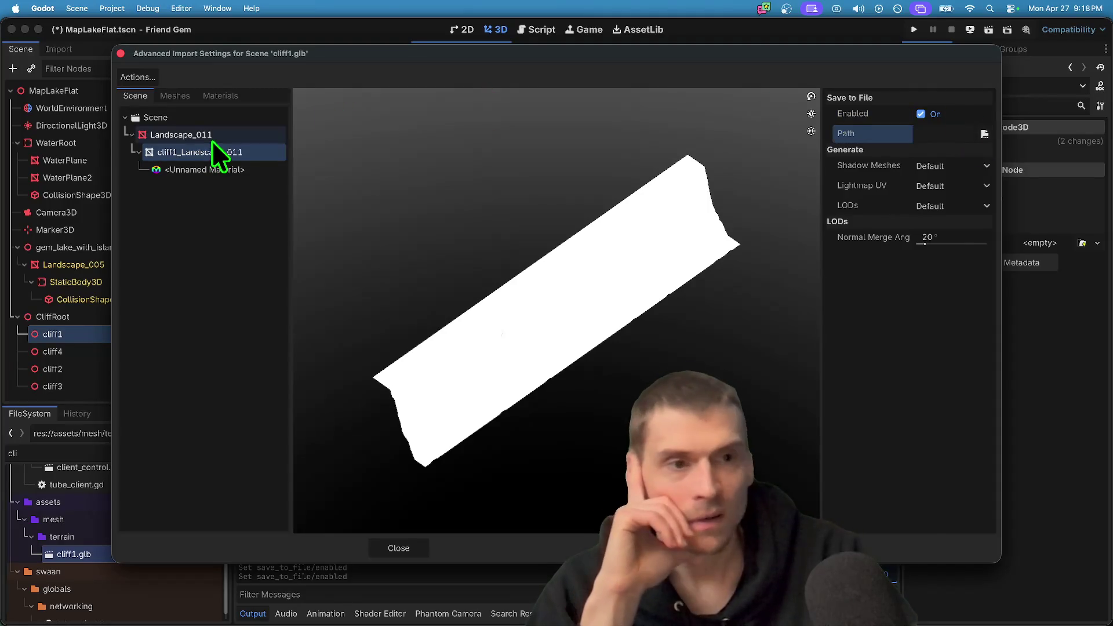
pyautogui.click(211, 141)
pyautogui.click(203, 118)
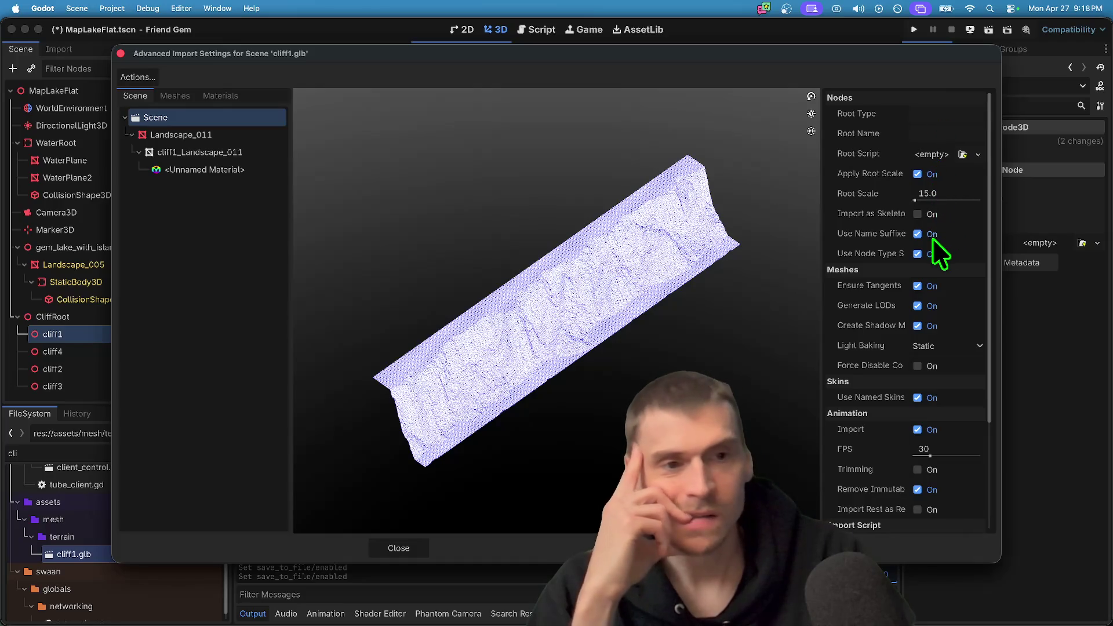
# Set the scene's material Extract option to Extract and Overwrite and pick its path folder
pyautogui.scroll(-2, 932, 239)
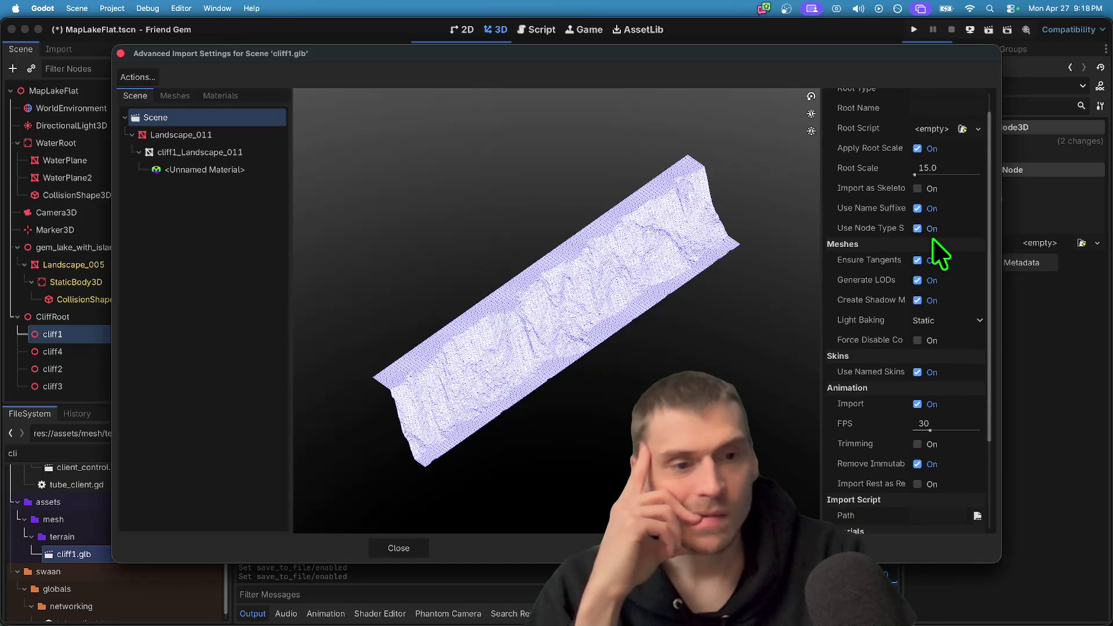
pyautogui.scroll(-5, 933, 240)
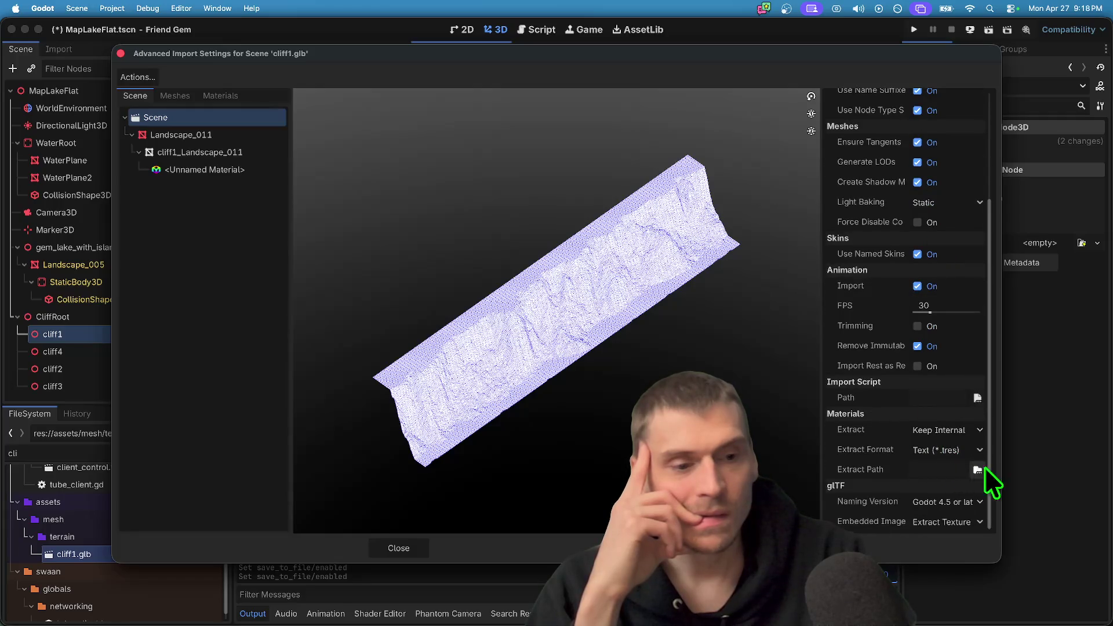
pyautogui.click(970, 430)
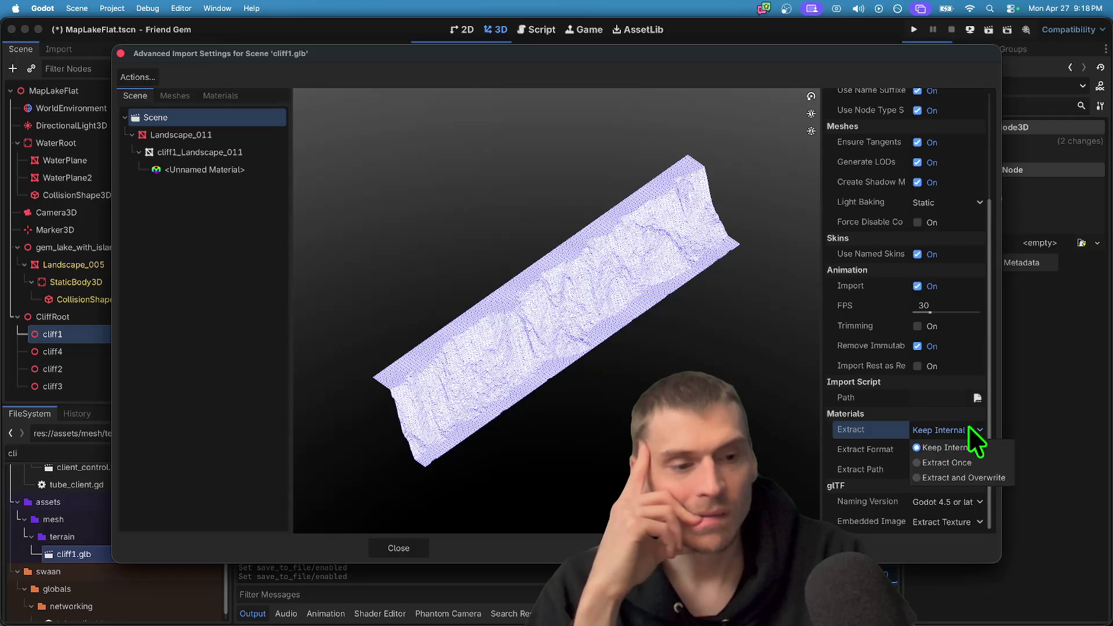
pyautogui.click(956, 462)
pyautogui.click(959, 430)
pyautogui.click(958, 447)
pyautogui.click(958, 433)
pyautogui.click(954, 477)
pyautogui.click(976, 468)
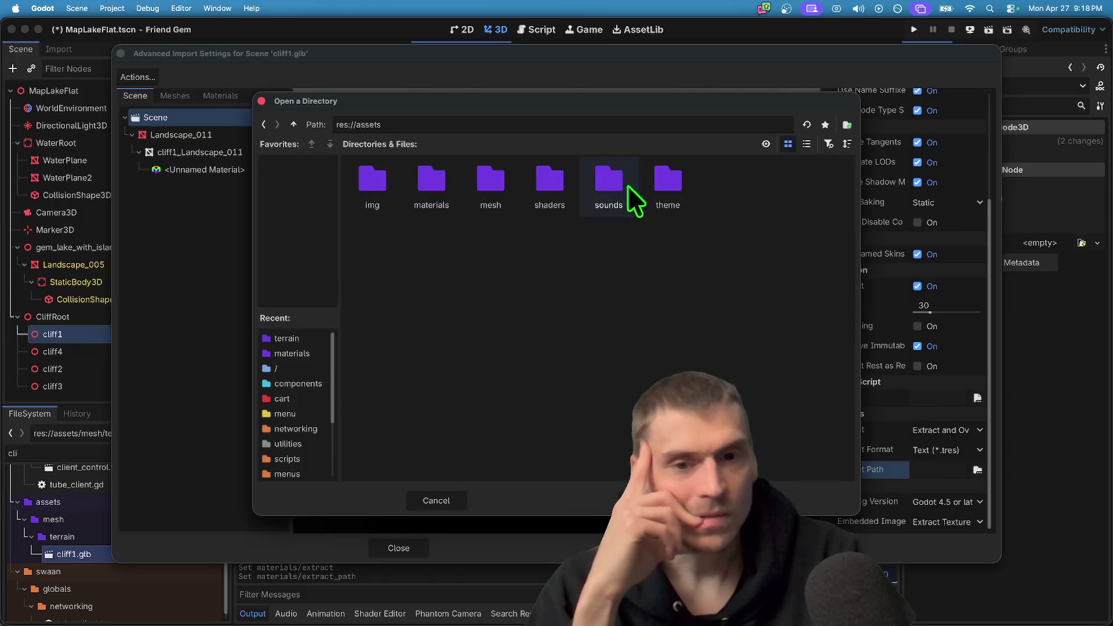
# Create terrain_materials in res://assets/mesh/terrain as the extract folder and reimport cliff1.glb
pyautogui.doubleClick(447, 175)
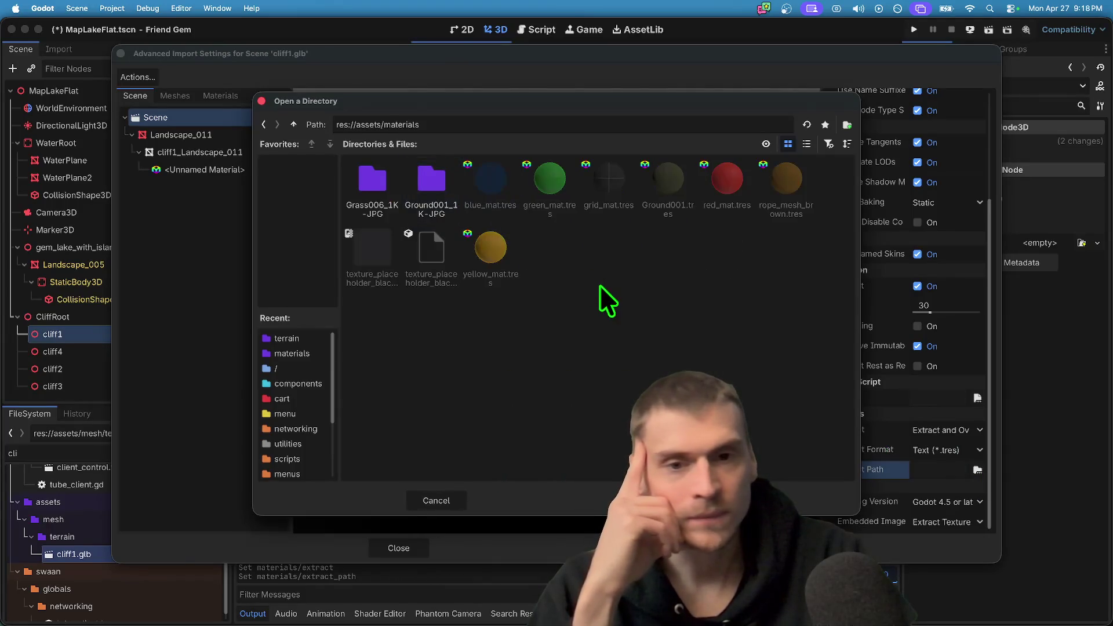
pyautogui.click(295, 124)
pyautogui.doubleClick(470, 206)
pyautogui.doubleClick(615, 184)
pyautogui.rightClick(684, 342)
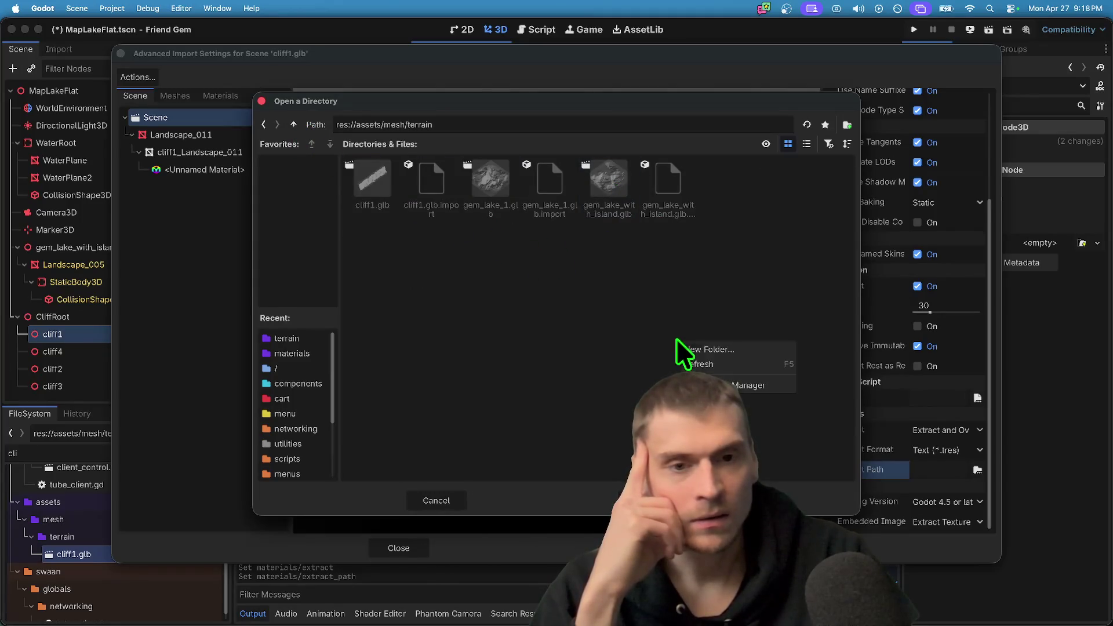
pyautogui.click(730, 351)
pyautogui.write('materials')
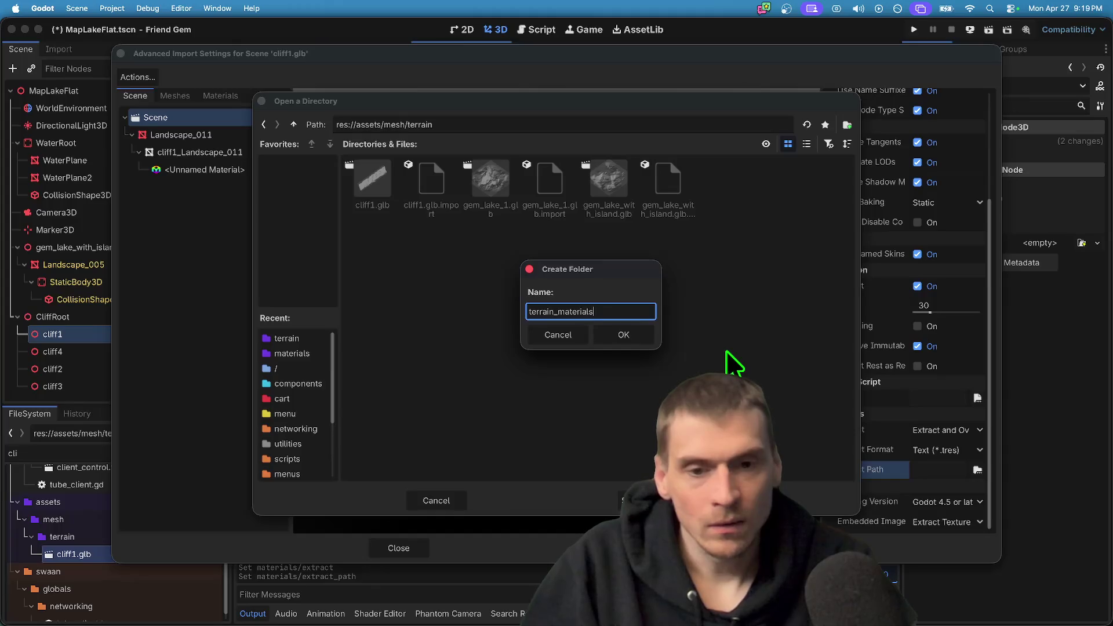
pyautogui.press('Return')
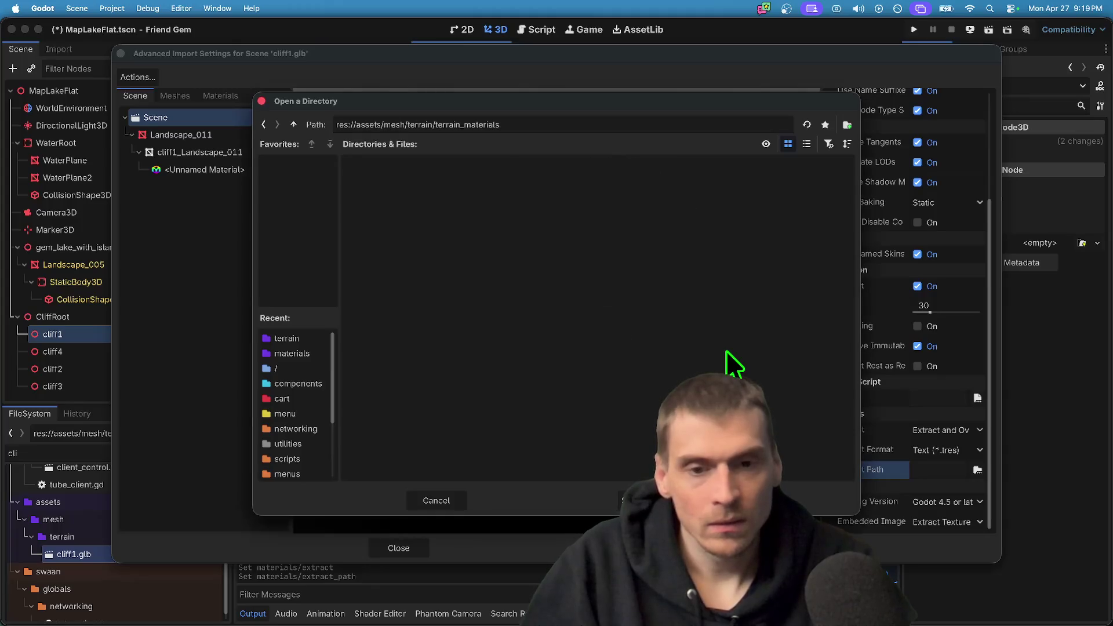
pyautogui.click(649, 500)
pyautogui.click(649, 548)
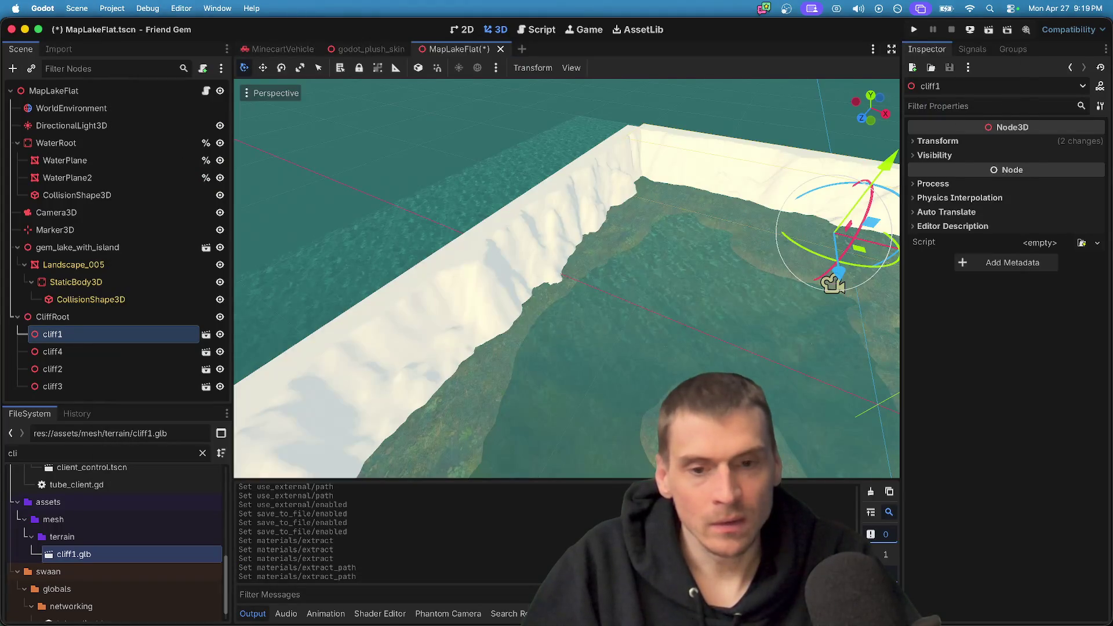
# Clear the FileSystem filter and right-click the new terrain_materials folder under terrain
pyautogui.scroll(-1, 168, 528)
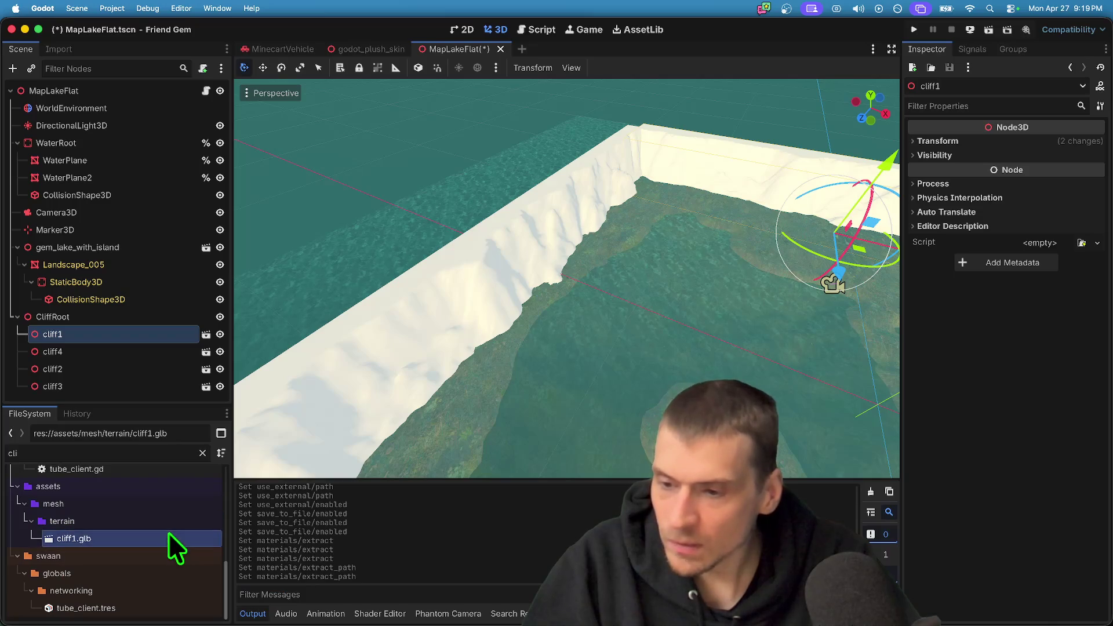
pyautogui.click(202, 452)
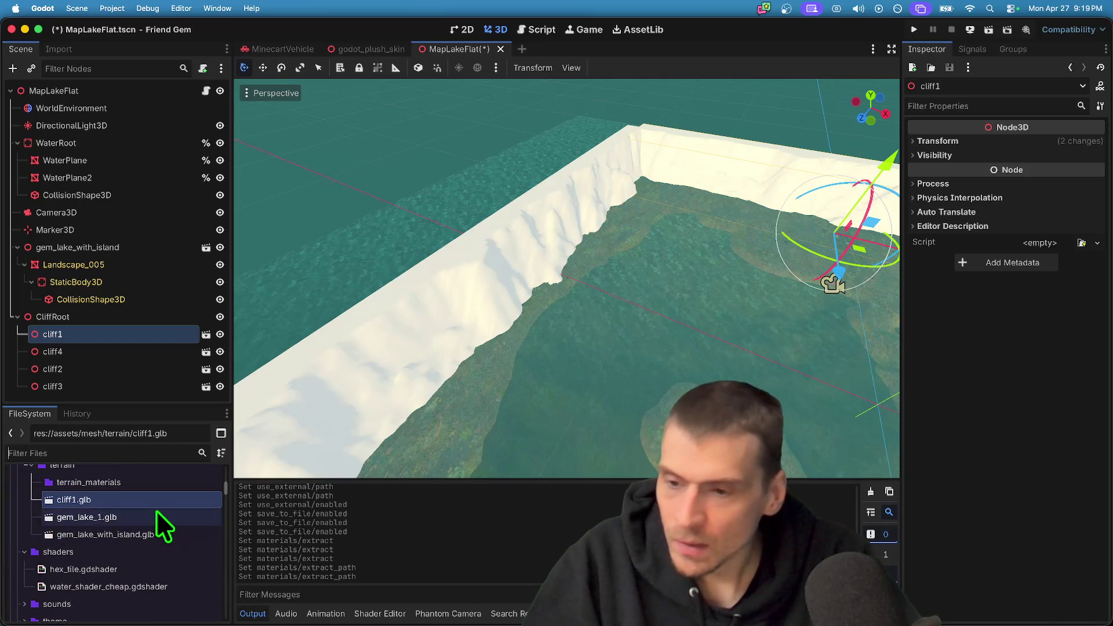
pyautogui.click(155, 482)
pyautogui.rightClick(155, 482)
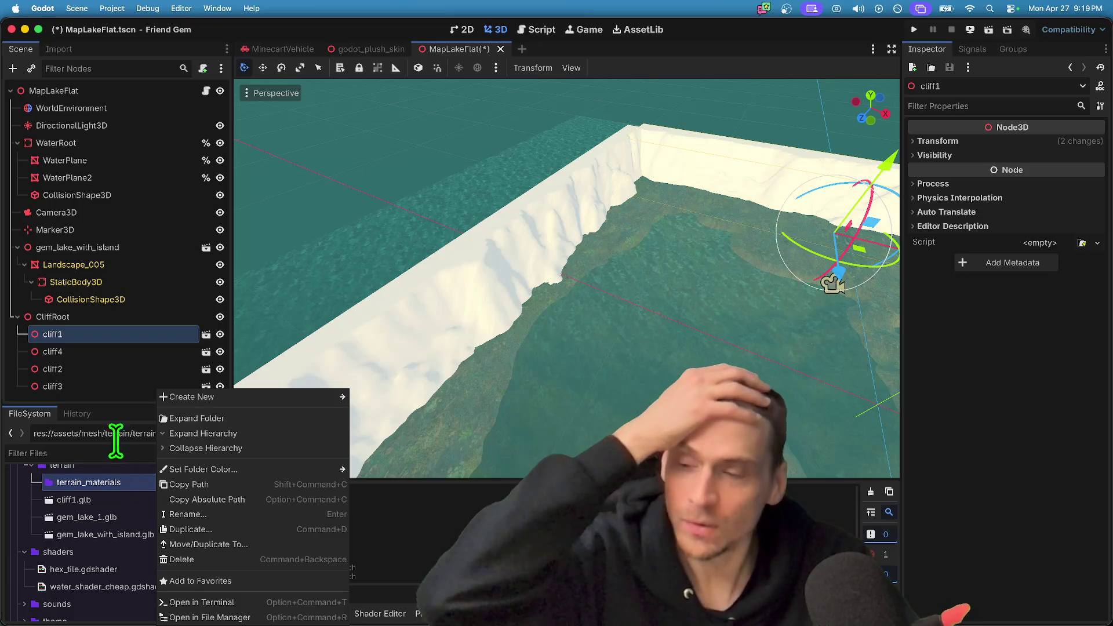
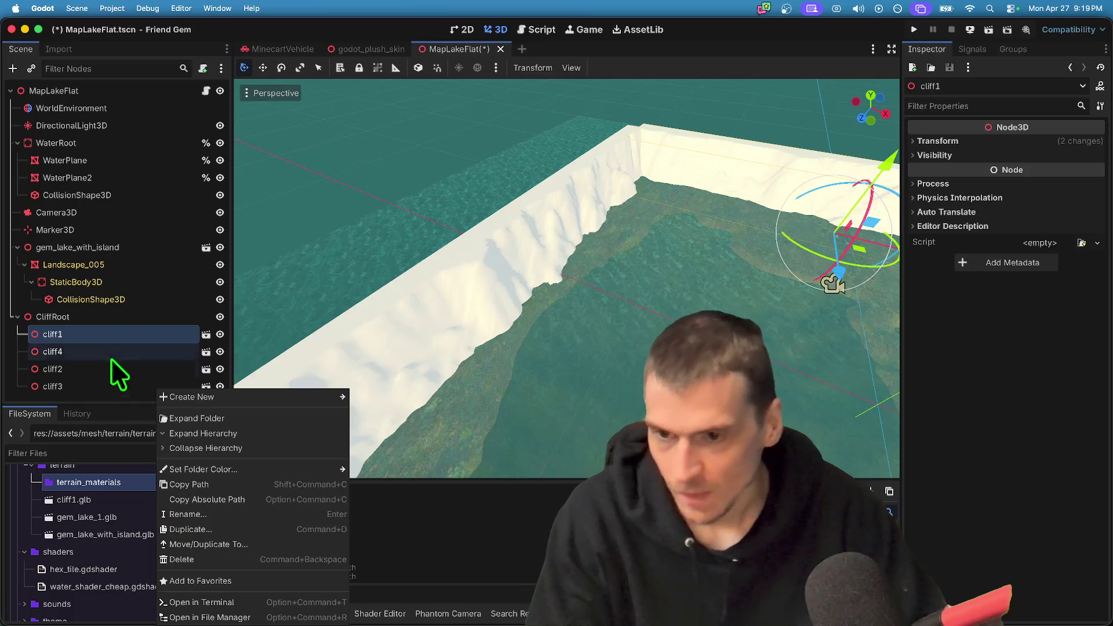
# Select the four cliff nodes and give the Scene tree more vertical room
pyautogui.click(89, 380)
pyautogui.keyDown('shift'); pyautogui.click(90, 383); pyautogui.keyUp('shift')
pyautogui.rightClick(92, 392)
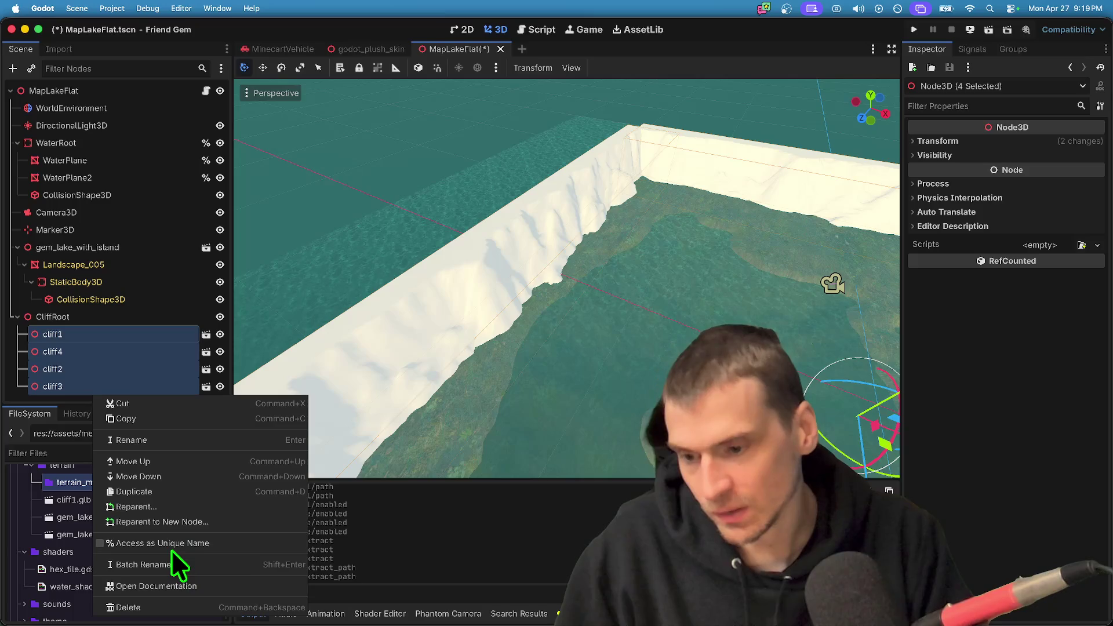
pyautogui.click(110, 418)
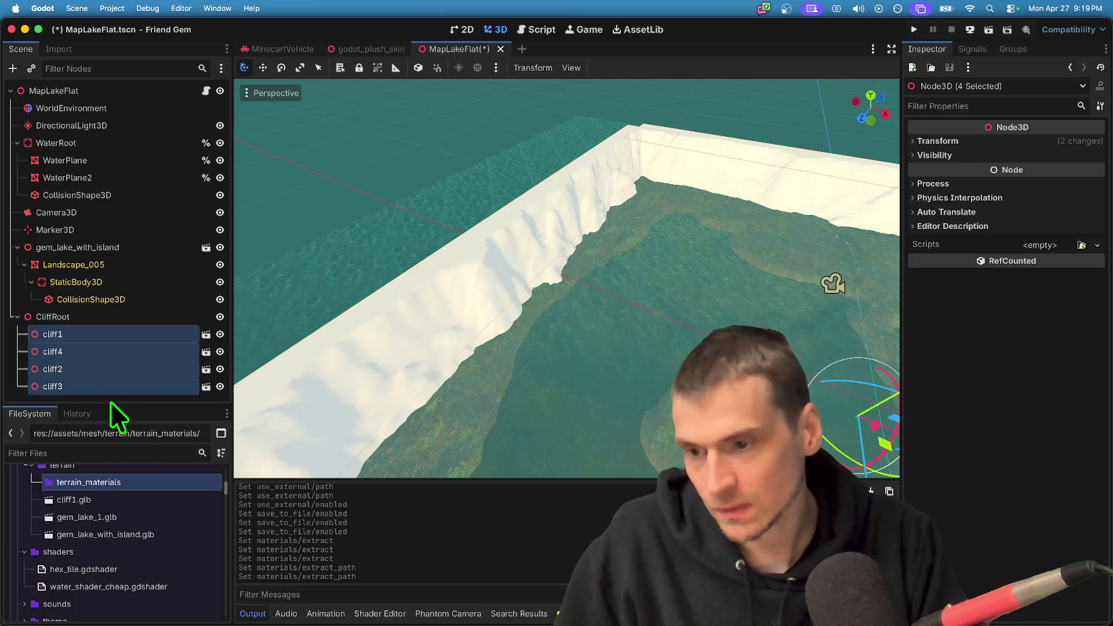
pyautogui.moveTo(108, 407); pyautogui.dragTo(110, 496)
pyautogui.click(116, 480)
pyautogui.click(206, 334)
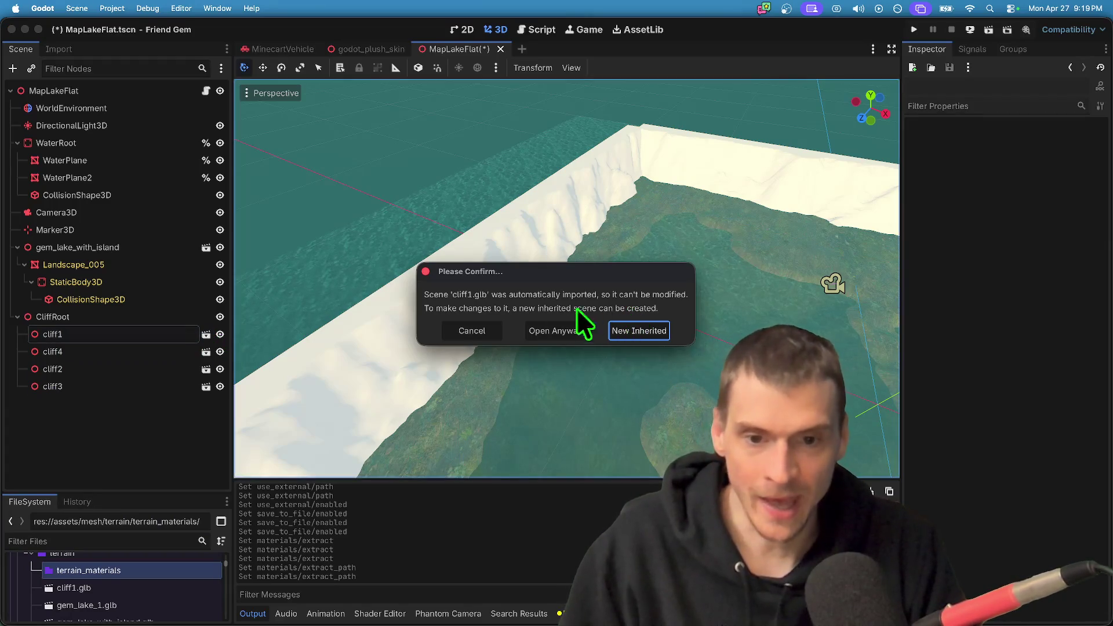
pyautogui.press('Escape')
# Enable Editable Children on cliff1 and cliff4
pyautogui.rightClick(149, 338)
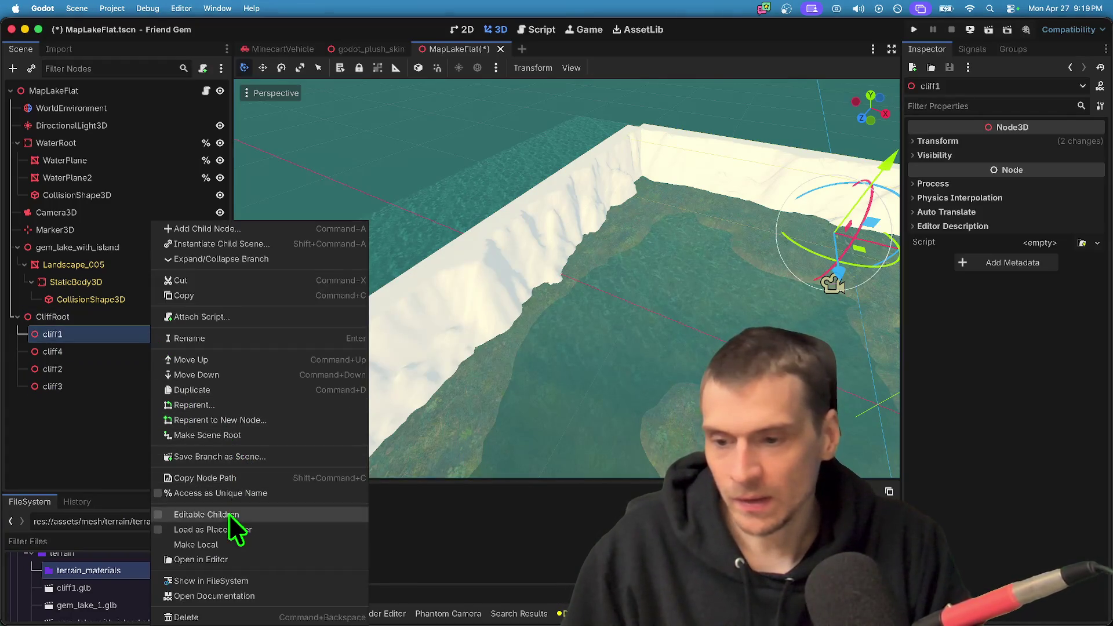
pyautogui.click(229, 514)
pyautogui.press('super+z')
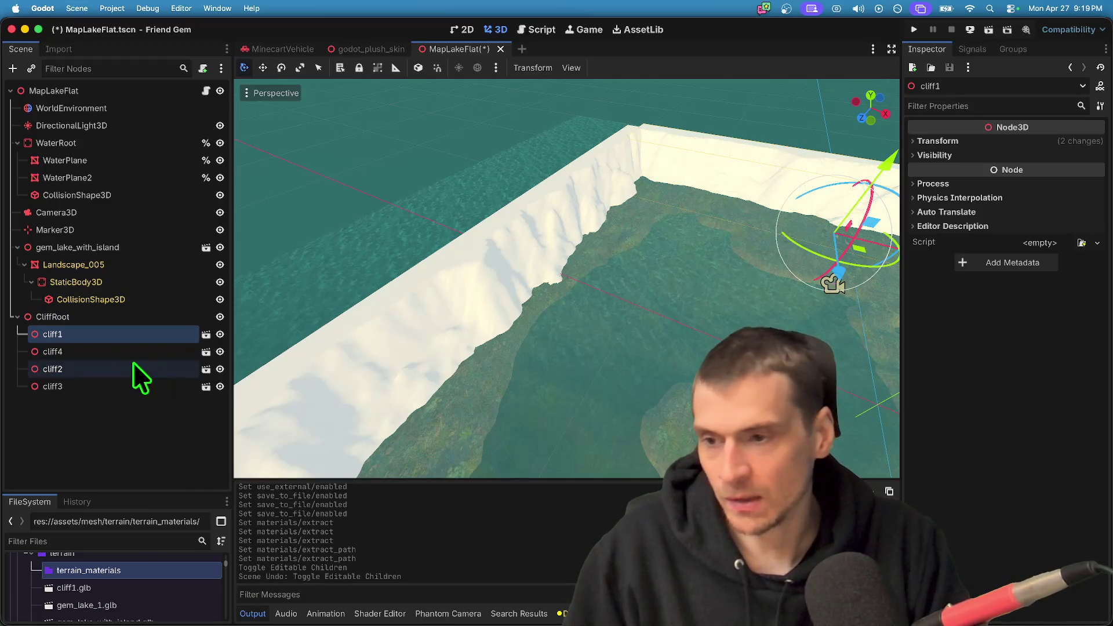
pyautogui.press('super+shift+z')
pyautogui.click(126, 404)
pyautogui.rightClick(127, 404)
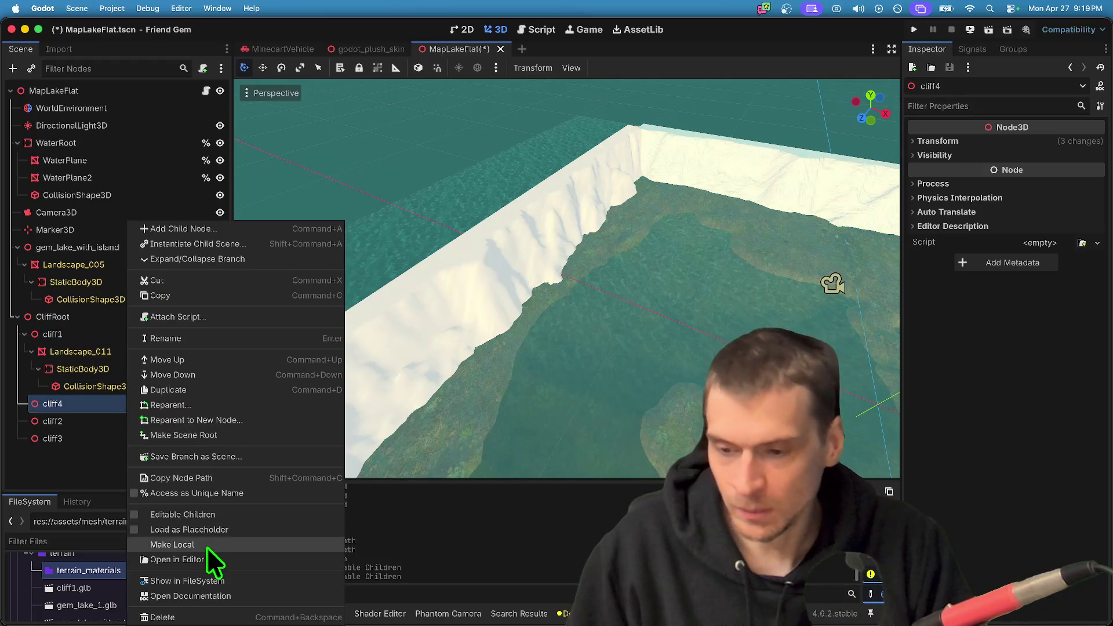
pyautogui.click(202, 514)
# Enable Editable Children on cliff2 and cliff3
pyautogui.scroll(-1, 124, 451)
pyautogui.rightClick(124, 444)
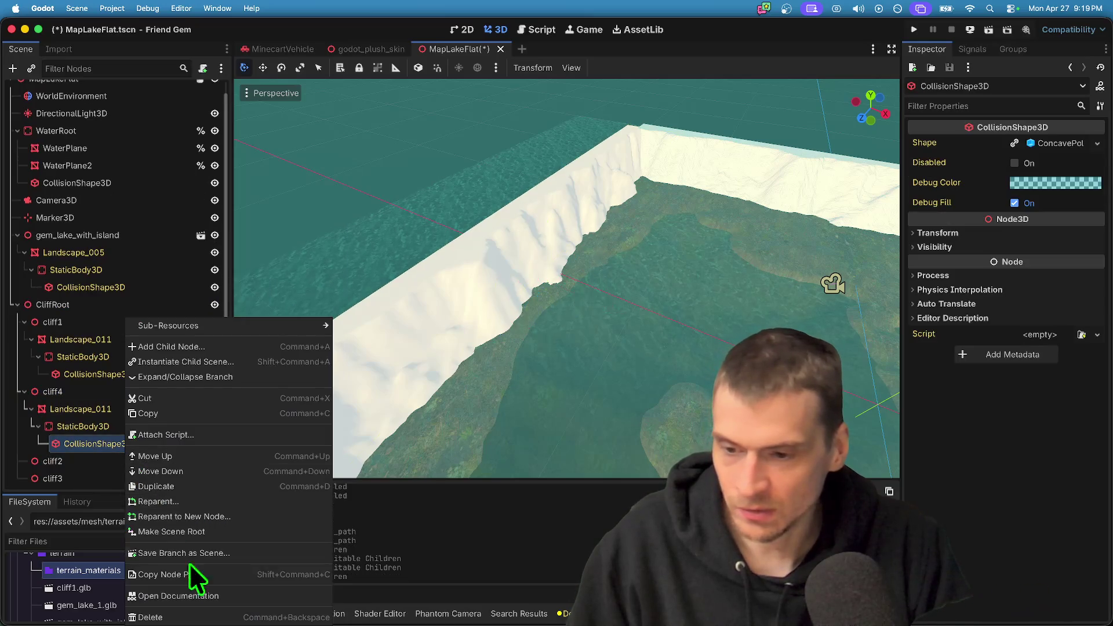
pyautogui.rightClick(85, 455)
pyautogui.rightClick(86, 458)
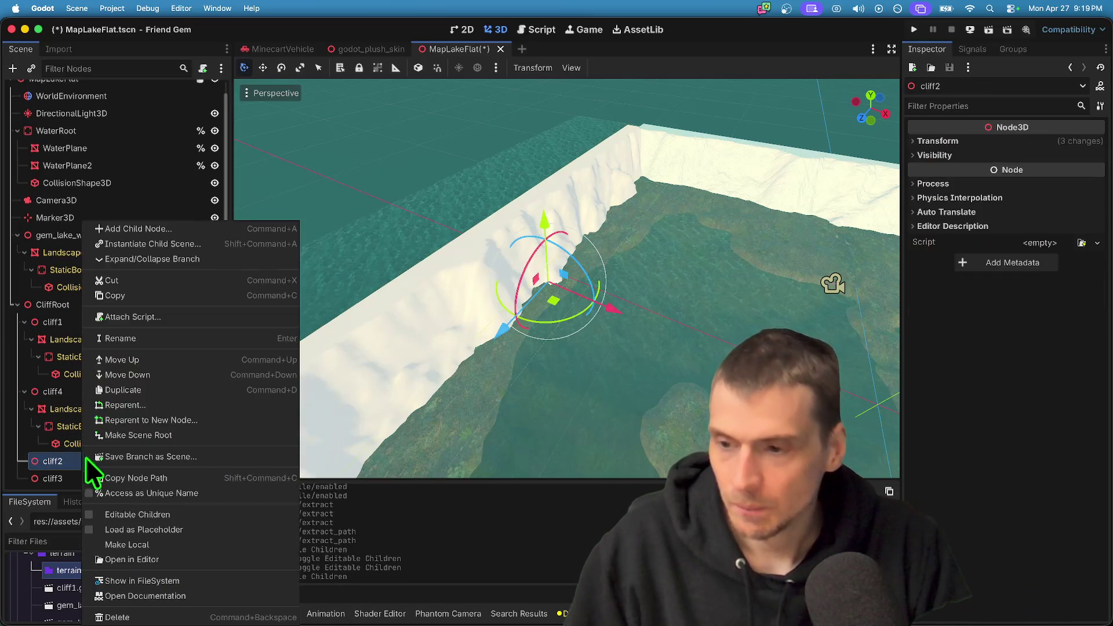
pyautogui.click(139, 514)
pyautogui.scroll(-1, 88, 466)
pyautogui.click(89, 464)
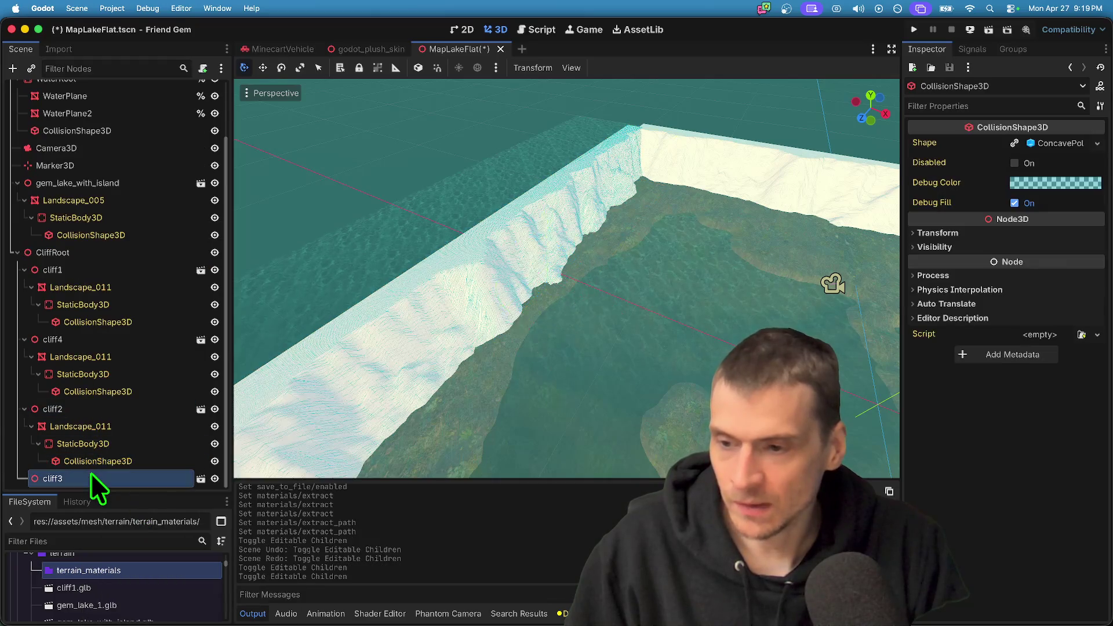
pyautogui.rightClick(91, 474)
pyautogui.click(127, 511)
# Select the Landscape_011 meshes under cliff3 and cliff2
pyautogui.scroll(-1, 113, 450)
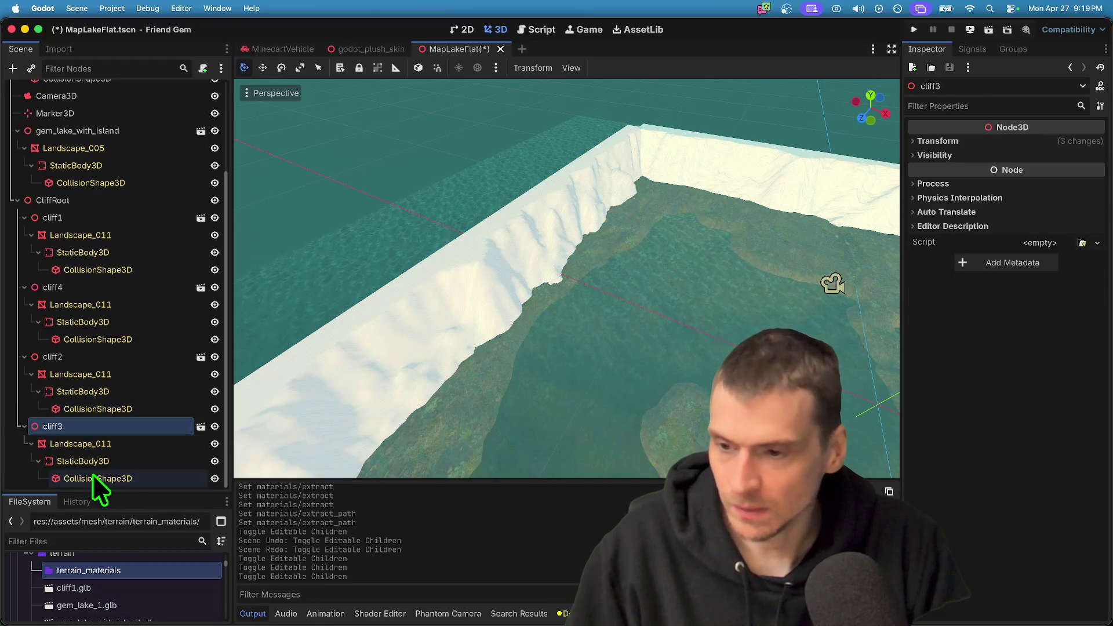
pyautogui.click(95, 446)
pyautogui.keyDown('super'); pyautogui.click(99, 375); pyautogui.keyUp('super')
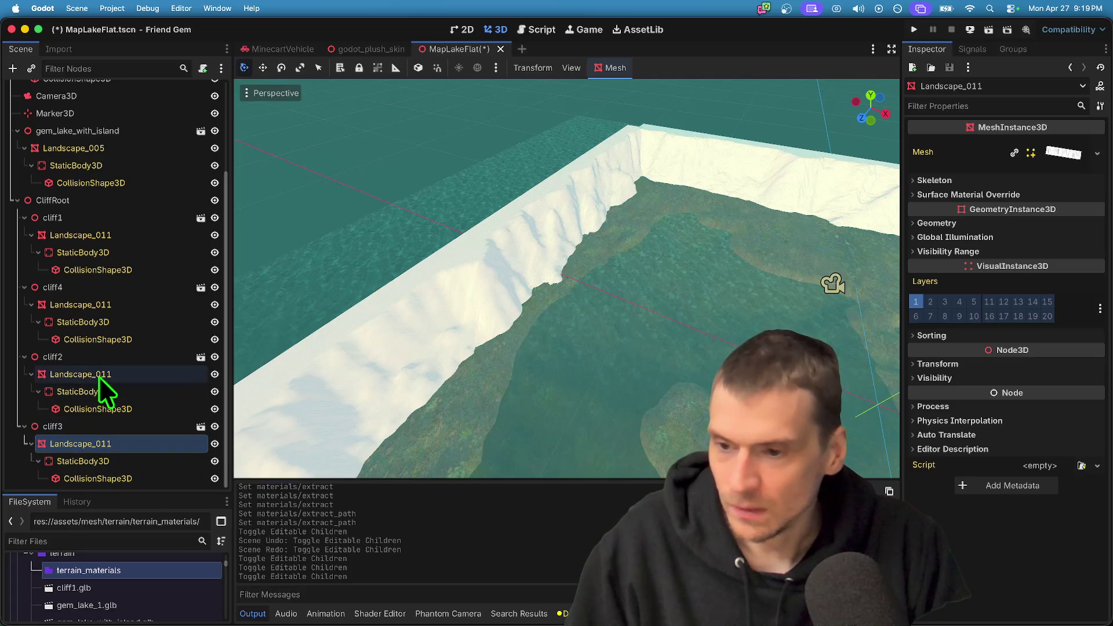
# Add cliff4's and cliff1's meshes, then set Surface Material Override 0 to Ground001.tres
pyautogui.keyDown('super'); pyautogui.click(98, 305); pyautogui.keyUp('super')
pyautogui.keyDown('super'); pyautogui.click(102, 234); pyautogui.keyUp('super')
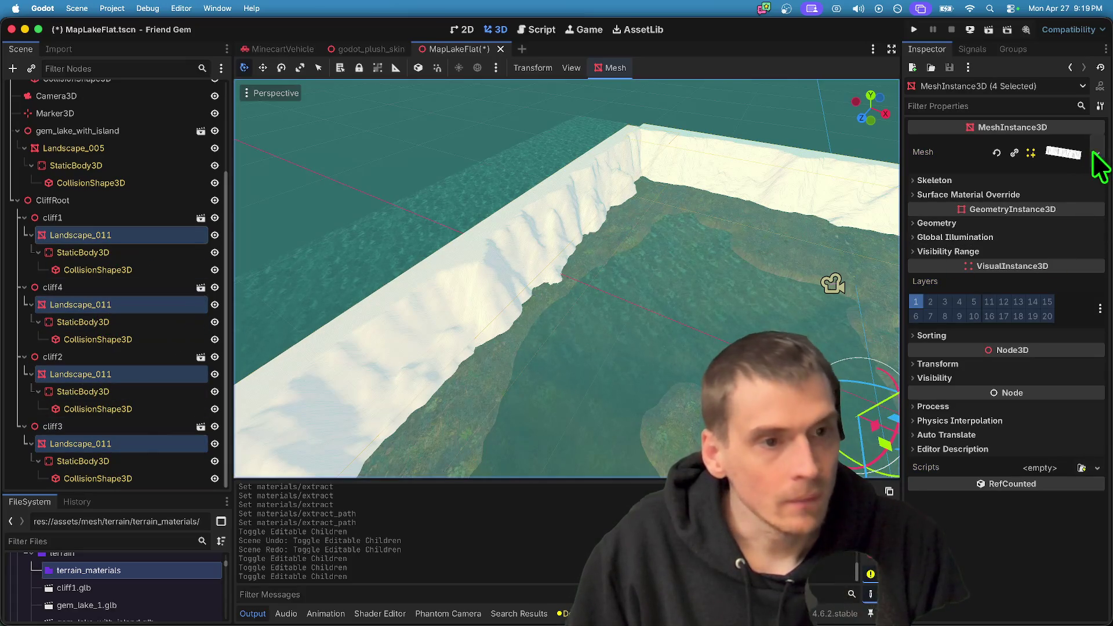
pyautogui.click(1088, 195)
pyautogui.click(1082, 211)
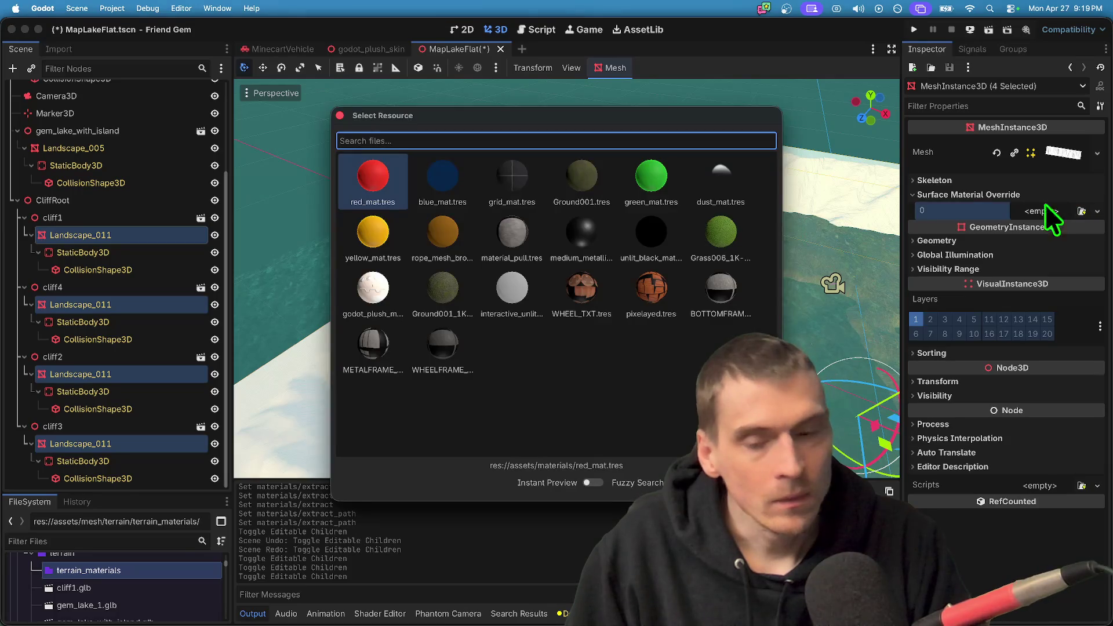
pyautogui.doubleClick(565, 196)
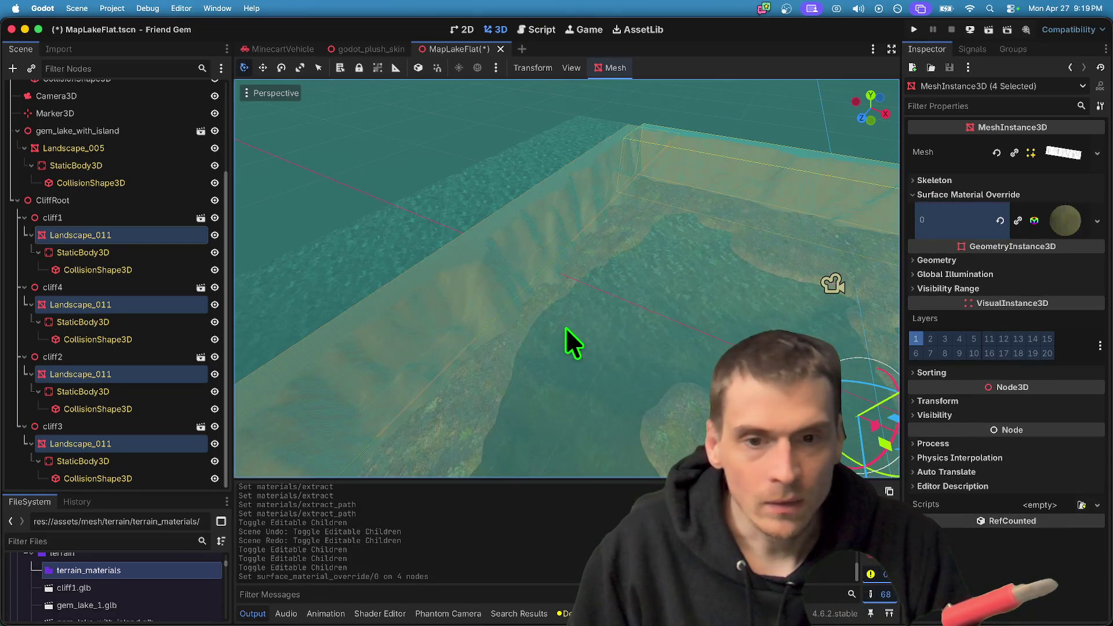
# Fly the camera around the cliffs and water to check the material, then select cliff1's mesh
pyautogui.click(565, 328)
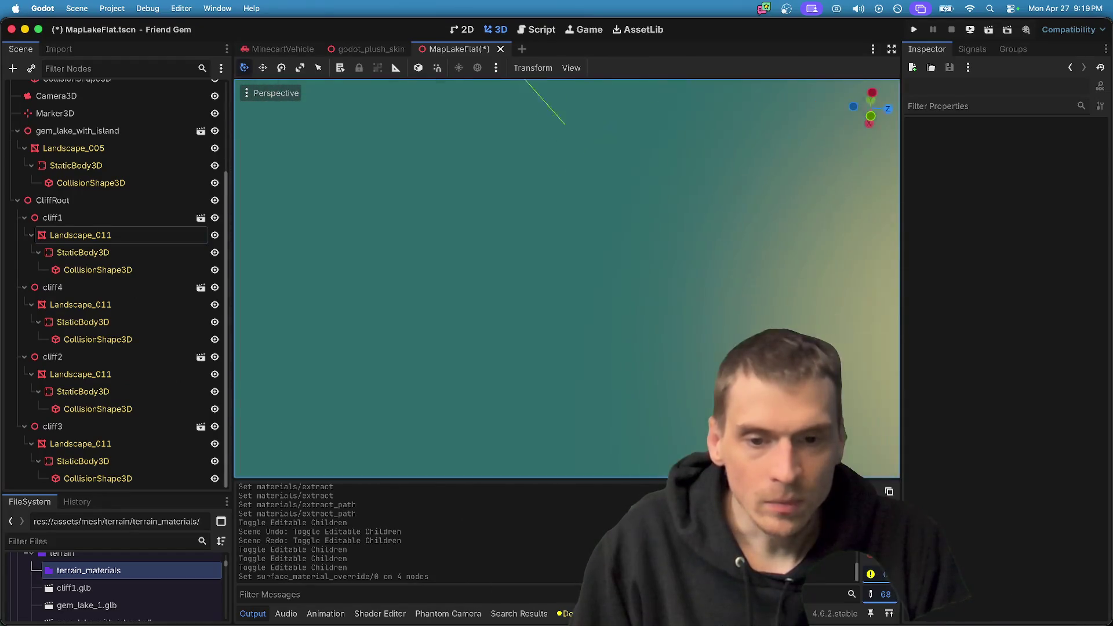
pyautogui.press('w')
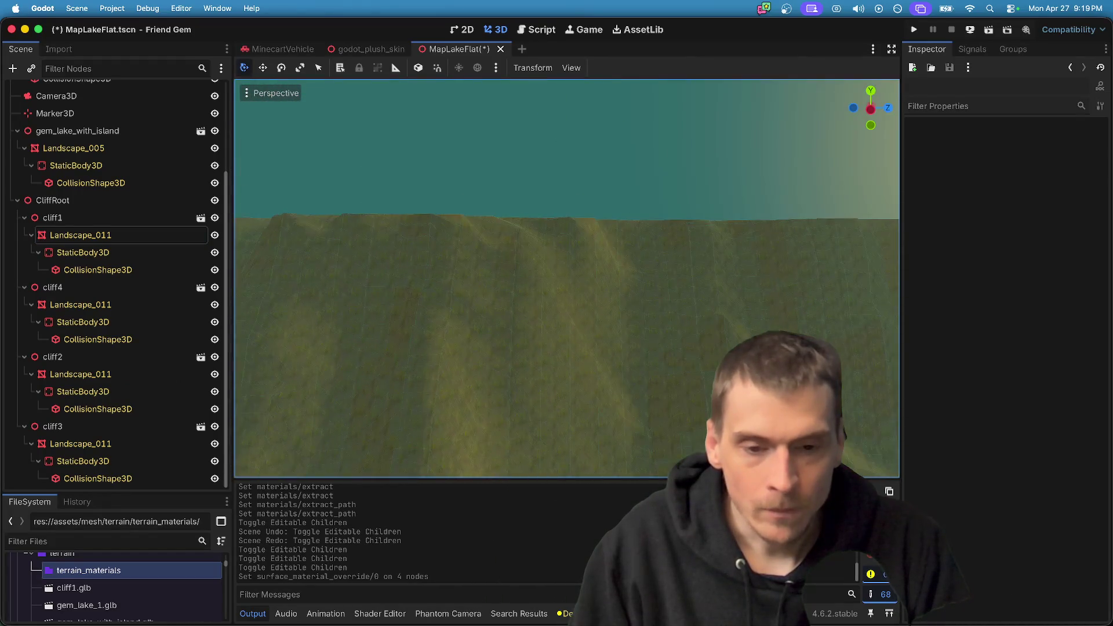
pyautogui.press('w')
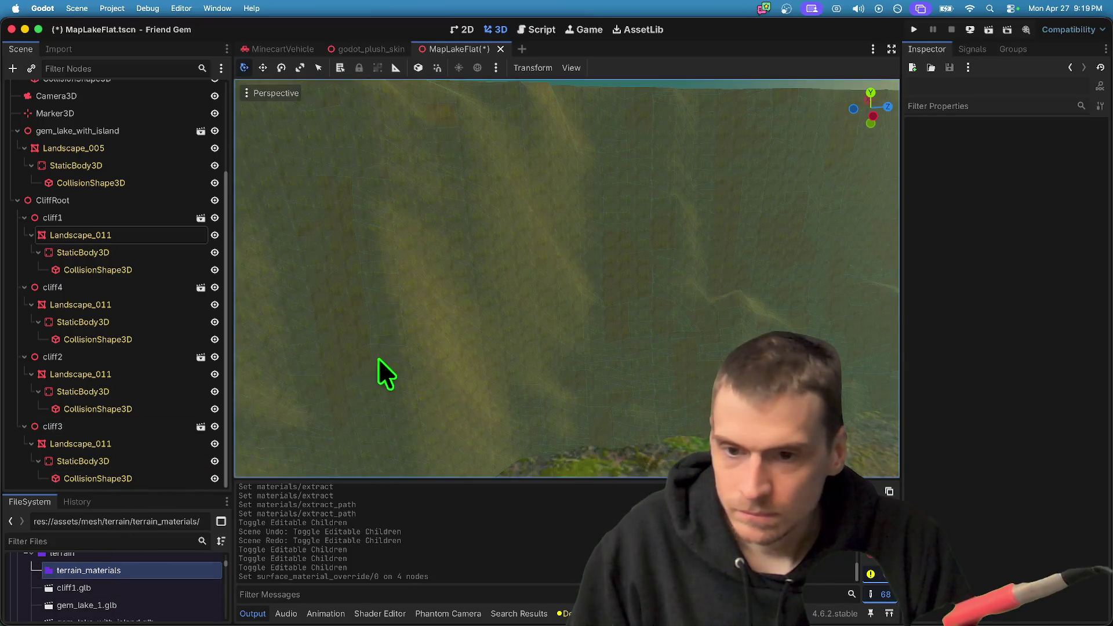
pyautogui.press('s')
pyautogui.press('w')
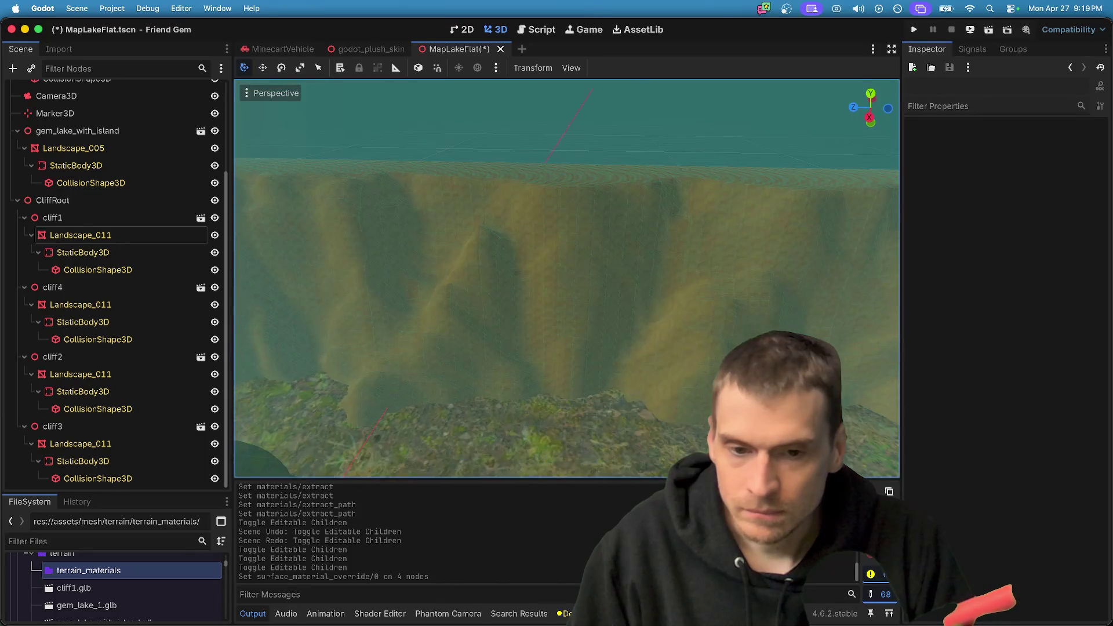
pyautogui.press('s')
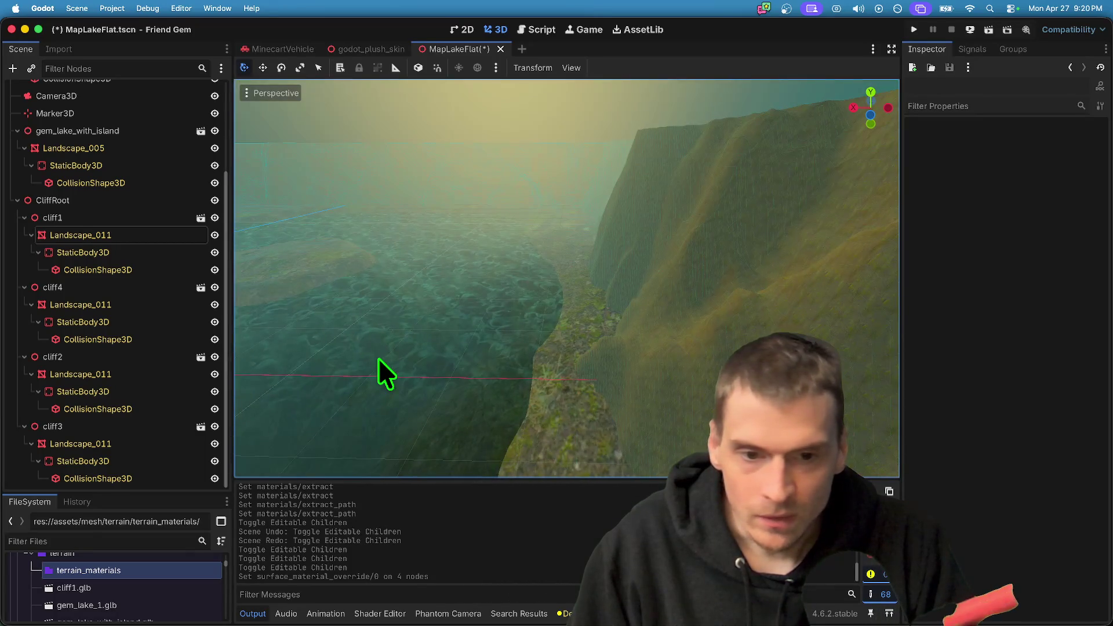
pyautogui.scroll(-2, 64, 561)
pyautogui.scroll(4, 67, 587)
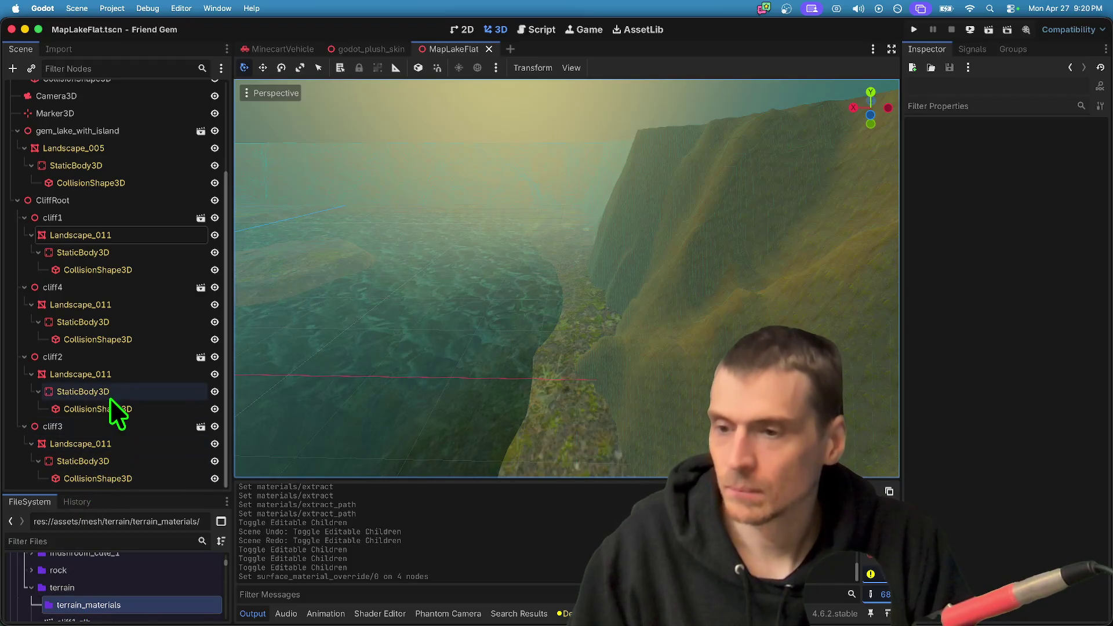
pyautogui.click(113, 237)
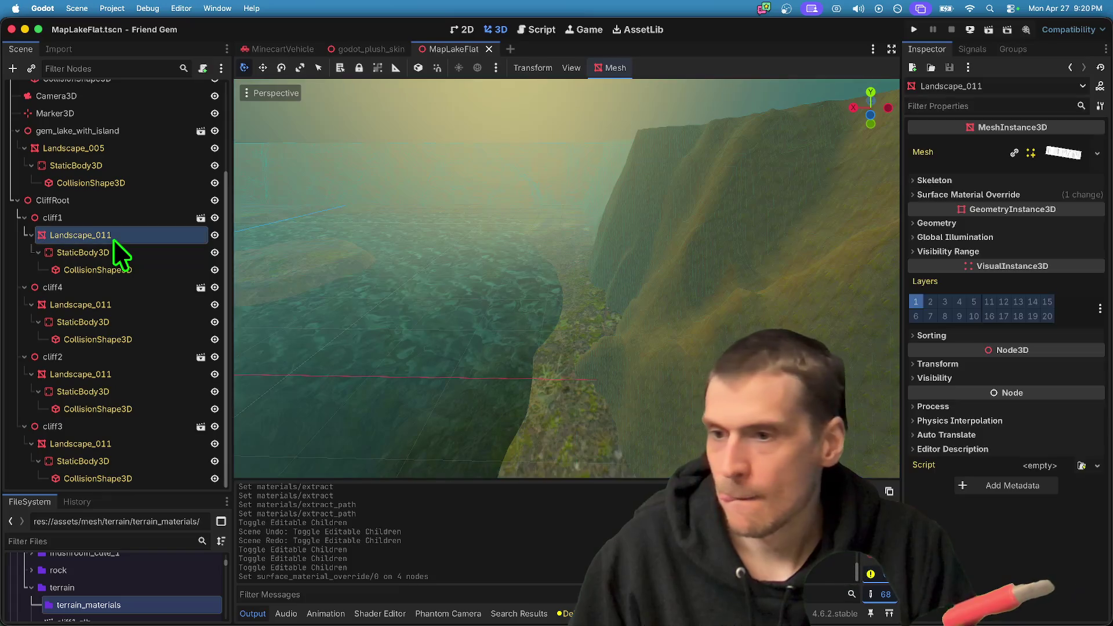
# Make cliff1's Ground001 override material unique to this mesh
pyautogui.click(1067, 199)
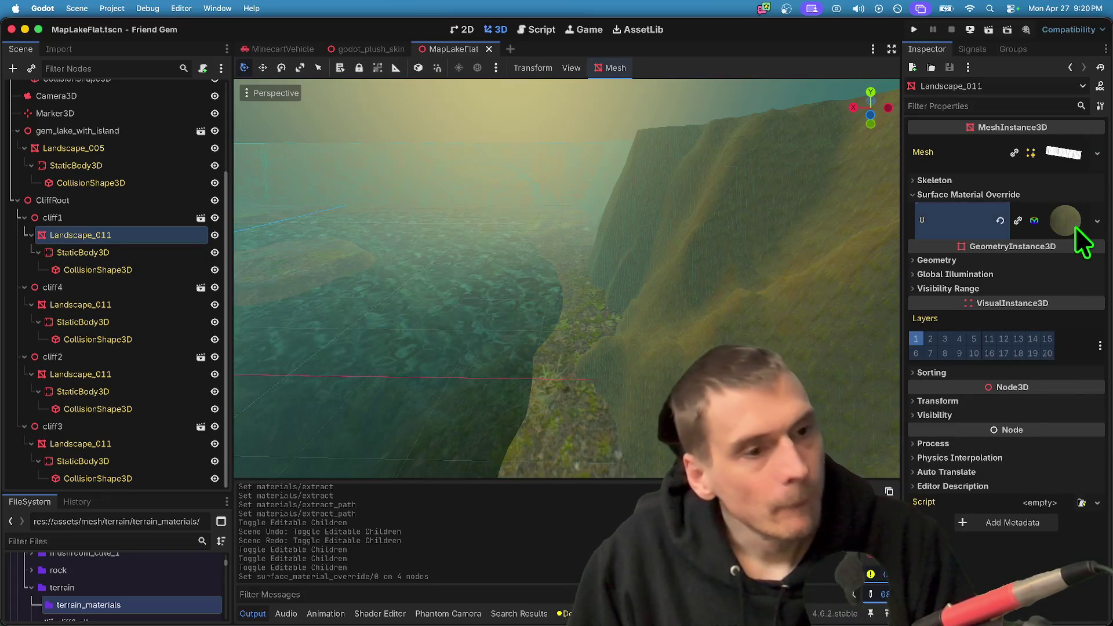
pyautogui.click(1072, 226)
pyautogui.rightClick(1063, 221)
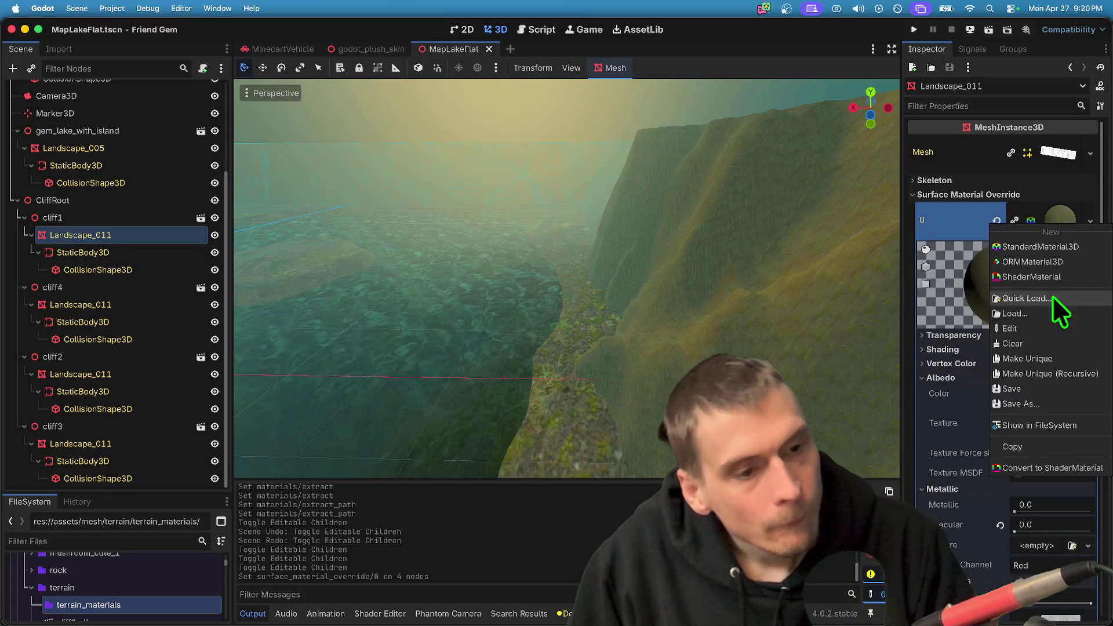
pyautogui.click(1040, 366)
# Test UV1 triplanar and world triplanar mapping on the terrain, leaving triplanar on
pyautogui.scroll(-1, 1038, 371)
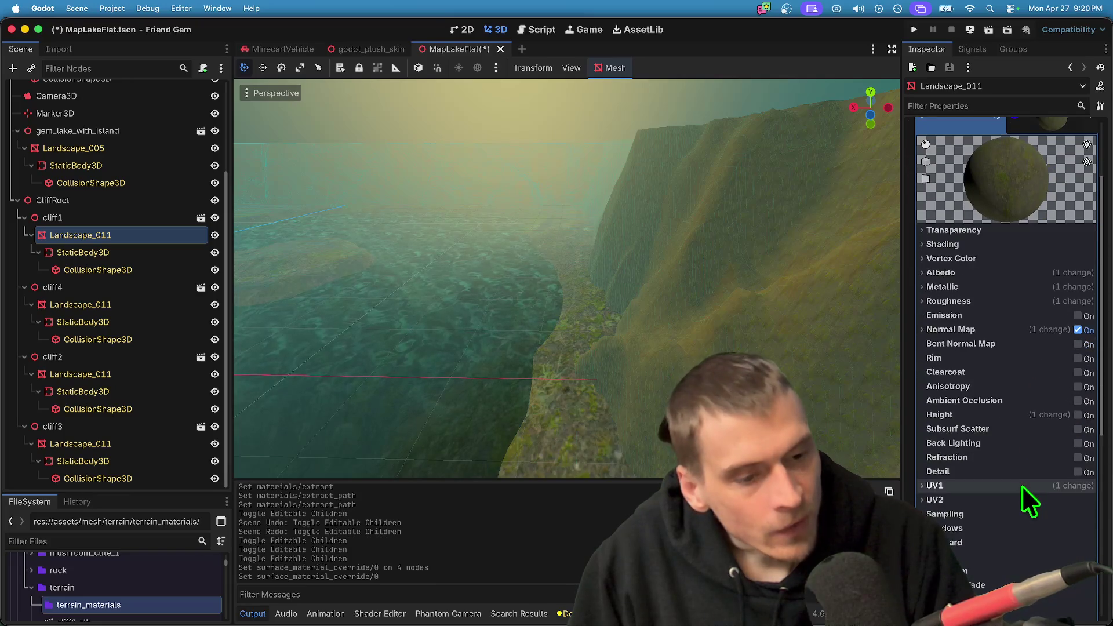
pyautogui.click(1021, 486)
pyautogui.scroll(-5, 1020, 491)
pyautogui.click(1032, 451)
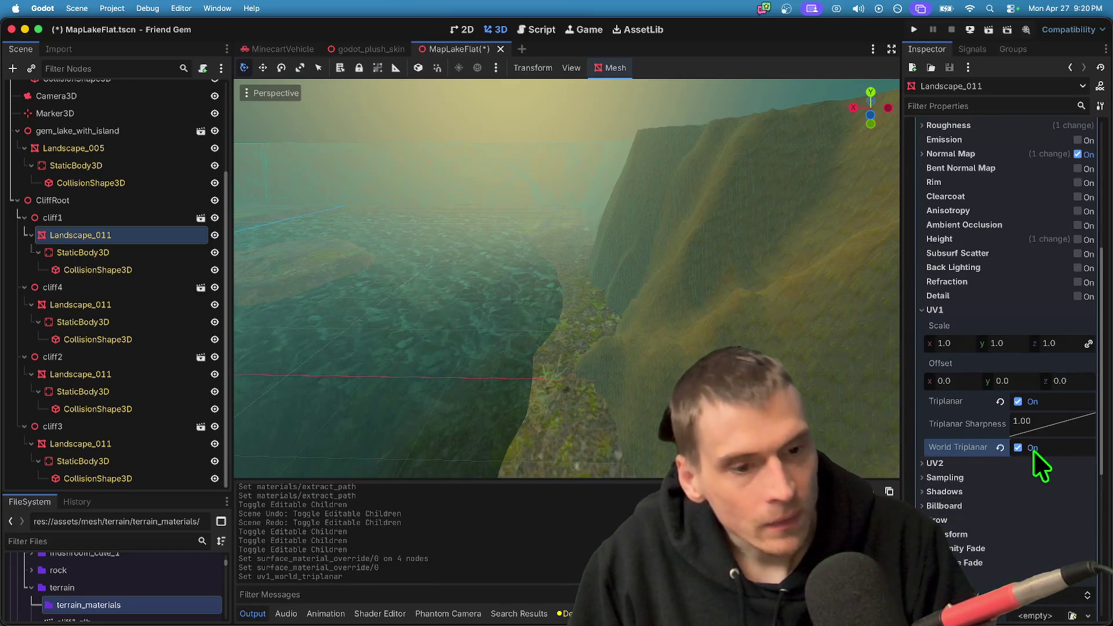
pyautogui.click(1034, 450)
pyautogui.click(1031, 401)
pyautogui.click(1030, 401)
pyautogui.click(1031, 401)
pyautogui.hotkey('shift', 'f')
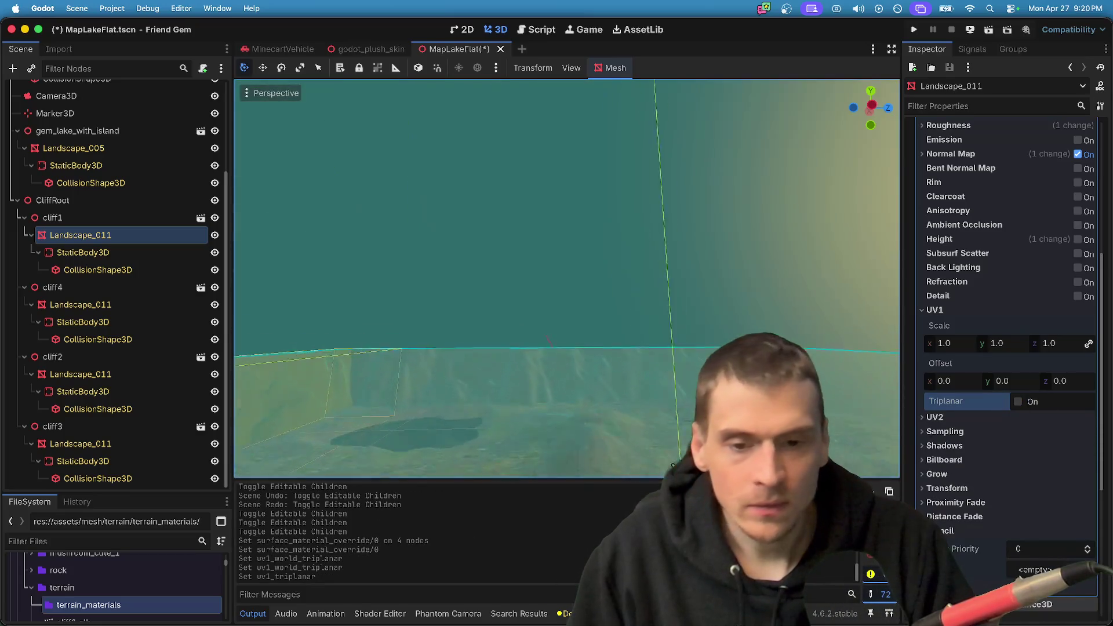
pyautogui.press('w')
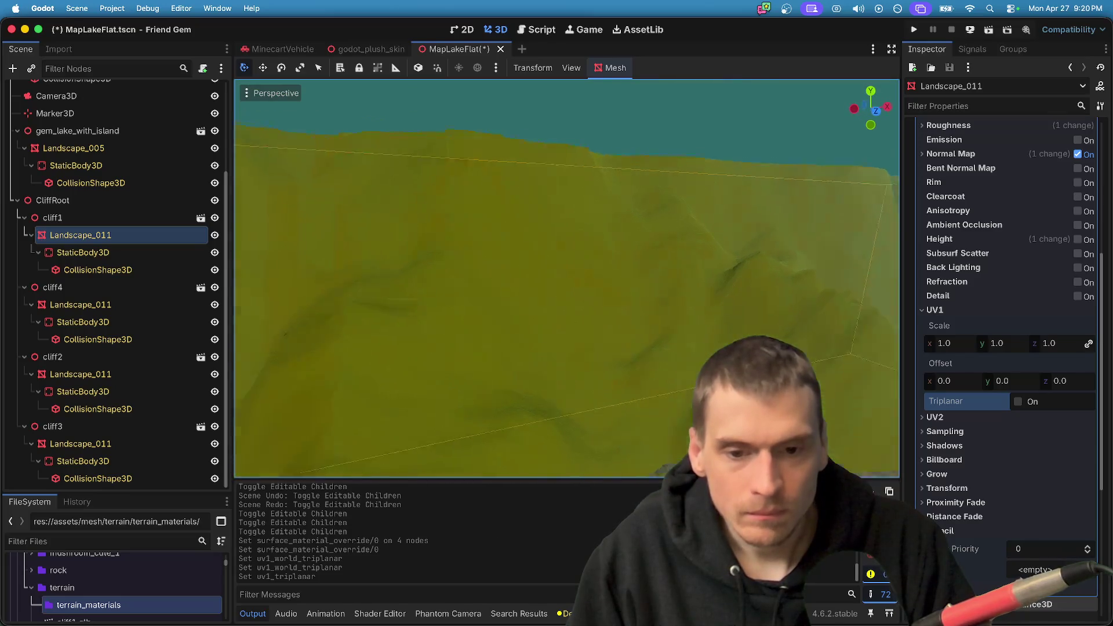
pyautogui.press('s')
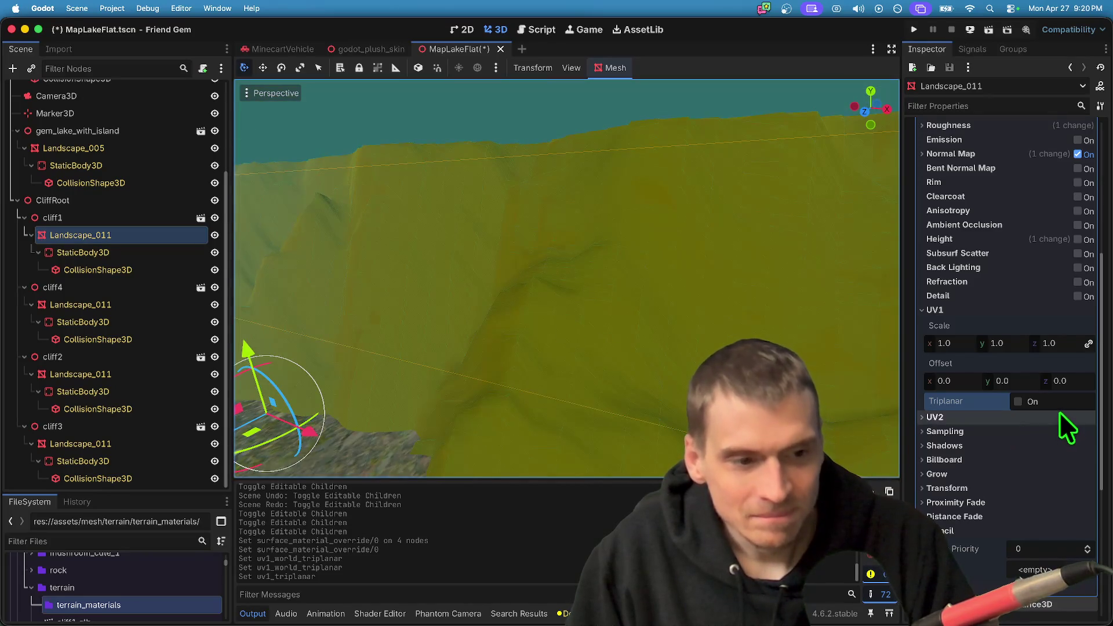
pyautogui.click(1059, 403)
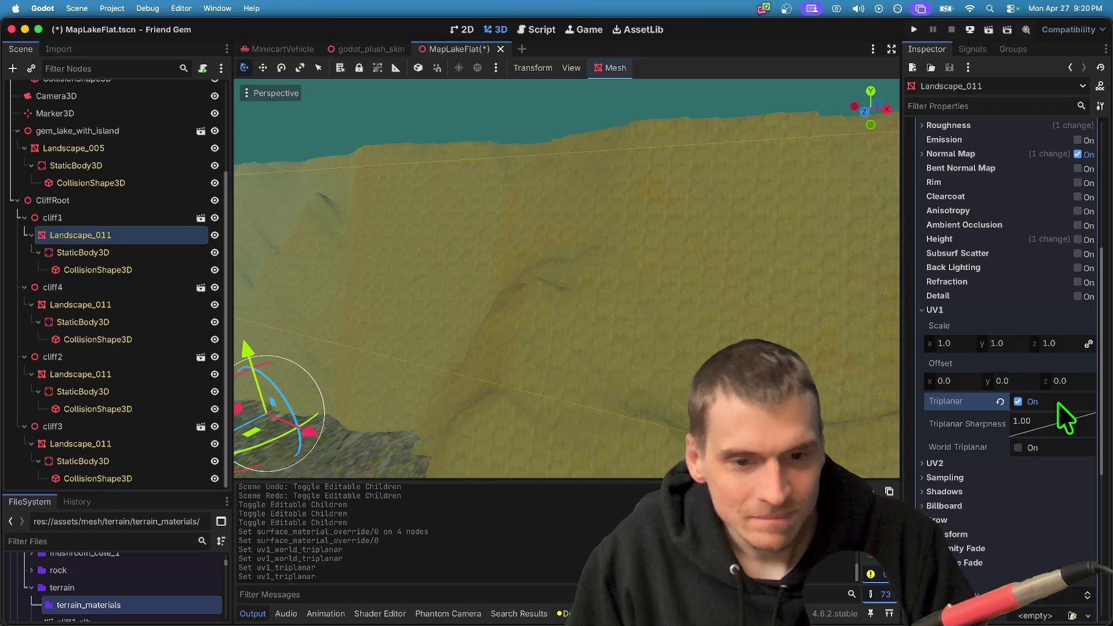
# Set the UV1 scale value to 0.4
pyautogui.click(1010, 344)
pyautogui.write('.4')
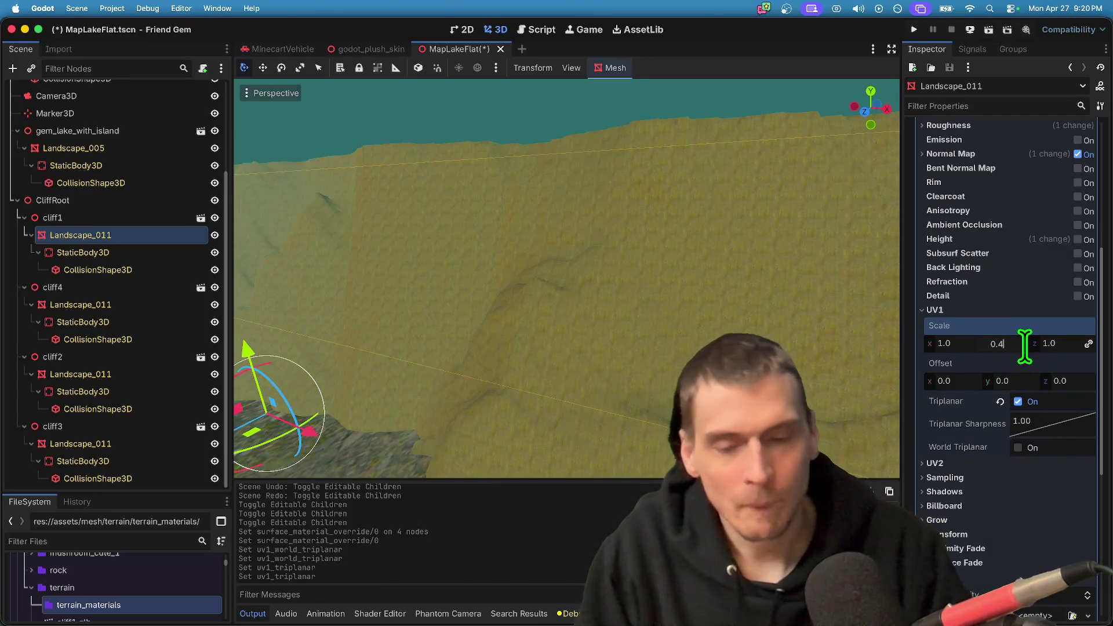
pyautogui.press('Return')
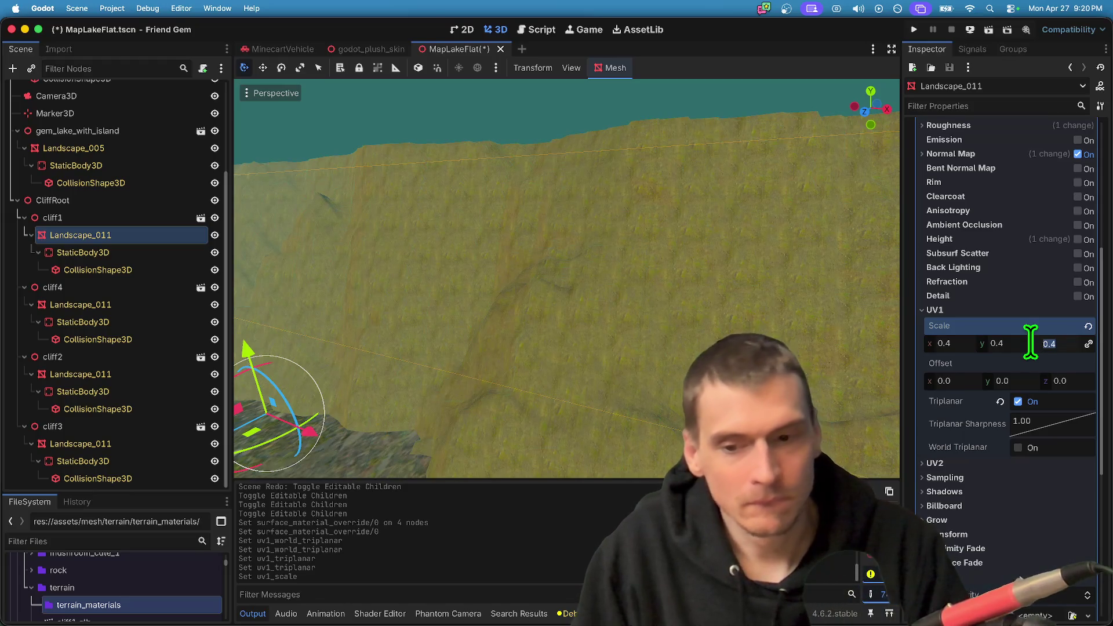
pyautogui.click(1030, 343)
pyautogui.write('-0.6')
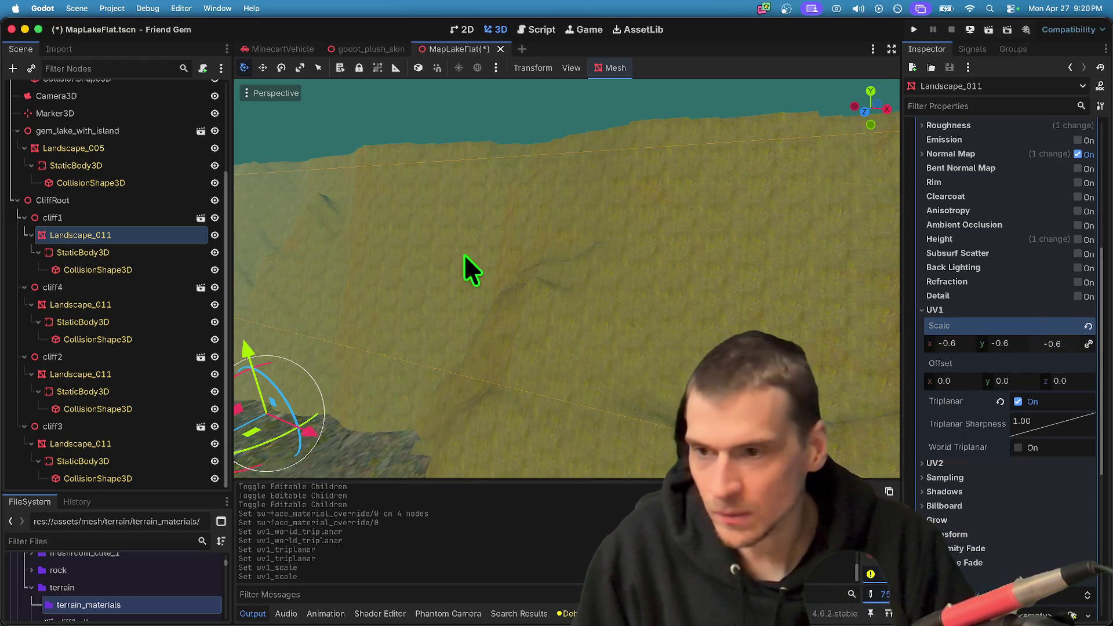
# Quick Load Ground001.tres into Surface Material Override slot 0
pyautogui.scroll(5, 1036, 293)
pyautogui.click(1091, 220)
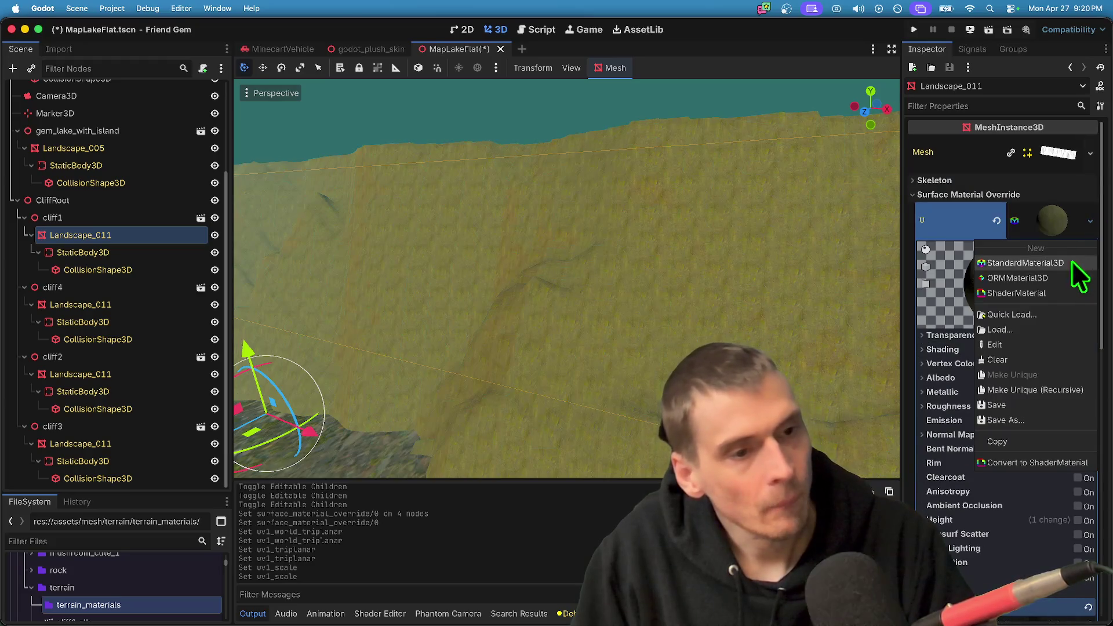
pyautogui.click(1059, 312)
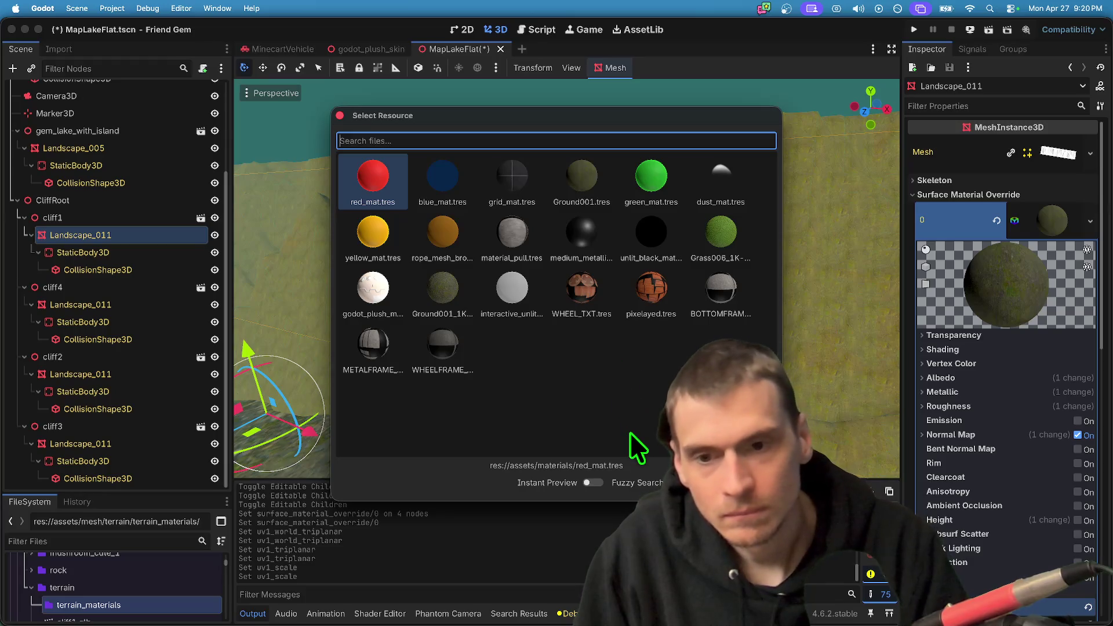
pyautogui.write('roc')
pyautogui.press('BackSpace')
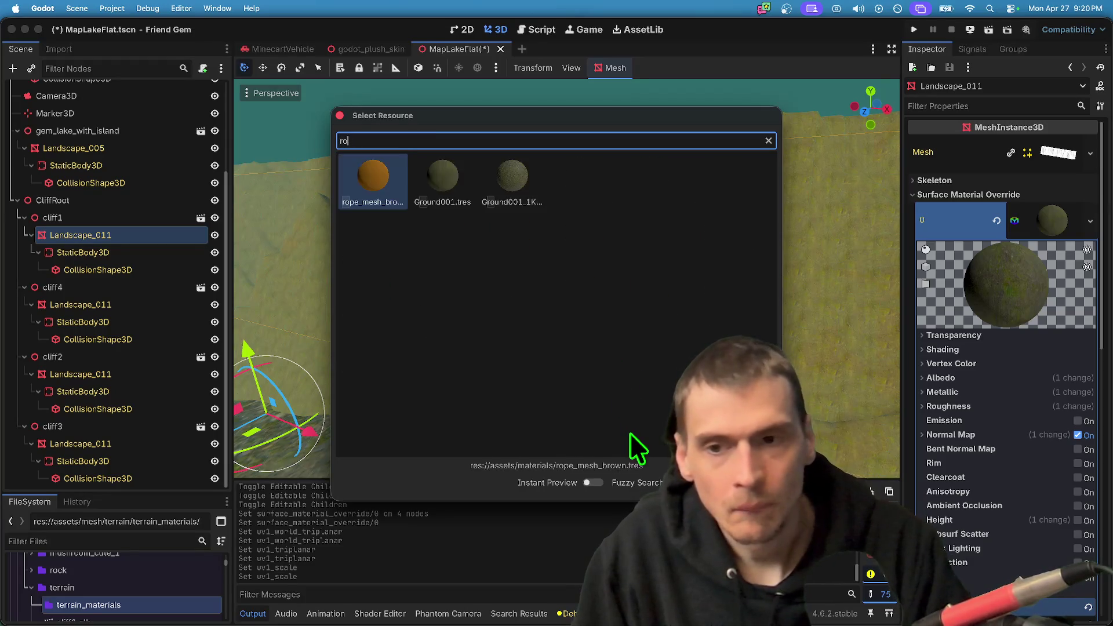
pyautogui.click(461, 183)
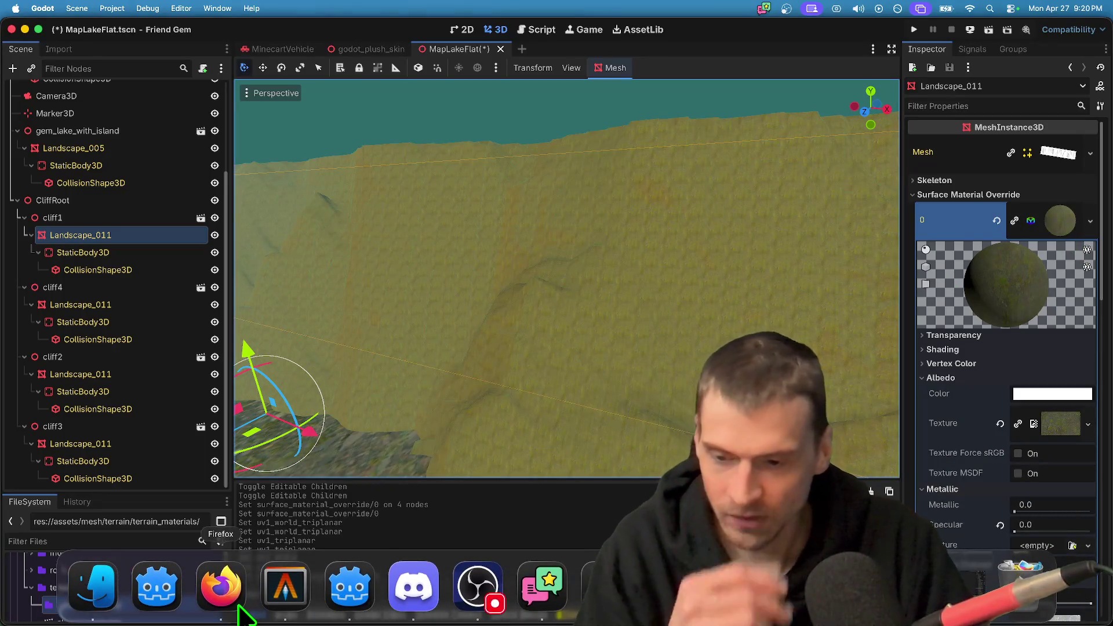
# Open ambientcg.com in Firefox and search for rock textures
pyautogui.click(238, 605)
pyautogui.press('super+t')
pyautogui.write('ambientcg.com/')
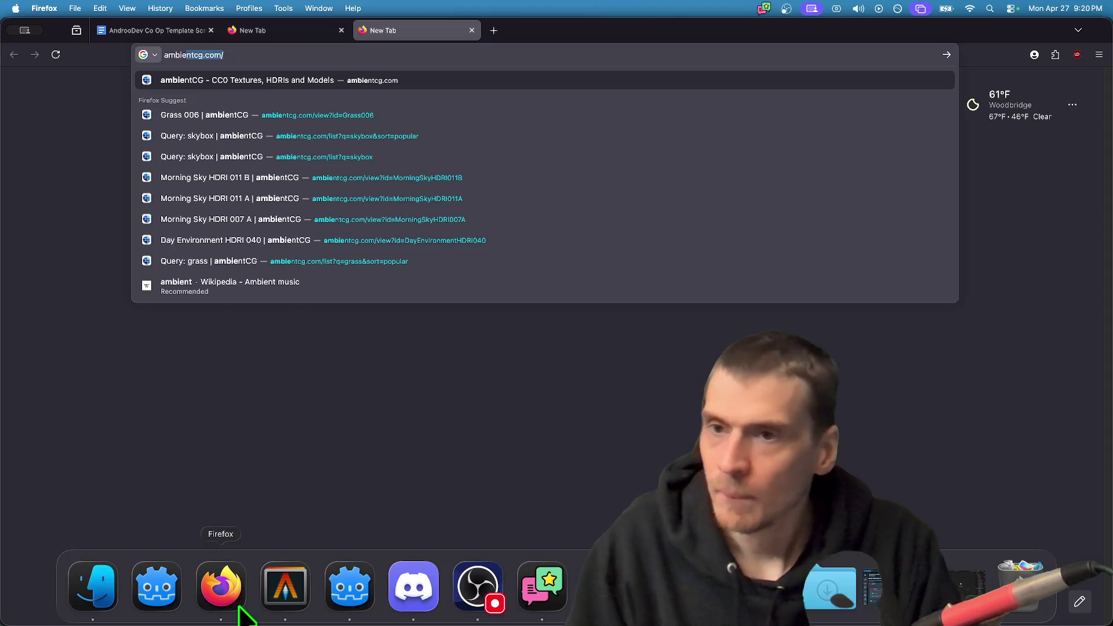
pyautogui.press('Return')
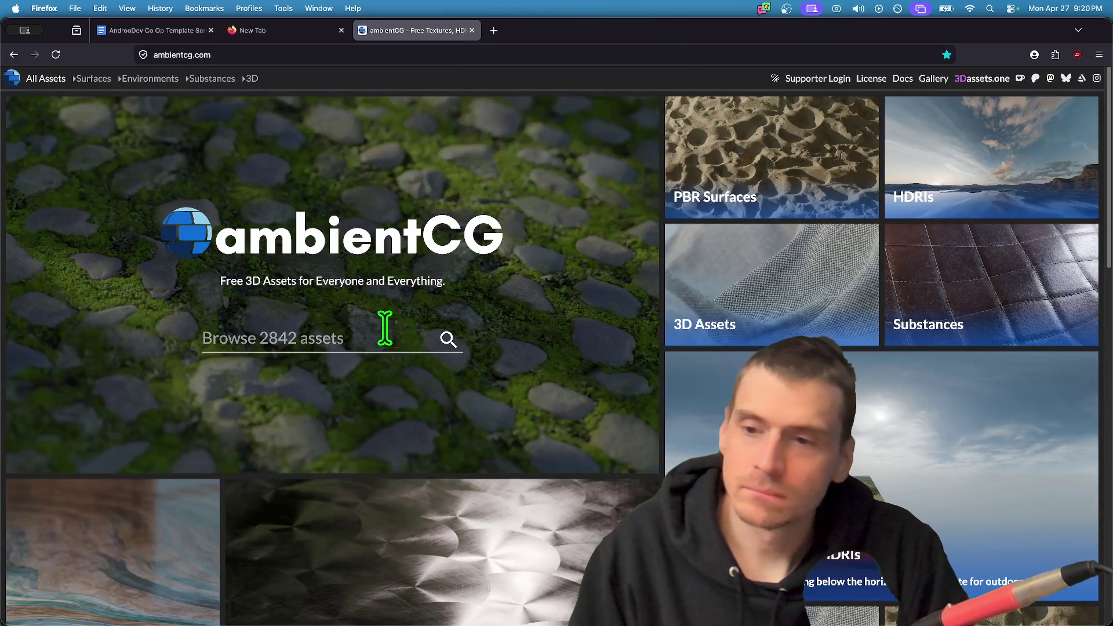
pyautogui.click(385, 328)
pyautogui.write('rock')
pyautogui.press('Return')
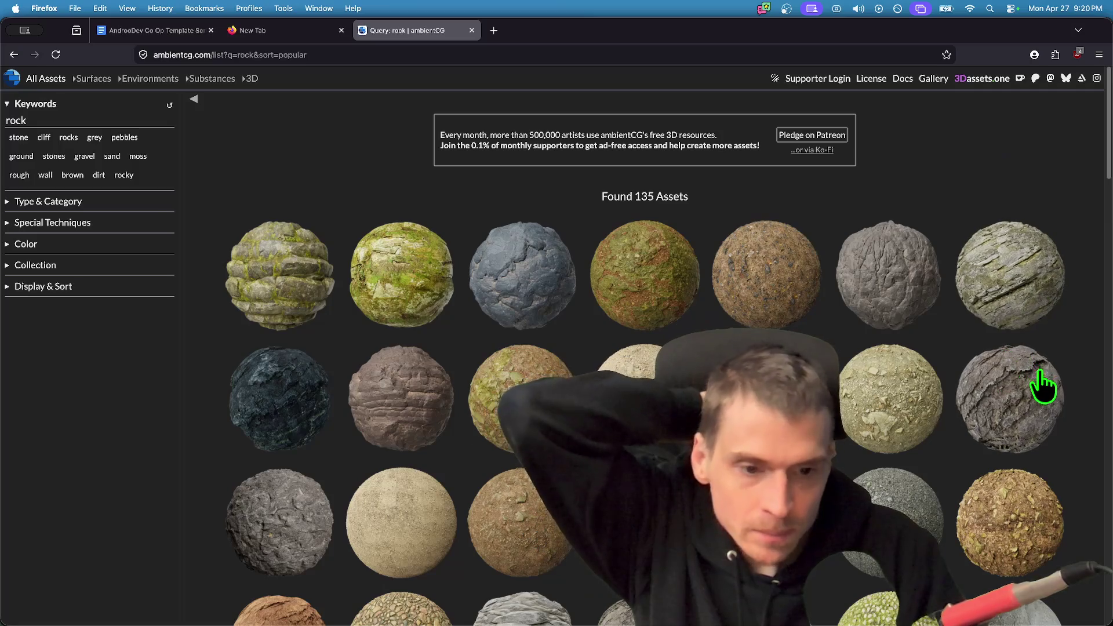
# Browse the rock results, comparing the Rocks 011 and Rock 028 asset pages
pyautogui.scroll(-2, 1049, 398)
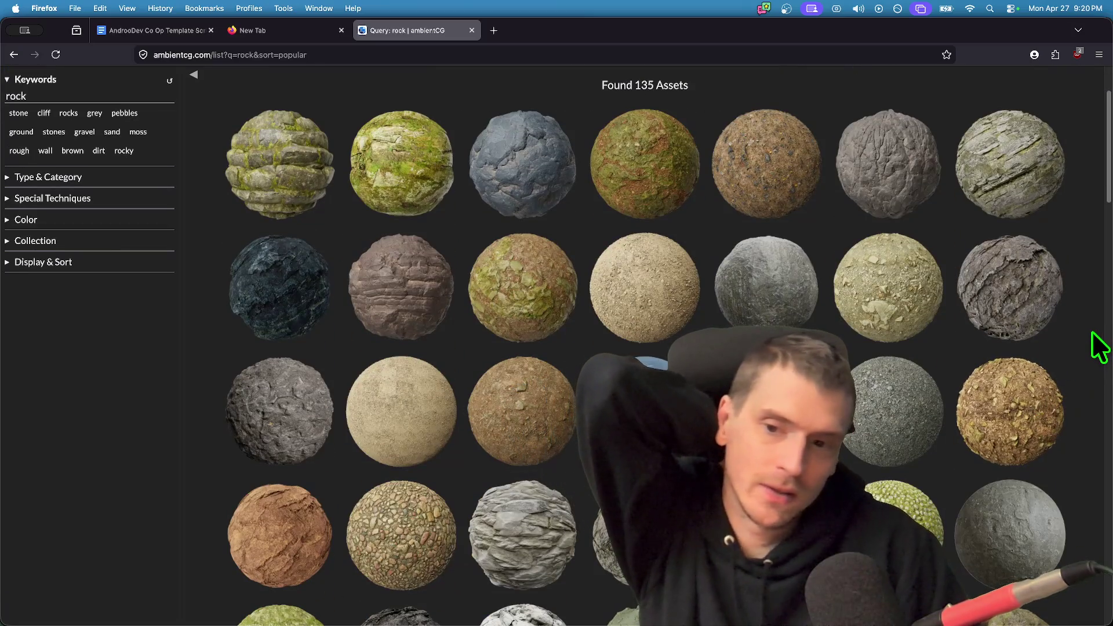
pyautogui.scroll(-1, 1089, 354)
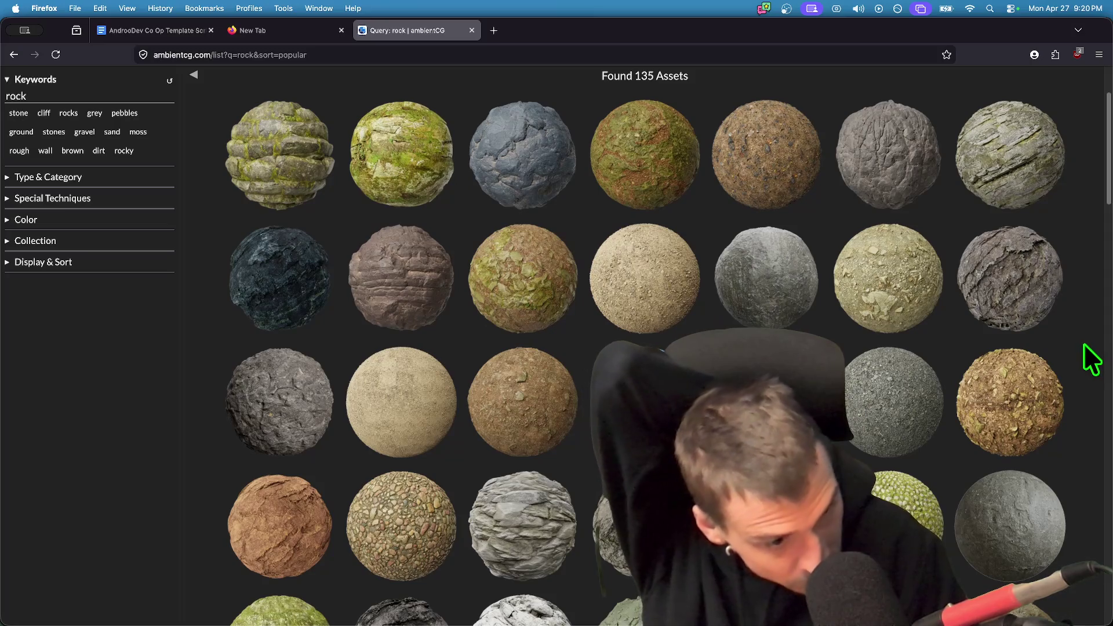
pyautogui.scroll(-3, 1073, 410)
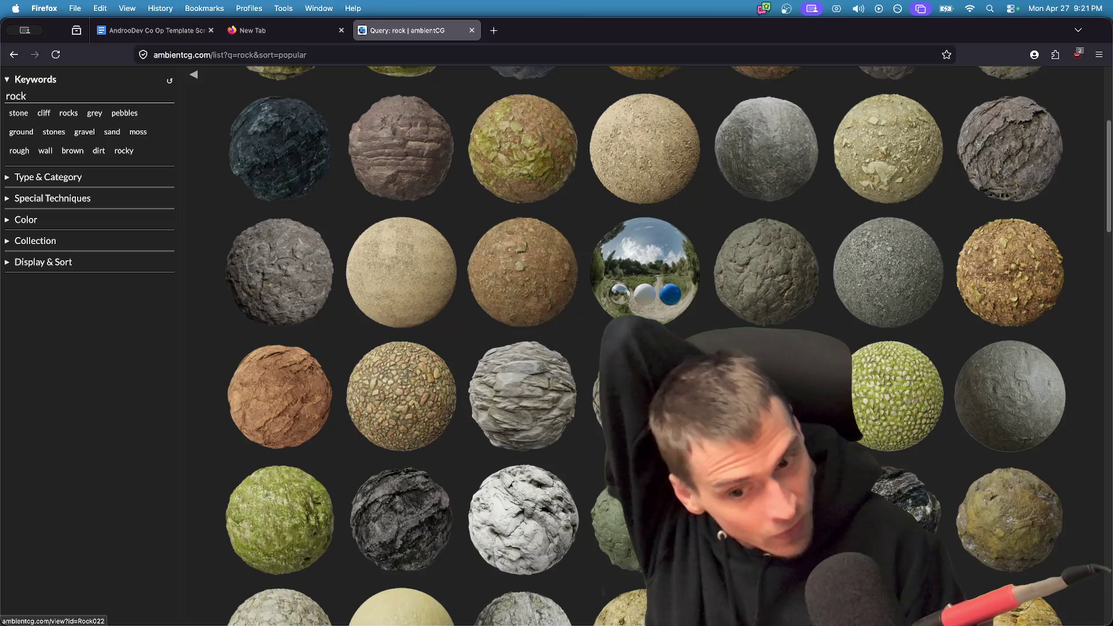
pyautogui.middleClick(516, 423)
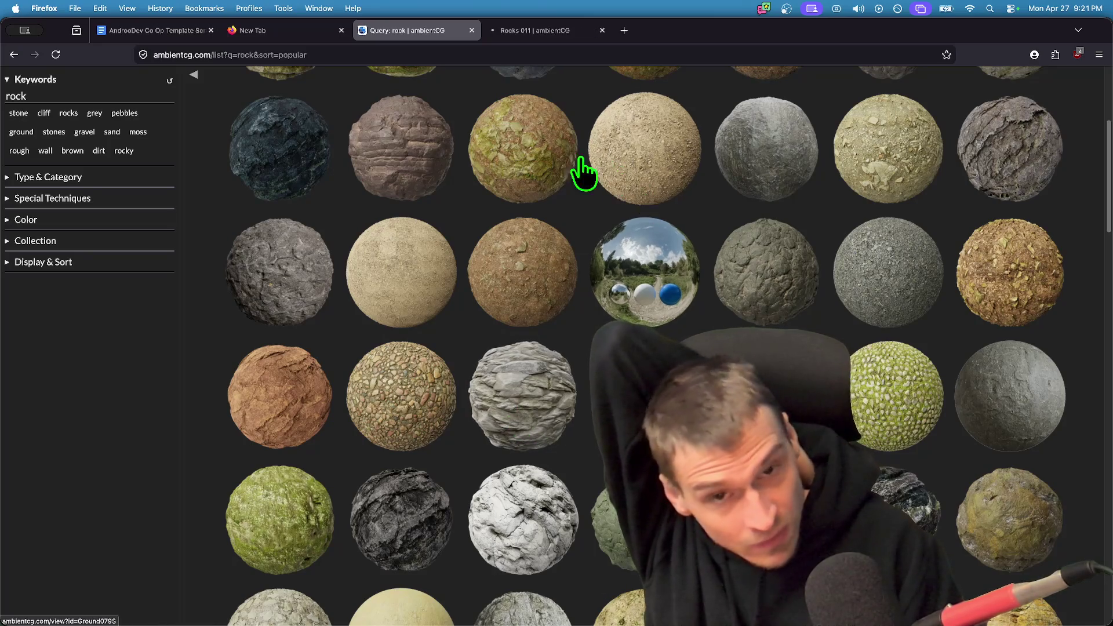
pyautogui.click(540, 30)
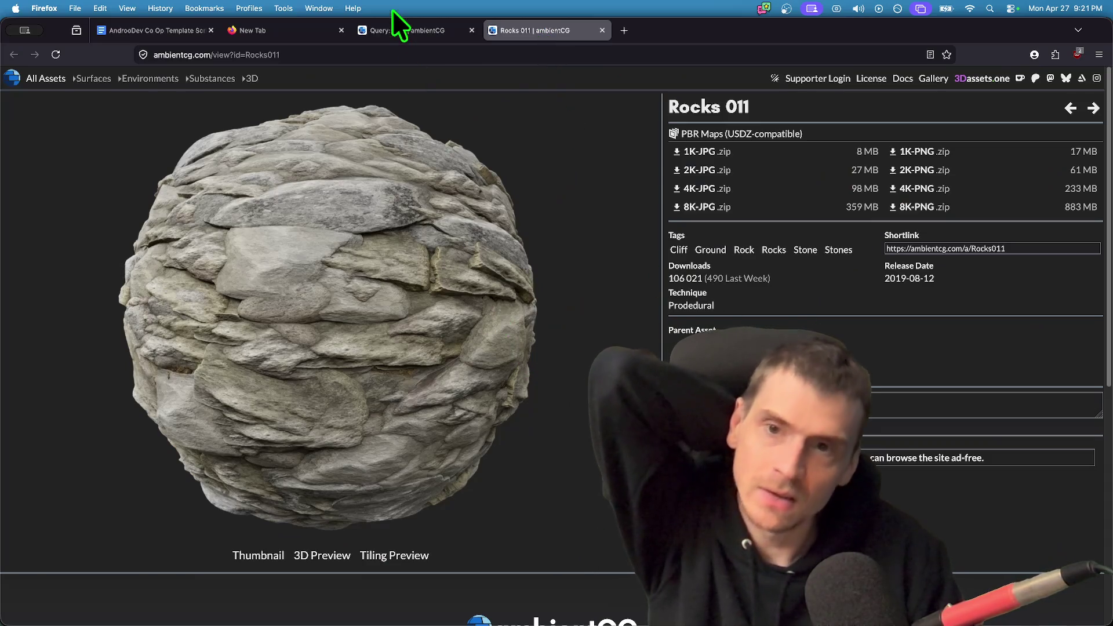
pyautogui.click(399, 30)
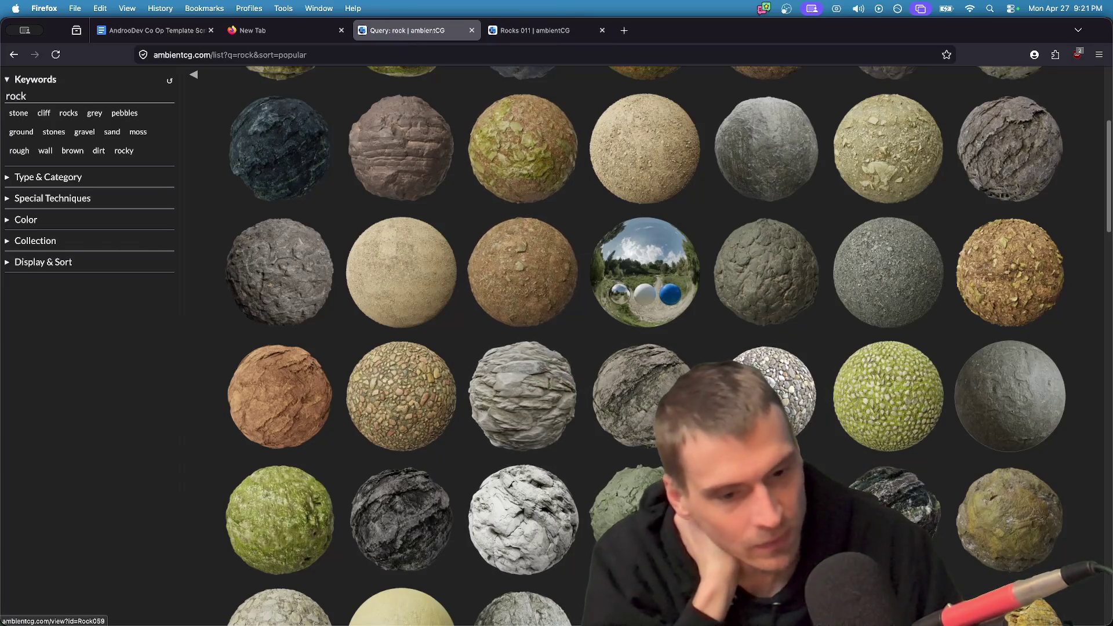
pyautogui.click(617, 361)
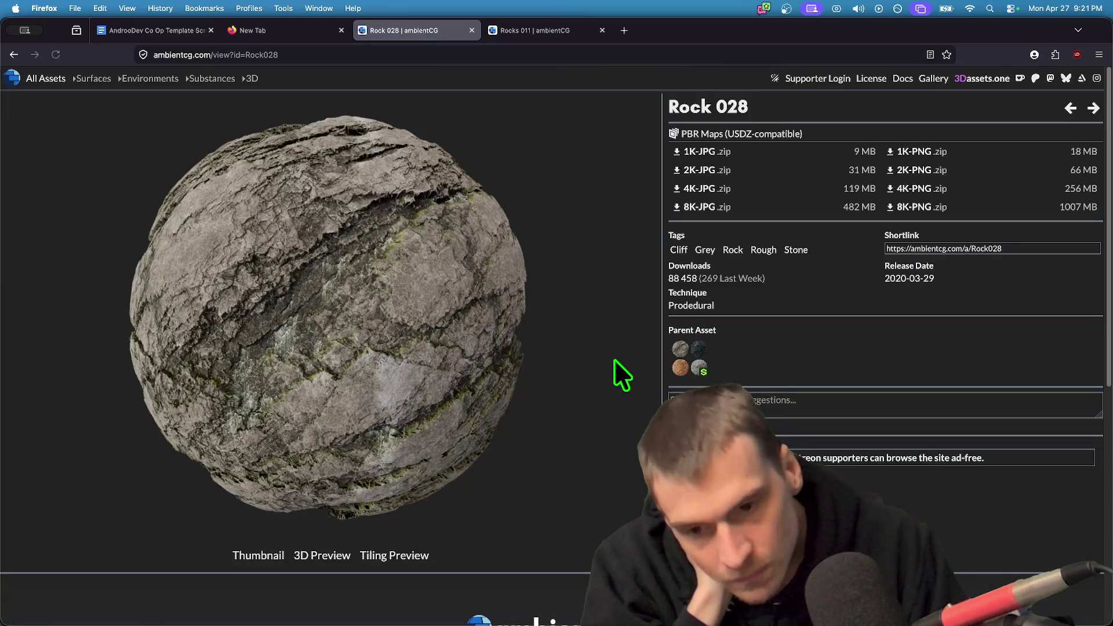
pyautogui.click(495, 36)
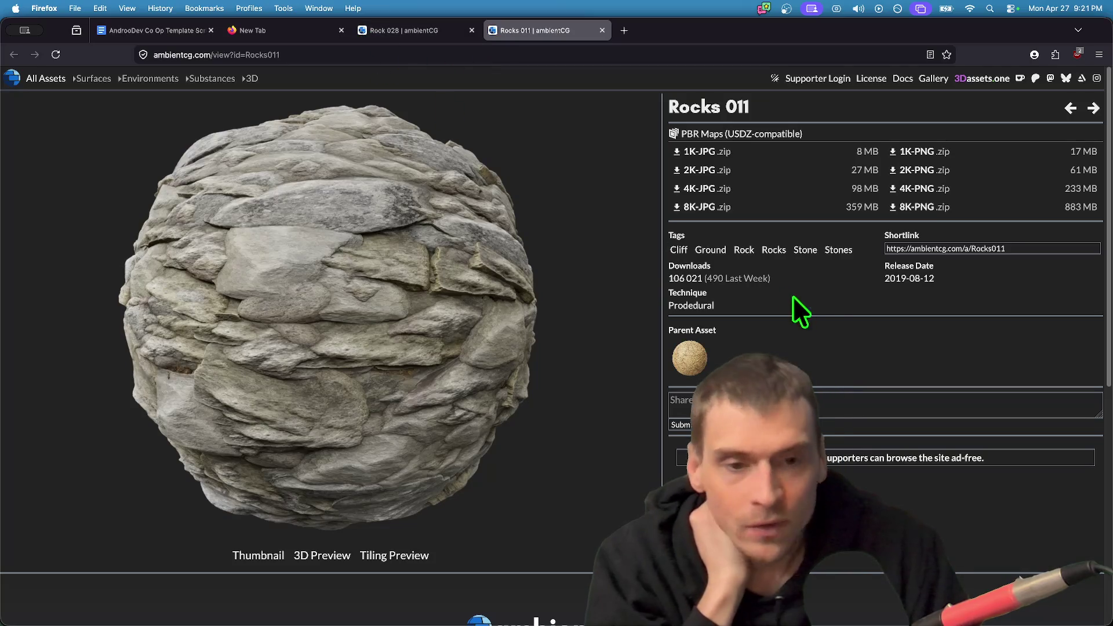
# Download Rocks 011 1K-JPG into the materials folder, trash the zip, and return to Godot
pyautogui.click(754, 152)
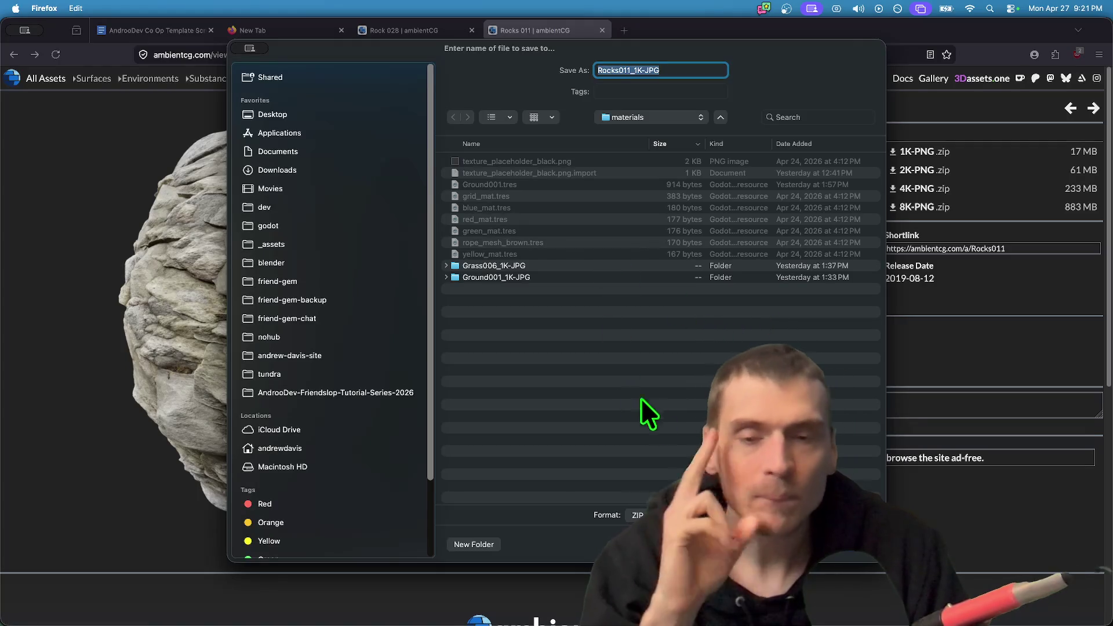
pyautogui.click(848, 550)
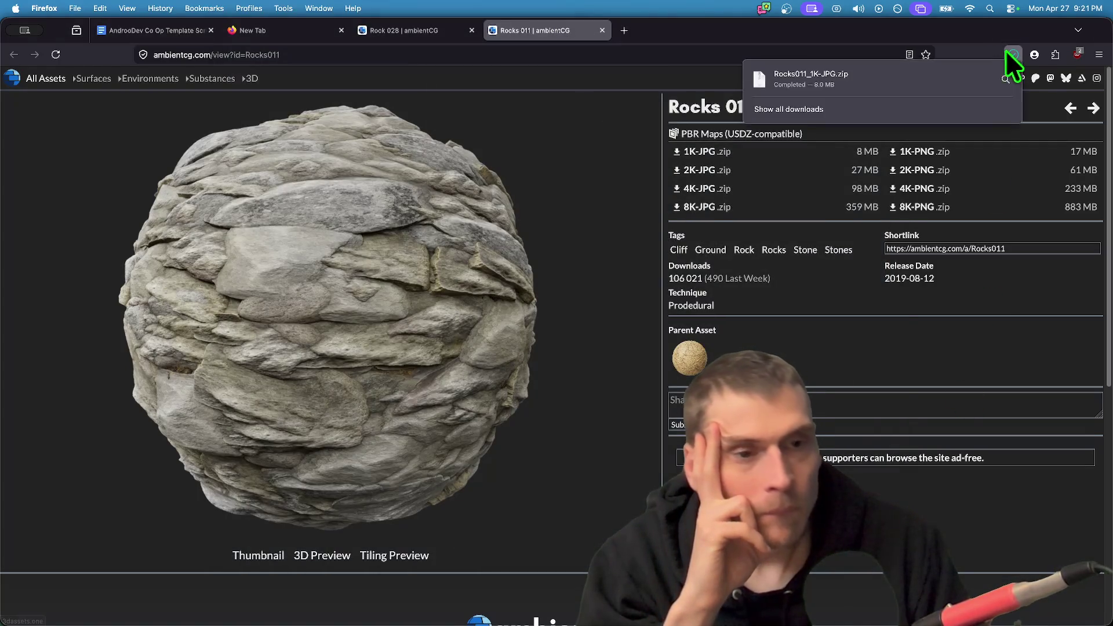
pyautogui.click(92, 591)
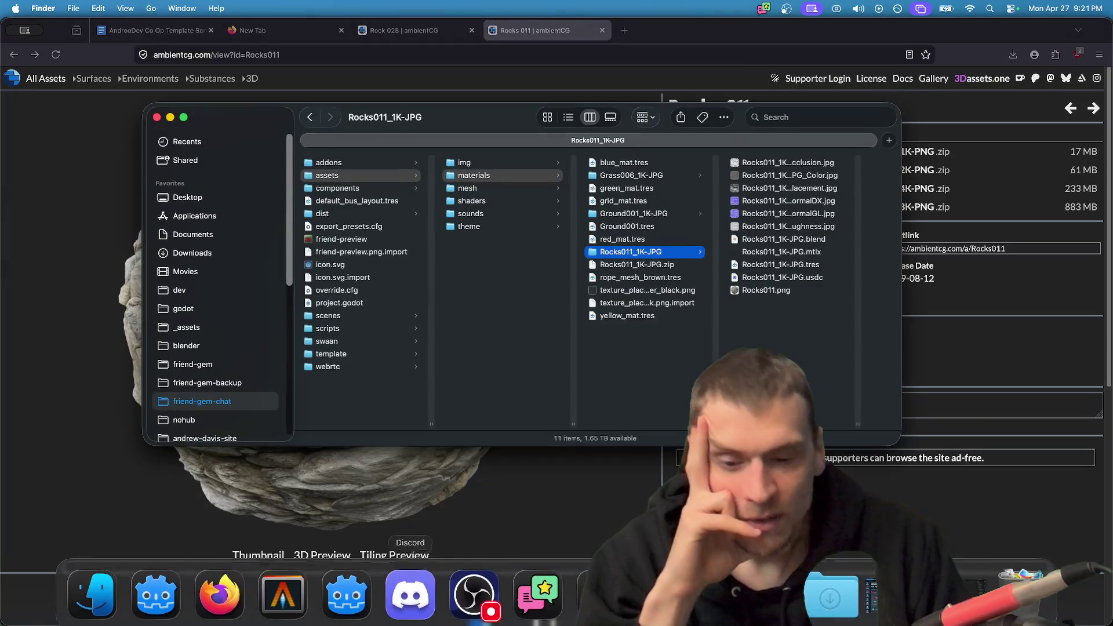
pyautogui.click(647, 265)
pyautogui.press('super+BackSpace')
pyautogui.press('super+Tab')
pyautogui.press('super+Tab')
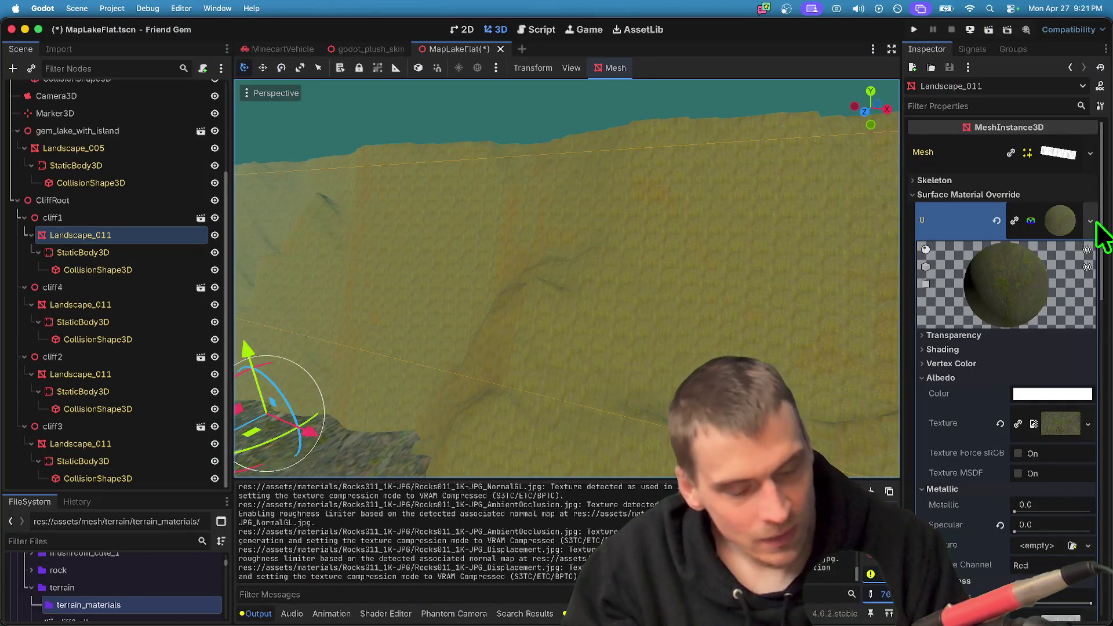
# Replace cliff1's surface override with a new StandardMaterial3D; the first save attempt fails
pyautogui.rightClick(1055, 216)
pyautogui.click(1056, 216)
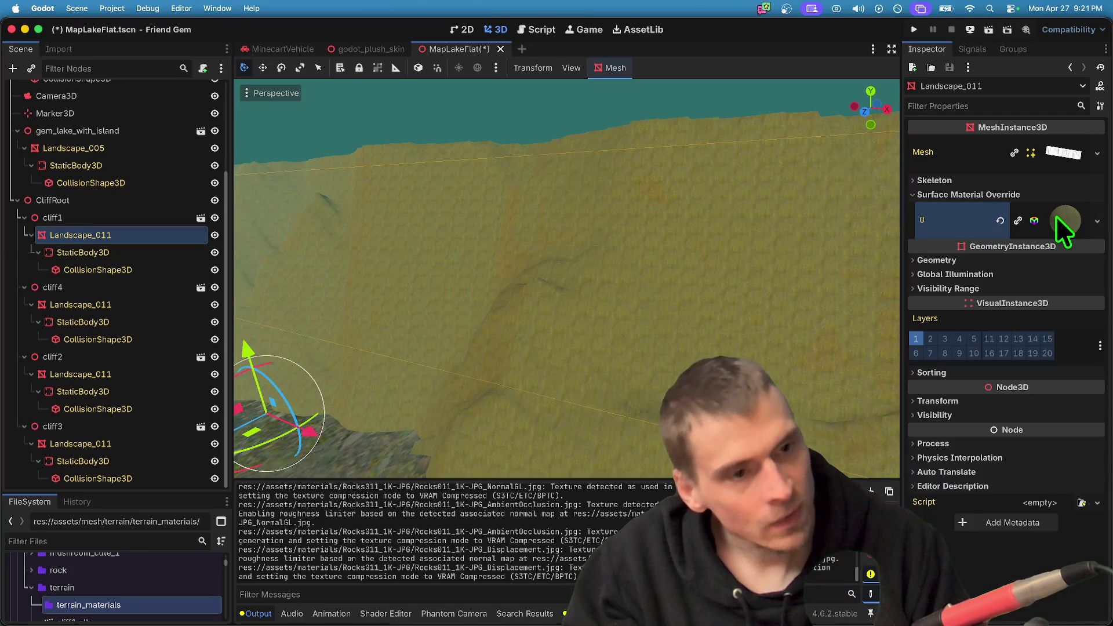
pyautogui.rightClick(1055, 216)
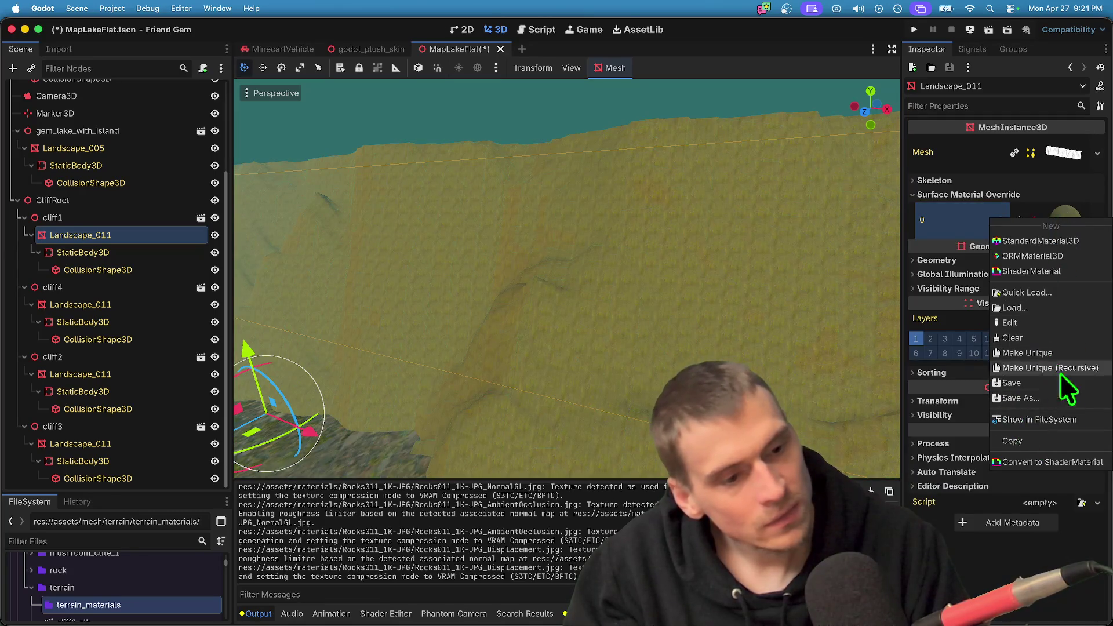
pyautogui.click(1045, 240)
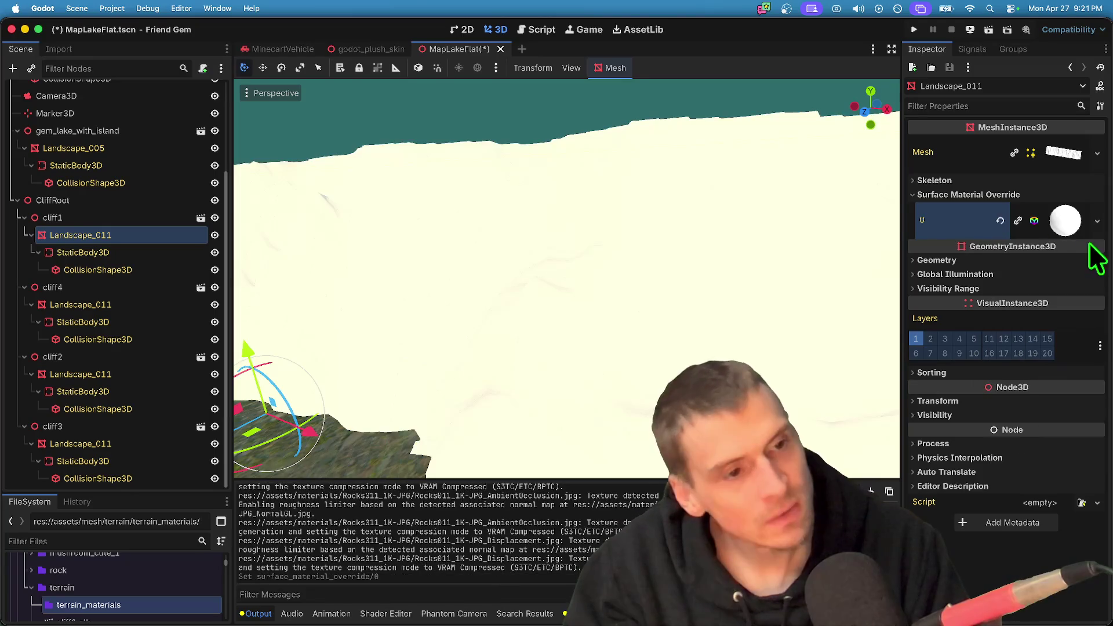
pyautogui.click(1064, 214)
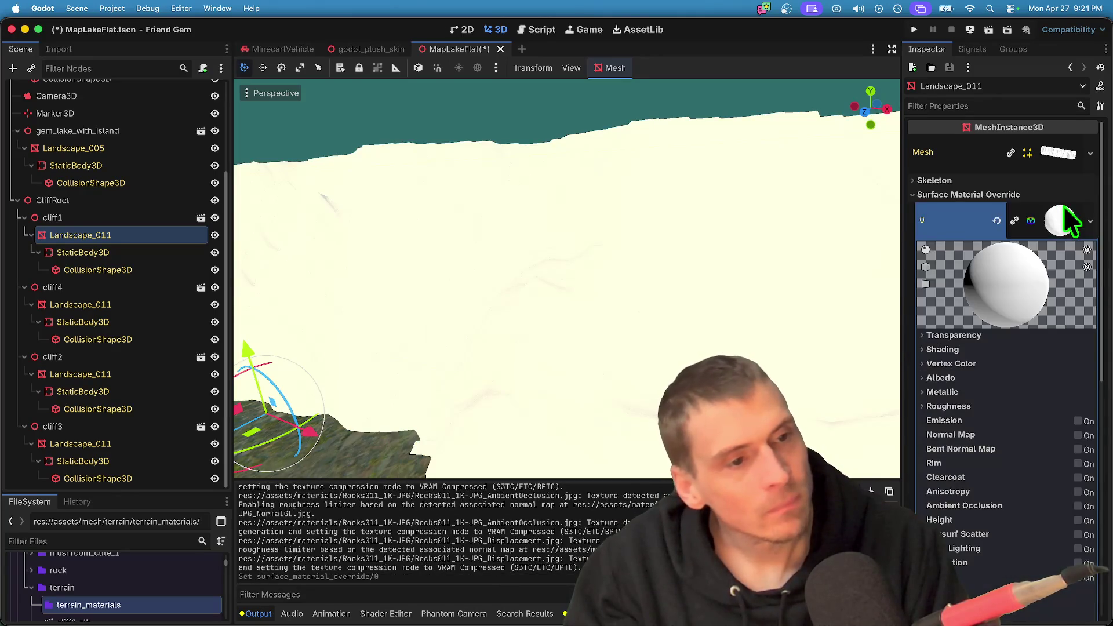
pyautogui.click(1064, 220)
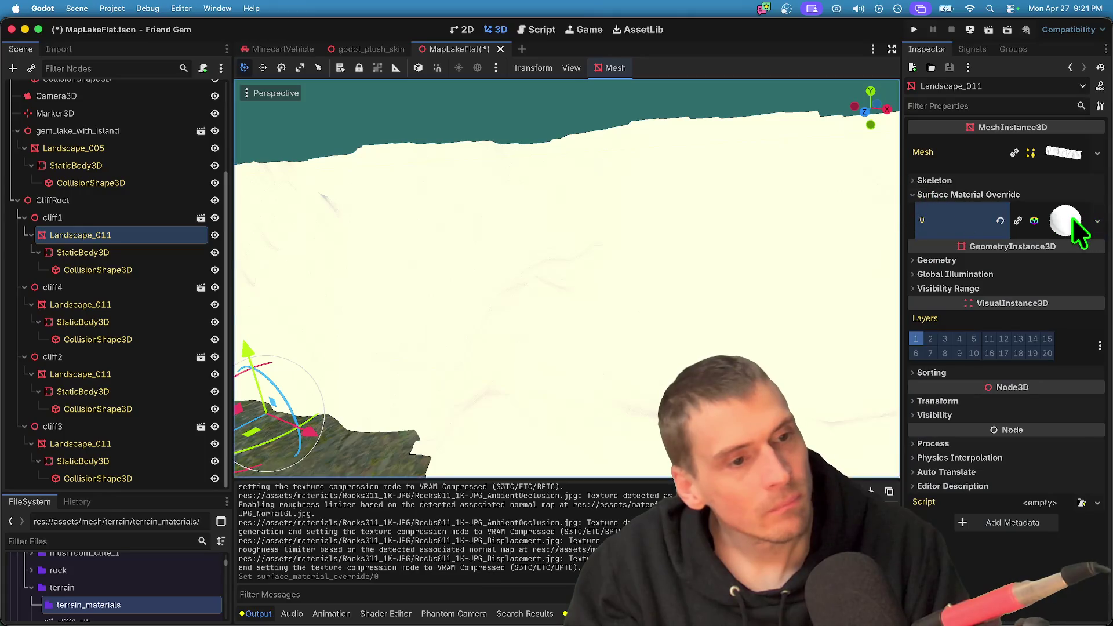
pyautogui.click(1072, 219)
pyautogui.click(1080, 219)
pyautogui.click(1089, 220)
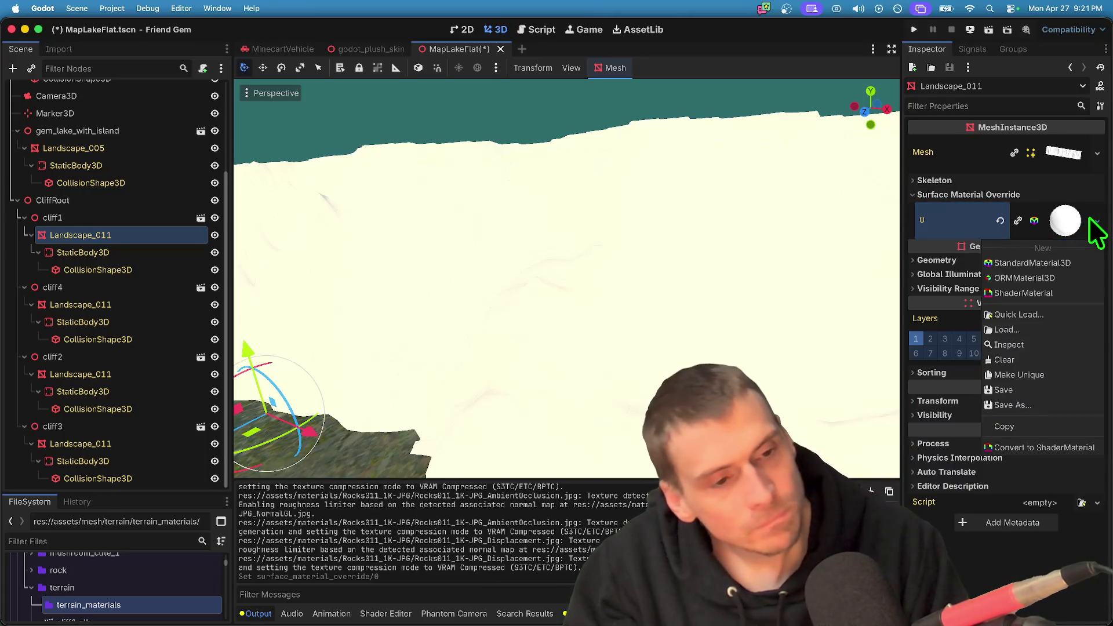
pyautogui.click(1041, 403)
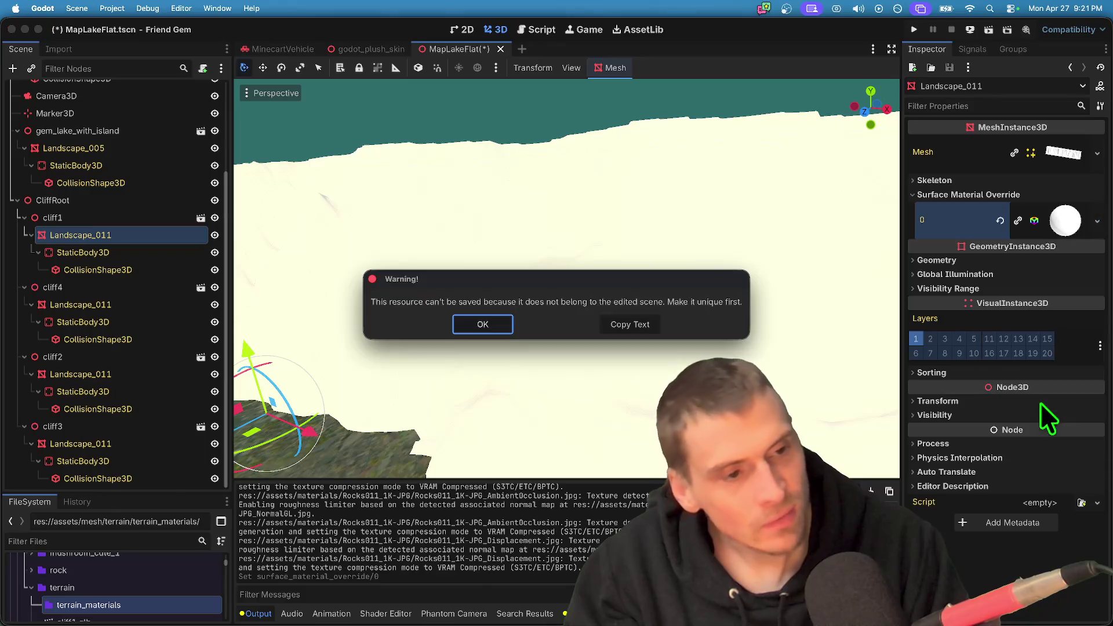
pyautogui.click(482, 324)
# Make the material unique and save it as cliff_rock_material.tres in assets/materials
pyautogui.click(1093, 221)
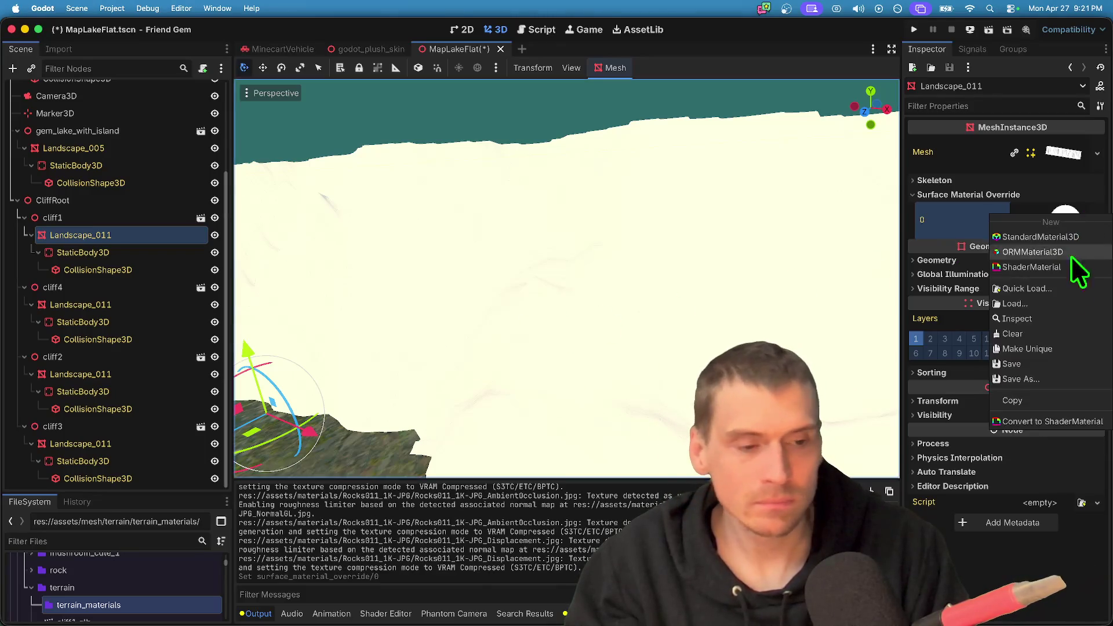
pyautogui.click(1060, 350)
pyautogui.click(1097, 221)
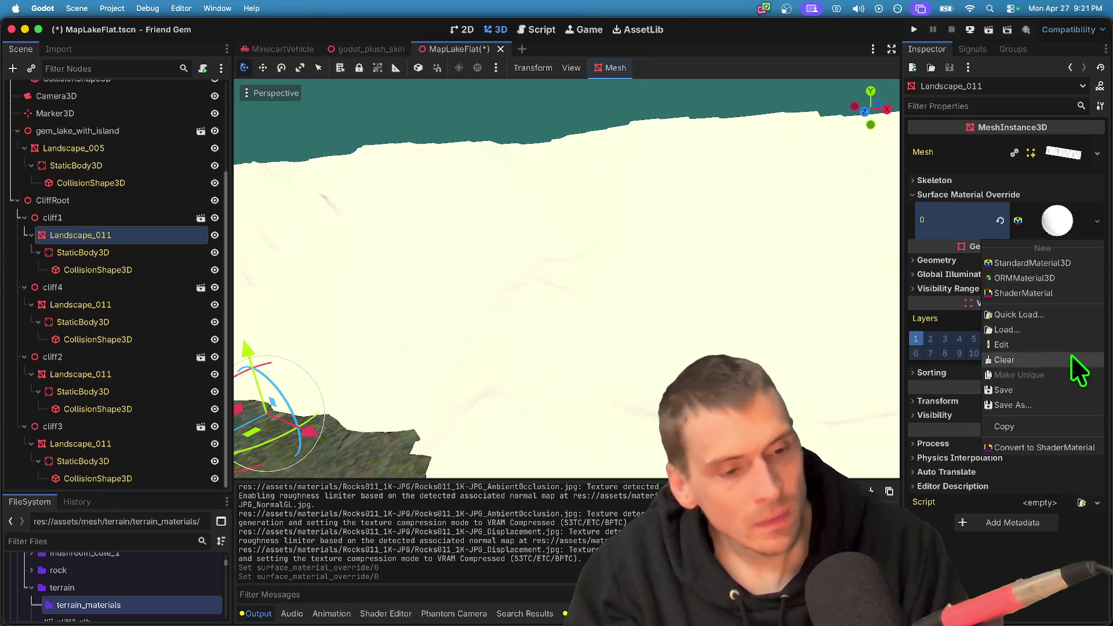
pyautogui.click(1046, 404)
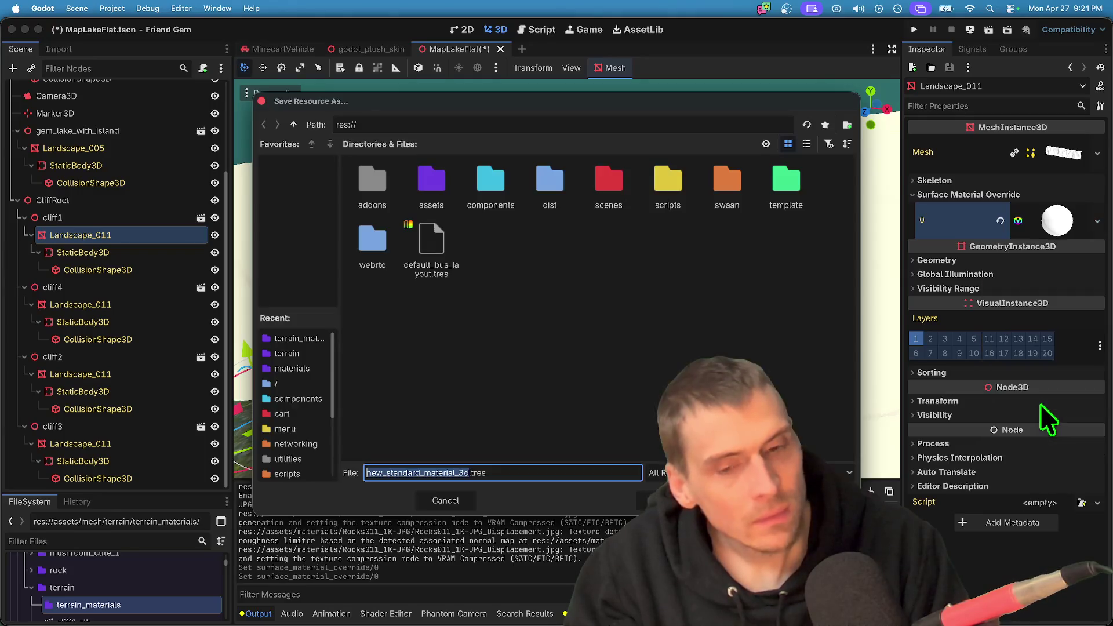
pyautogui.doubleClick(446, 200)
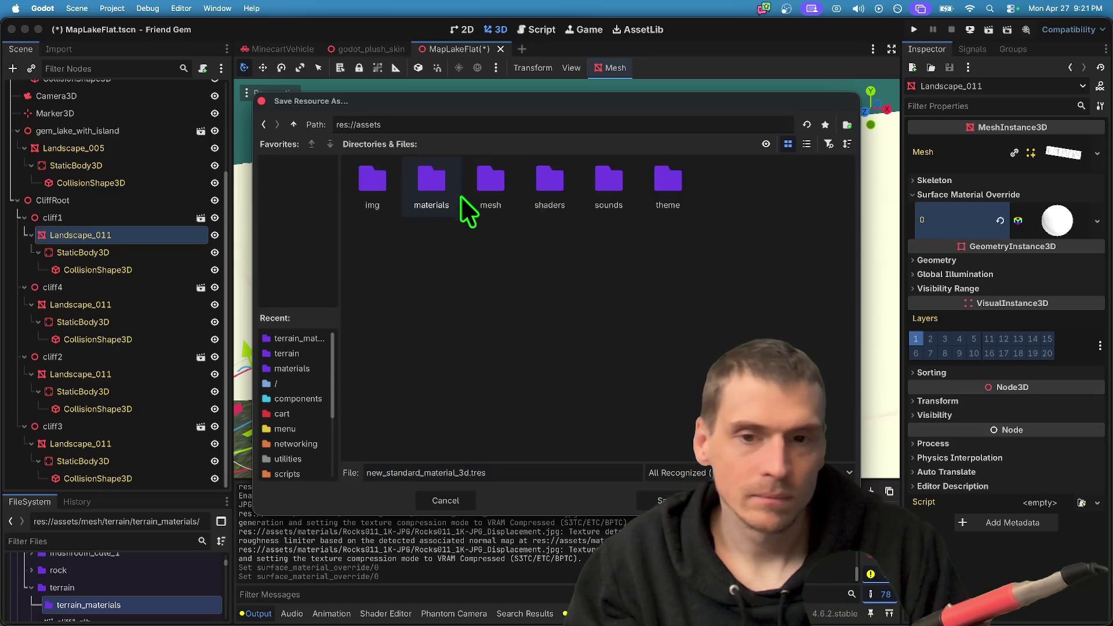
pyautogui.doubleClick(445, 200)
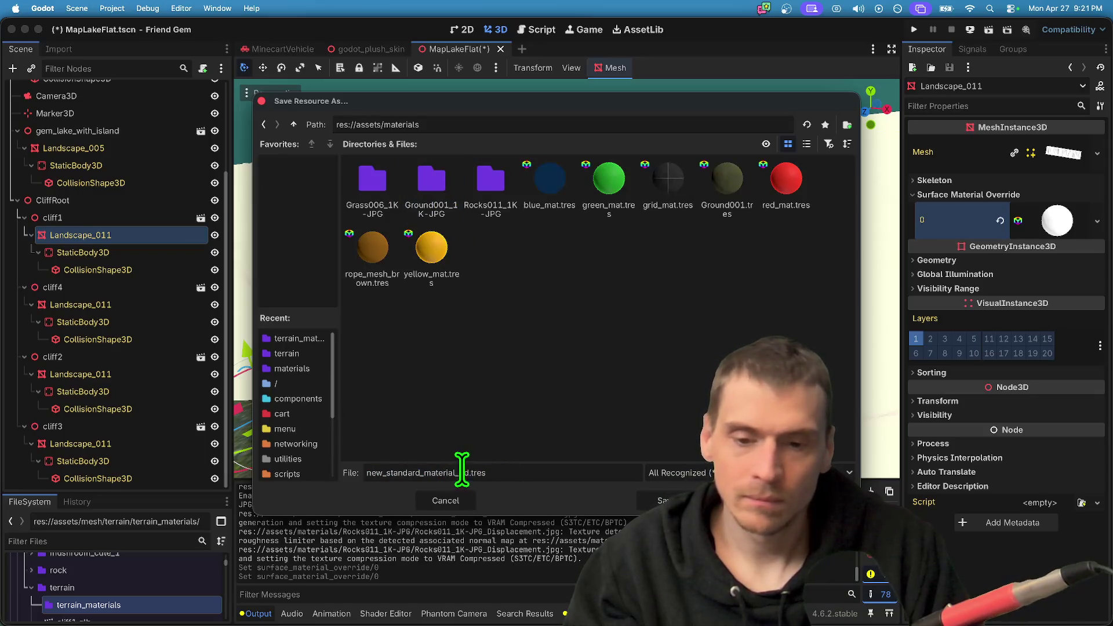
pyautogui.doubleClick(441, 472)
pyautogui.write('cliff')
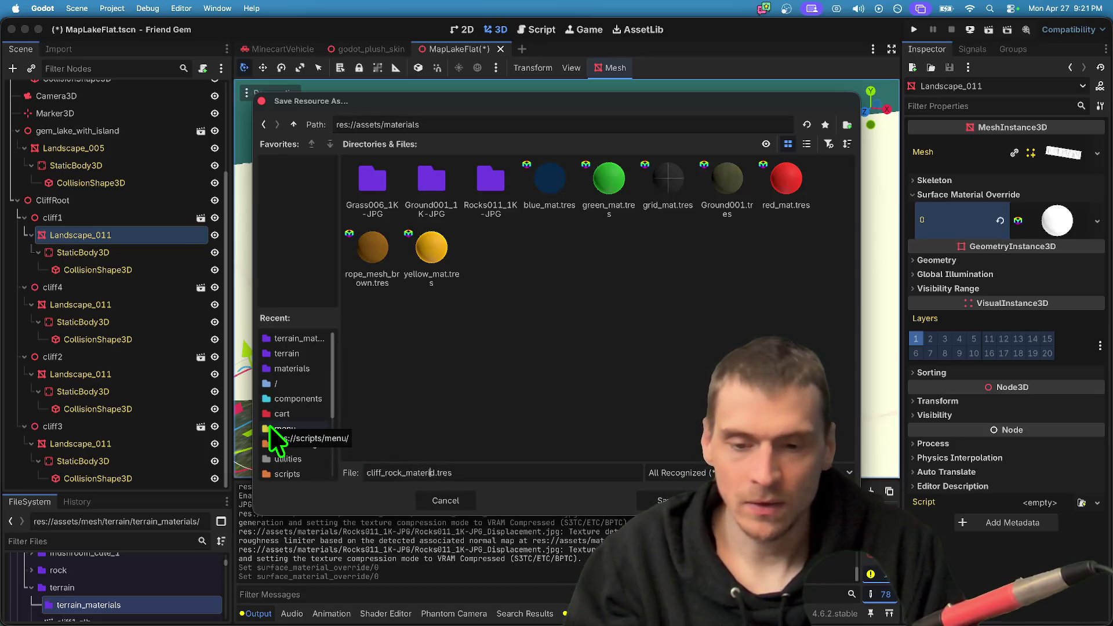
pyautogui.press('Return')
# Expand the saved cliff_rock_material properties for editing
pyautogui.click(1097, 220)
pyautogui.click(1069, 232)
pyautogui.click(1063, 220)
pyautogui.scroll(-5, 1062, 231)
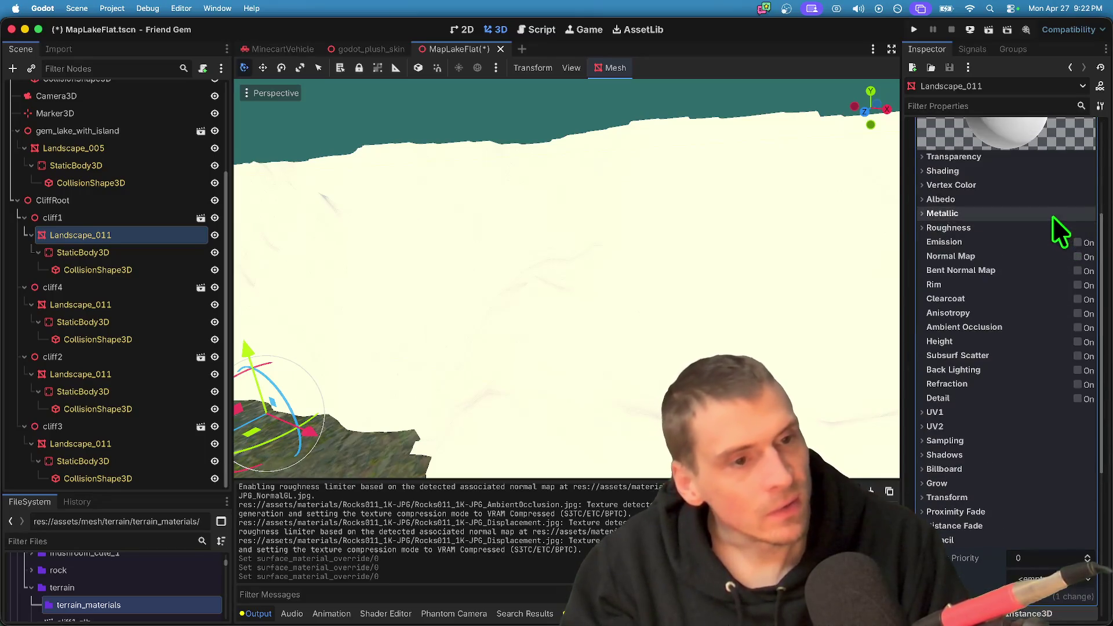
# Assign the Rocks011 Color texture as the cliff material's albedo
pyautogui.click(1051, 200)
pyautogui.click(1072, 235)
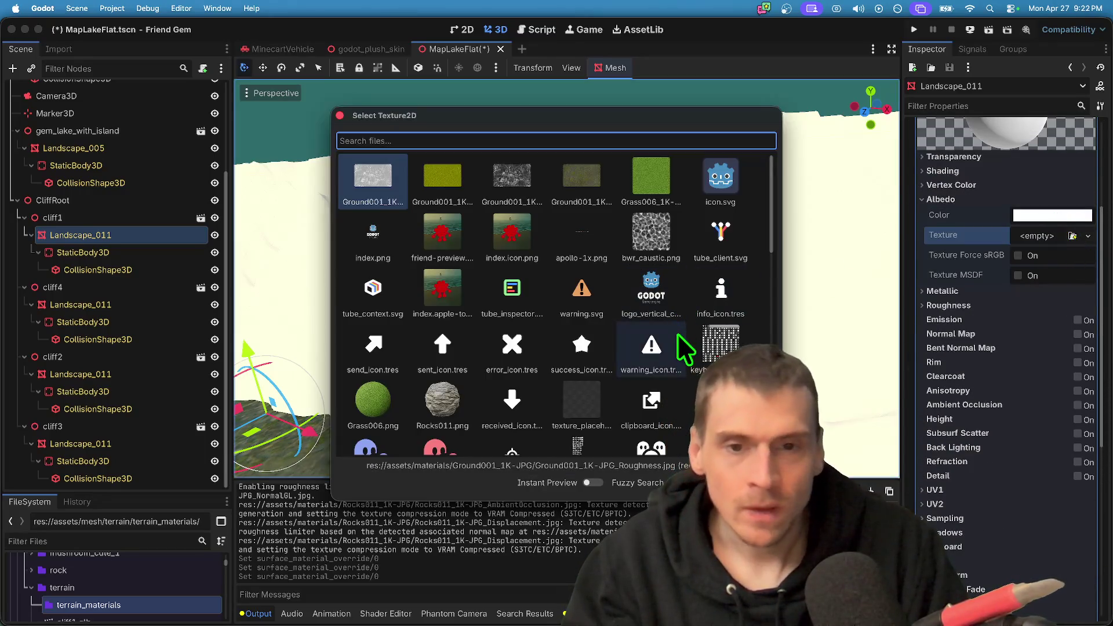
pyautogui.write('rock')
pyautogui.press('Right')
pyautogui.press('Right')
pyautogui.press('Left')
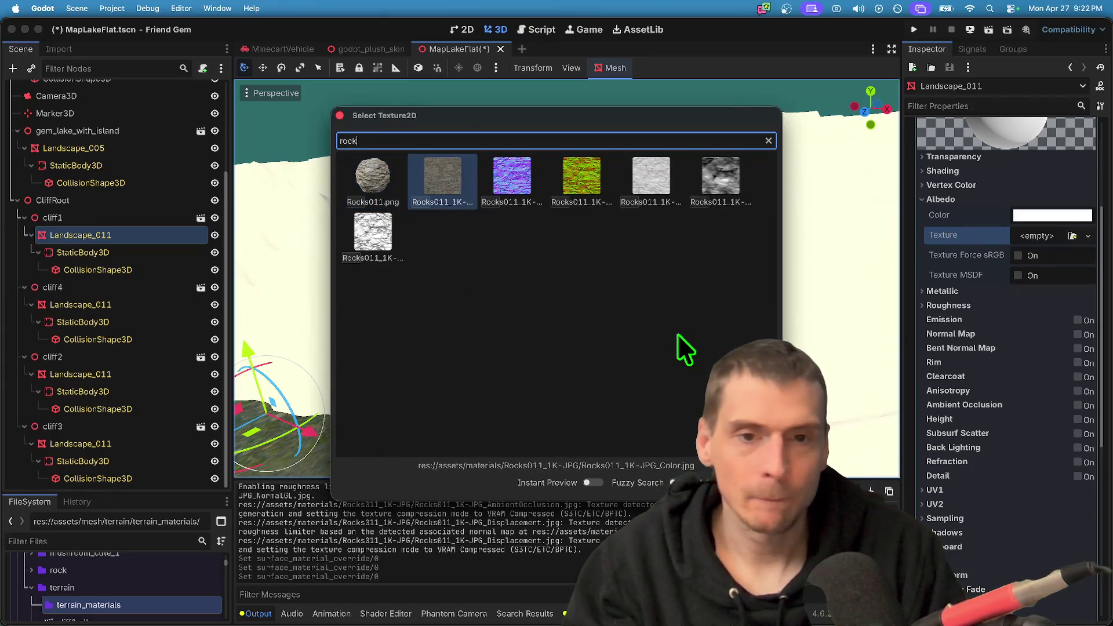
pyautogui.press('Return')
# Enable triplanar UV1 mapping with an initial UV1 scale of 0.2
pyautogui.scroll(-5, 1000, 342)
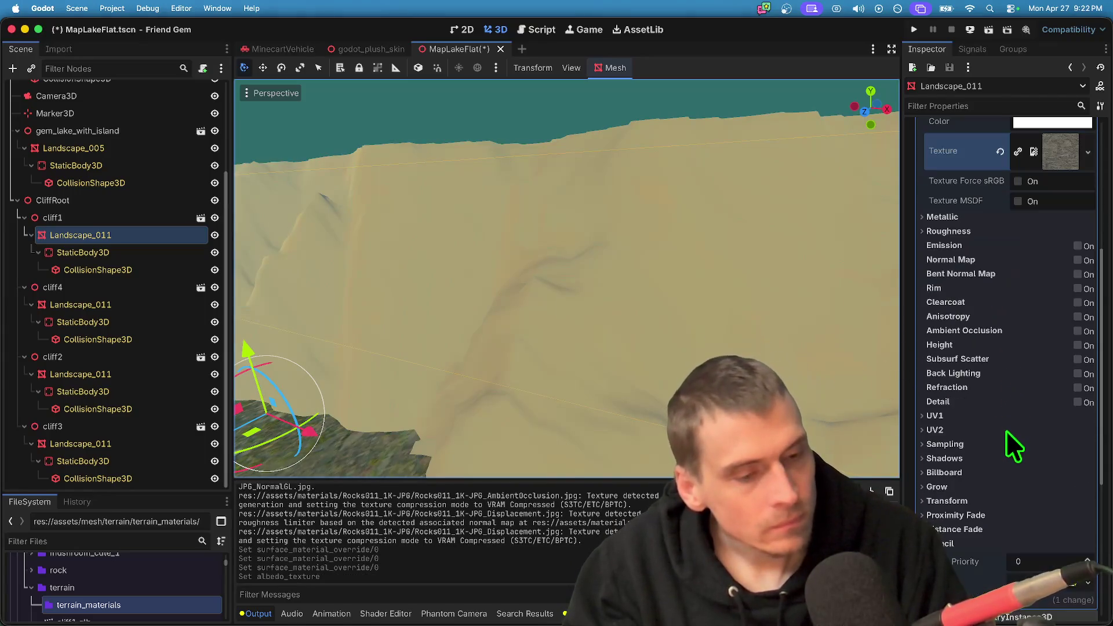
pyautogui.click(998, 415)
pyautogui.click(1018, 507)
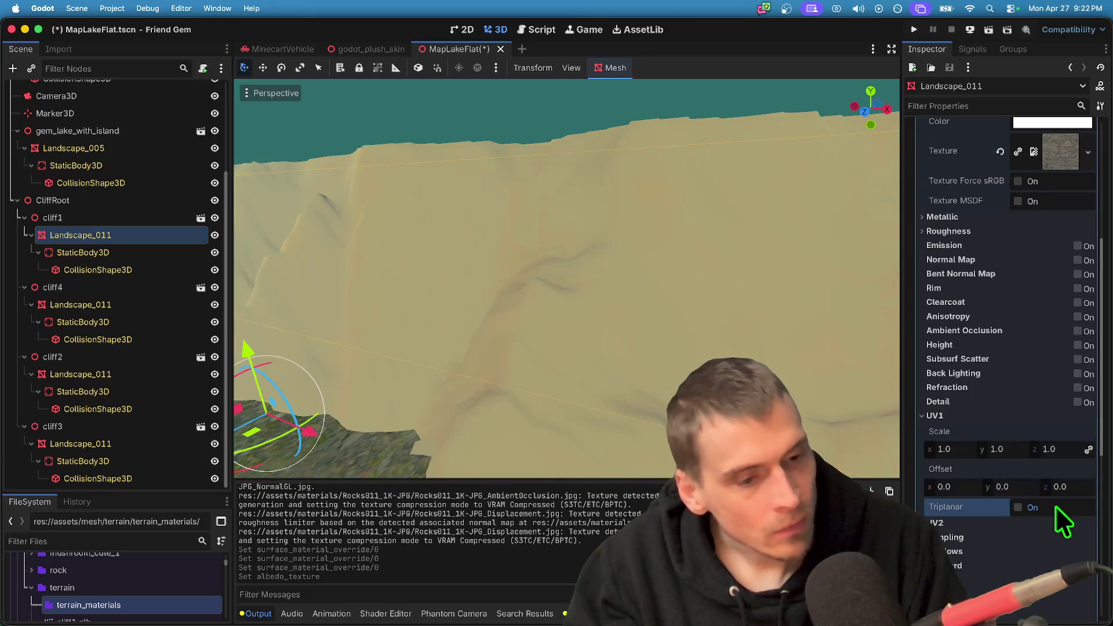
pyautogui.click(1011, 453)
pyautogui.write('2')
pyautogui.press('Return')
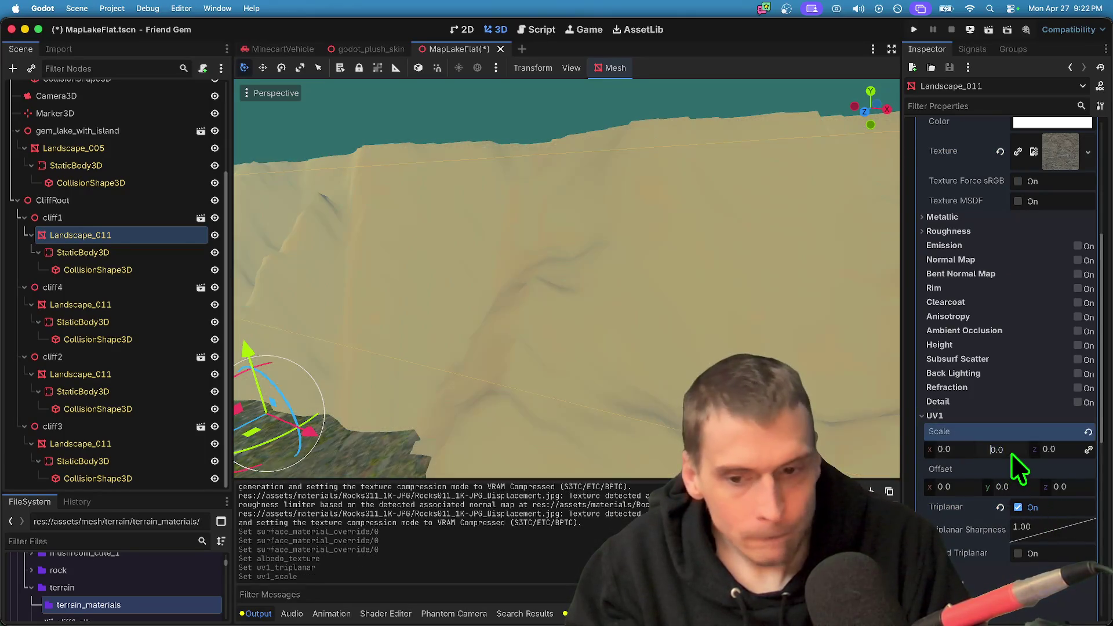
pyautogui.write('0.2')
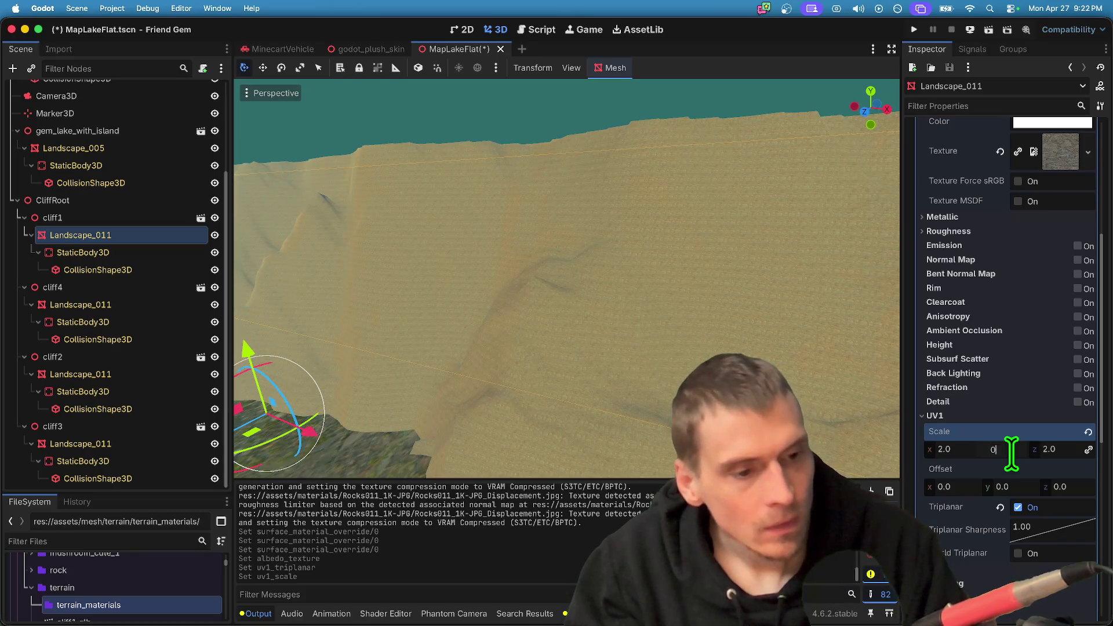
pyautogui.press('Return')
# Check the cliff face up close, reduce the UV1 scale to 0.1, and save the scene
pyautogui.moveTo(440, 253)
pyautogui.mouseDown()
pyautogui.moveTo(715, 199)
pyautogui.moveTo(527, 365)
pyautogui.mouseUp()
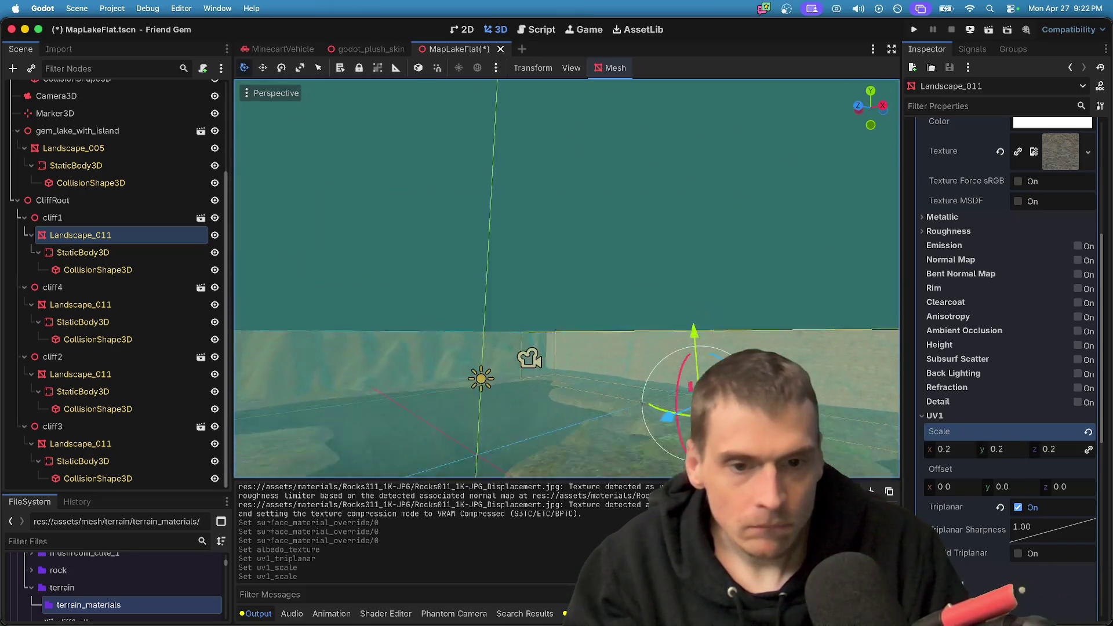
pyautogui.moveTo(566, 278)
pyautogui.mouseDown()
pyautogui.moveTo(603, 260)
pyautogui.moveTo(603, 238)
pyautogui.moveTo(438, 250)
pyautogui.mouseUp()
pyautogui.click(1015, 452)
pyautogui.write('0.1')
pyautogui.press('Return')
pyautogui.moveTo(811, 384)
pyautogui.mouseDown()
pyautogui.moveTo(765, 379)
pyautogui.moveTo(819, 400)
pyautogui.mouseUp()
pyautogui.press('super+s')
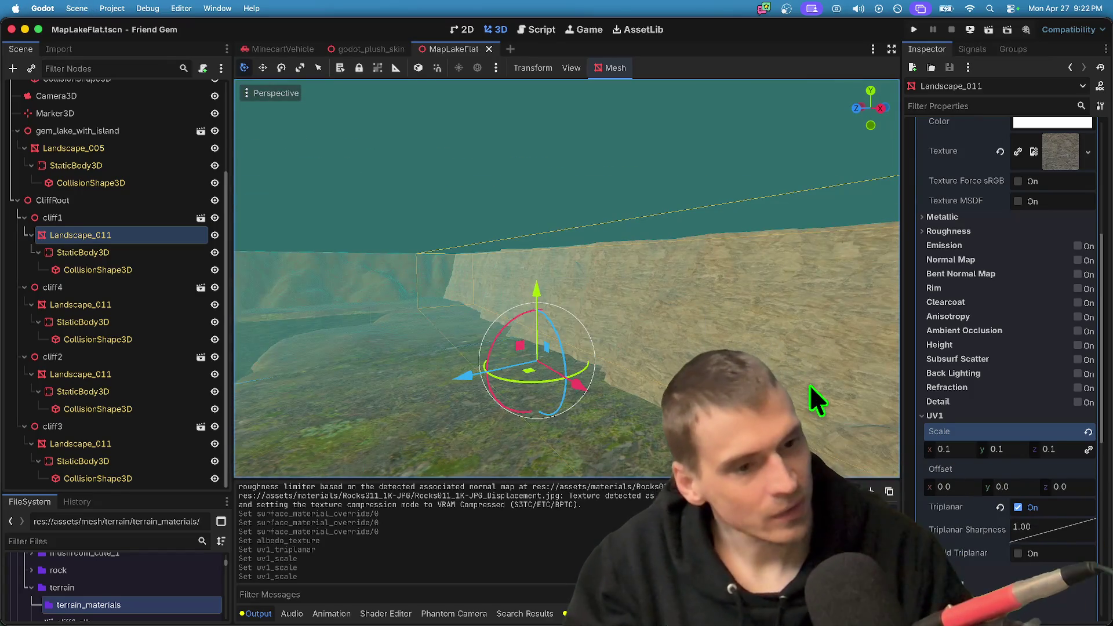
# Tint the cliff material's albedo colour grey
pyautogui.scroll(2, 1038, 261)
pyautogui.click(1079, 161)
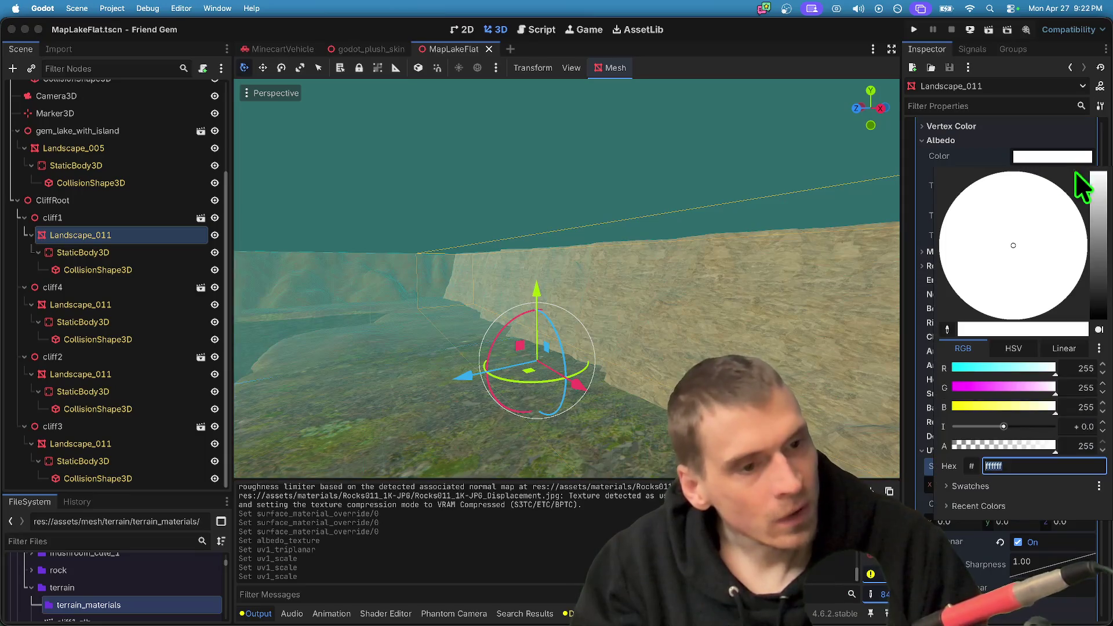
pyautogui.click(1103, 258)
pyautogui.moveTo(1104, 267); pyautogui.dragTo(1100, 232)
pyautogui.press('Escape')
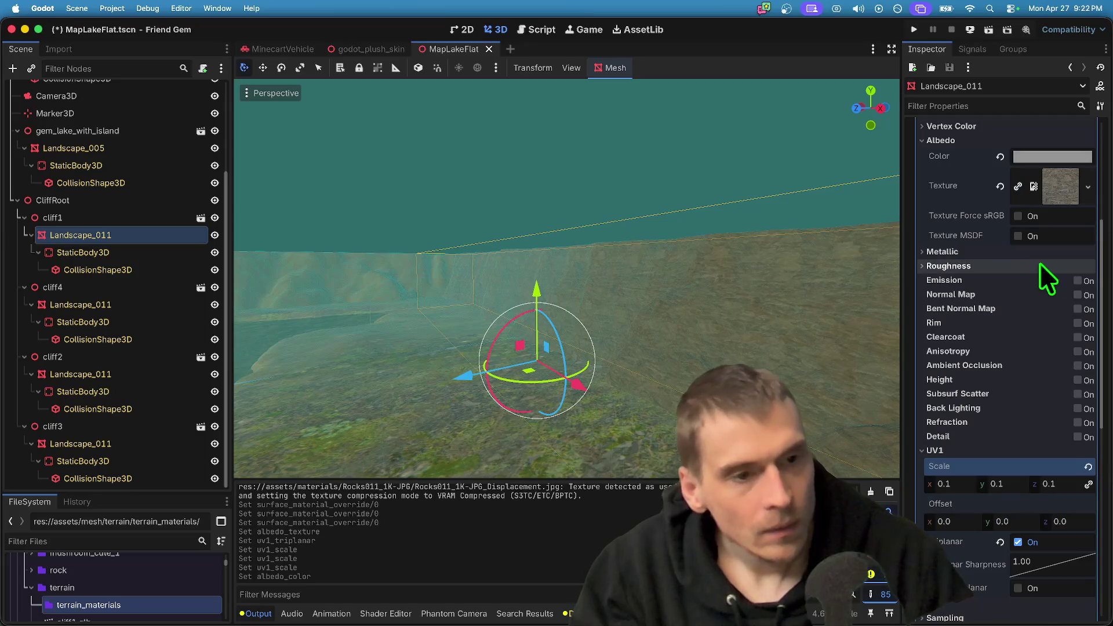
# Set Metallic Specular to 0, then save and run the project
pyautogui.click(1032, 252)
pyautogui.click(1037, 287)
pyautogui.write('0')
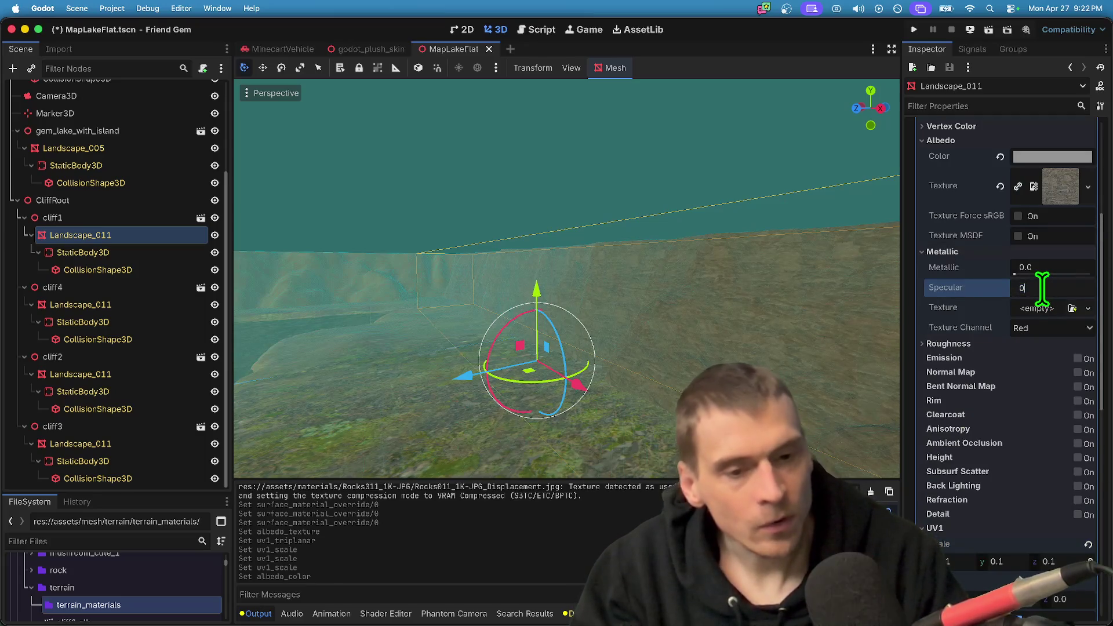
pyautogui.press('Return')
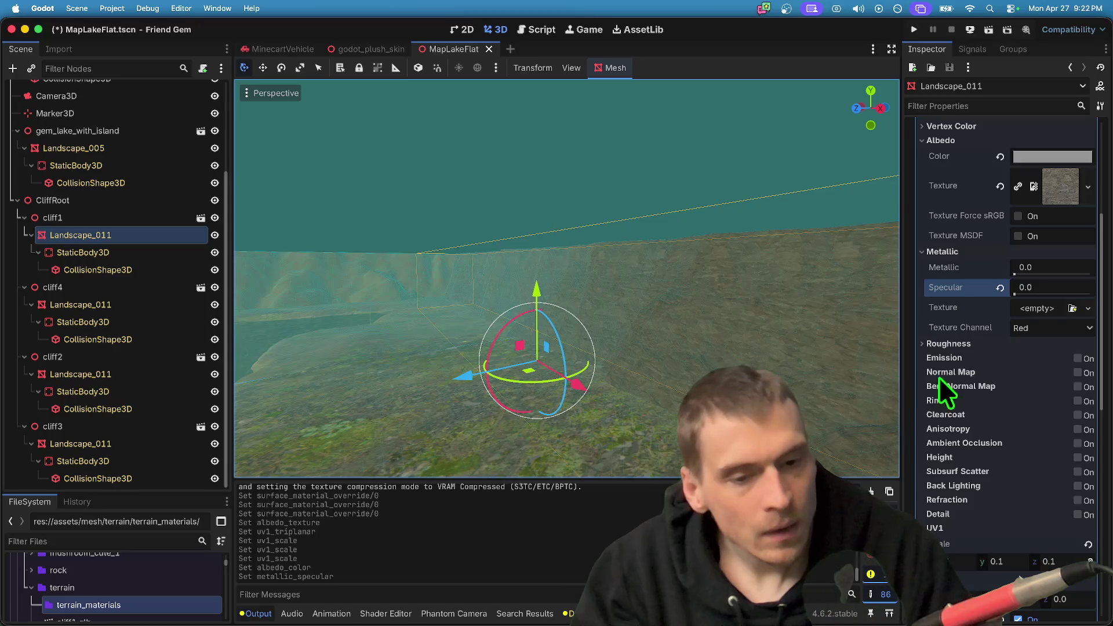
pyautogui.moveTo(823, 358); pyautogui.dragTo(823, 359)
pyautogui.press('super+b')
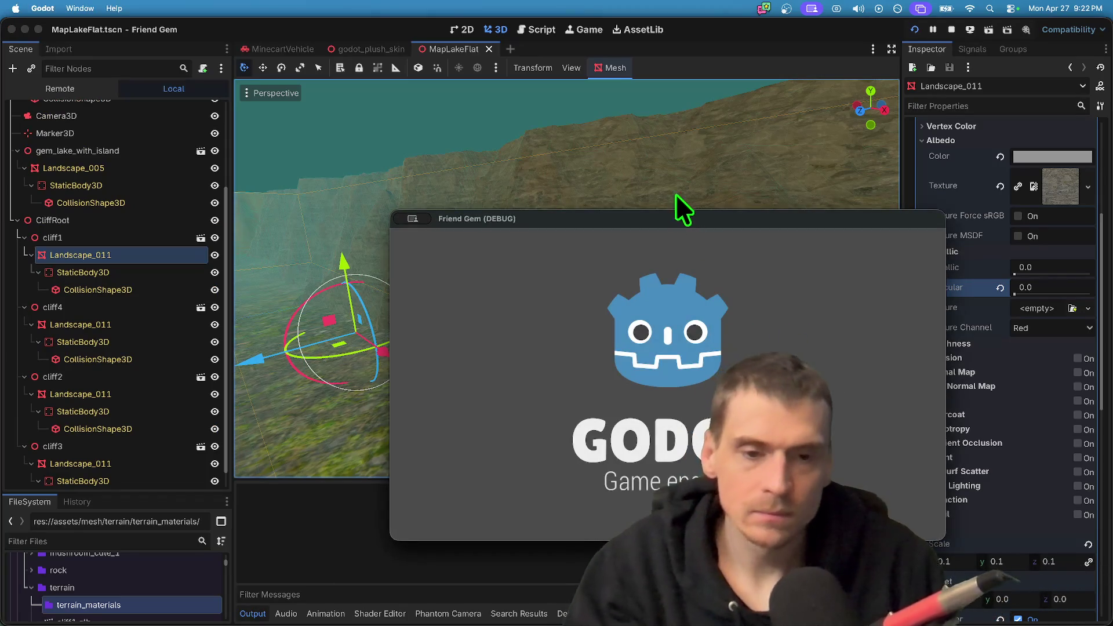
# Load the MapLakeFlat level from the in-game admin panel
pyautogui.moveTo(674, 224); pyautogui.dragTo(432, 130)
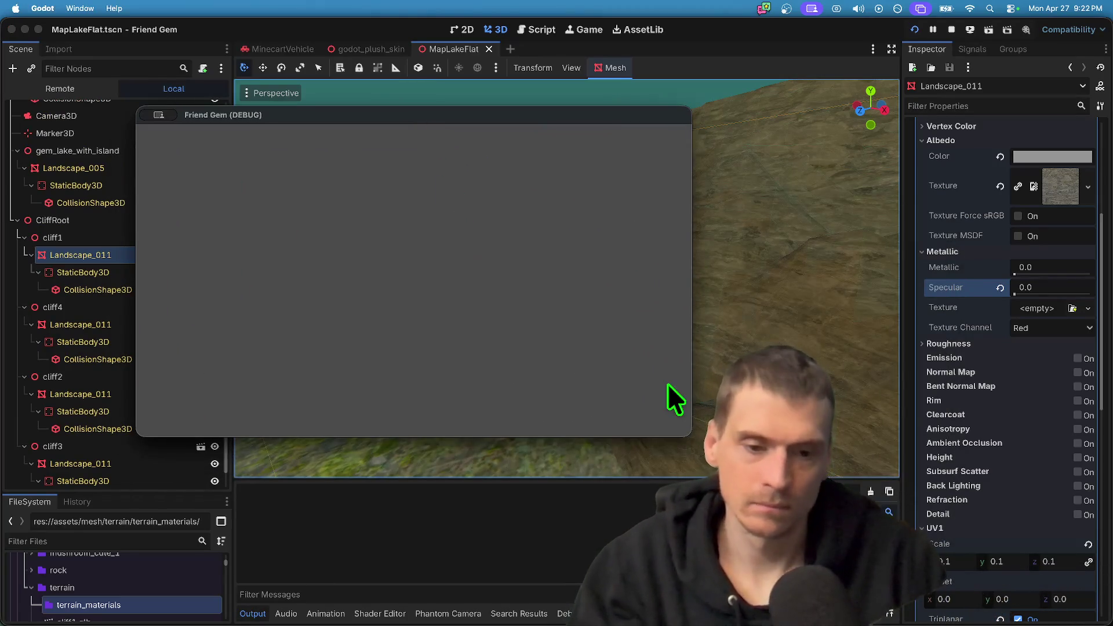
pyautogui.press('Escape')
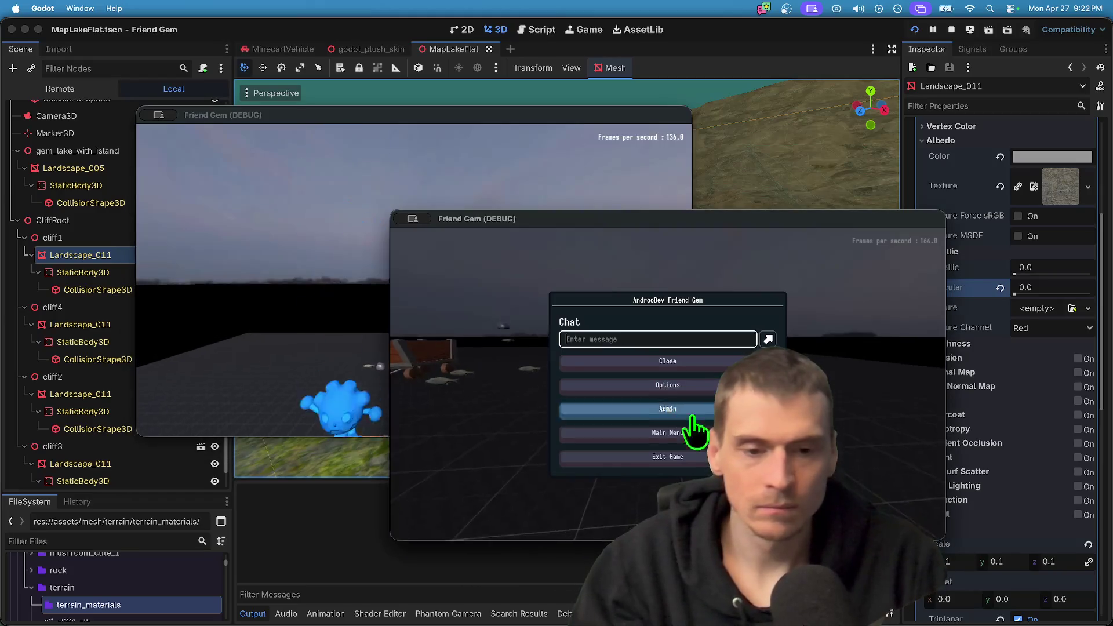
pyautogui.click(690, 409)
pyautogui.click(870, 257)
pyautogui.click(869, 291)
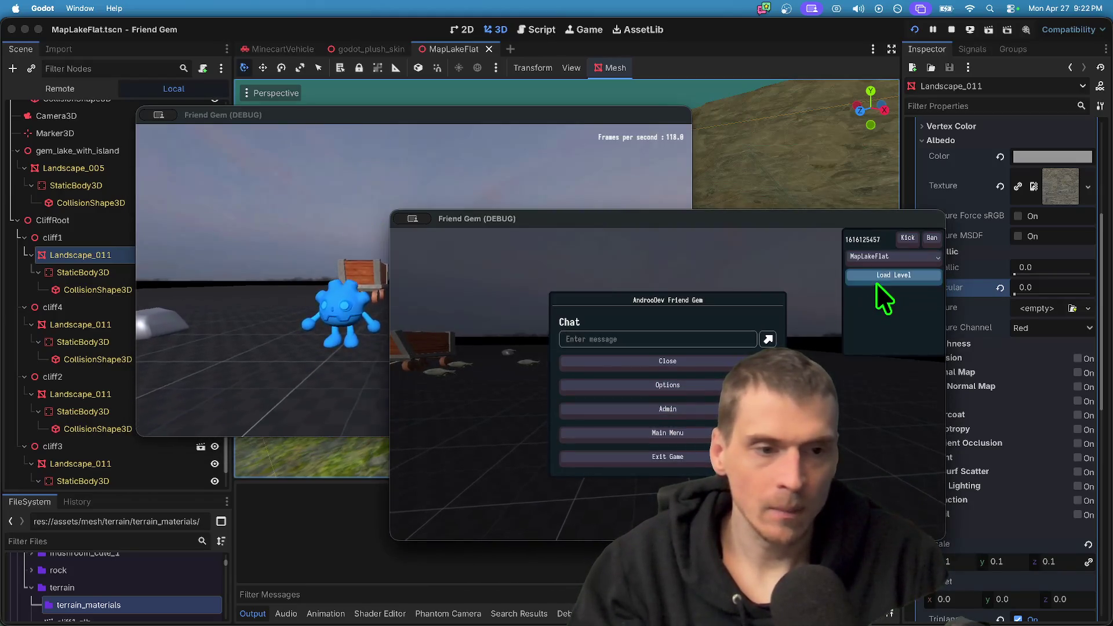
pyautogui.click(877, 278)
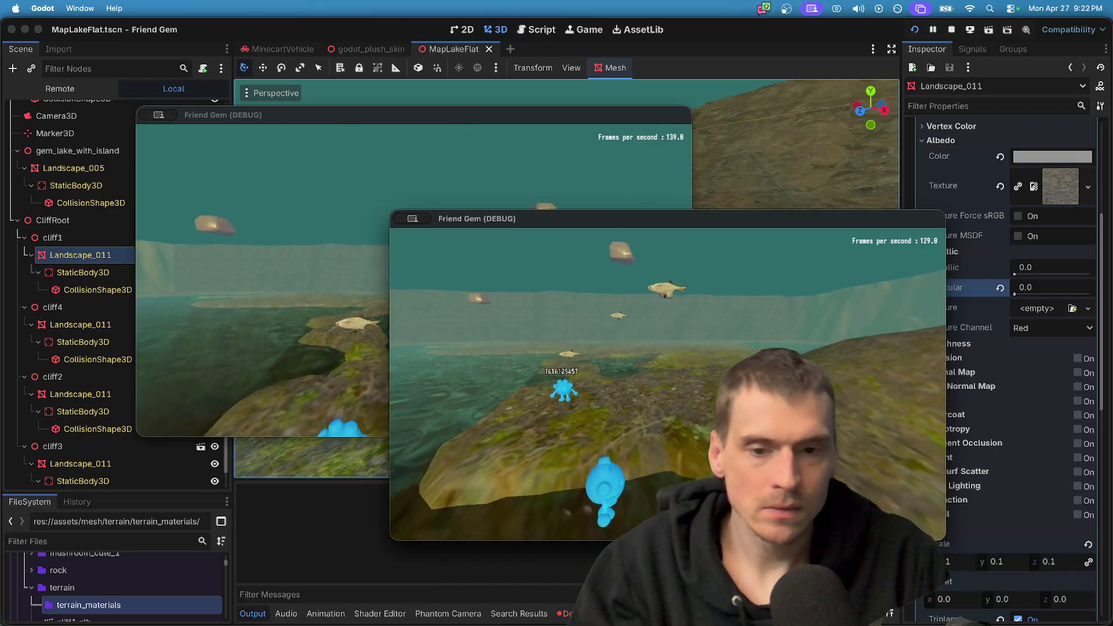
# Walk the character along the water's edge and up the cliff slope, then switch to Finder
pyautogui.press('w')
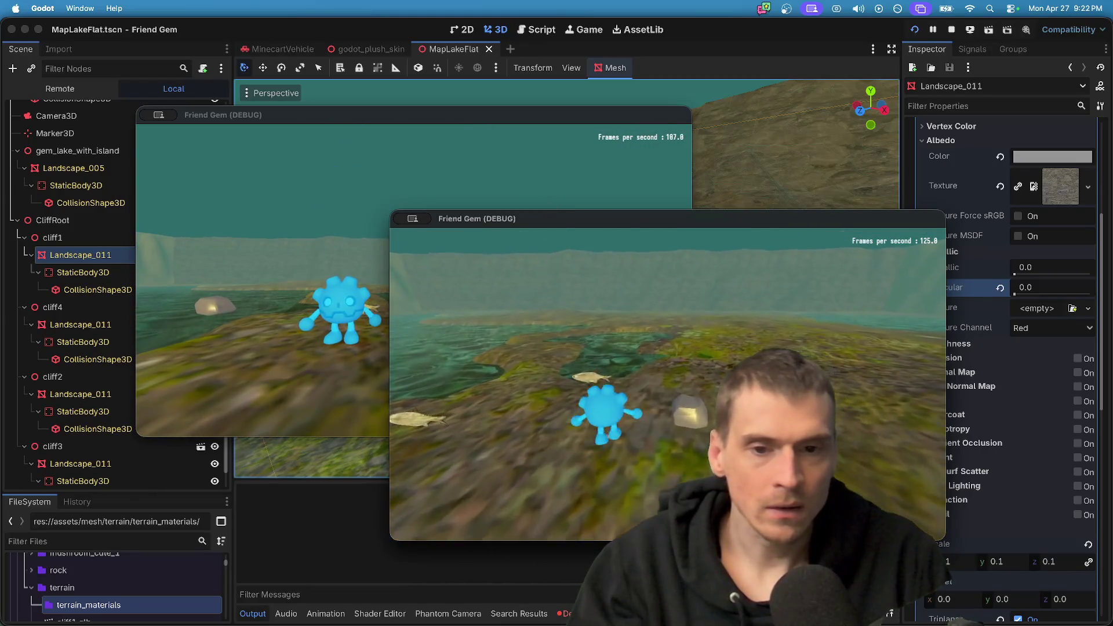
pyautogui.press('w')
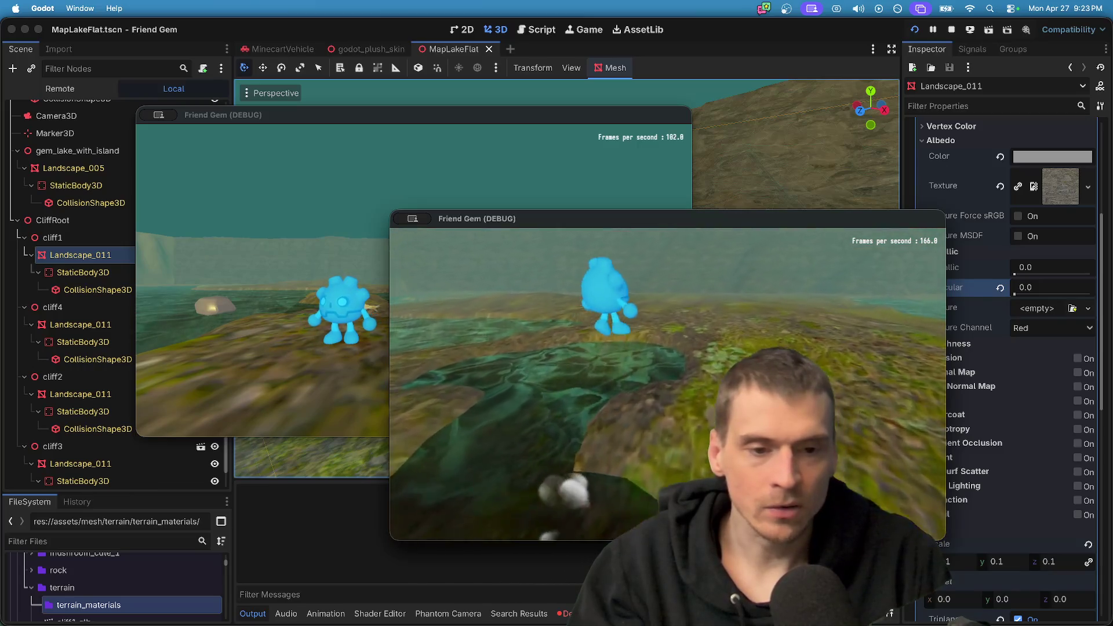
pyautogui.press('w')
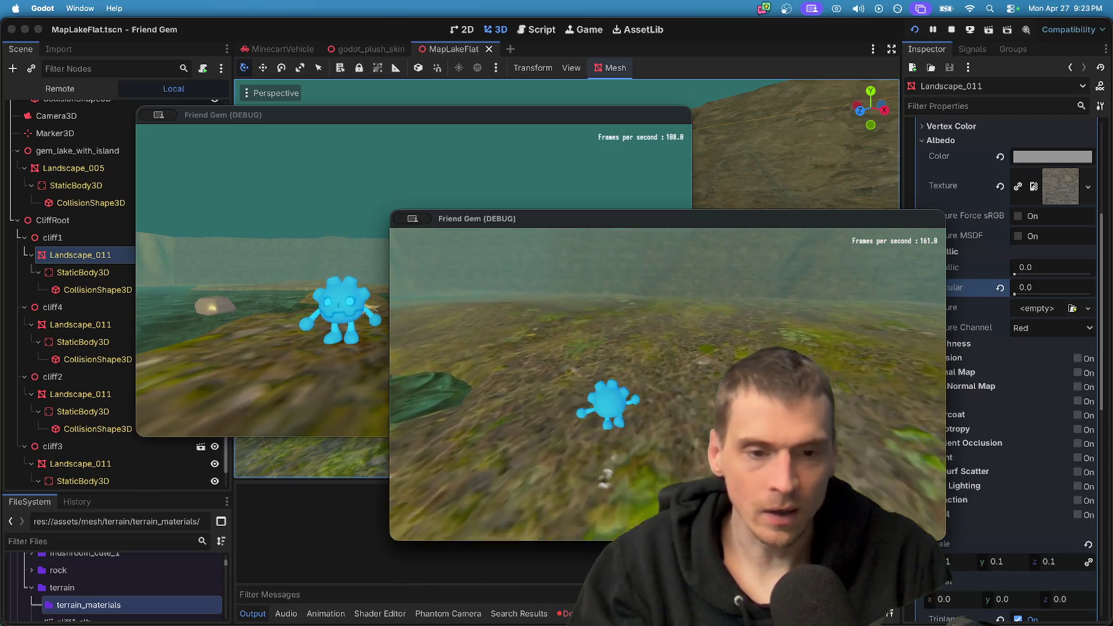
pyautogui.press('w')
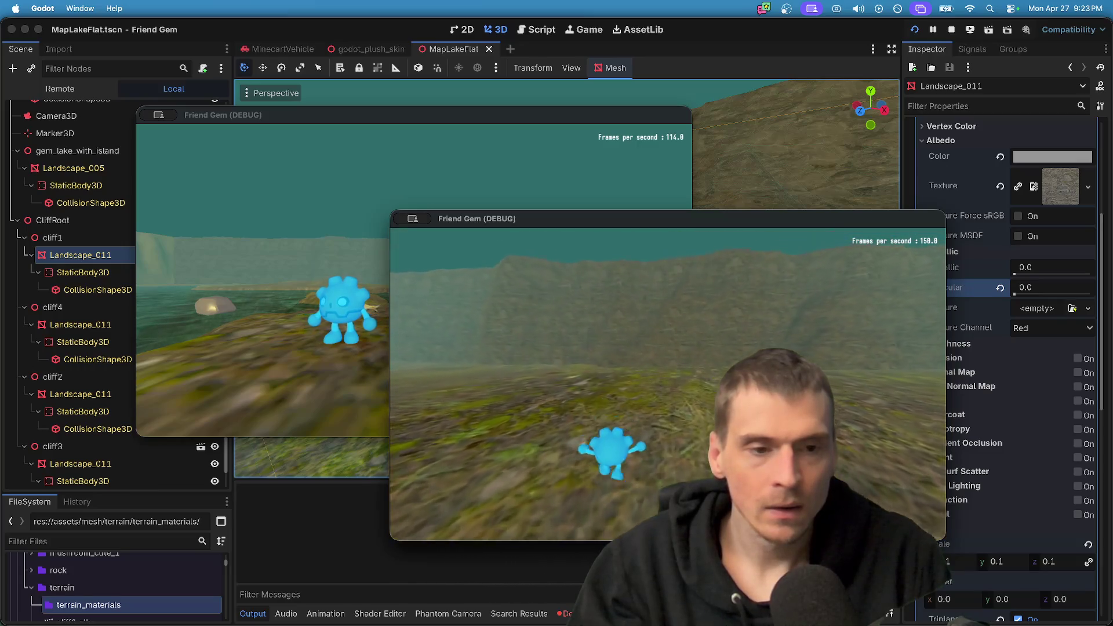
pyautogui.press('w')
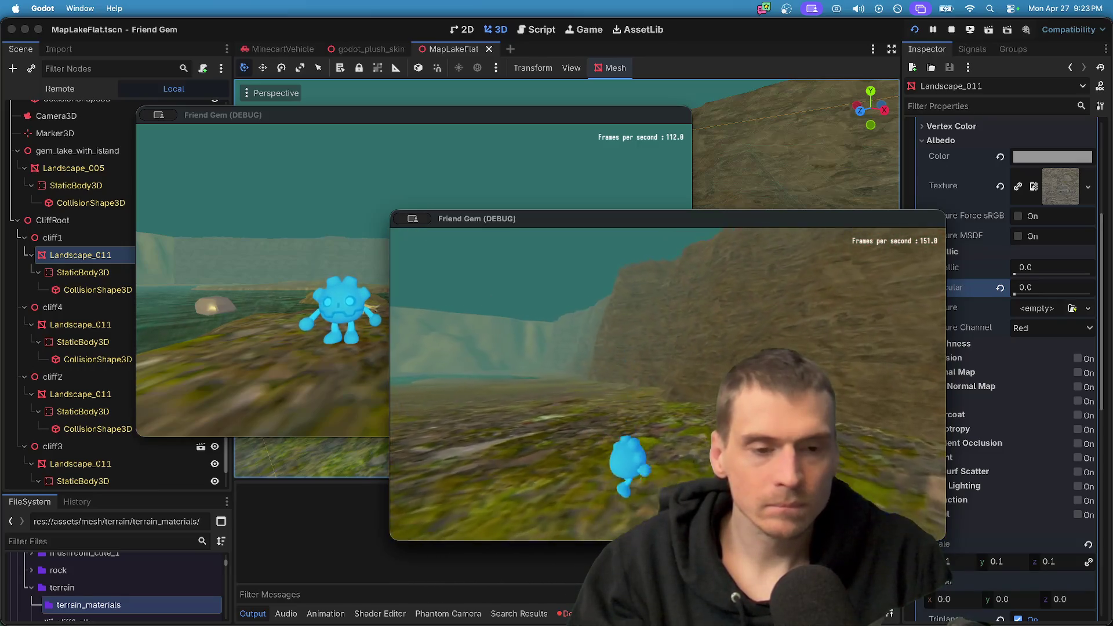
pyautogui.press('w')
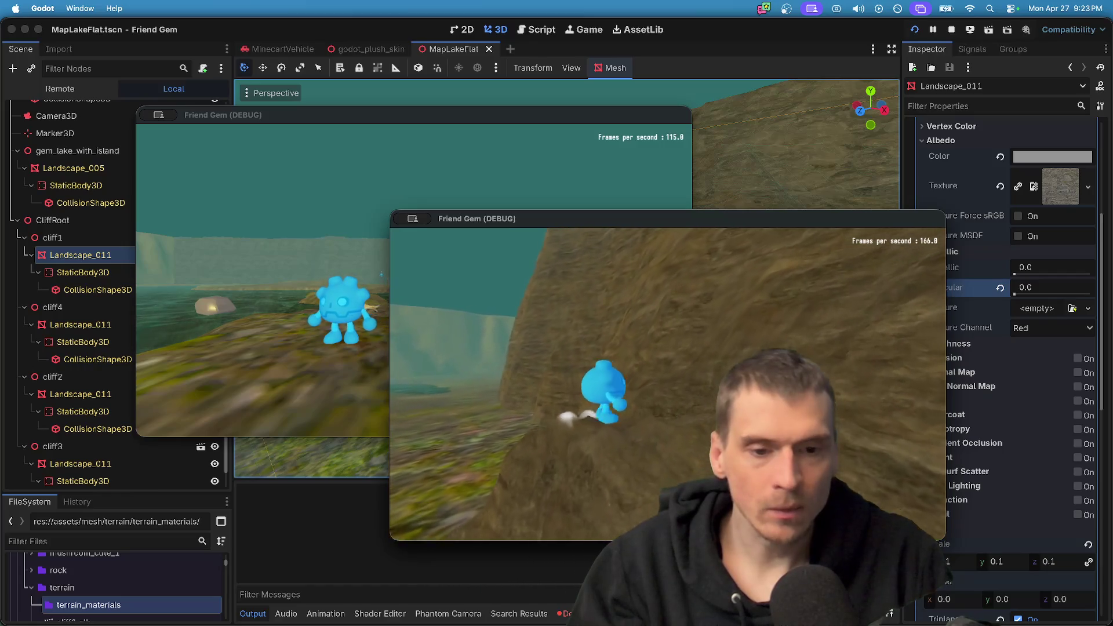
pyautogui.press('w')
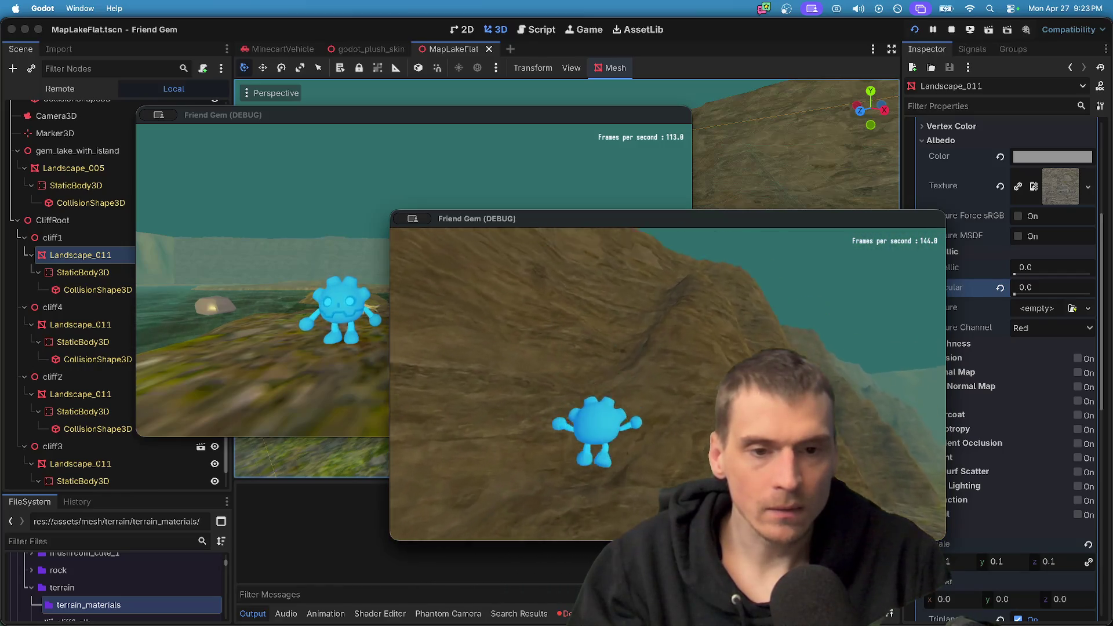
pyautogui.press('w')
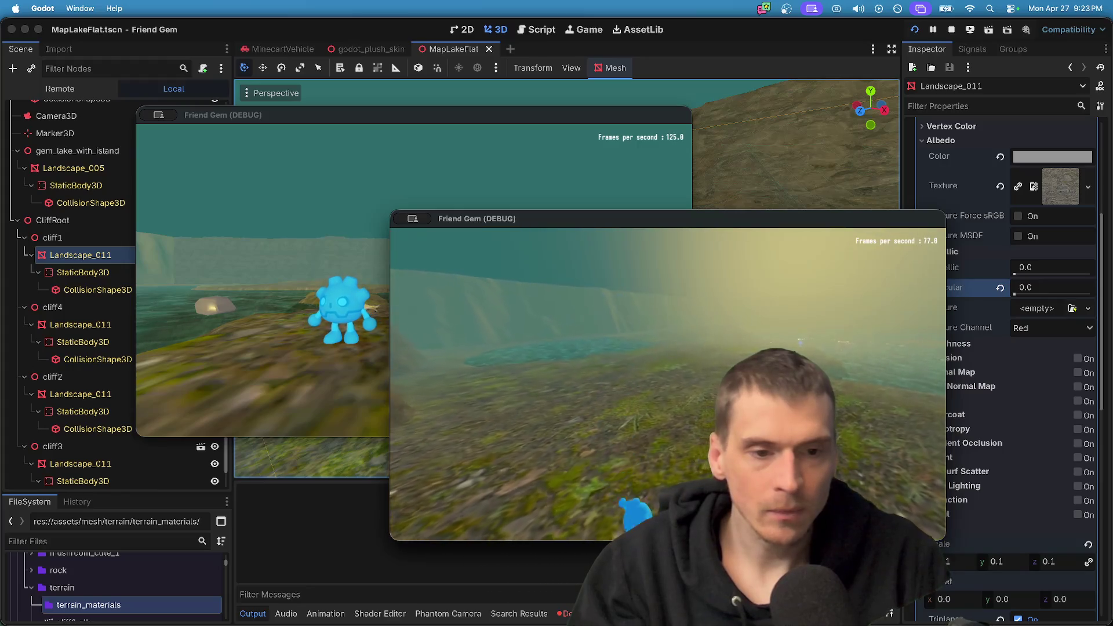
pyautogui.press('w')
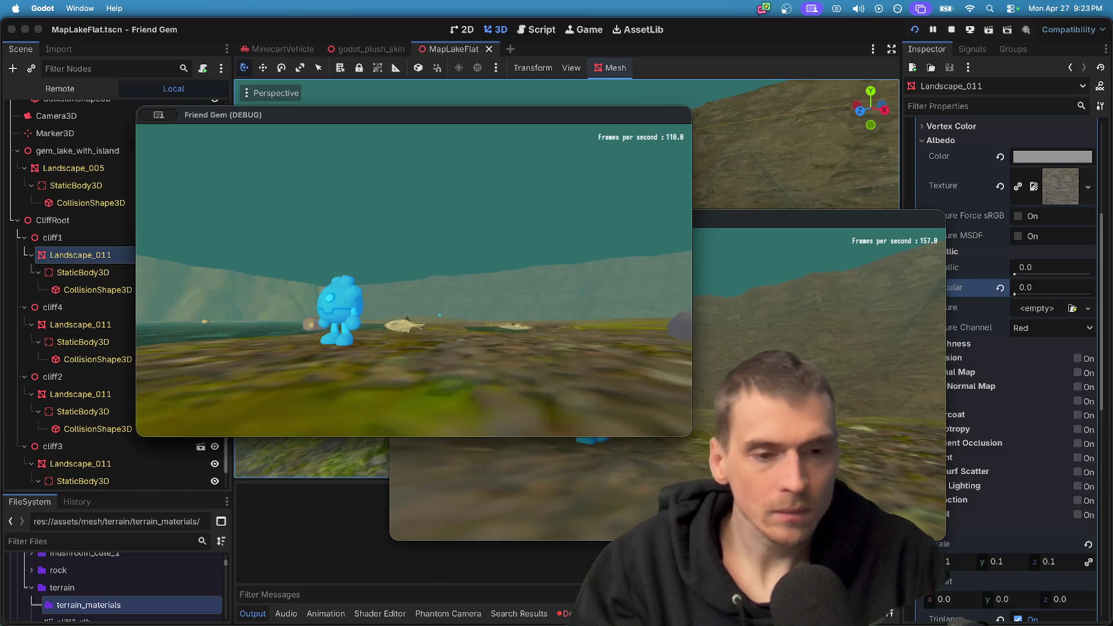
pyautogui.press('super+Tab')
pyautogui.press('super+Tab')
pyautogui.press('super+Tab')
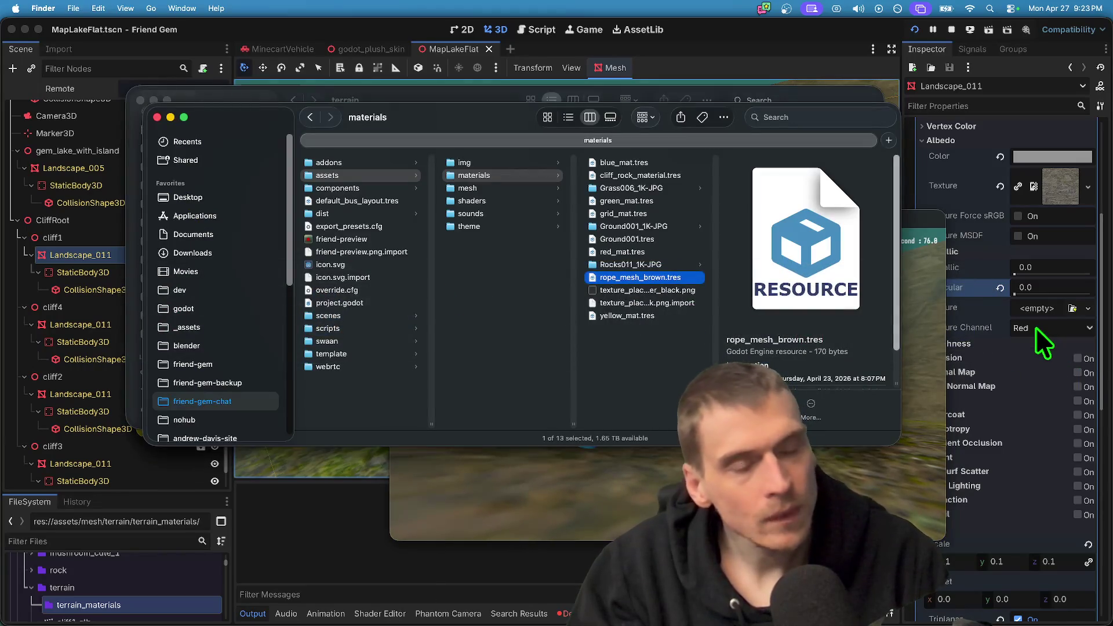
# Return to ambientCG's rock results and open the Rock 037 texture page
pyautogui.press('super+Tab')
pyautogui.press('super+Tab')
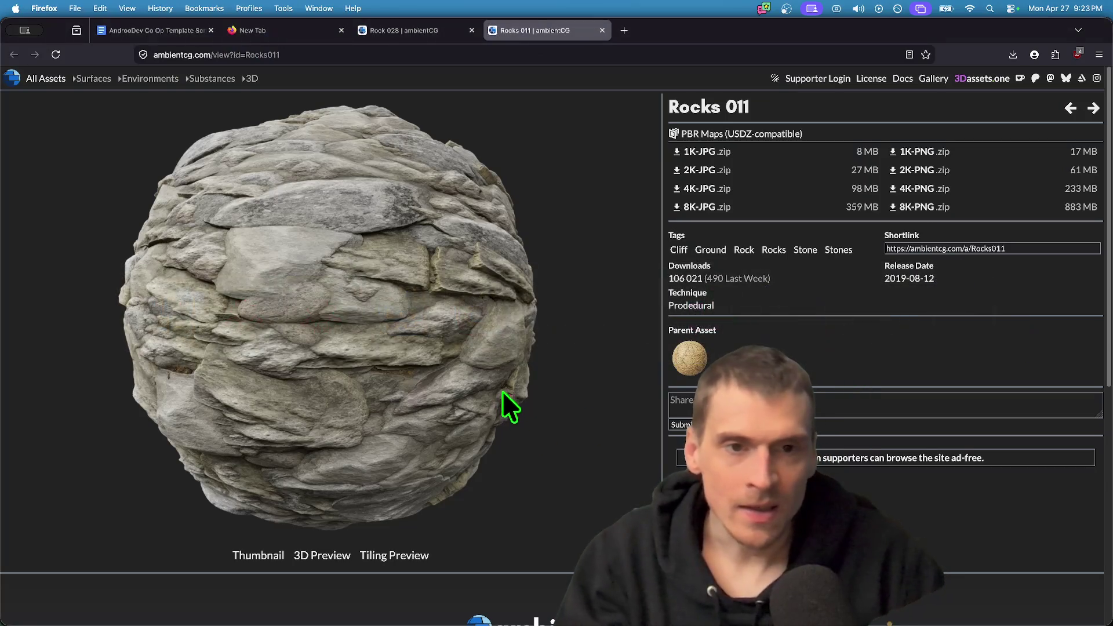
pyautogui.hotkey('ctrl', 'shift', 'Tab')
pyautogui.press('super+Left')
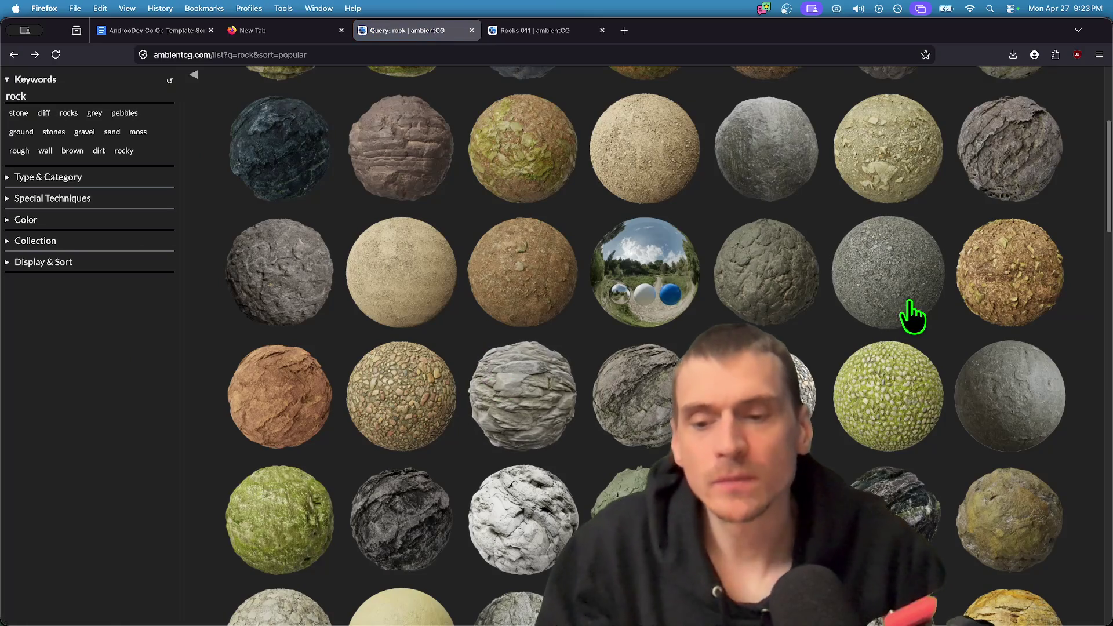
pyautogui.scroll(-1, 909, 302)
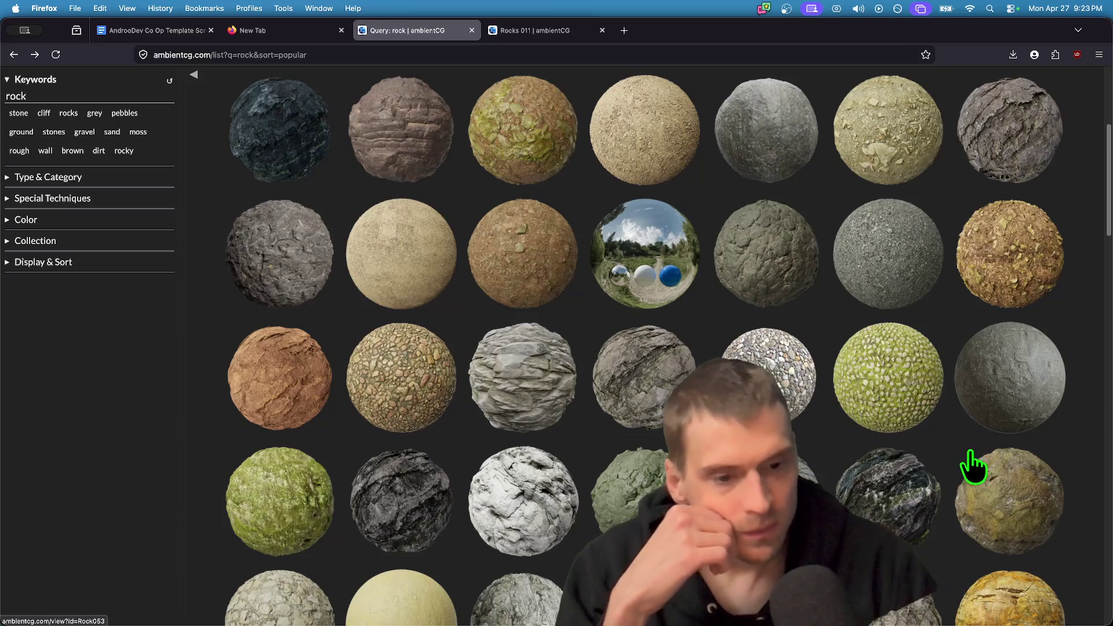
pyautogui.scroll(-3, 968, 465)
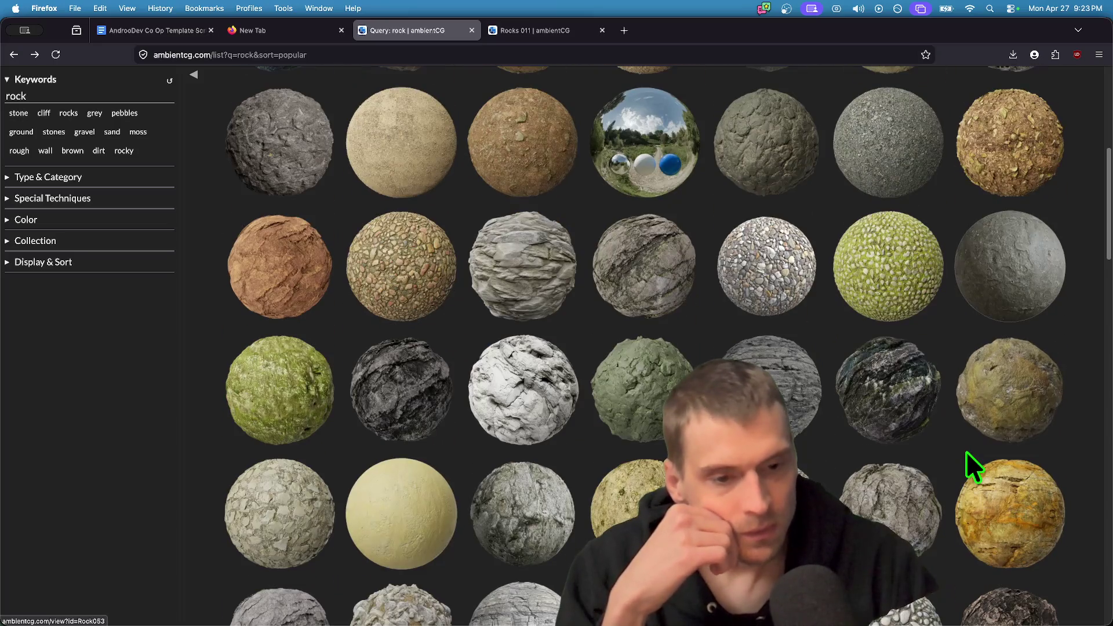
pyautogui.click(910, 409)
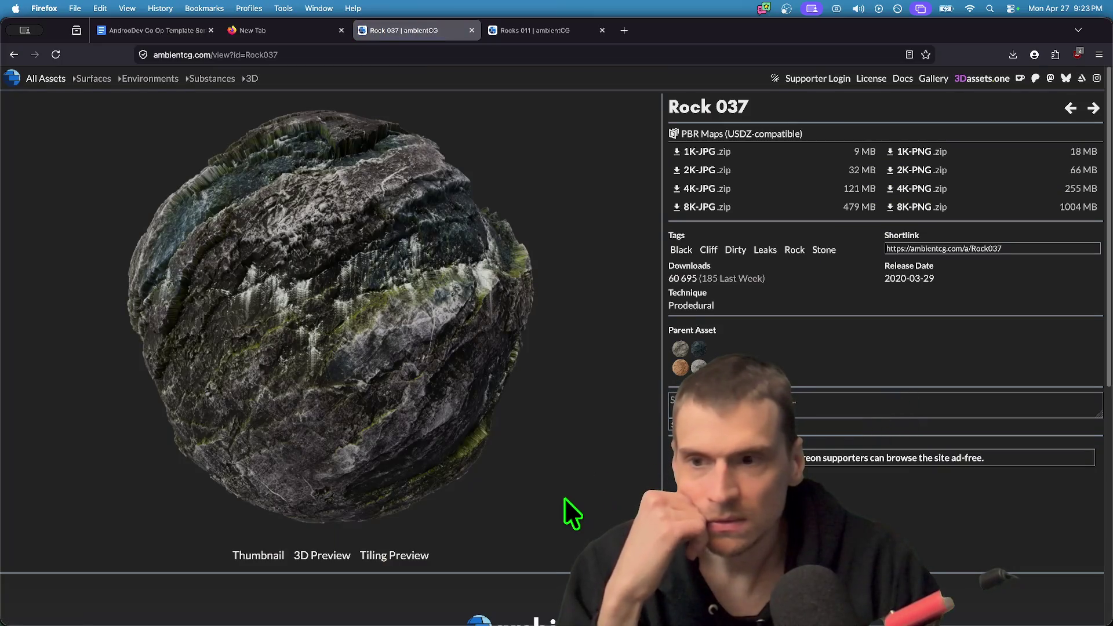
pyautogui.scroll(-5, 469, 364)
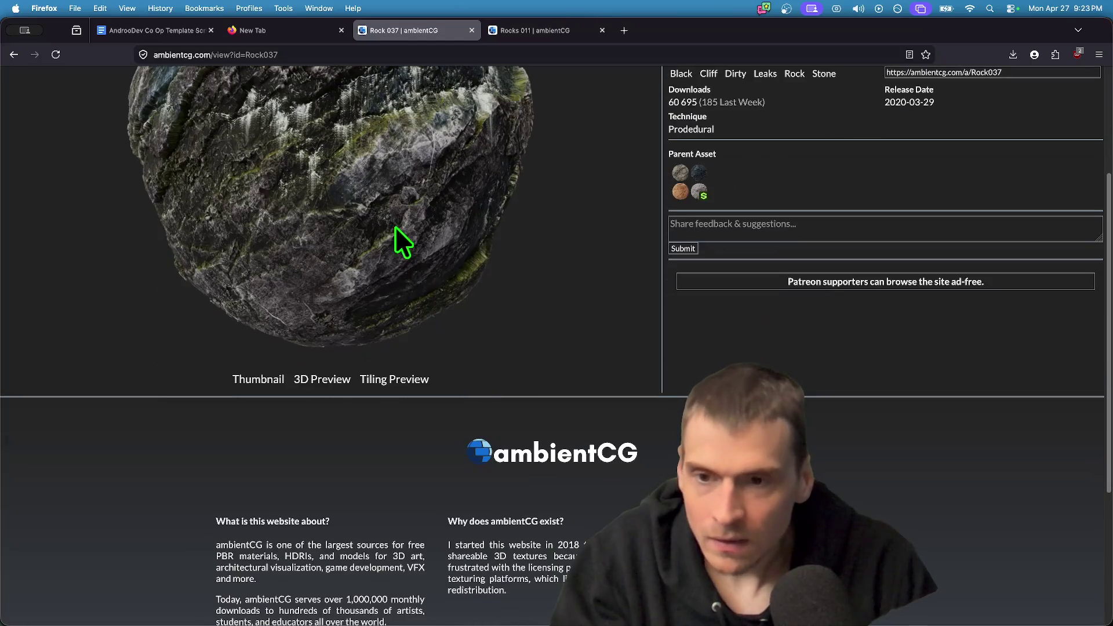
pyautogui.scroll(5, 522, 266)
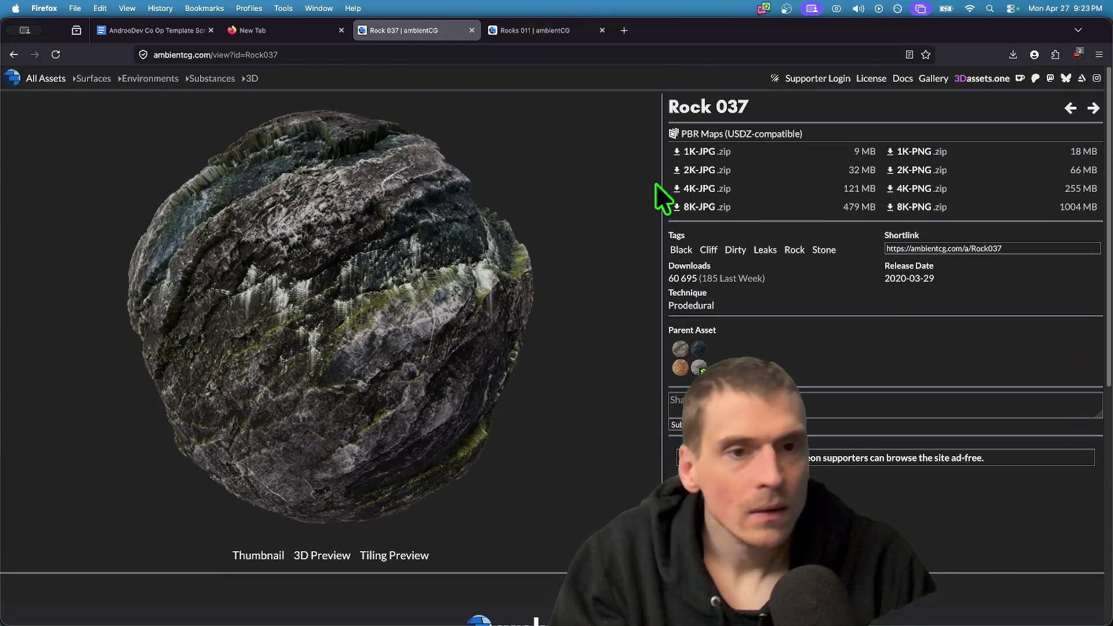
# Download Rock 037's 1K-JPG zip and unpack it from the Downloads list
pyautogui.click(724, 152)
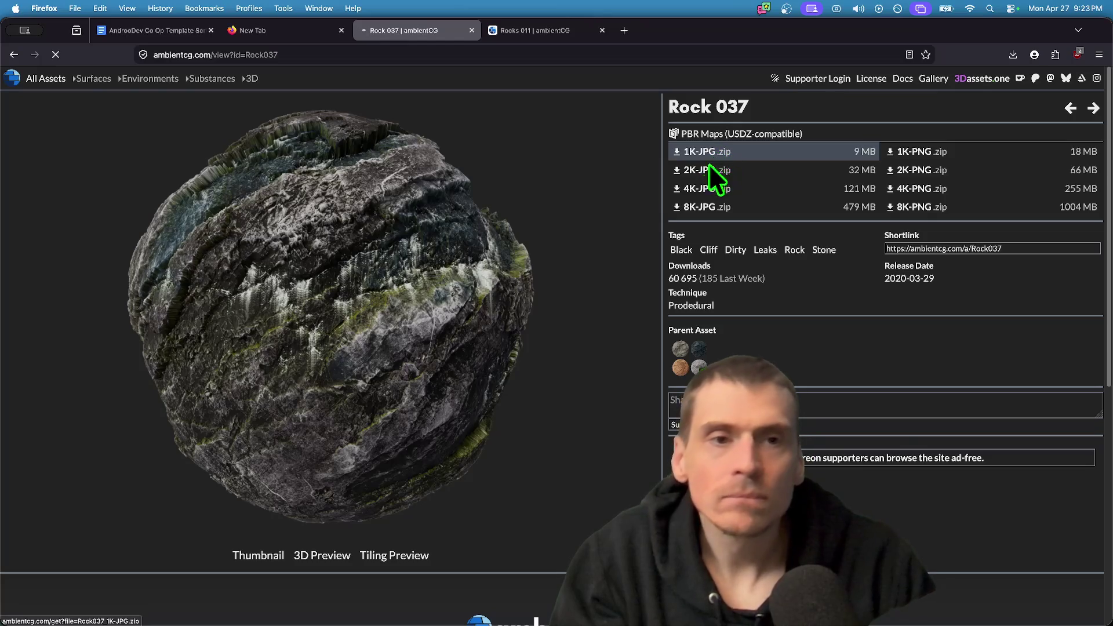
pyautogui.press('Return')
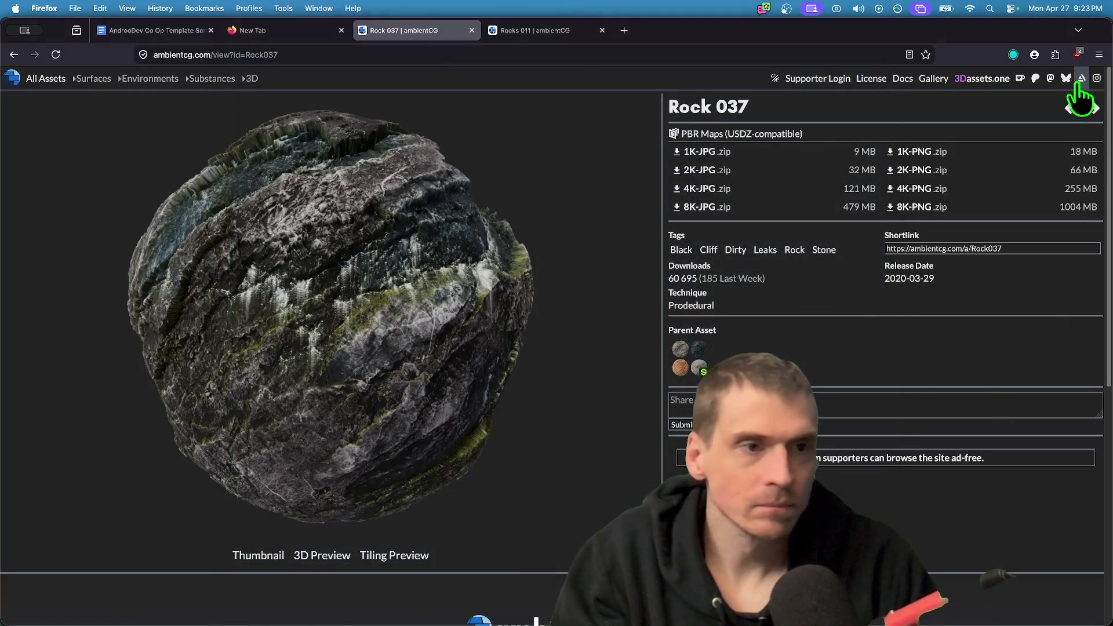
pyautogui.click(1013, 54)
pyautogui.click(872, 90)
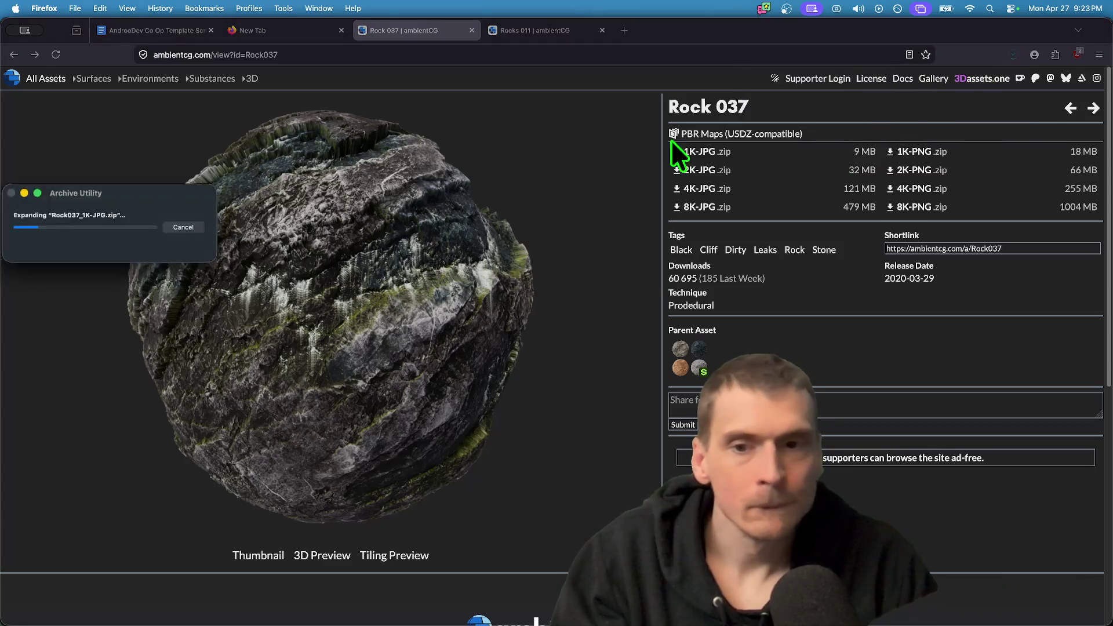
pyautogui.press('super+Tab')
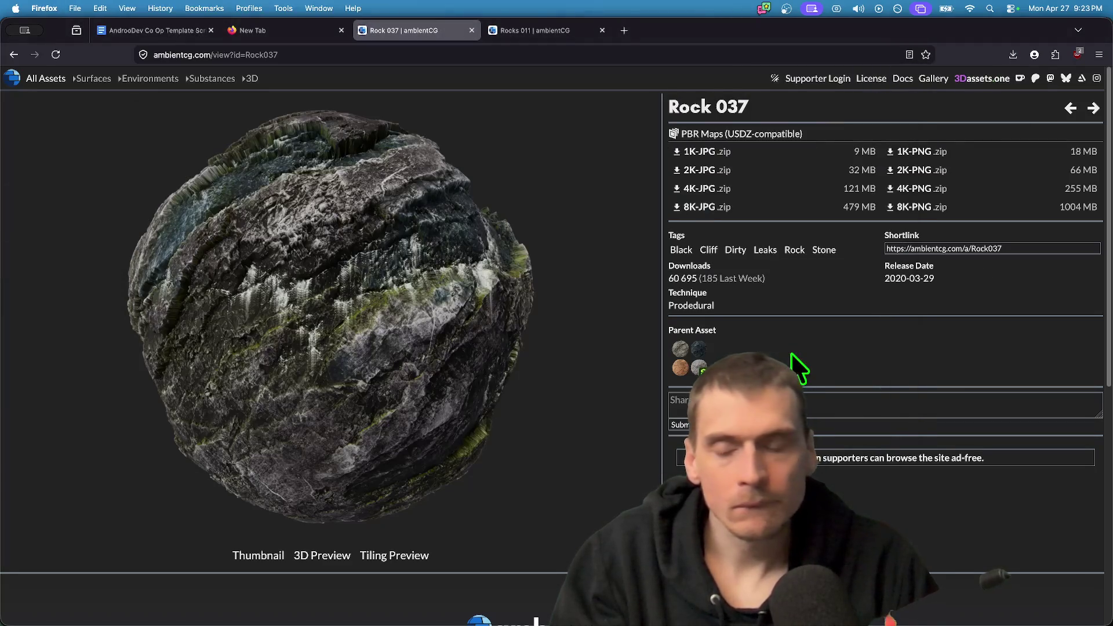
pyautogui.press('super+Tab')
pyautogui.press('super+Tab')
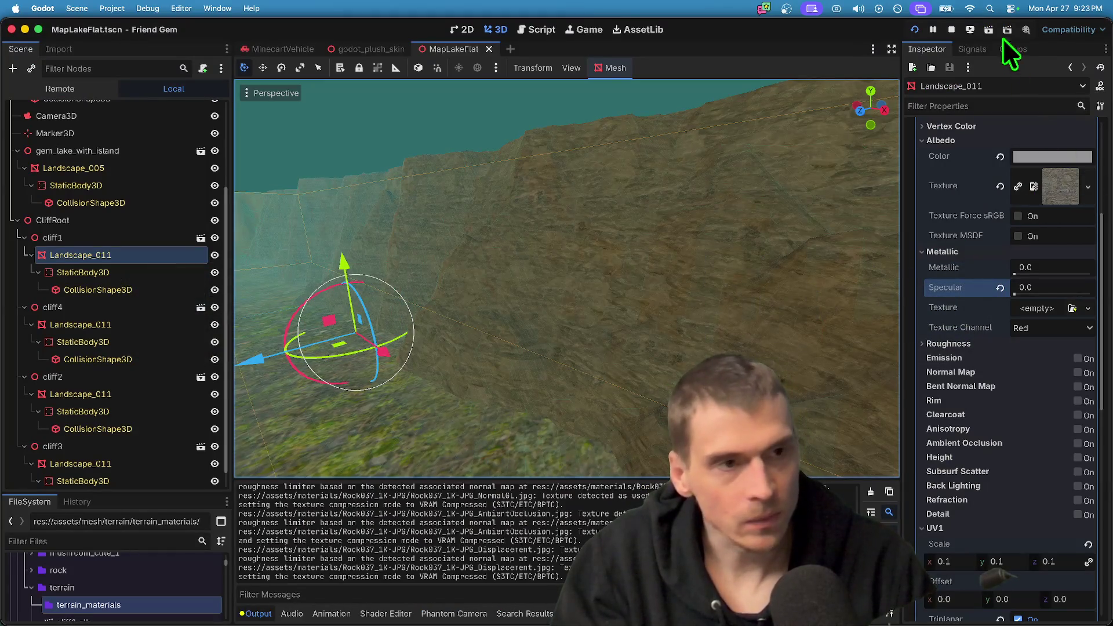
# Run the game, check the five debugger errors, and stop the run
pyautogui.press('super+Tab')
pyautogui.press('super+b')
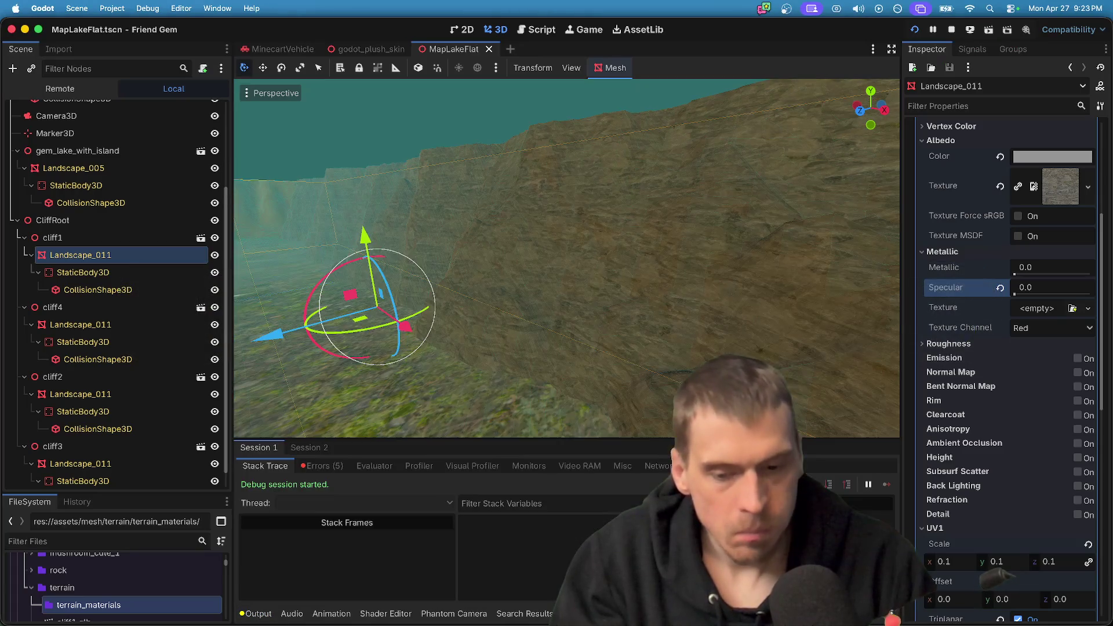
pyautogui.click(327, 467)
pyautogui.press('f')
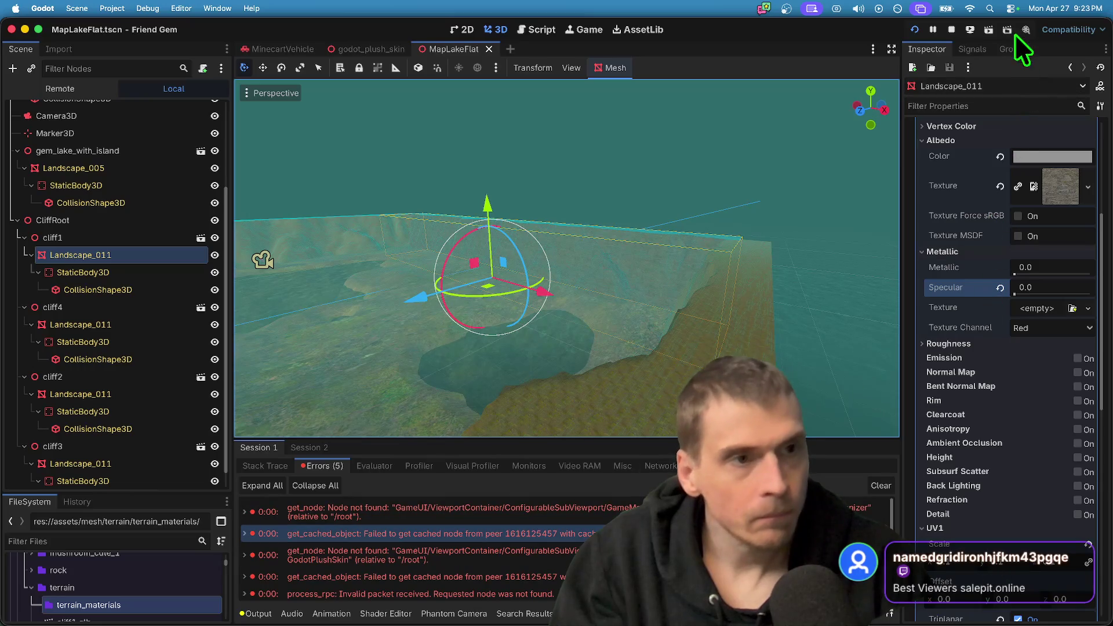
pyautogui.click(952, 29)
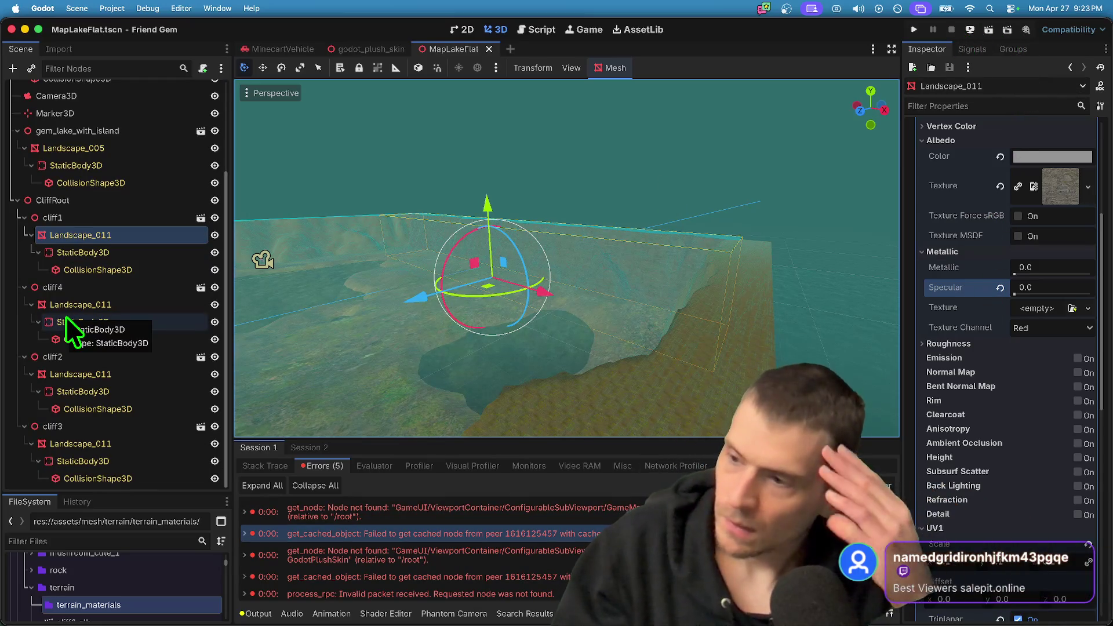
pyautogui.press('super+b')
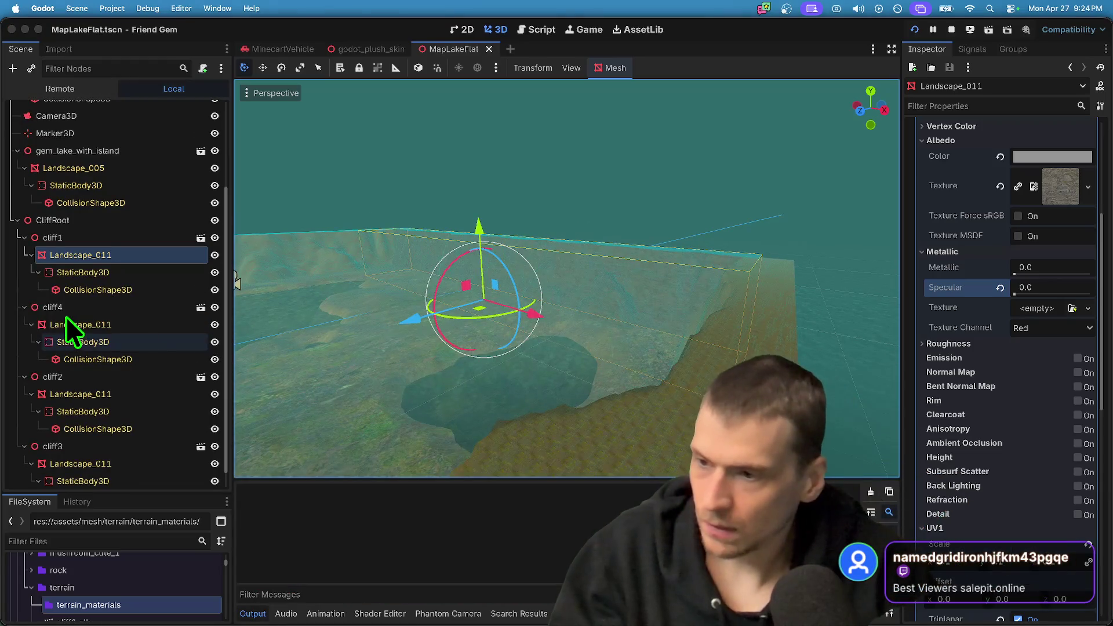
pyautogui.click(953, 29)
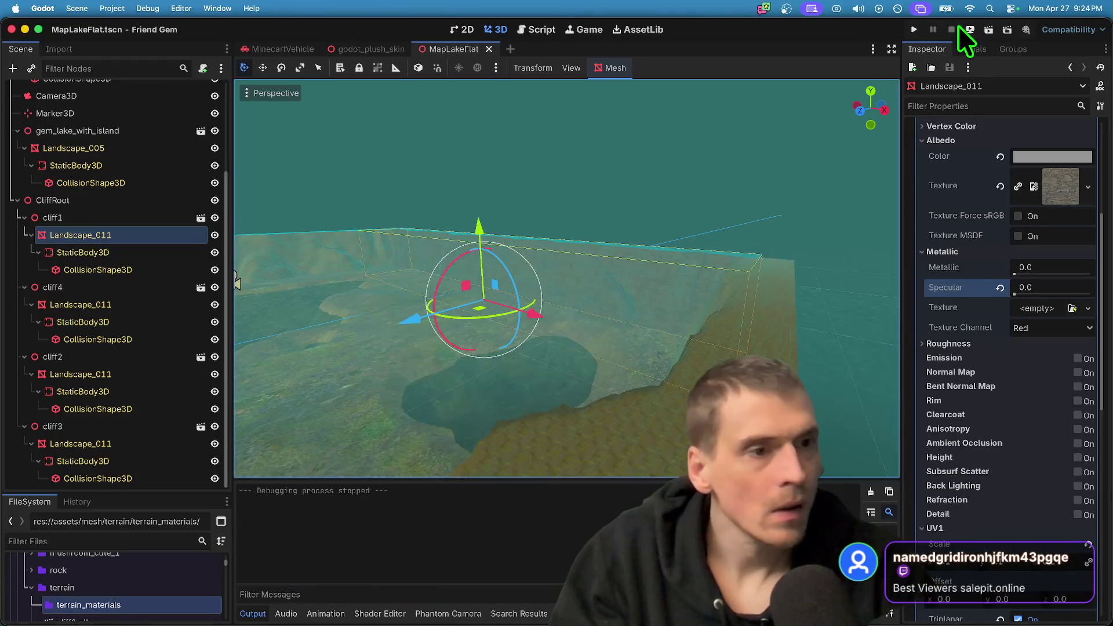
# Set the cliff material's UV1 scale to 0.2 and reset its albedo colour to white
pyautogui.click(1061, 187)
pyautogui.scroll(-5, 1060, 441)
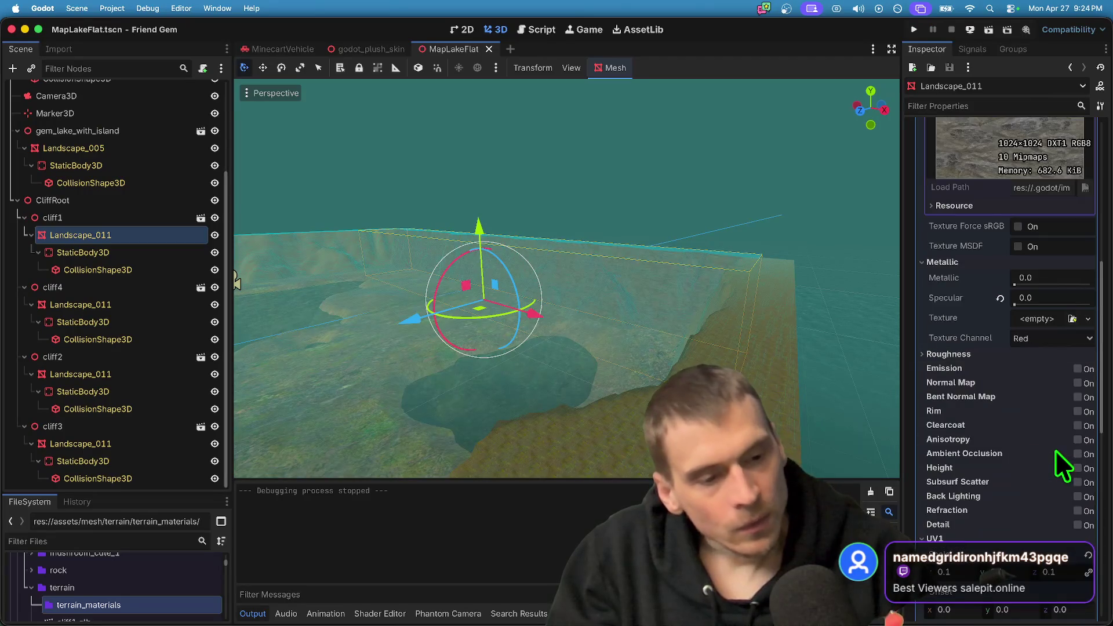
pyautogui.scroll(1, 1092, 319)
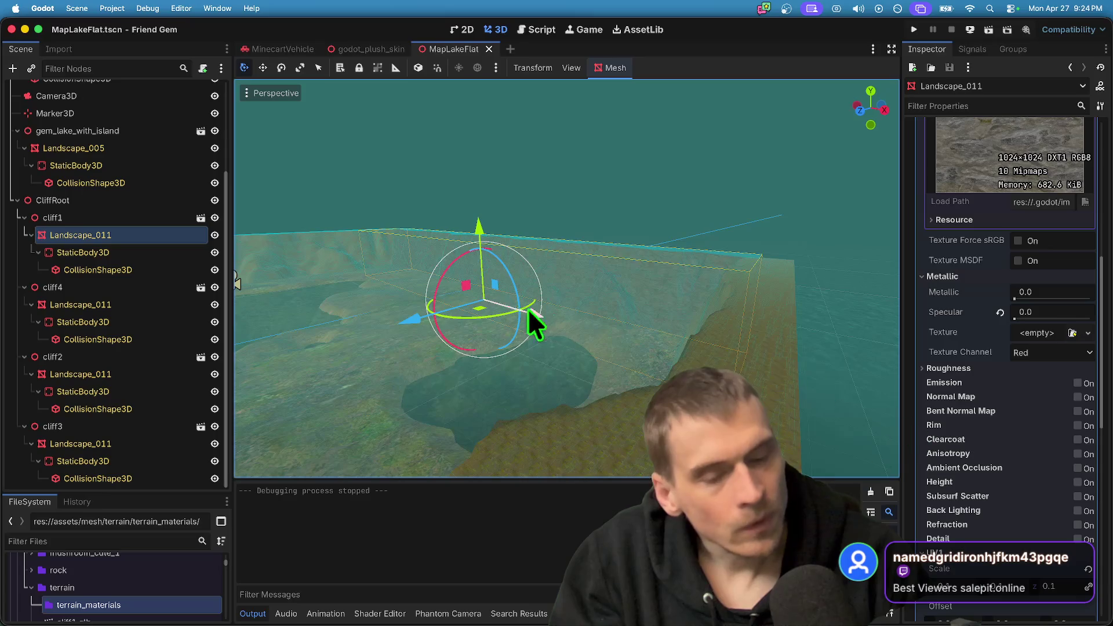
pyautogui.scroll(10, 536, 325)
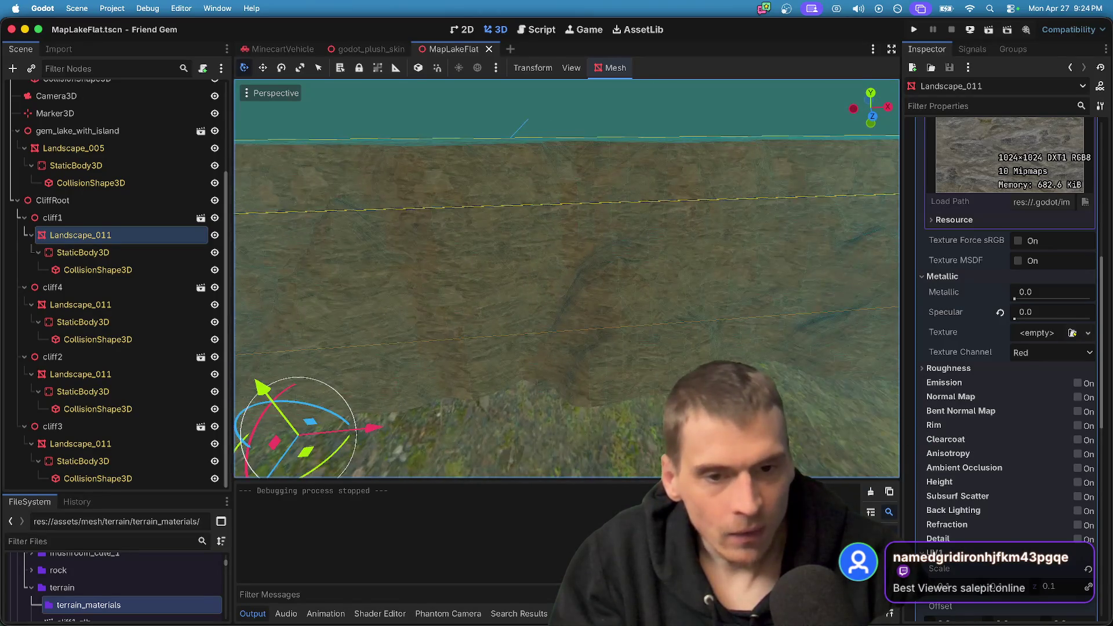
pyautogui.scroll(-5, 567, 278)
pyautogui.scroll(5, 567, 279)
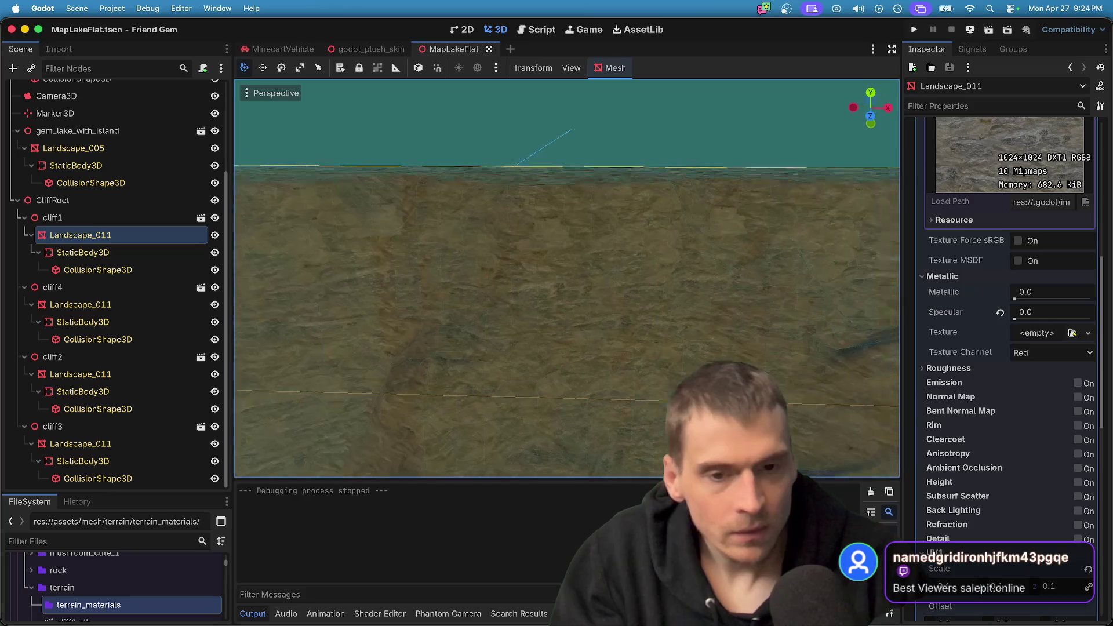
pyautogui.scroll(-5, 966, 373)
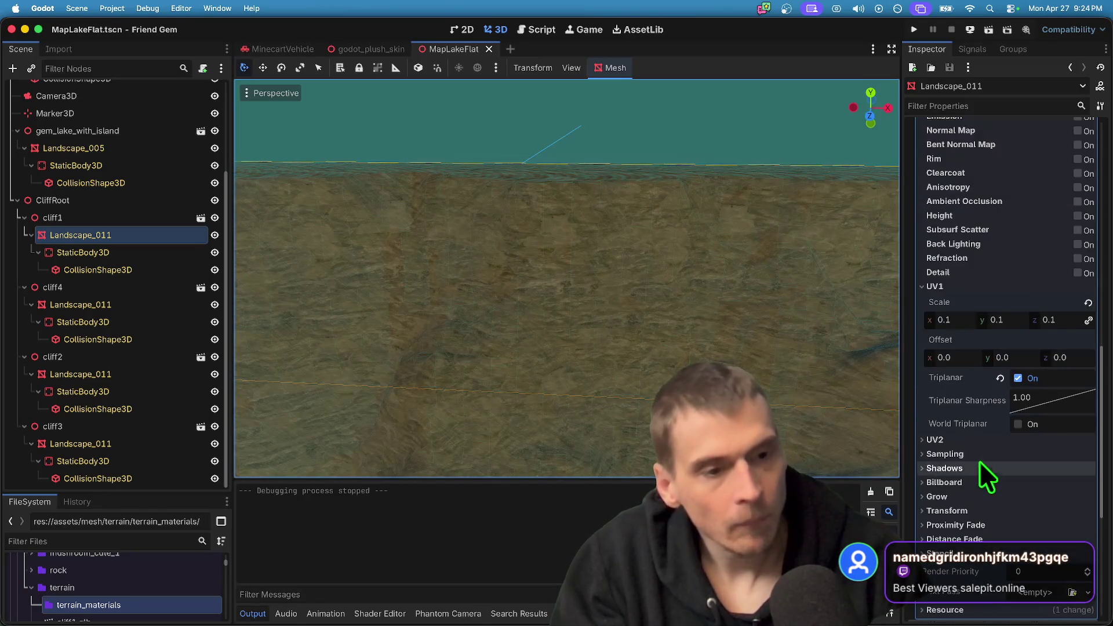
pyautogui.click(1020, 323)
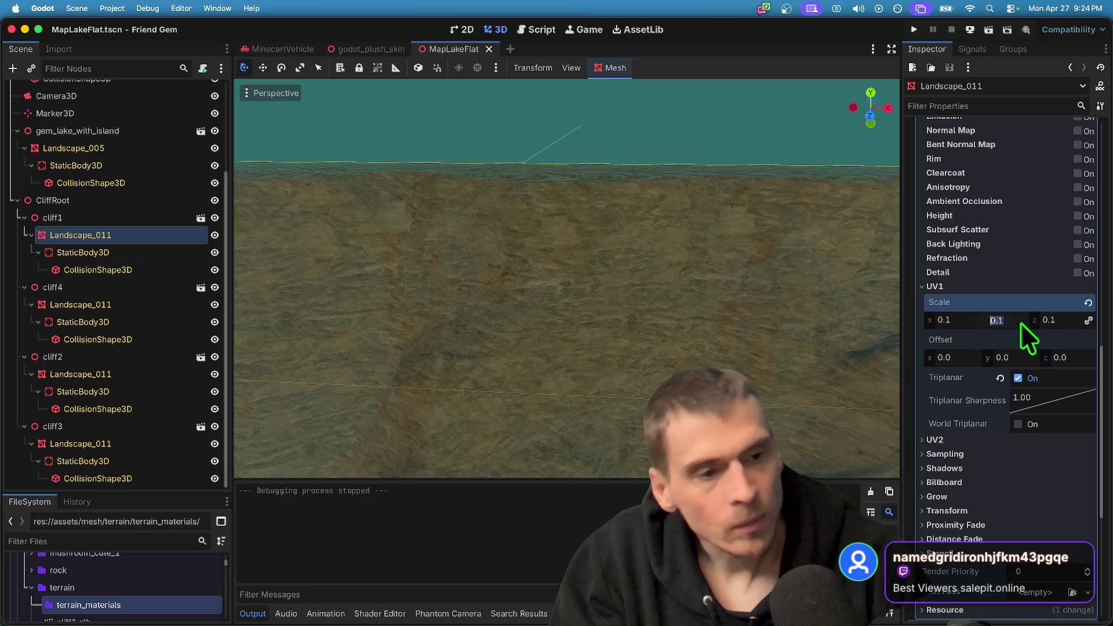
pyautogui.click(963, 322)
pyautogui.write('0.0')
pyautogui.press('BackSpace')
pyautogui.write('2')
pyautogui.press('Return')
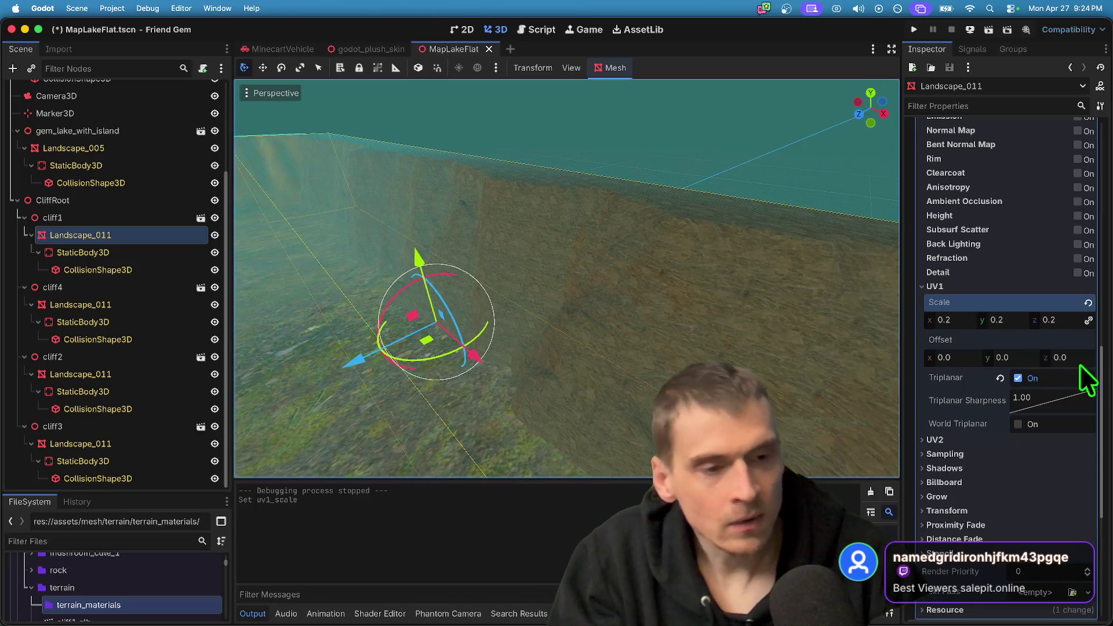
pyautogui.scroll(10, 1069, 441)
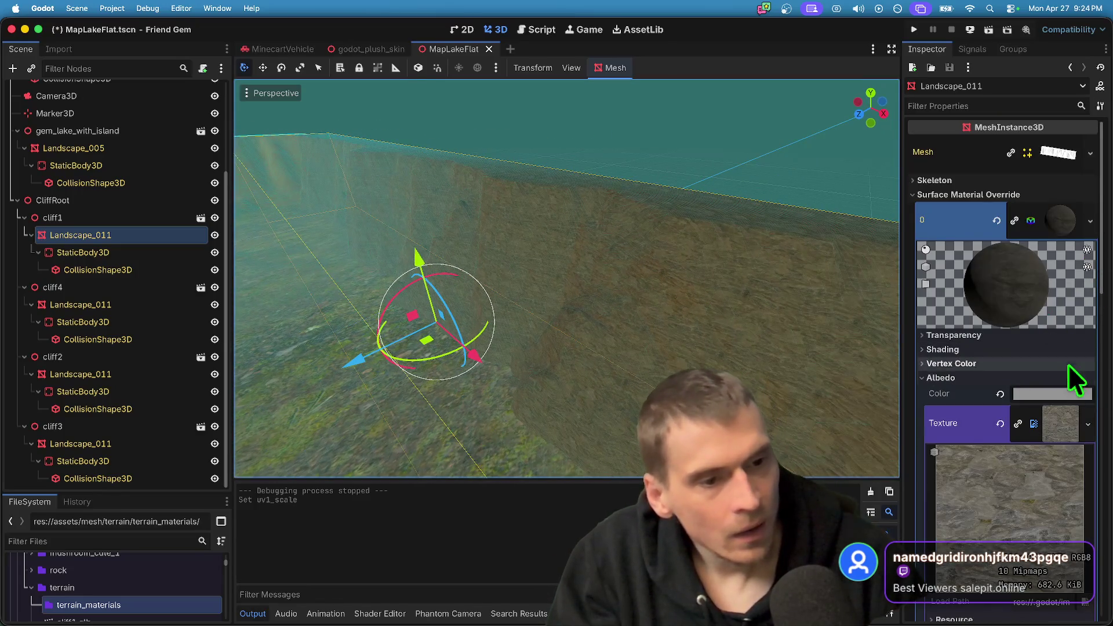
pyautogui.click(1000, 394)
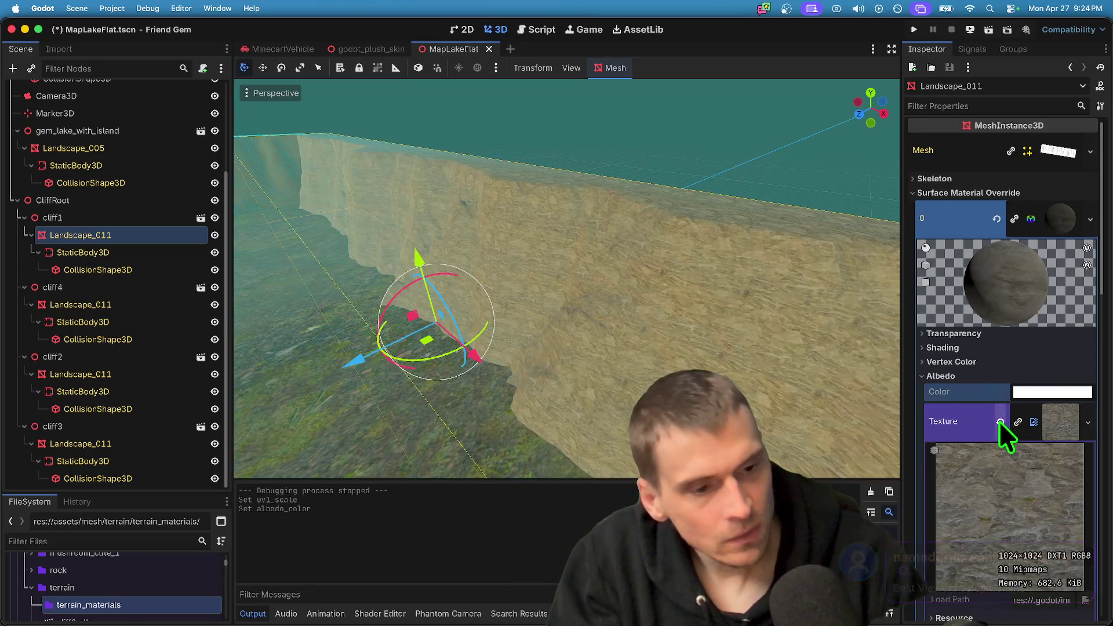
# Clear the albedo texture and assign the Rock037 colour texture instead
pyautogui.click(1000, 423)
pyautogui.click(1072, 412)
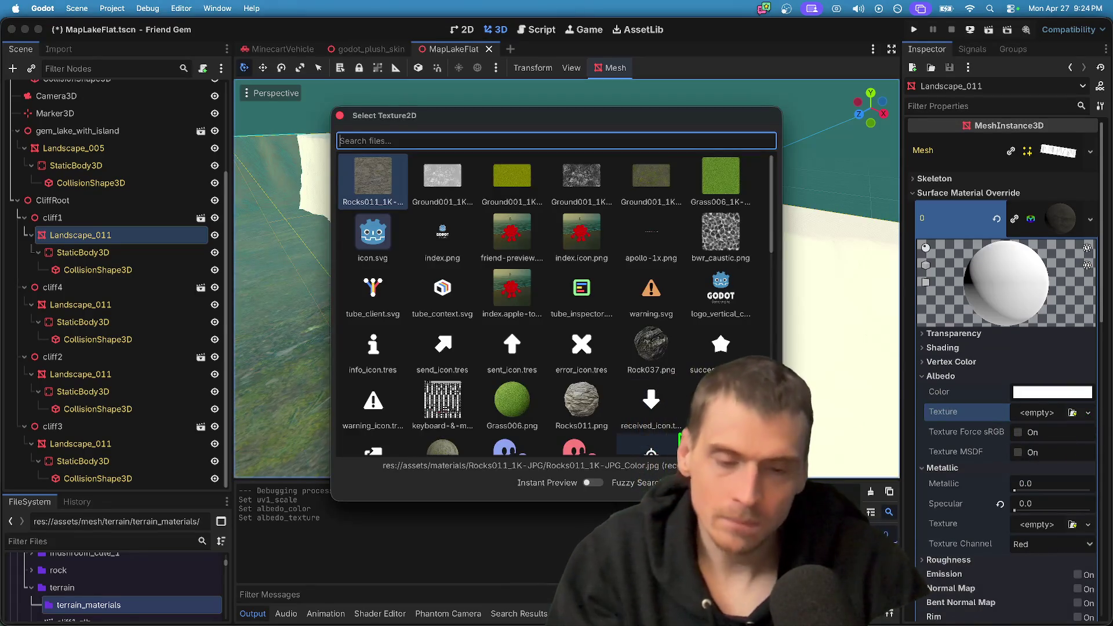
pyautogui.write('roc')
pyautogui.press('Right')
pyautogui.press('Right')
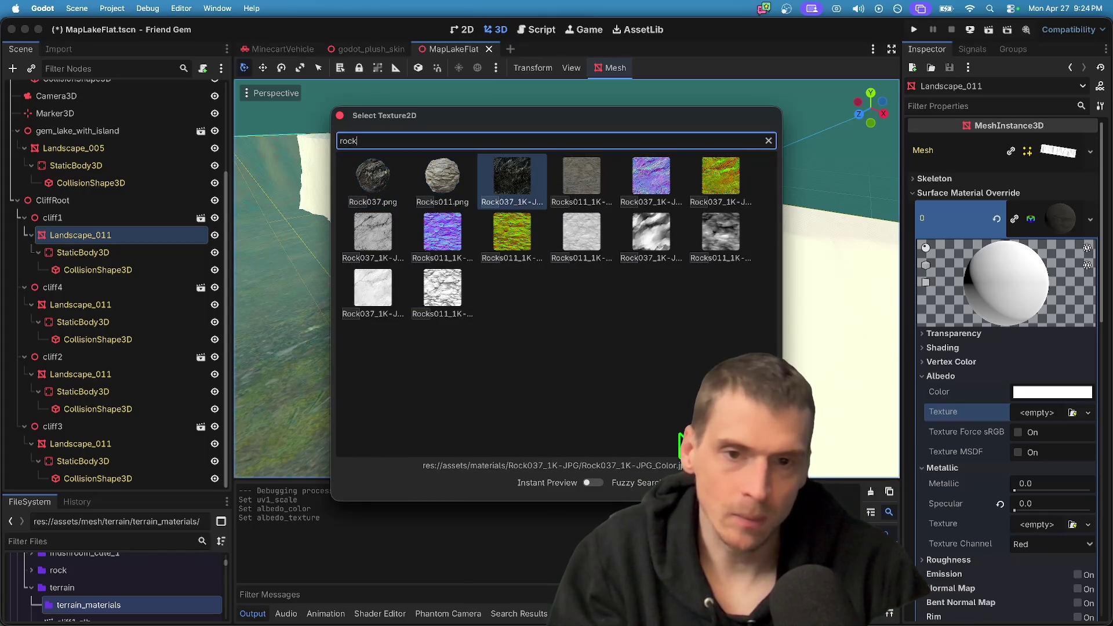
pyautogui.press('Return')
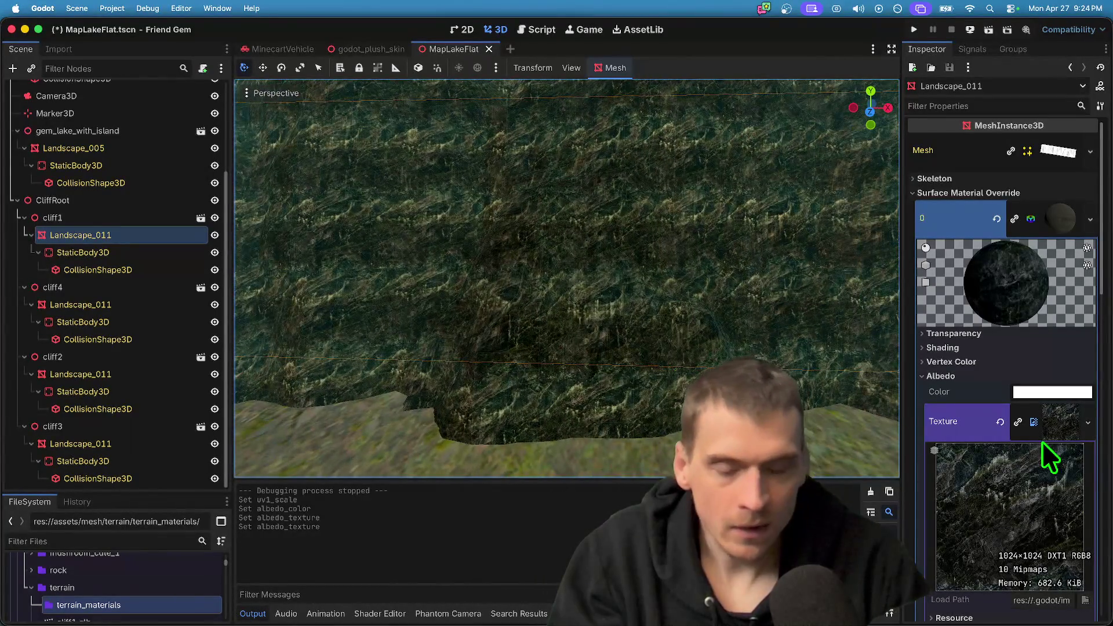
# Turn on triplanar mapping and set the UV1 scale to 0.1
pyautogui.scroll(-1, 1086, 428)
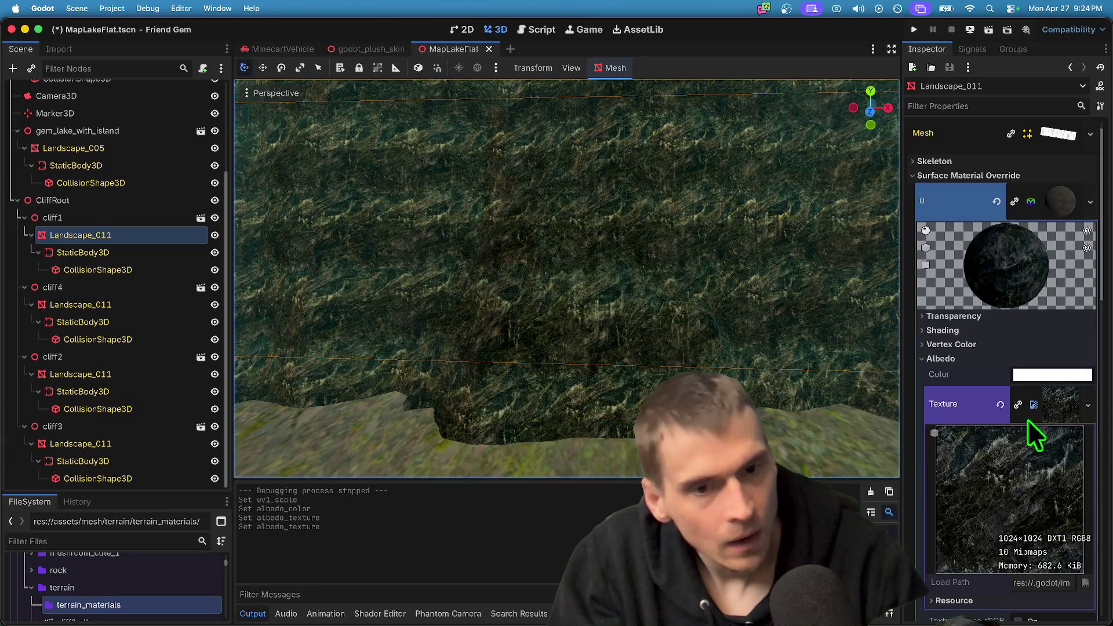
pyautogui.scroll(-10, 1047, 484)
pyautogui.scroll(-5, 1038, 475)
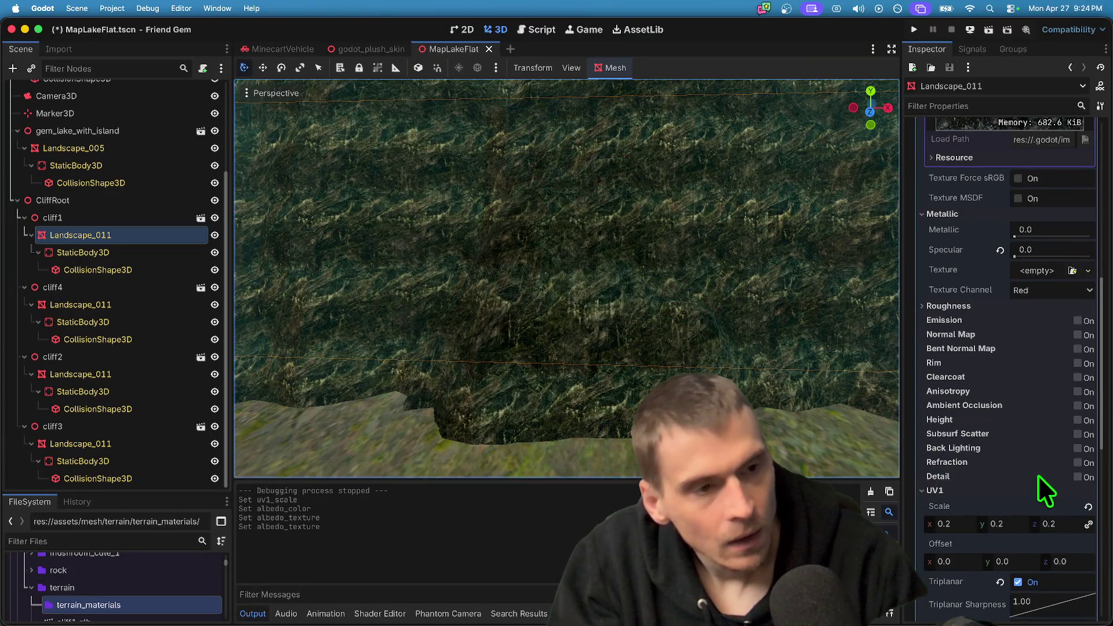
pyautogui.scroll(10, 1013, 407)
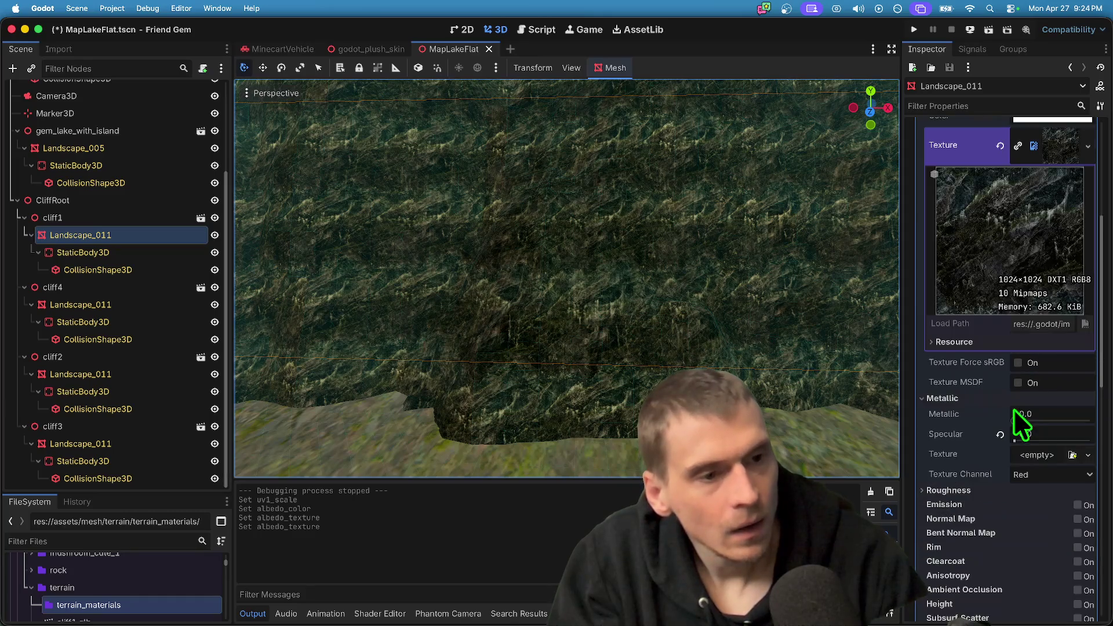
pyautogui.scroll(-3, 1059, 447)
pyautogui.scroll(-2, 1058, 445)
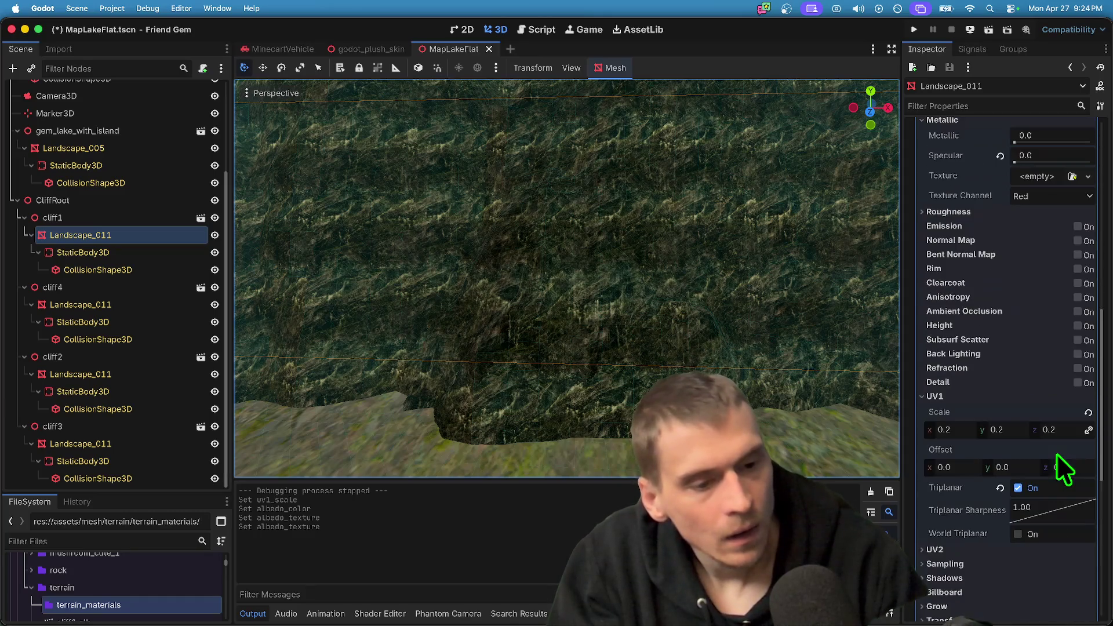
pyautogui.click(1044, 486)
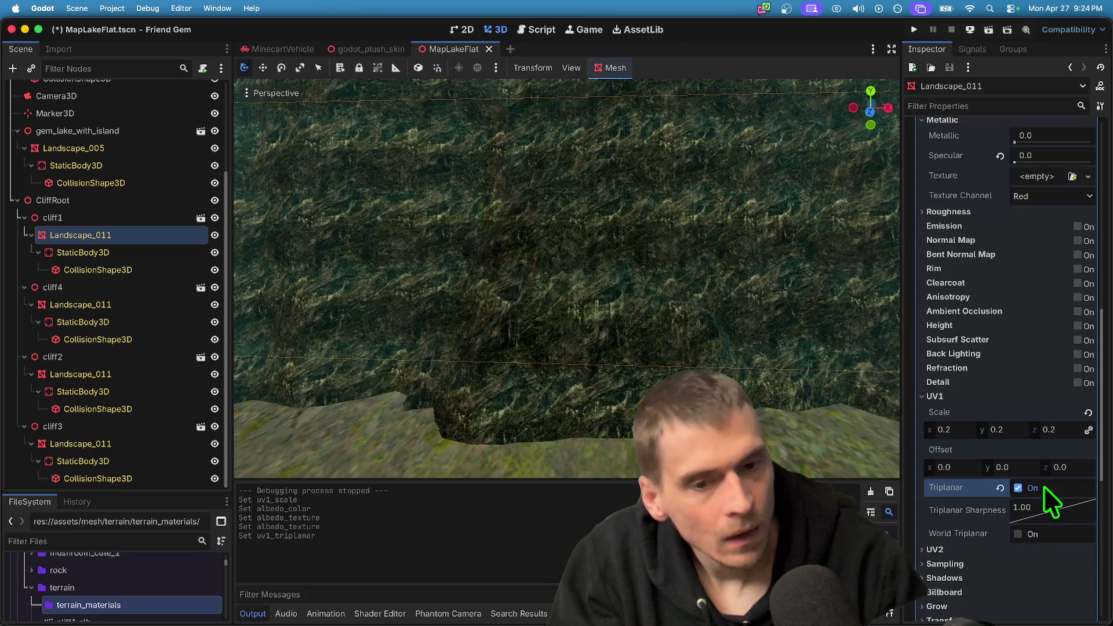
pyautogui.click(1013, 436)
pyautogui.hotkey('shift', 'Tab')
pyautogui.write('1')
pyautogui.press('Return')
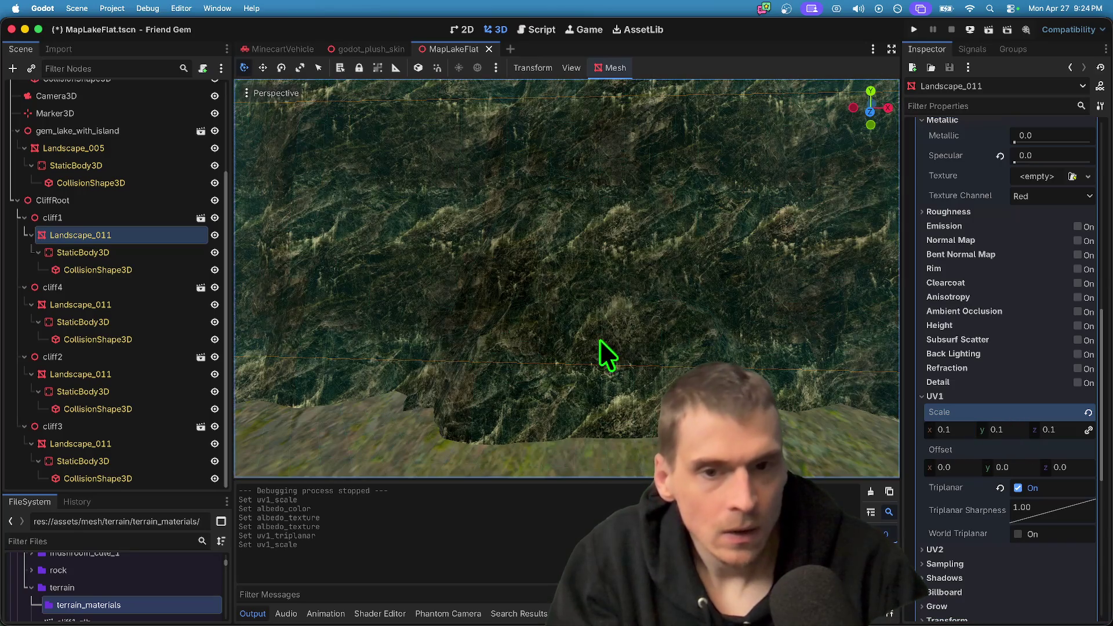
# Return to the cliff's Surface Material Override and bring up its options
pyautogui.scroll(-3, 599, 339)
pyautogui.scroll(-5, 600, 339)
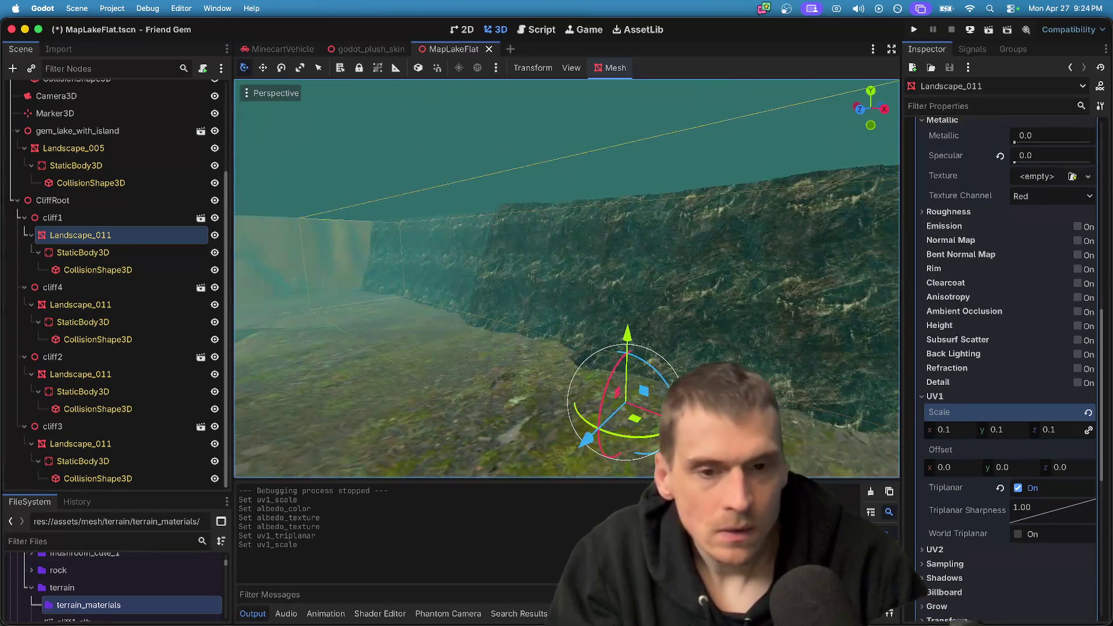
pyautogui.scroll(10, 1005, 463)
pyautogui.scroll(-5, 1093, 292)
pyautogui.scroll(5, 1094, 299)
pyautogui.scroll(3, 1069, 317)
pyautogui.click(1089, 222)
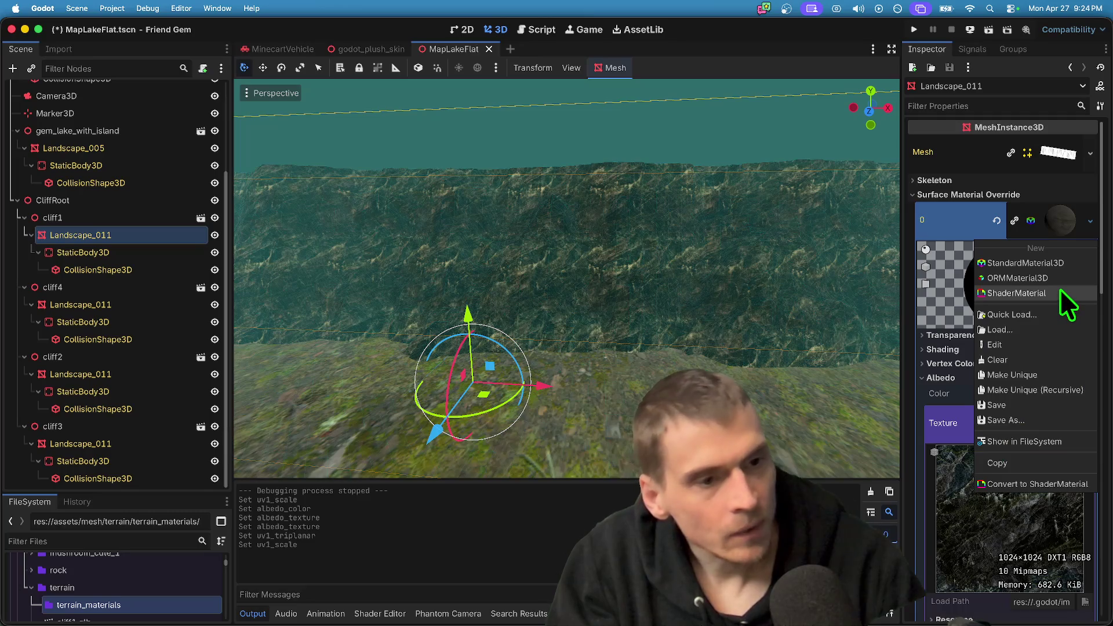
# Try a new ShaderMaterial as the override, then clear the override slot
pyautogui.click(1059, 290)
pyautogui.click(1066, 228)
pyautogui.click(1066, 229)
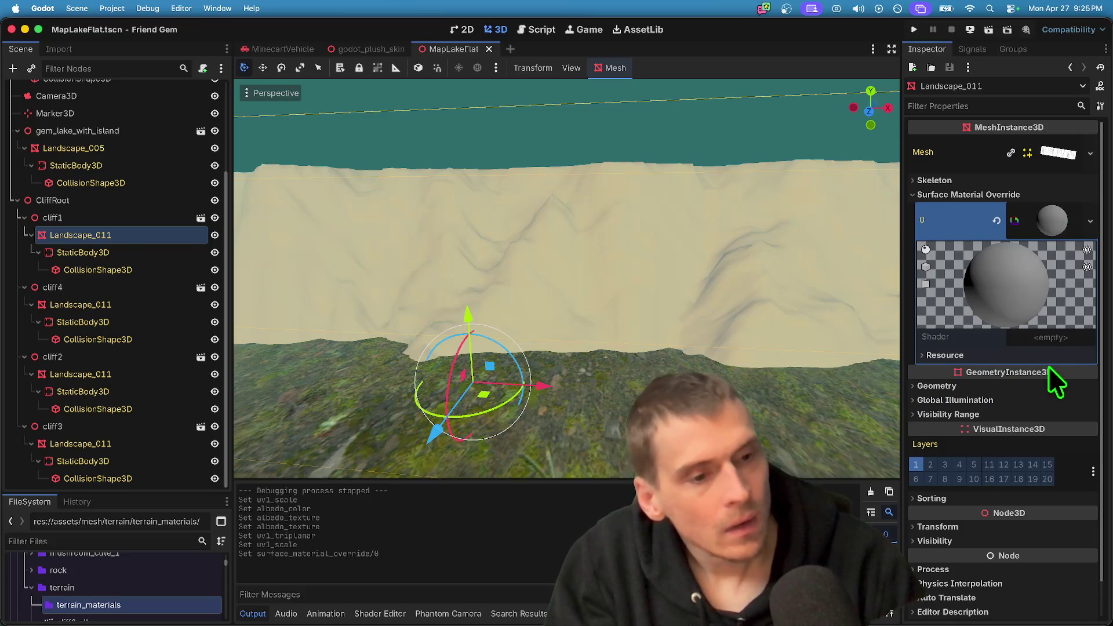
pyautogui.rightClick(1062, 229)
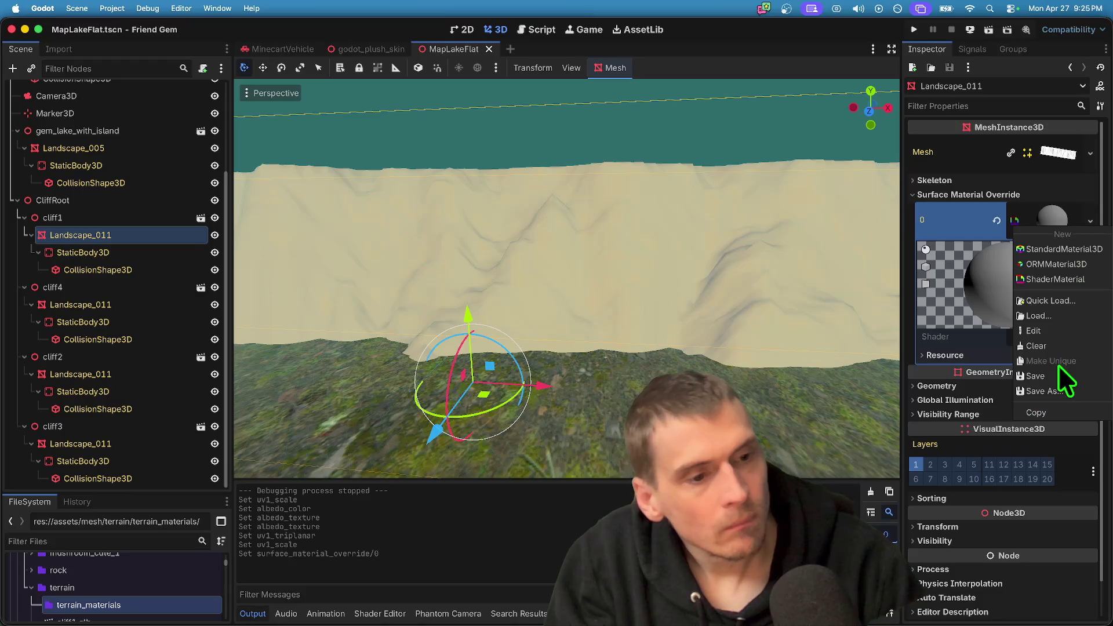
pyautogui.click(1060, 347)
# Quick-load the Rocks011 material as the cliff's override
pyautogui.click(1078, 209)
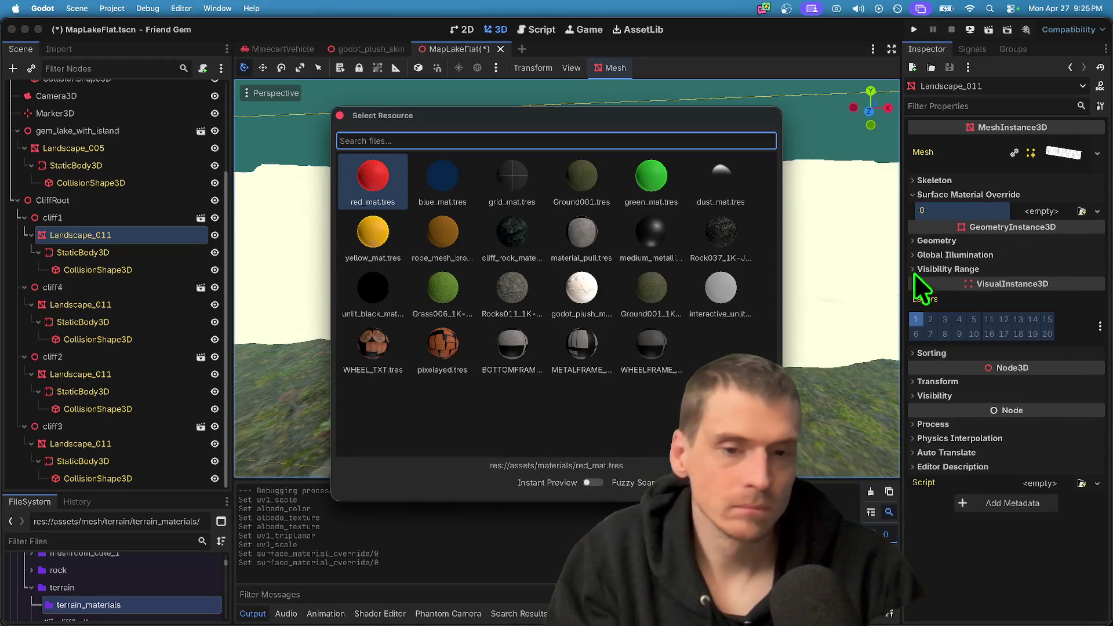
pyautogui.click(799, 274)
pyautogui.click(1081, 211)
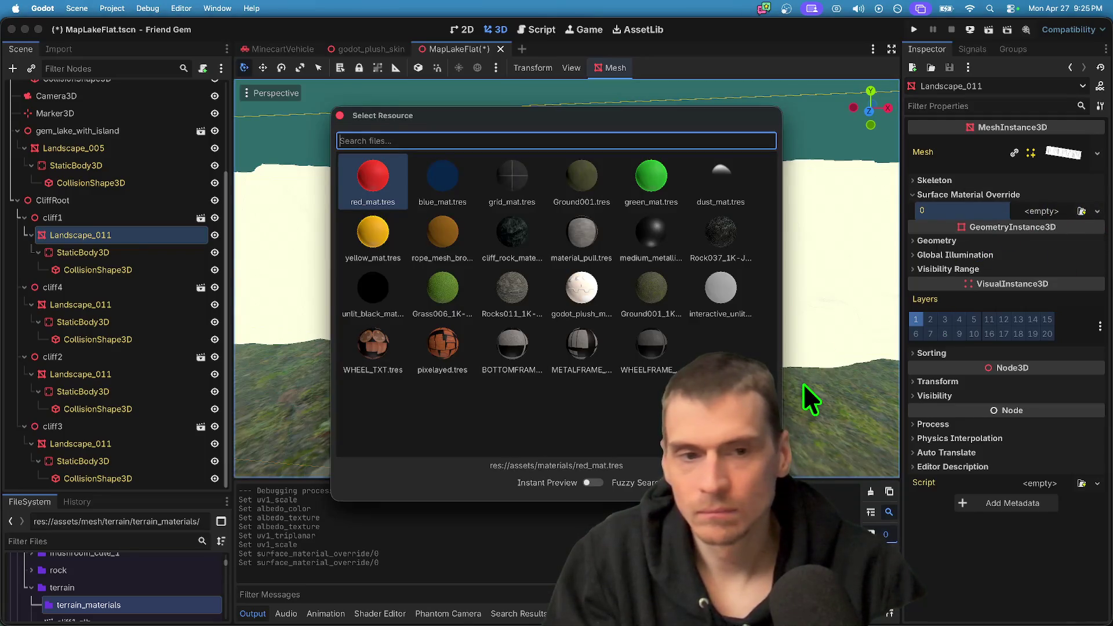
pyautogui.write('rock')
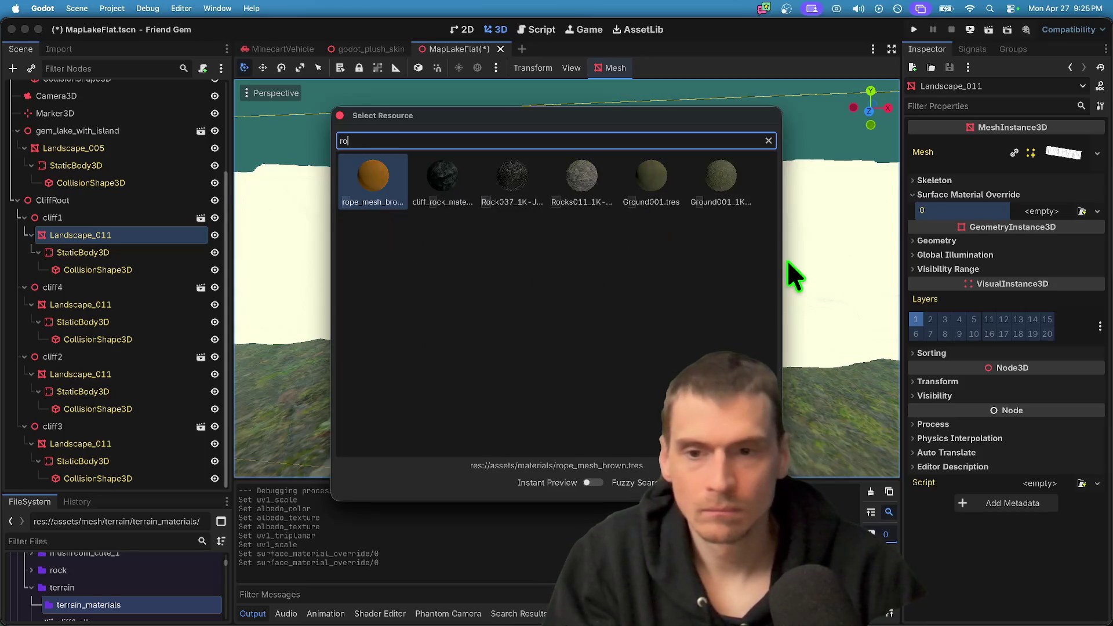
pyautogui.press('Right')
pyautogui.press('Right')
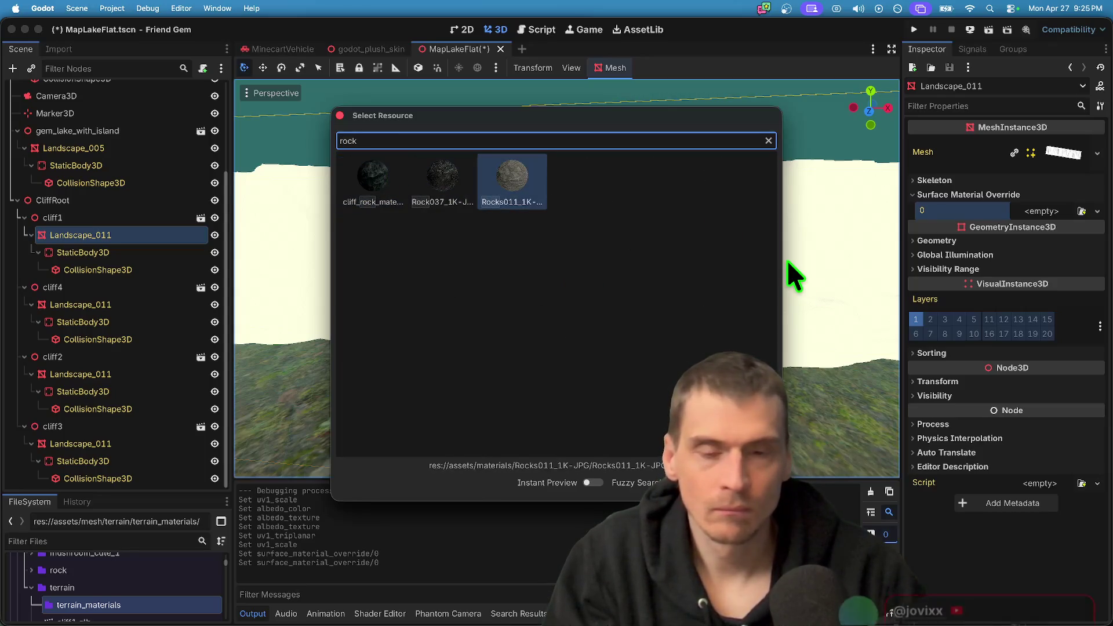
pyautogui.press('Return')
# Quick-load the saved cliff_rock_material.tres into the override slot
pyautogui.click(1089, 222)
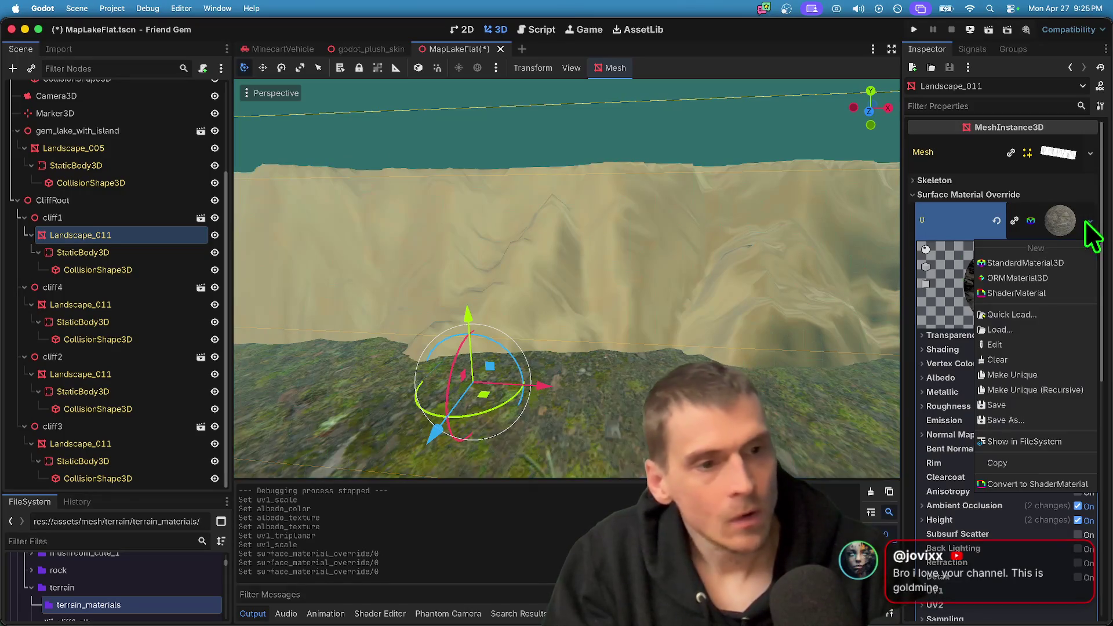
pyautogui.click(1045, 318)
pyautogui.write('cl')
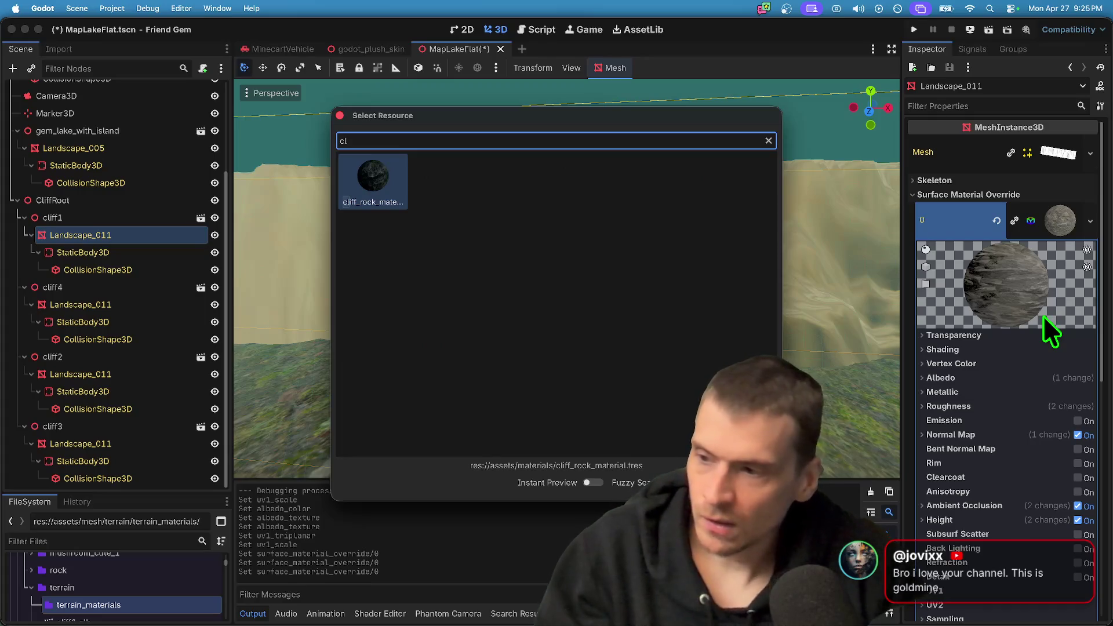
pyautogui.press('Return')
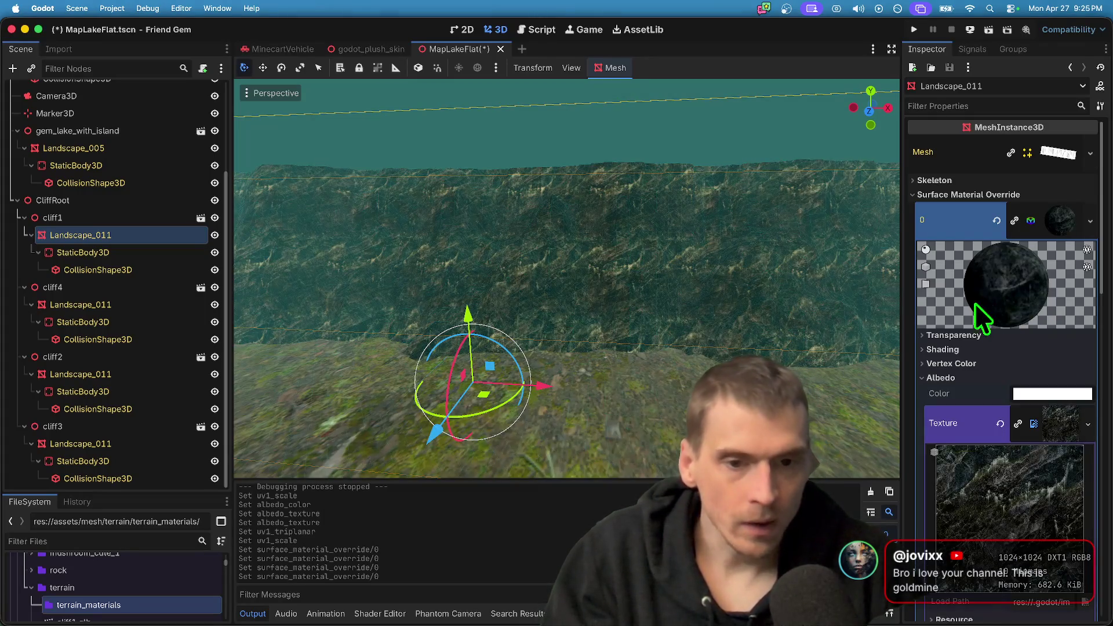
# Replace the override with a new ShaderMaterial and quick-load hex_tile.gdshader as its shader
pyautogui.click(1090, 204)
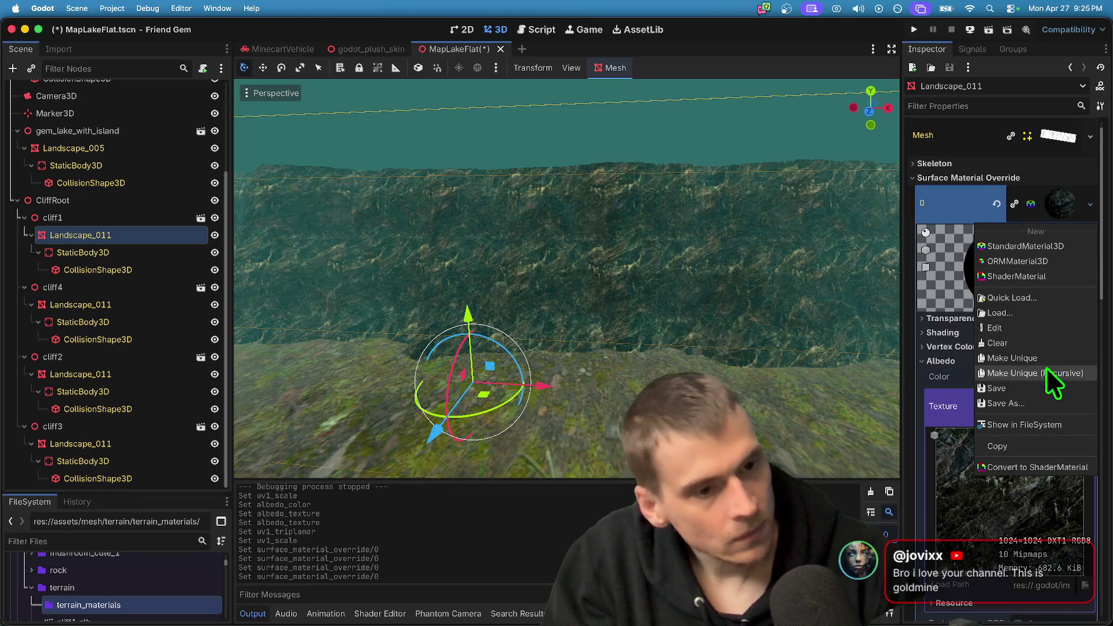
pyautogui.click(1031, 275)
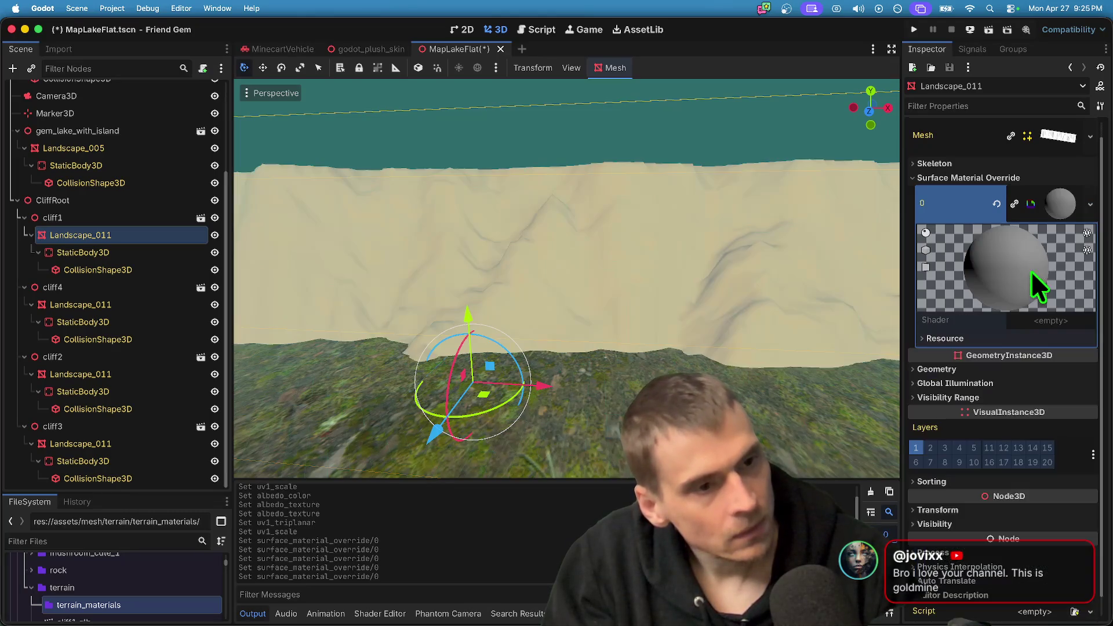
pyautogui.click(1065, 199)
pyautogui.rightClick(1059, 217)
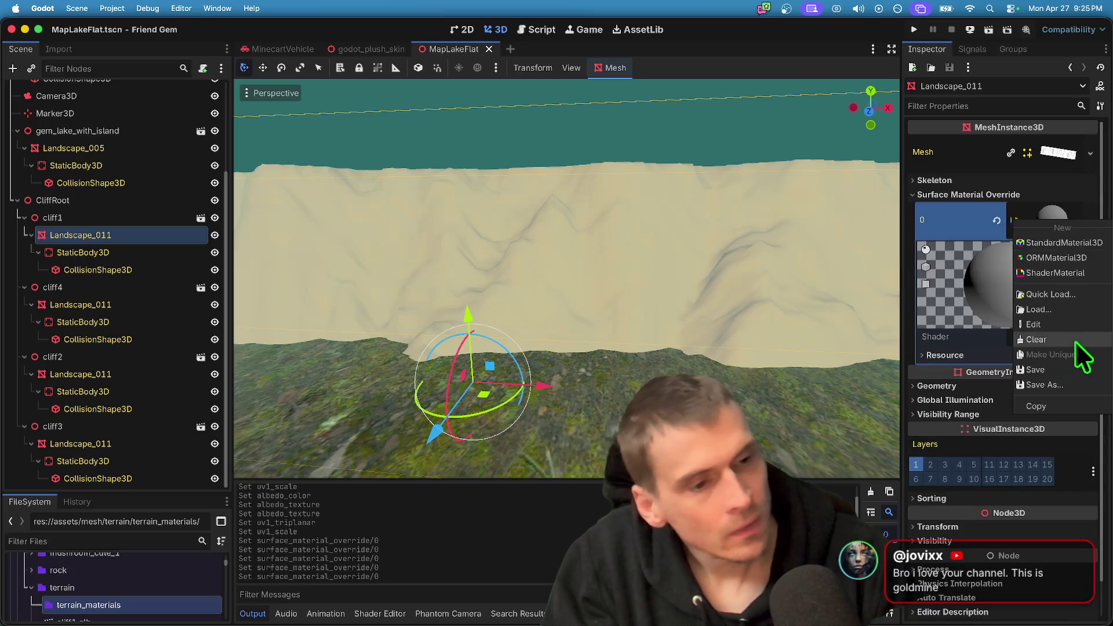
pyautogui.click(1020, 333)
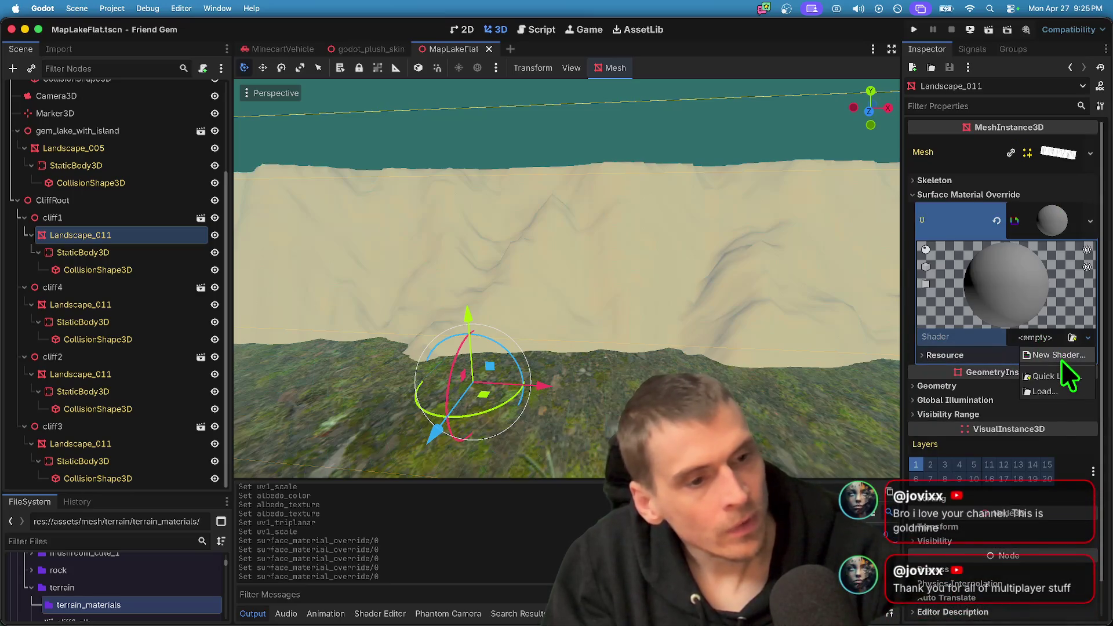
pyautogui.click(1058, 375)
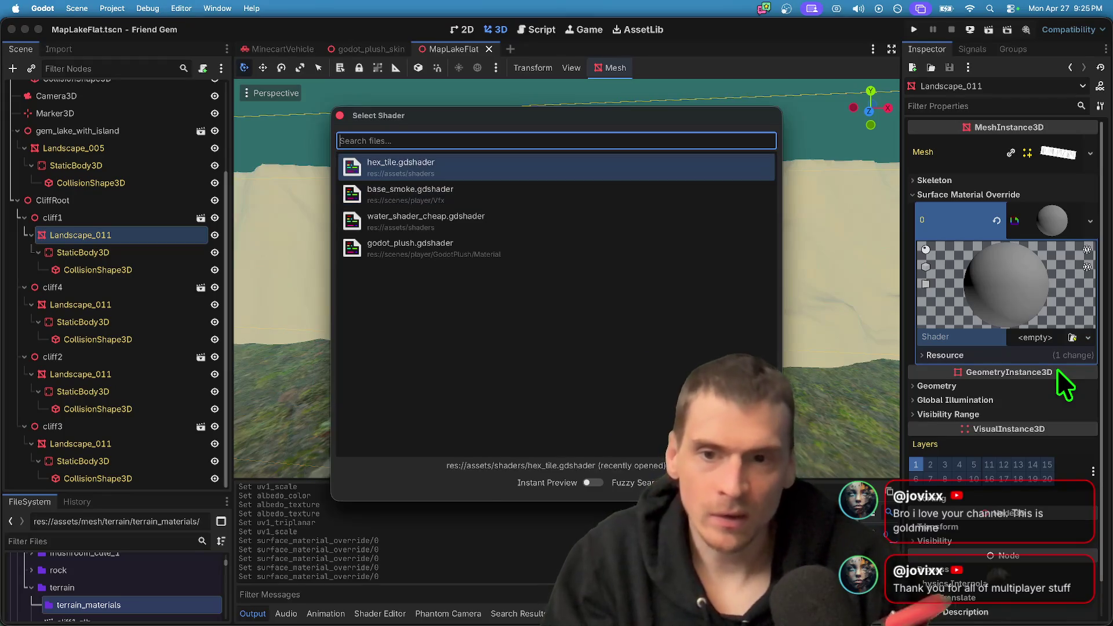
pyautogui.press('Return')
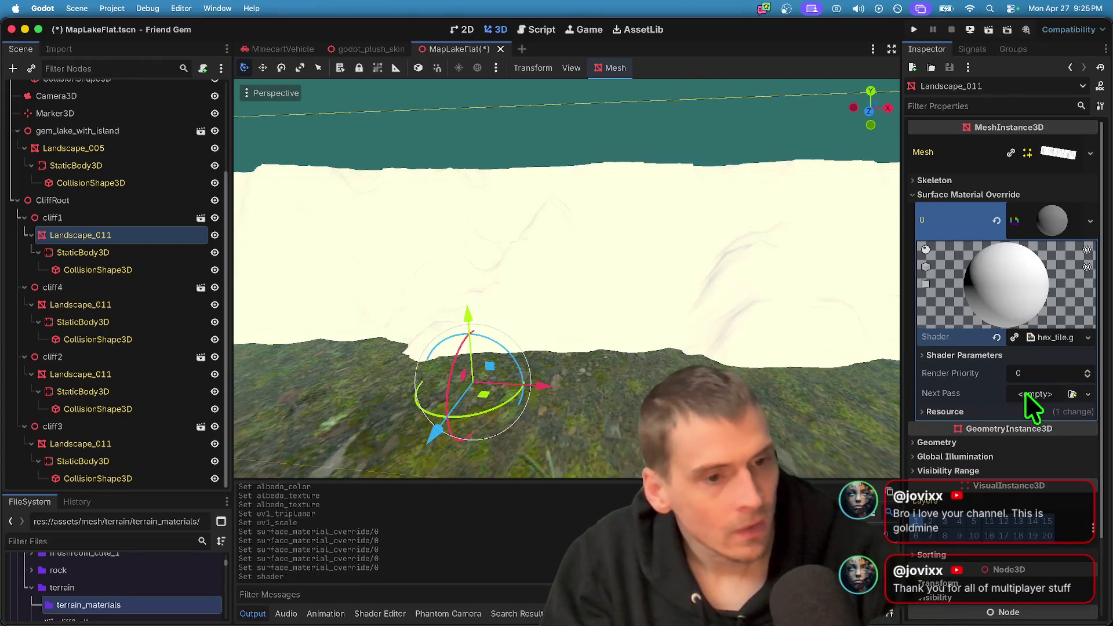
# Assign Rock037 as the hex_tile Source Texture, widen the Inspector, and list Next Pass material types
pyautogui.click(1052, 356)
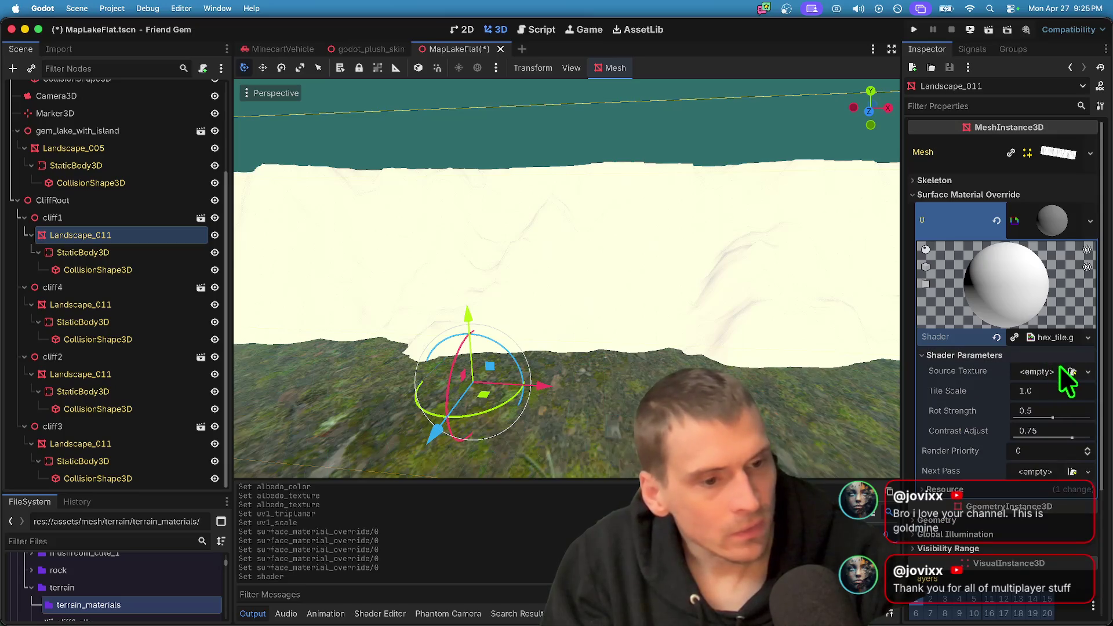
pyautogui.click(1072, 371)
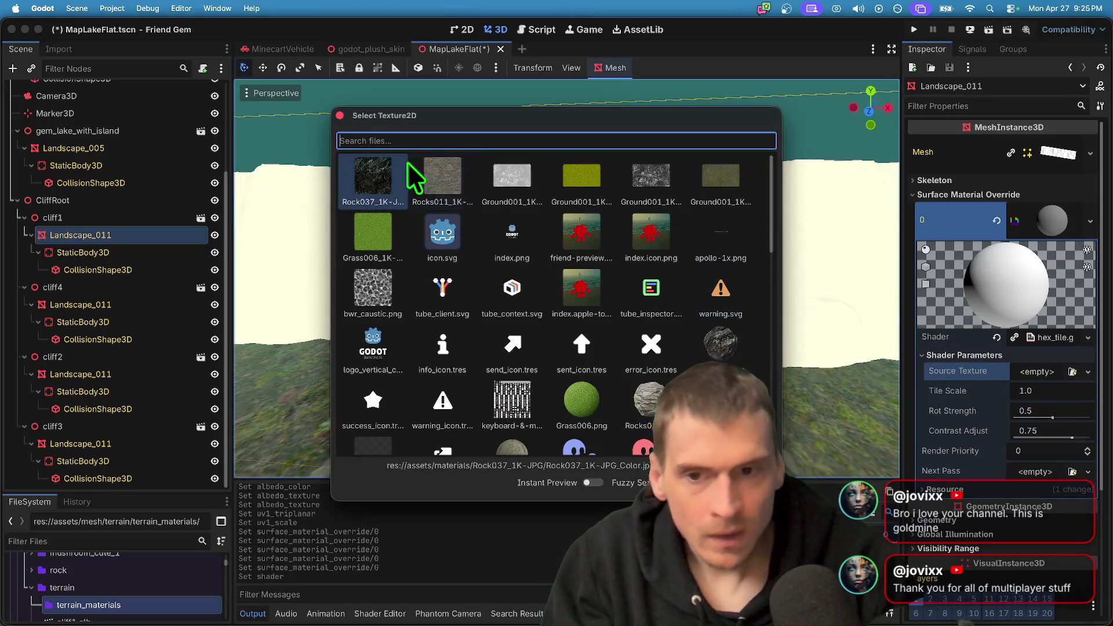
pyautogui.doubleClick(380, 176)
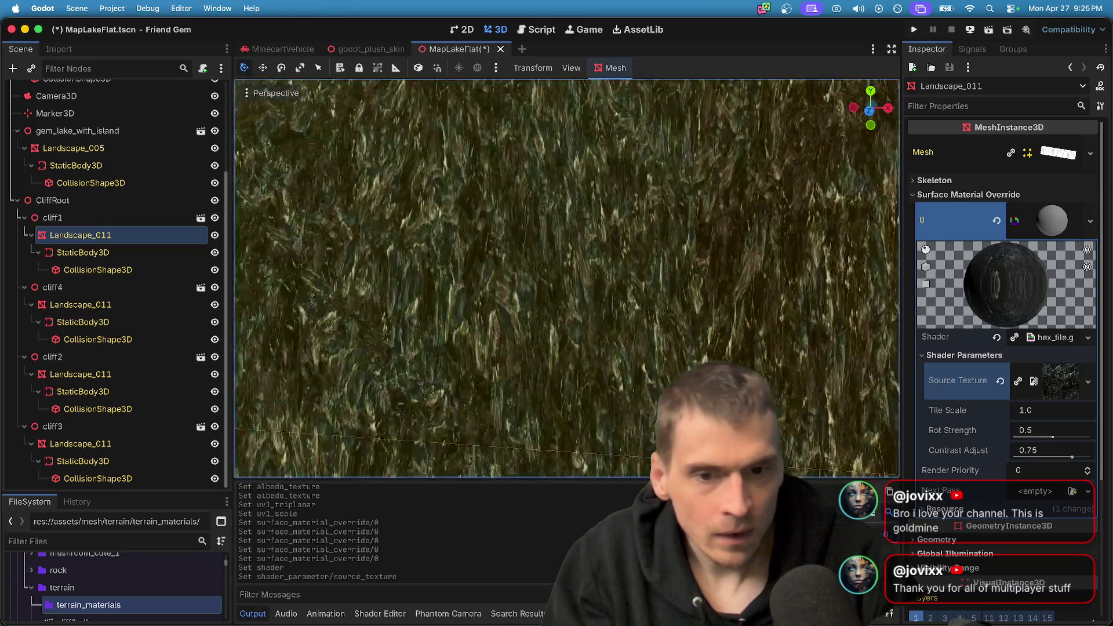
pyautogui.scroll(-3, 567, 278)
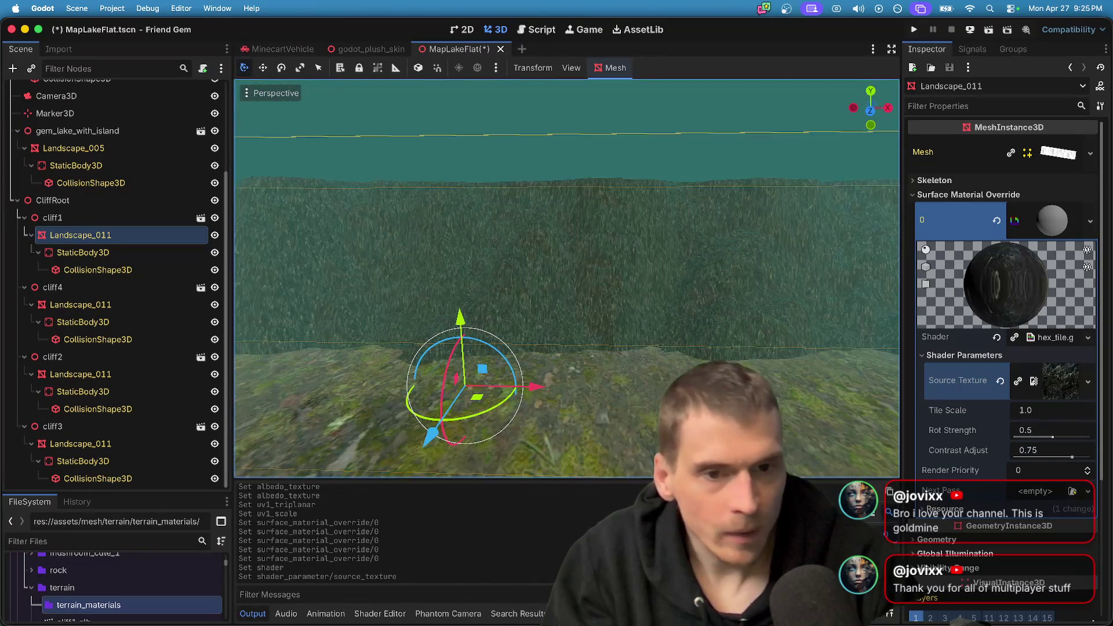
pyautogui.click(1056, 429)
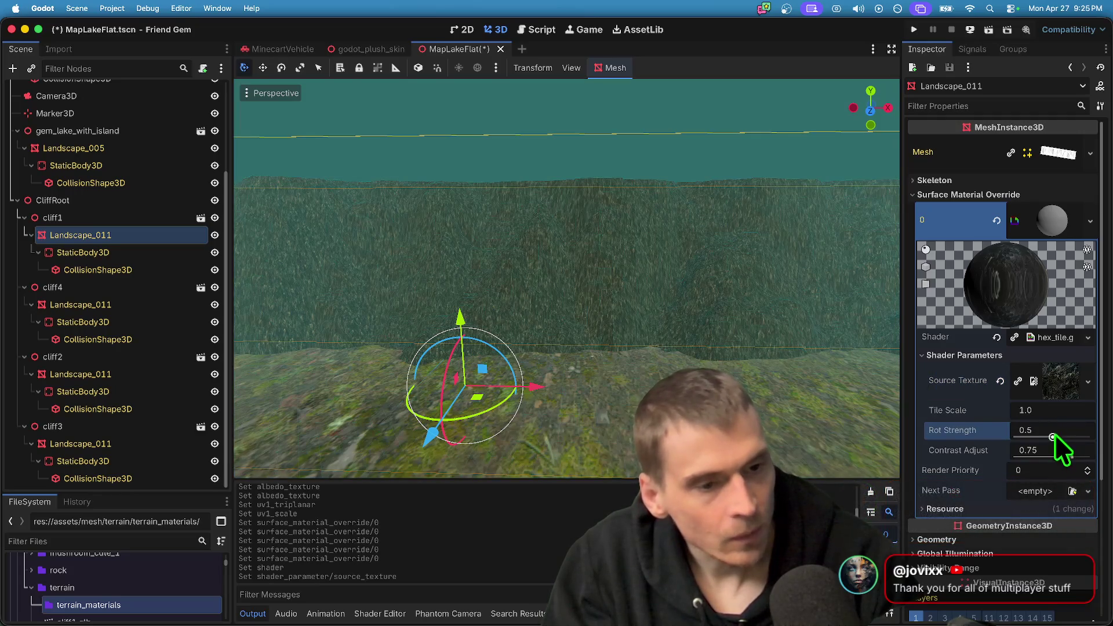
pyautogui.click(1056, 409)
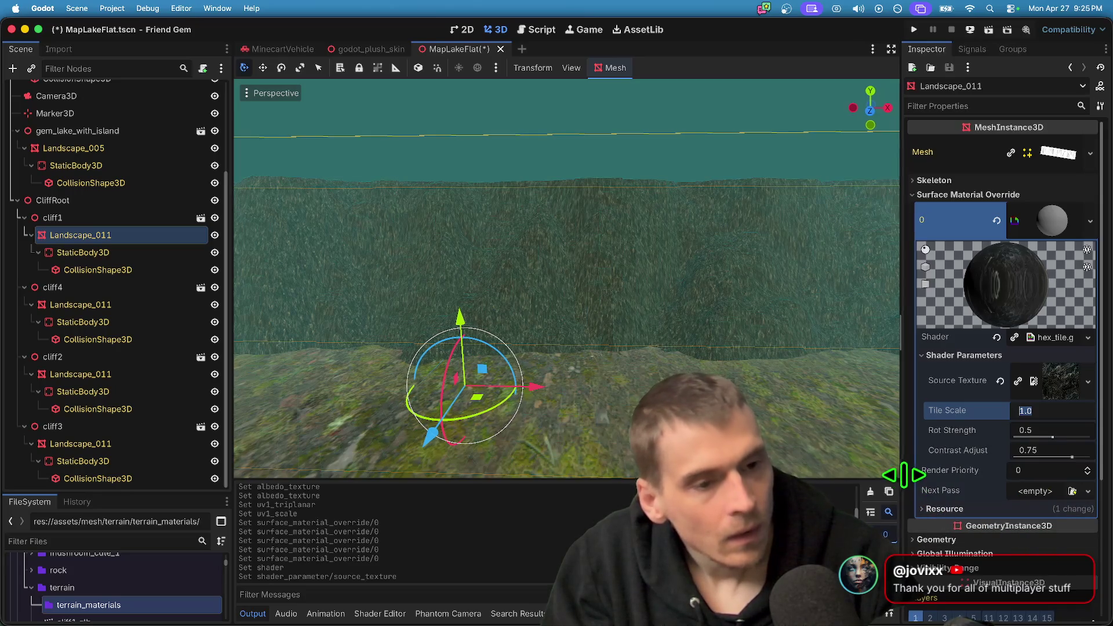
pyautogui.moveTo(905, 472); pyautogui.dragTo(884, 473)
pyautogui.click(1064, 490)
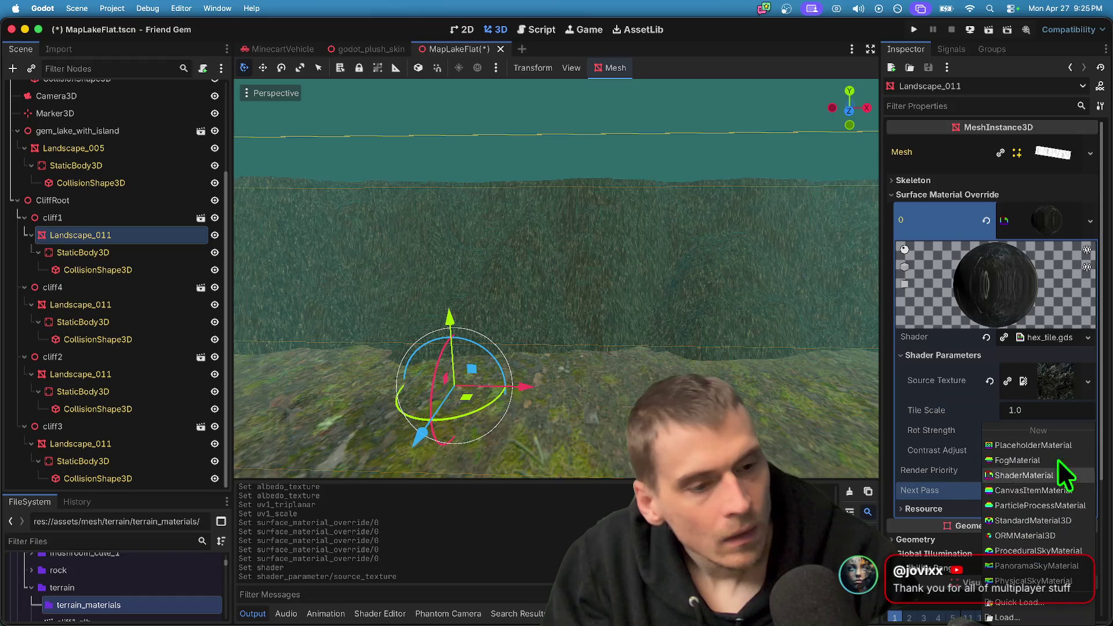
# Try a new ShaderMaterial as Next Pass, then undo it so Next Pass stays empty
pyautogui.click(1021, 477)
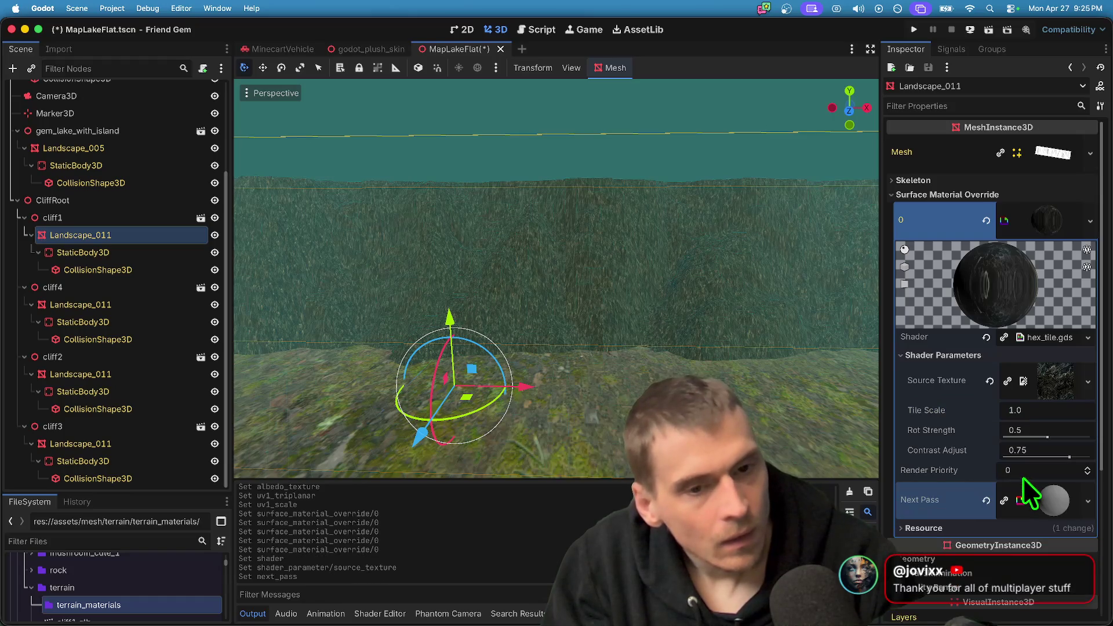
pyautogui.click(1059, 501)
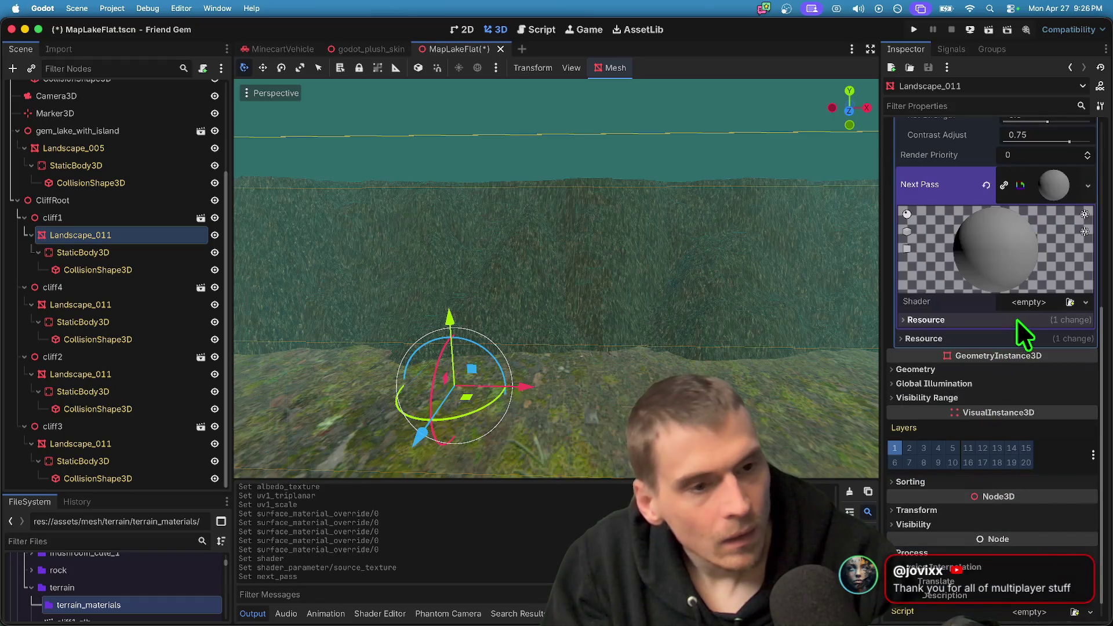
pyautogui.hotkey('ctrl', 'z')
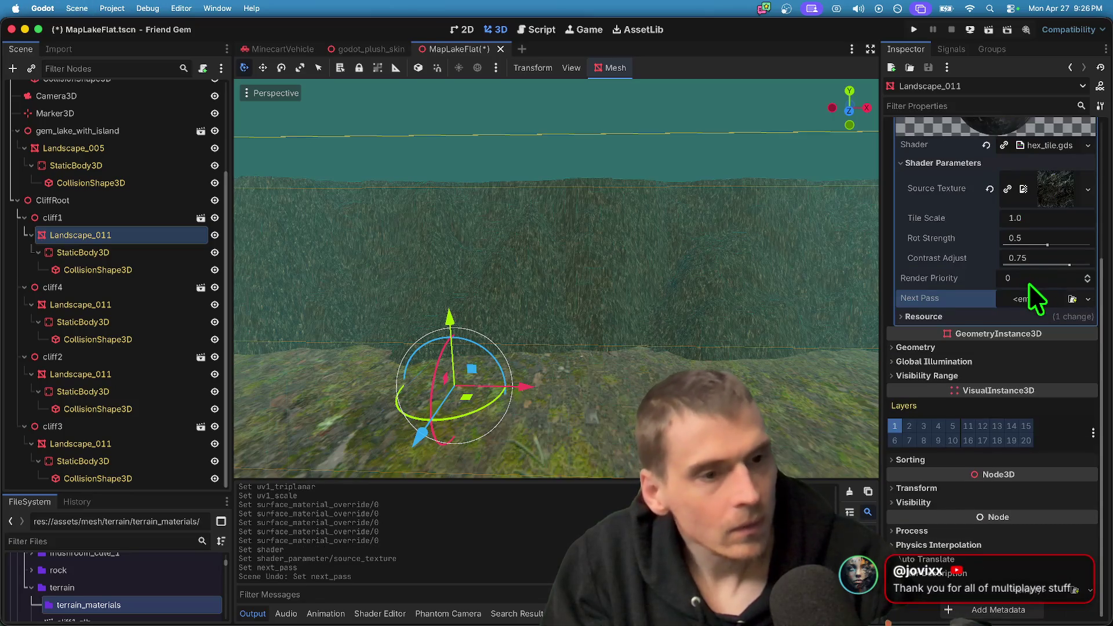
# Set the hex_tile shader's Tile Scale to 0.2 after trying 0.4, 0.9 and 1.0
pyautogui.click(1045, 238)
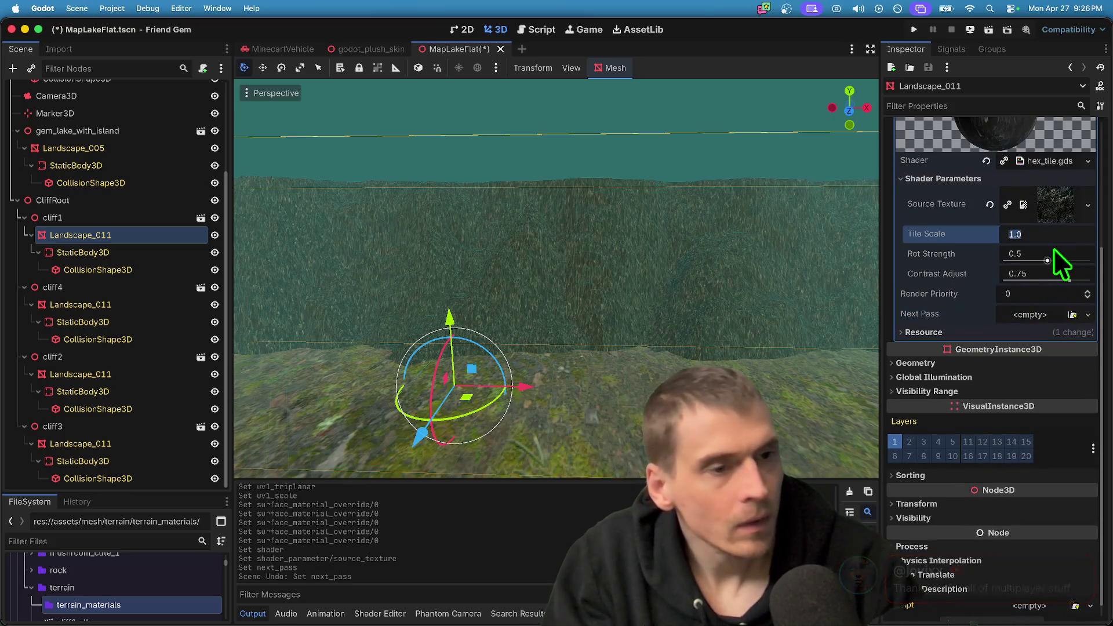
pyautogui.write('0.4')
pyautogui.press('Return')
pyautogui.press('Tab')
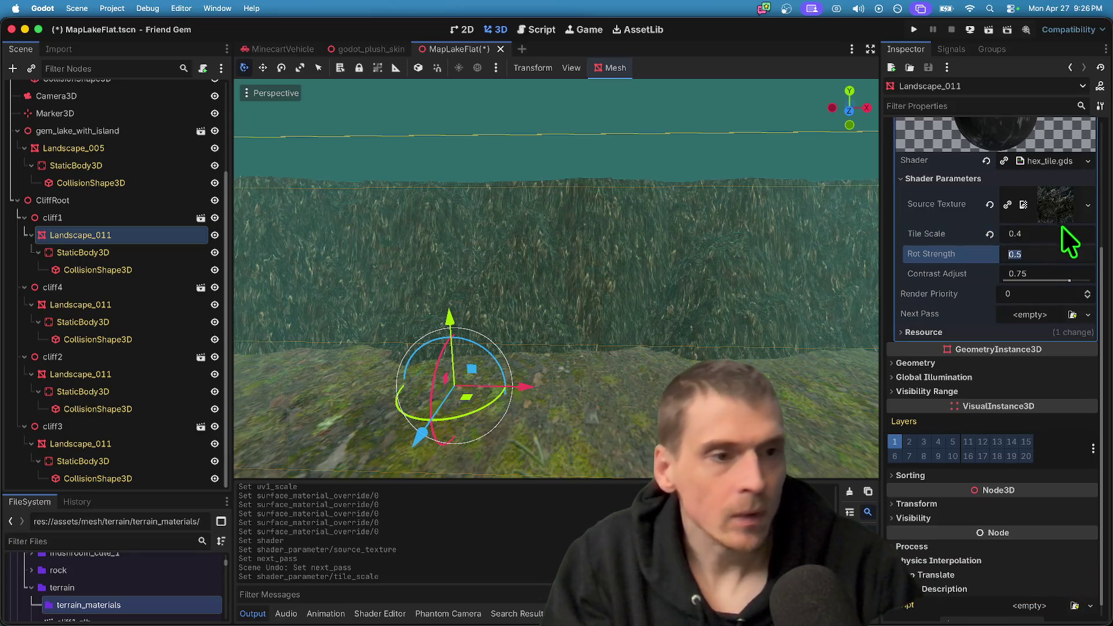
pyautogui.click(1061, 228)
pyautogui.write('0.')
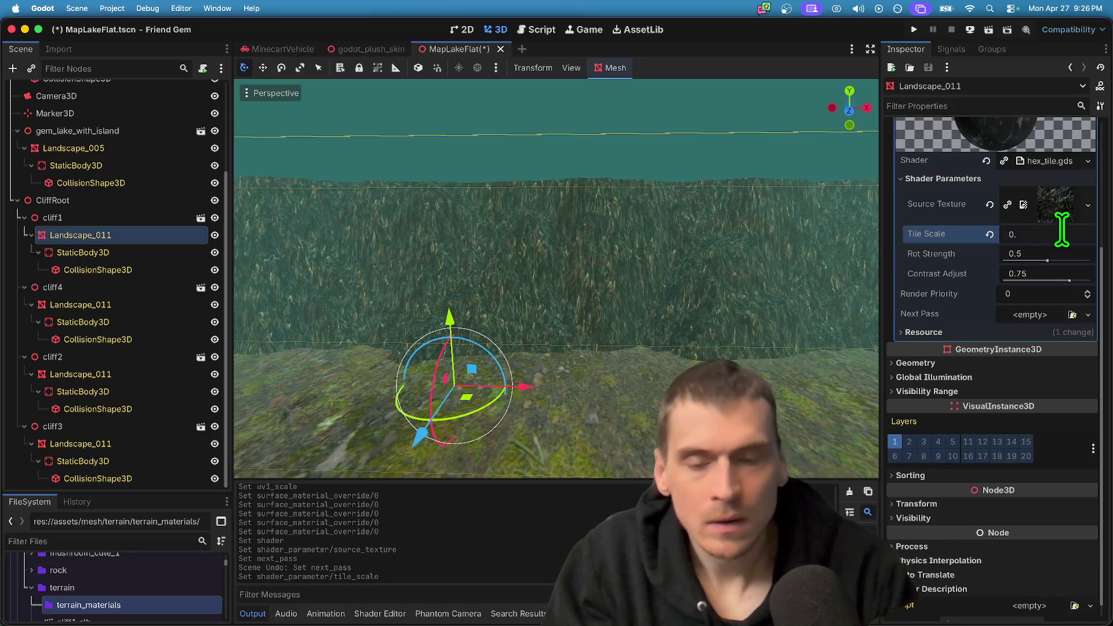
pyautogui.write('8')
pyautogui.press('Return')
pyautogui.click(1061, 228)
pyautogui.press('BackSpace')
pyautogui.write('7')
pyautogui.press('Return')
pyautogui.click(1058, 228)
pyautogui.press('BackSpace')
pyautogui.write('9')
pyautogui.press('Return')
pyautogui.write('1')
pyautogui.press('Return')
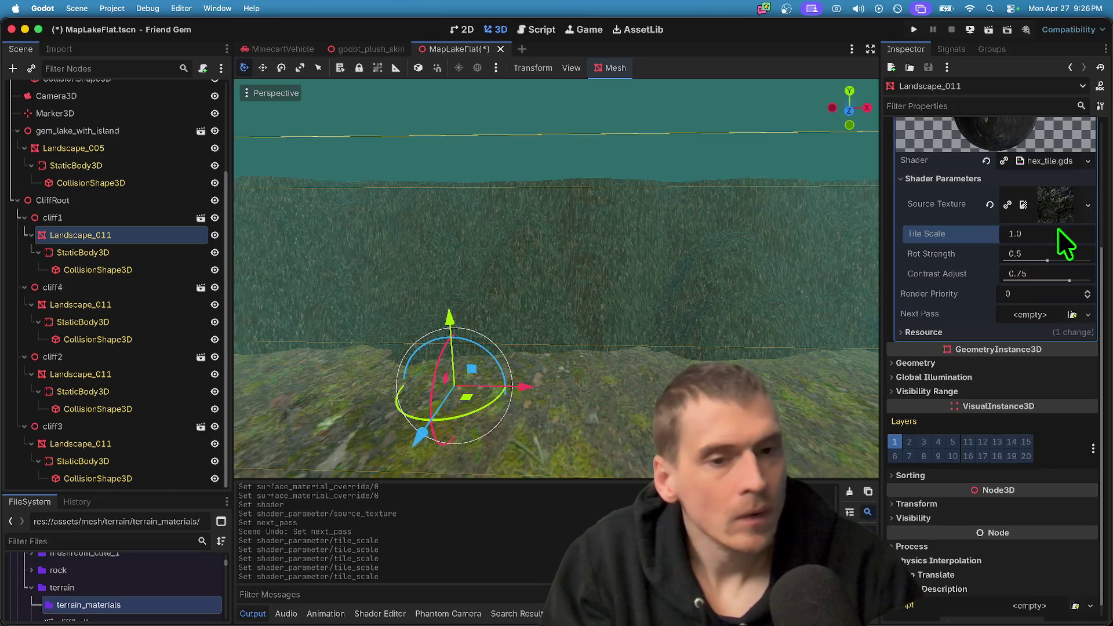
pyautogui.click(1057, 227)
pyautogui.write('0')
pyautogui.press('Return')
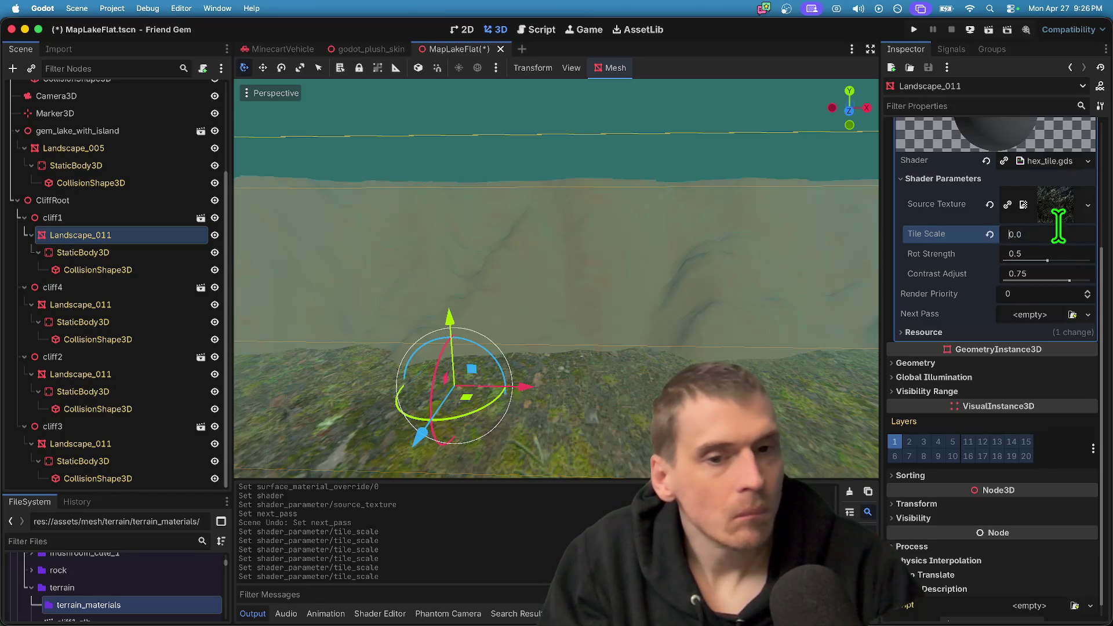
pyautogui.write('.2')
pyautogui.press('Return')
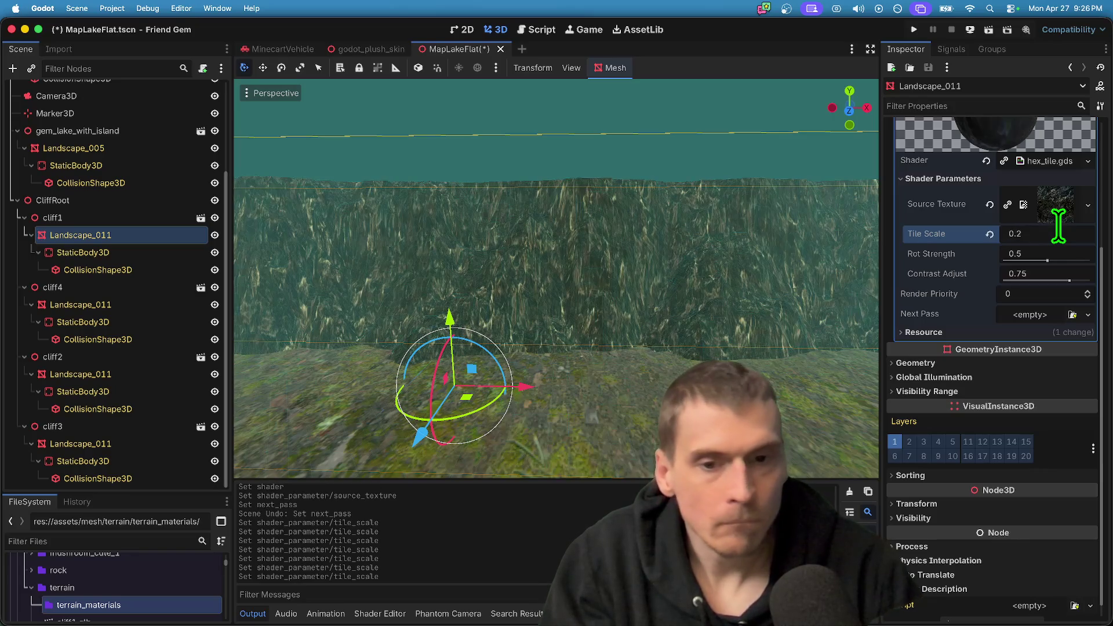
# Lower the hex tiling's Rot Strength toward 0.36 while viewing the cliff wall
pyautogui.moveTo(496, 367)
pyautogui.mouseDown()
pyautogui.moveTo(243, 293)
pyautogui.moveTo(301, 307)
pyautogui.moveTo(359, 278)
pyautogui.moveTo(423, 272)
pyautogui.mouseUp()
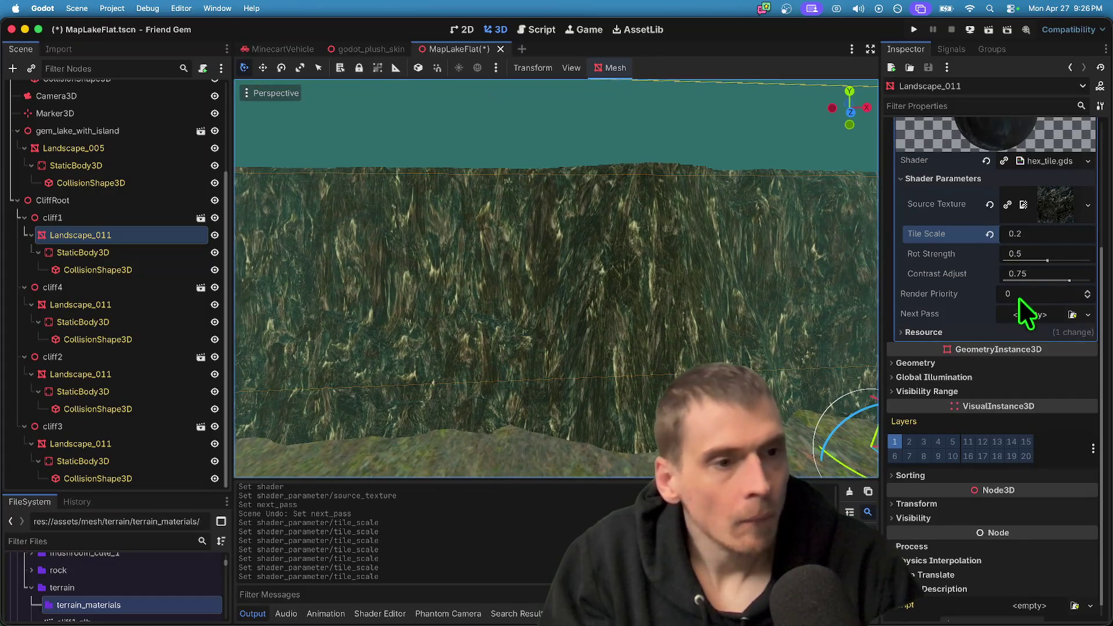
pyautogui.moveTo(1047, 261); pyautogui.dragTo(1004, 280)
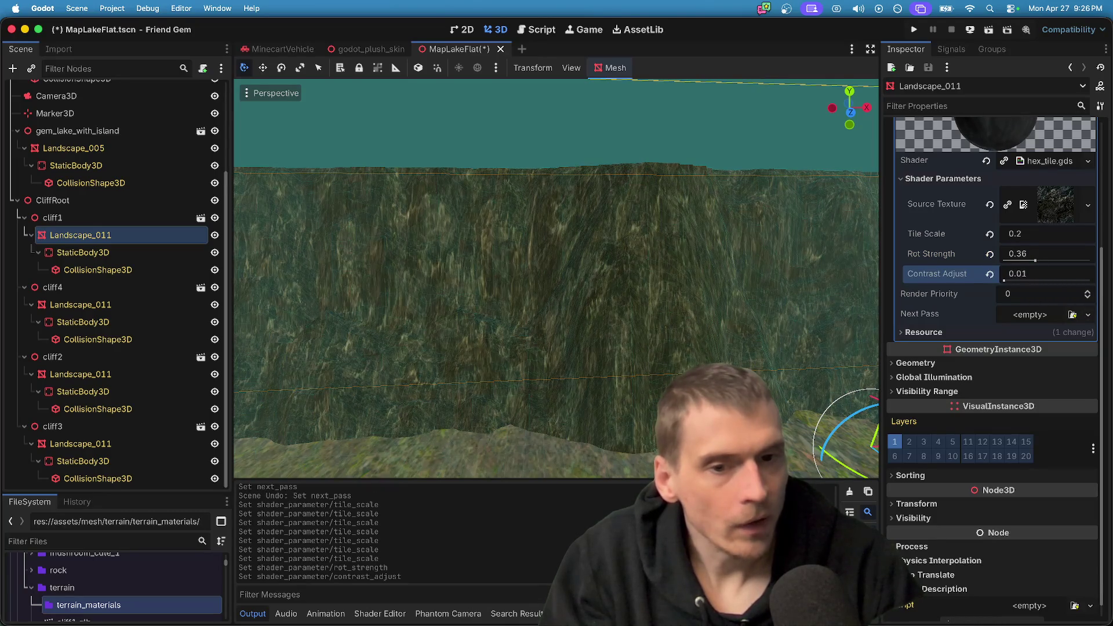
pyautogui.moveTo(790, 302)
pyautogui.mouseDown()
pyautogui.moveTo(790, 318)
pyautogui.moveTo(787, 307)
pyautogui.mouseUp()
# Save MapLakeFlat.tscn and run the game in two debug windows
pyautogui.press('w')
pyautogui.press('super+s')
pyautogui.press('super+b')
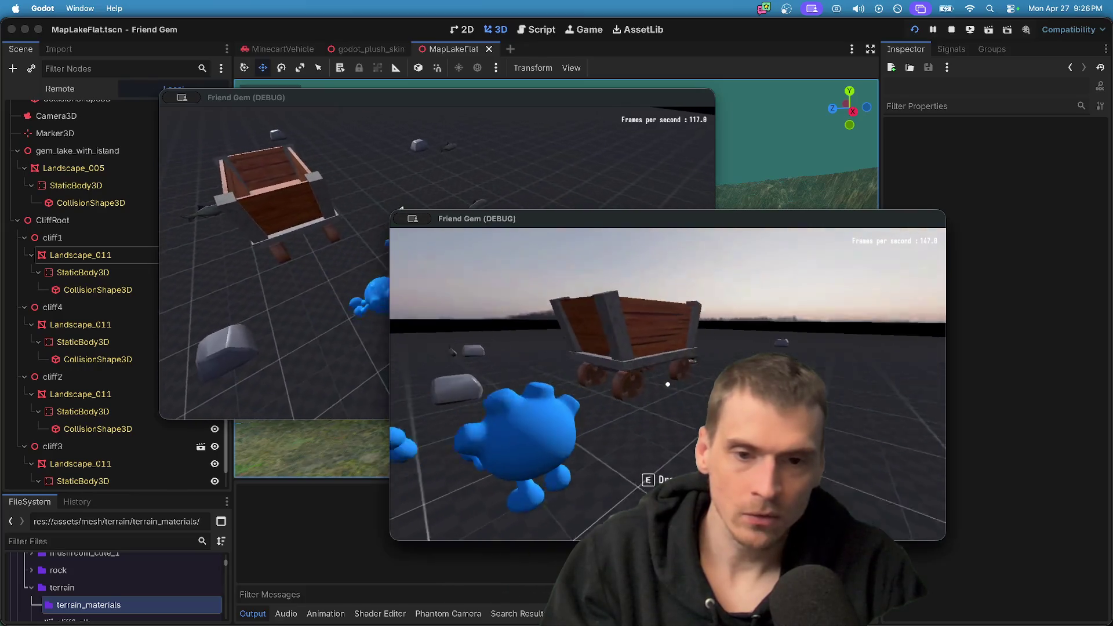
# In the first game window, open the options screen from the pause menu
pyautogui.press('super+Tab')
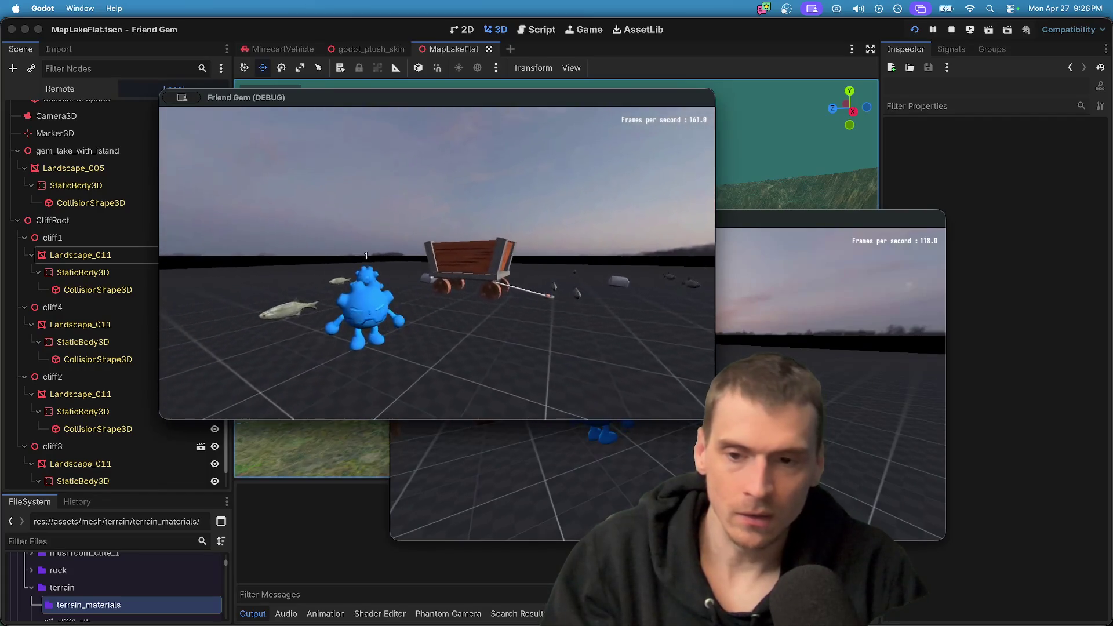
pyautogui.press('Escape')
pyautogui.click(466, 276)
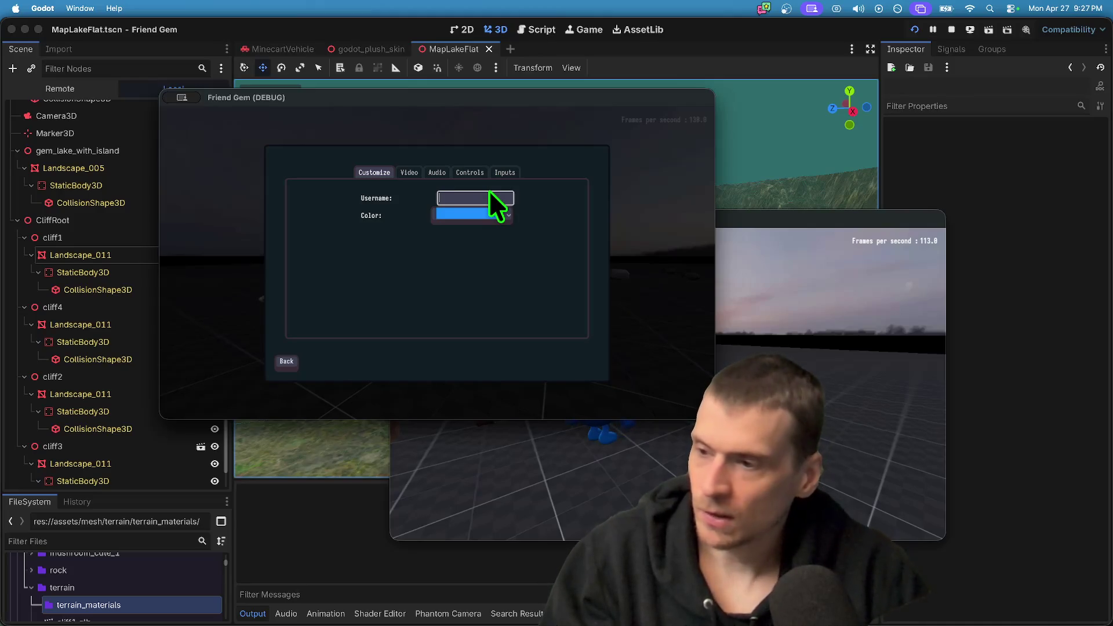
# Enter a player username, choose green as the player colour, and resume play
pyautogui.write('jovixx')
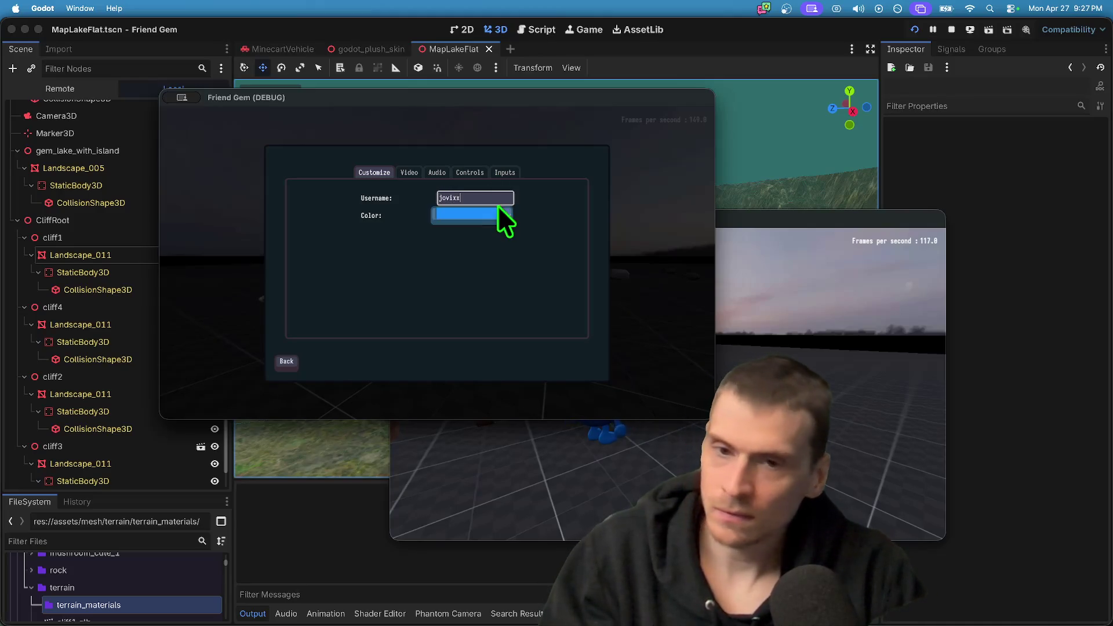
pyautogui.click(497, 208)
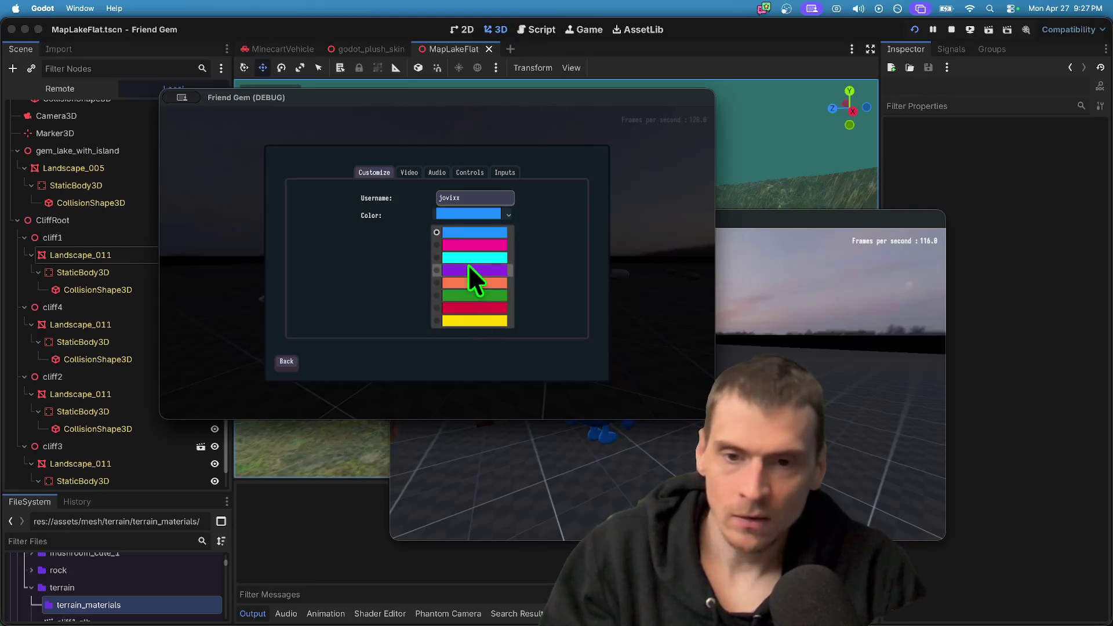
pyautogui.click(454, 292)
pyautogui.press('Escape')
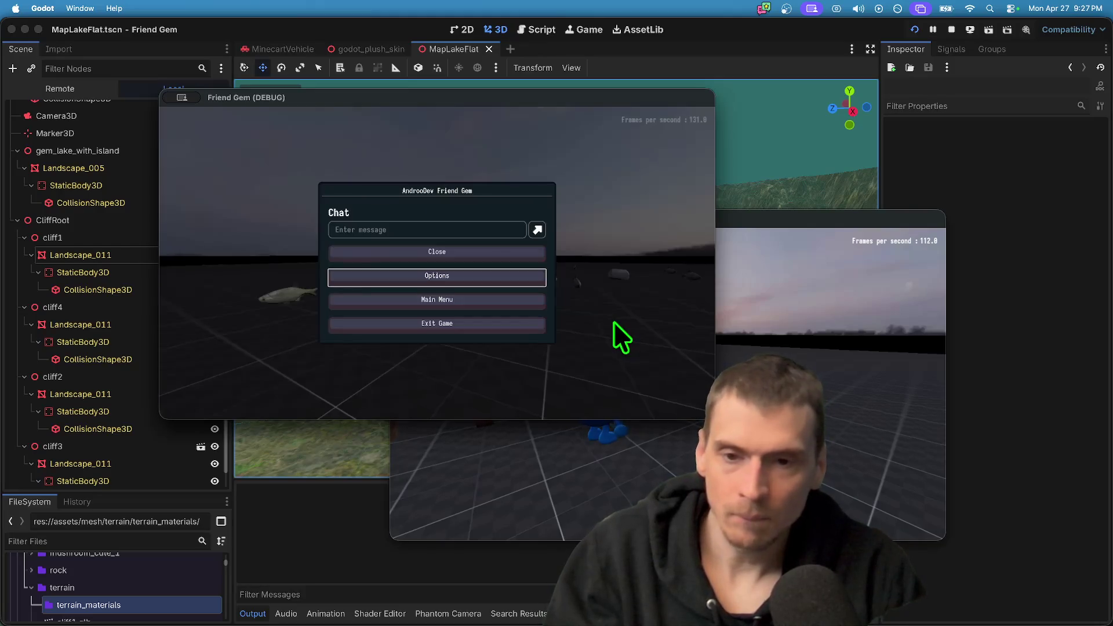
pyautogui.press('Escape')
# In the second game window, load the MapLakeFlat level from the admin panel
pyautogui.press('super+Tab')
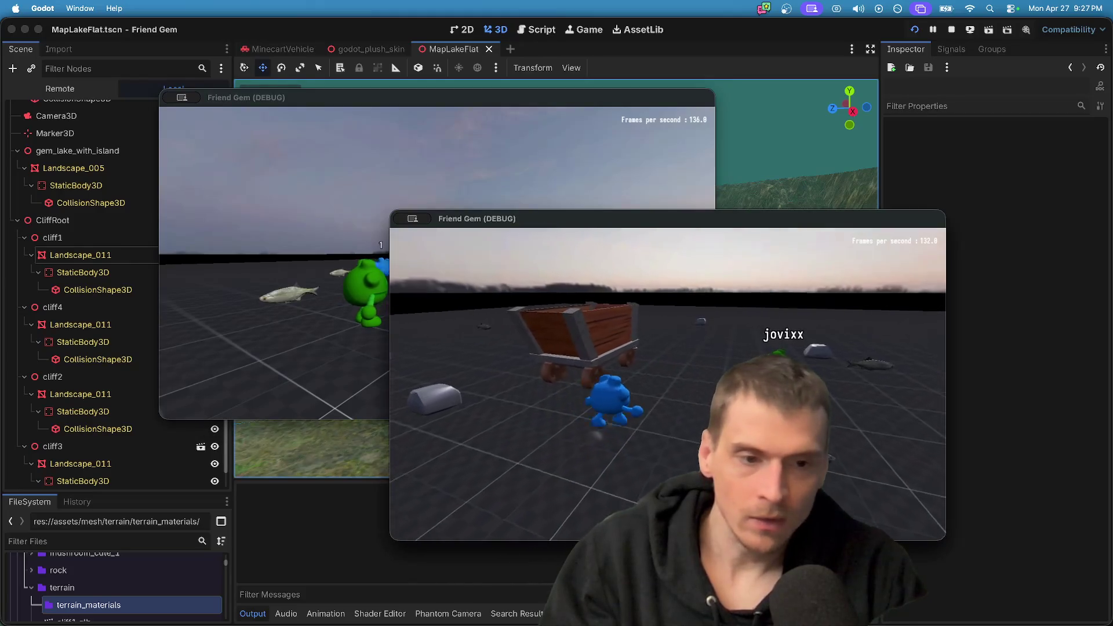
pyautogui.press('super+Tab')
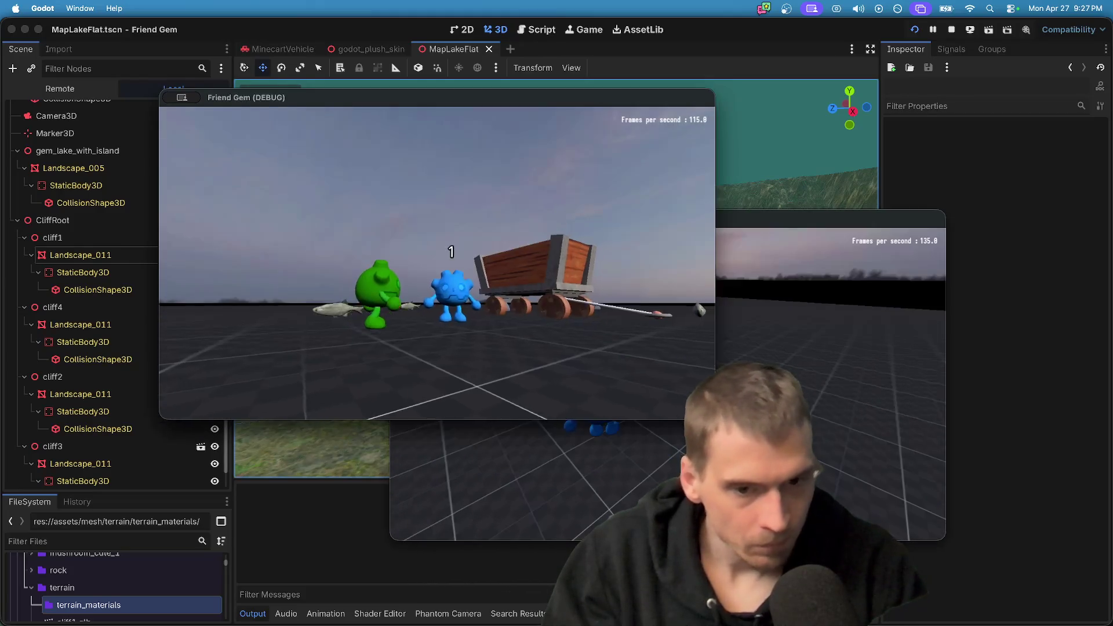
pyautogui.press('super+Tab')
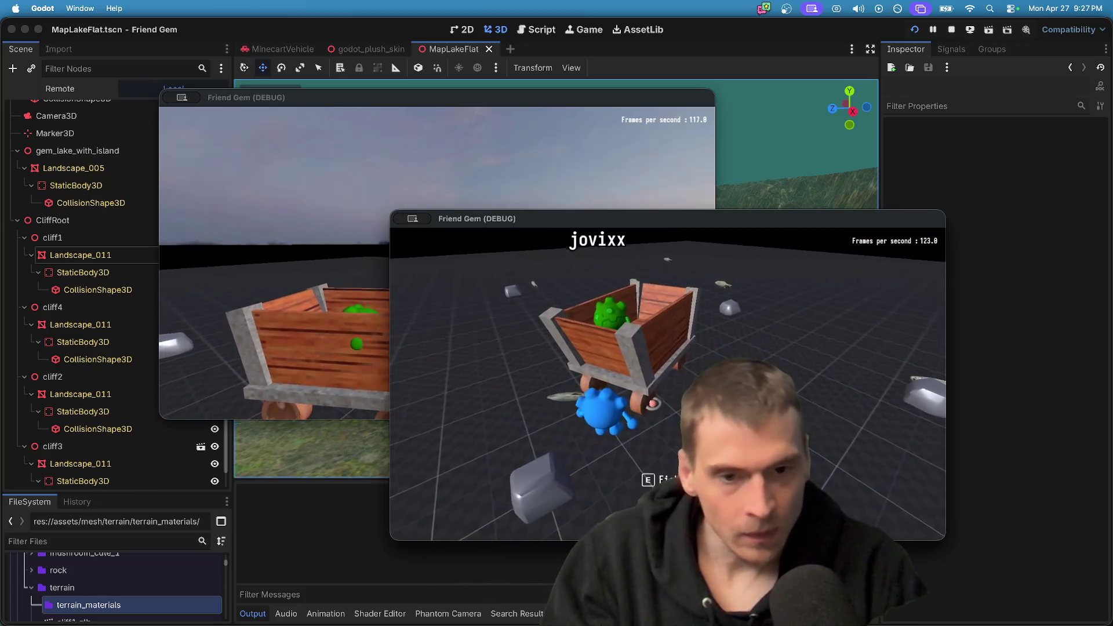
pyautogui.press('Escape')
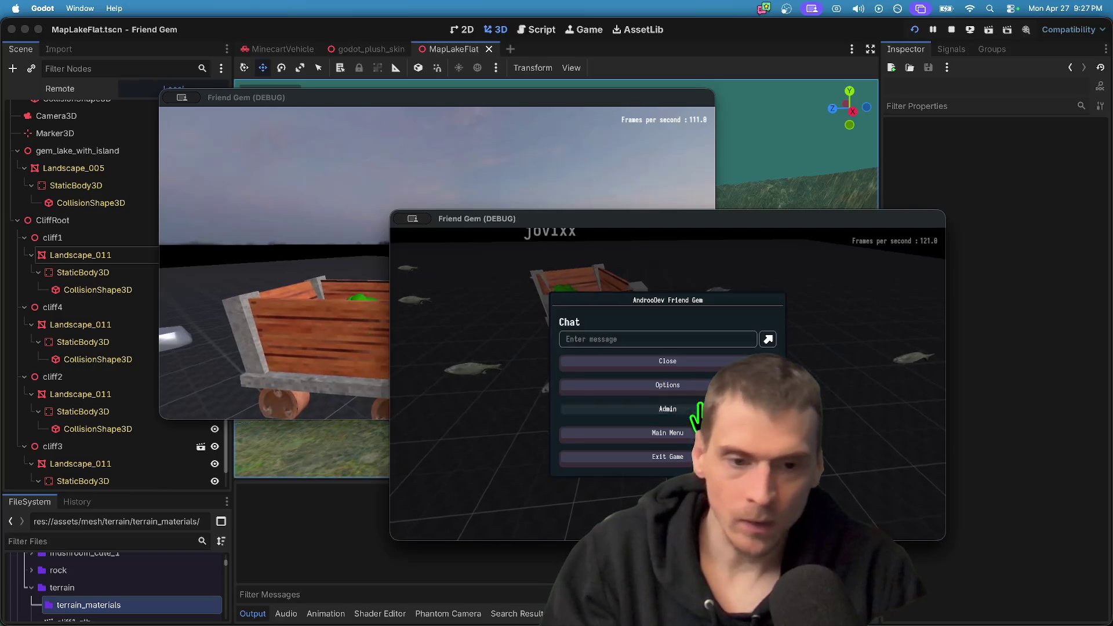
pyautogui.click(702, 409)
pyautogui.click(925, 256)
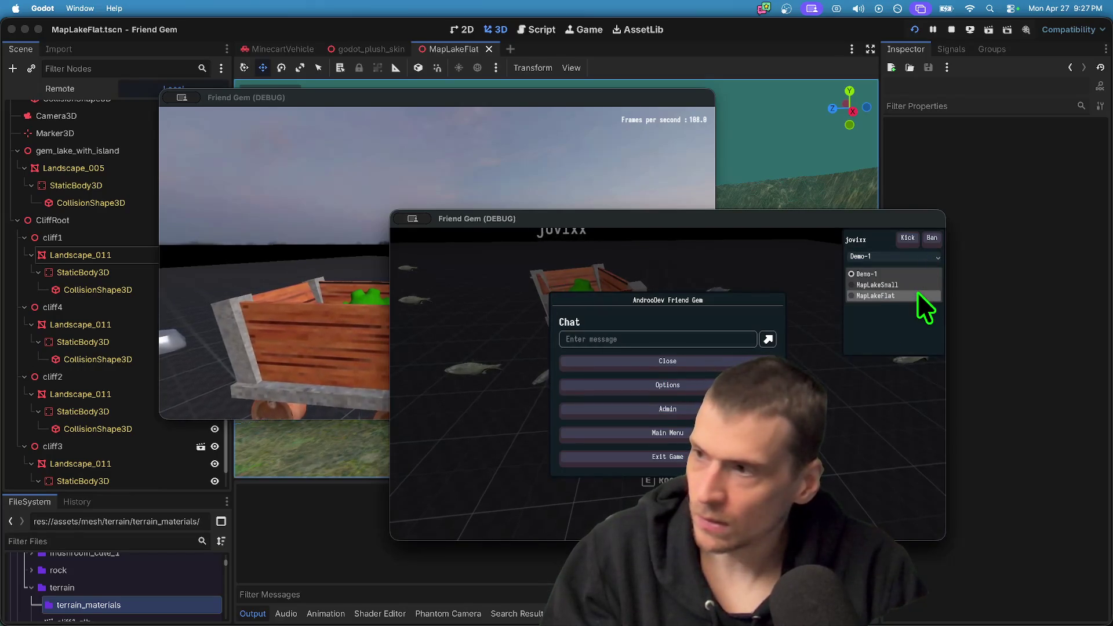
pyautogui.click(918, 295)
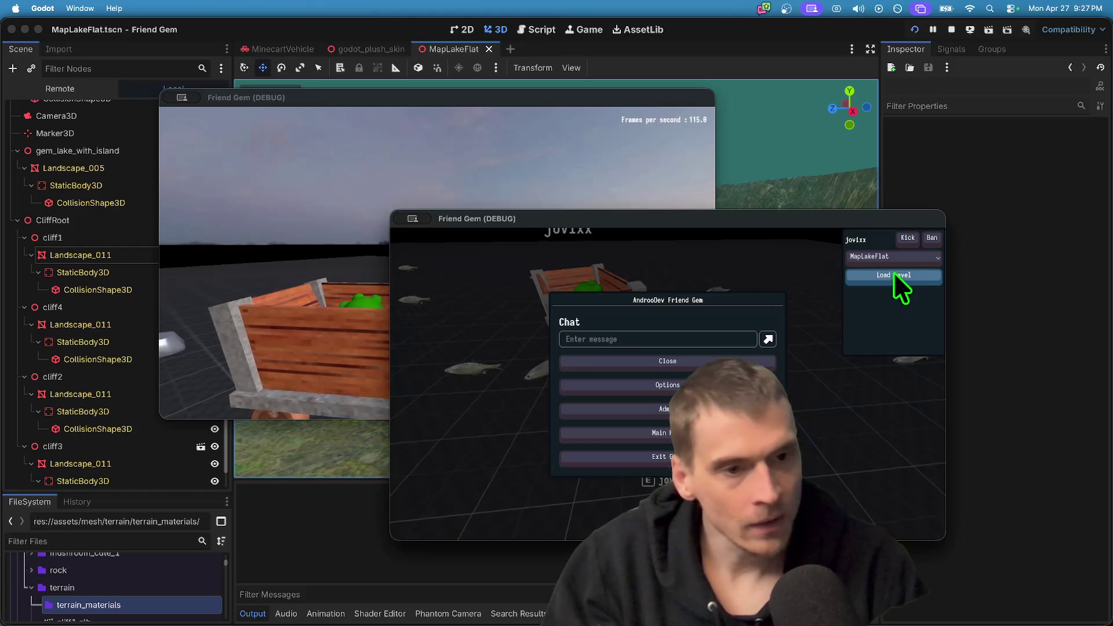
pyautogui.click(894, 273)
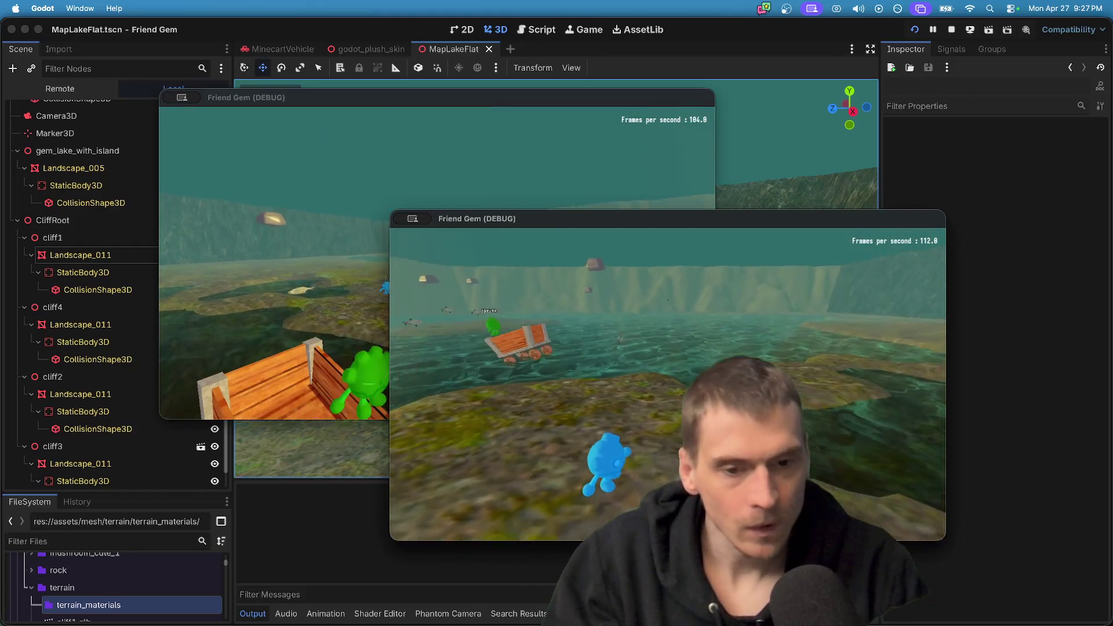
# Swim the character across the lake and jump onto the cliff ledge
pyautogui.press('w')
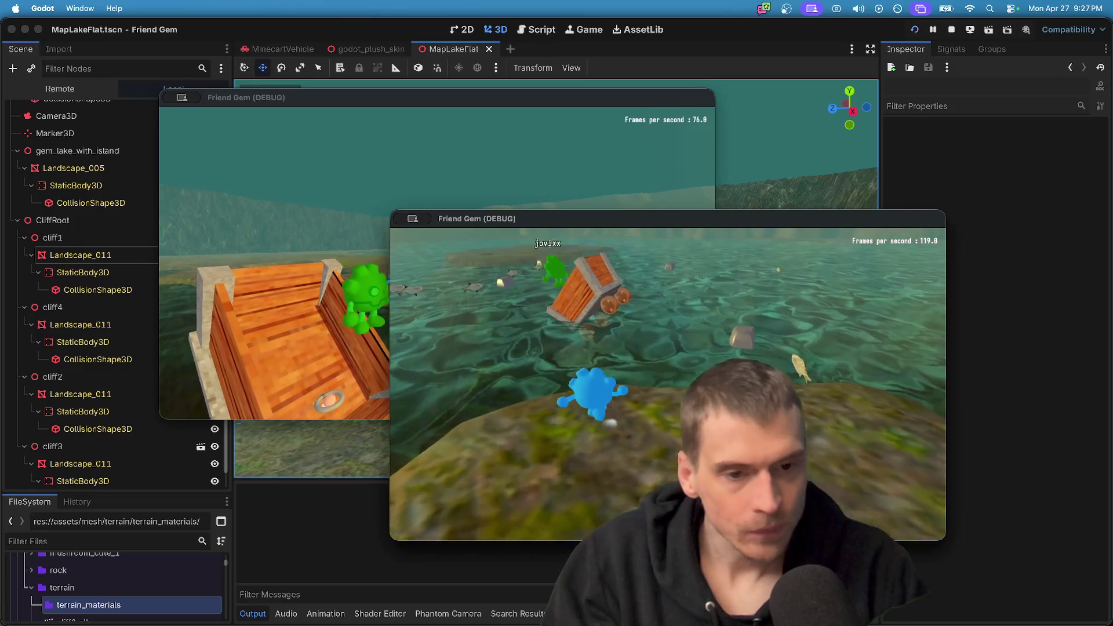
pyautogui.press('w')
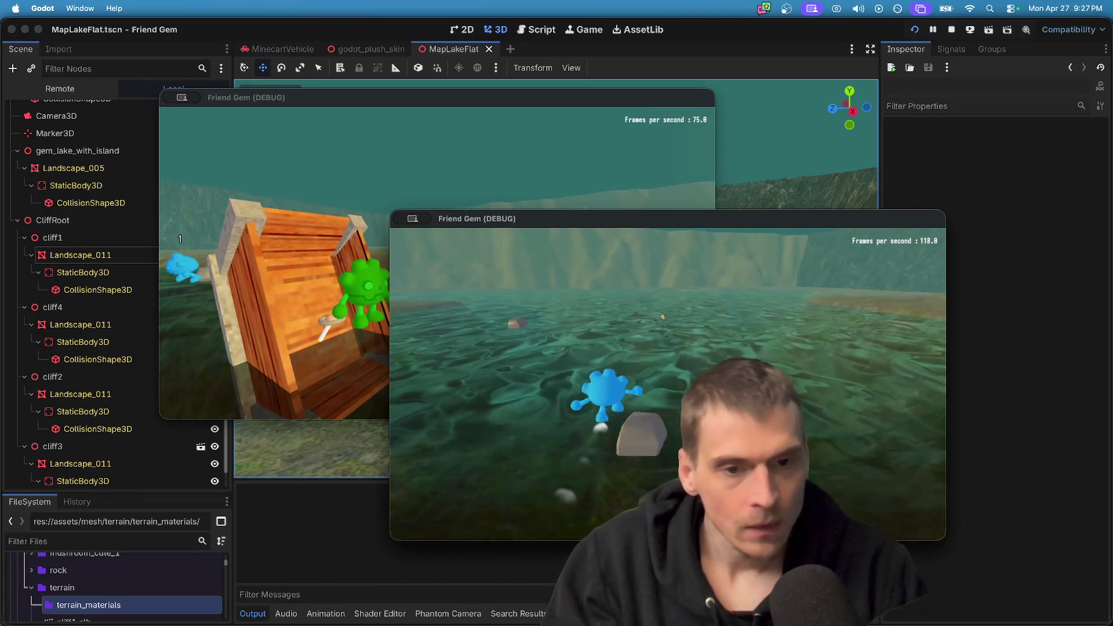
pyautogui.press('w')
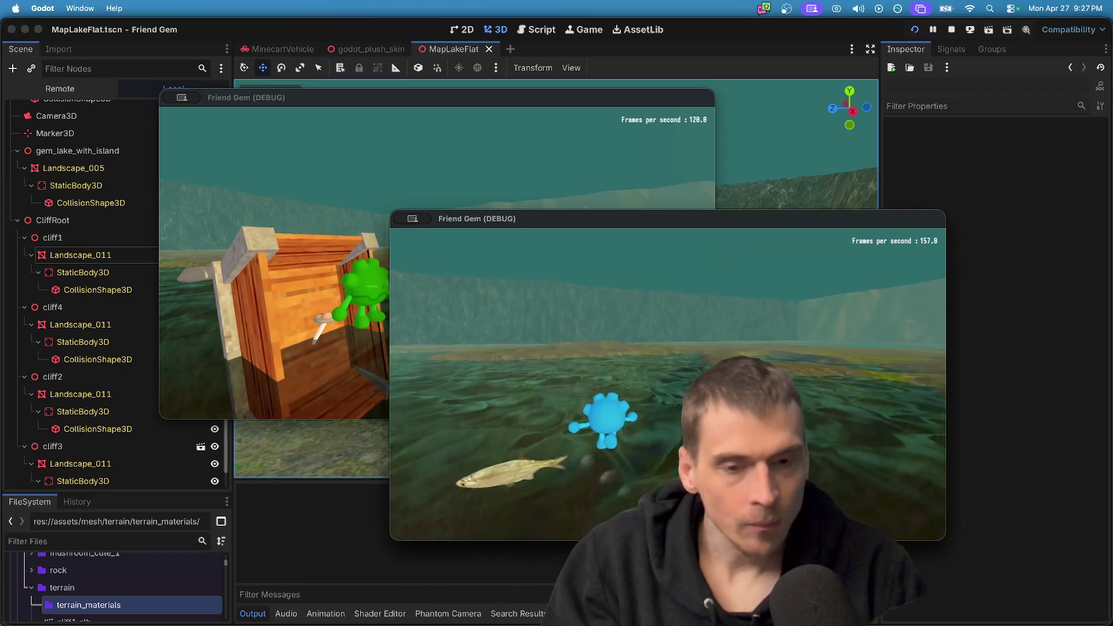
pyautogui.press('w')
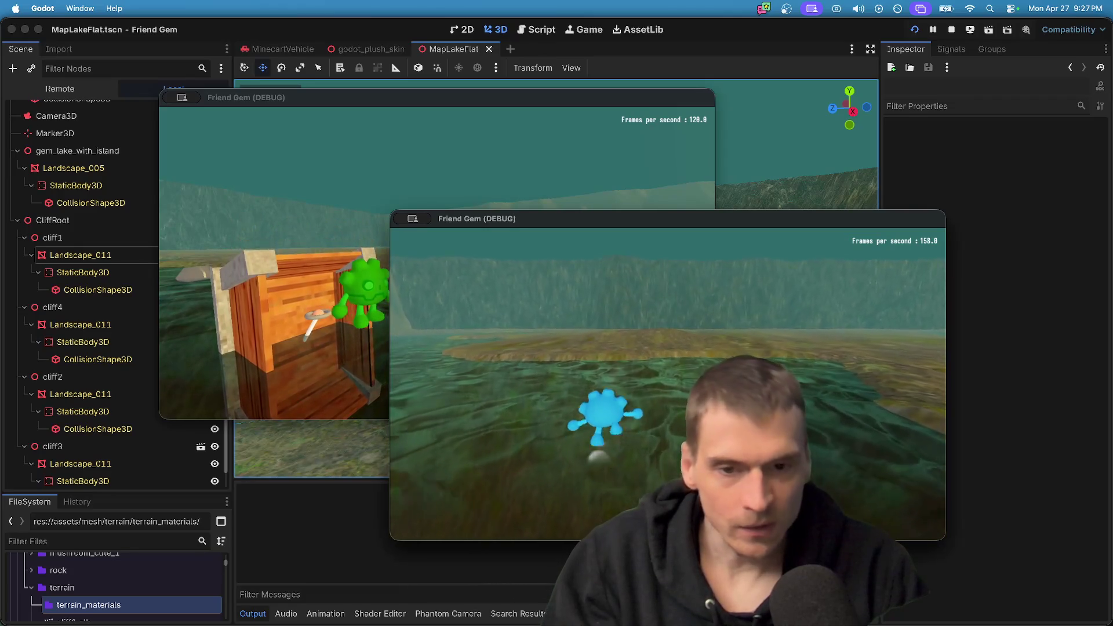
pyautogui.press('w')
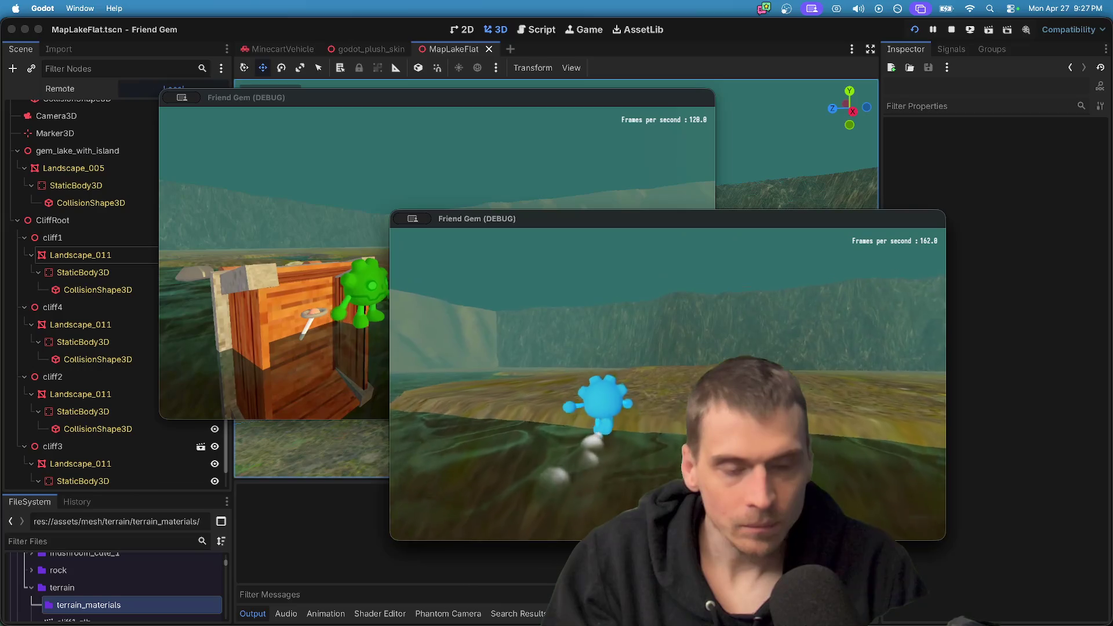
pyautogui.press('w')
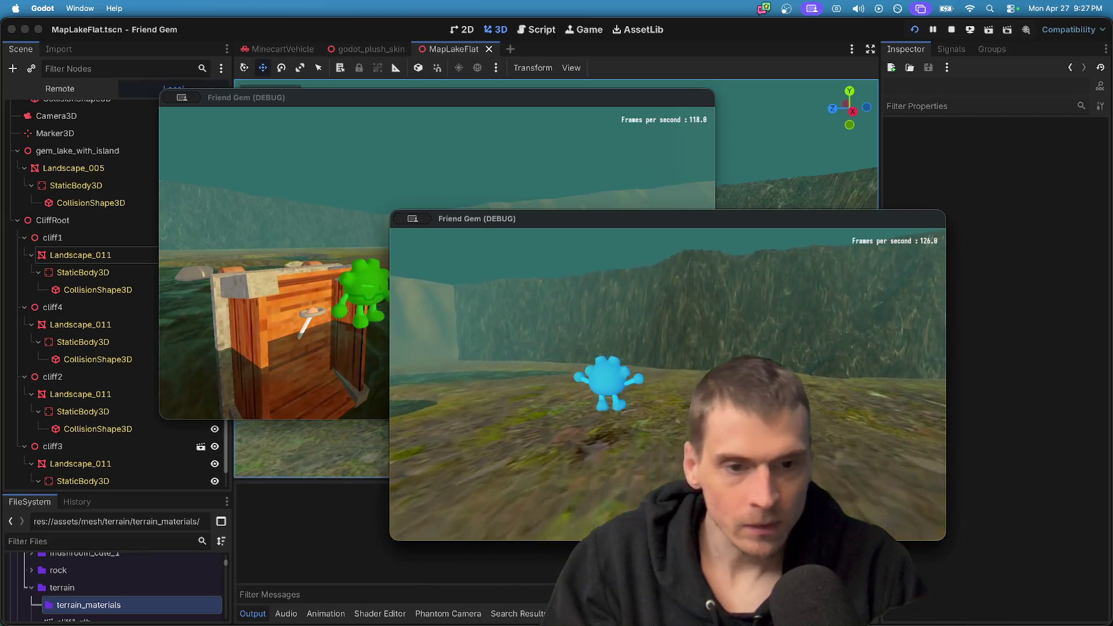
pyautogui.press('space')
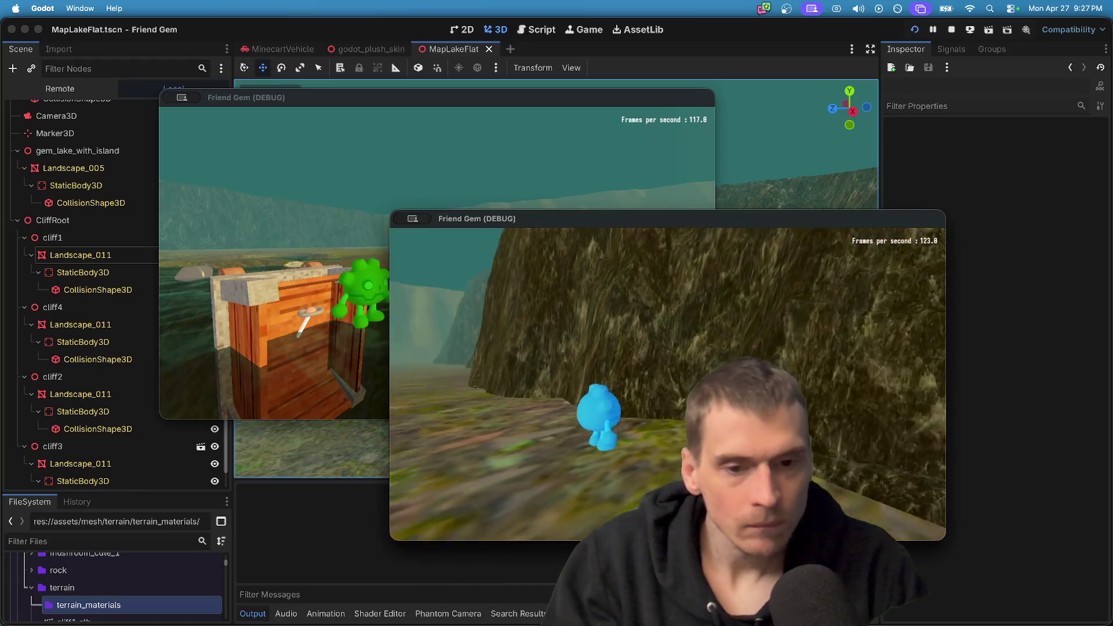
pyautogui.press('w')
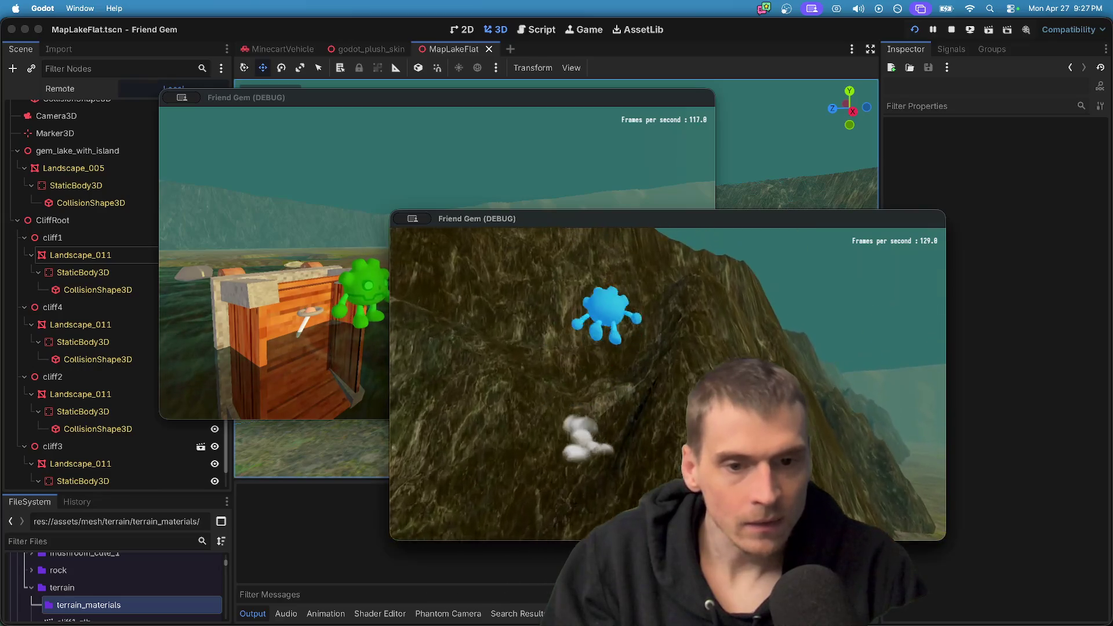
# Climb down the cliff face, jump off the ridge and walk along it
pyautogui.press('w')
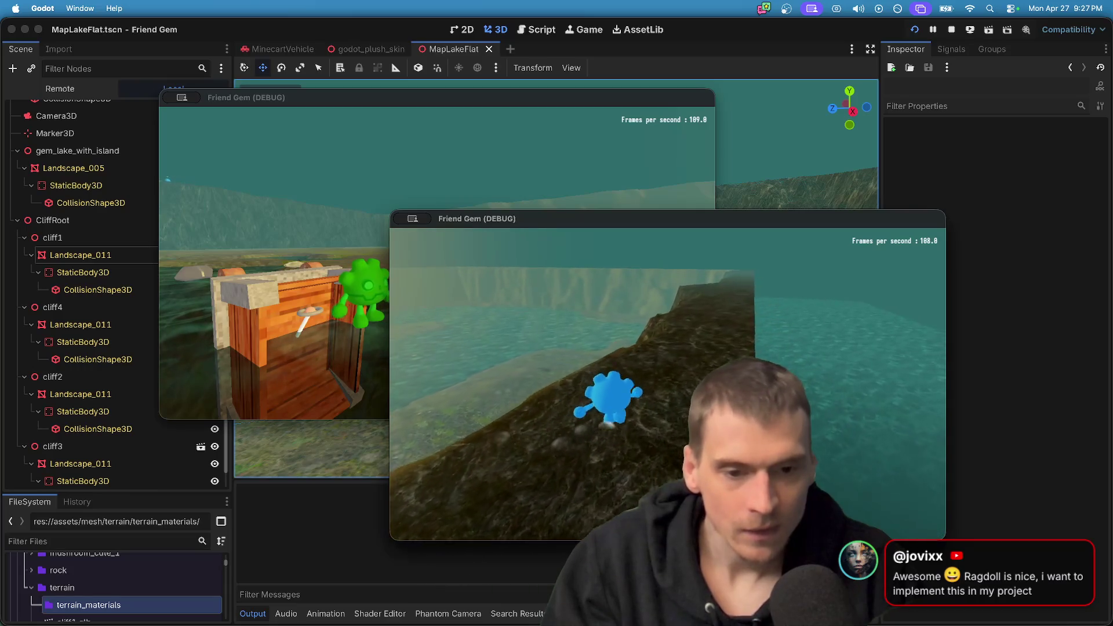
pyautogui.press('w')
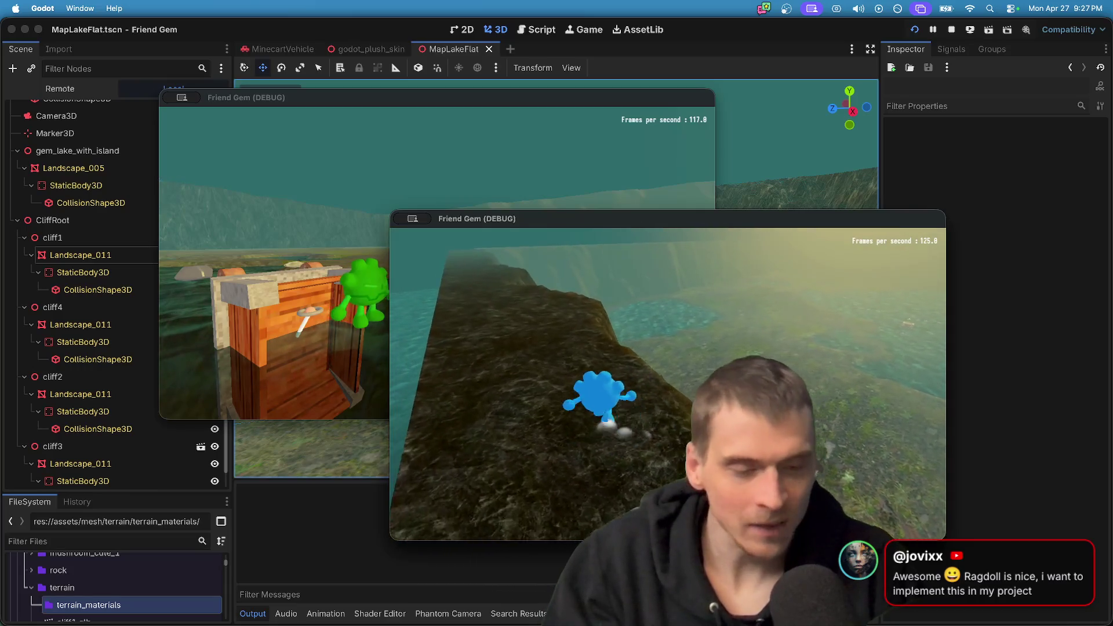
pyautogui.press('w')
pyautogui.press('w')
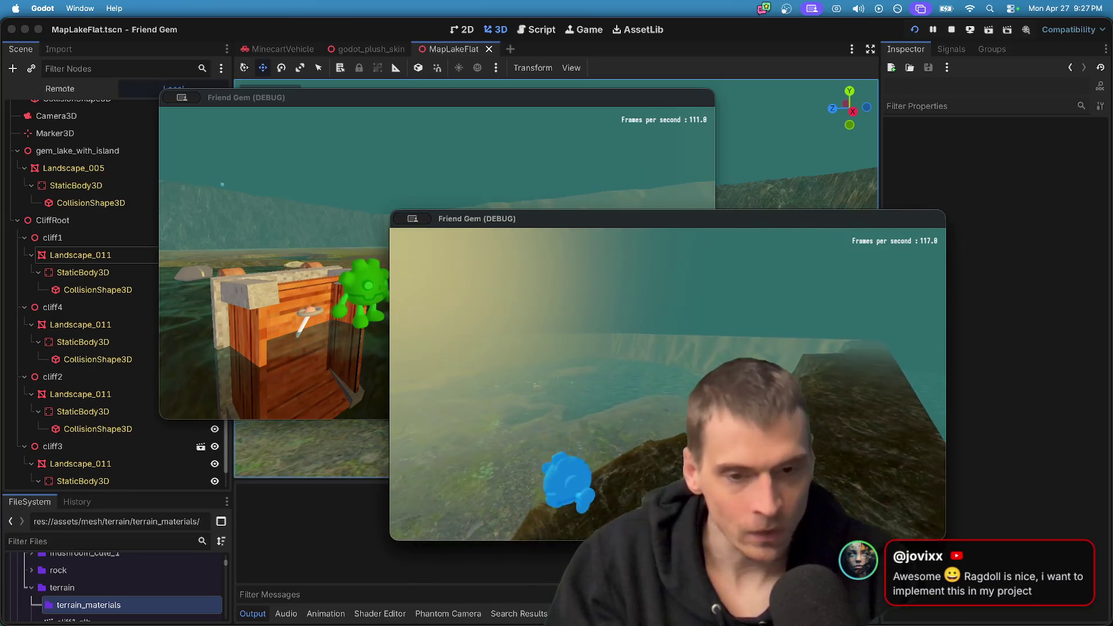
pyautogui.press('w')
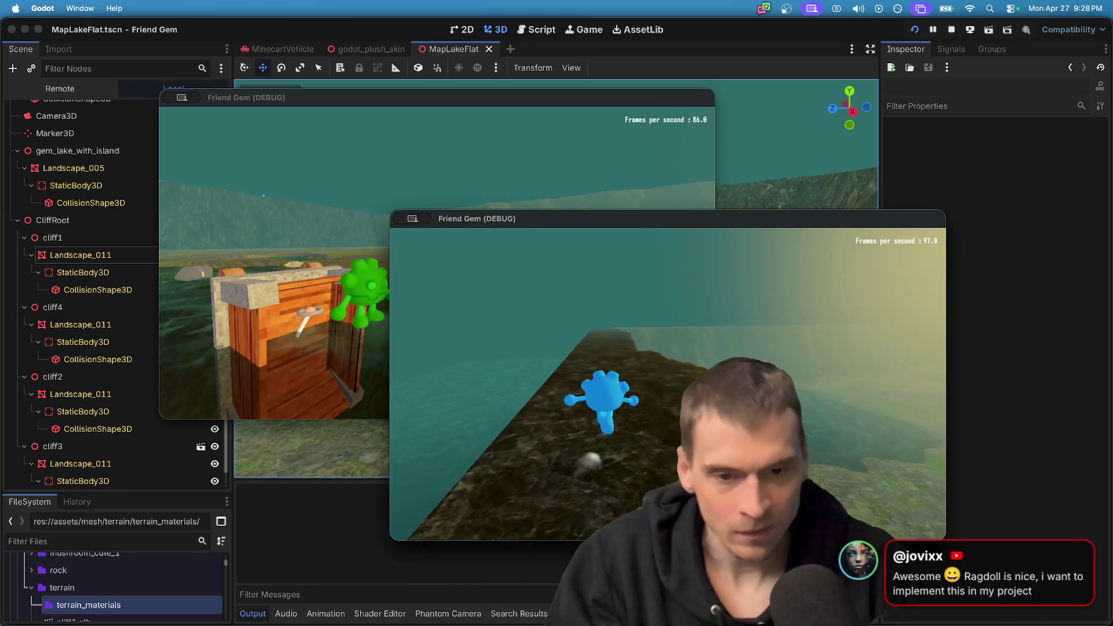
pyautogui.press('w')
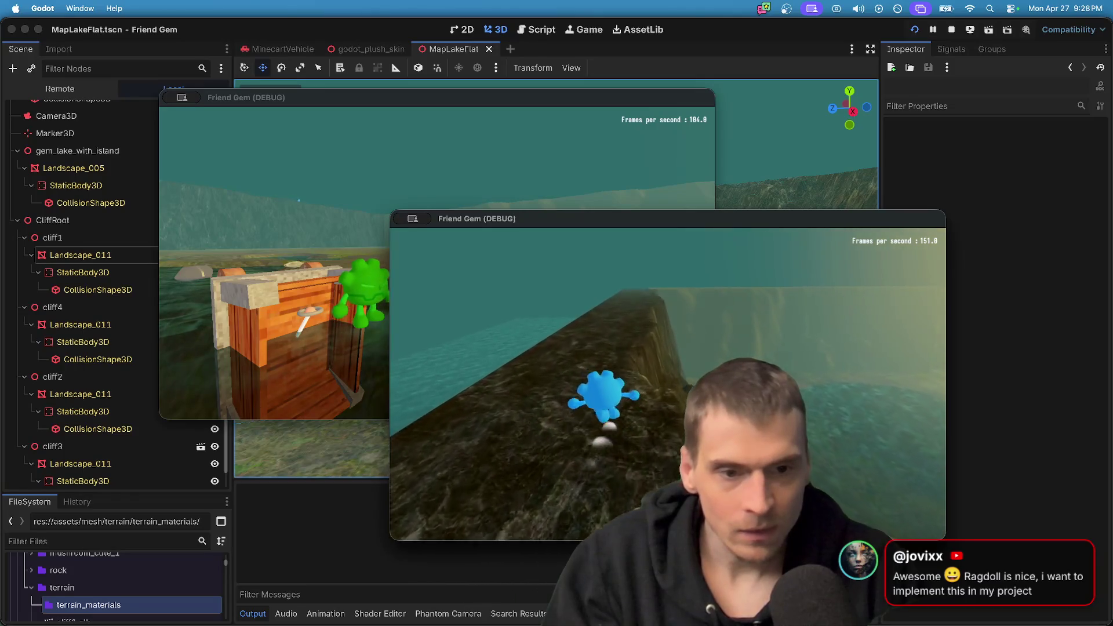
pyautogui.press('s')
pyautogui.press('w')
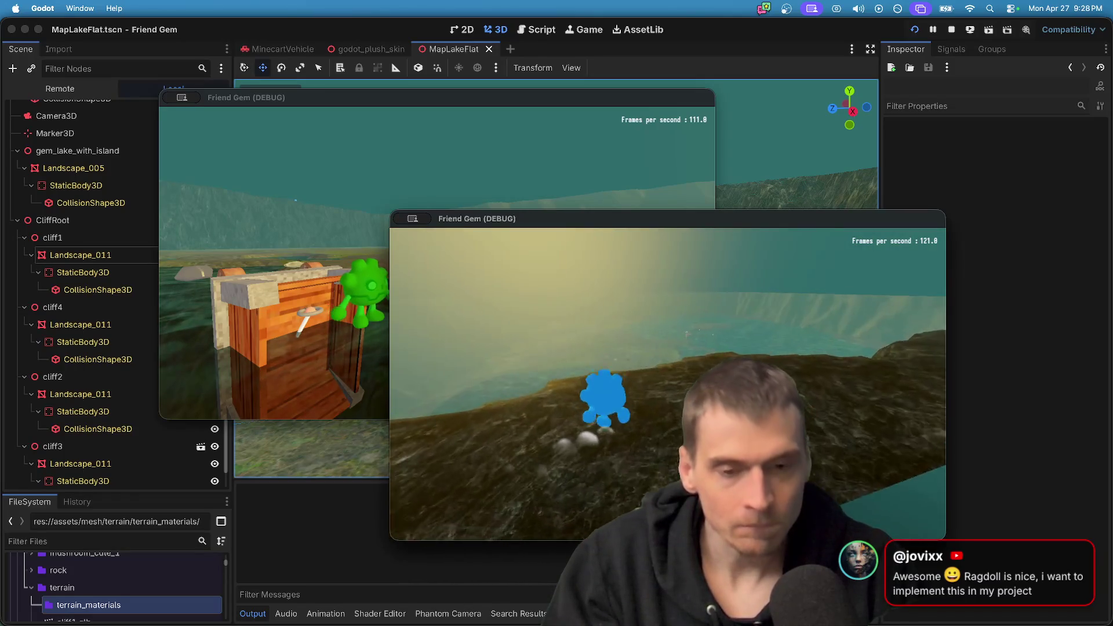
pyautogui.press('w')
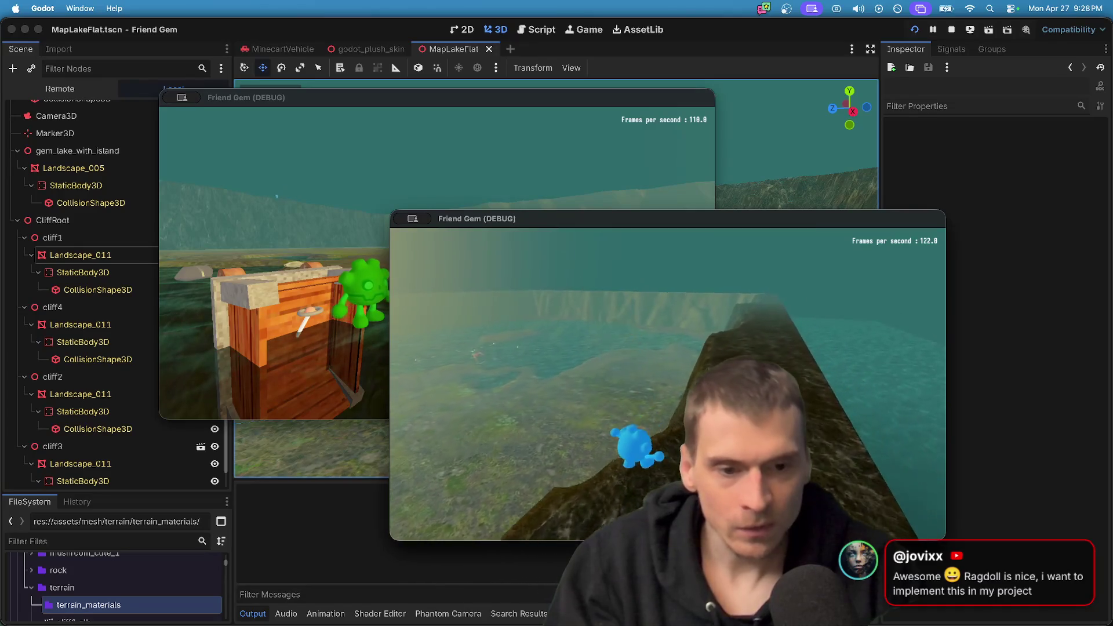
# Jump high above the ridge and head over the water toward the boat
pyautogui.press('a')
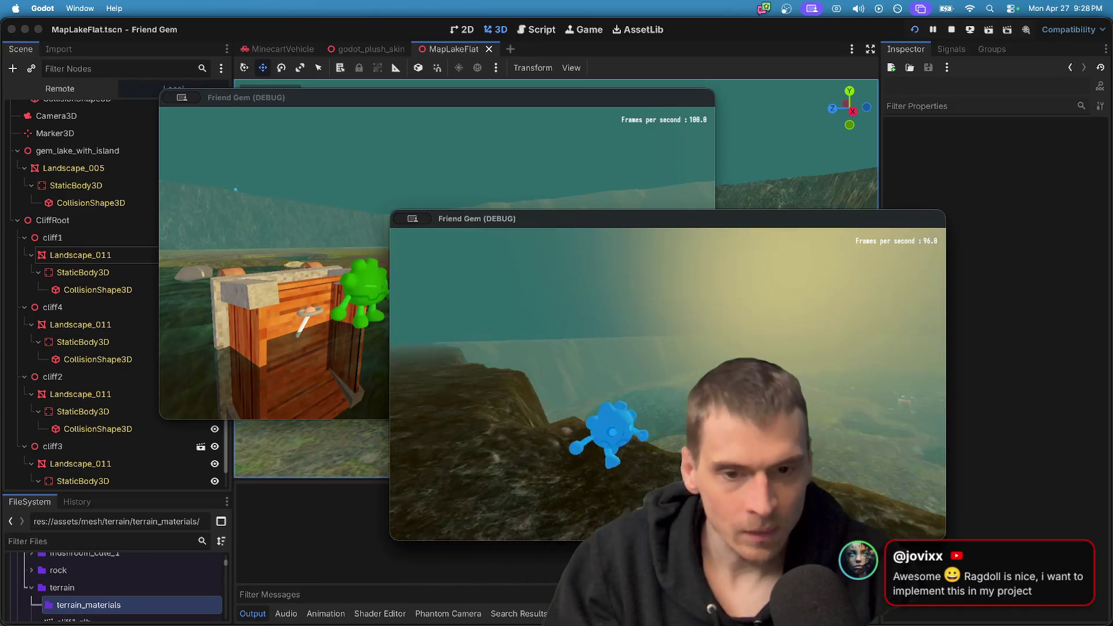
pyautogui.press('w')
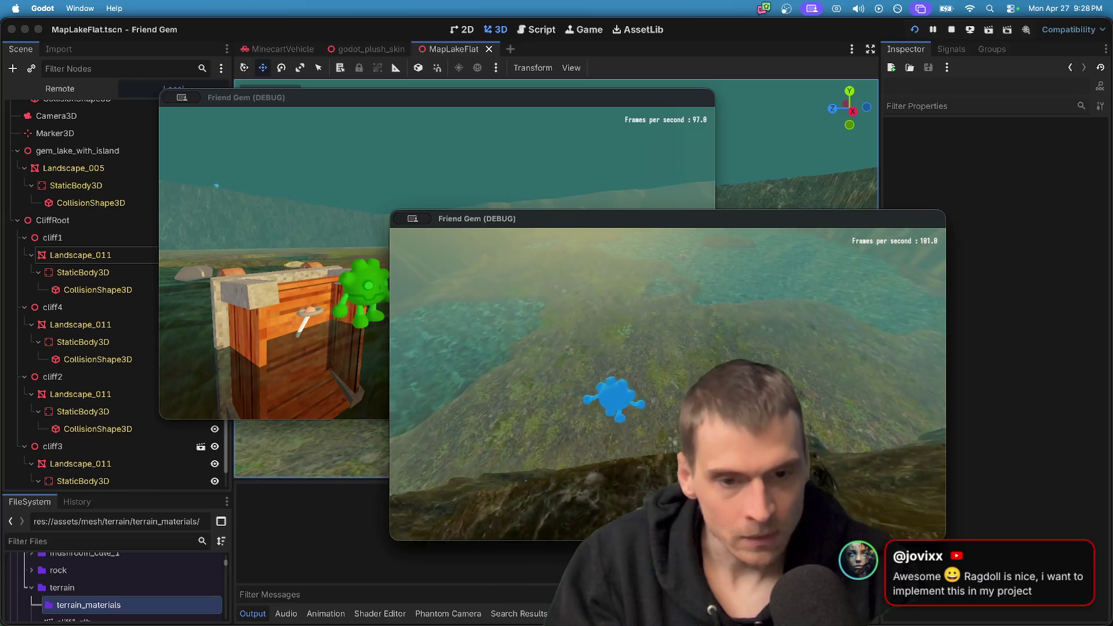
pyautogui.press('space')
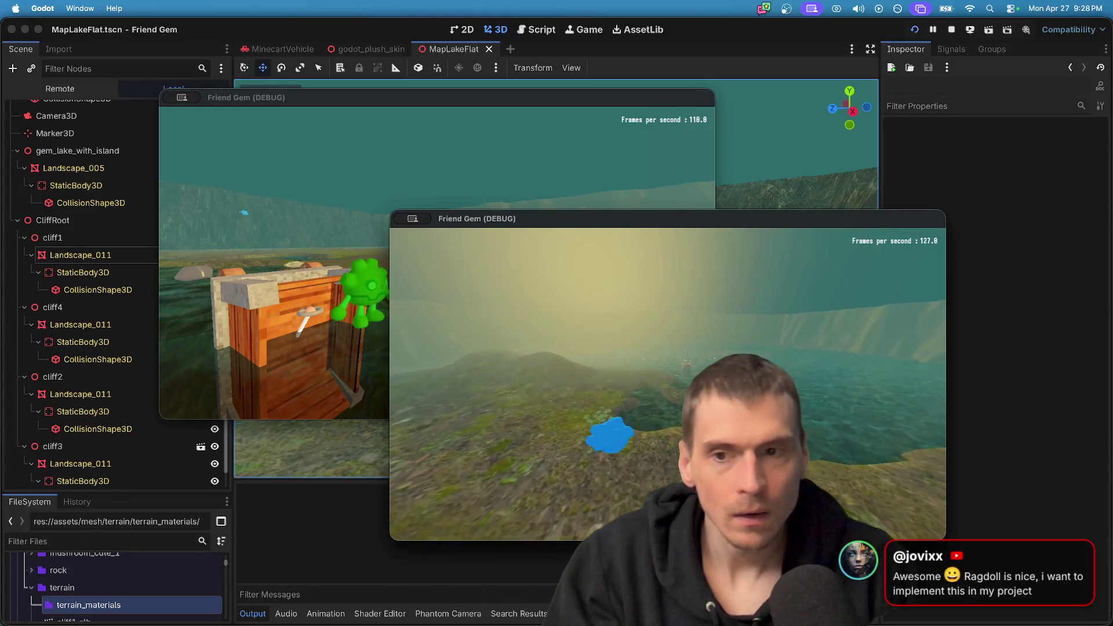
pyautogui.press('space')
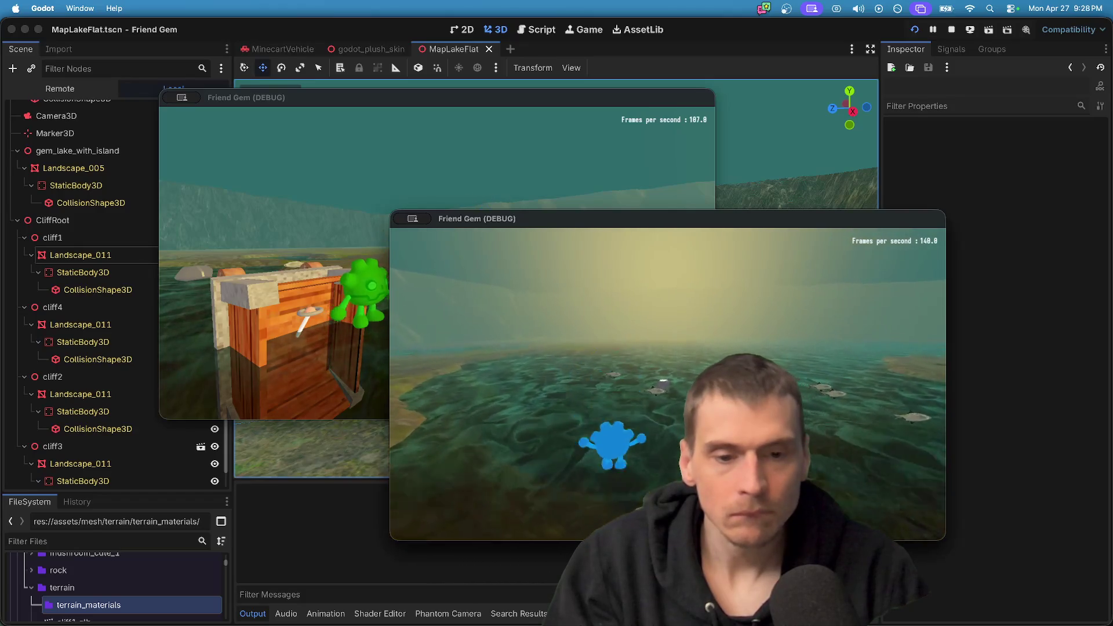
pyautogui.press('w')
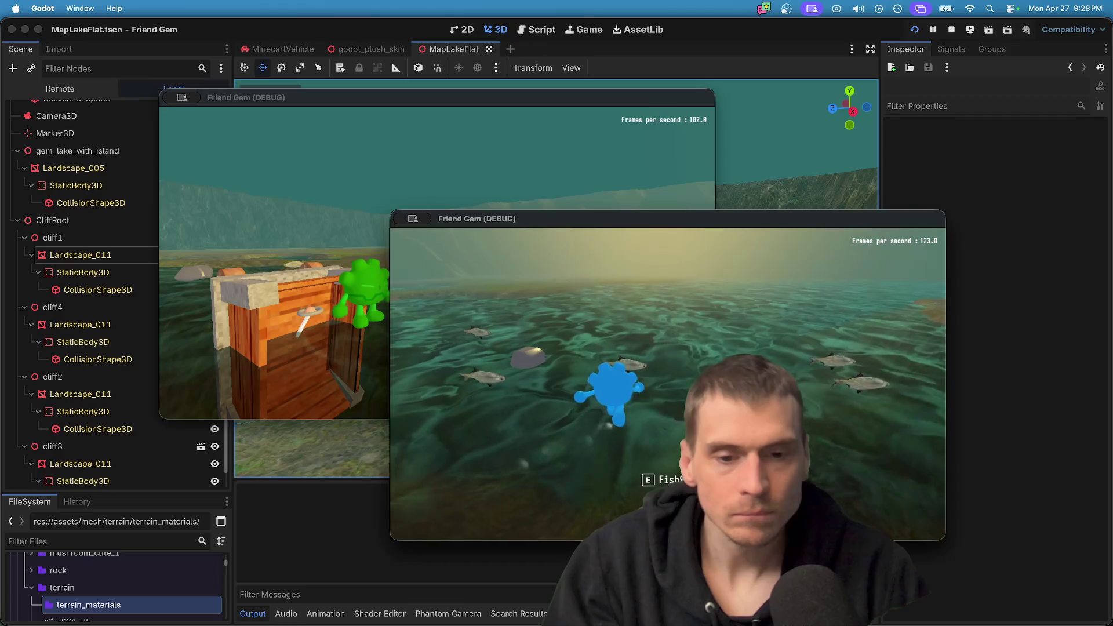
pyautogui.press('e')
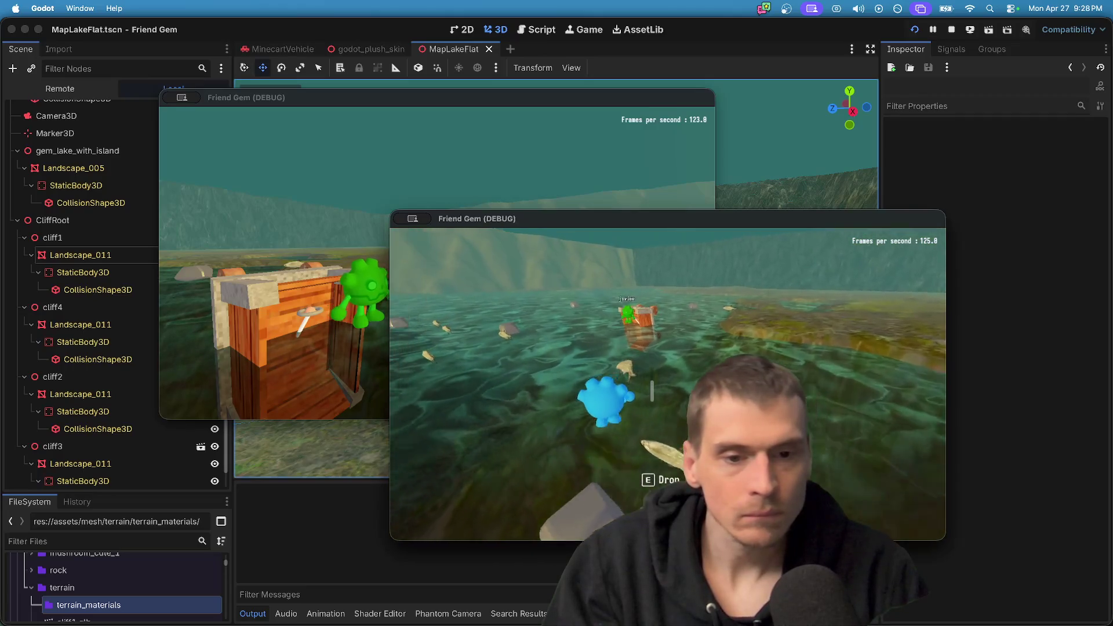
# Move the green character toward the blue one, then stop the running game
pyautogui.press('super+Tab')
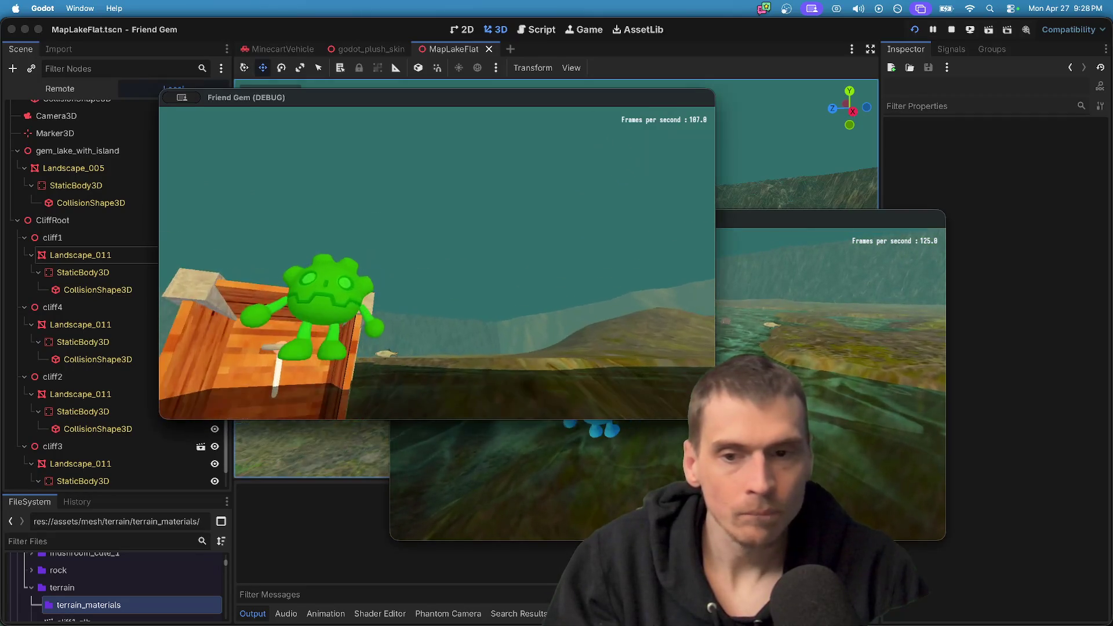
pyautogui.press('space')
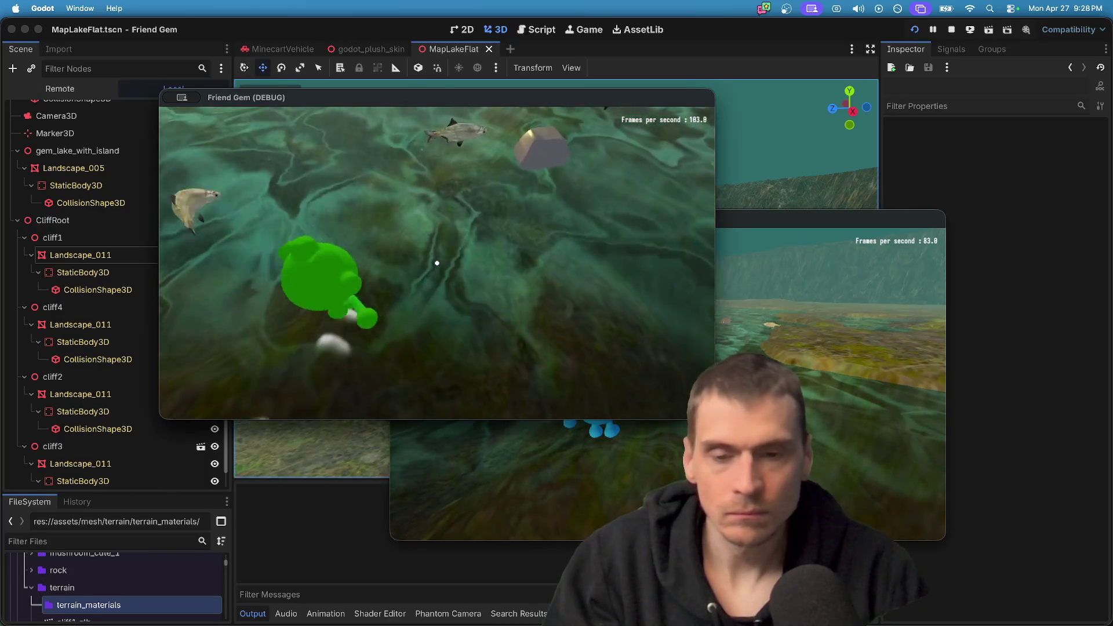
pyautogui.press('e')
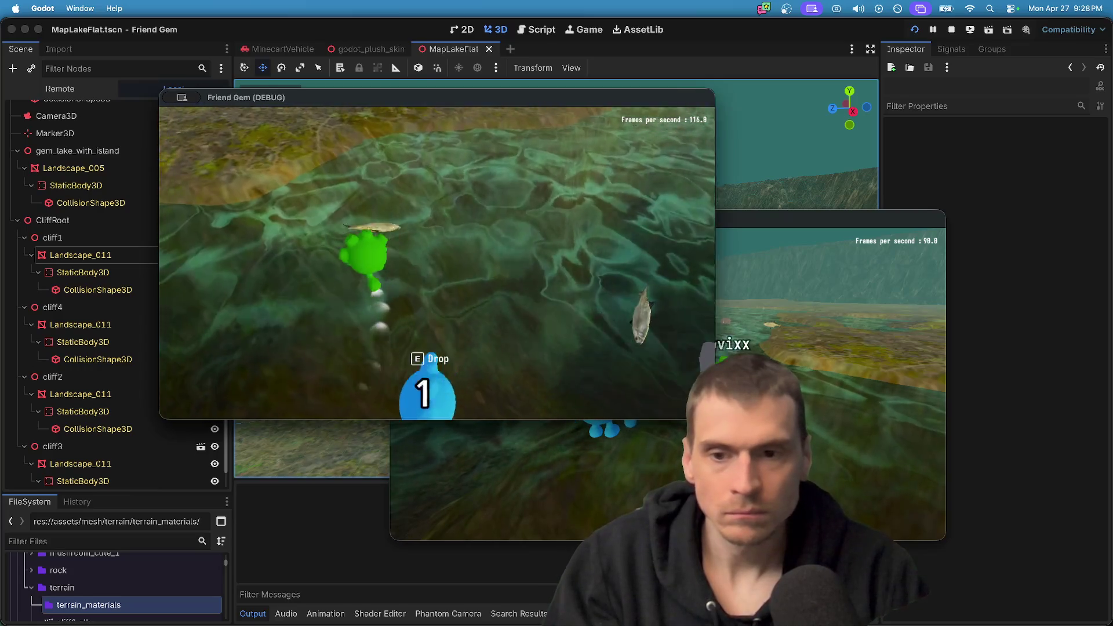
pyautogui.press('w')
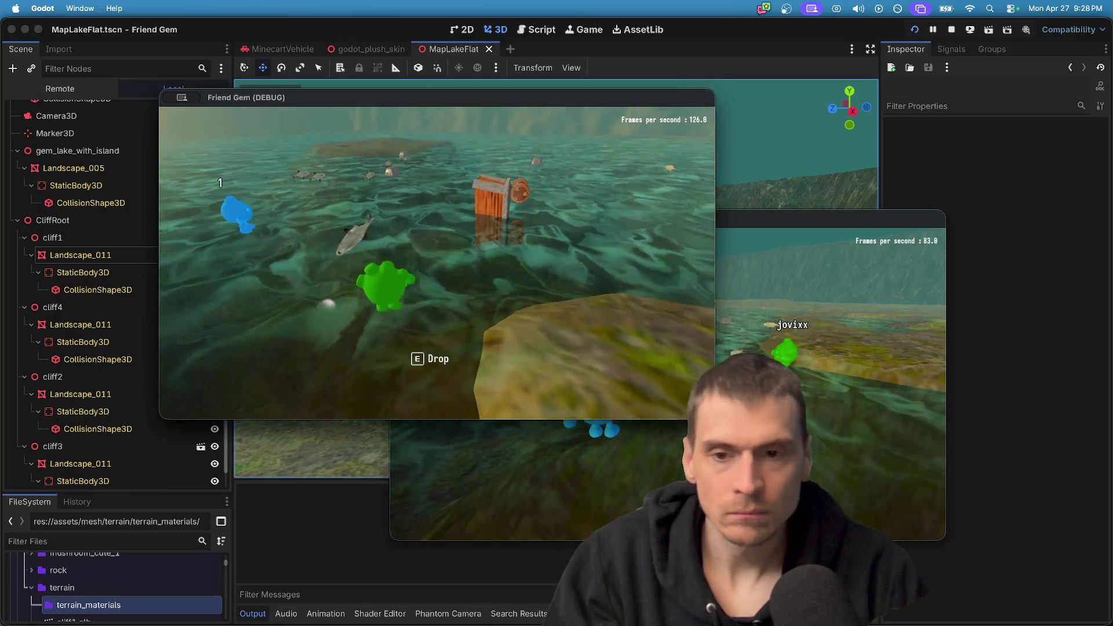
pyautogui.press('e')
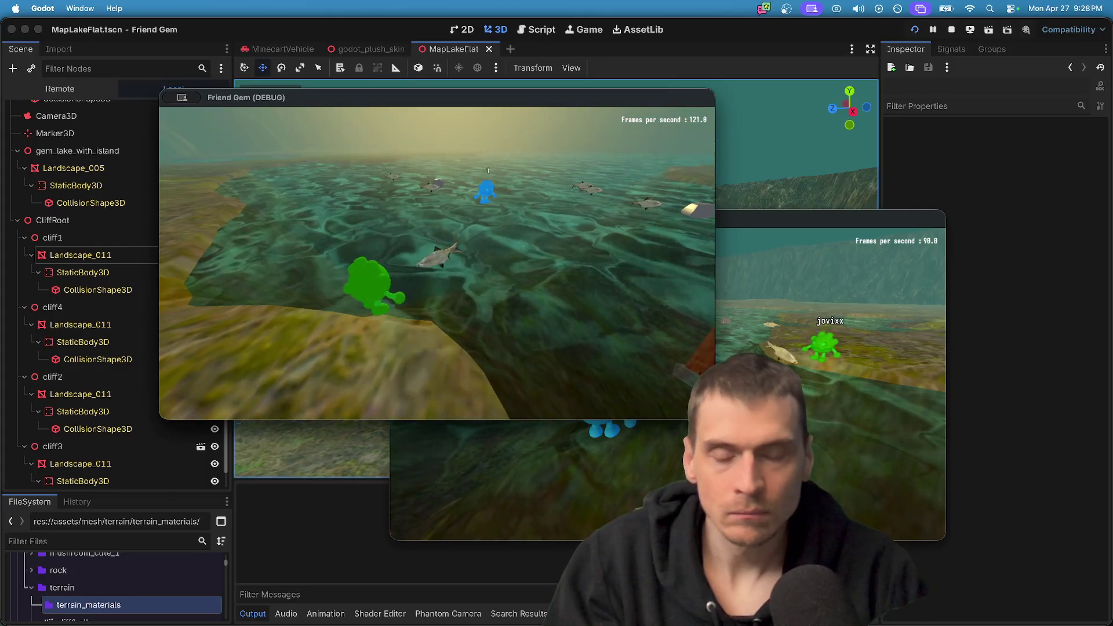
pyautogui.press('super+Tab')
pyautogui.click(952, 29)
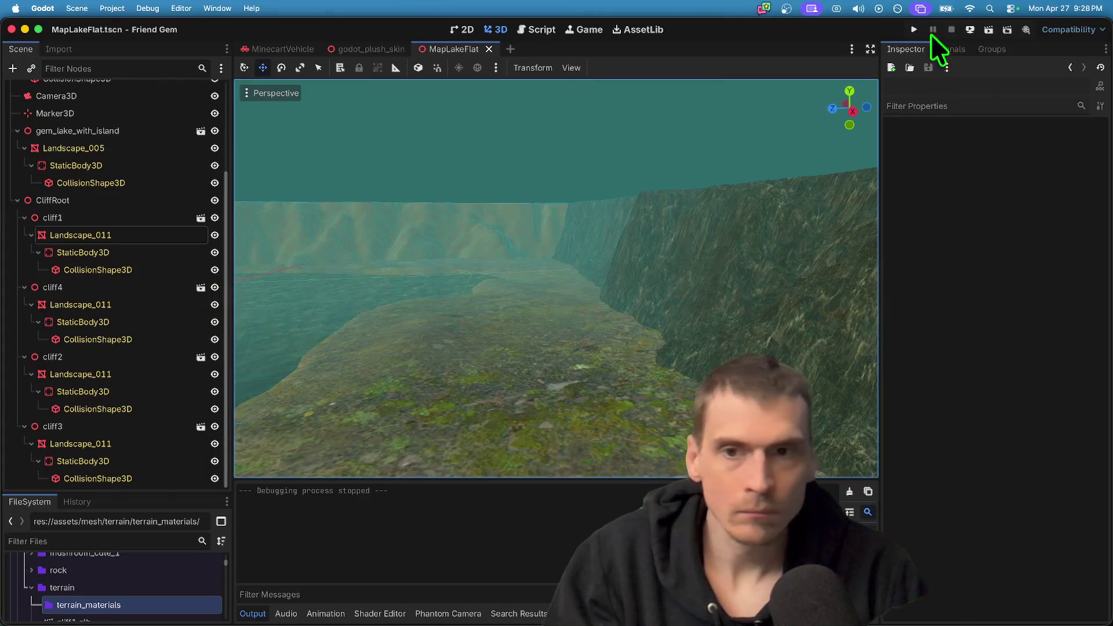
# Assign the saved cliff rock material to cliff4's Landscape_011 override slot 0
pyautogui.moveTo(556, 278); pyautogui.dragTo(672, 278)
pyautogui.click(112, 252)
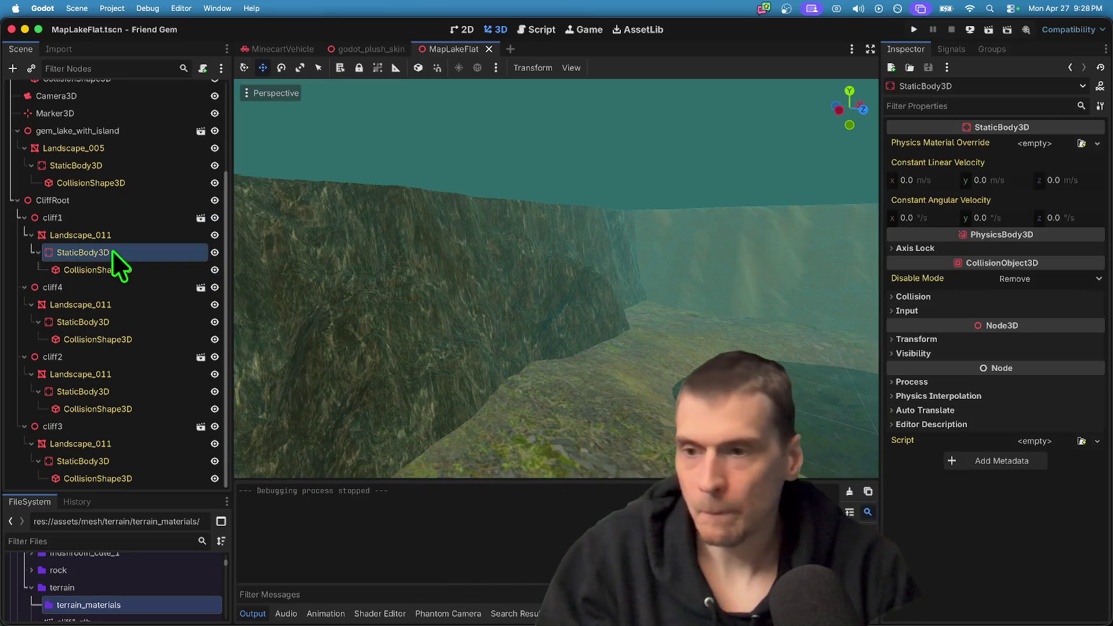
pyautogui.click(138, 219)
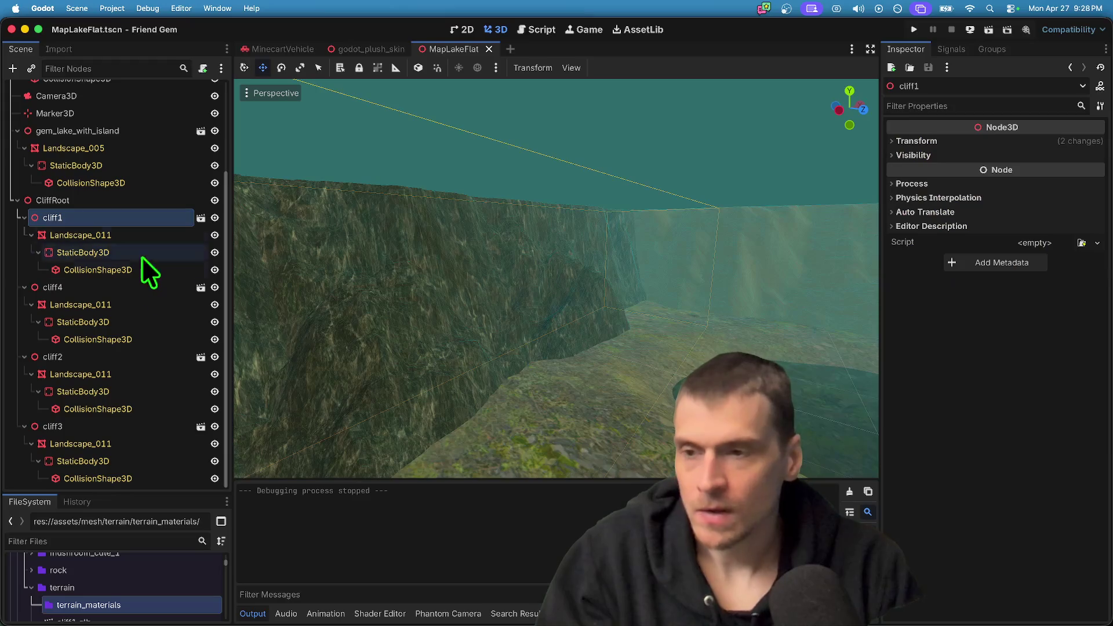
pyautogui.click(137, 306)
pyautogui.click(1076, 191)
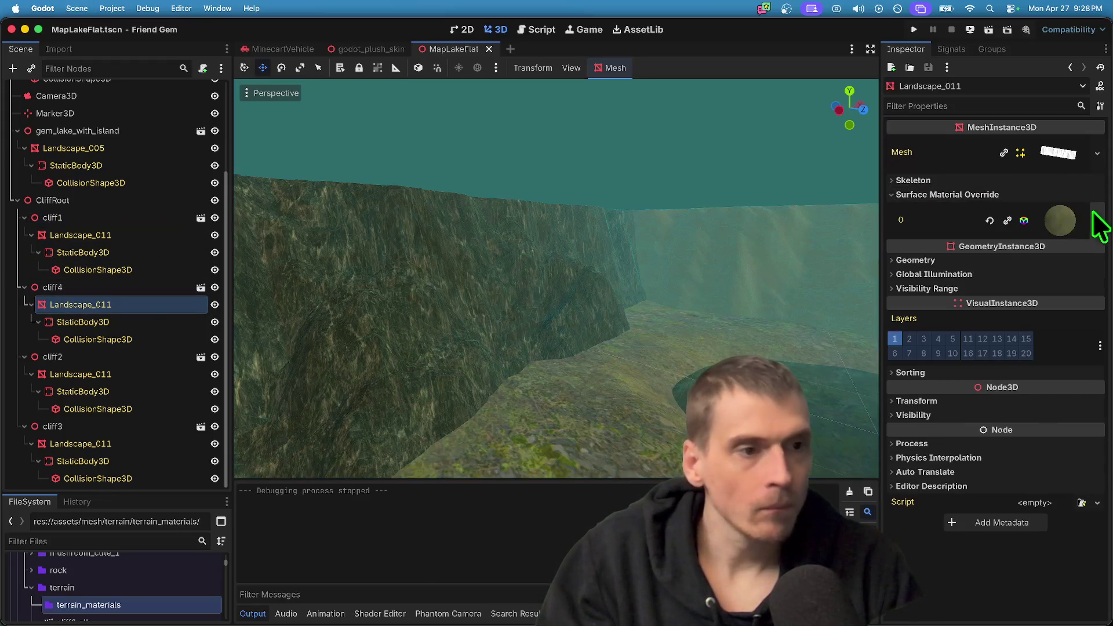
pyautogui.click(1096, 221)
pyautogui.click(1062, 316)
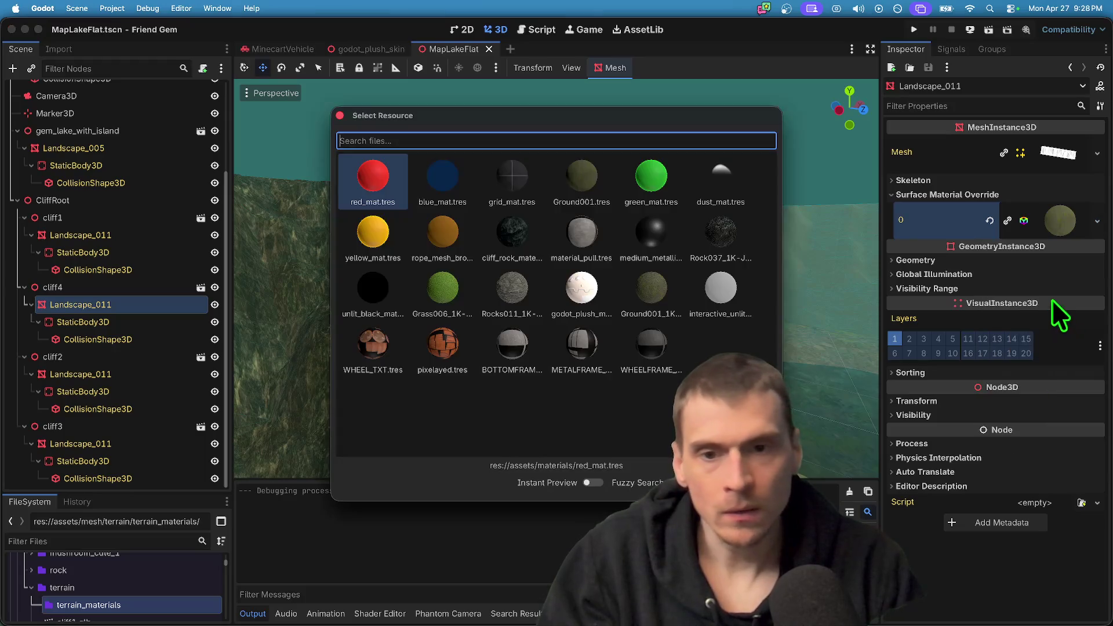
pyautogui.doubleClick(515, 247)
# Fly the view to a close cliff wall and select cliff1's landscape mesh
pyautogui.press('w')
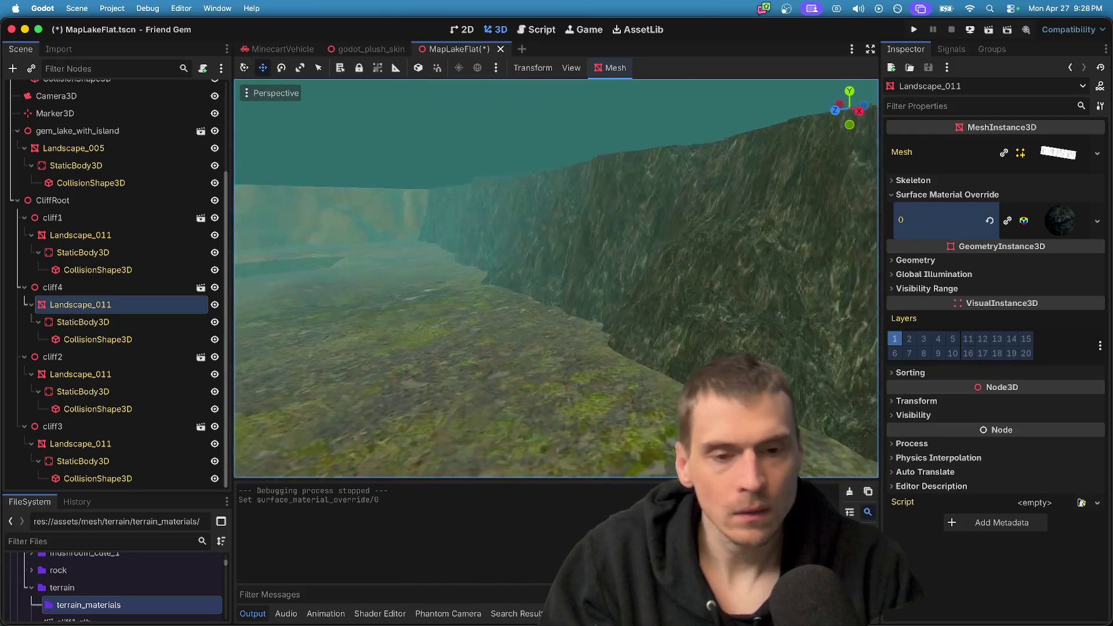
pyautogui.press('w')
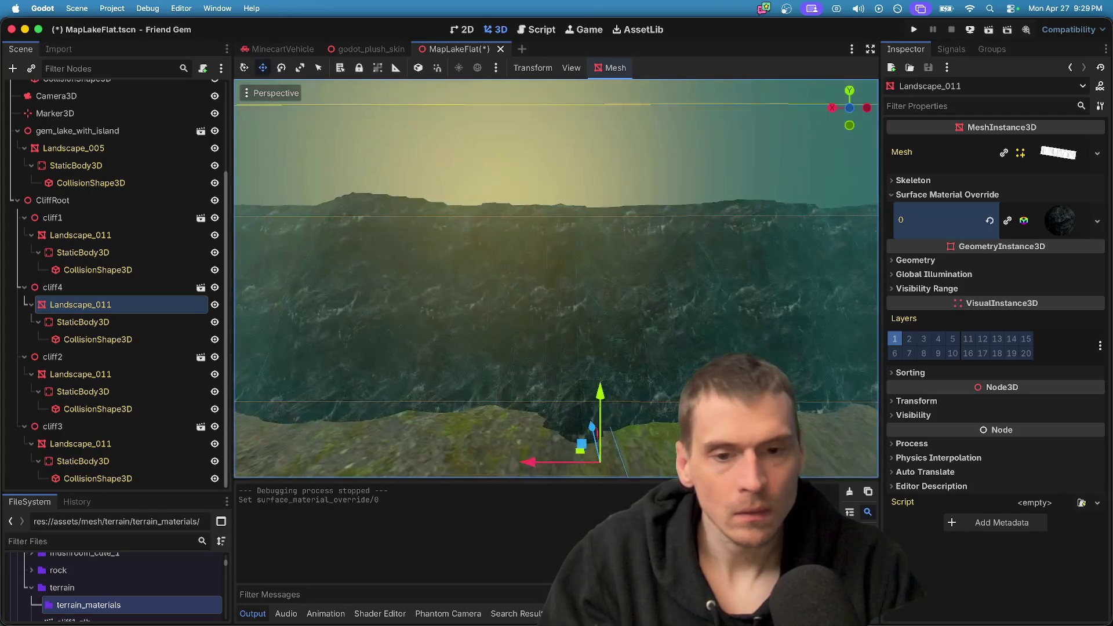
pyautogui.press('w')
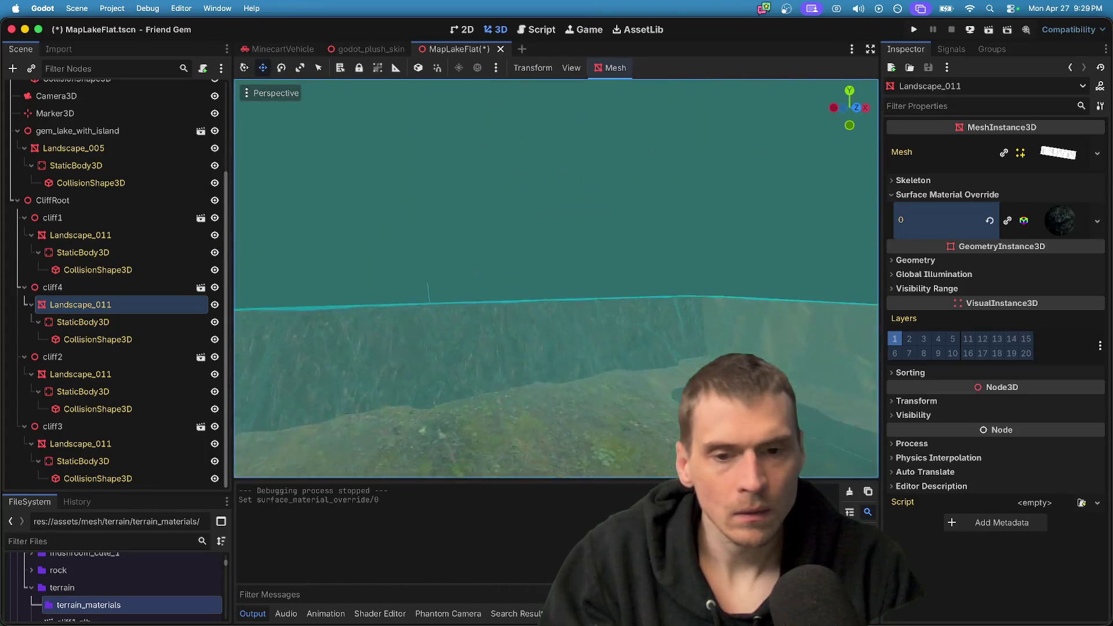
pyautogui.press('w')
pyautogui.press('w')
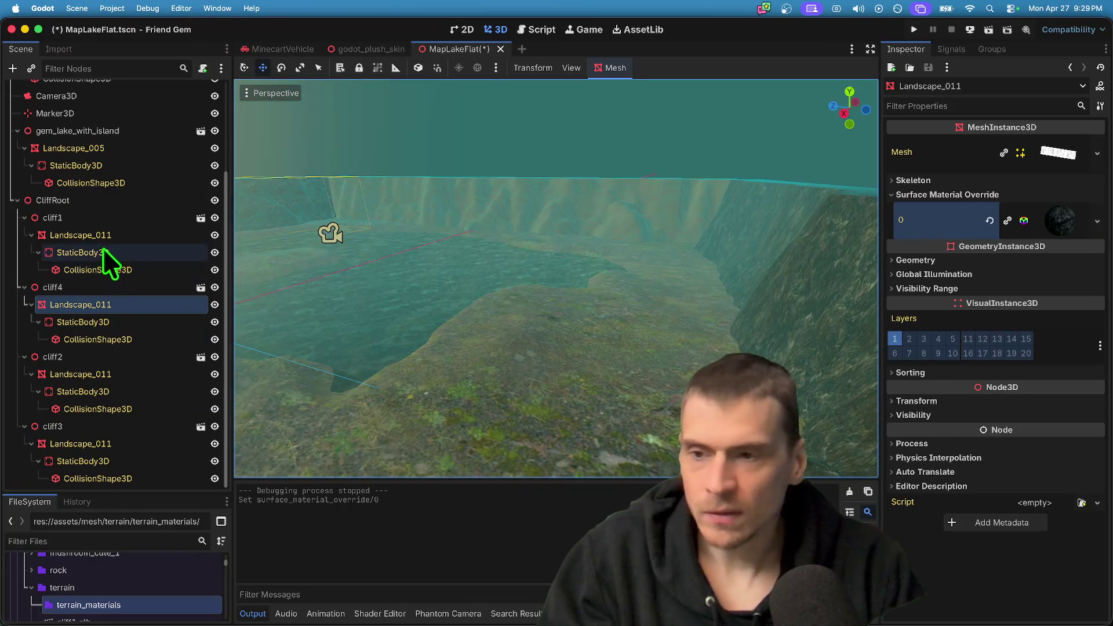
pyautogui.click(86, 235)
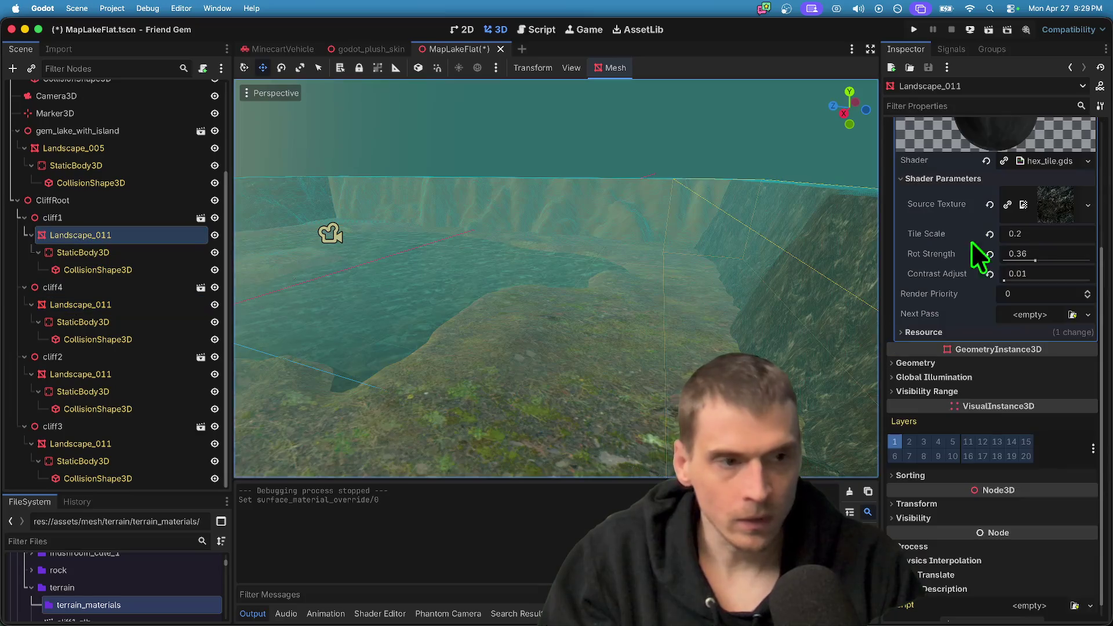
# Attempt to save the rock source texture, dismiss the warning, and replace the texture
pyautogui.click(1089, 204)
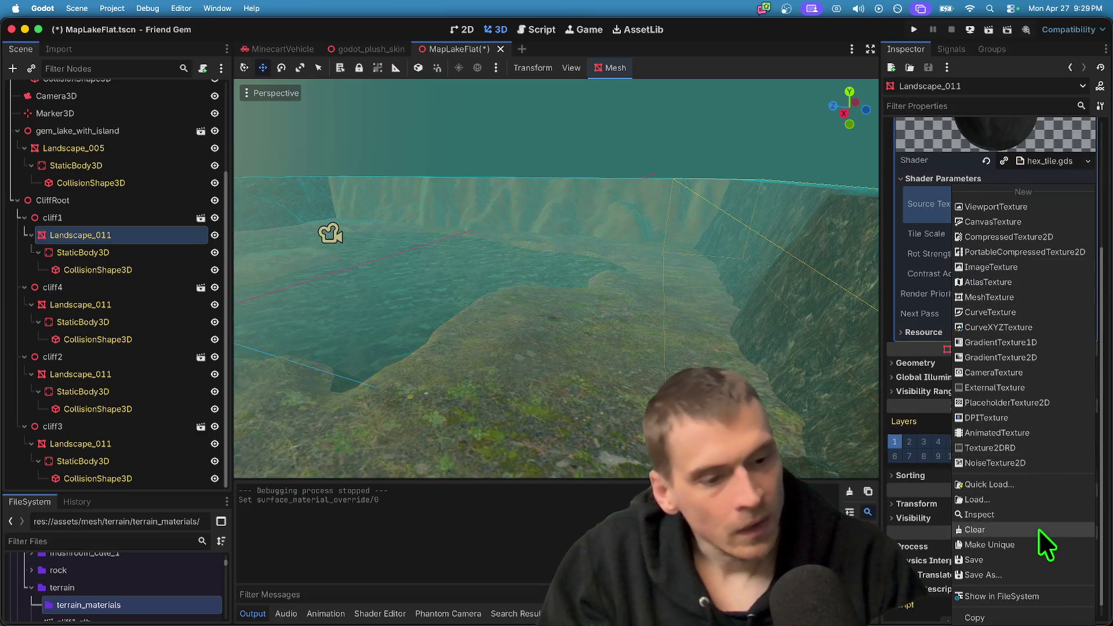
pyautogui.click(1042, 577)
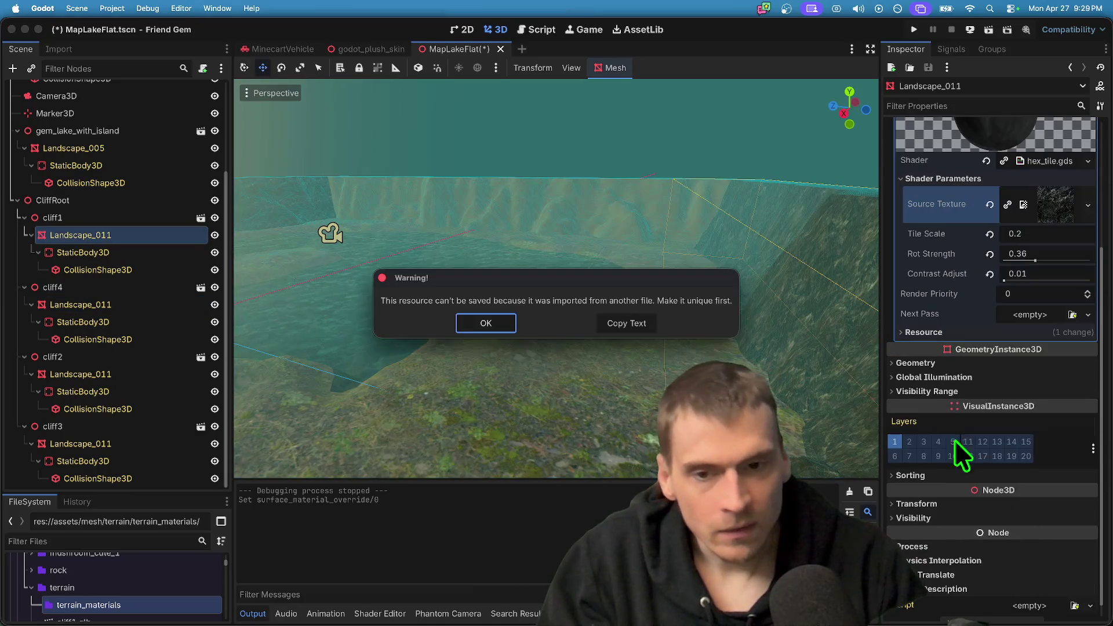
pyautogui.click(468, 326)
pyautogui.scroll(2, 974, 324)
pyautogui.rightClick(1064, 306)
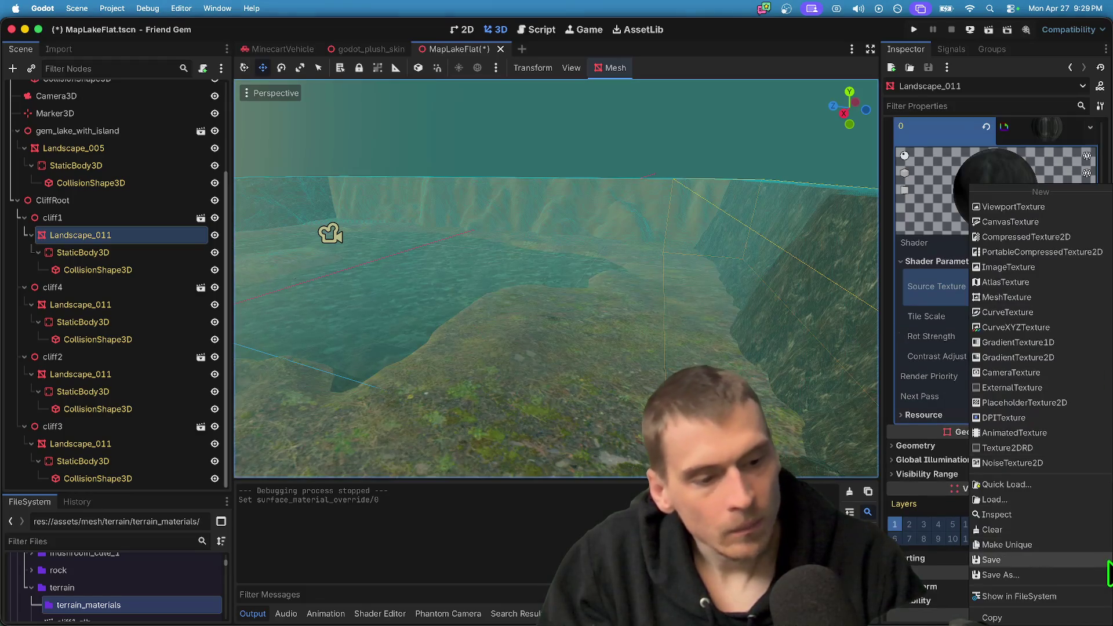
pyautogui.click(1104, 563)
pyautogui.scroll(1, 1095, 311)
# Make the shader material and its texture unique (recursive)
pyautogui.rightClick(1048, 139)
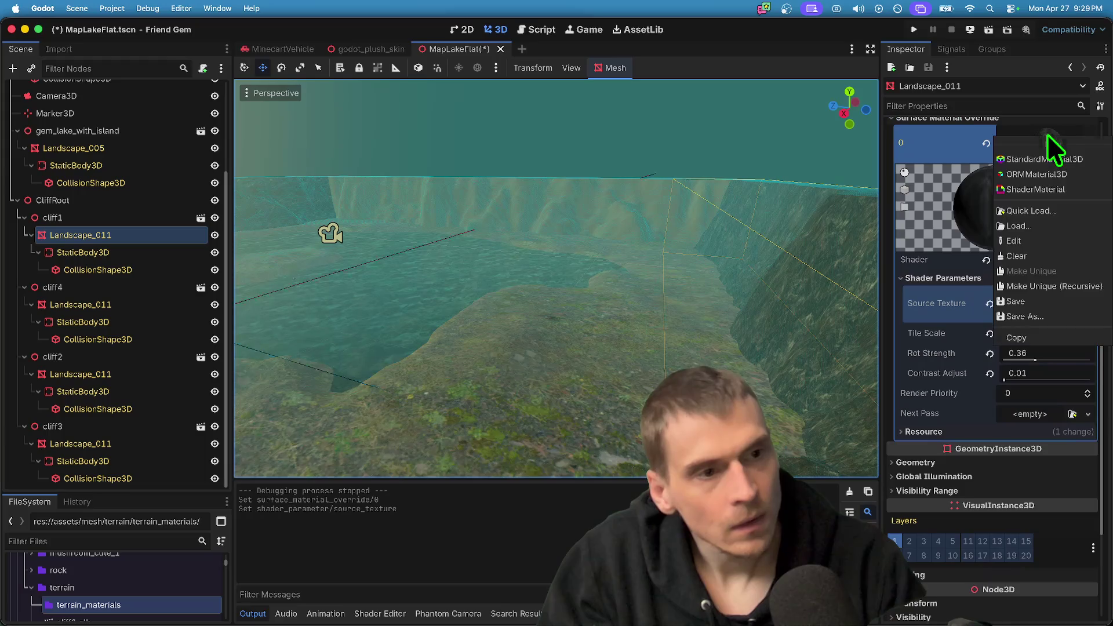
pyautogui.click(1070, 270)
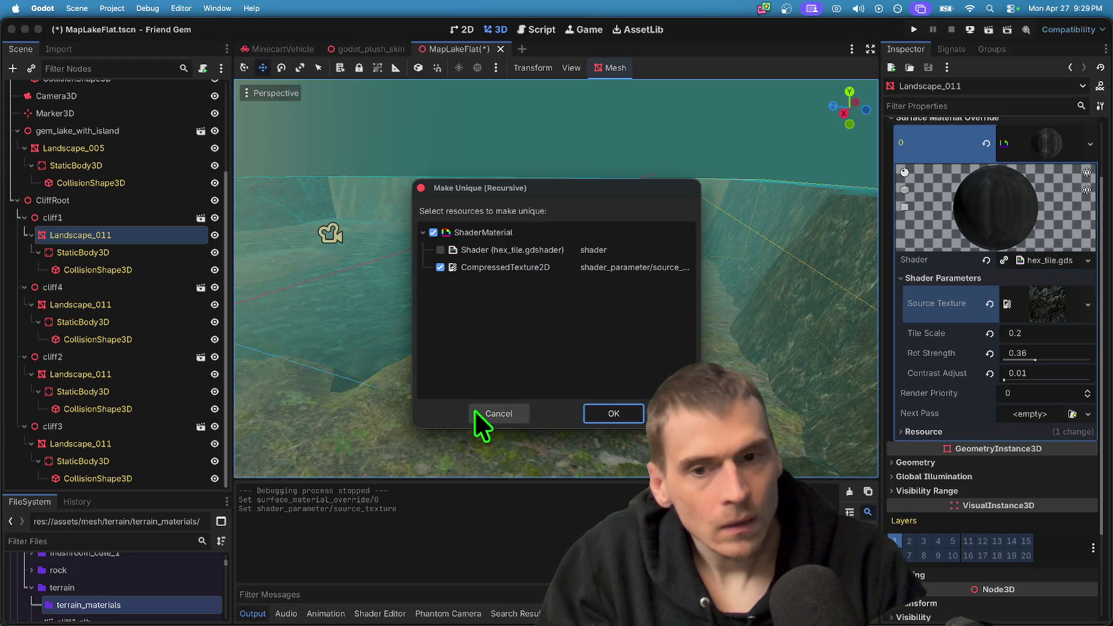
pyautogui.click(613, 409)
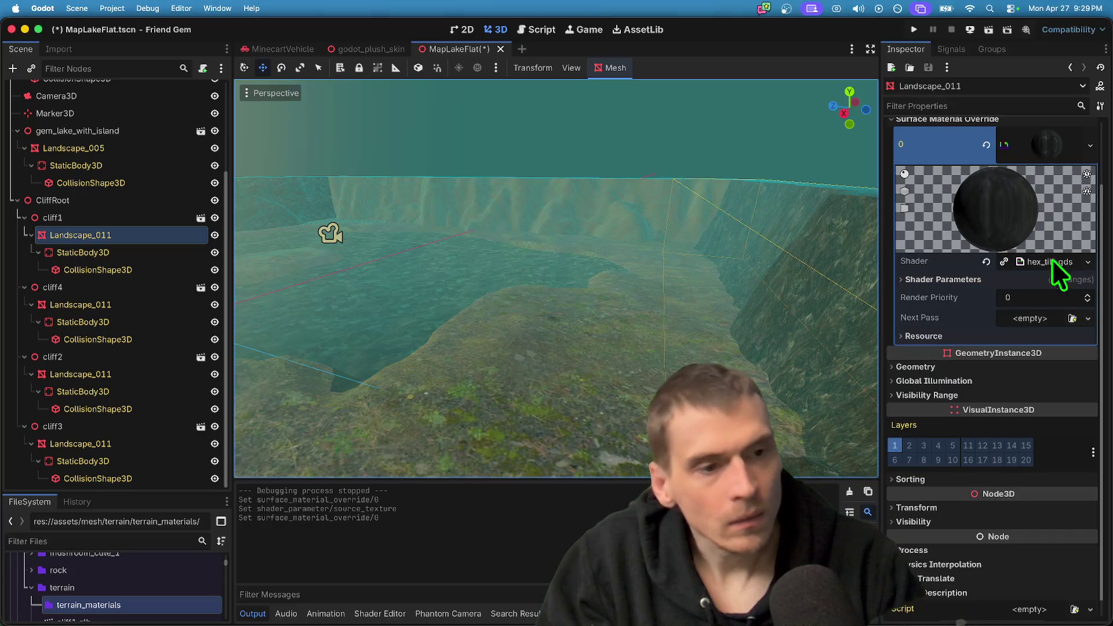
# Save the material over cliff_rock_material.tres, confirming the overwrite
pyautogui.click(1091, 145)
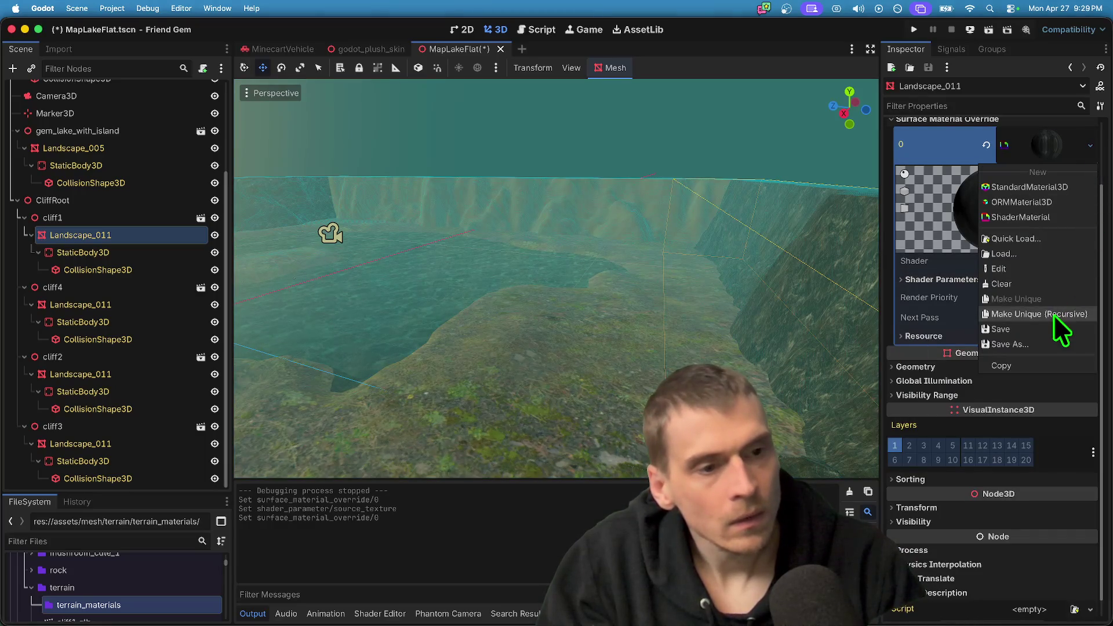
pyautogui.click(1051, 344)
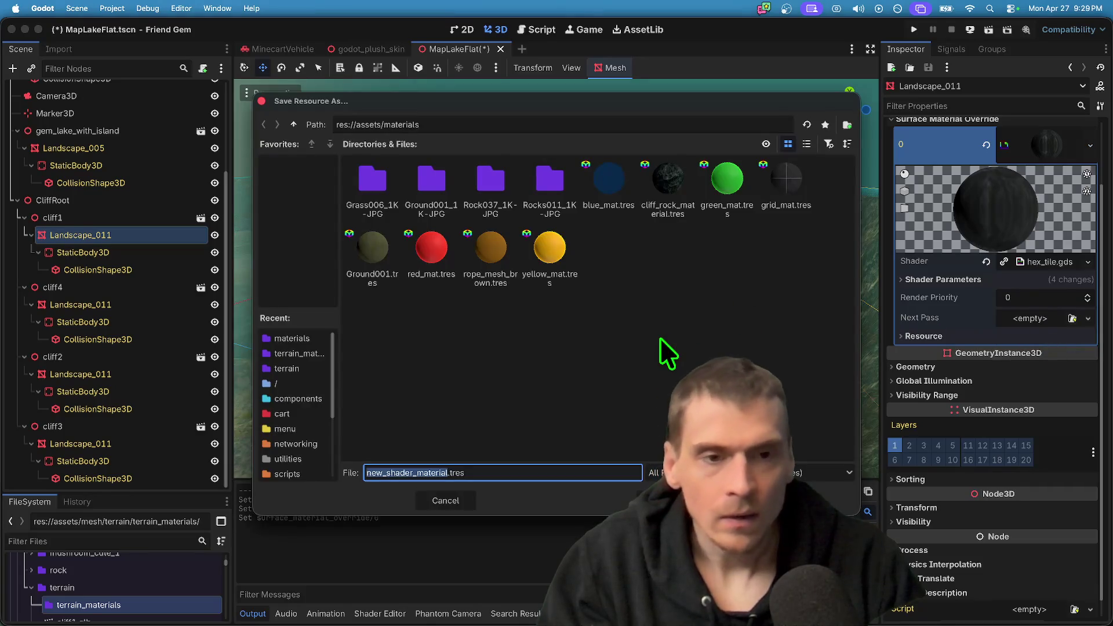
pyautogui.click(667, 186)
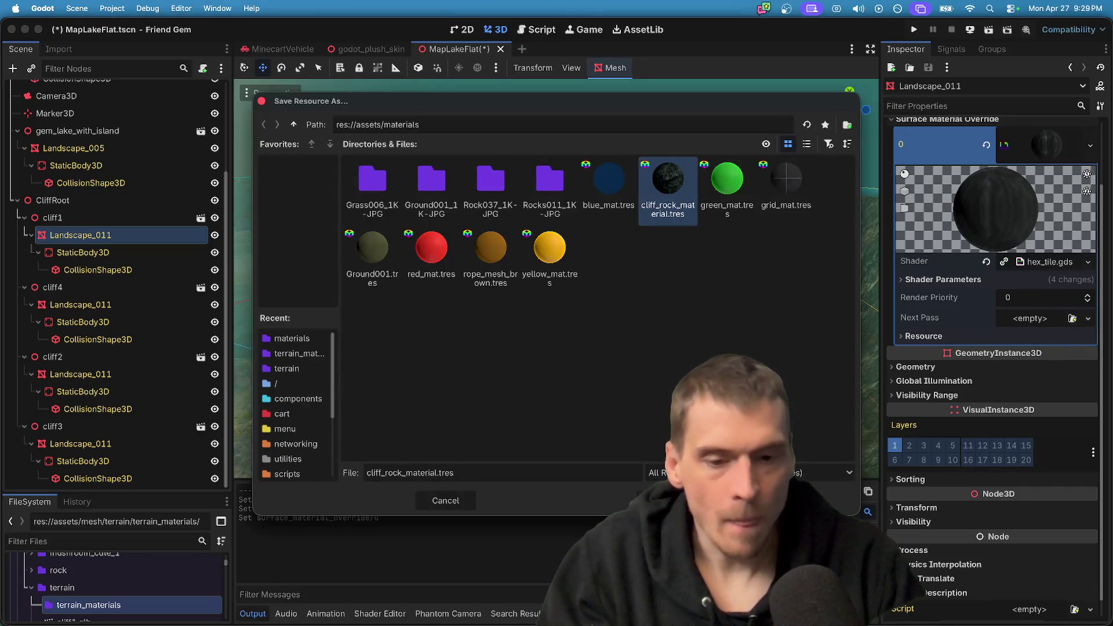
pyautogui.press('Return')
pyautogui.click(601, 330)
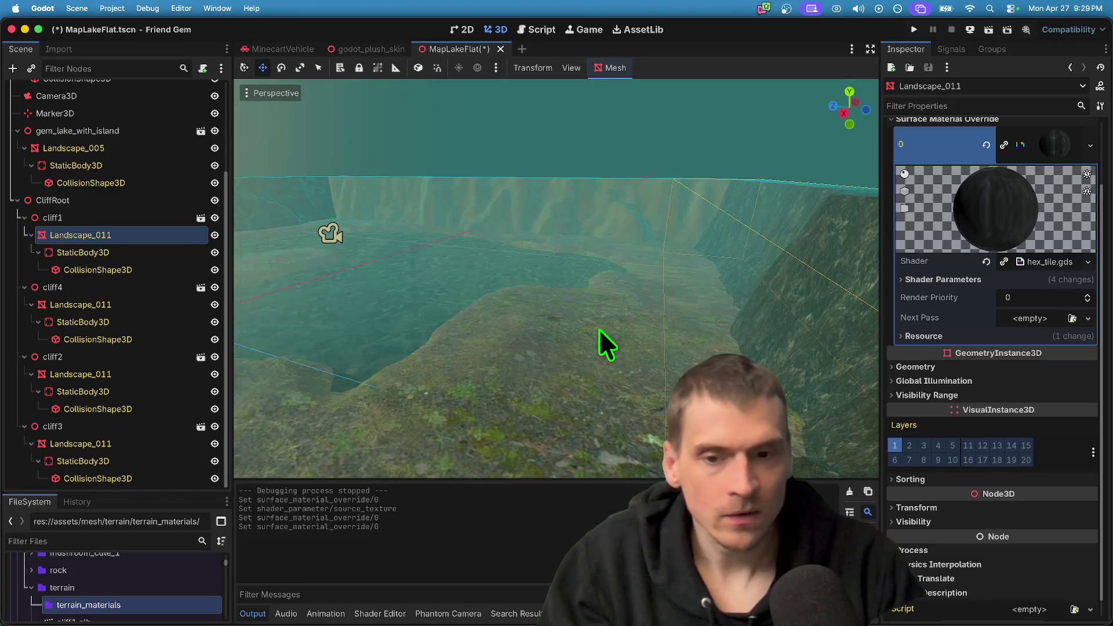
pyautogui.click(80, 304)
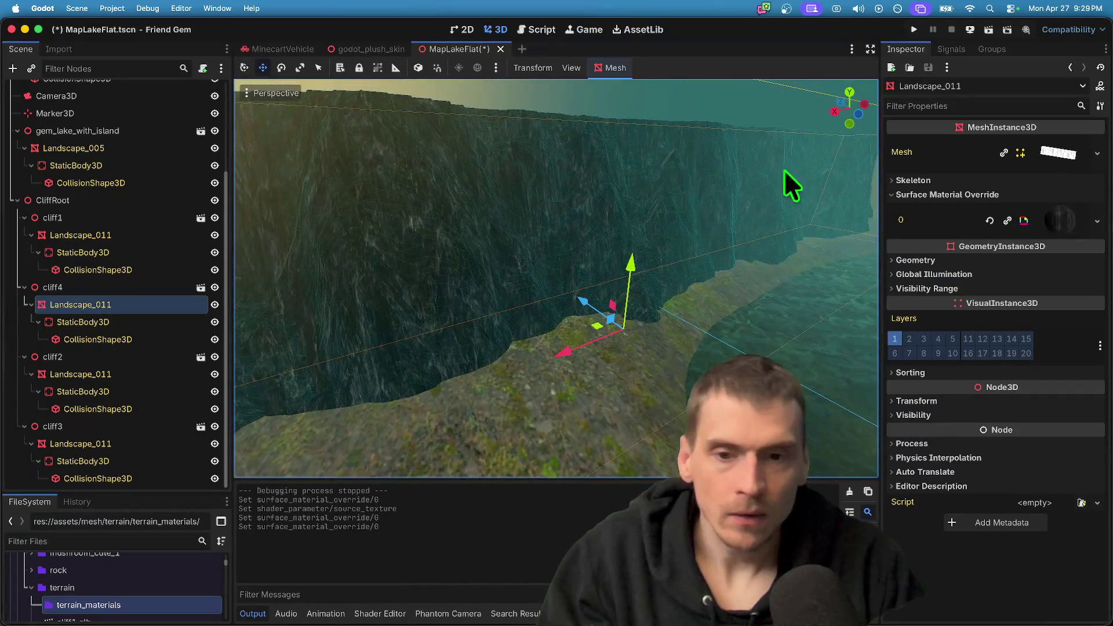
# Reassign cliff_rock_material.tres to cliff4 and cliff2 landscape meshes and save the scene
pyautogui.click(990, 222)
pyautogui.click(1079, 212)
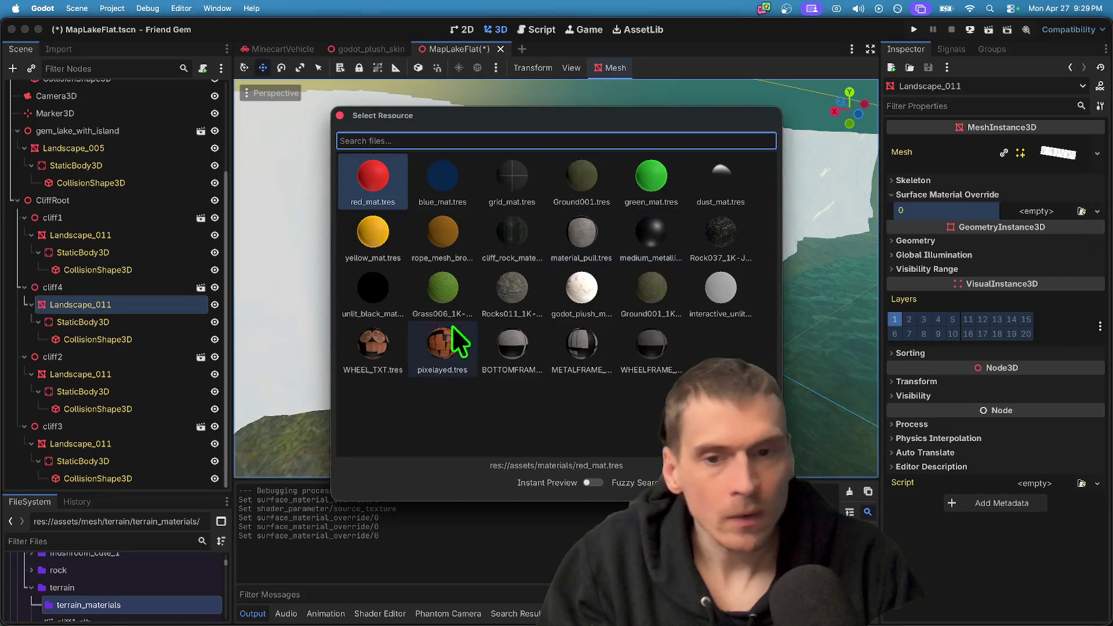
pyautogui.doubleClick(530, 226)
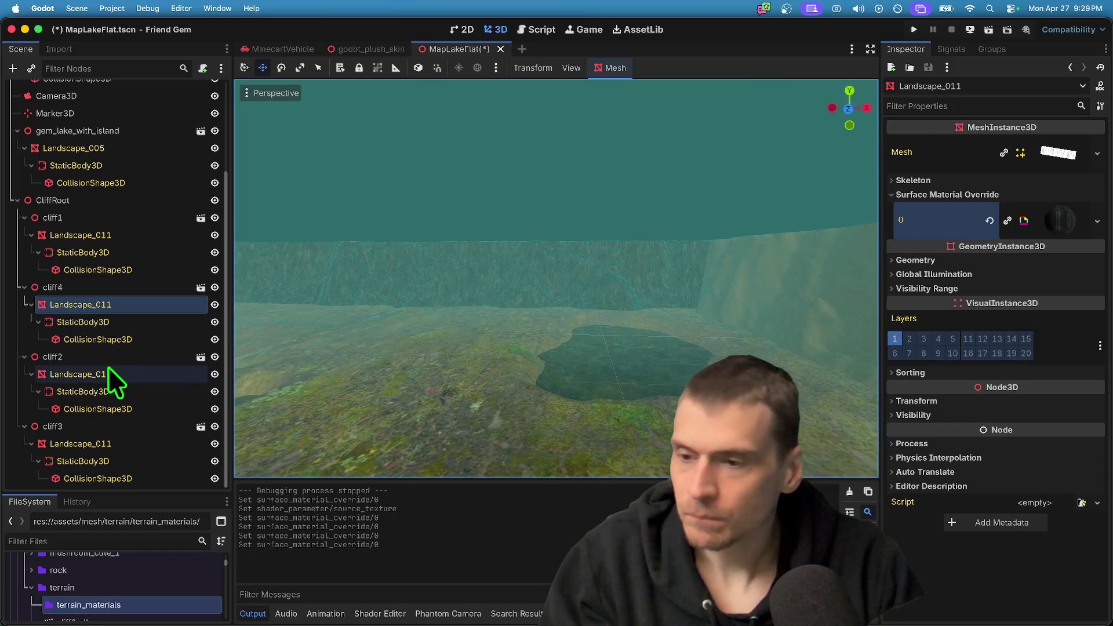
pyautogui.click(107, 374)
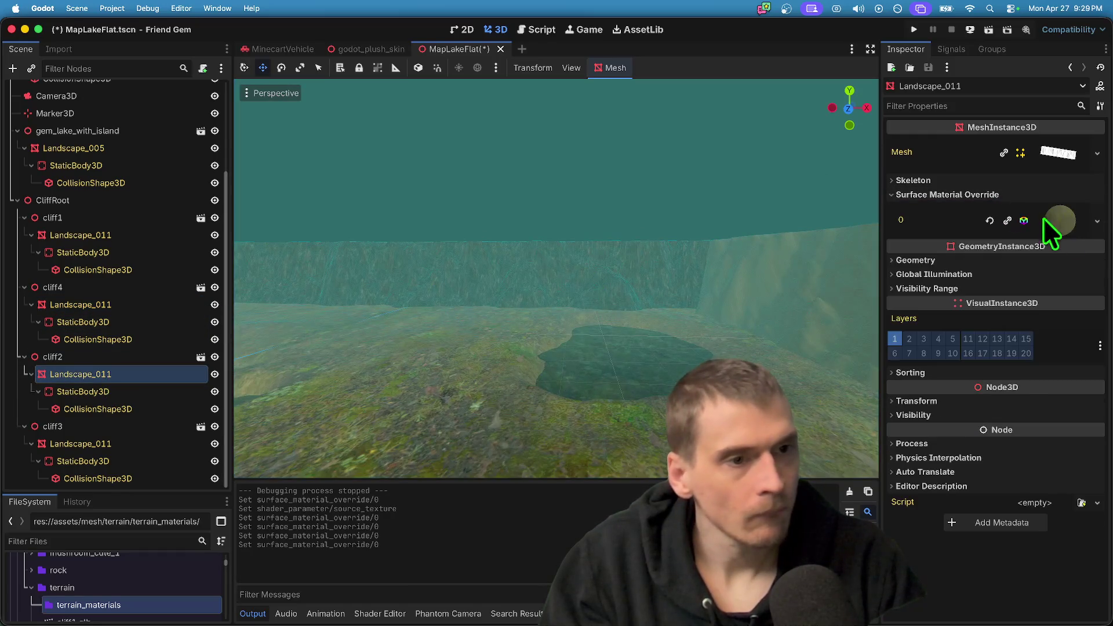
pyautogui.click(989, 220)
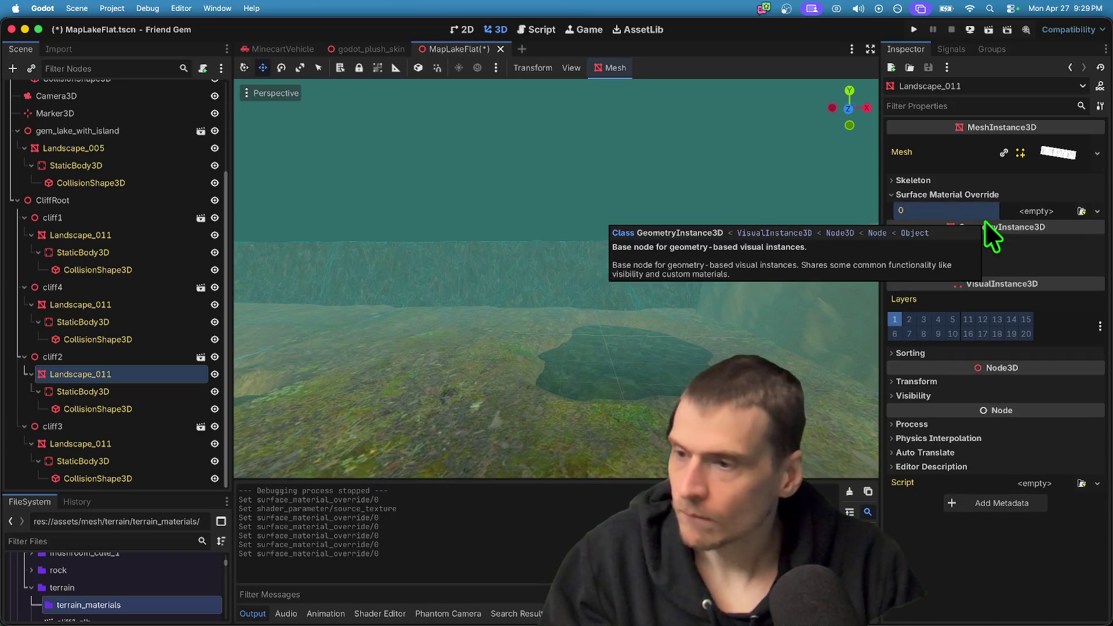
pyautogui.click(1081, 211)
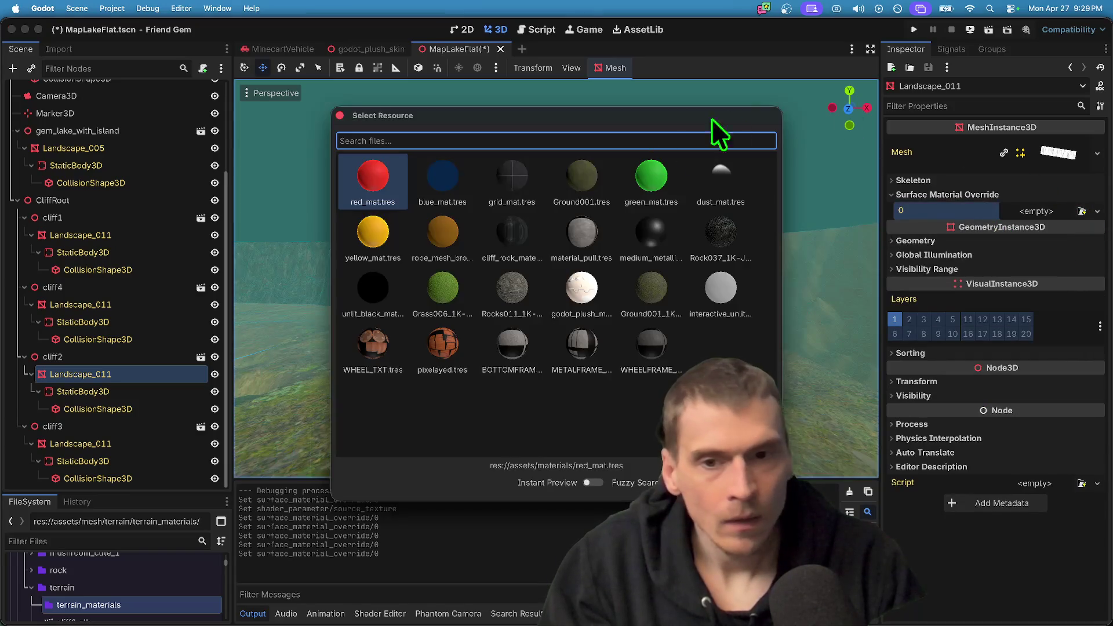
pyautogui.doubleClick(513, 241)
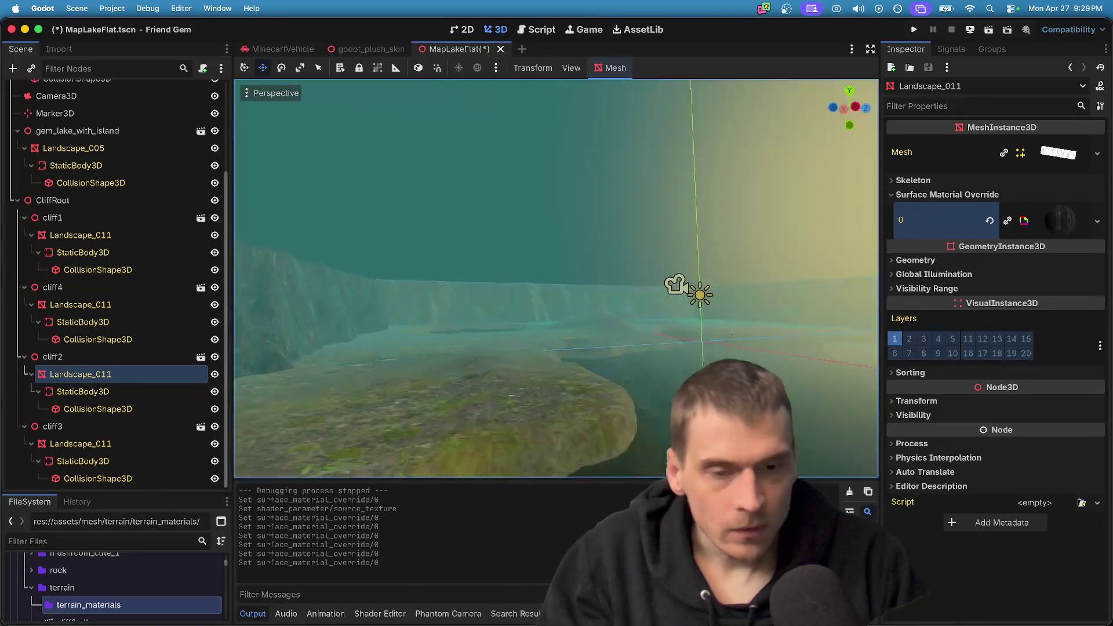
pyautogui.hotkey('ctrl', 's')
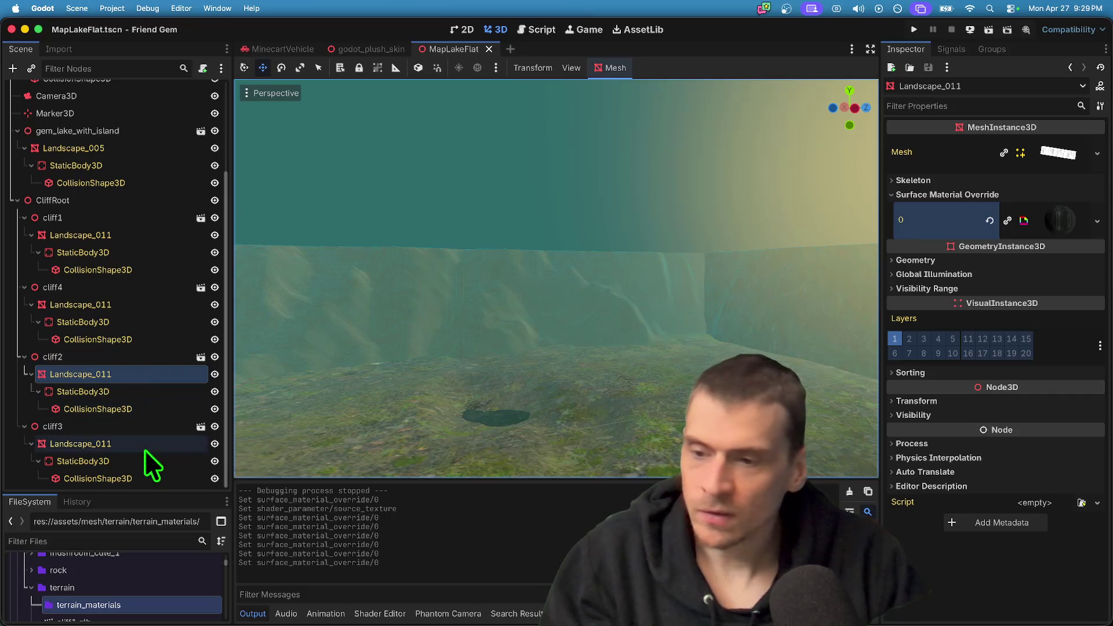
# Clear cliff3's override slot and load cliff_rock_material.tres into it
pyautogui.click(144, 449)
pyautogui.click(940, 195)
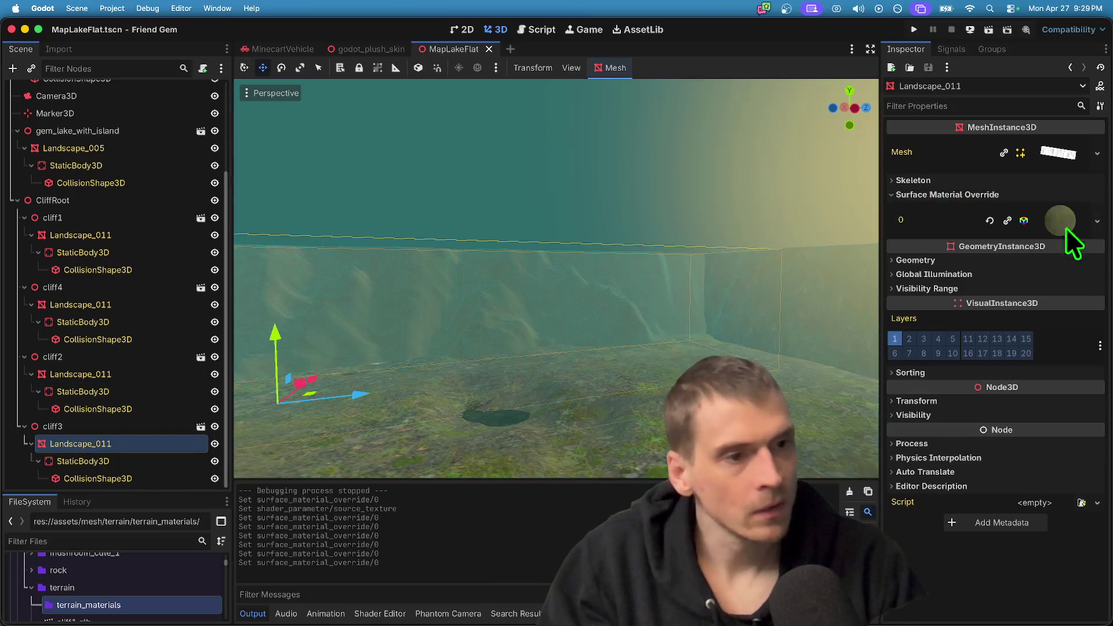
pyautogui.moveTo(1065, 218); pyautogui.dragTo(998, 220)
pyautogui.click(1081, 211)
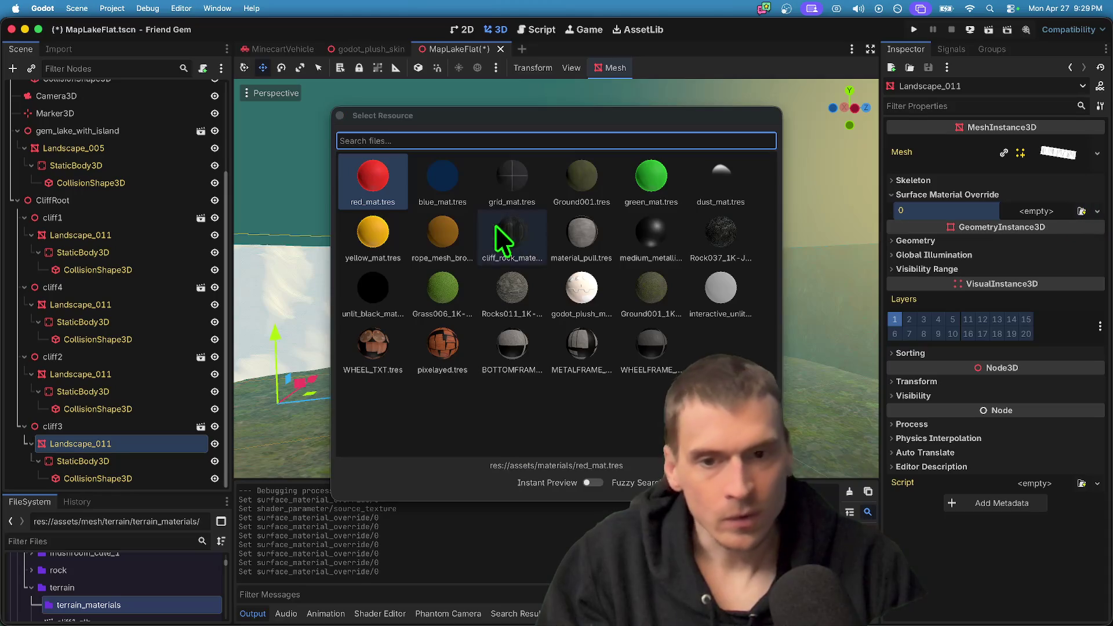
pyautogui.doubleClick(495, 225)
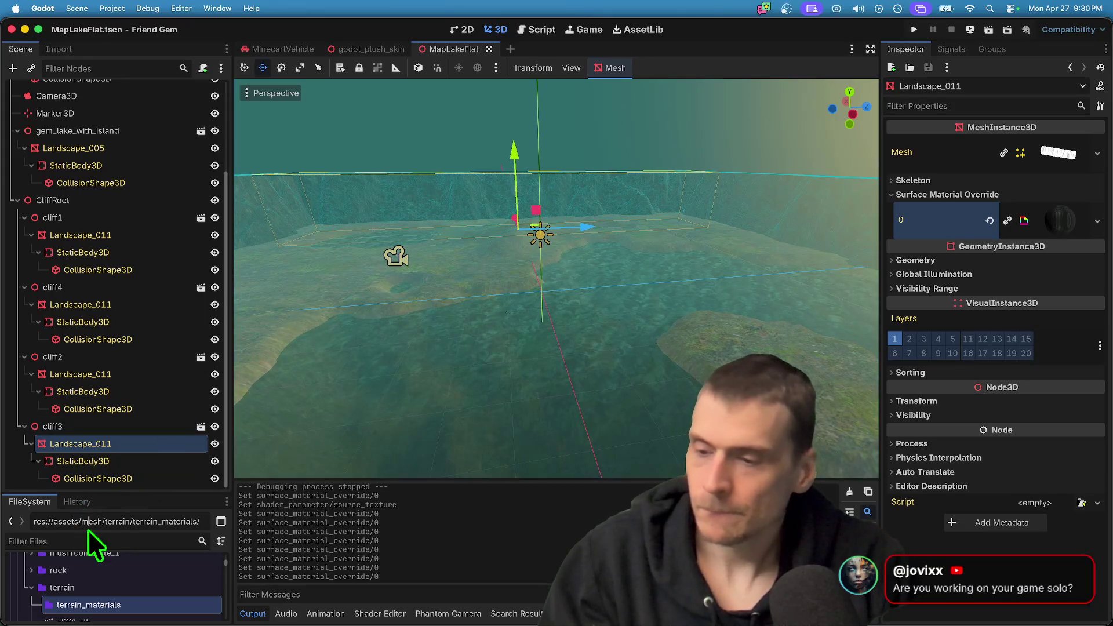
# Collapse the CliffRoot branch in the Scene dock
pyautogui.scroll(4, 162, 115)
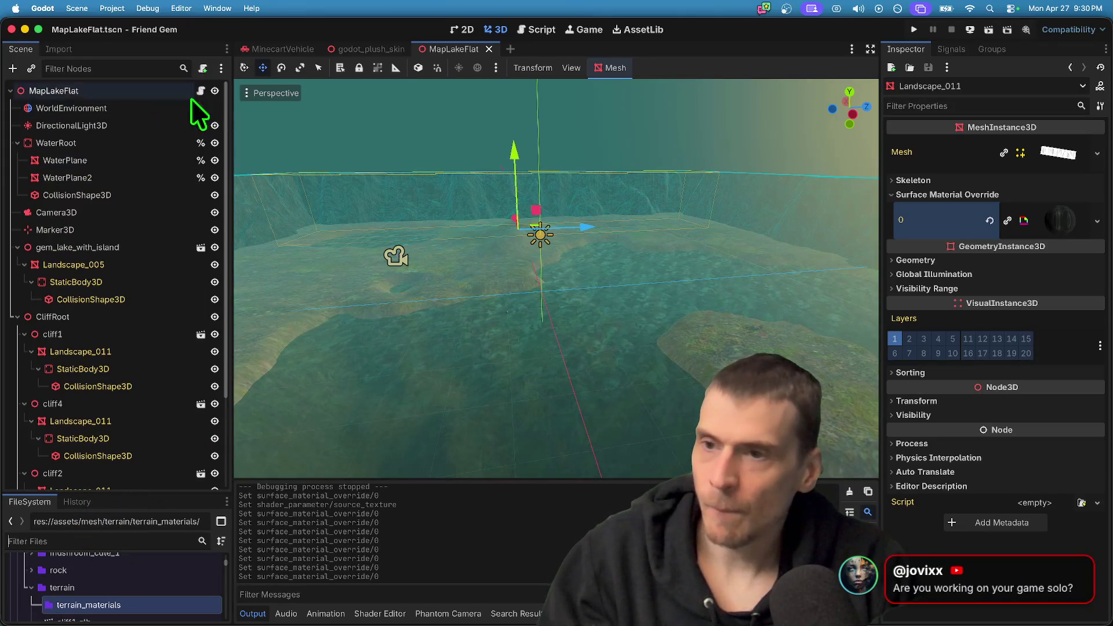
pyautogui.click(88, 334)
pyautogui.press('Up')
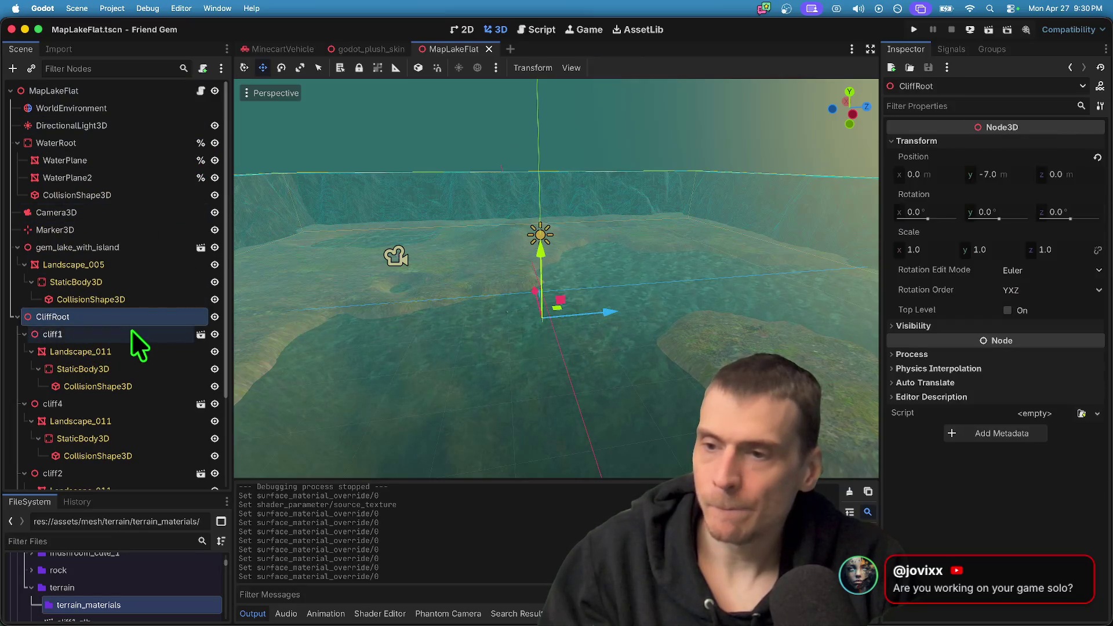
pyautogui.press('Left')
# Delete the LAYER.World collision-layer line from map_lake_flat.gd
pyautogui.click(205, 90)
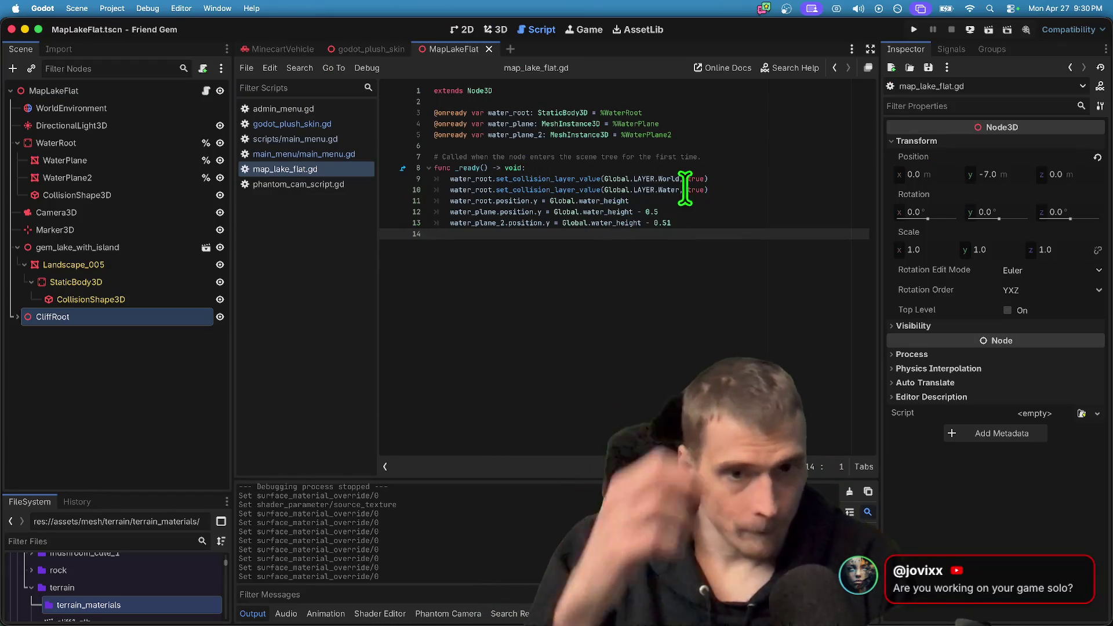
pyautogui.click(708, 182)
pyautogui.tripleClick(765, 176)
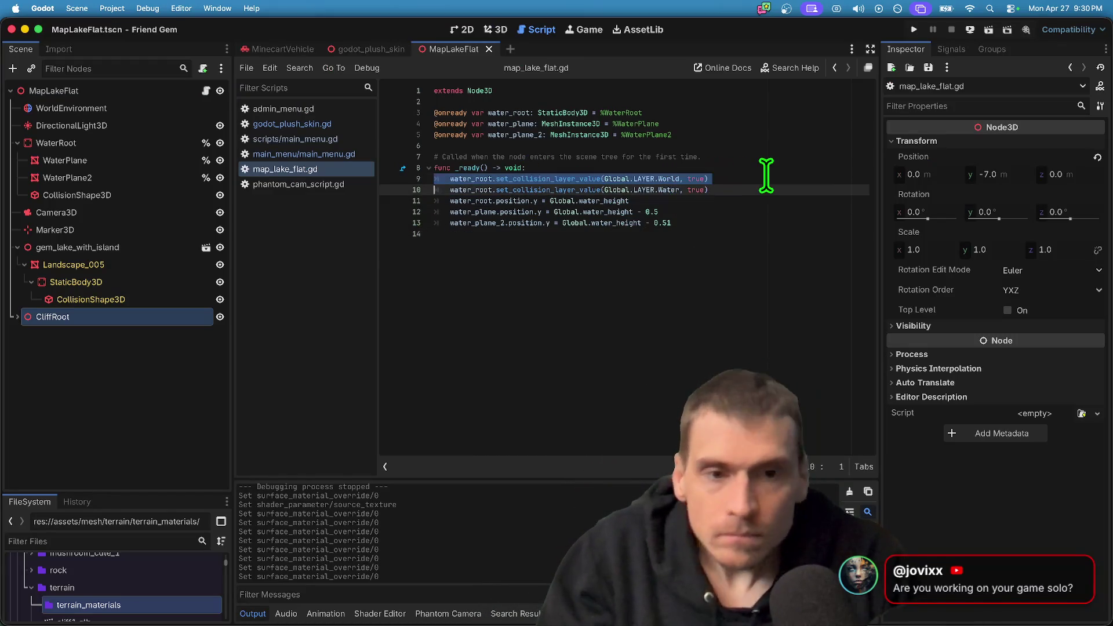
pyautogui.press('BackSpace')
pyautogui.press('Down')
pyautogui.press('Down')
pyautogui.press('Down')
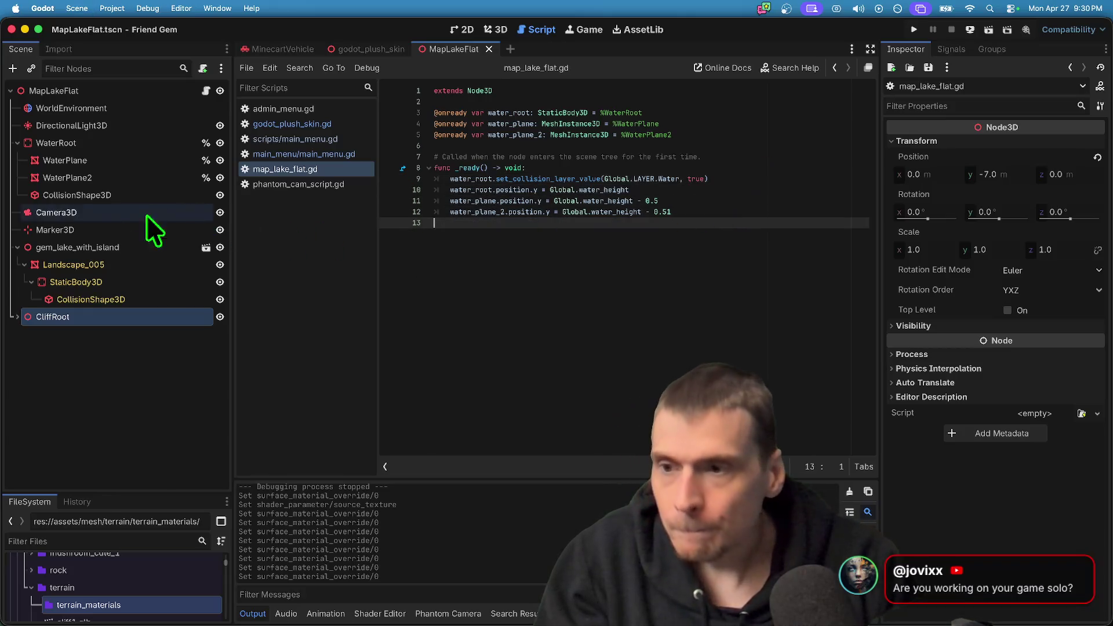
# Turn off WaterRoot's collision layer 2 and save the scene
pyautogui.click(58, 143)
pyautogui.click(914, 333)
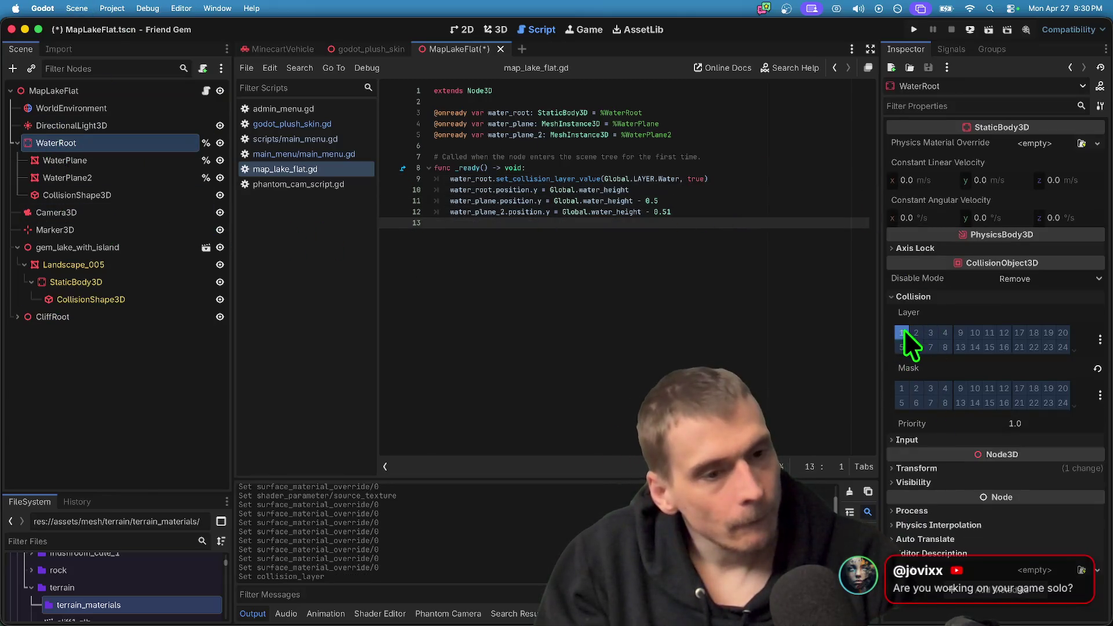
pyautogui.press('super+s')
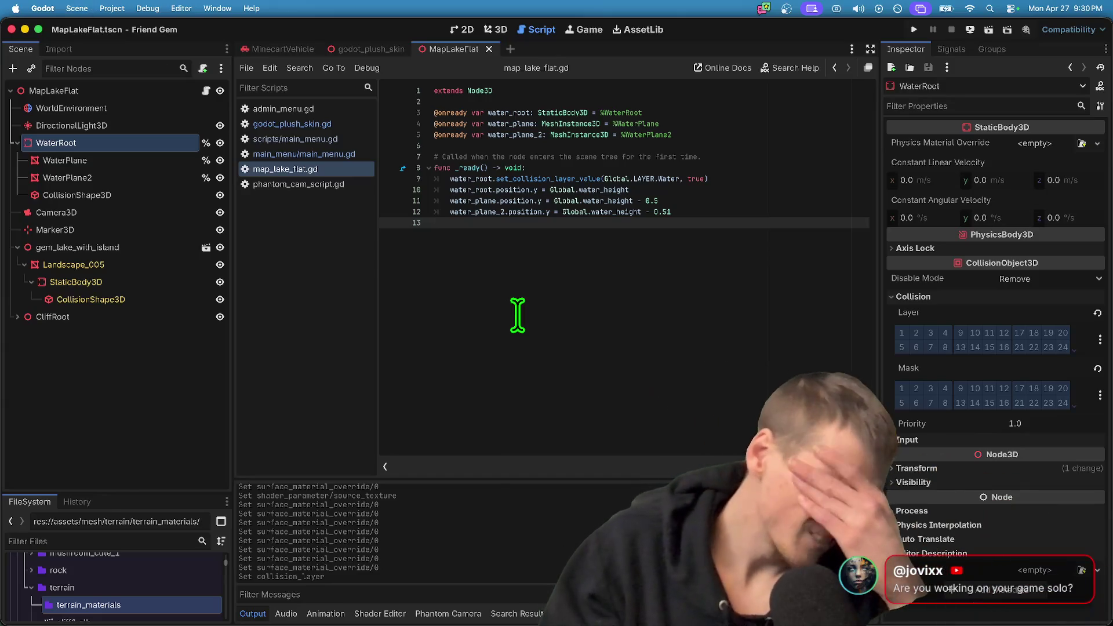
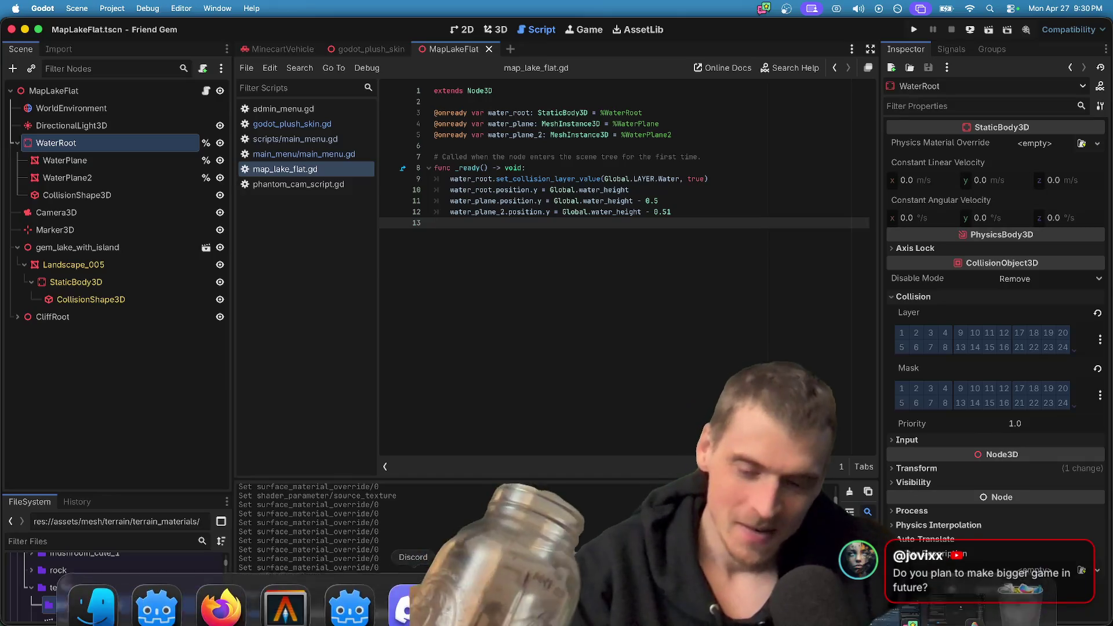
# Return to Godot, enlarge the FileSystem panel and filter its files for 'fishinro'
pyautogui.click(405, 597)
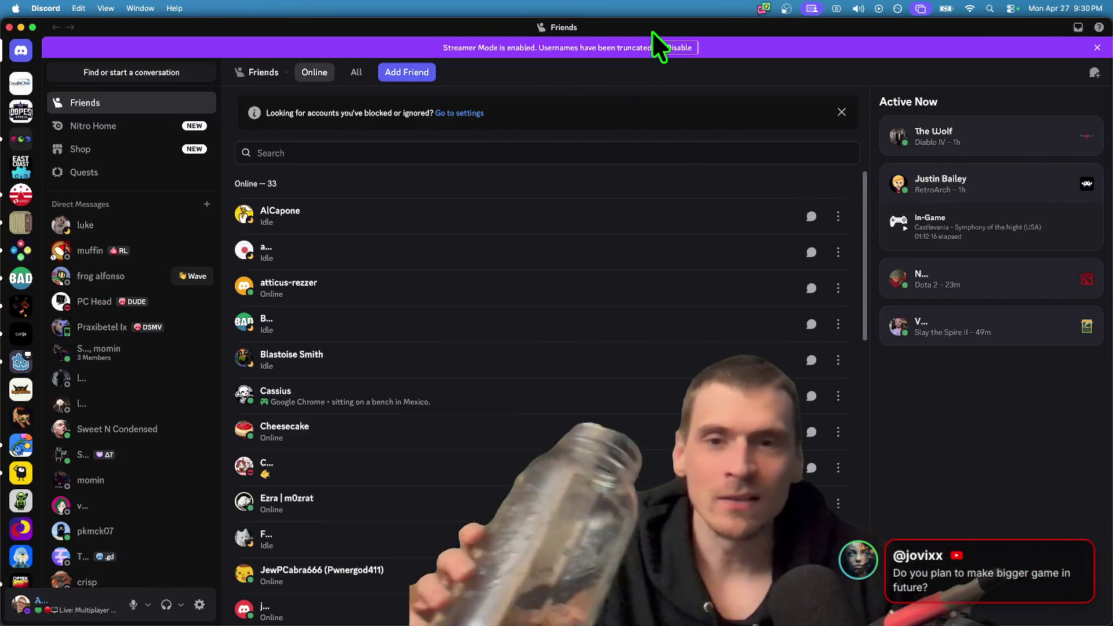
pyautogui.press('super+Tab')
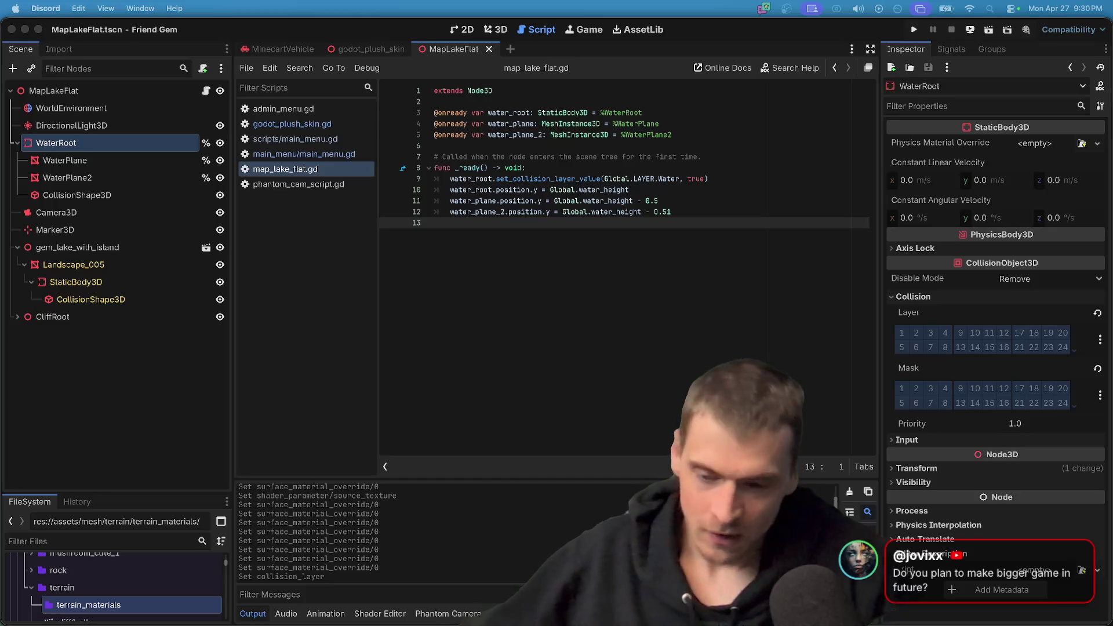
pyautogui.click(114, 414)
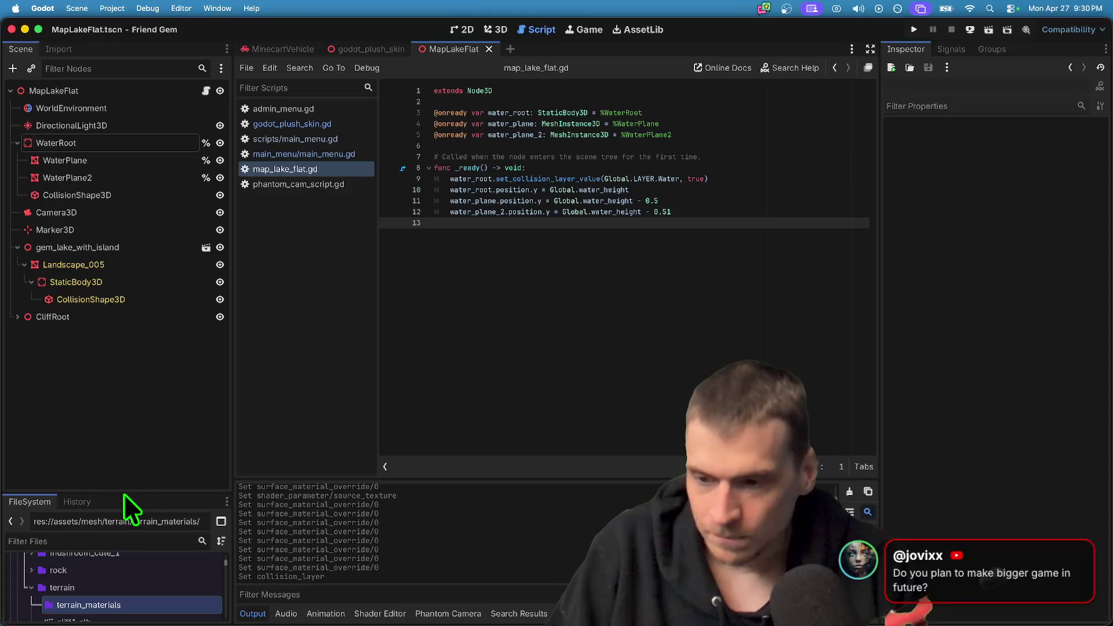
pyautogui.moveTo(124, 495); pyautogui.dragTo(126, 333)
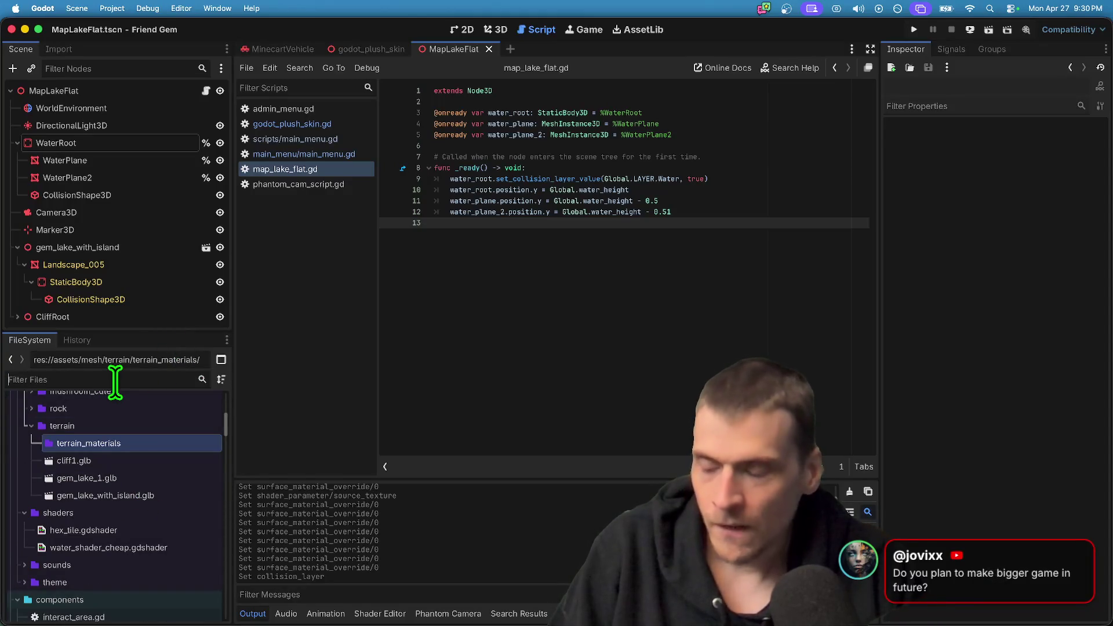
pyautogui.write('fishin')
pyautogui.write('ro')
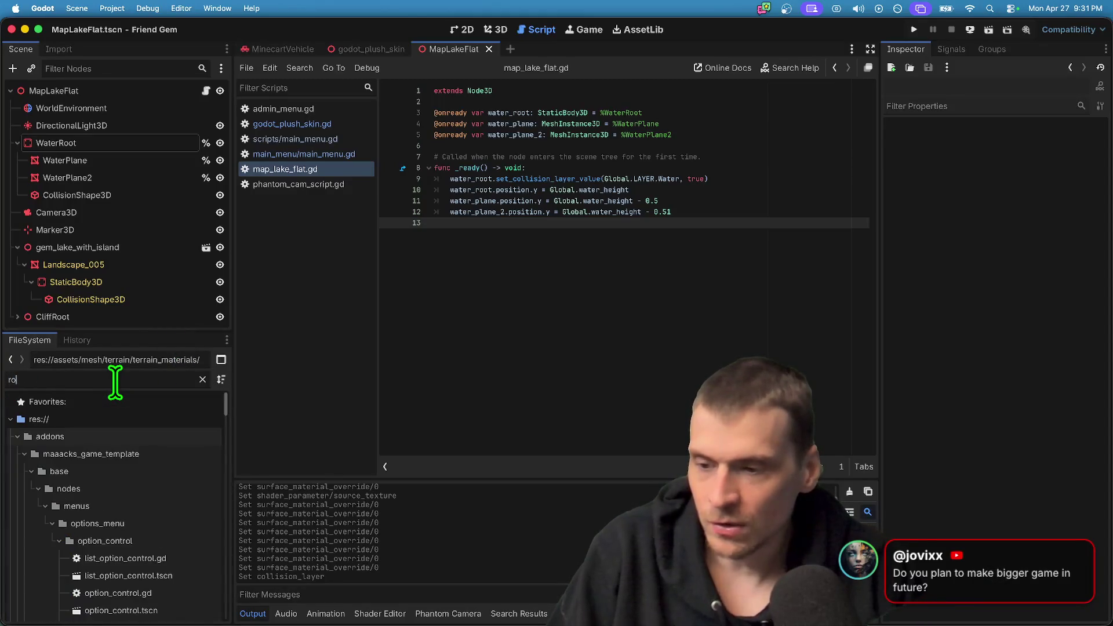
pyautogui.scroll(-10, 173, 446)
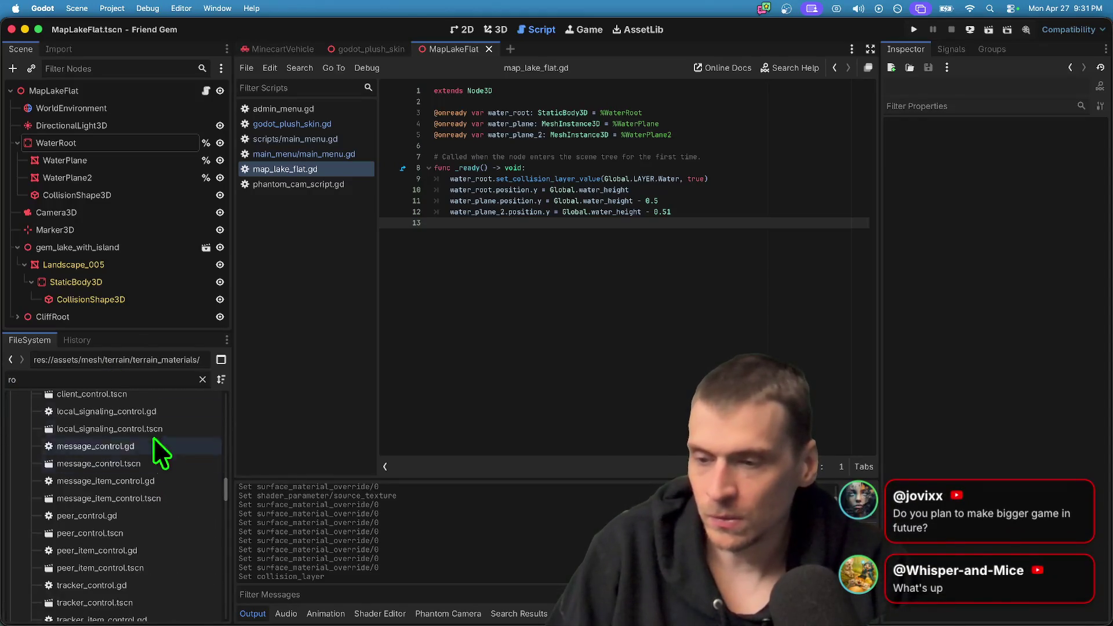
pyautogui.scroll(-15, 120, 527)
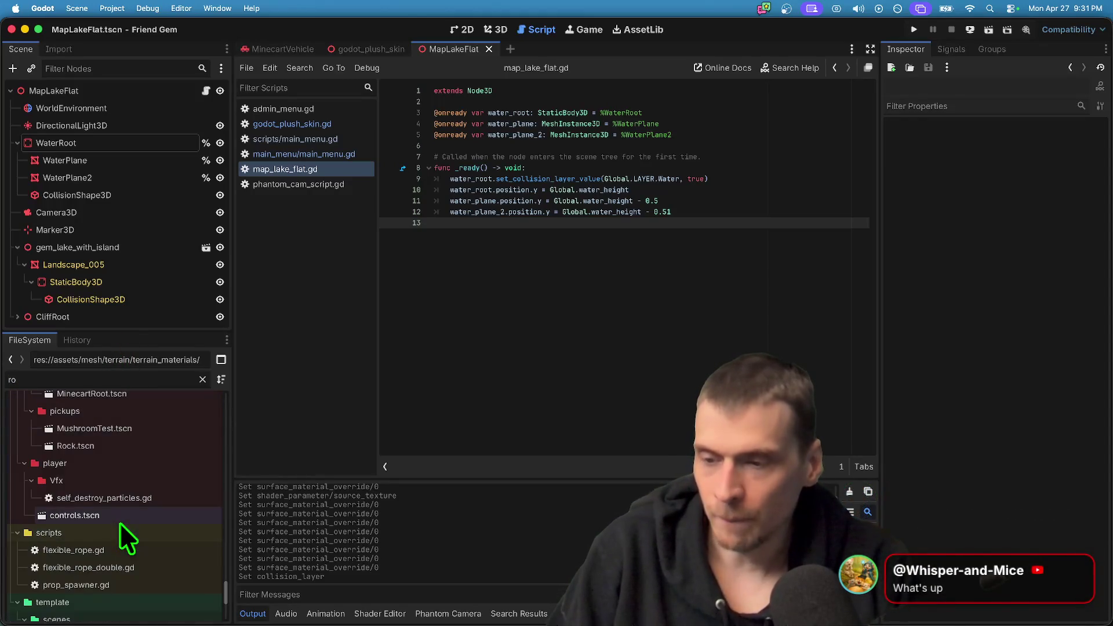
pyautogui.scroll(3, 123, 457)
pyautogui.moveTo(158, 331); pyautogui.dragTo(155, 243)
pyautogui.scroll(5, 109, 465)
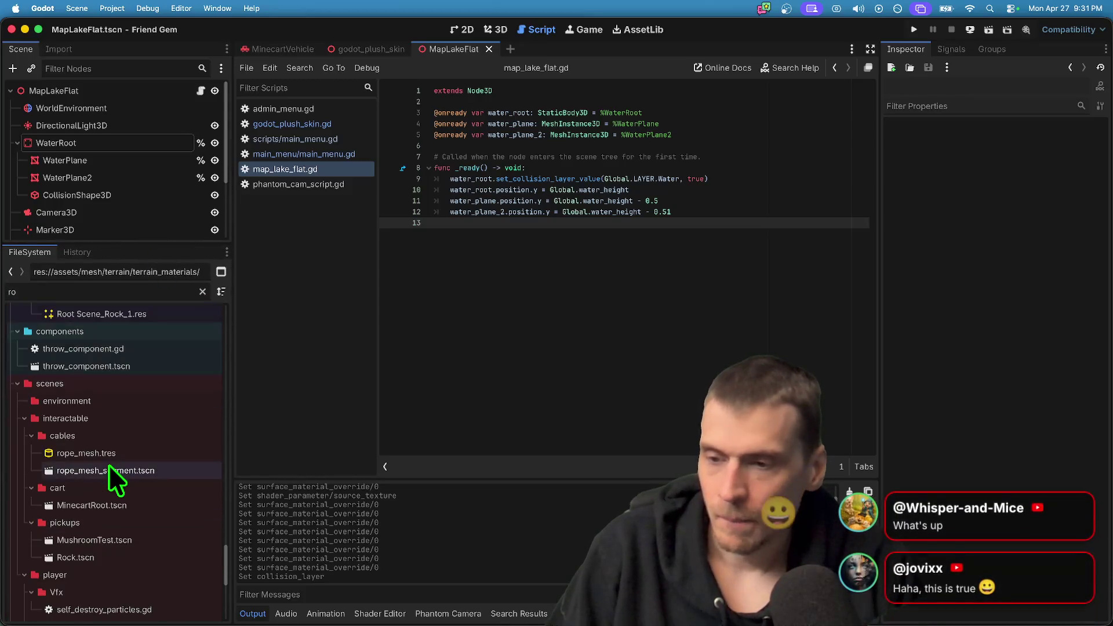
# Collapse the cables, cart and pickups folders and create a 'fishing' folder inside interactable
pyautogui.doubleClick(110, 435)
pyautogui.doubleClick(109, 454)
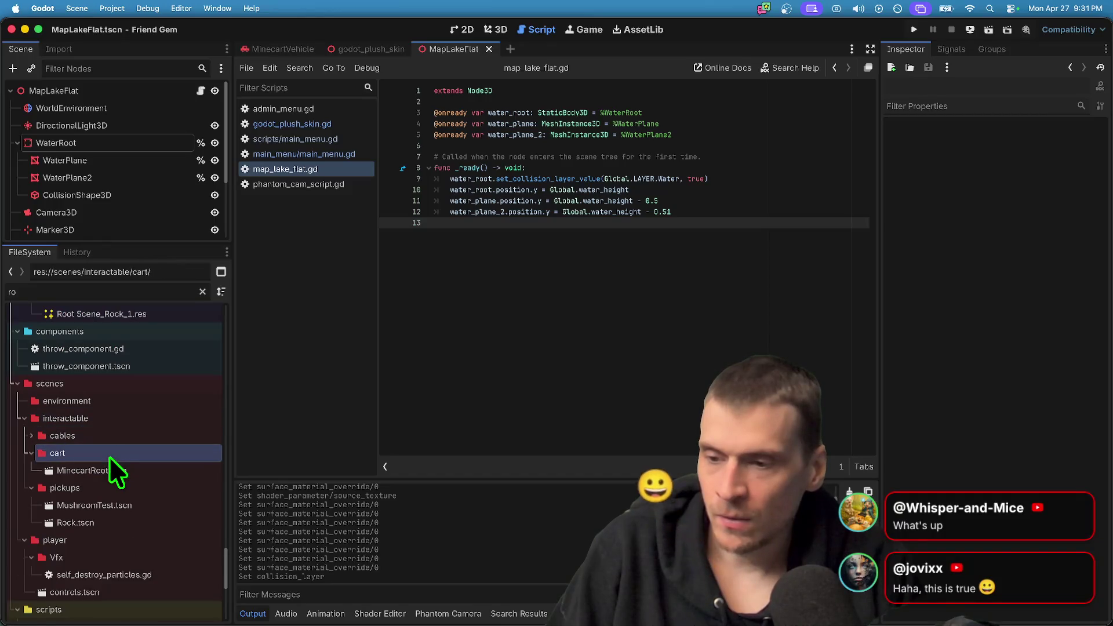
pyautogui.doubleClick(107, 468)
pyautogui.click(115, 415)
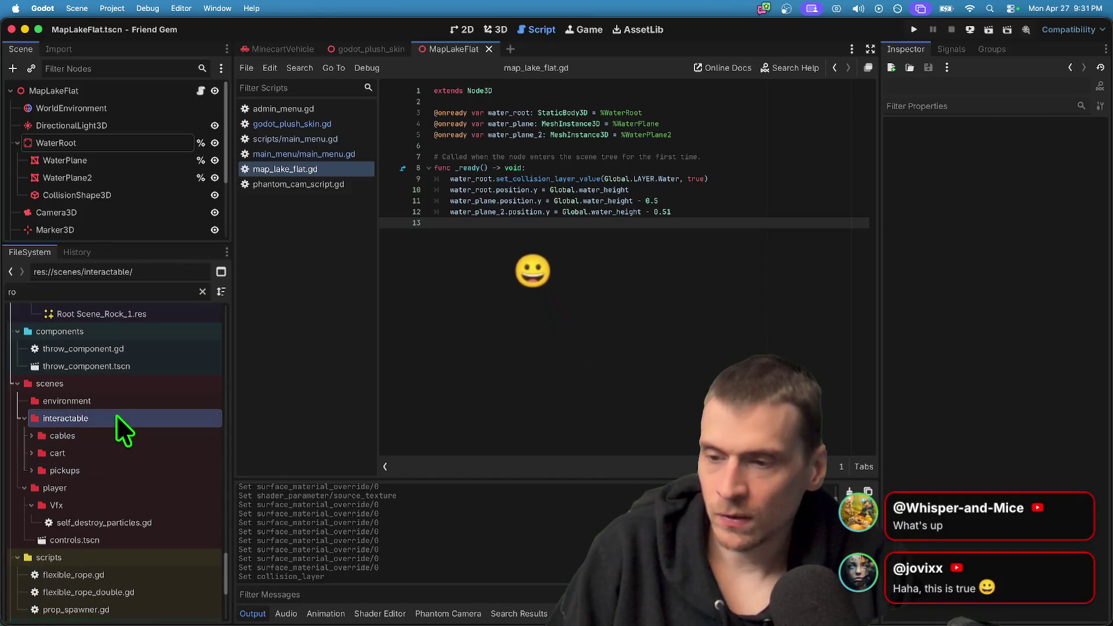
pyautogui.rightClick(116, 415)
pyautogui.moveTo(152, 395)
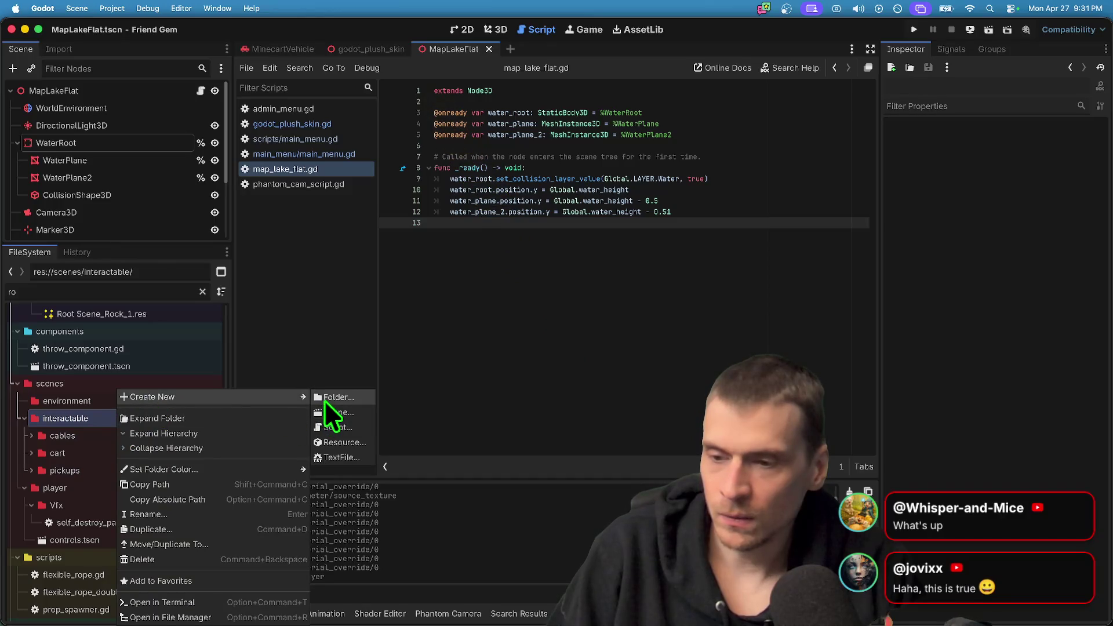
pyautogui.click(329, 397)
pyautogui.write('ropes')
pyautogui.write('fishin')
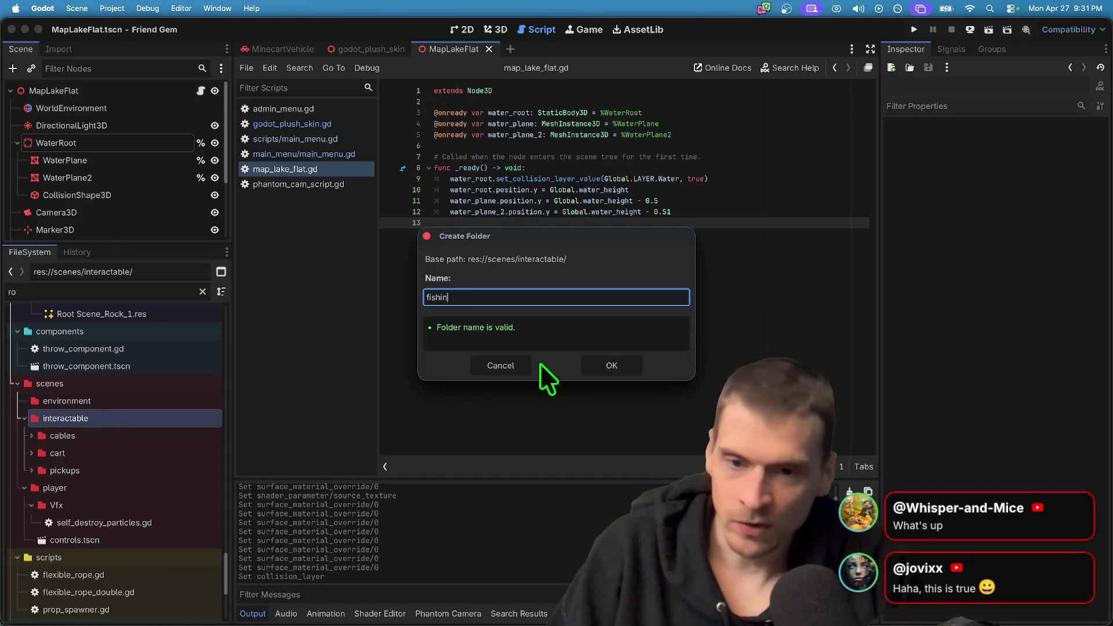
pyautogui.press('Return')
# Clear the file filter and collapse the cables, cart, pickups and player folders
pyautogui.doubleClick(47, 437)
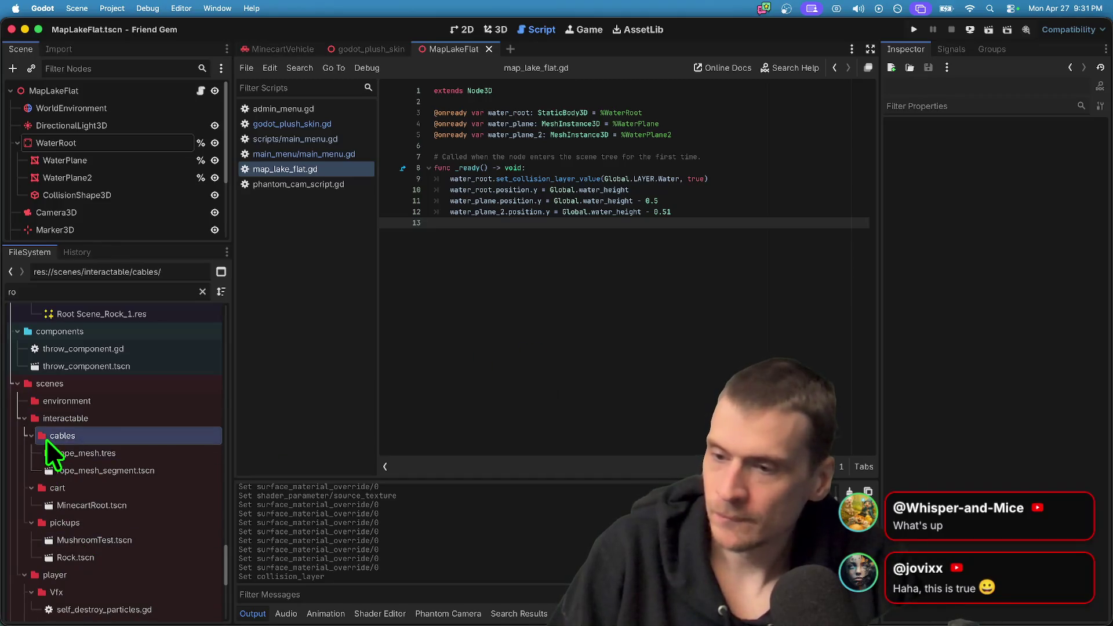
pyautogui.doubleClick(49, 455)
pyautogui.doubleClick(48, 463)
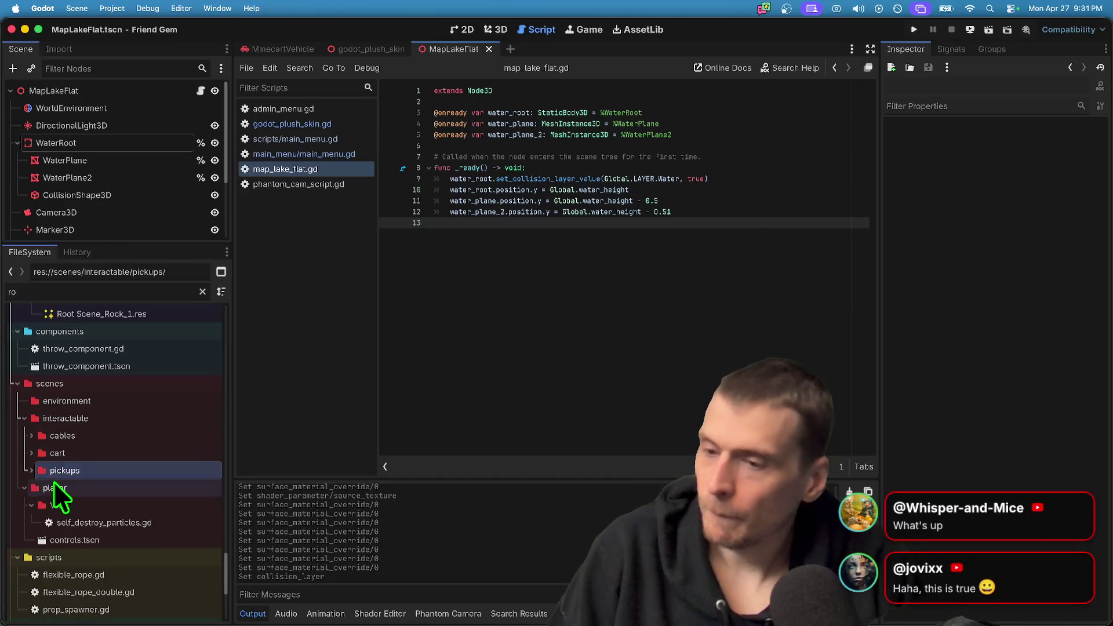
pyautogui.doubleClick(54, 484)
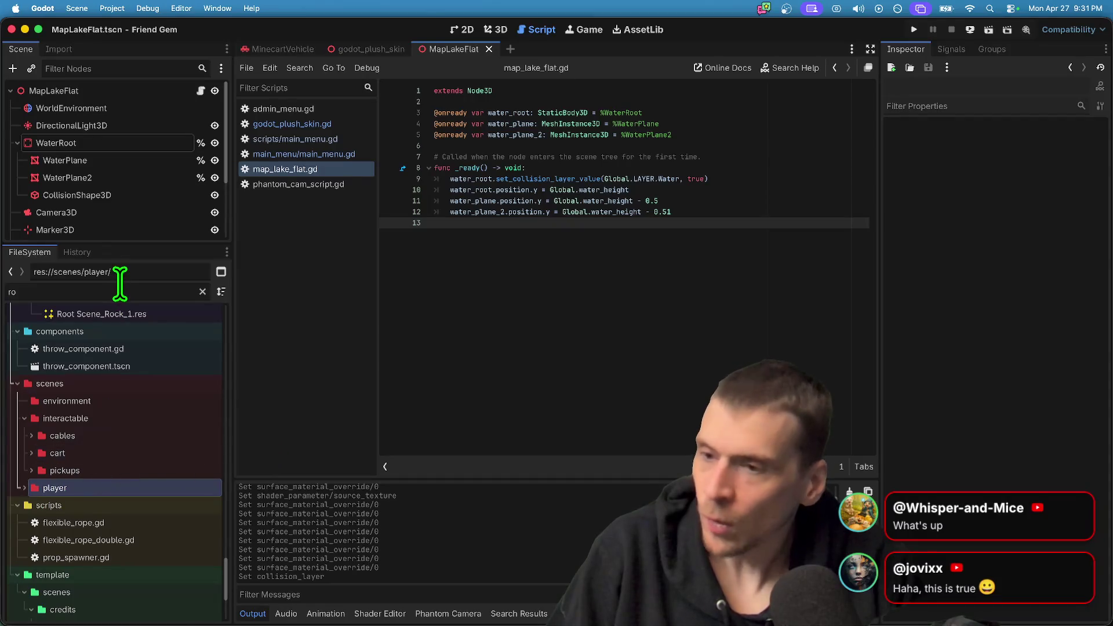
pyautogui.click(102, 452)
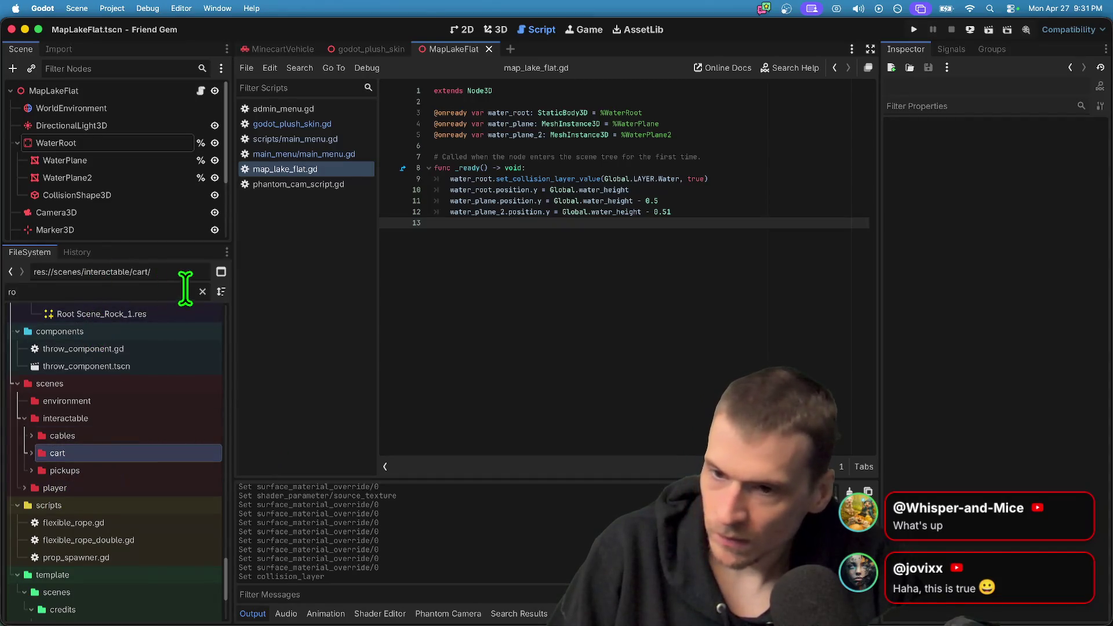
pyautogui.click(202, 291)
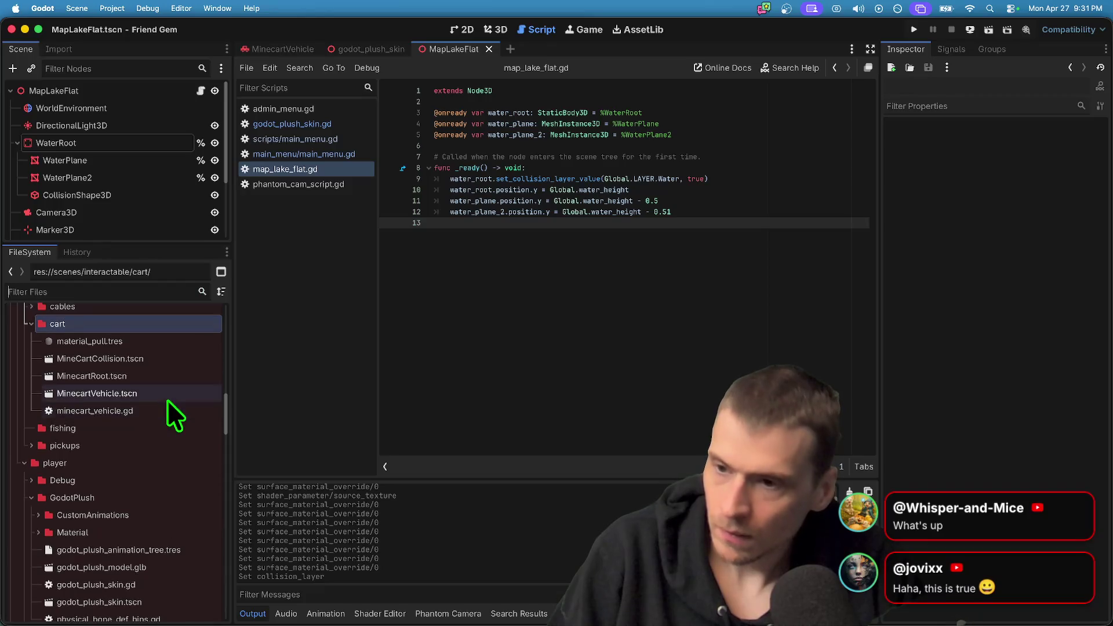
pyautogui.scroll(2, 167, 399)
pyautogui.doubleClick(163, 378)
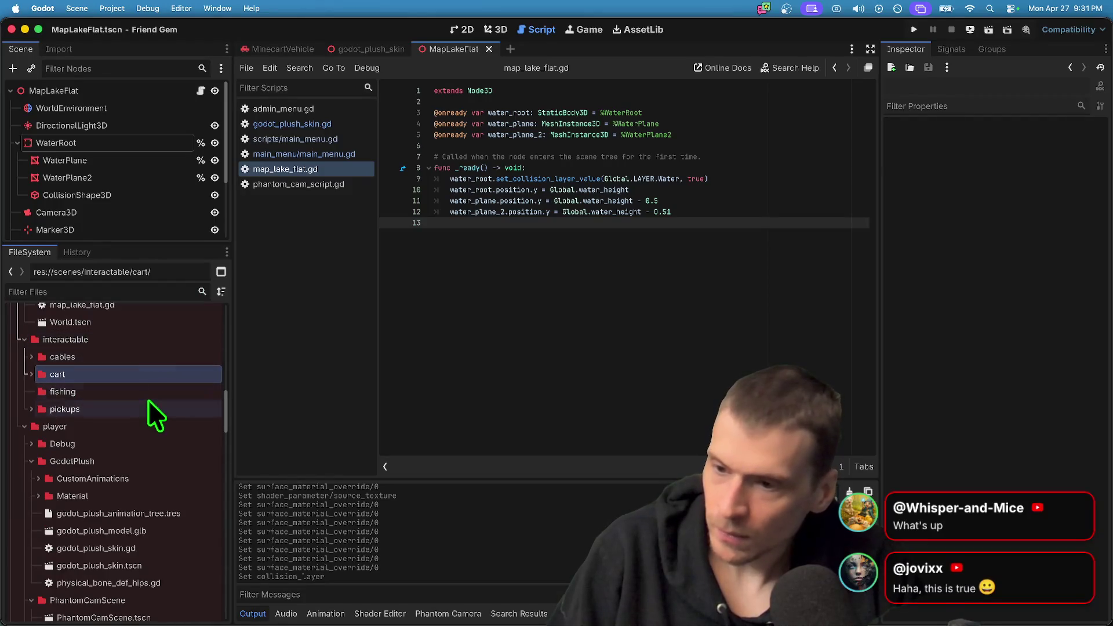
# Create a 'fishing_rod' subfolder inside the fishing folder
pyautogui.click(150, 392)
pyautogui.rightClick(151, 392)
pyautogui.moveTo(271, 399)
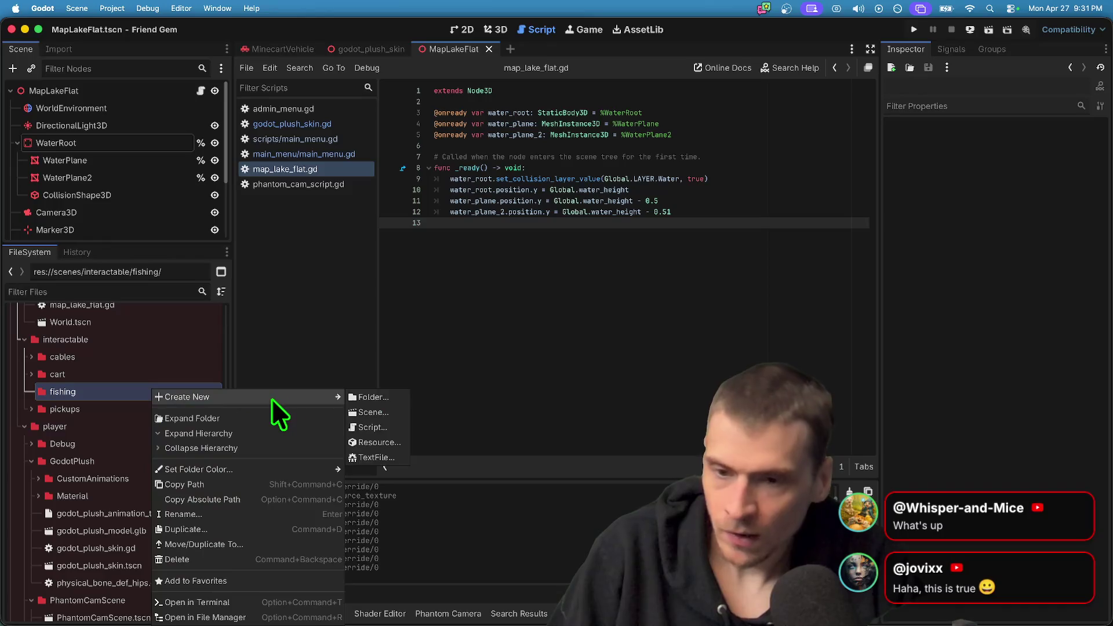
pyautogui.click(383, 397)
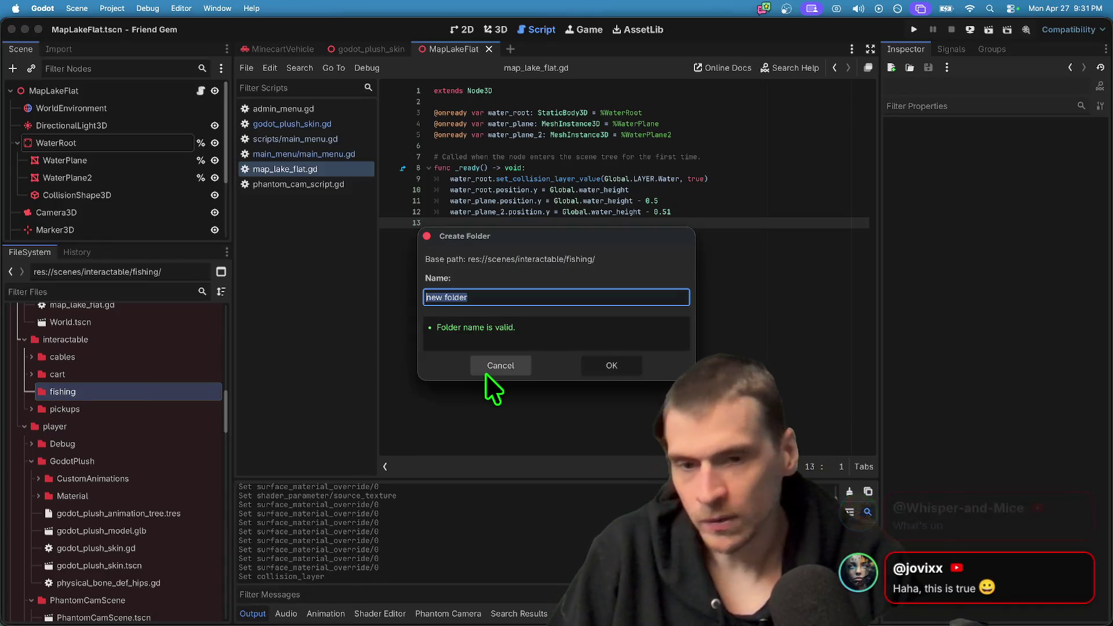
pyautogui.write('fishing_rod')
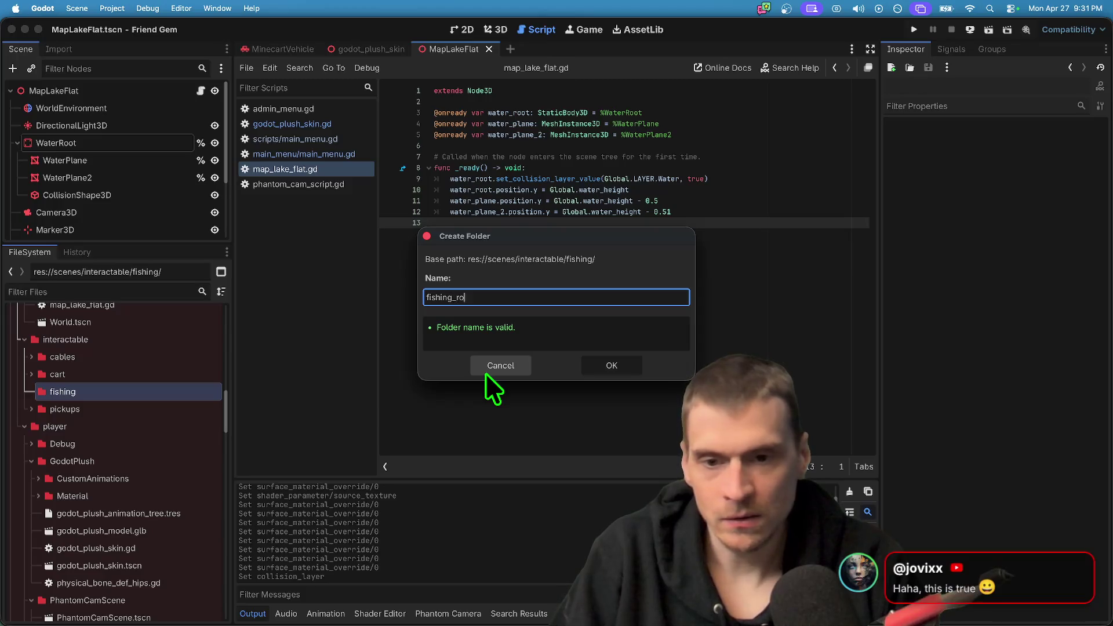
pyautogui.press('Return')
# Set the fishing folder's colour to Blue and start a new scene in it
pyautogui.rightClick(143, 393)
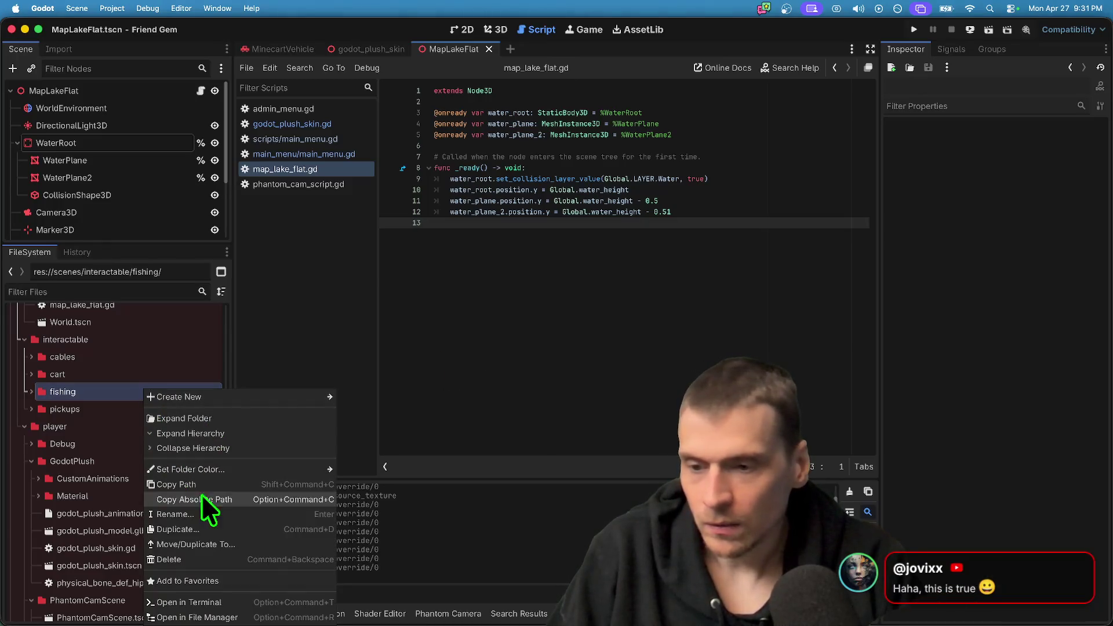
pyautogui.moveTo(204, 464)
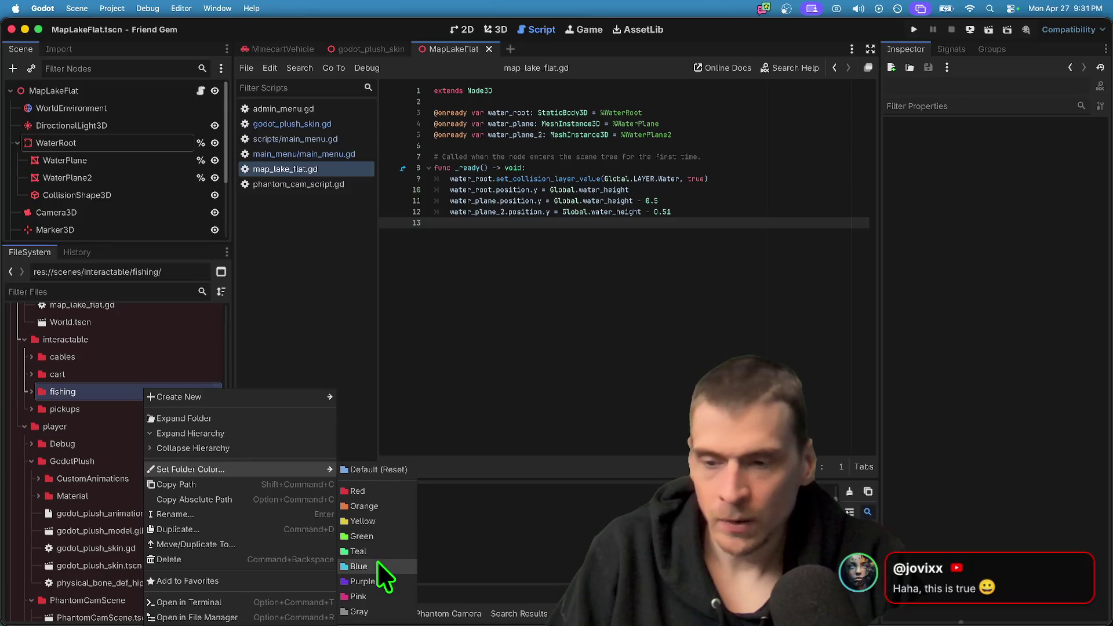
pyautogui.click(378, 561)
pyautogui.rightClick(152, 393)
pyautogui.moveTo(250, 398)
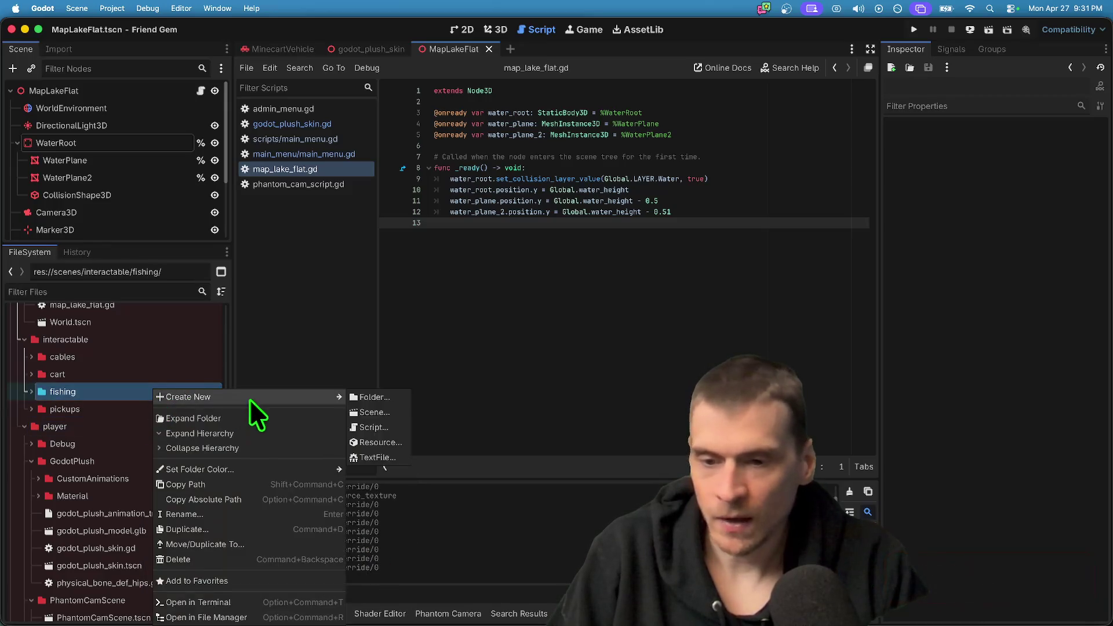
pyautogui.click(395, 411)
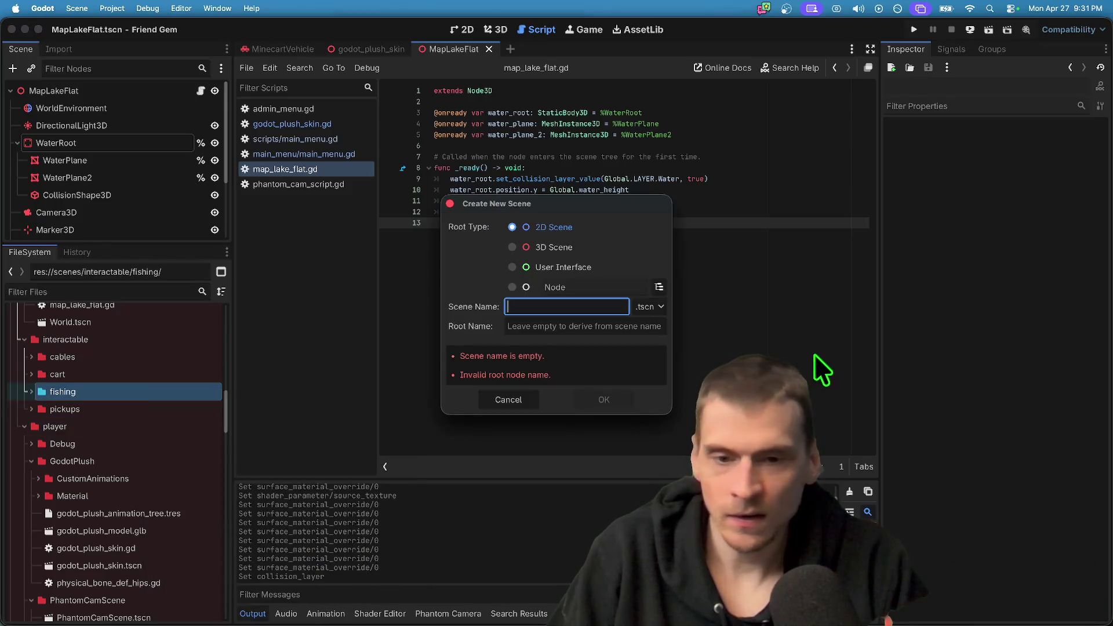
# Choose RigidBody3D as the root node type and name the new scene fishing_rod
pyautogui.click(655, 289)
pyautogui.write('rig')
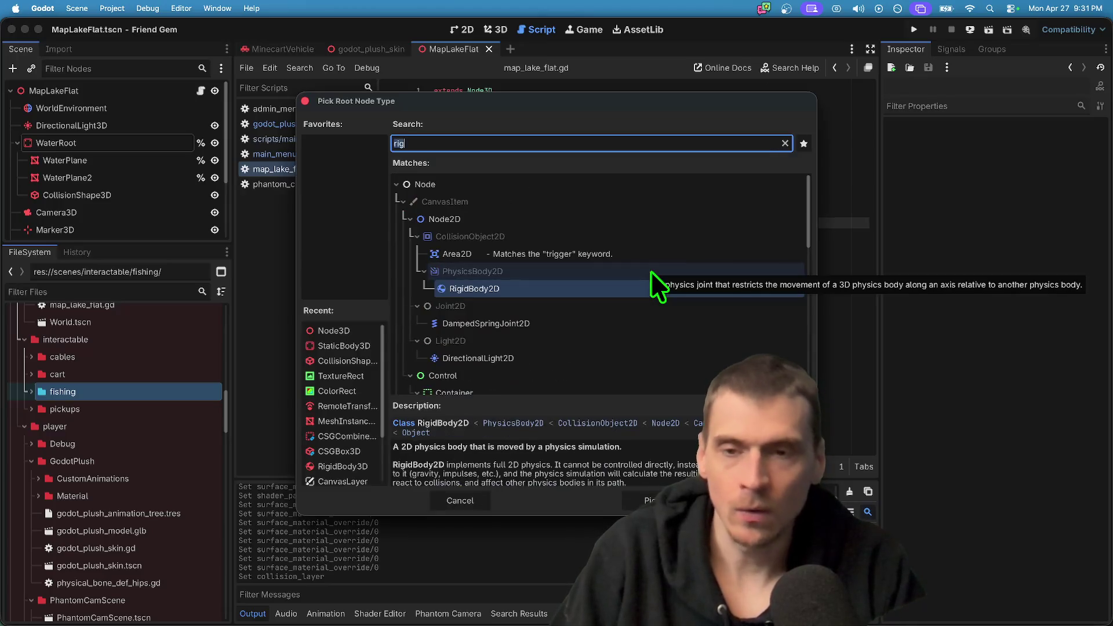
pyautogui.write('id')
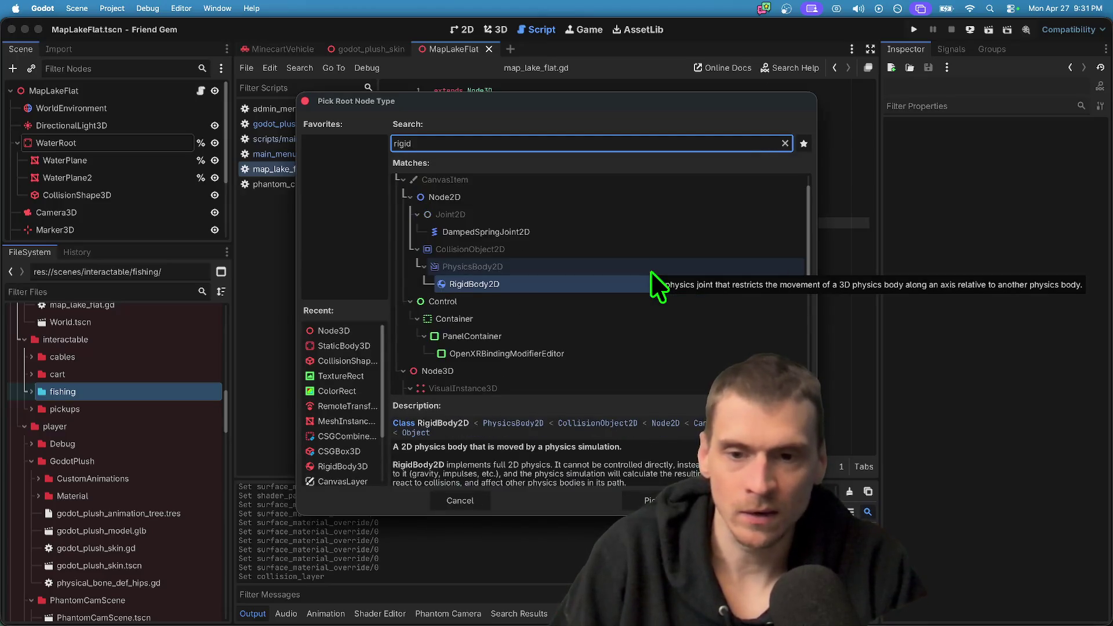
pyautogui.press('Down')
pyautogui.scroll(-5, 671, 341)
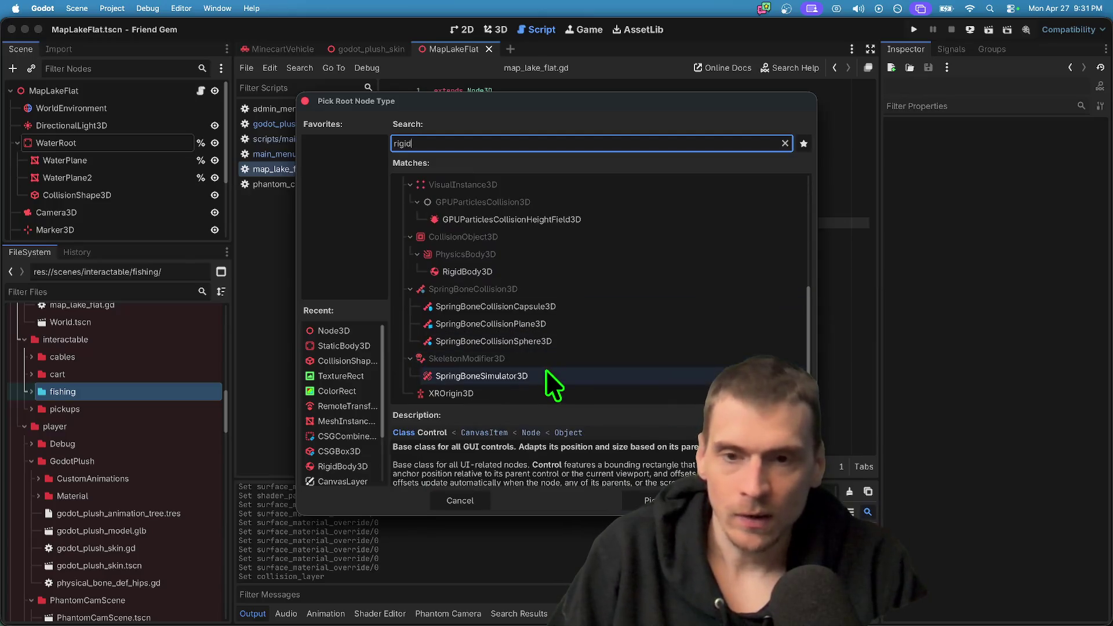
pyautogui.click(543, 273)
pyautogui.click(649, 500)
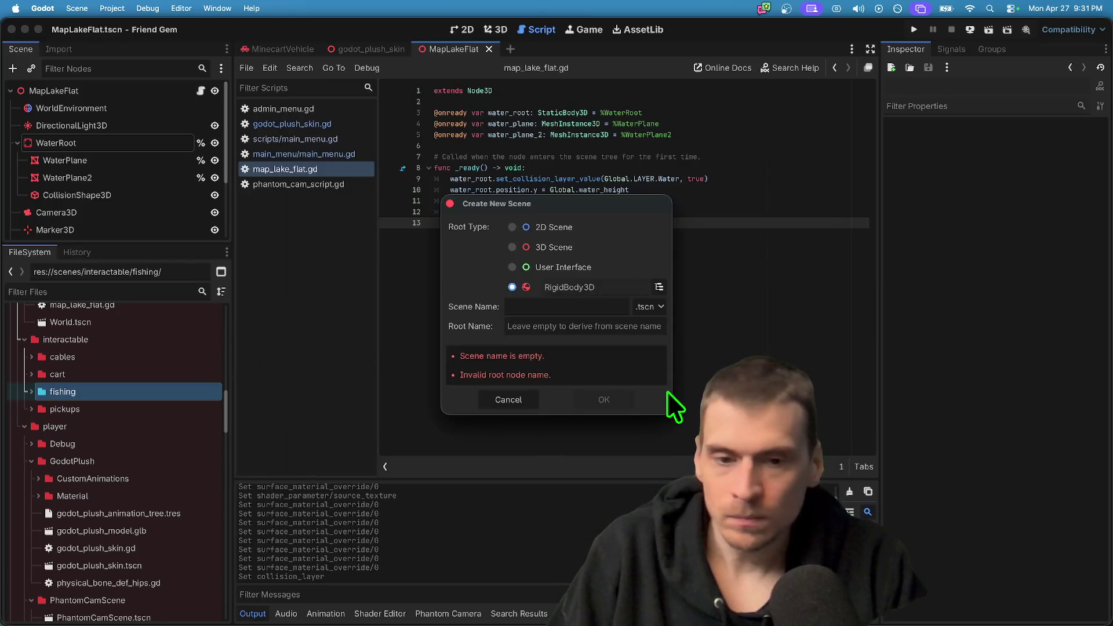
pyautogui.write('fish')
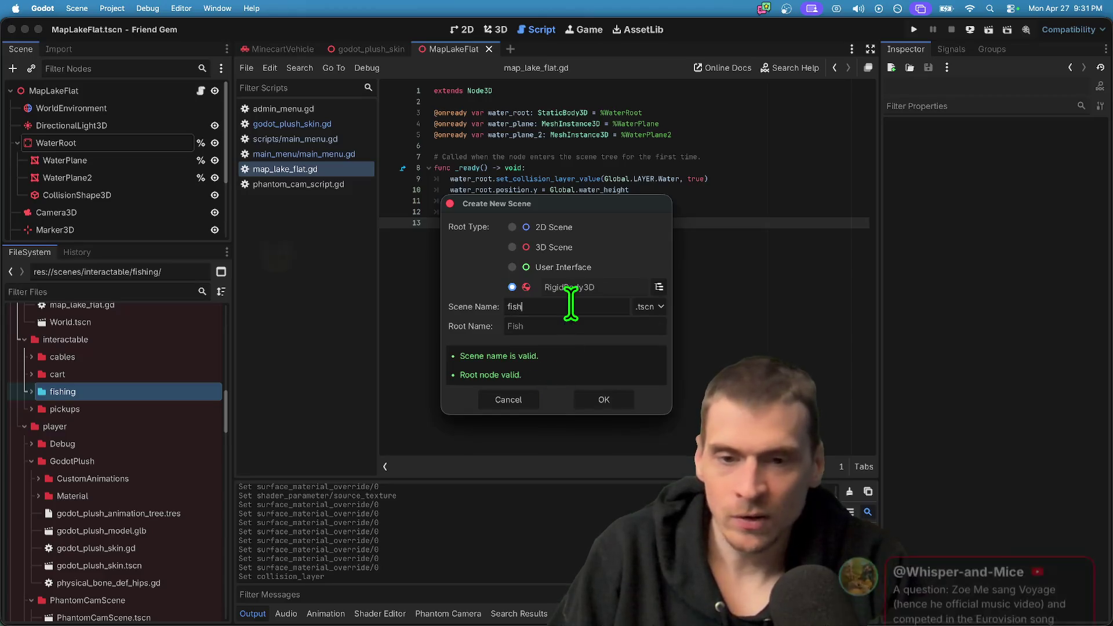
pyautogui.write('ingT')
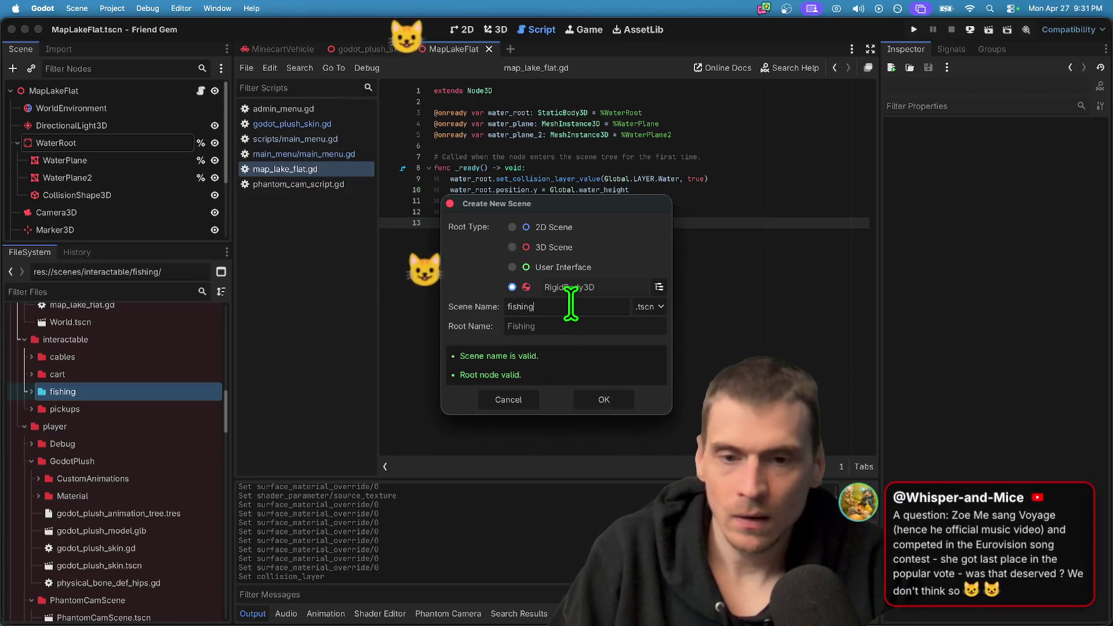
pyautogui.press('BackSpace')
pyautogui.write('_r')
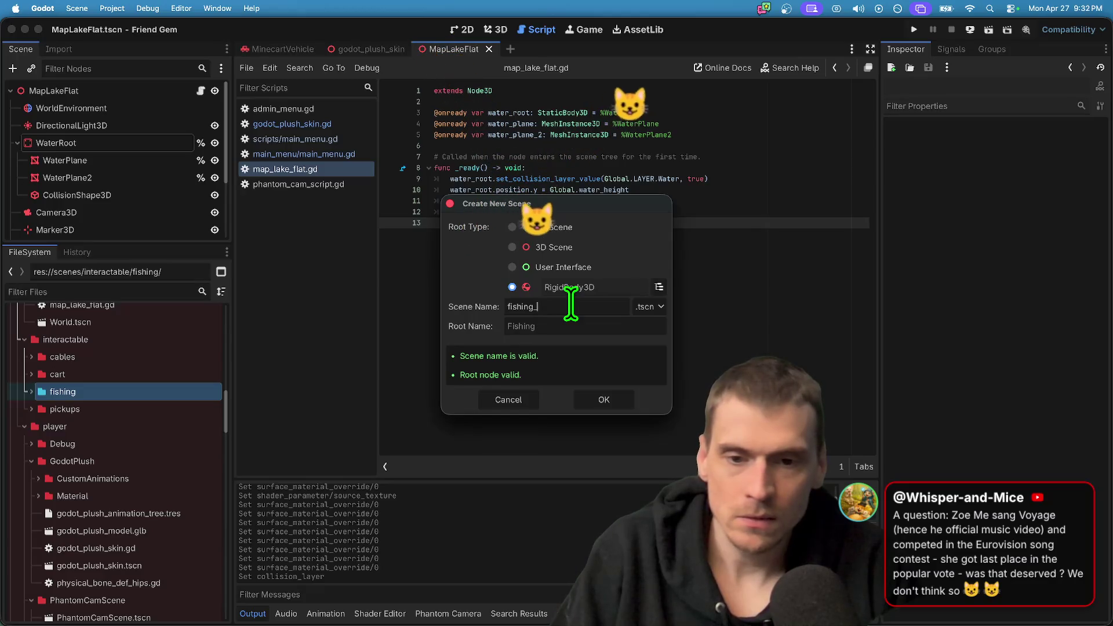
pyautogui.write('od')
pyautogui.click(603, 400)
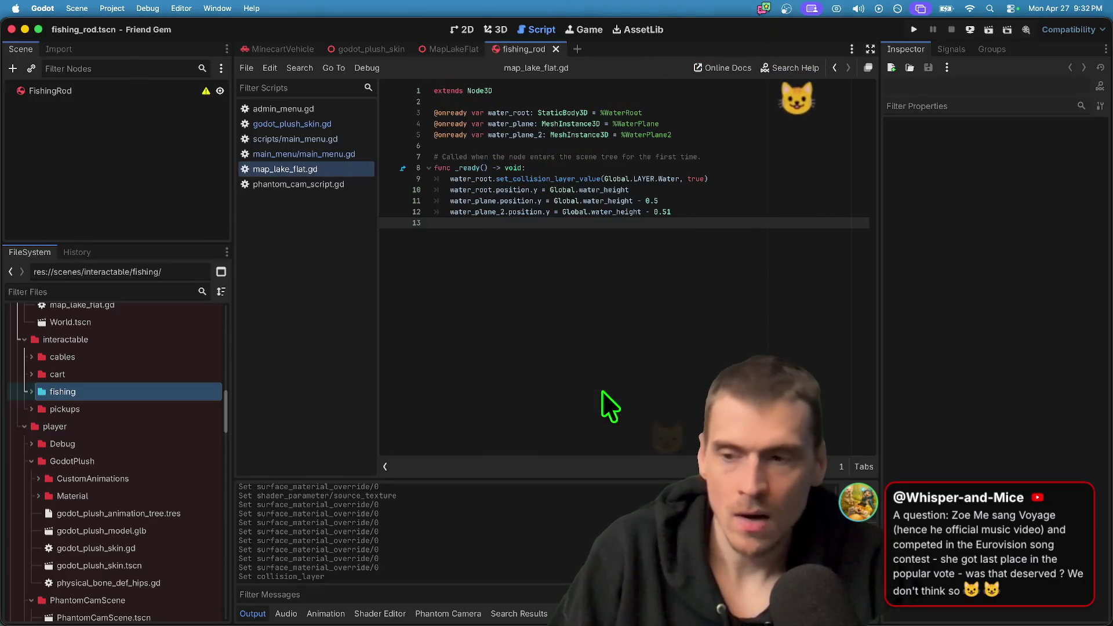
# Attach a new script, fishing_rod.gd, to the FishingRod node
pyautogui.click(181, 91)
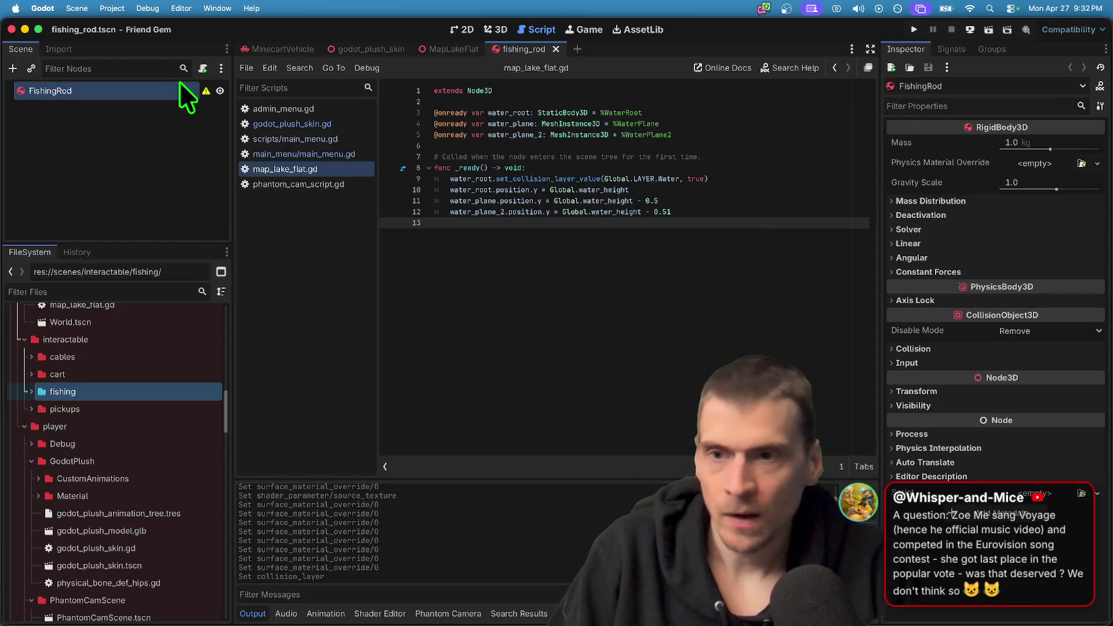
pyautogui.rightClick(180, 90)
pyautogui.click(194, 183)
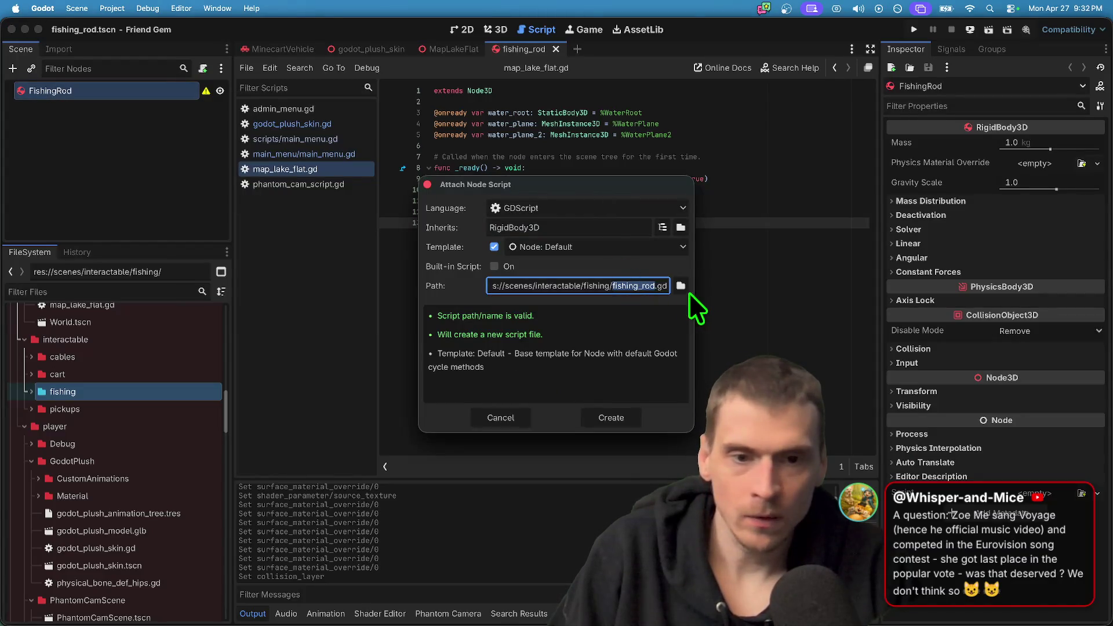
pyautogui.click(614, 422)
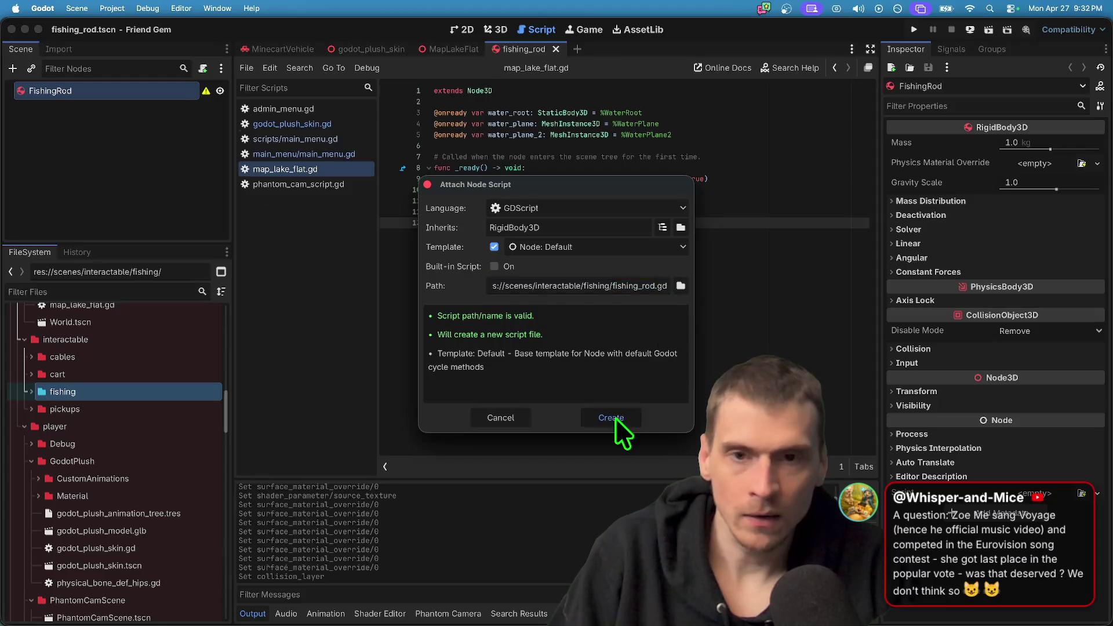
pyautogui.click(258, 50)
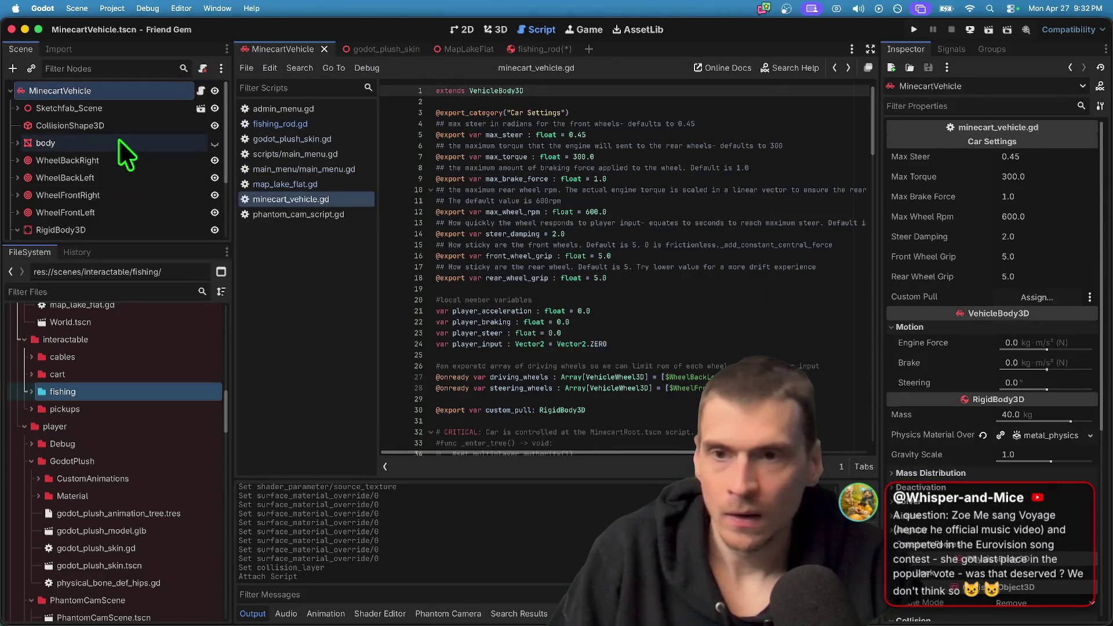
# Change the script's extends line to PickupBody, keeping the template functions
pyautogui.click(548, 90)
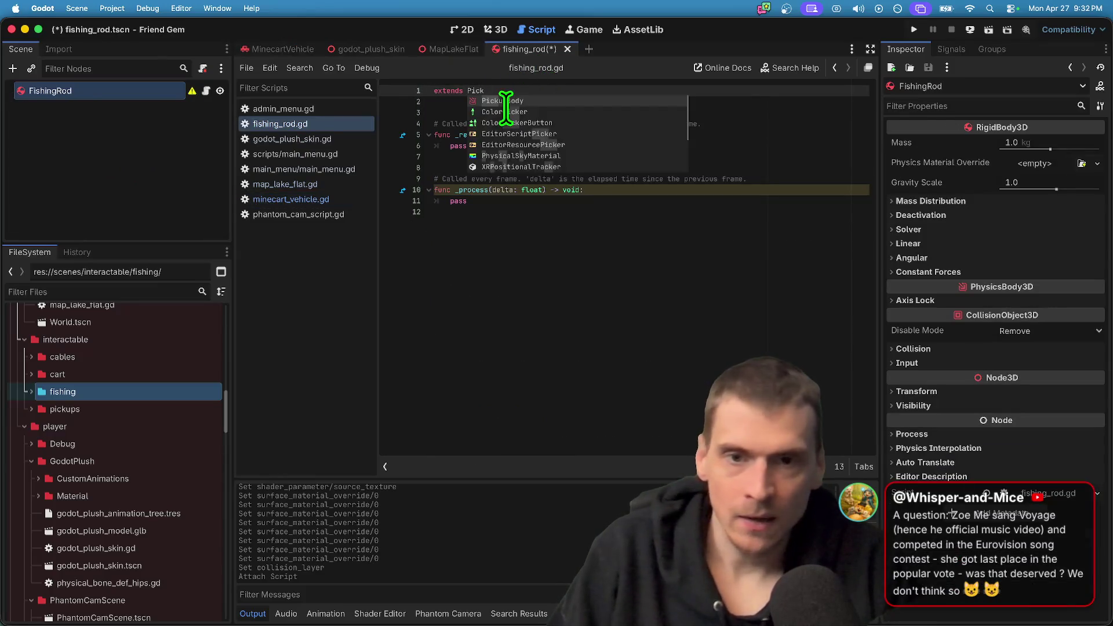
pyautogui.write('upBody')
pyautogui.moveTo(558, 244); pyautogui.dragTo(435, 125)
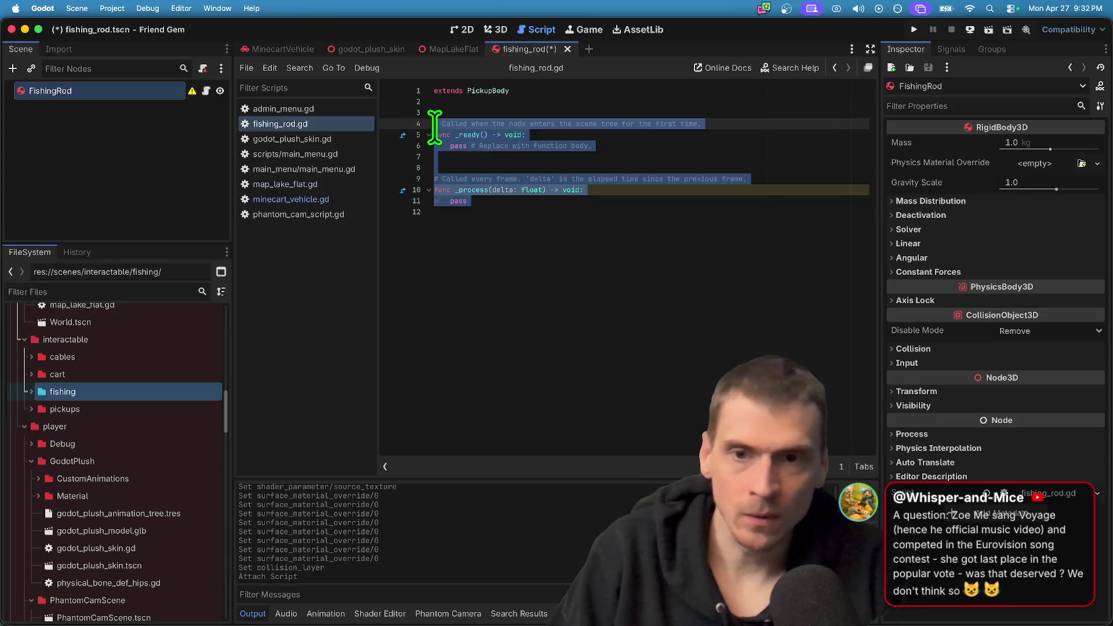
pyautogui.press('BackSpace')
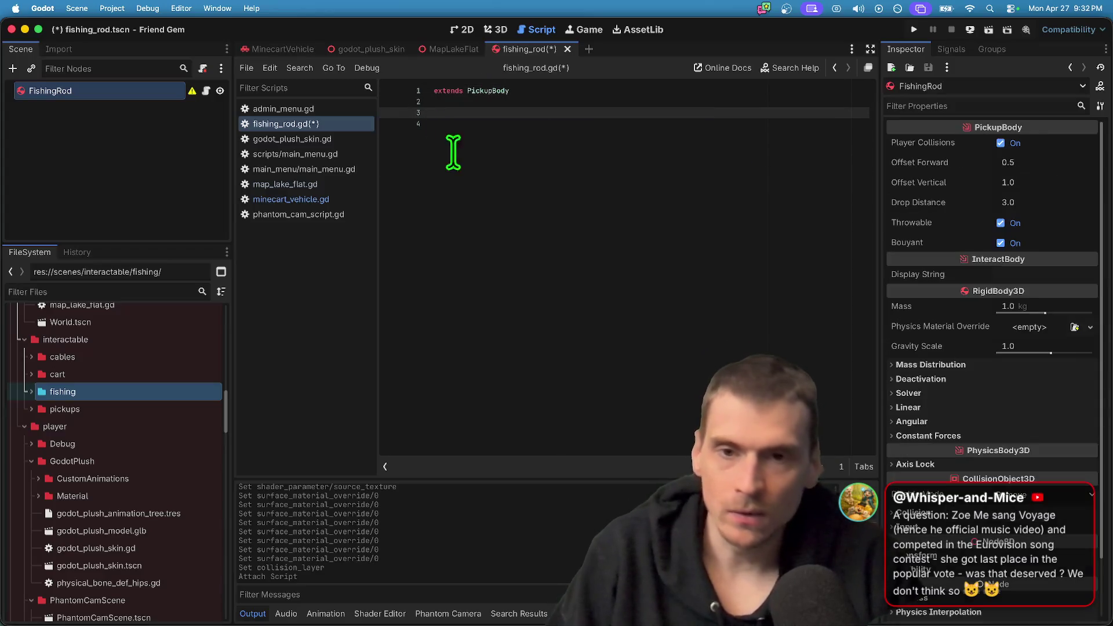
pyautogui.hotkey('ctrl', 'z')
pyautogui.click(615, 134)
# Replace pass in _ready with super(), delete the template leftovers, and save fishing_rod.gd
pyautogui.click(617, 146)
pyautogui.hotkey('shift', 'Home')
pyautogui.press('BackSpace')
pyautogui.press('BackSpace')
pyautogui.press('BackSpace')
pyautogui.write('super(')
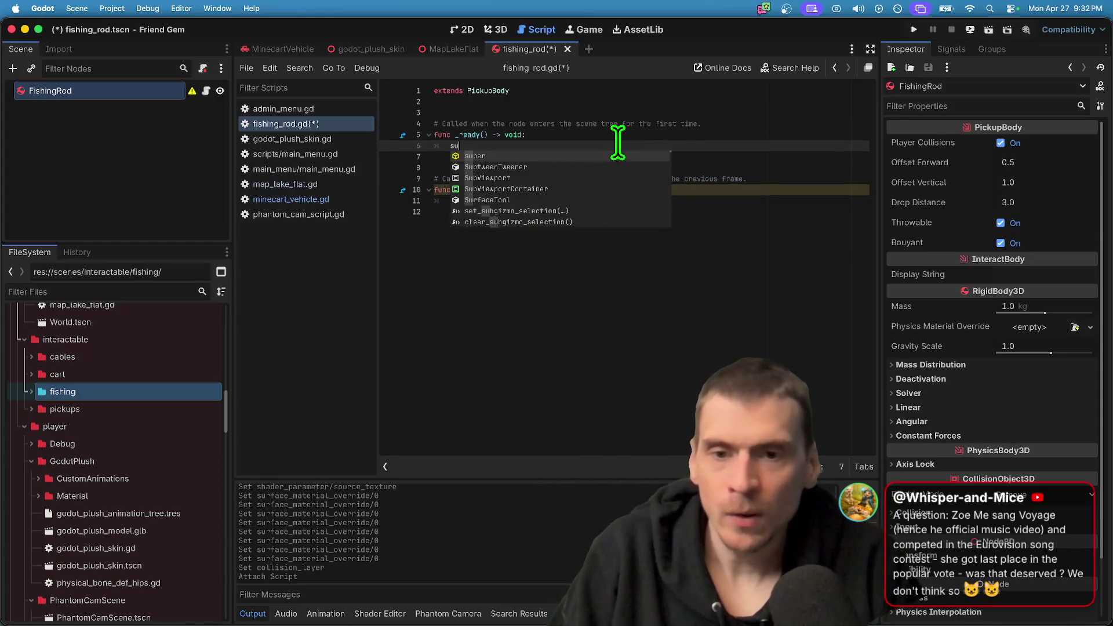
pyautogui.press('Up')
pyautogui.press('Up')
pyautogui.hotkey('ctrl', 'shift', 'k')
pyautogui.press('Down')
pyautogui.press('Down')
pyautogui.press('Down')
pyautogui.hotkey('ctrl', 'shift', 'k')
pyautogui.hotkey('ctrl', 's')
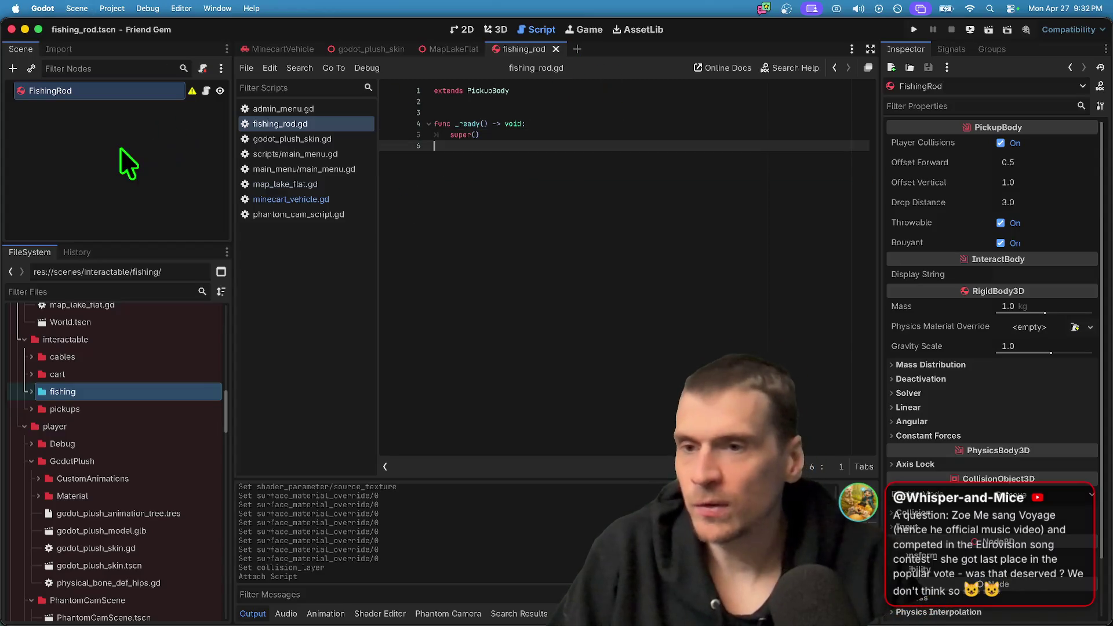
# Add a MeshInstance3D child node to FishingRod
pyautogui.click(124, 160)
pyautogui.click(495, 29)
pyautogui.hotkey('ctrl', 'a')
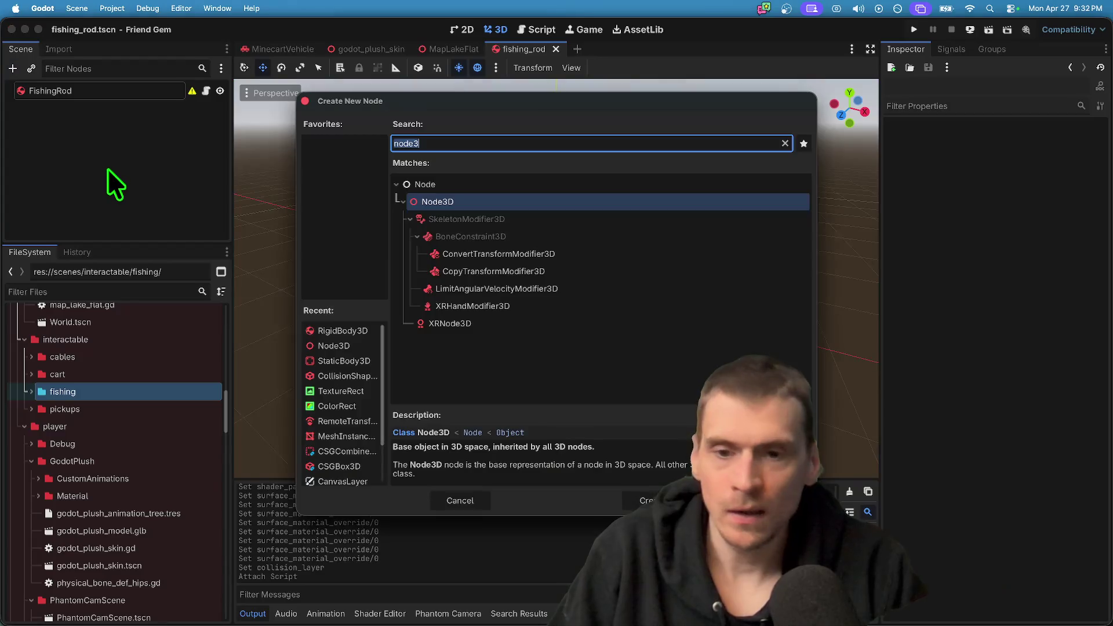
pyautogui.write('mesh')
pyautogui.press('Return')
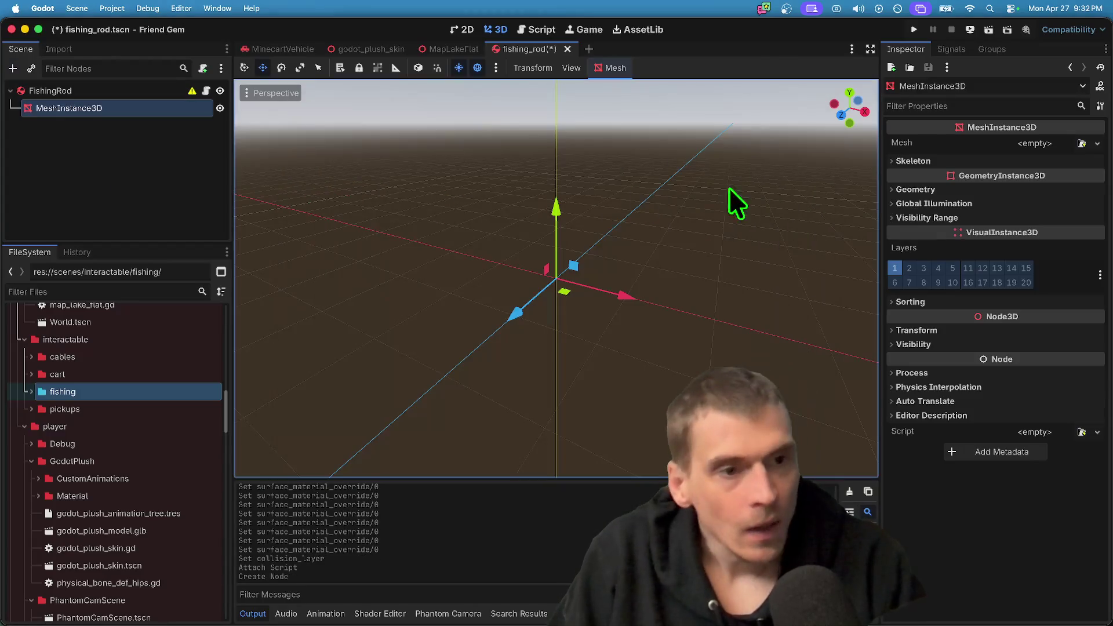
pyautogui.click(1029, 145)
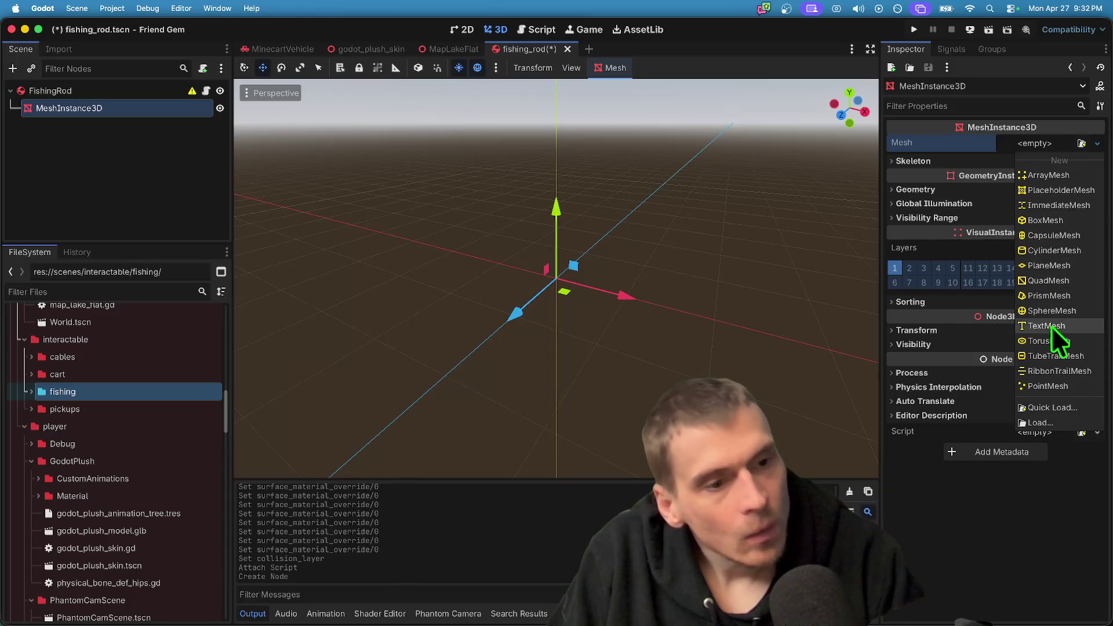
# Assign a new CylinderMesh to the MeshInstance3D with Top Radius 0 and Height 10 m
pyautogui.click(1038, 248)
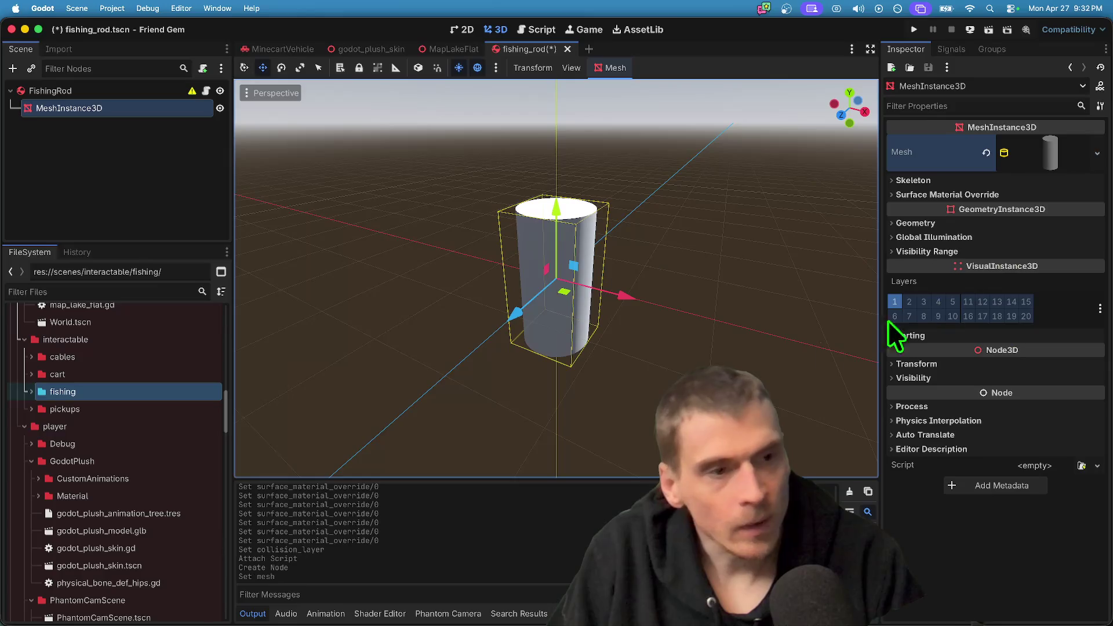
pyautogui.click(1051, 146)
pyautogui.click(1039, 265)
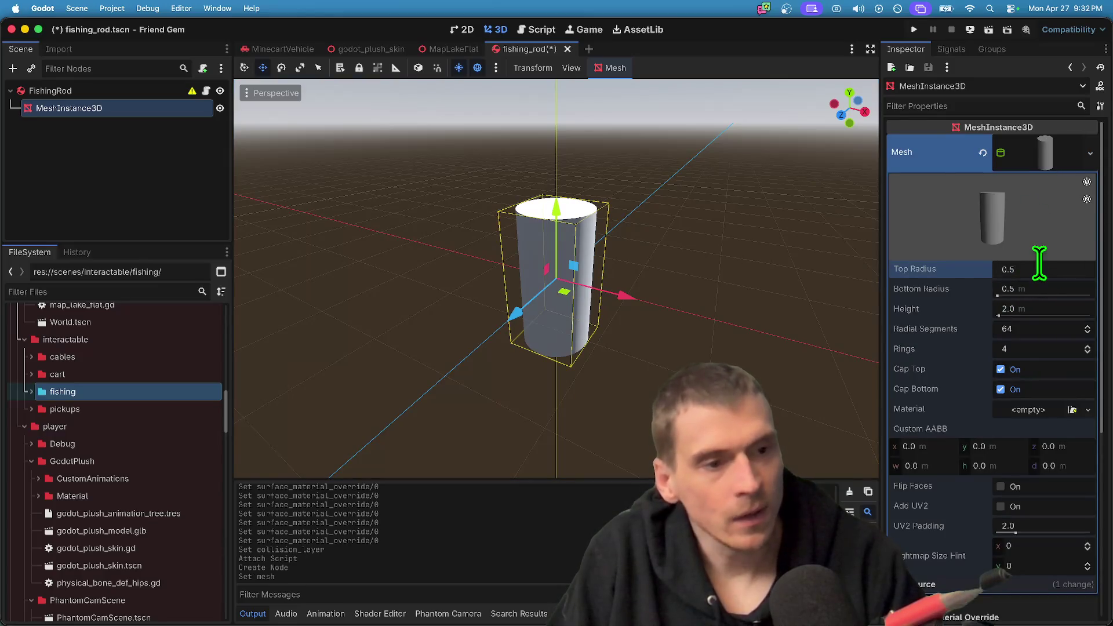
pyautogui.write('0.')
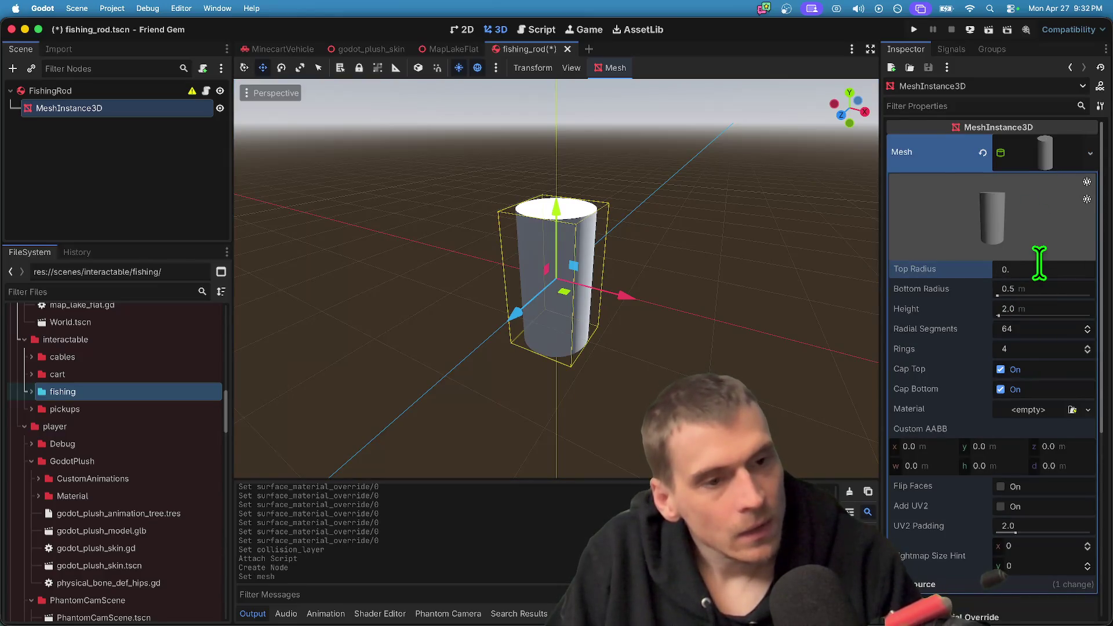
pyautogui.press('Tab')
pyautogui.press('Tab')
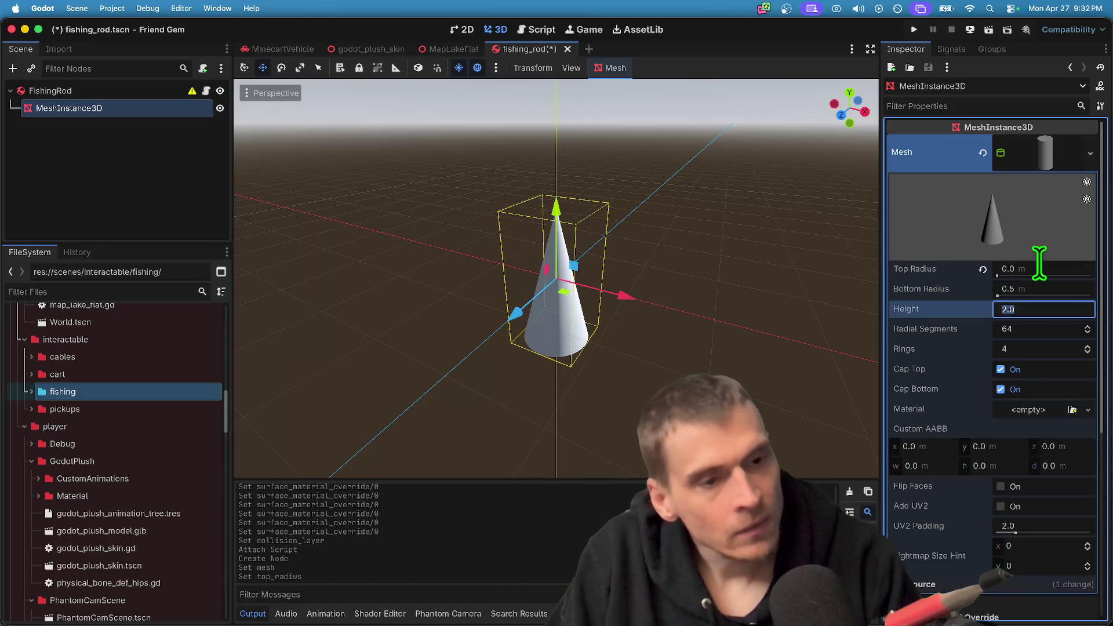
pyautogui.write('10')
pyautogui.press('Return')
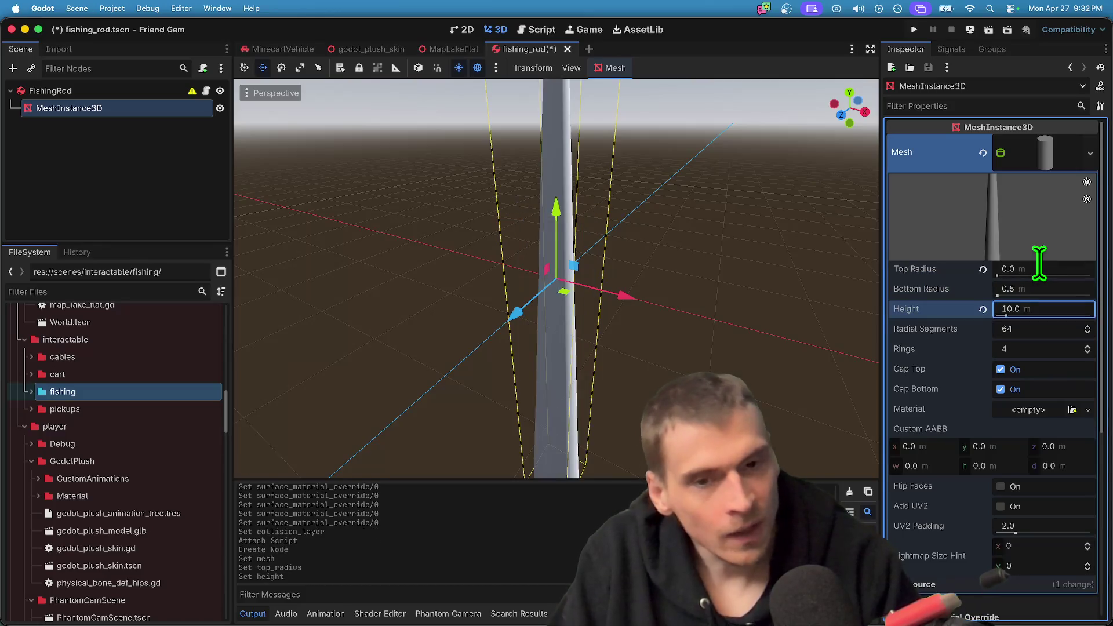
pyautogui.scroll(-5, 666, 380)
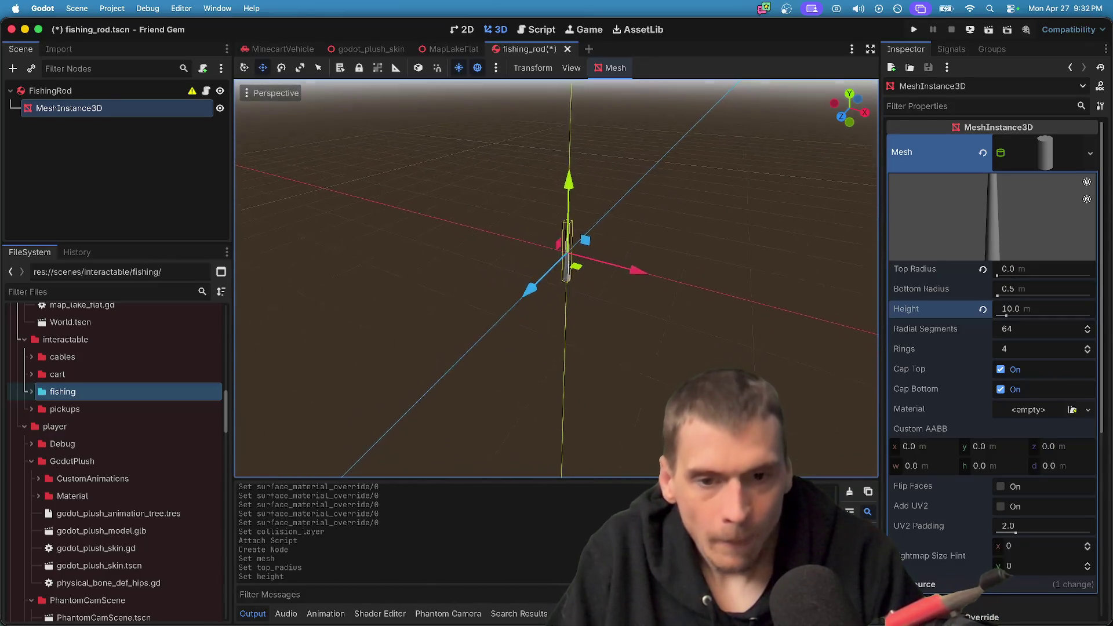
pyautogui.click(47, 223)
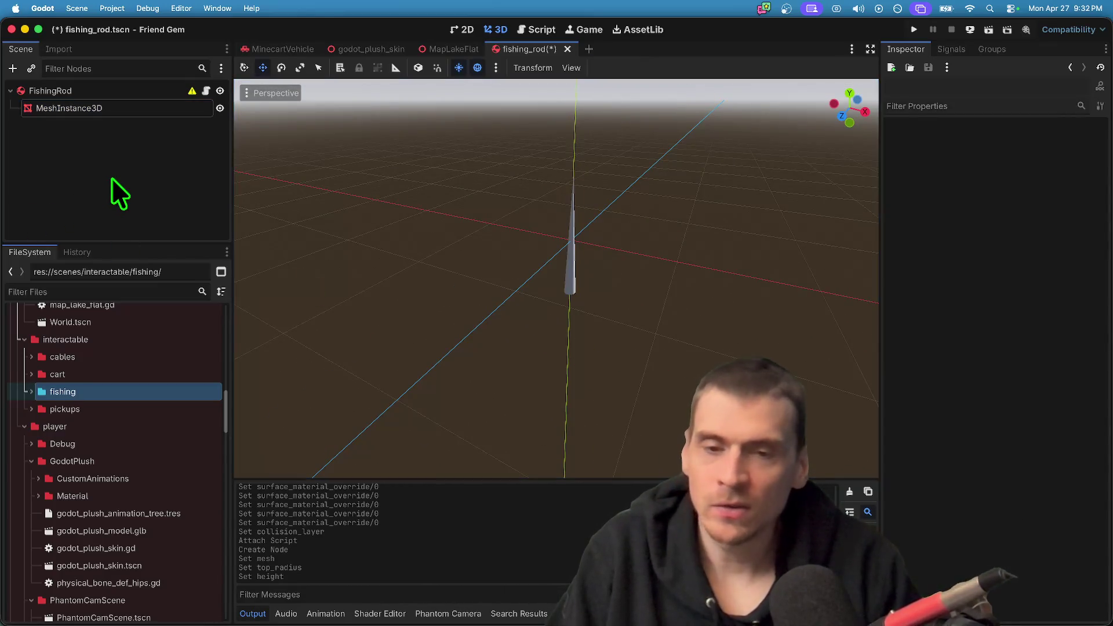
# Instance the godot_plush_model scene under FishingRod by searching 'plush' in the scene picker
pyautogui.press('super+shift+a')
pyautogui.write('pluis')
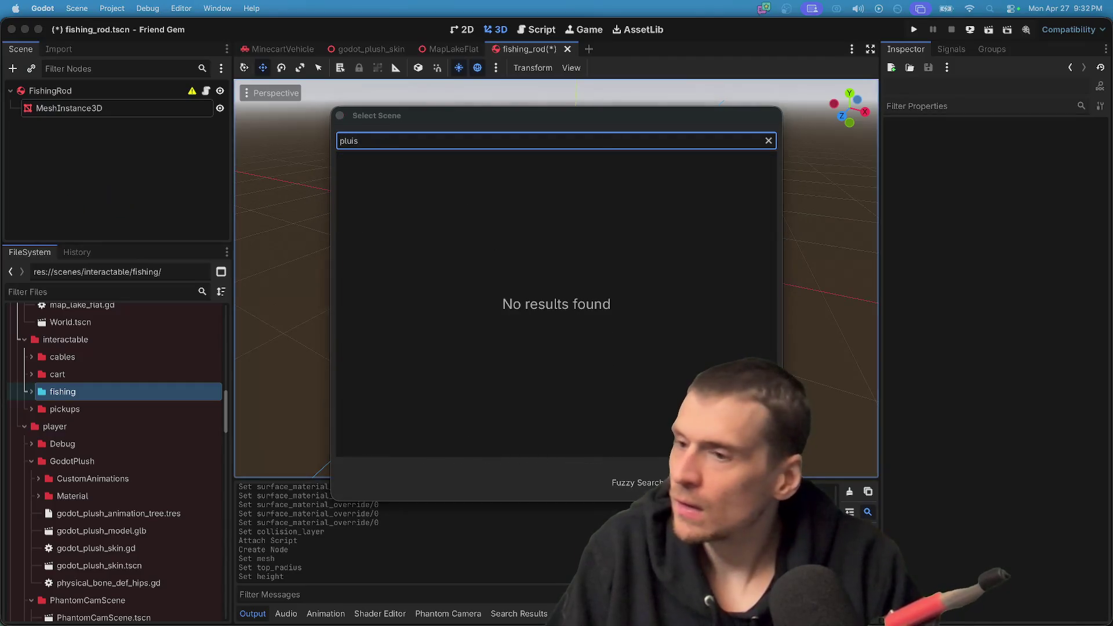
pyautogui.press('Escape')
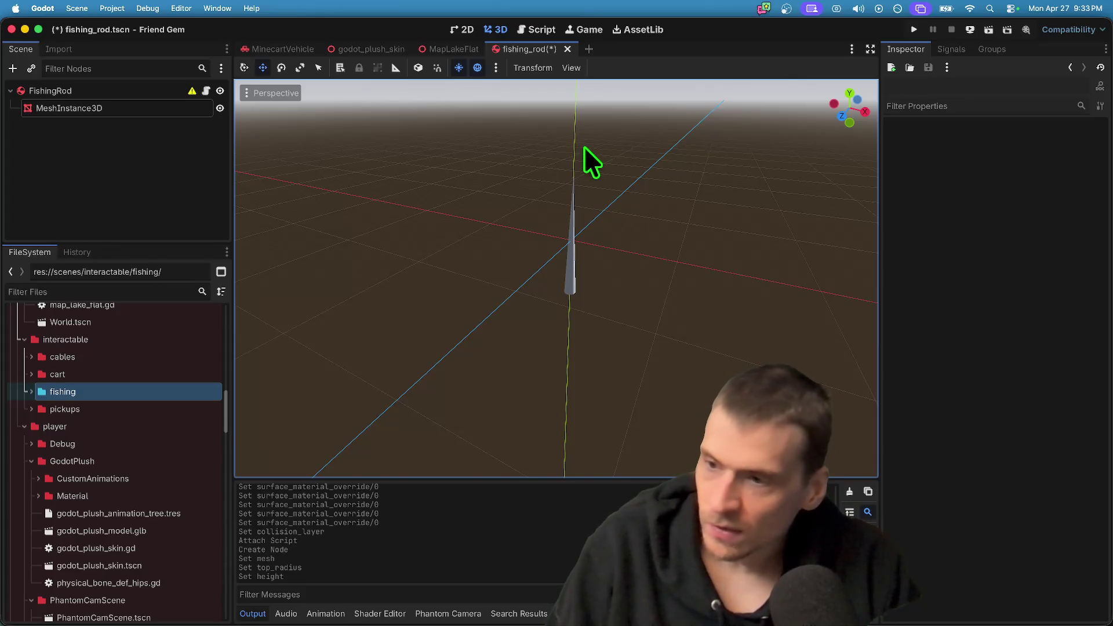
pyautogui.scroll(5, 602, 301)
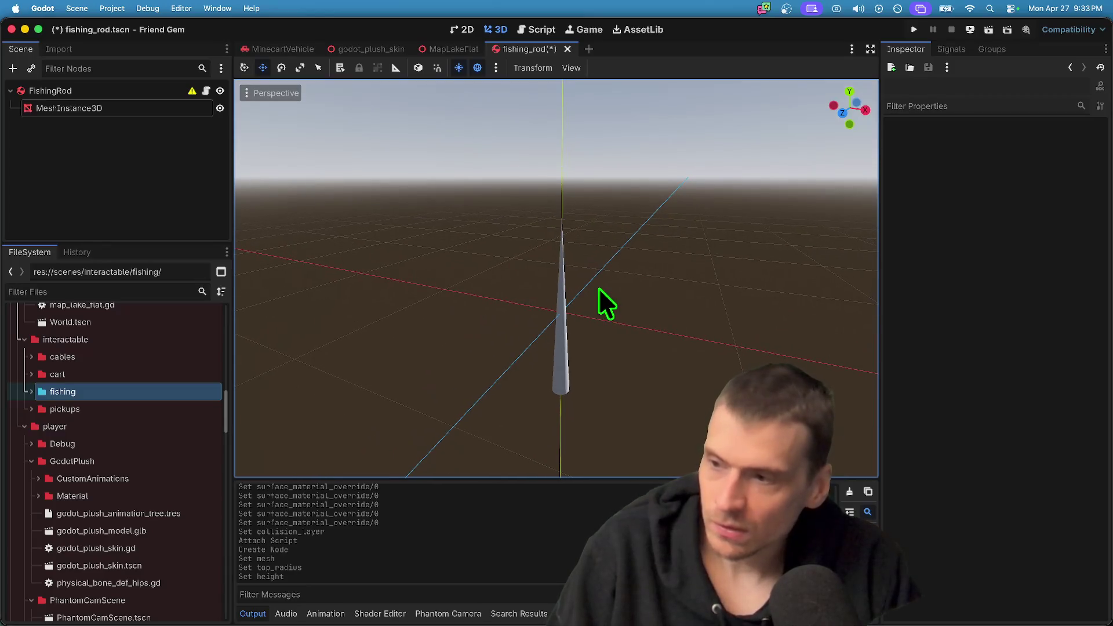
pyautogui.hotkey('ctrl', 'shift', 'o')
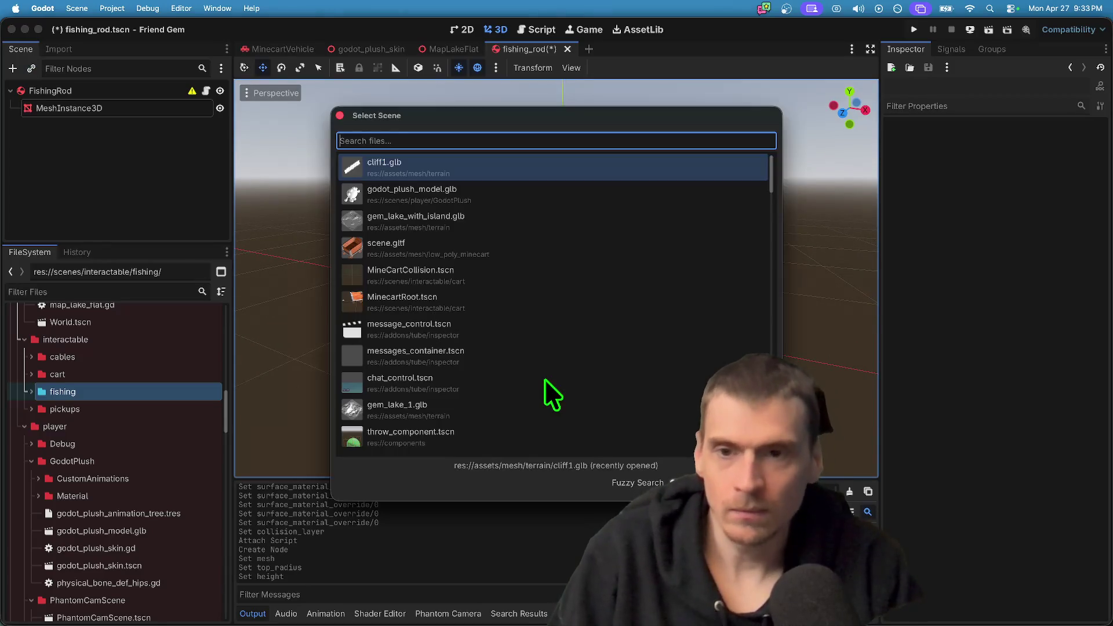
pyautogui.press('Escape')
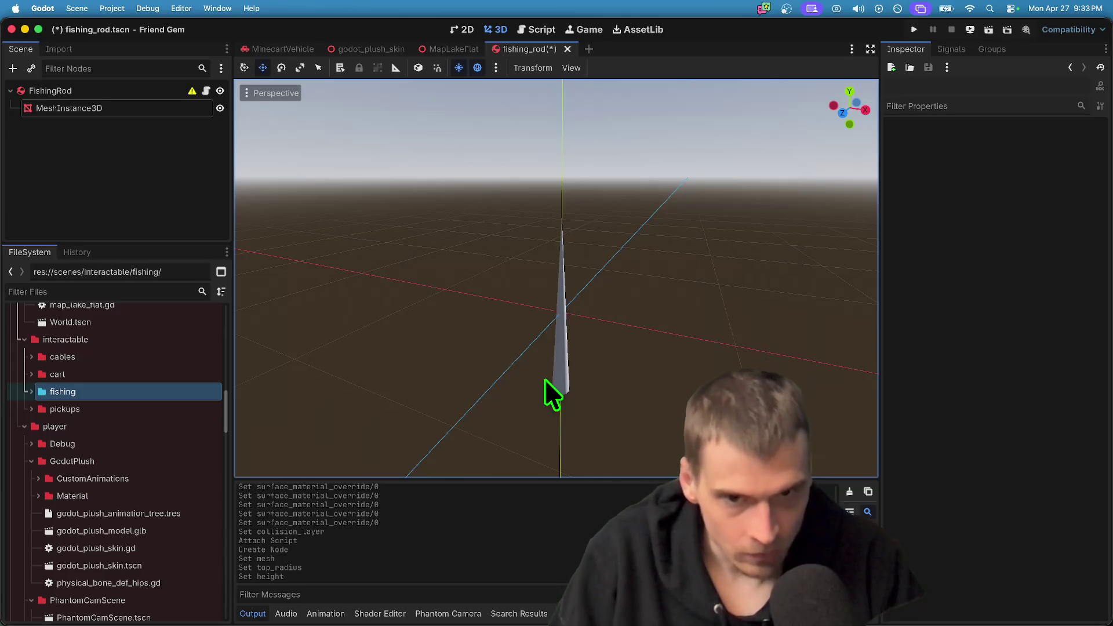
pyautogui.hotkey('ctrl', 'shift', 'a')
pyautogui.write('plush')
pyautogui.press('Return')
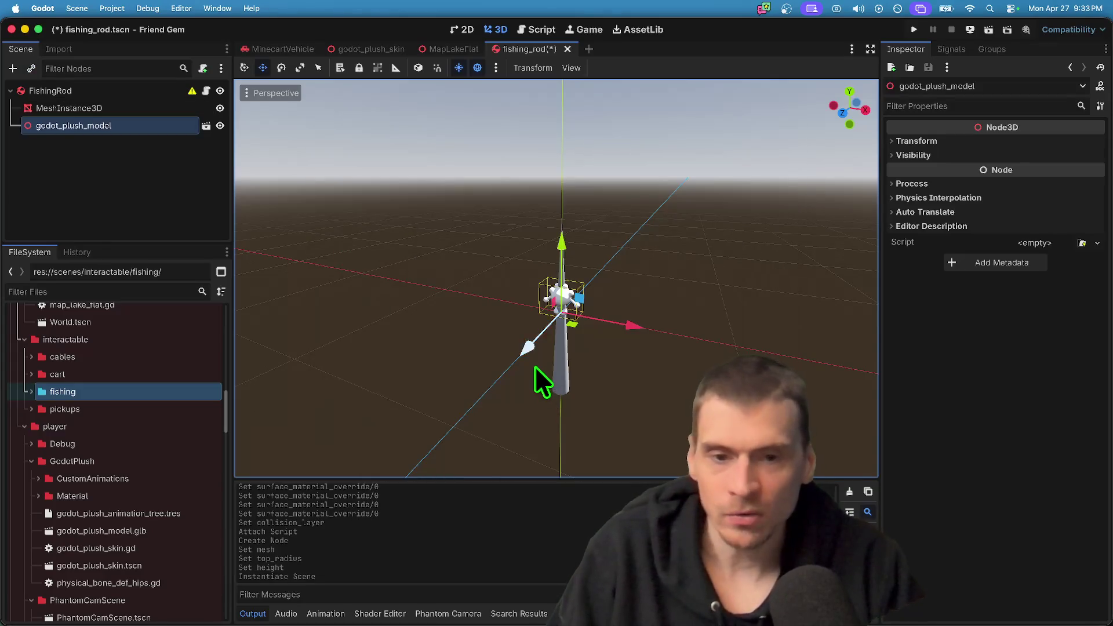
pyautogui.scroll(2, 283, 273)
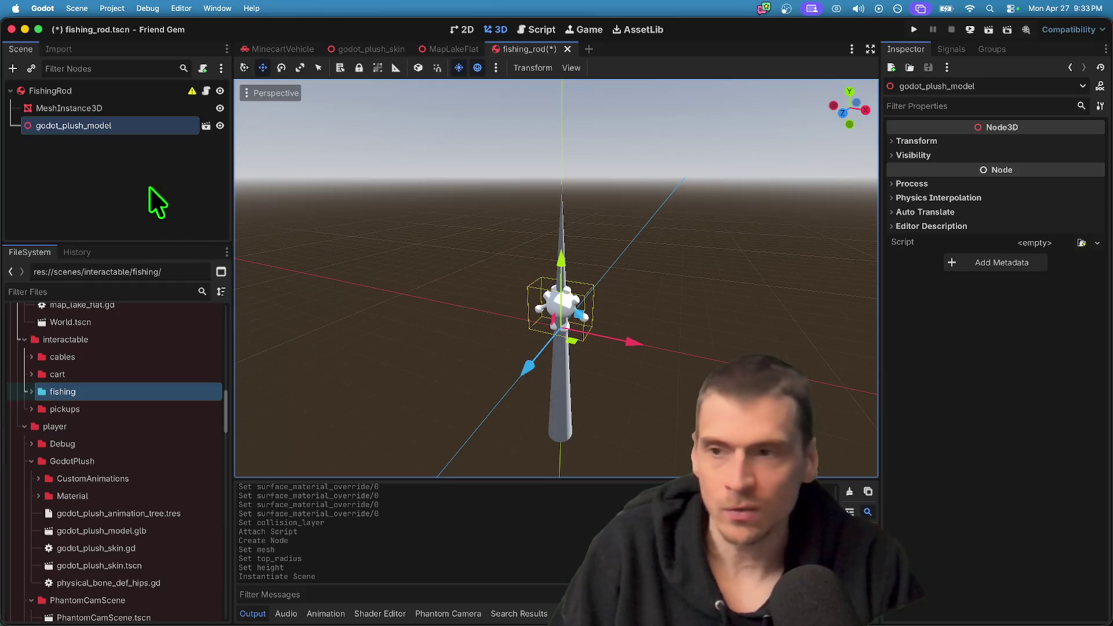
pyautogui.click(141, 93)
pyautogui.click(145, 108)
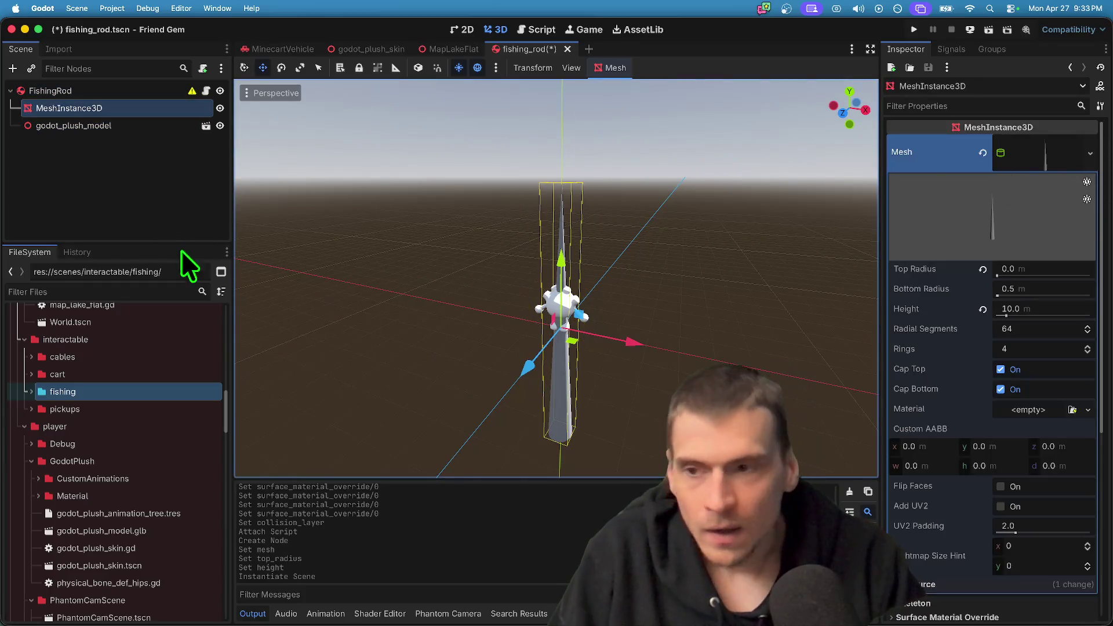
# Set the rod CylinderMesh height to 5 m and its radii to 0.1 m
pyautogui.click(1042, 307)
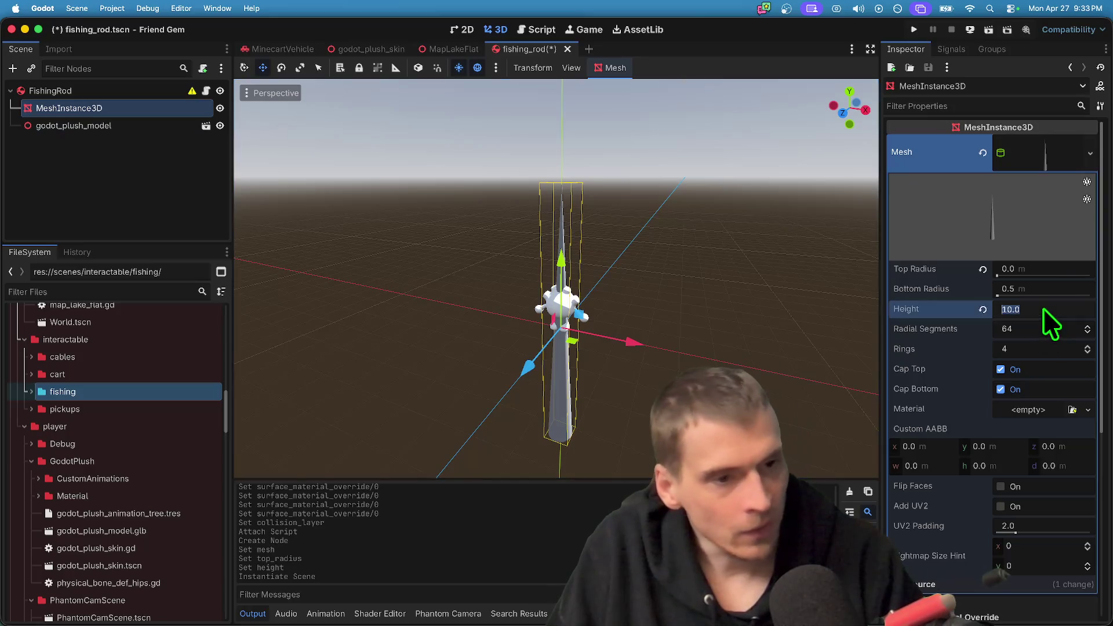
pyautogui.write('8')
pyautogui.press('Return')
pyautogui.click(1048, 307)
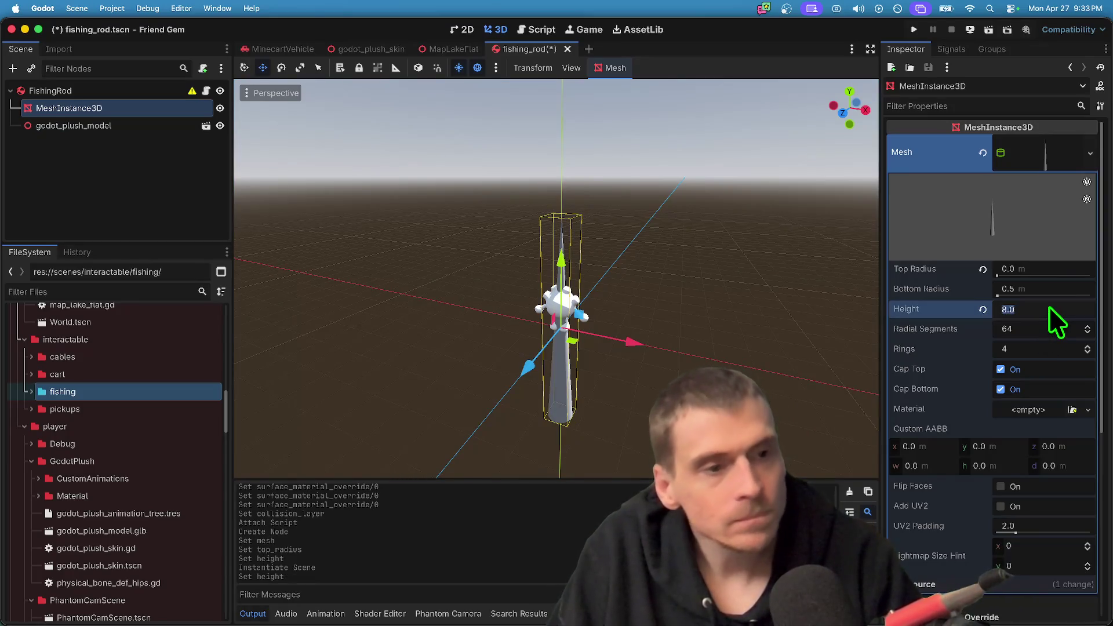
pyautogui.press('BackSpace')
pyautogui.write('5')
pyautogui.press('Return')
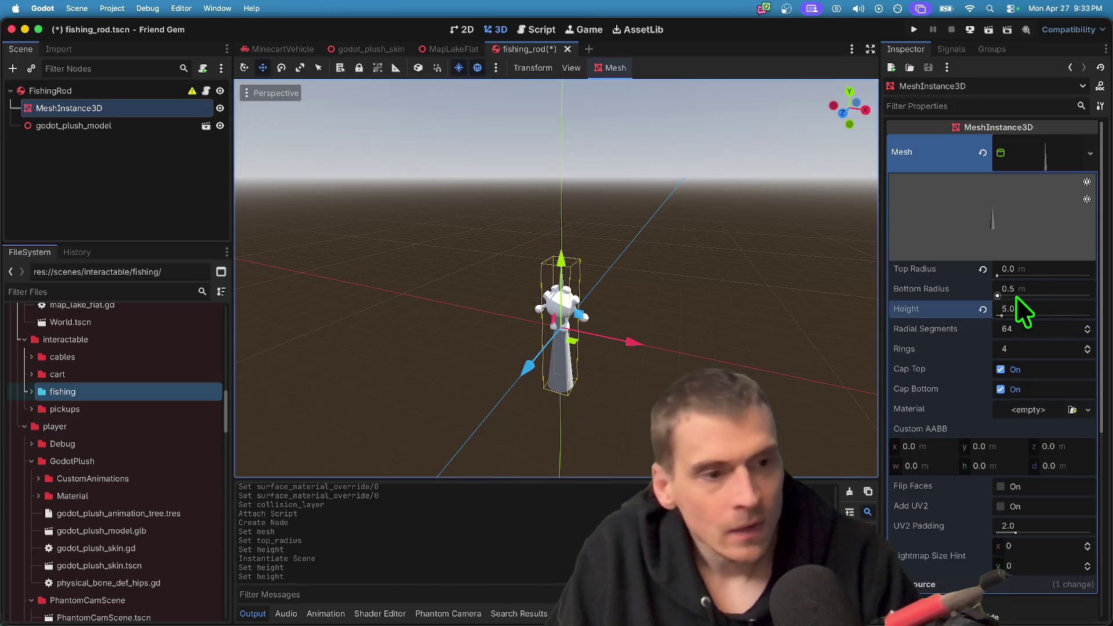
pyautogui.click(1027, 305)
pyautogui.click(1034, 288)
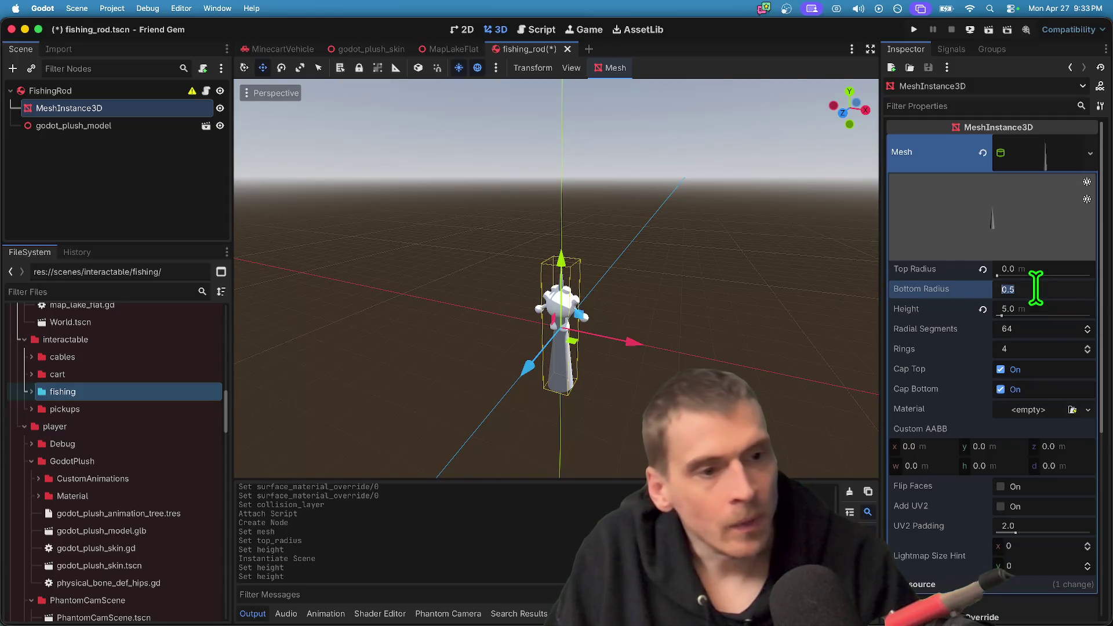
pyautogui.write('0.1')
pyautogui.write('0')
pyautogui.press('Return')
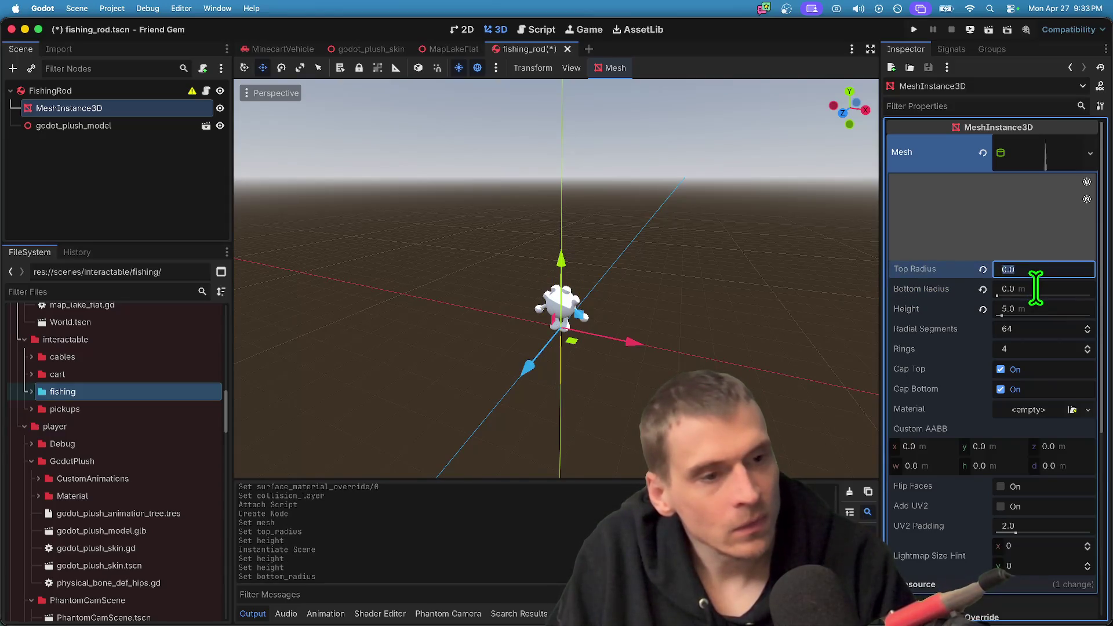
pyautogui.write('.1')
pyautogui.click(1036, 288)
pyautogui.write('0.1')
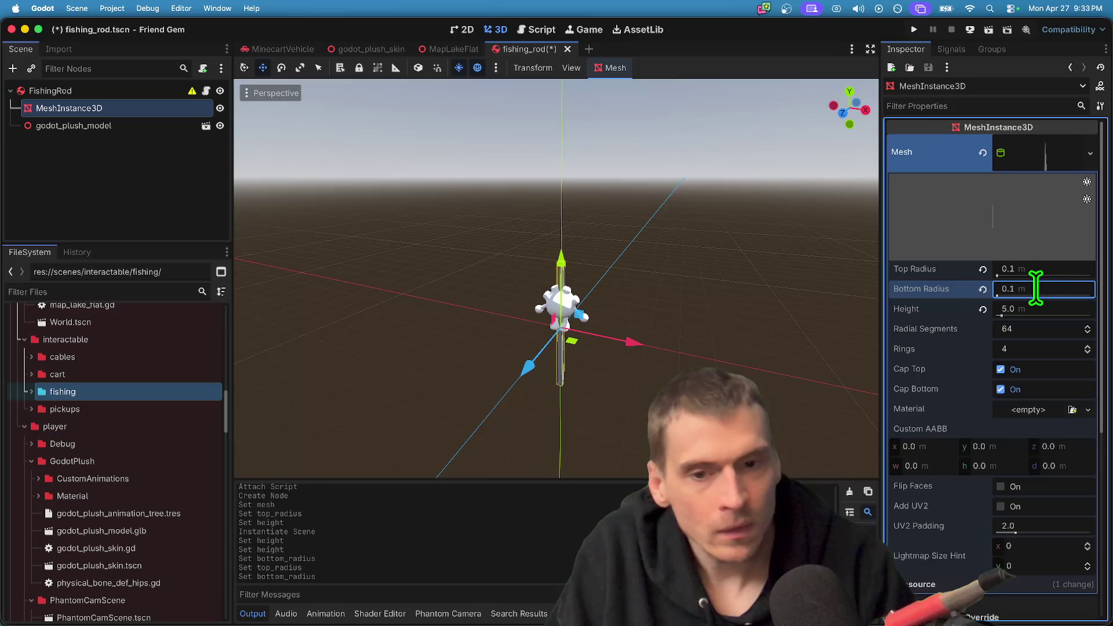
pyautogui.click(563, 322)
# Raise the rod mesh along Y so it sits above the plush model
pyautogui.press('f')
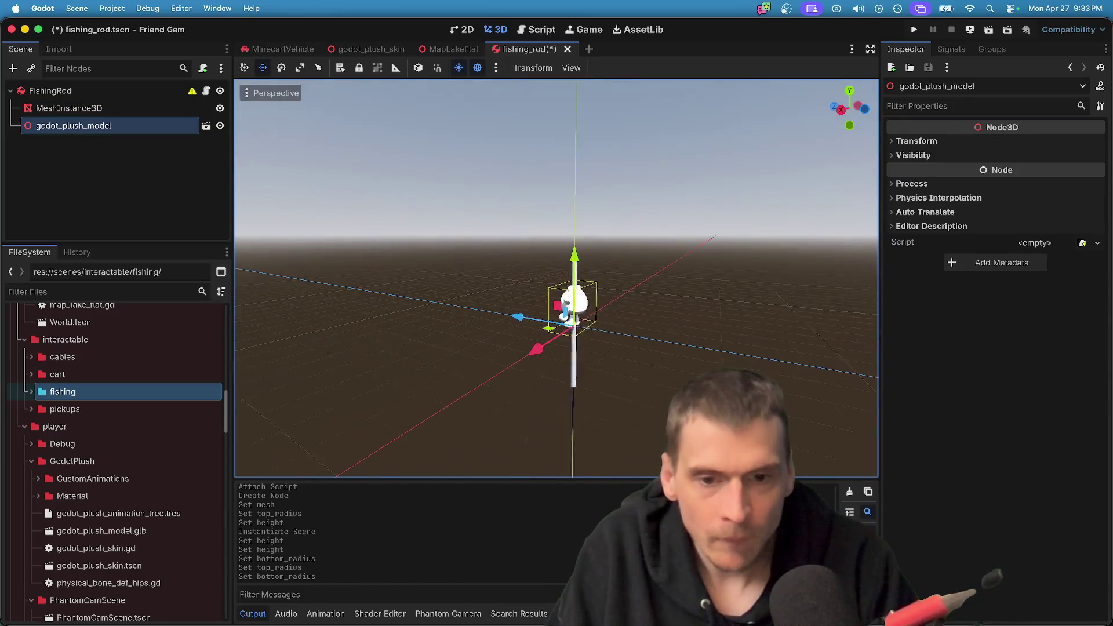
pyautogui.click(593, 352)
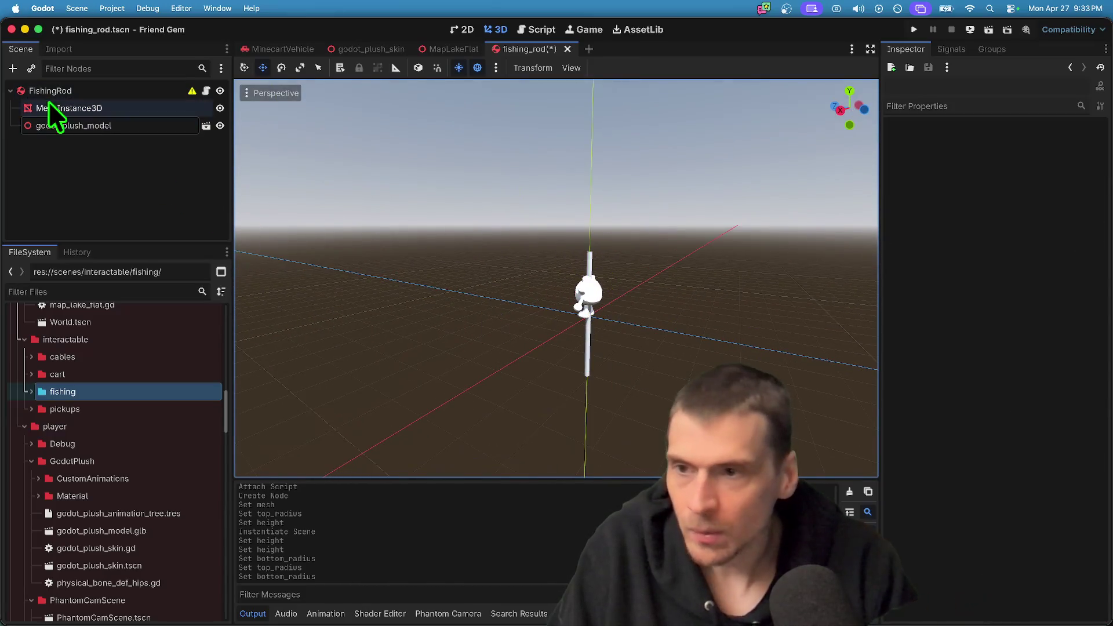
pyautogui.click(50, 108)
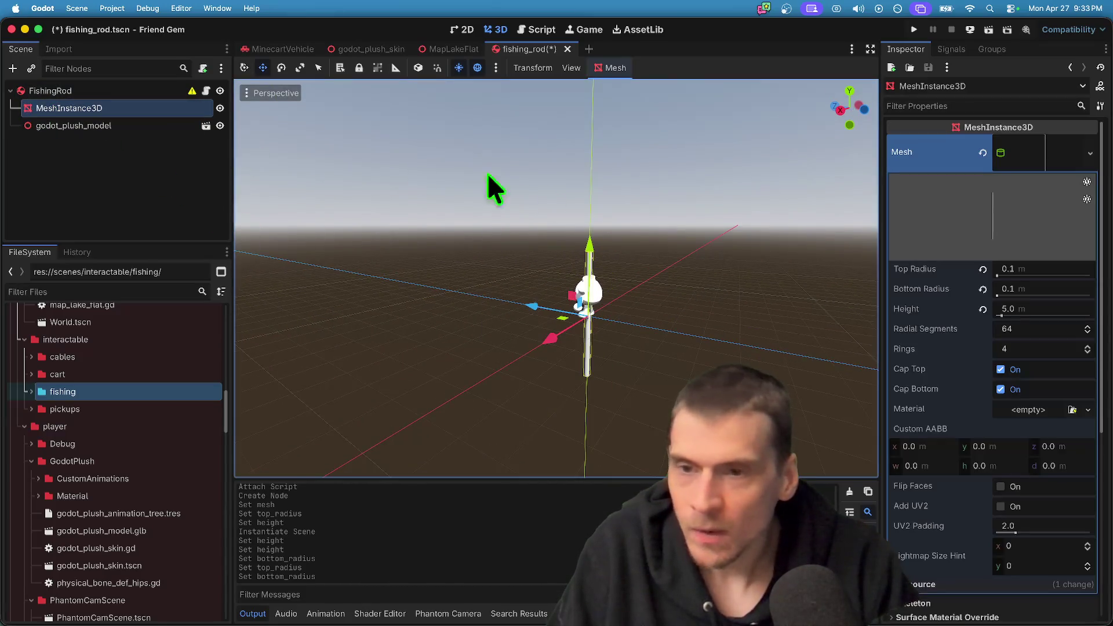
pyautogui.moveTo(580, 258); pyautogui.dragTo(597, 166)
pyautogui.scroll(3, 556, 278)
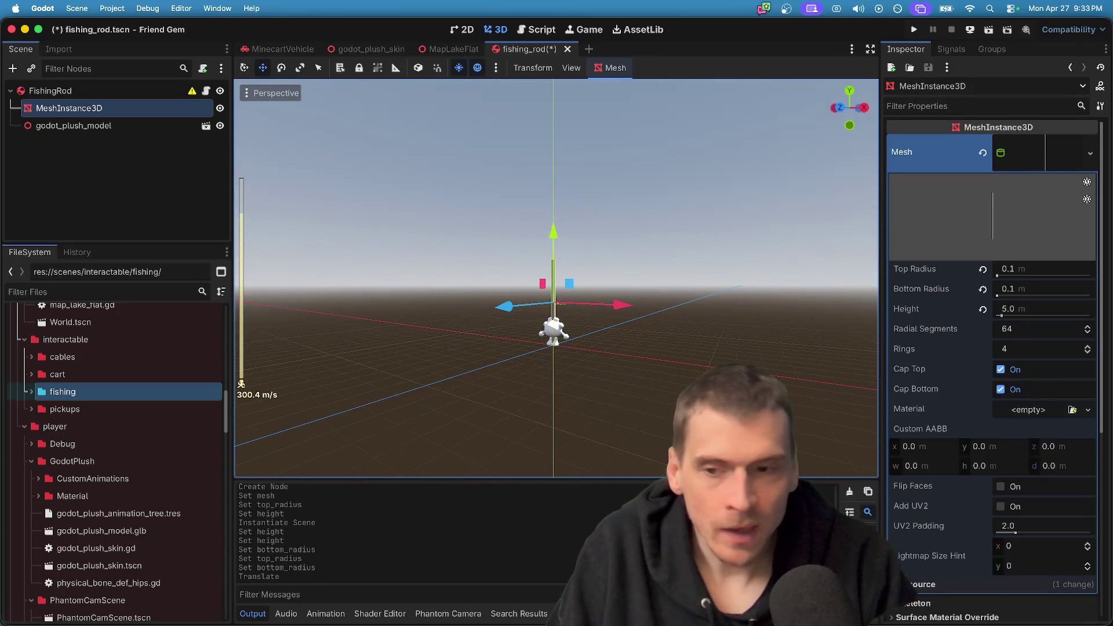
pyautogui.press('w')
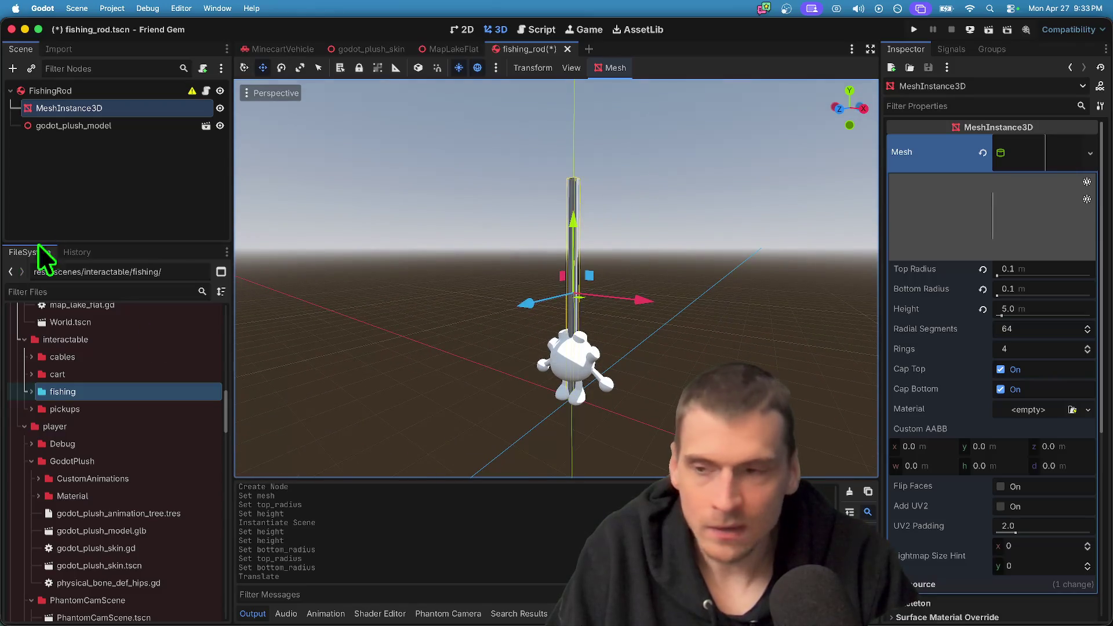
pyautogui.click(132, 127)
# Delete the godot_plush_model node and add a Skeleton3D under the rod's MeshInstance3D
pyautogui.rightClick(132, 127)
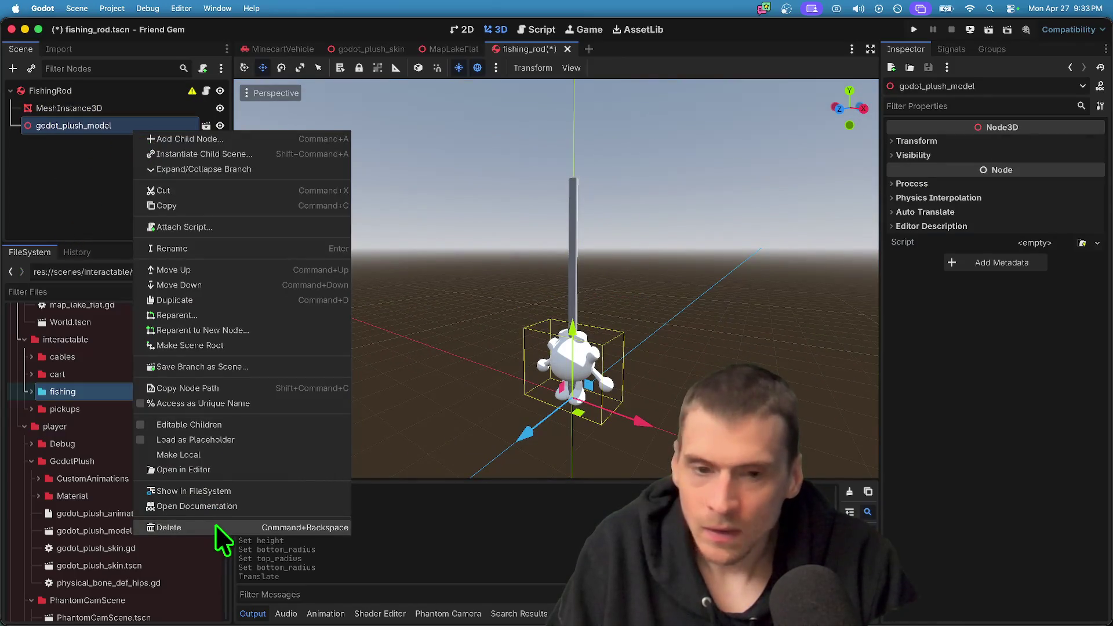
pyautogui.click(215, 525)
pyautogui.click(609, 323)
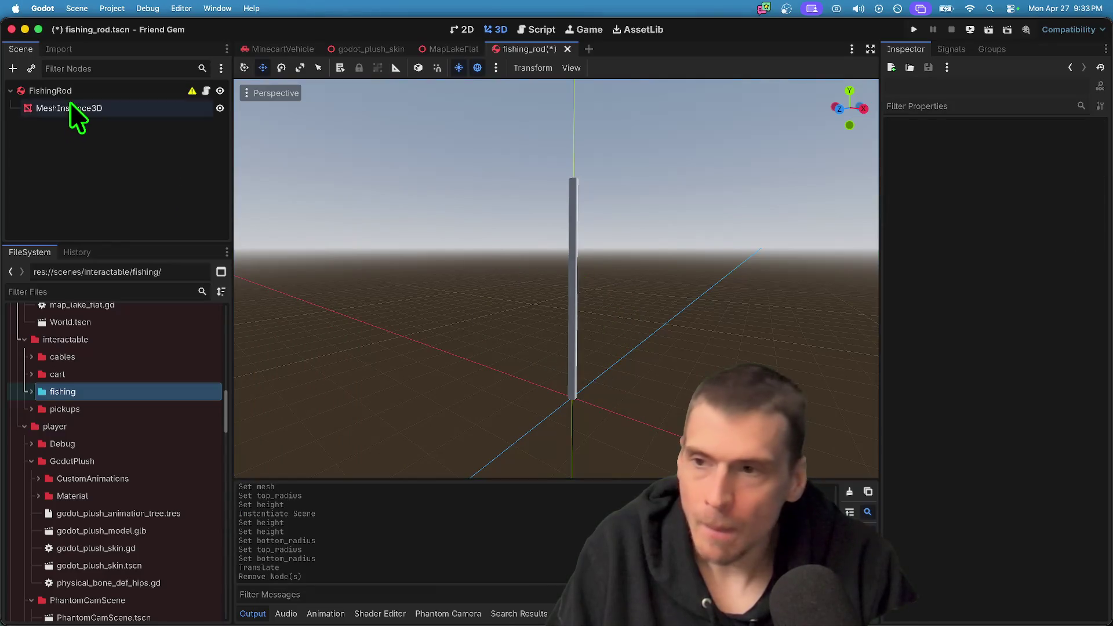
pyautogui.click(70, 108)
pyautogui.press('super+a')
pyautogui.write('skel')
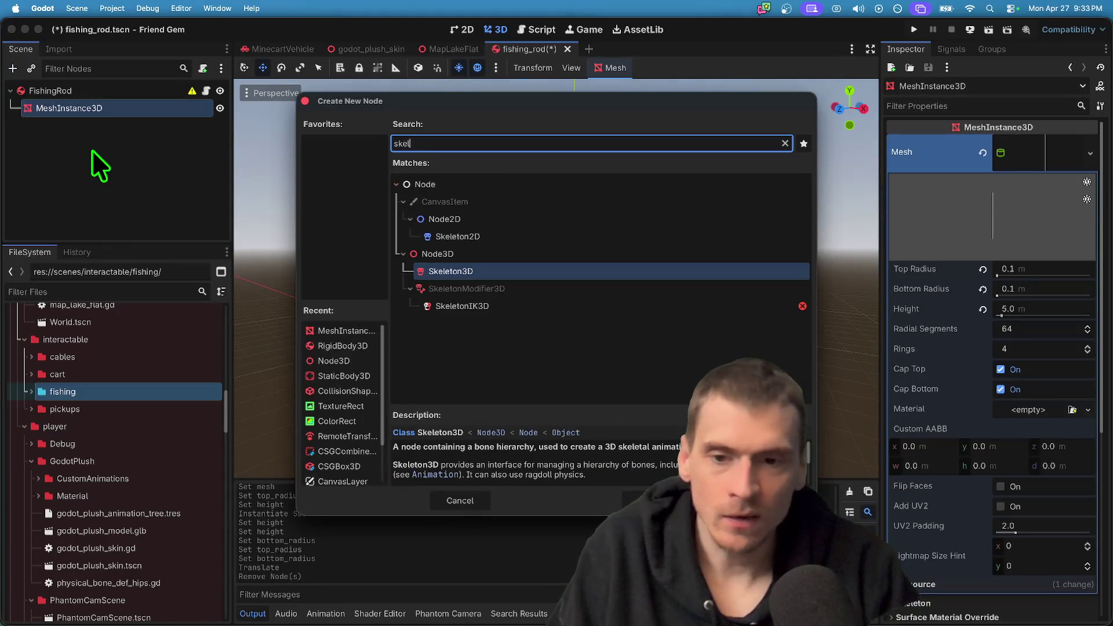
pyautogui.press('Return')
# Add a PhysicalBone3D as a child of the new Skeleton3D
pyautogui.click(101, 130)
pyautogui.press('super+a')
pyautogui.write('bone')
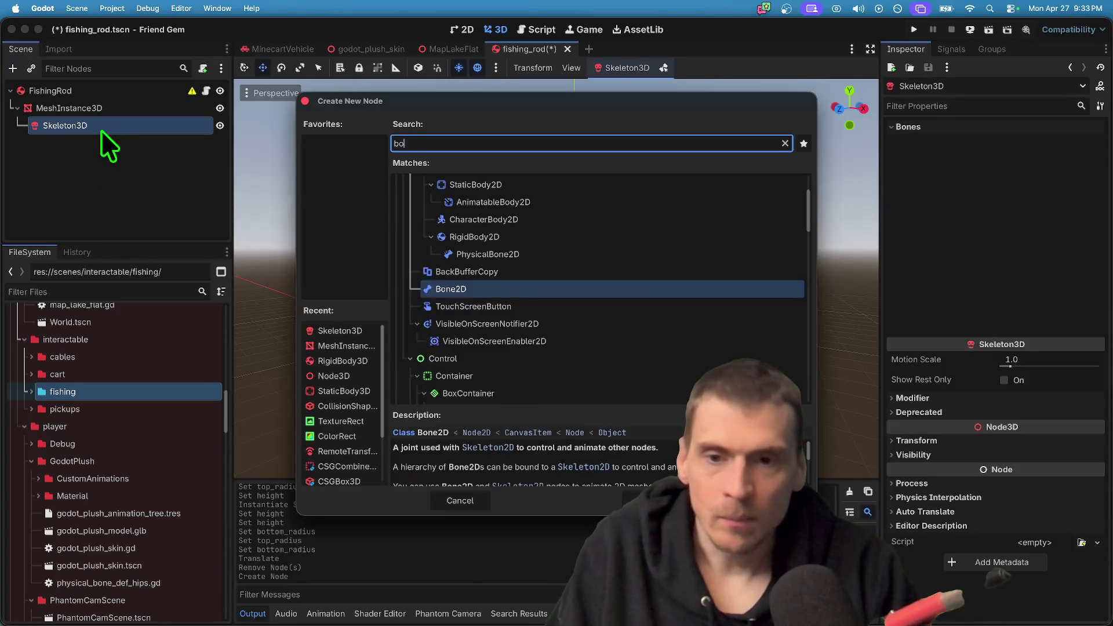
pyautogui.press('BackSpace')
pyautogui.press('BackSpace')
pyautogui.press('BackSpace')
pyautogui.write('ri')
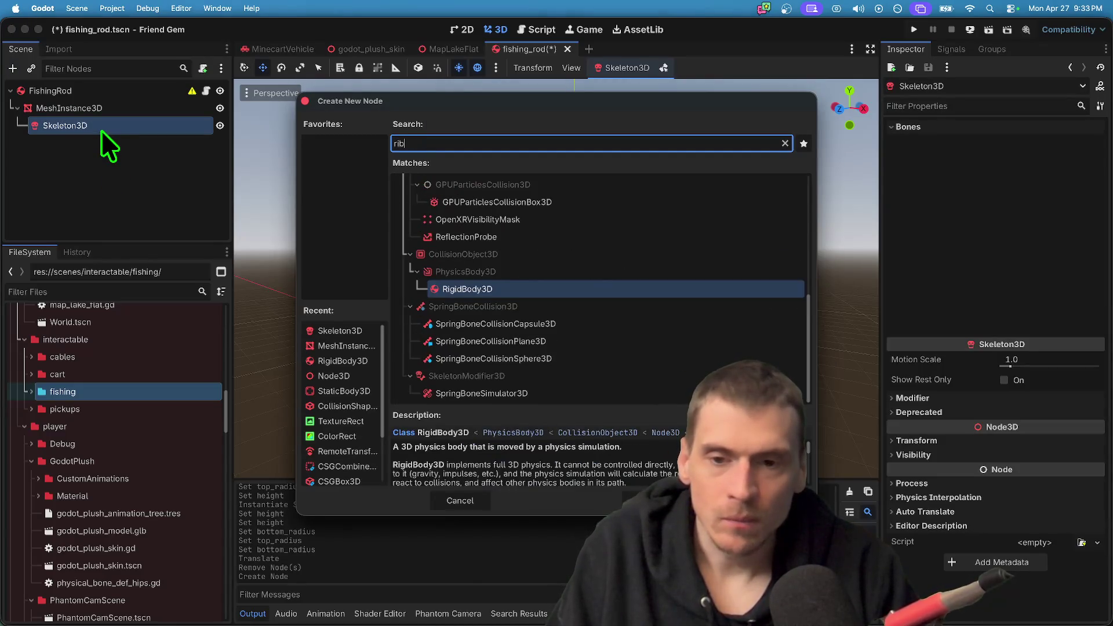
pyautogui.write('one')
pyautogui.press('Down')
pyautogui.scroll(-10, 585, 310)
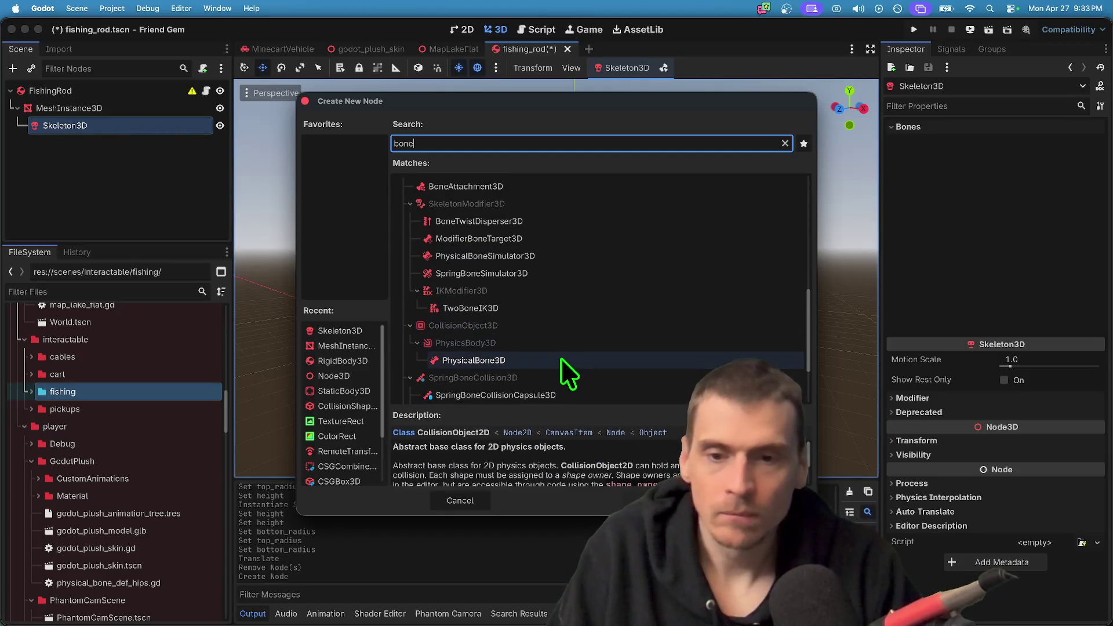
pyautogui.click(559, 360)
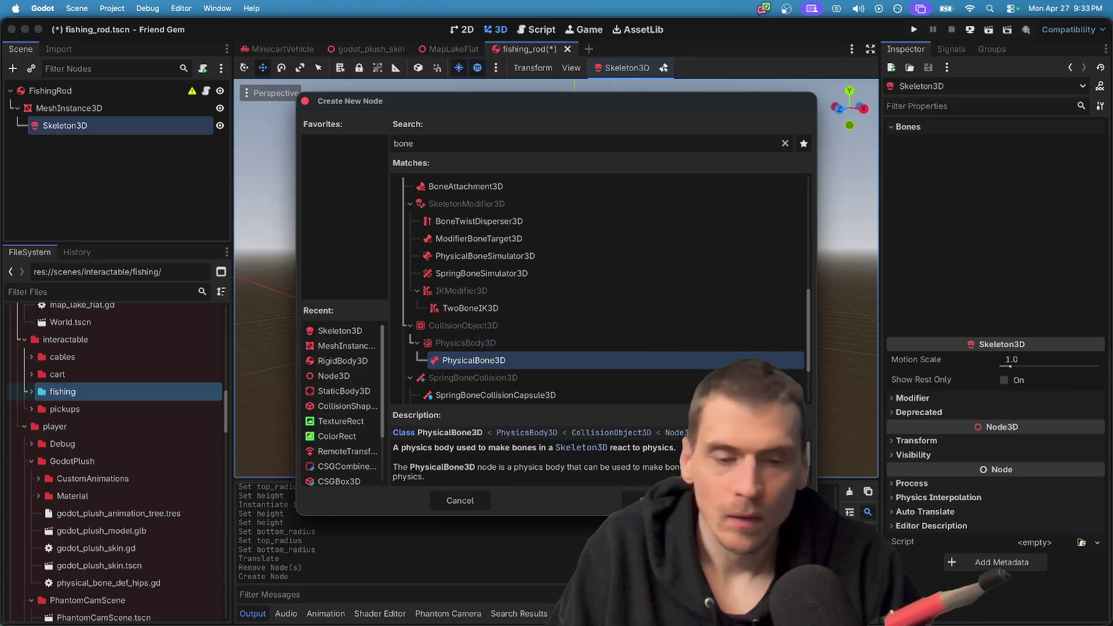
pyautogui.moveTo(816, 515); pyautogui.dragTo(830, 548)
pyautogui.press('Return')
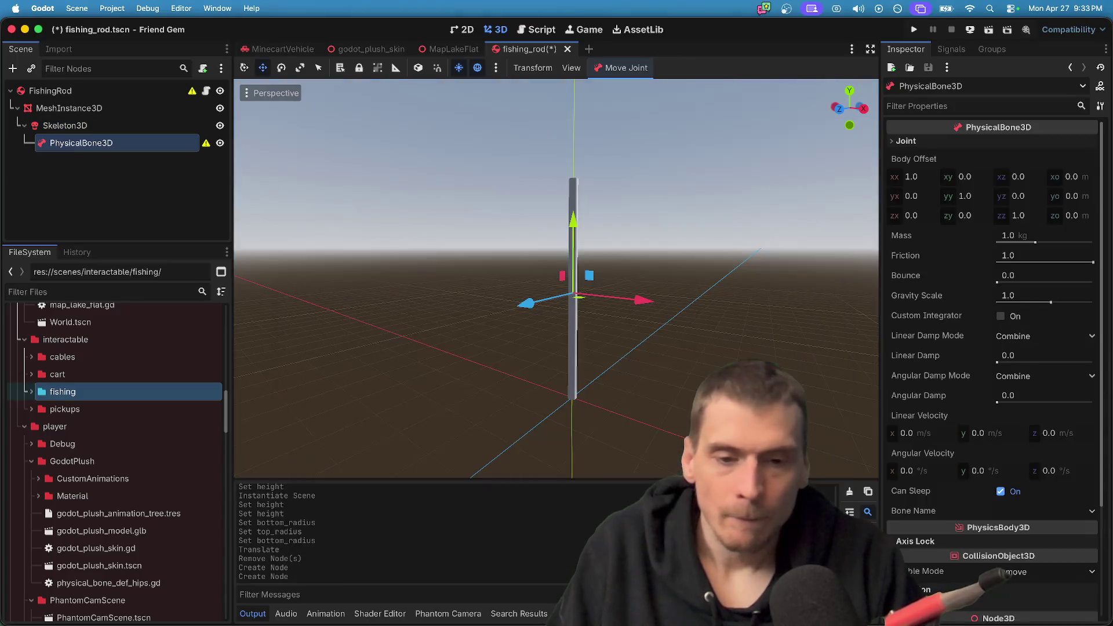
# Try moving the bone joint down 3 m, undo it, and inspect the bone's joint and name properties
pyautogui.moveTo(572, 207); pyautogui.dragTo(573, 325)
pyautogui.press('super+z')
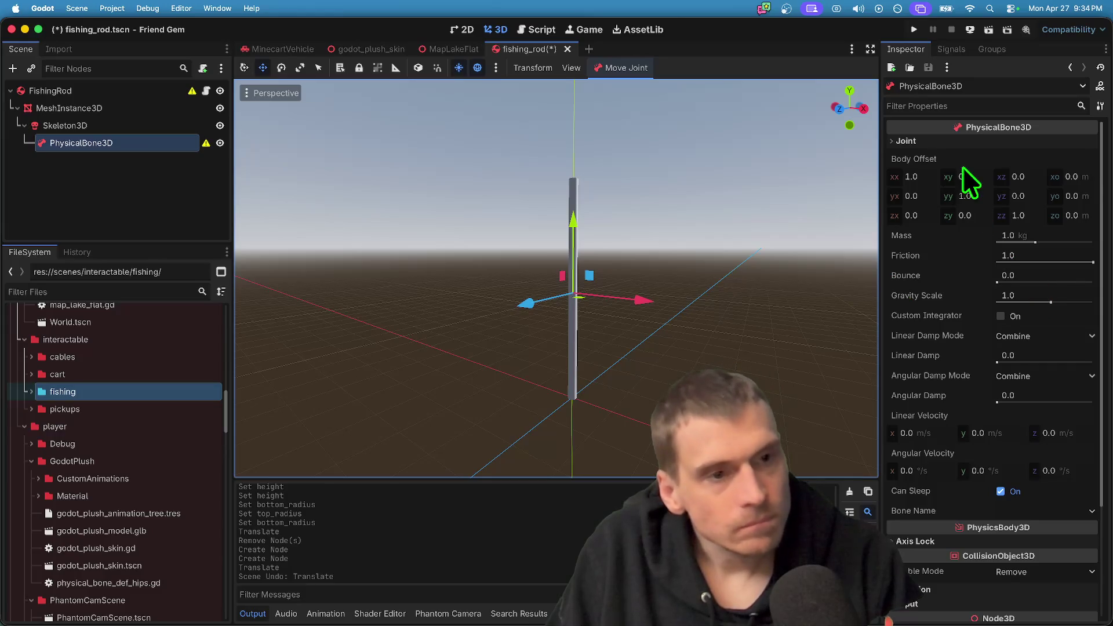
pyautogui.click(961, 141)
pyautogui.click(1049, 141)
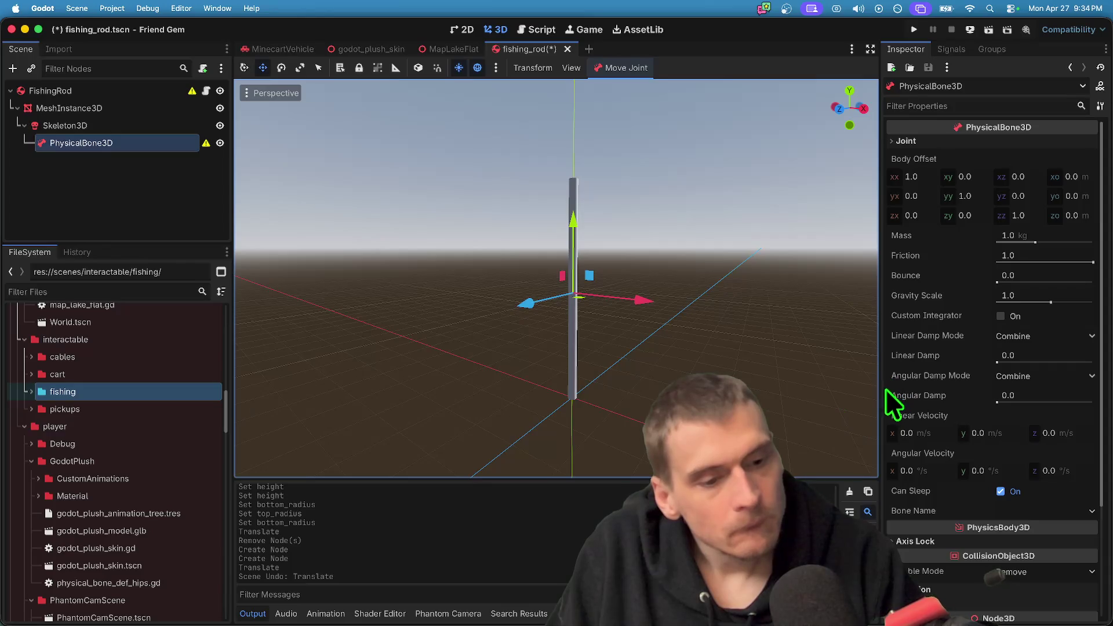
pyautogui.click(1045, 509)
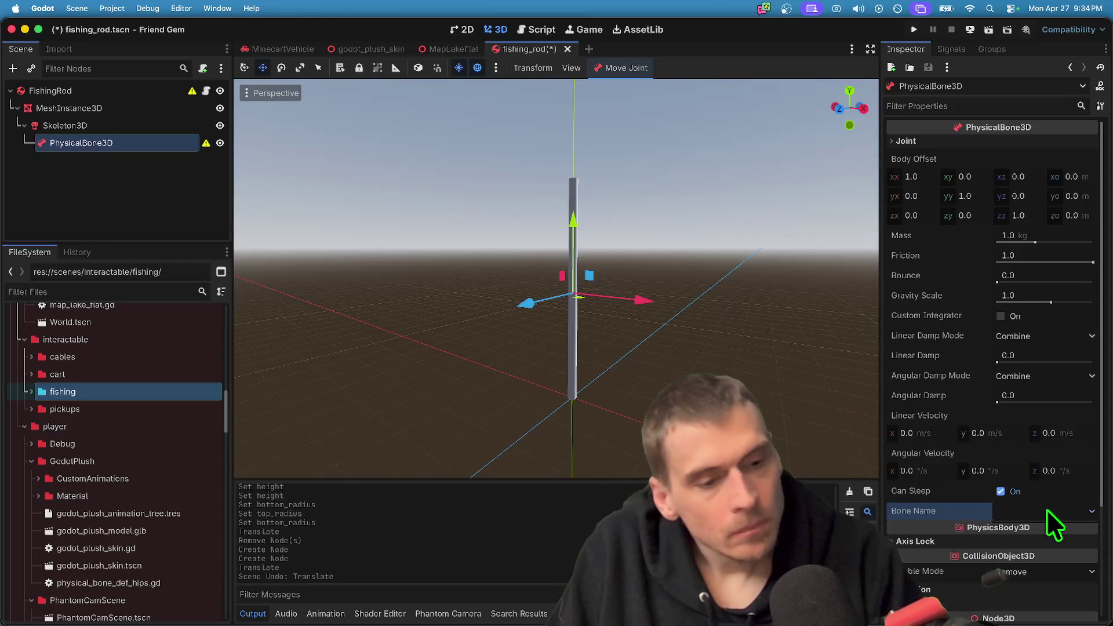
# Delete the PhysicalBone3D again and review the Skeleton3D's modifier settings
pyautogui.click(82, 127)
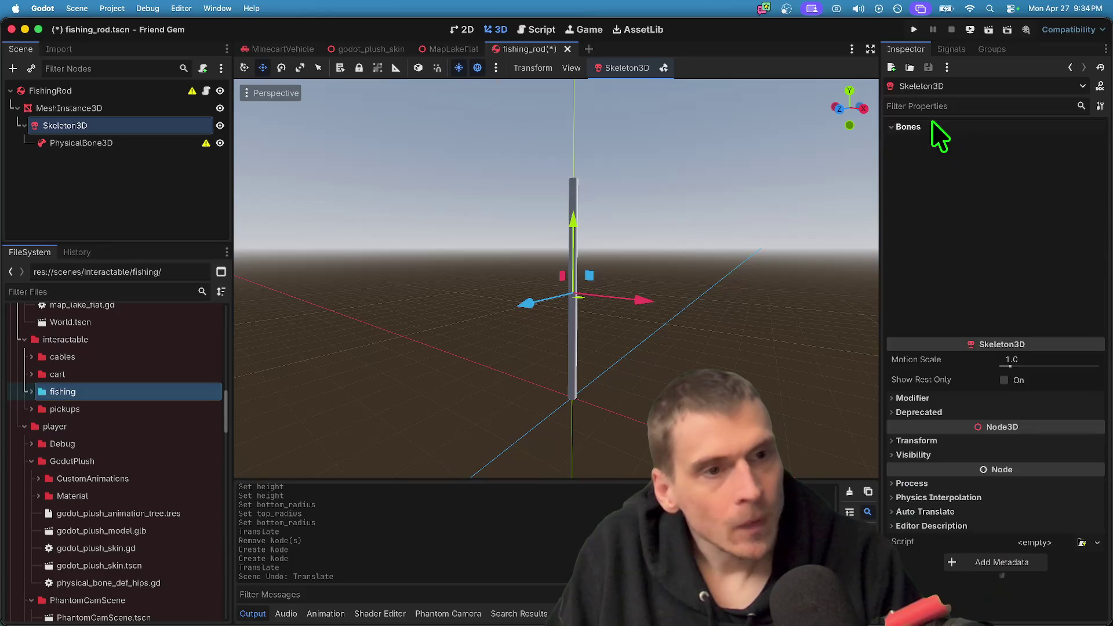
pyautogui.rightClick(177, 142)
pyautogui.click(255, 467)
pyautogui.click(581, 322)
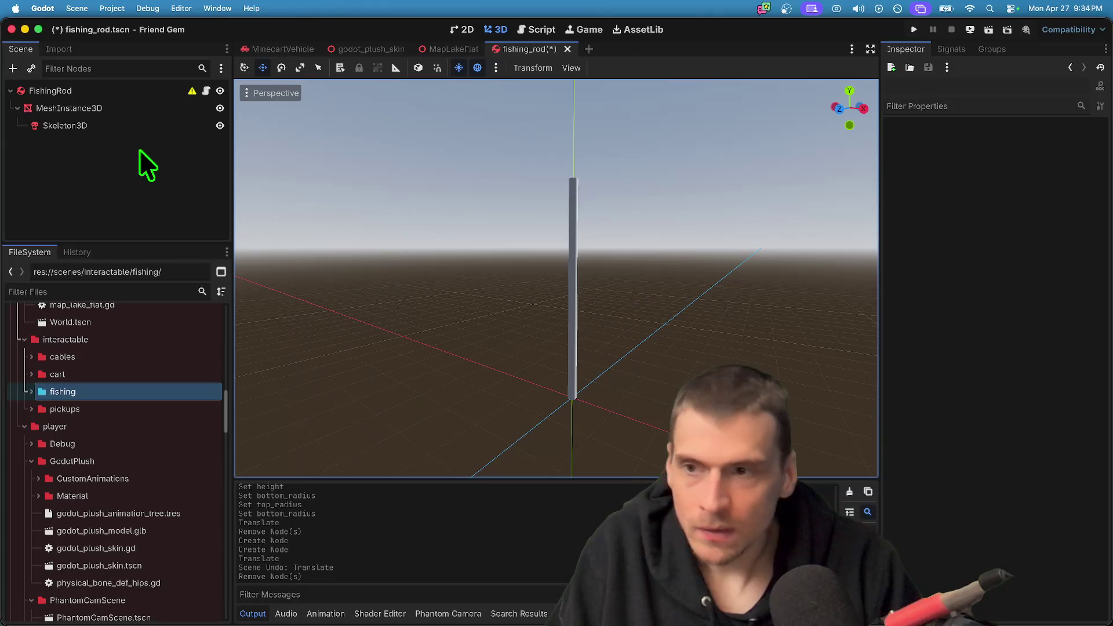
pyautogui.click(157, 128)
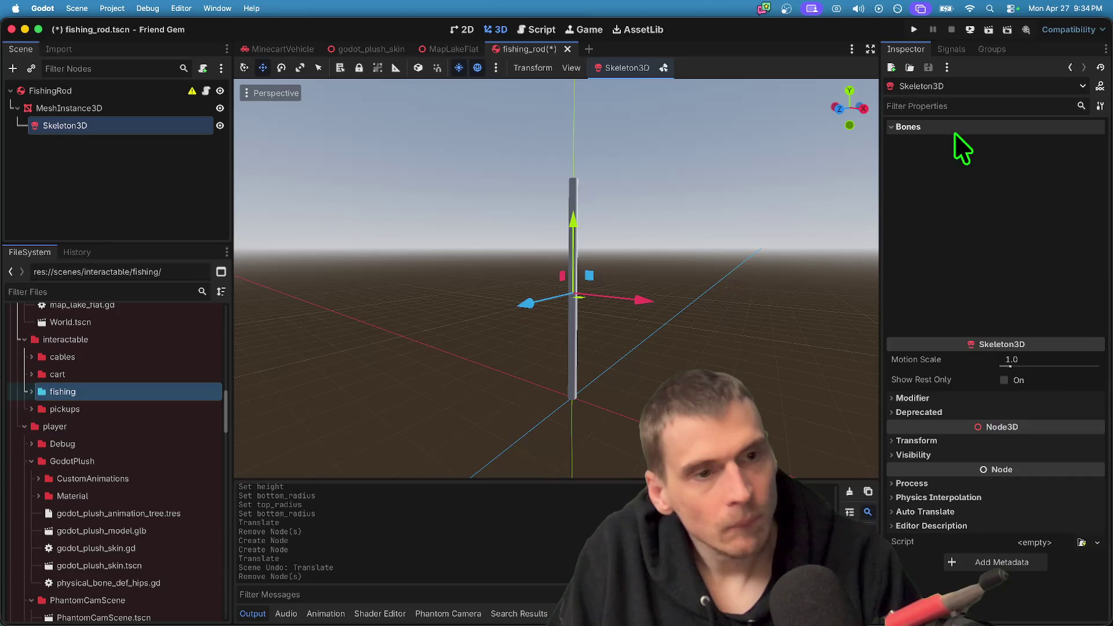
pyautogui.click(953, 397)
pyautogui.click(953, 398)
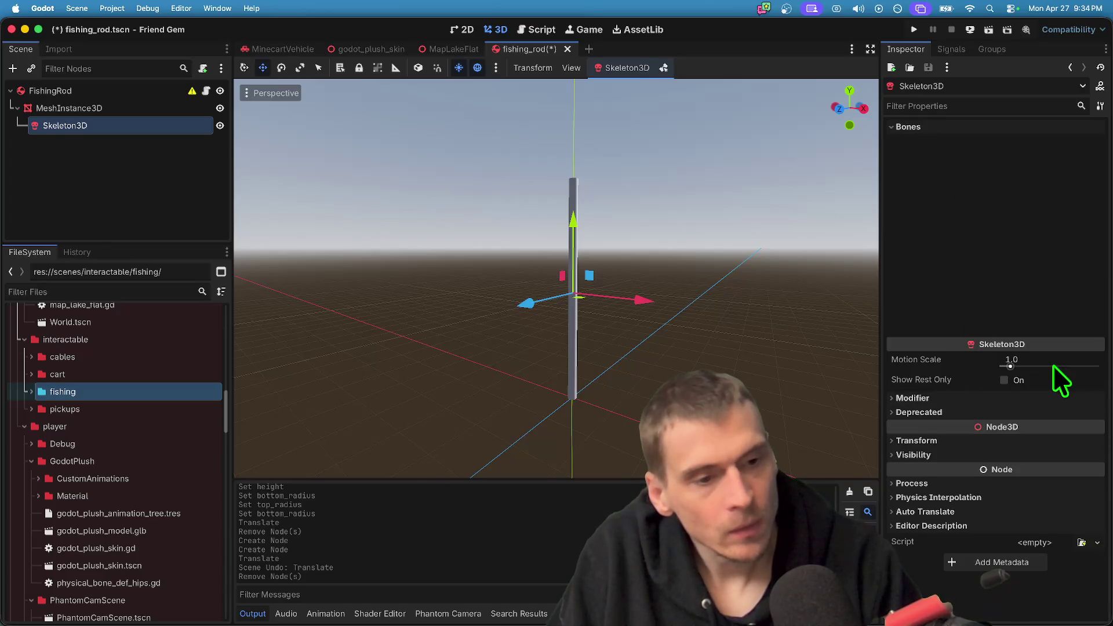
pyautogui.click(157, 186)
pyautogui.click(117, 125)
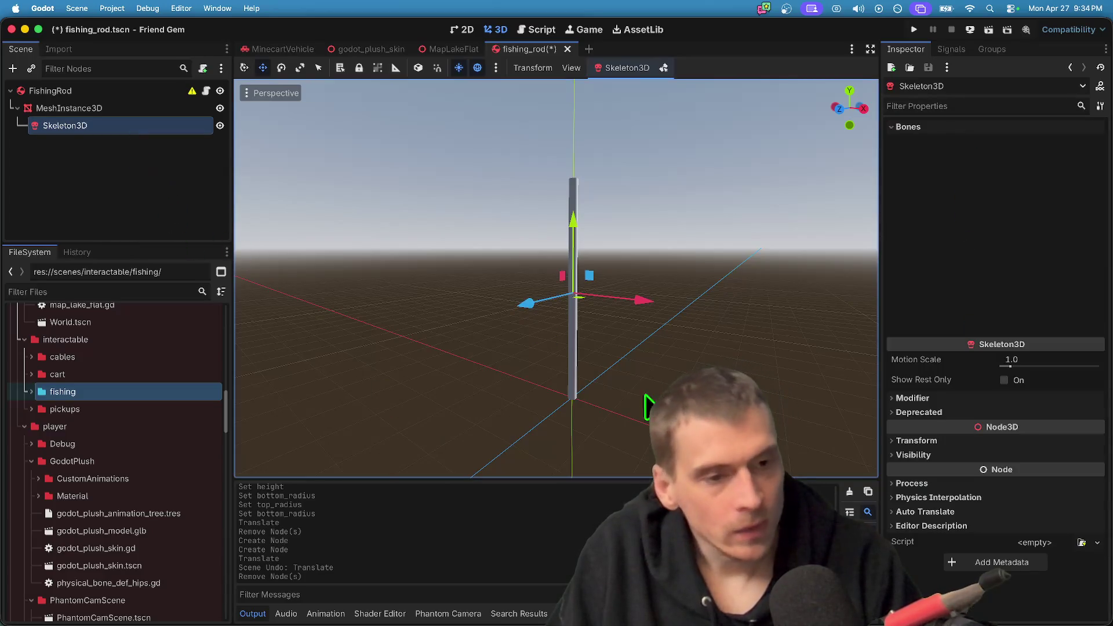
pyautogui.click(109, 293)
# In the godot_plush_skin scene, inspect its Skeleton3D and PhysicalBoneSimulator3D nodes
pyautogui.hotkey('ctrl', 'shift', 'Tab')
pyautogui.hotkey('ctrl', 'shift', 'Tab')
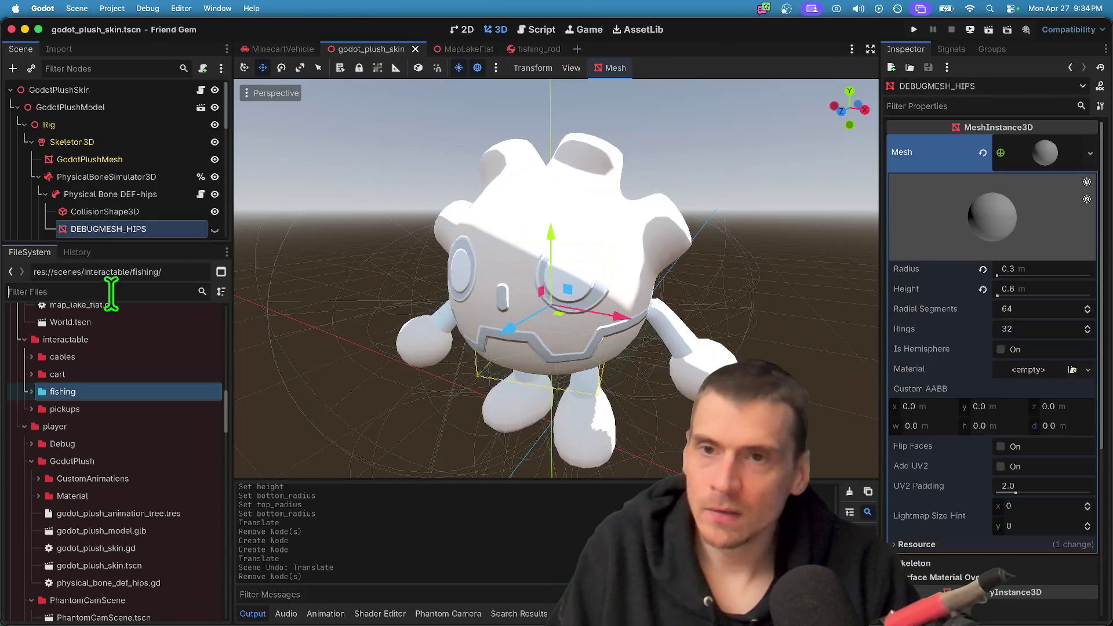
pyautogui.click(123, 142)
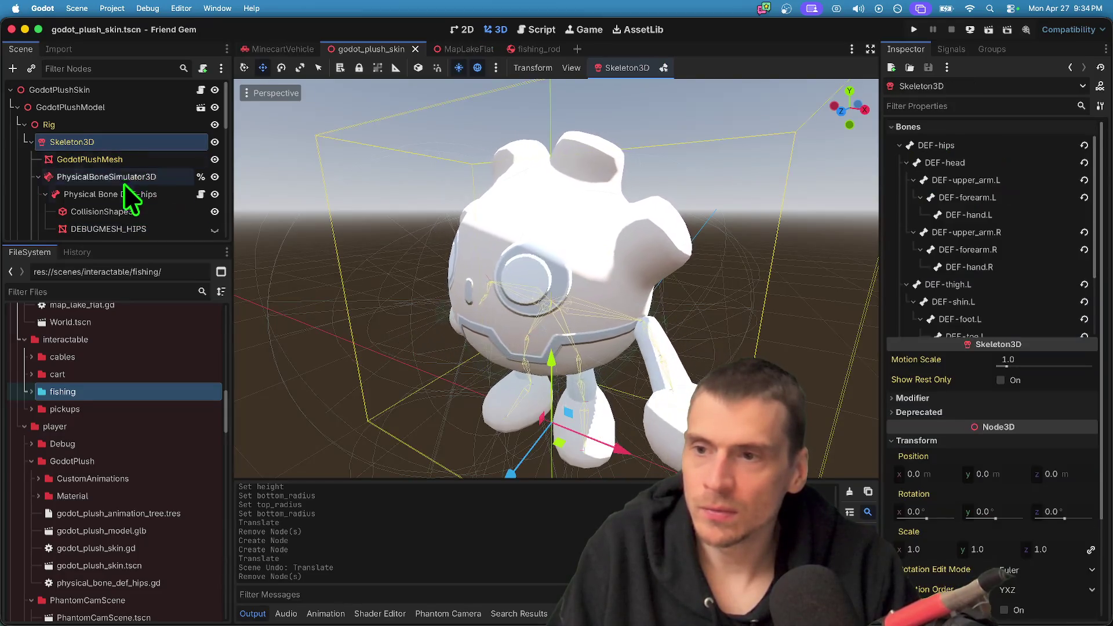
pyautogui.click(123, 179)
pyautogui.click(38, 176)
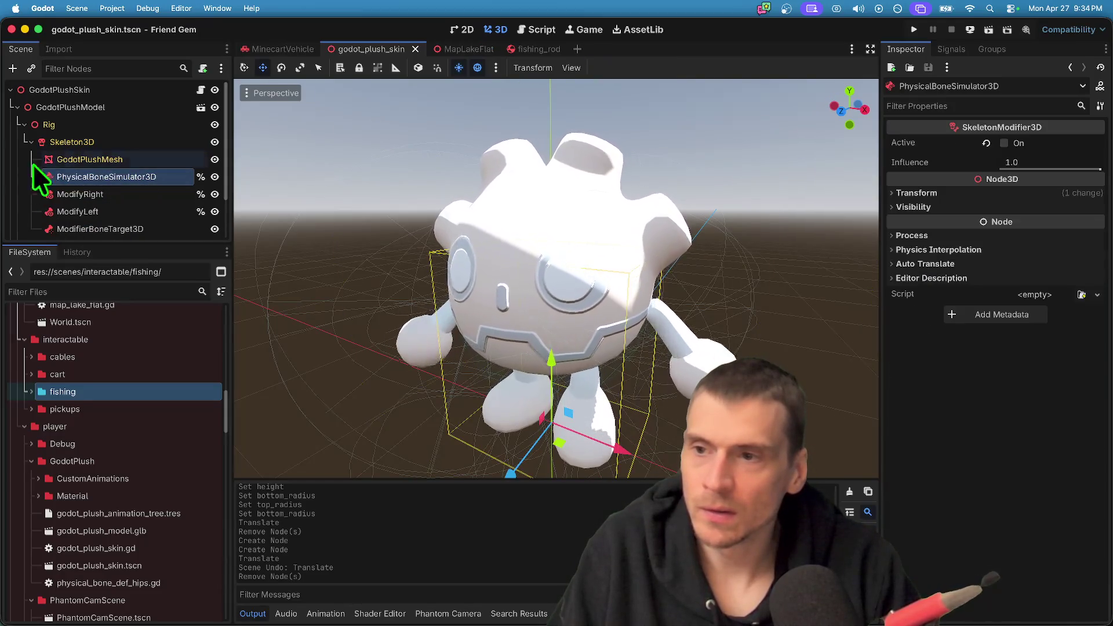
pyautogui.click(61, 141)
# Go to the fishing_rod scene and select the rod's Skeleton3D
pyautogui.hotkey('ctrl', 'Tab')
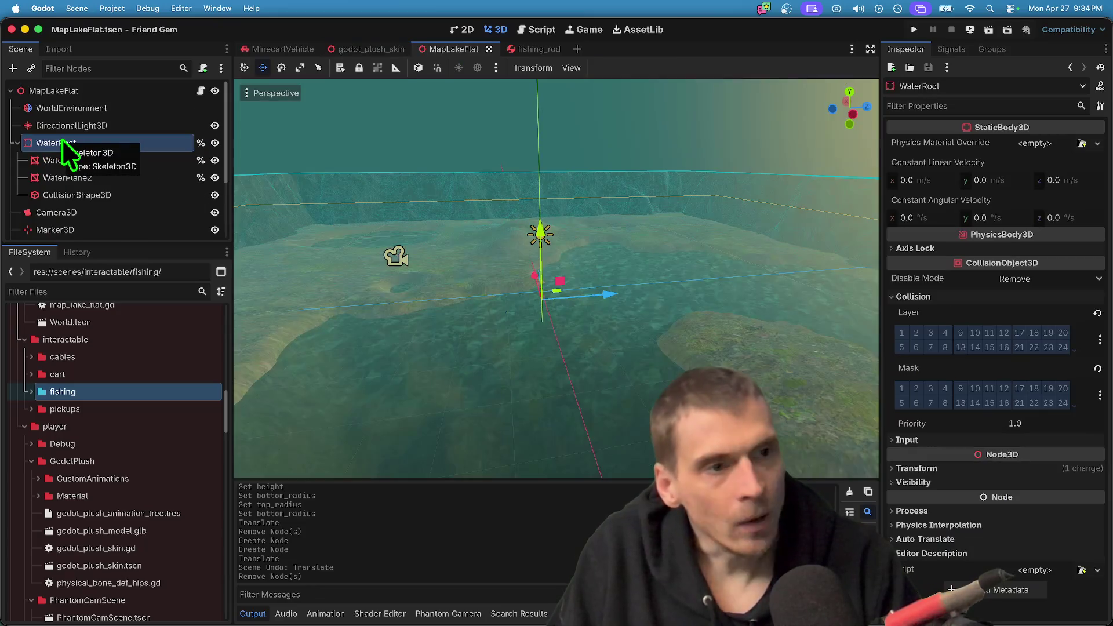
pyautogui.hotkey('ctrl', 'Tab')
pyautogui.click(80, 189)
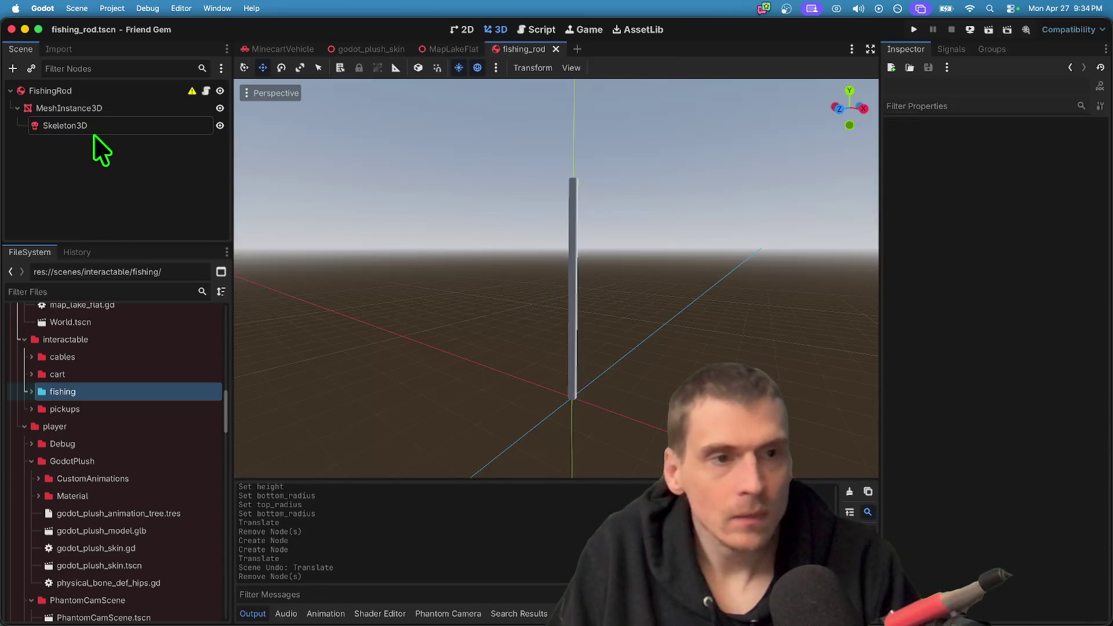
pyautogui.click(195, 131)
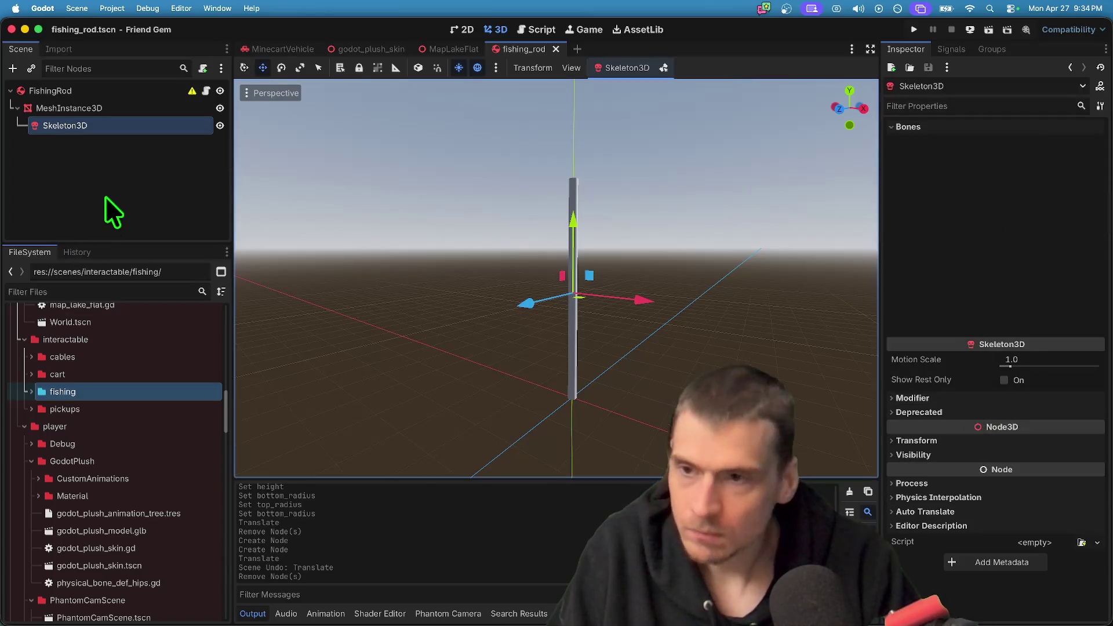
# Expand the plush's PhysicalBoneSimulator3D to see its bones, then return to fishing_rod
pyautogui.hotkey('ctrl', 'shift', 'Tab')
pyautogui.hotkey('ctrl', 'shift', 'Tab')
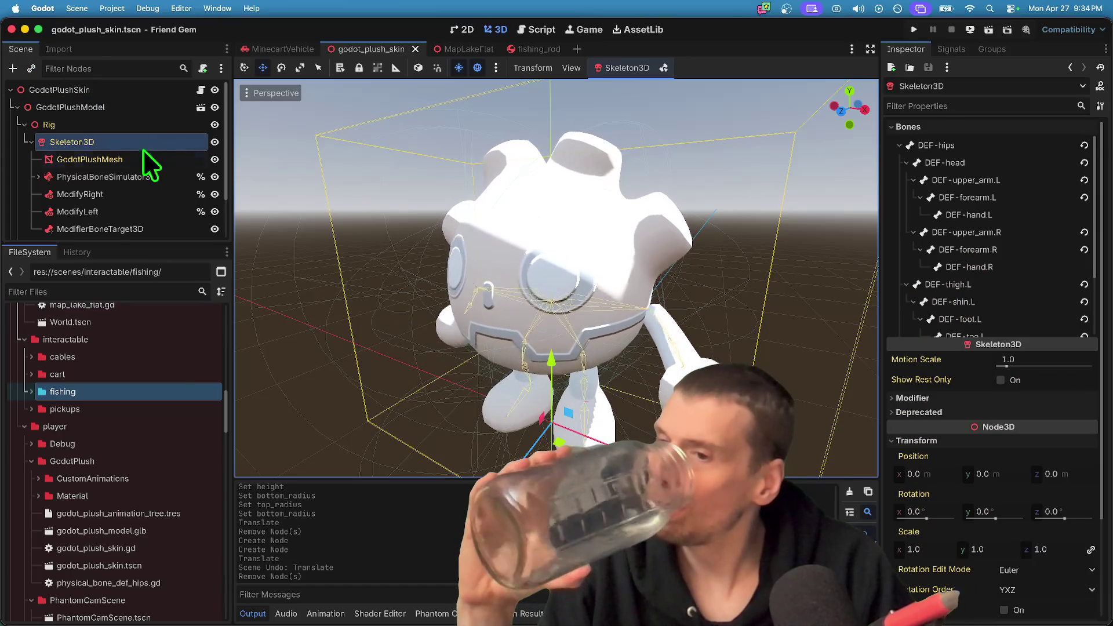
pyautogui.scroll(-1, 132, 207)
pyautogui.scroll(-3, 135, 211)
pyautogui.scroll(4, 130, 200)
pyautogui.click(38, 178)
pyautogui.click(36, 177)
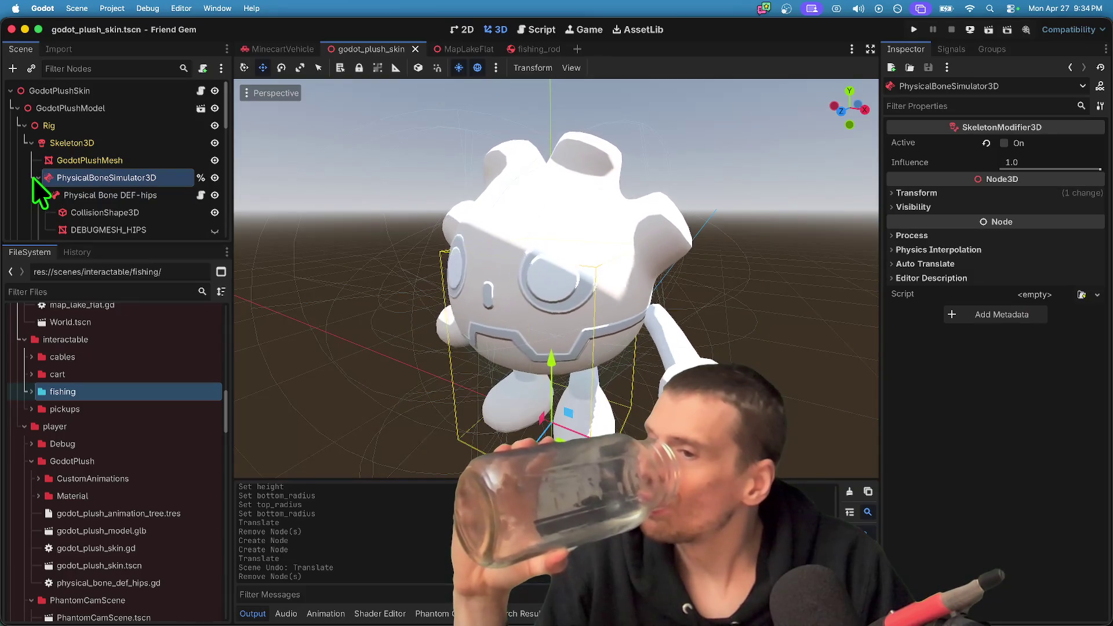
pyautogui.click(81, 138)
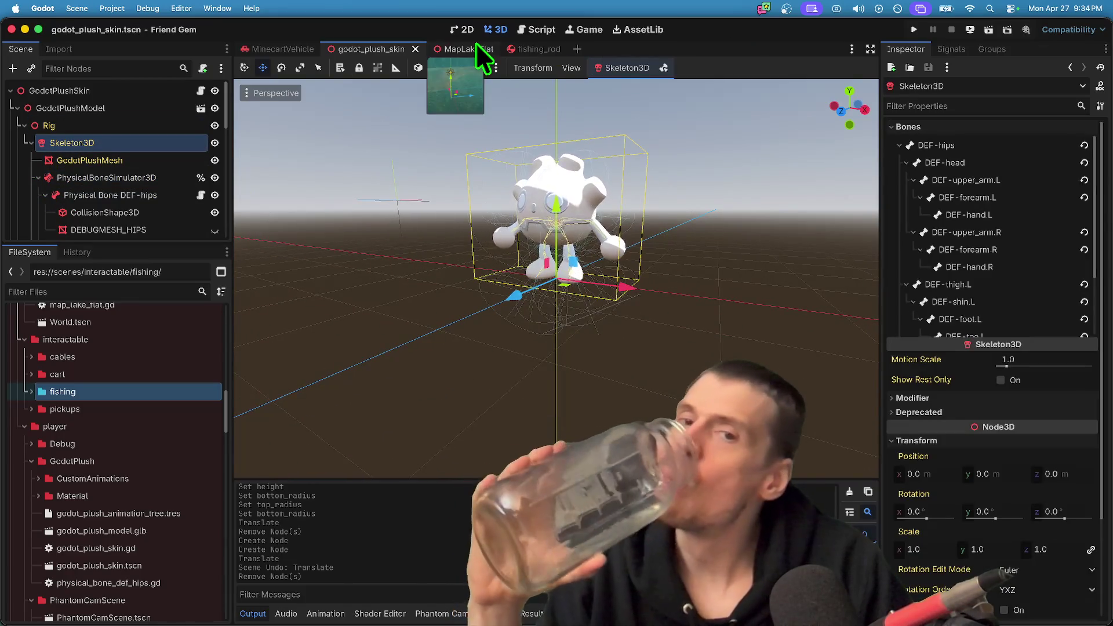
pyautogui.click(510, 51)
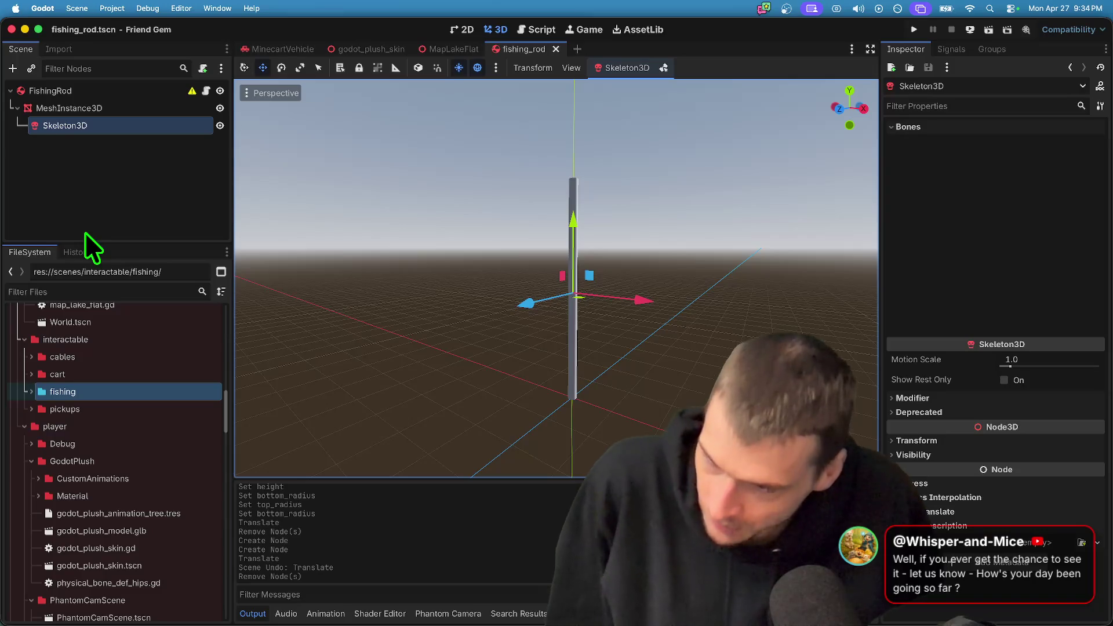
# Review the rod Skeleton3D's Modifier properties and bone list, leaving Skeleton3D selected
pyautogui.click(111, 225)
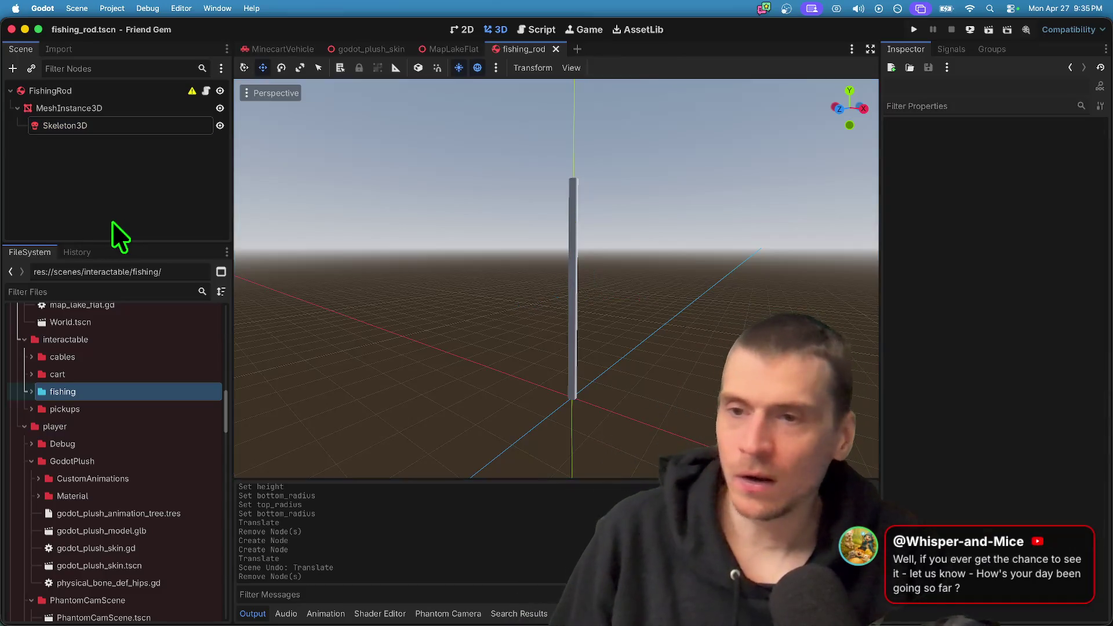
pyautogui.click(131, 128)
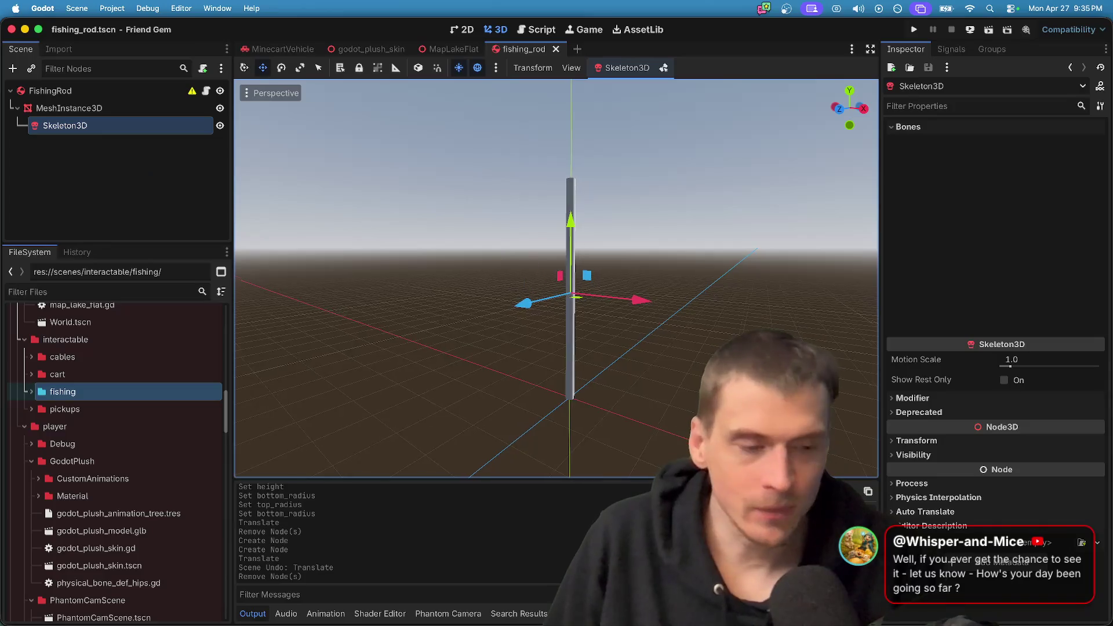
pyautogui.scroll(-3, 531, 278)
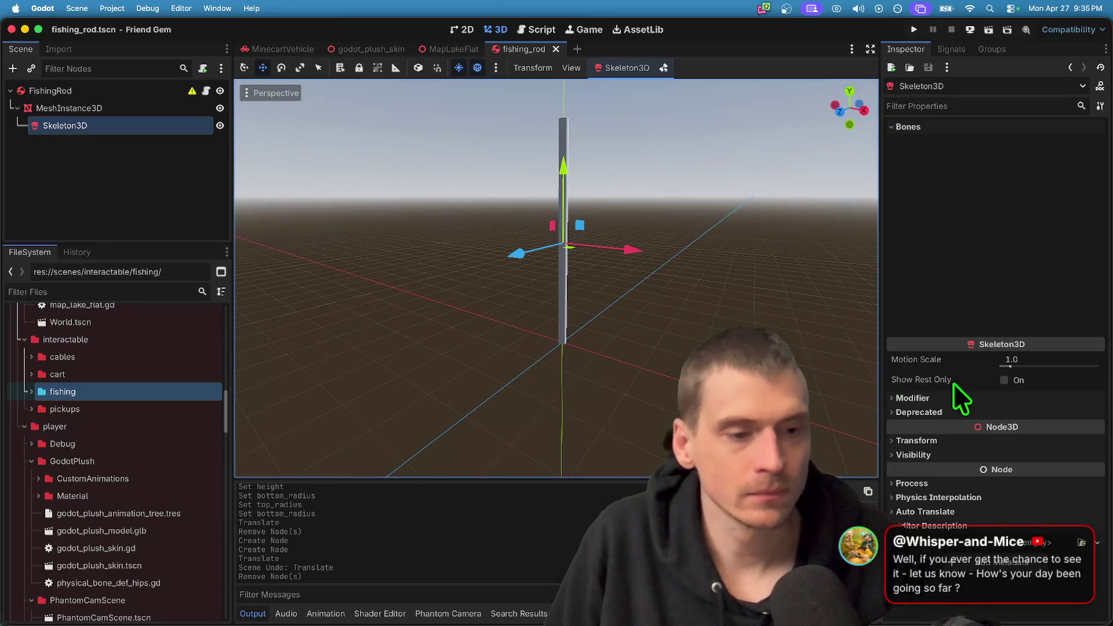
pyautogui.click(958, 399)
pyautogui.click(957, 398)
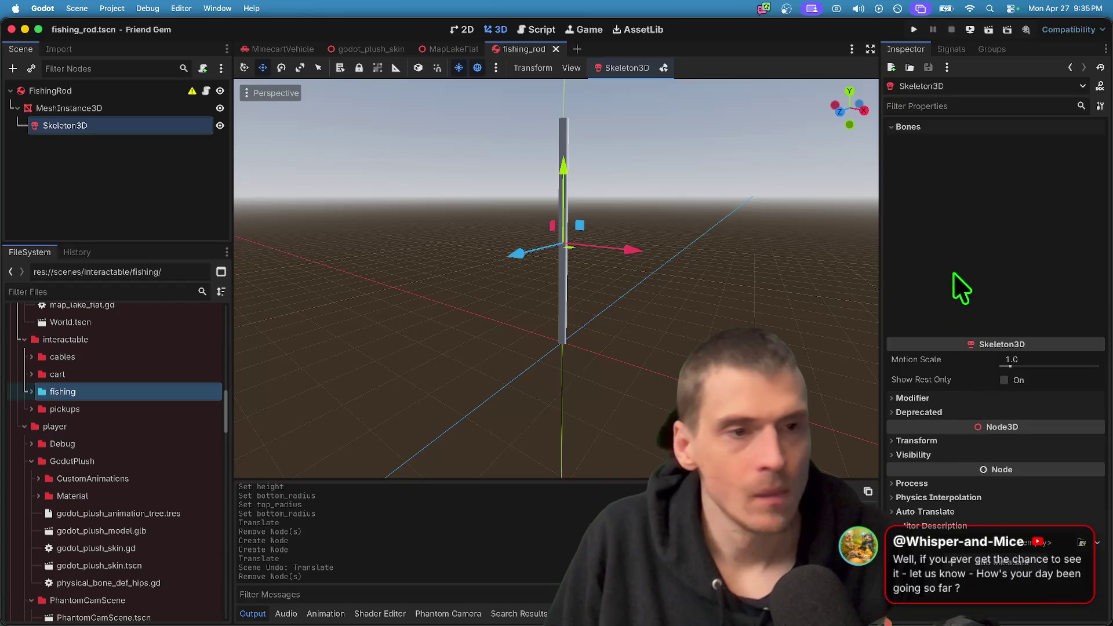
pyautogui.click(928, 132)
pyautogui.click(939, 130)
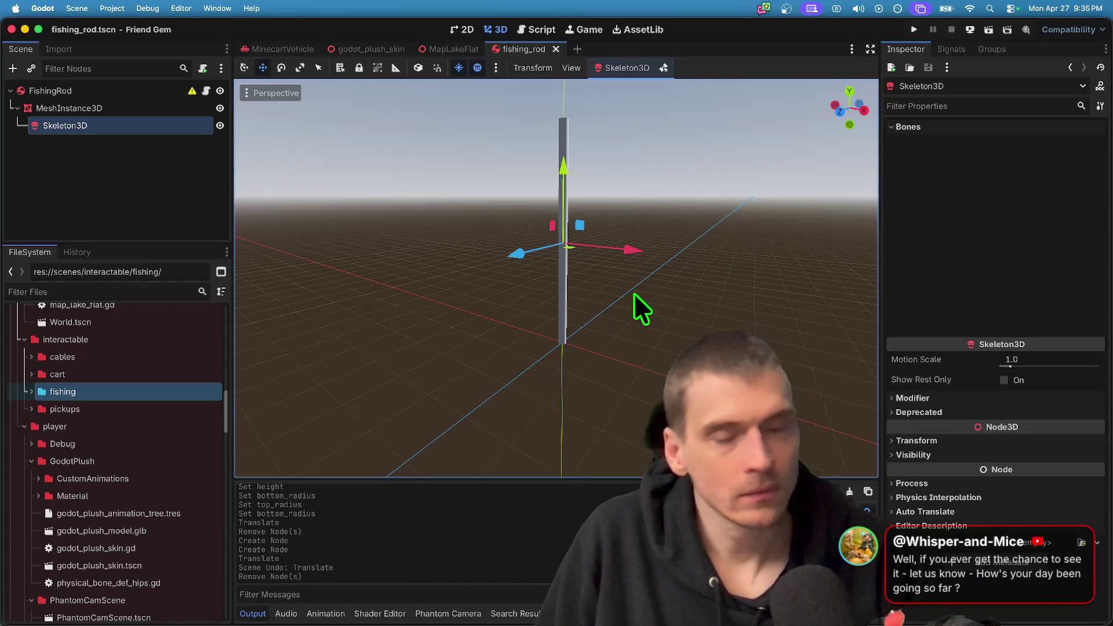
pyautogui.click(140, 148)
pyautogui.click(162, 108)
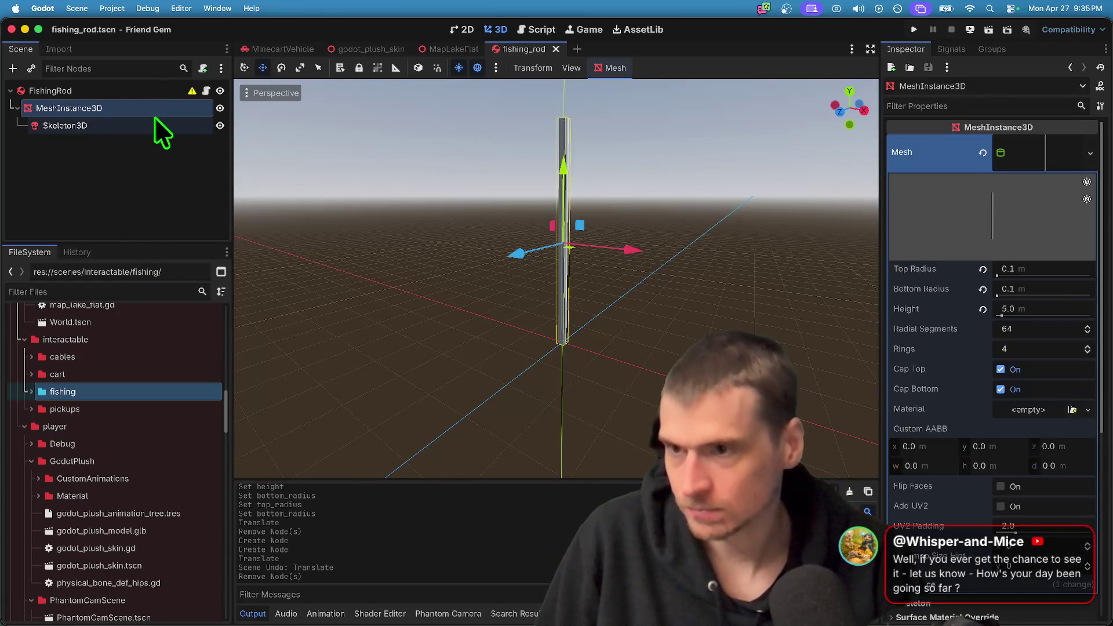
pyautogui.click(155, 125)
# Add a PhysicalBone3D under the rod's Skeleton3D
pyautogui.press('super+a')
pyautogui.write('bone')
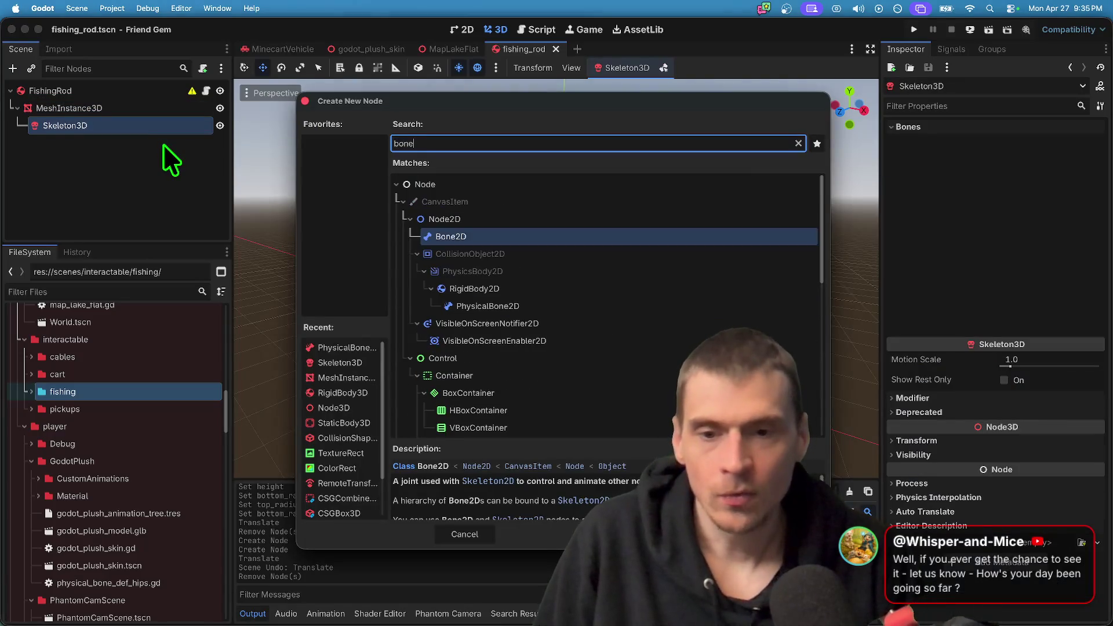
pyautogui.scroll(-10, 648, 370)
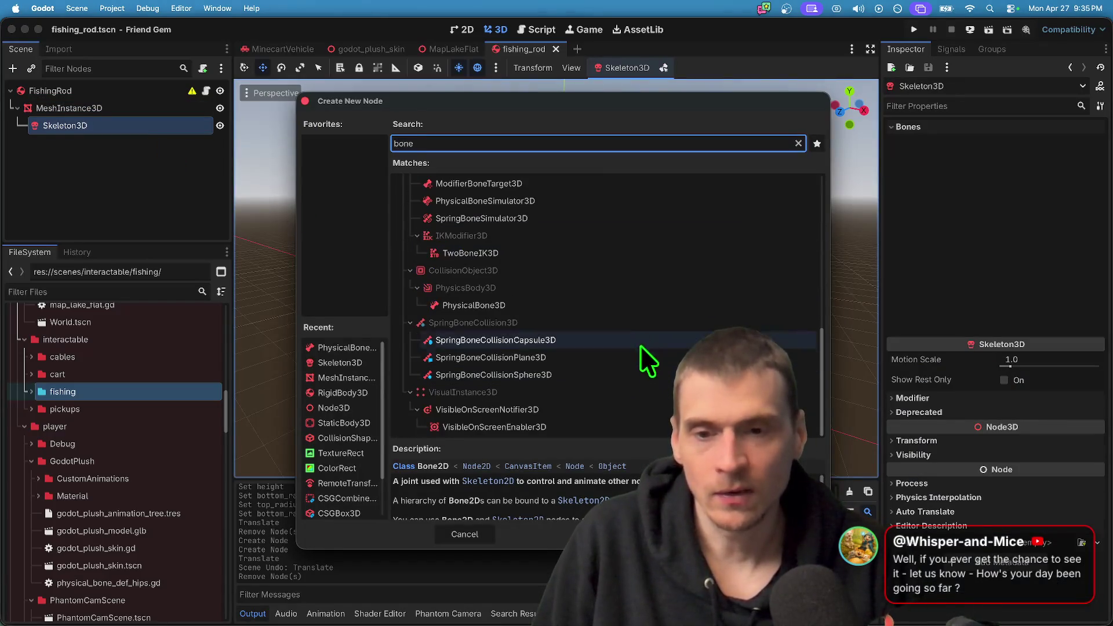
pyautogui.click(640, 304)
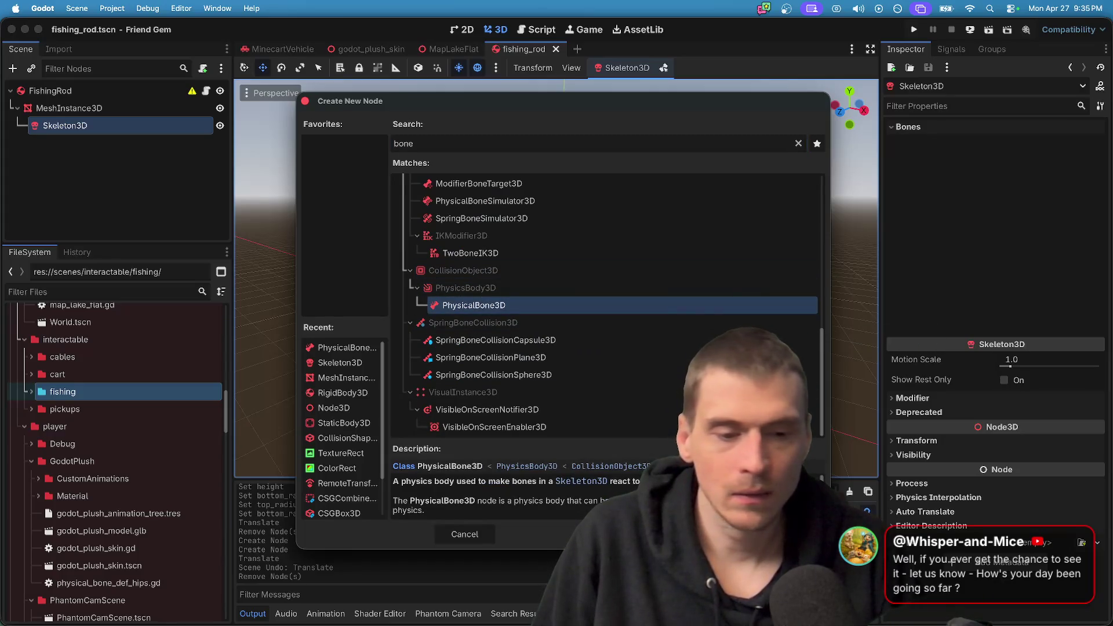
pyautogui.scroll(-2, 481, 551)
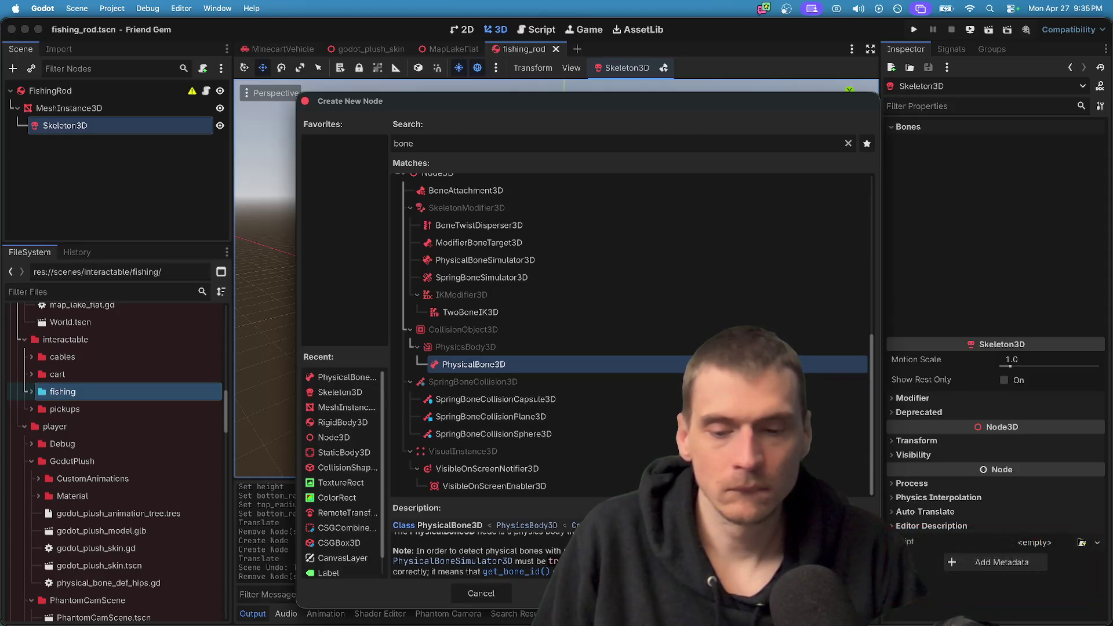
pyautogui.press('Return')
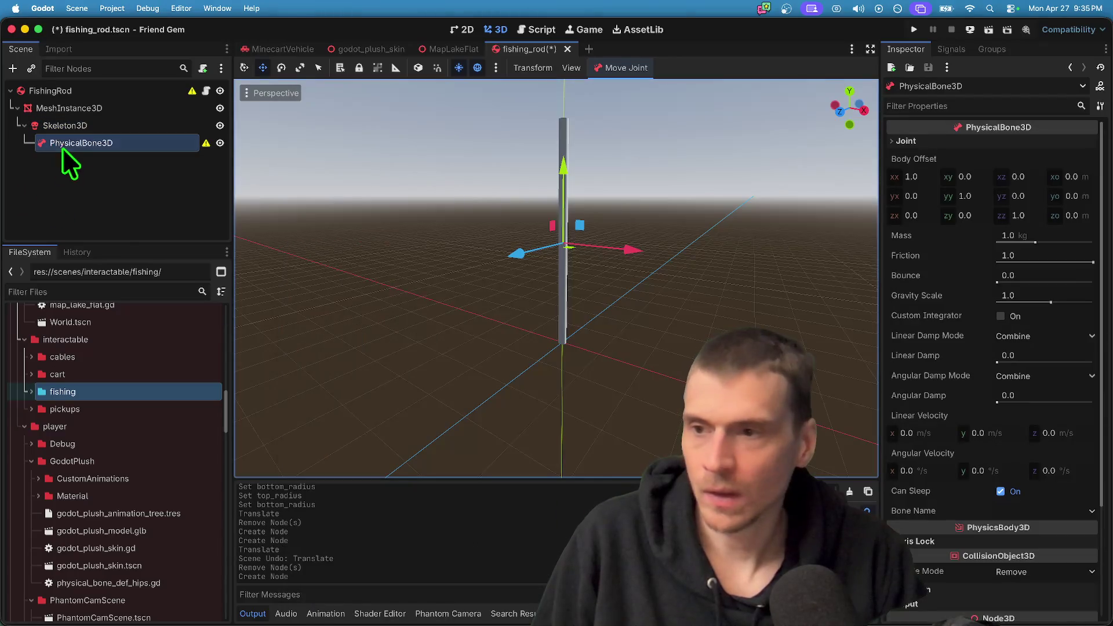
# Add a PhysicalBoneSimulator3D under Skeleton3D and nest the PhysicalBone3D inside it
pyautogui.click(78, 123)
pyautogui.press('super+a')
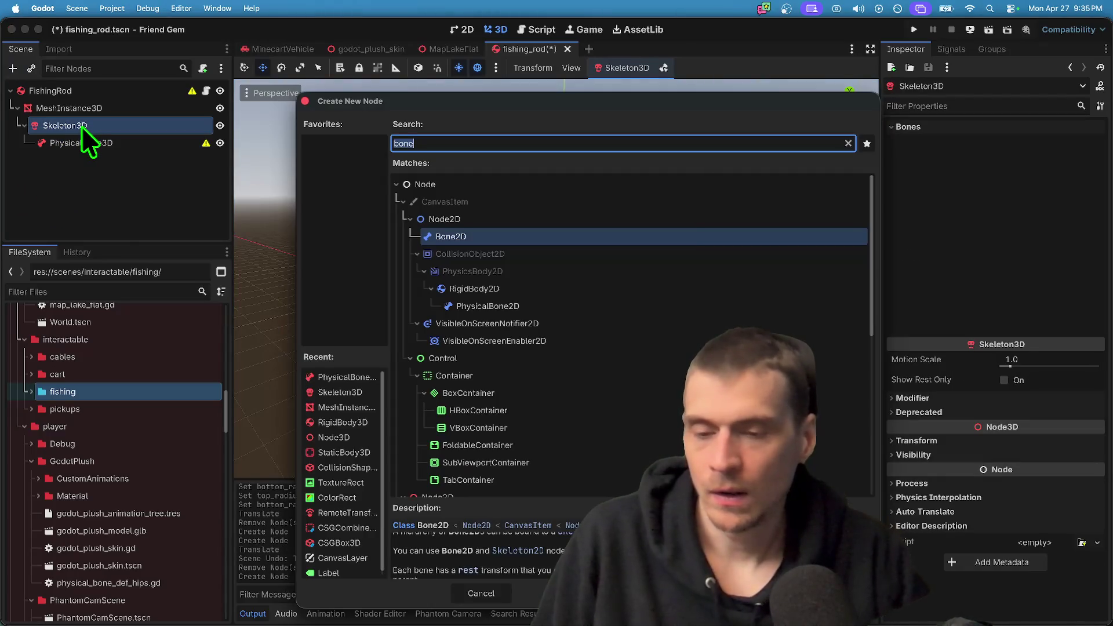
pyautogui.write('phi')
pyautogui.press('Up')
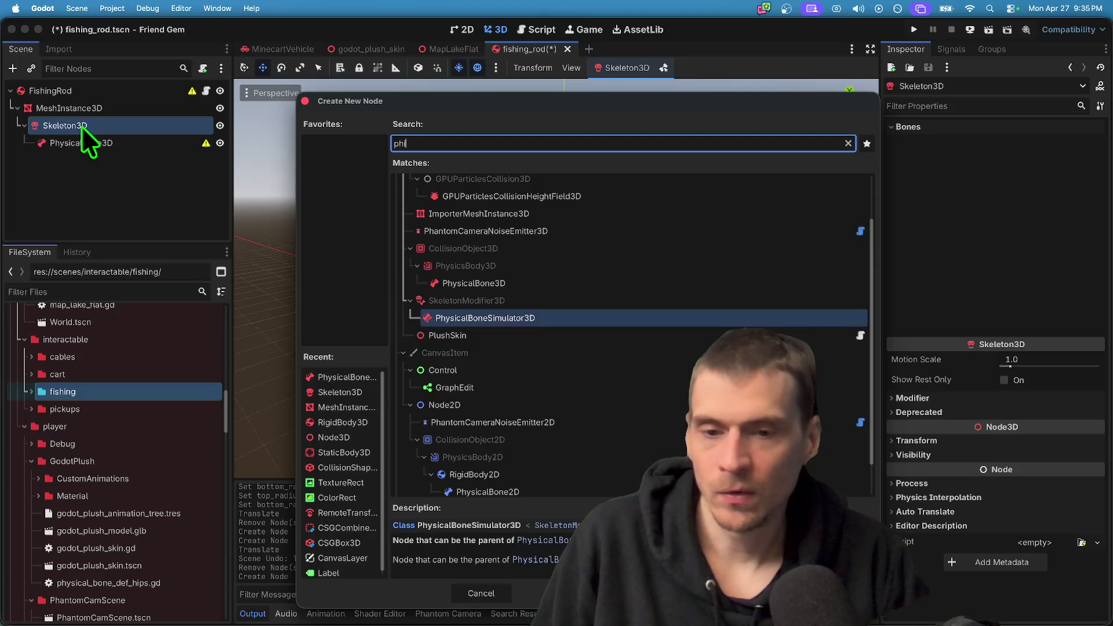
pyautogui.press('Return')
pyautogui.click(94, 146)
pyautogui.moveTo(94, 147); pyautogui.dragTo(97, 161)
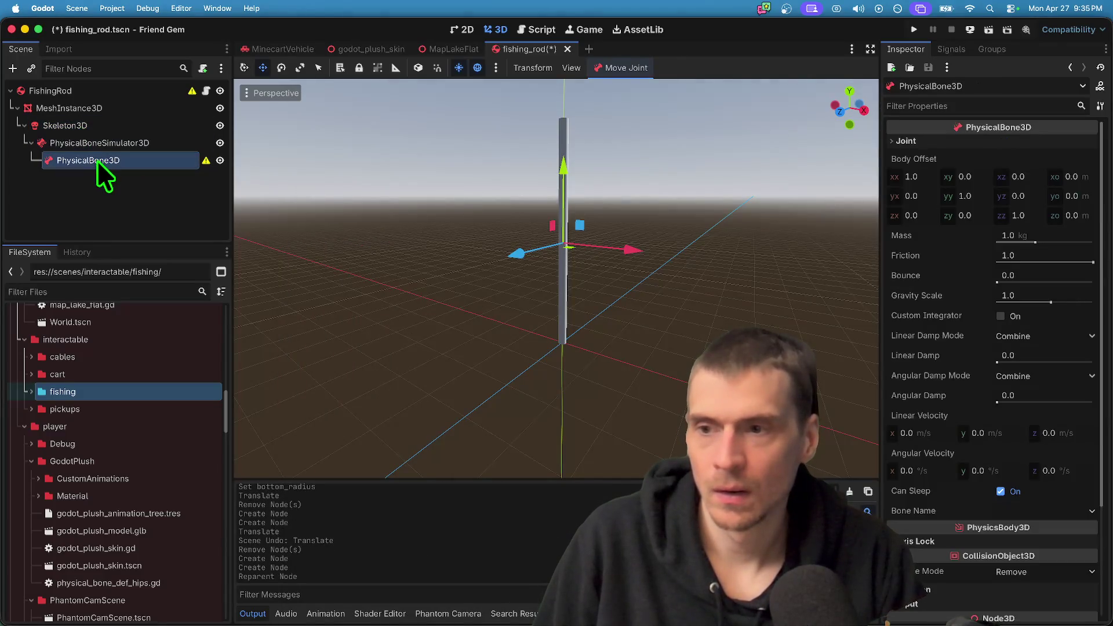
pyautogui.click(96, 145)
pyautogui.click(99, 158)
pyautogui.click(107, 146)
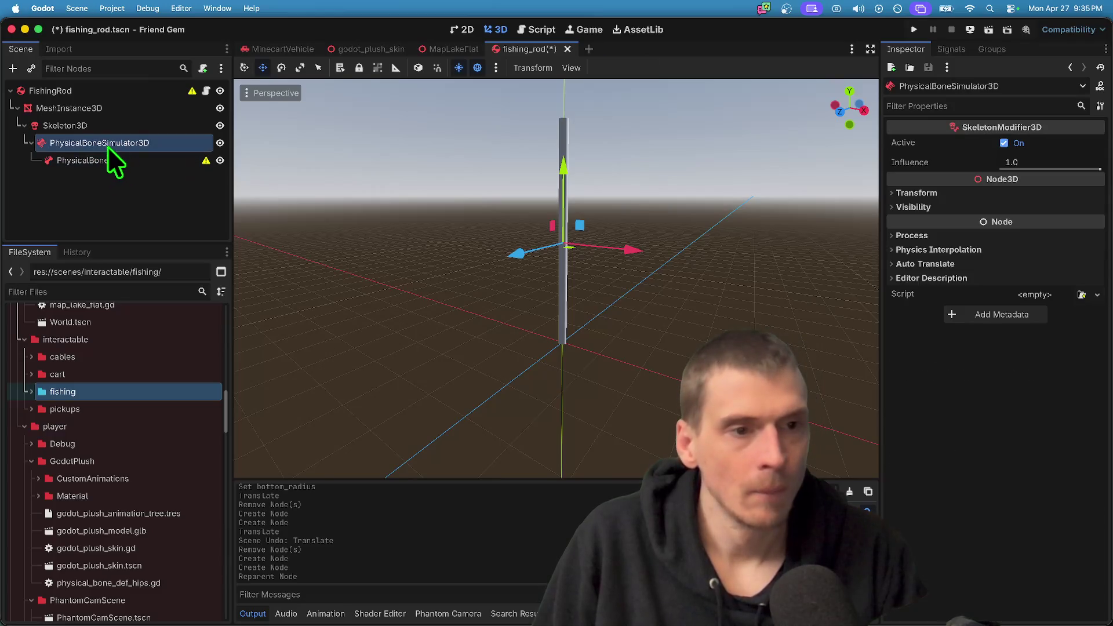
pyautogui.doubleClick(1034, 144)
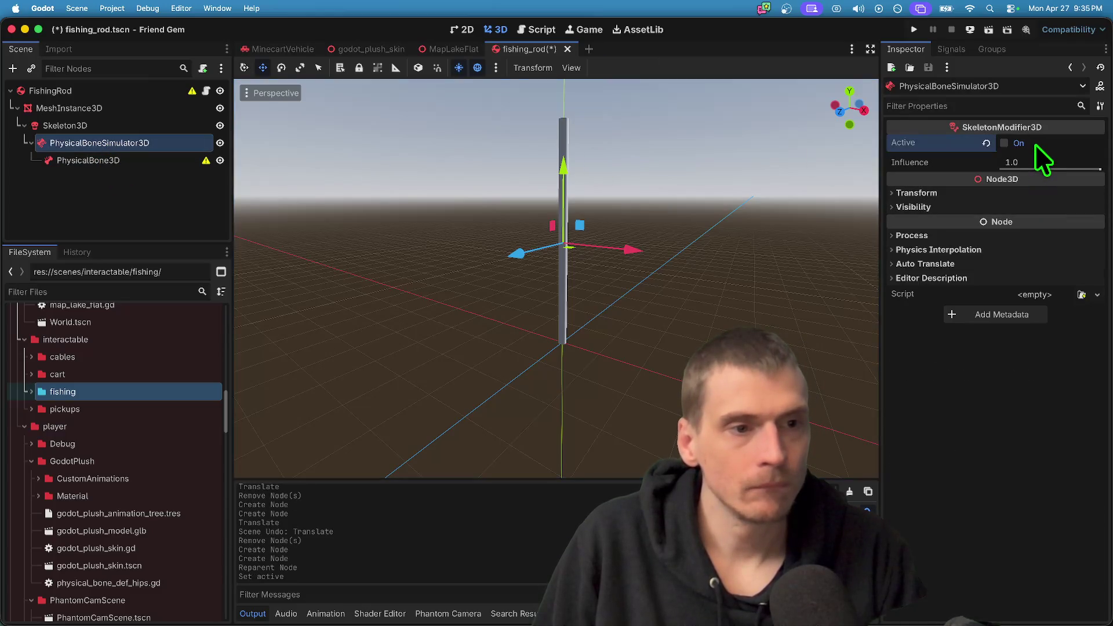
pyautogui.click(114, 156)
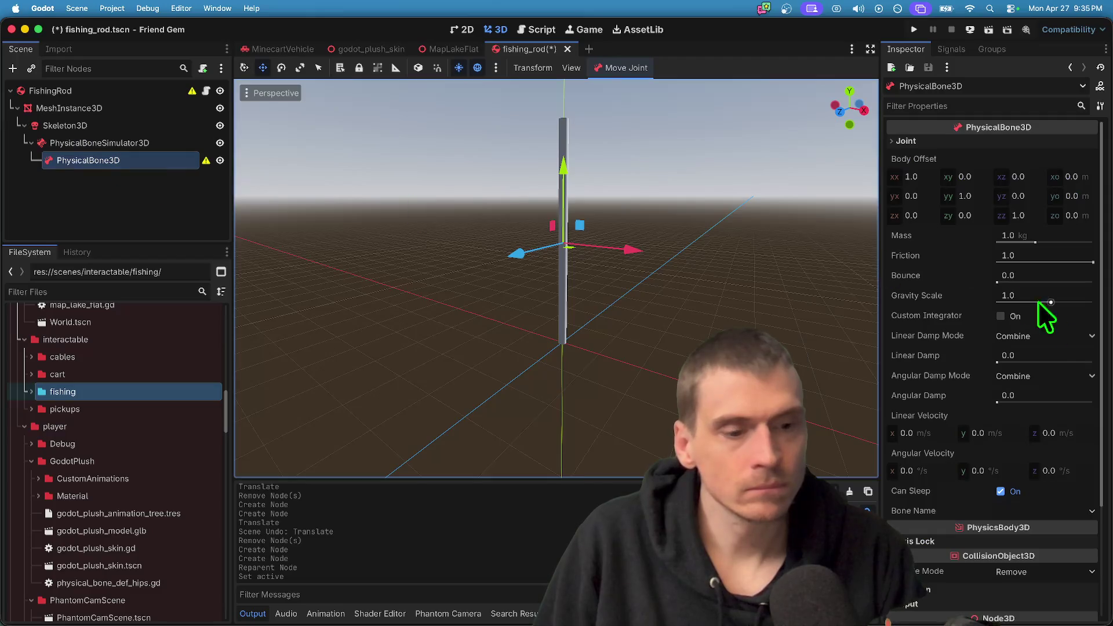
pyautogui.scroll(-5, 1045, 510)
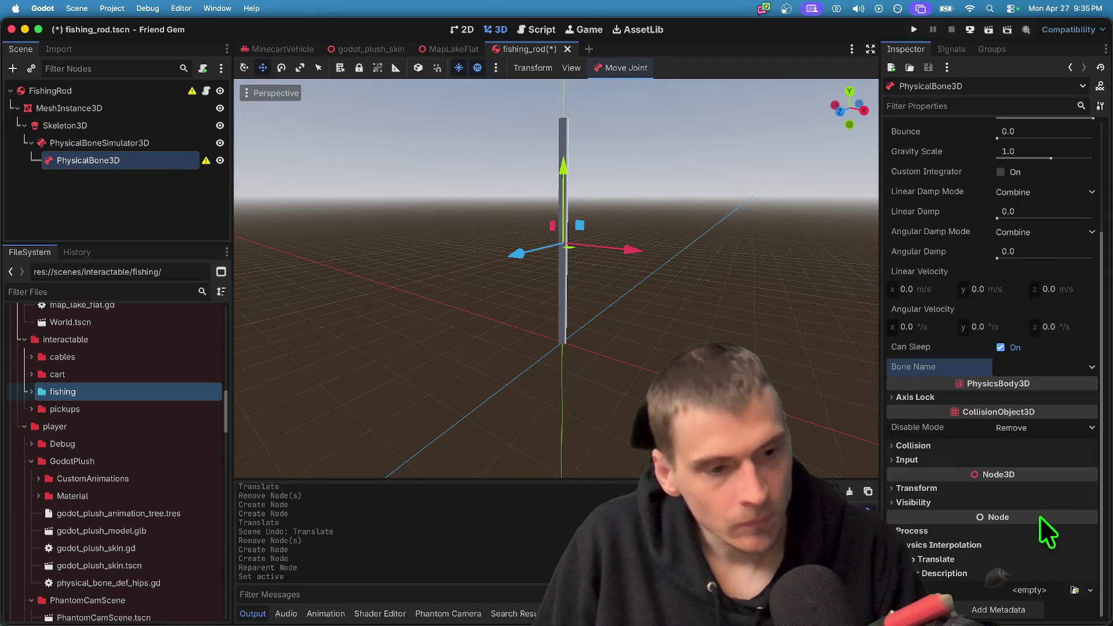
pyautogui.doubleClick(78, 158)
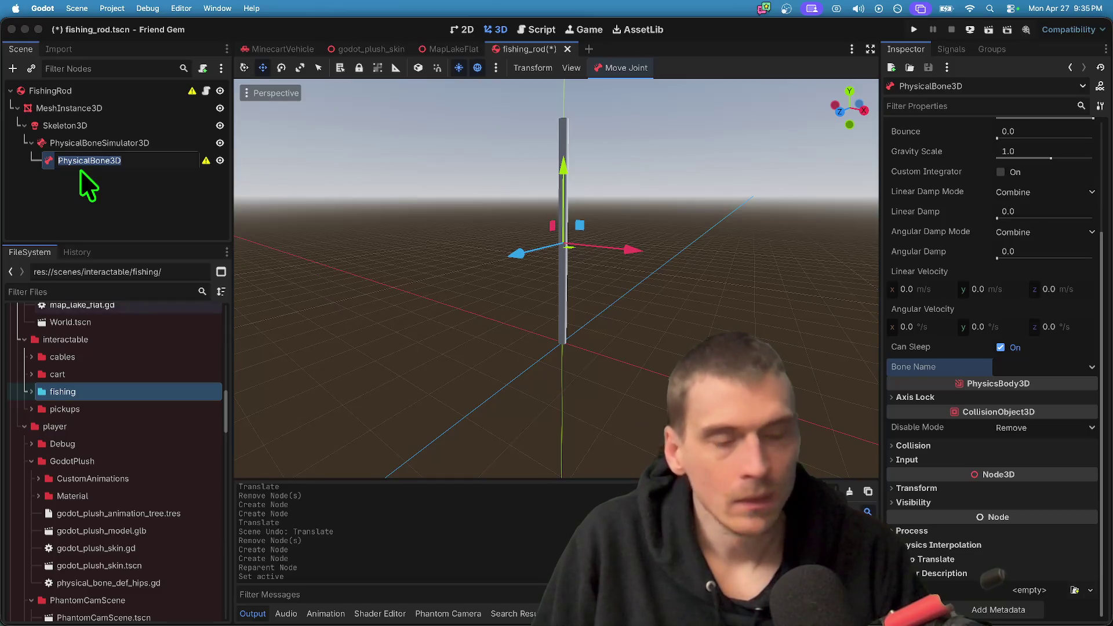
pyautogui.press('End')
pyautogui.press('BackSpace')
pyautogui.press('BackSpace')
pyautogui.press('Return')
pyautogui.hotkey('ctrl', 'z')
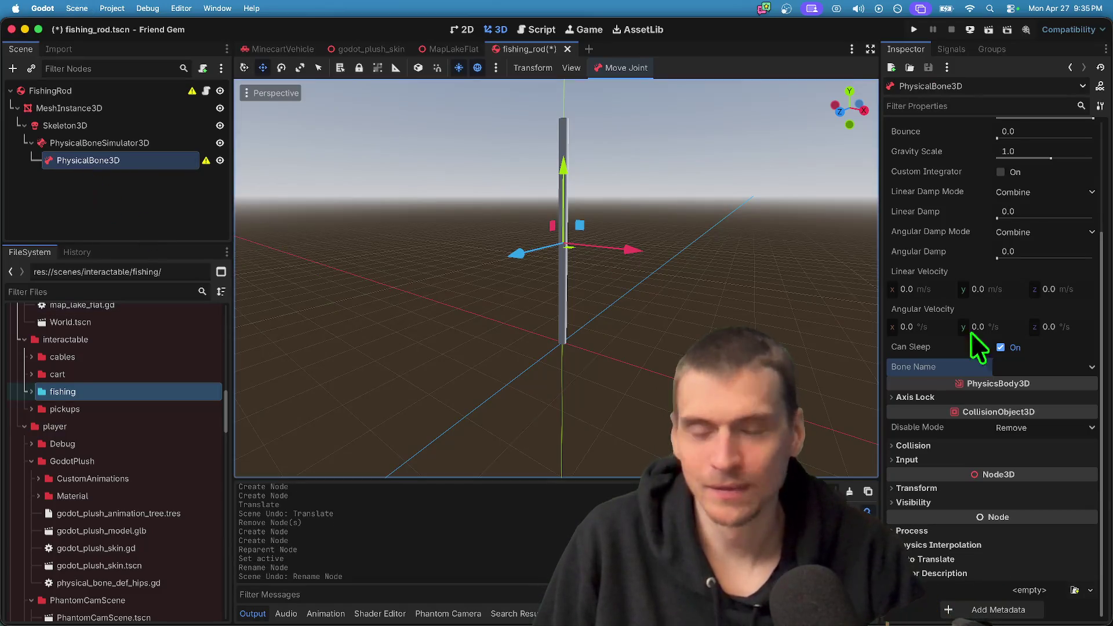
pyautogui.scroll(5, 1014, 432)
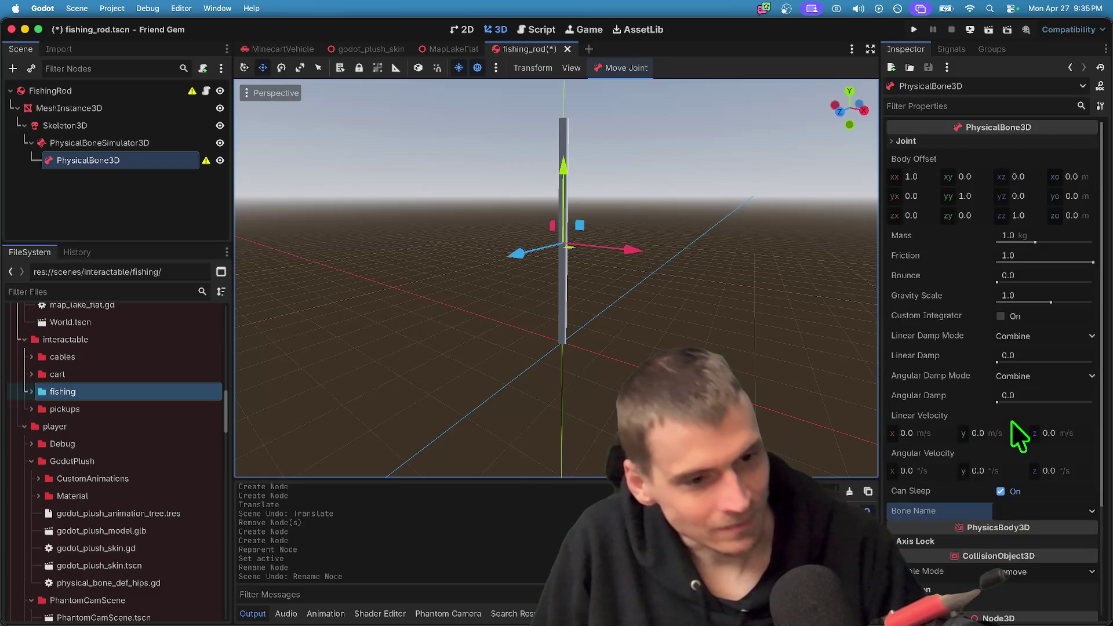
pyautogui.click(1007, 140)
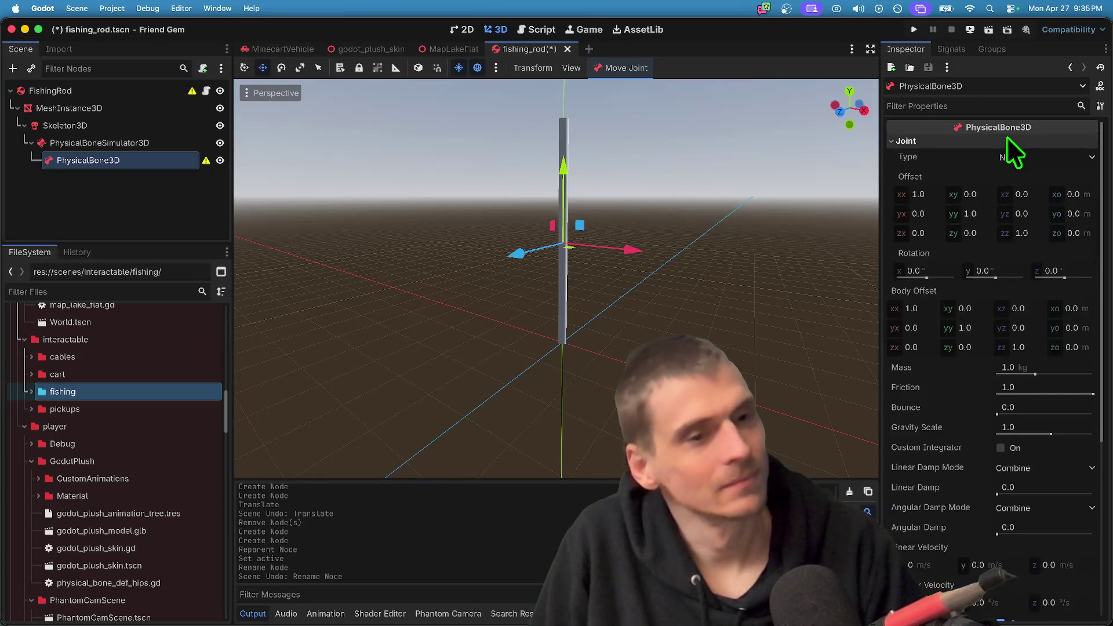
pyautogui.click(994, 144)
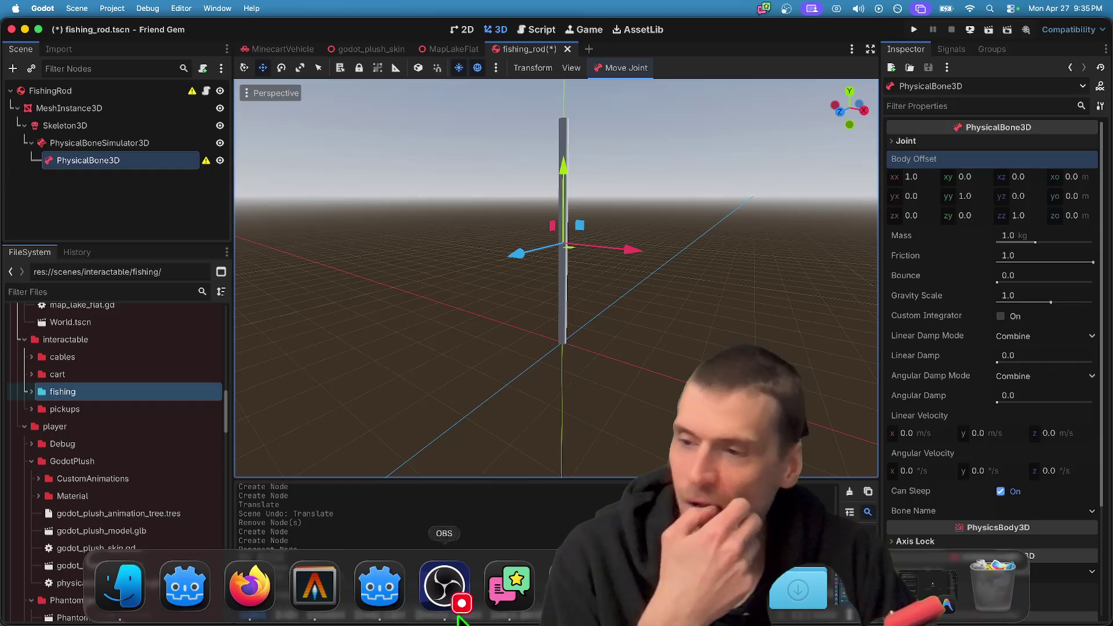
# Open Finder on the friend-gem project folder and scroll through its contents
pyautogui.click(139, 599)
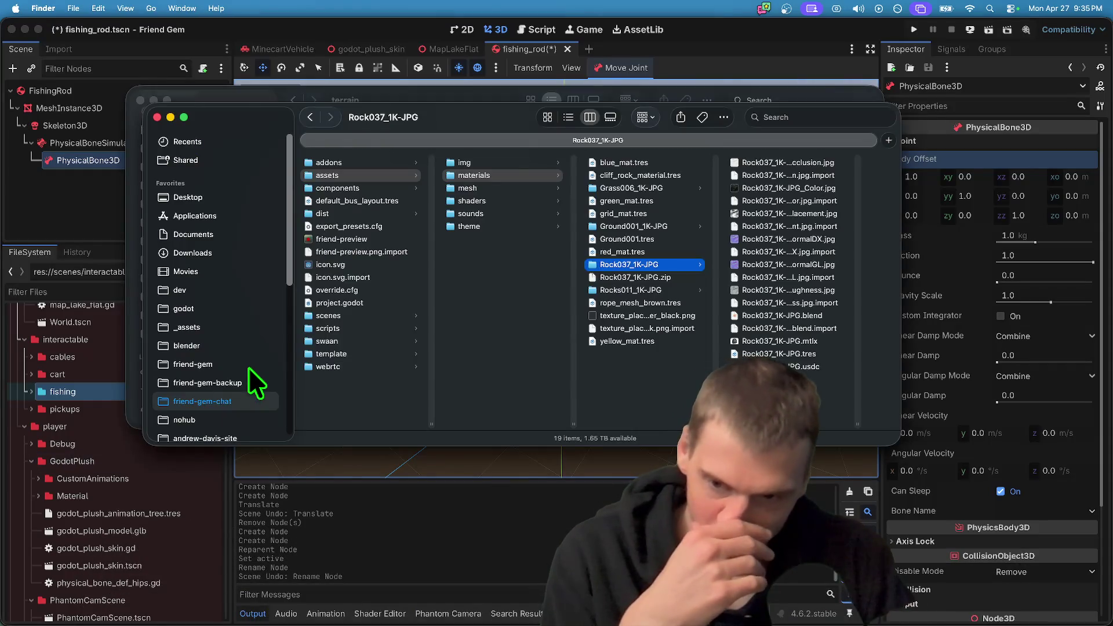
pyautogui.click(248, 368)
pyautogui.scroll(-10, 357, 356)
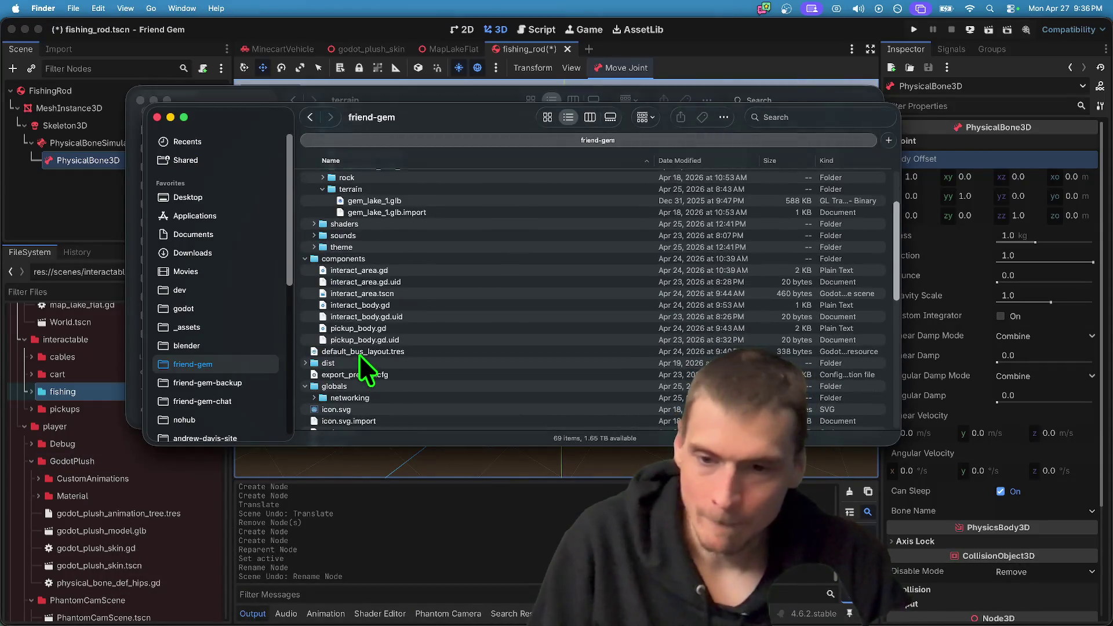
pyautogui.scroll(-5, 356, 358)
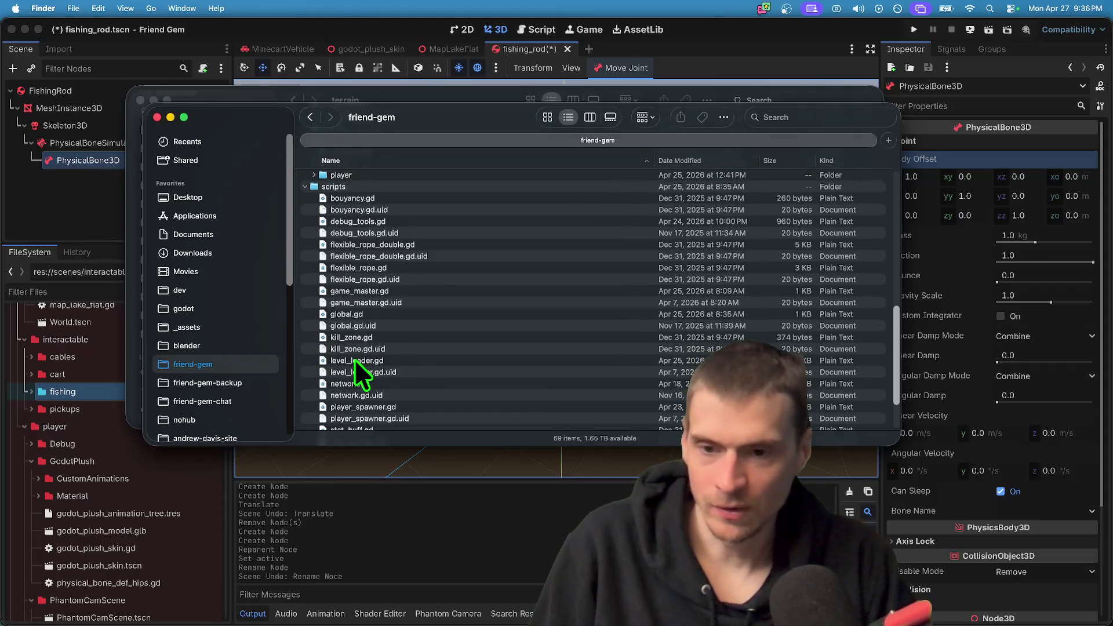
pyautogui.scroll(-3, 348, 325)
pyautogui.click(356, 287)
pyautogui.scroll(8, 348, 318)
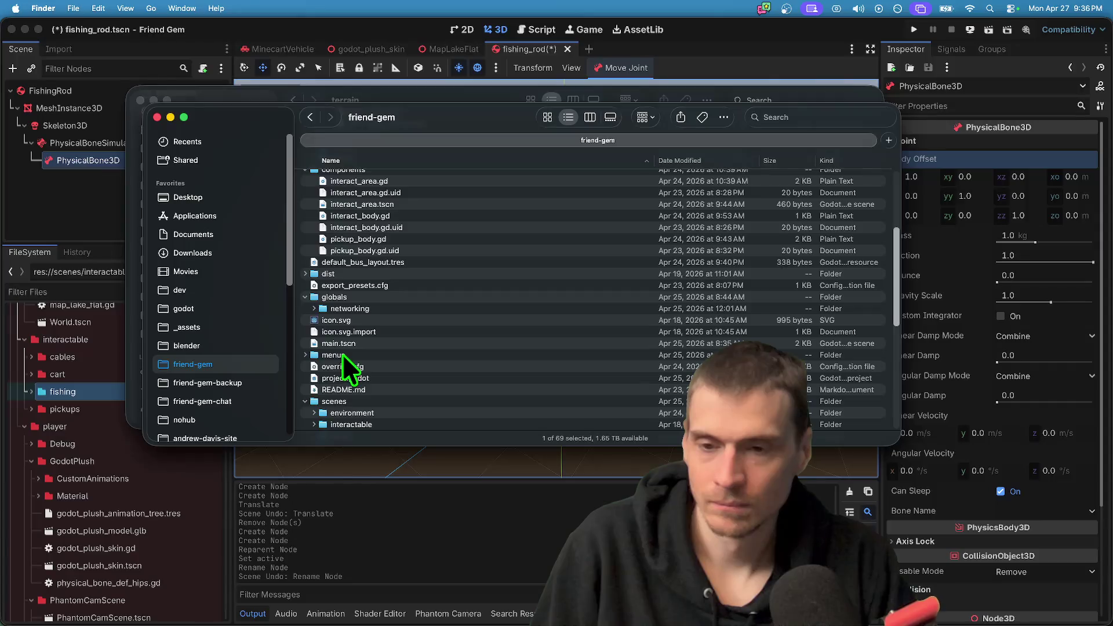
pyautogui.scroll(-8, 341, 347)
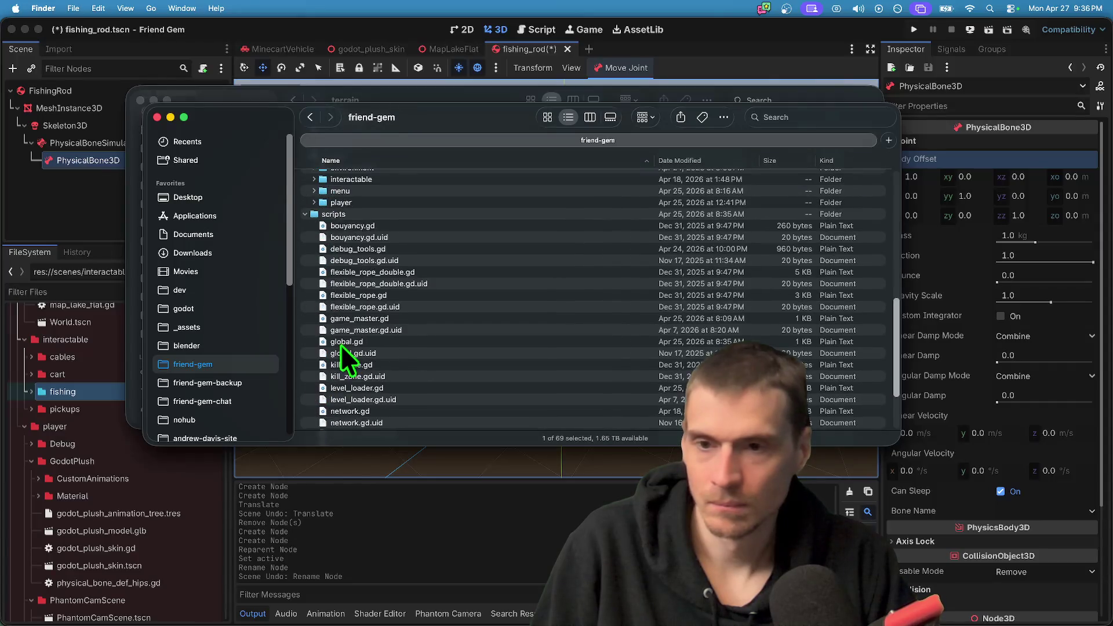
pyautogui.scroll(10, 340, 344)
pyautogui.scroll(-5, 340, 345)
# Expand scenes > interactable, select the pickups and tools folders, then switch to Firefox
pyautogui.click(349, 306)
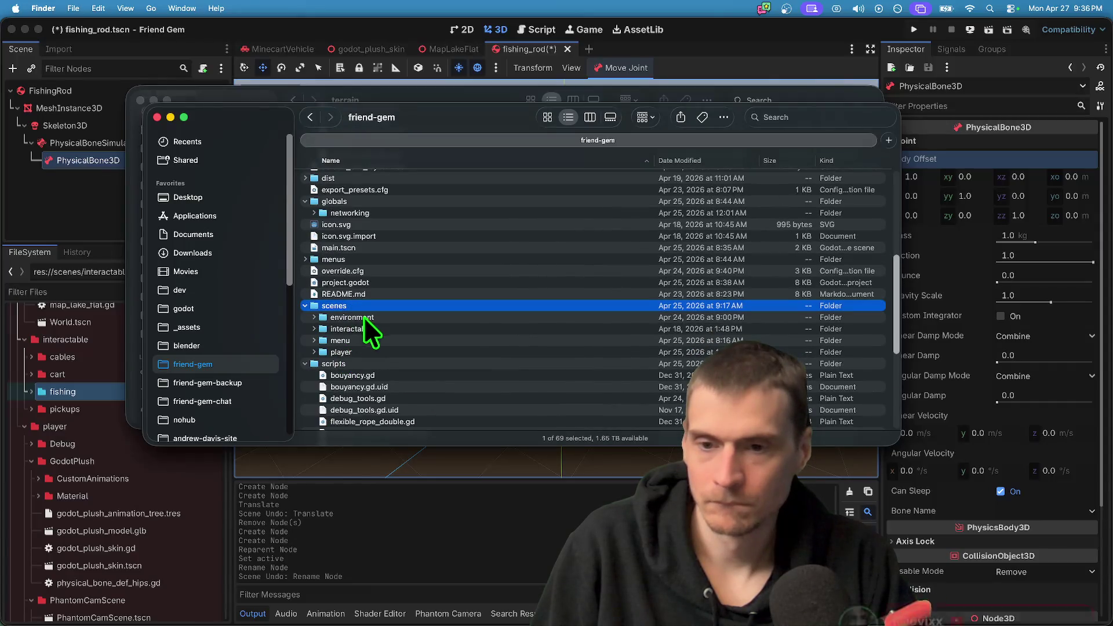
pyautogui.click(366, 328)
pyautogui.press('Right')
pyautogui.scroll(-5, 371, 342)
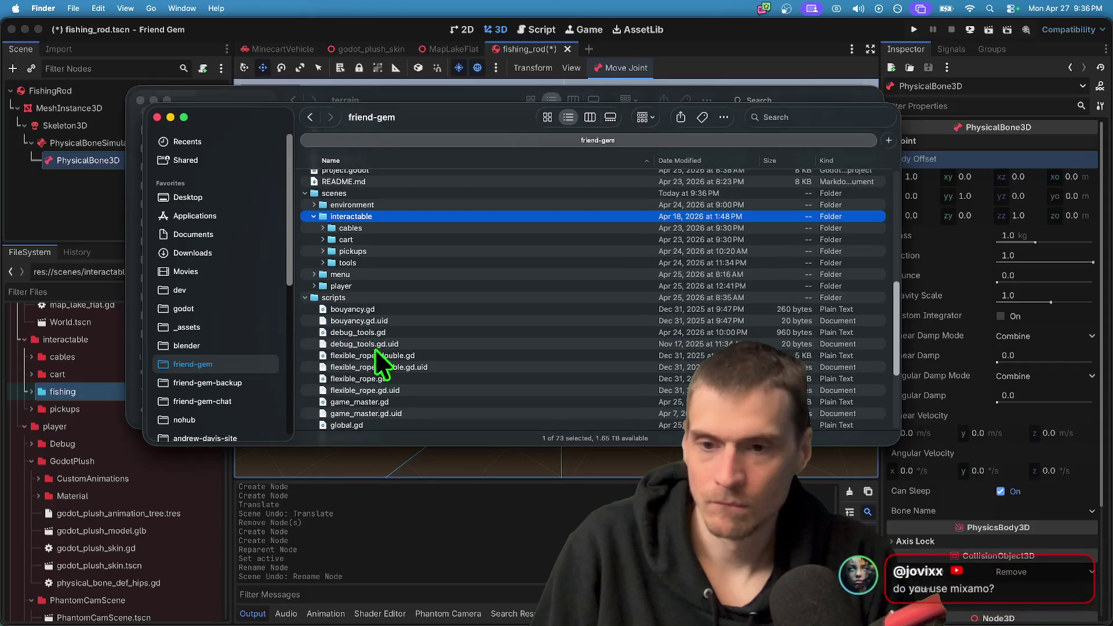
pyautogui.click(367, 249)
pyautogui.click(363, 259)
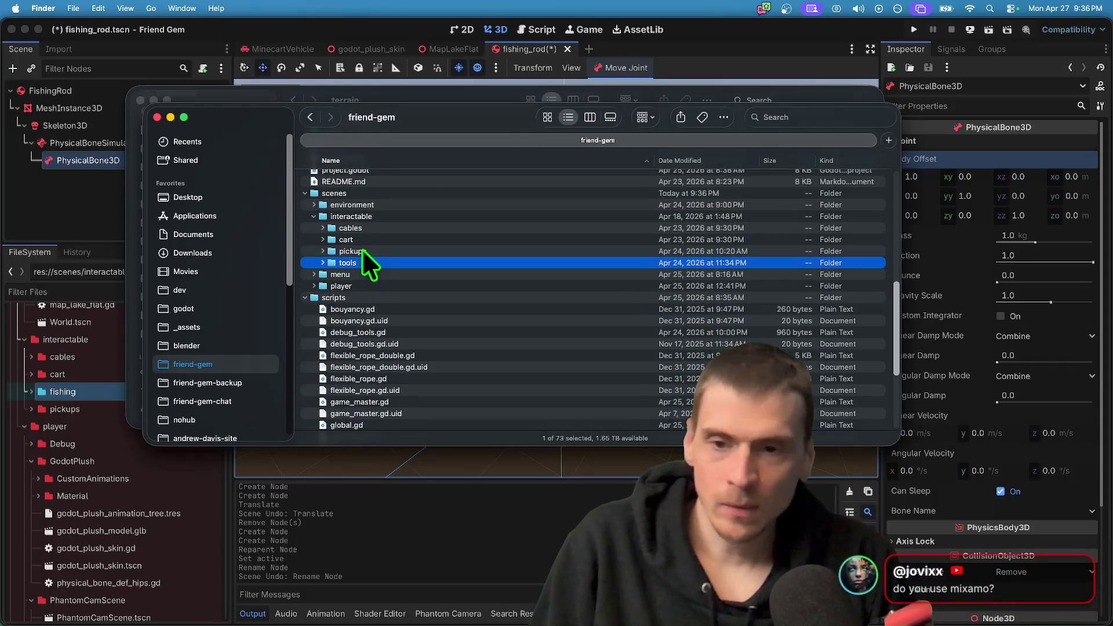
pyautogui.press('super+Tab')
pyautogui.press('super+Tab')
pyautogui.press('super+Tab')
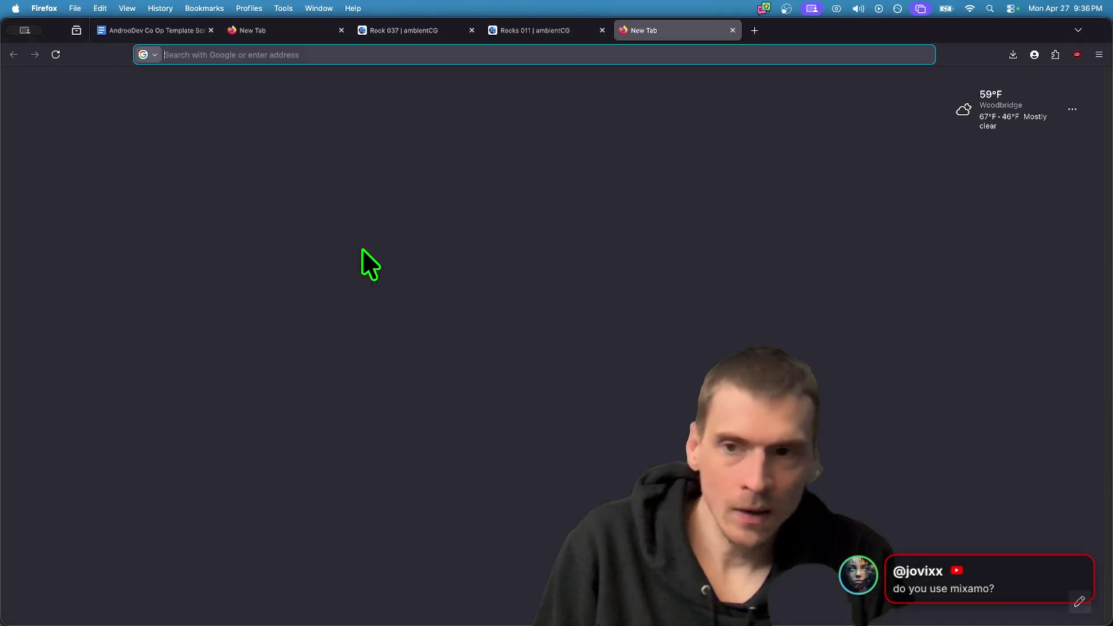
# Load Mesh2Motion and preview the Consume Item and ClimbUp 1m RM animations
pyautogui.write('mesh2motion.org')
pyautogui.press('Return')
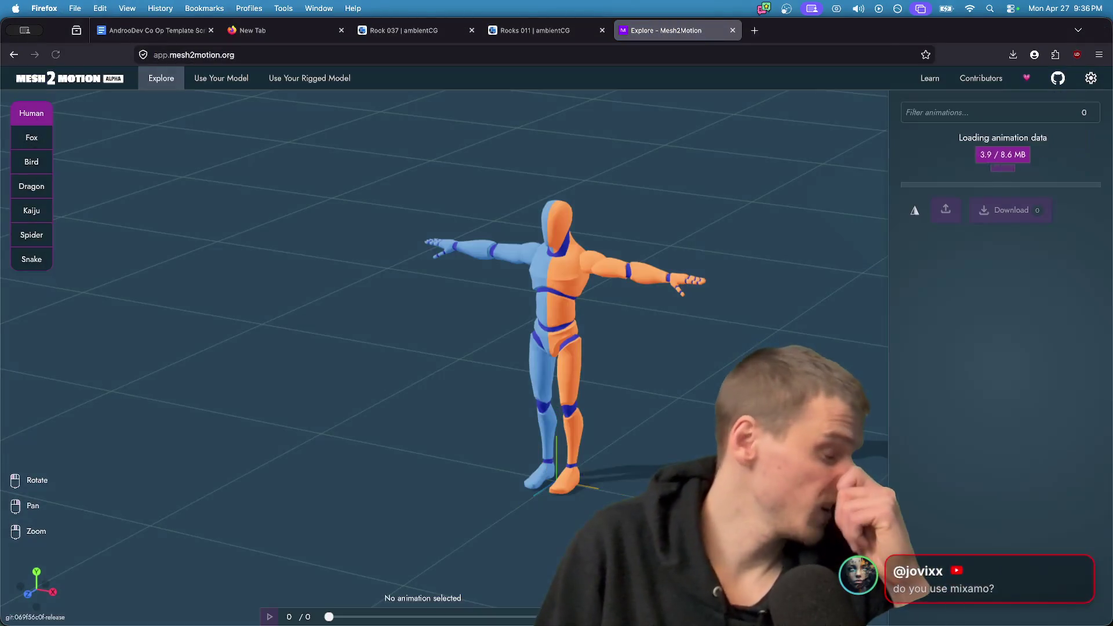
pyautogui.click(1026, 403)
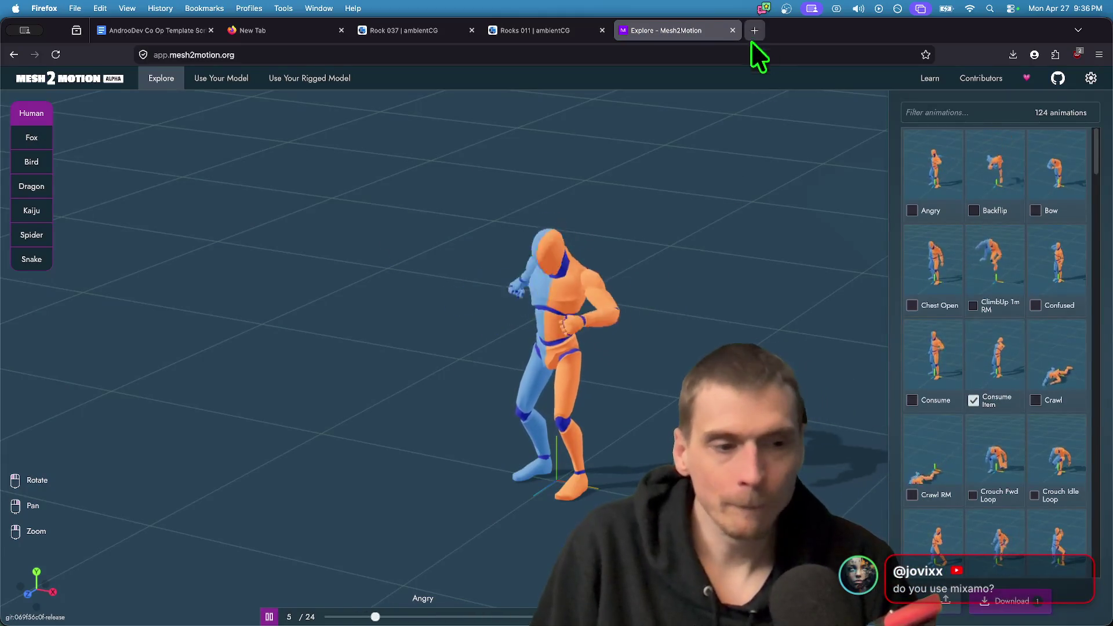
pyautogui.click(1017, 411)
pyautogui.click(1014, 286)
pyautogui.click(417, 58)
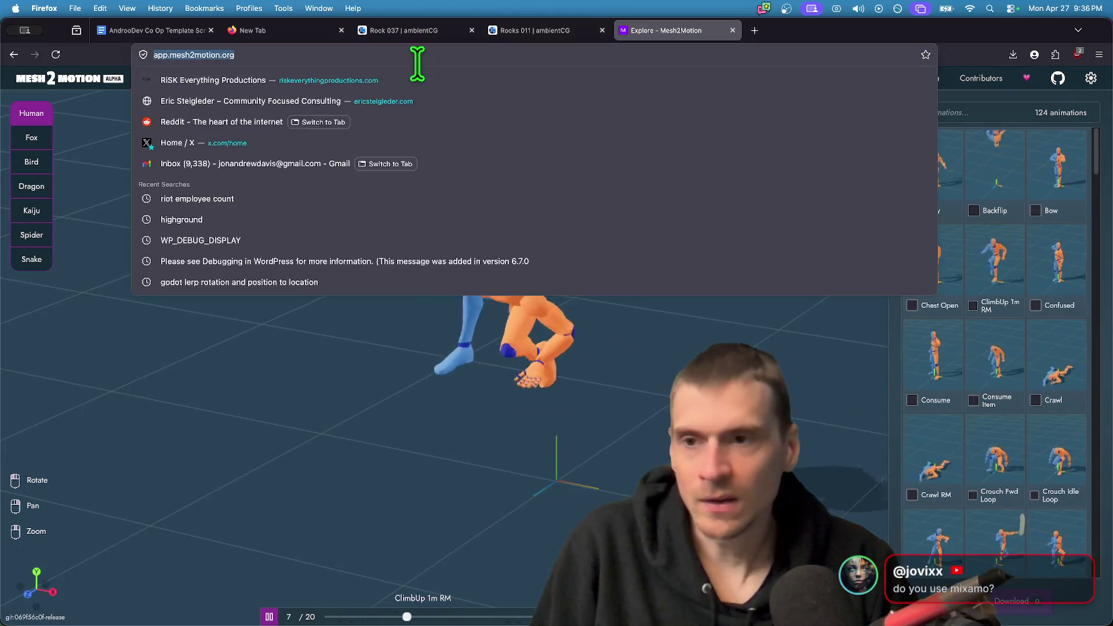
pyautogui.press('Escape')
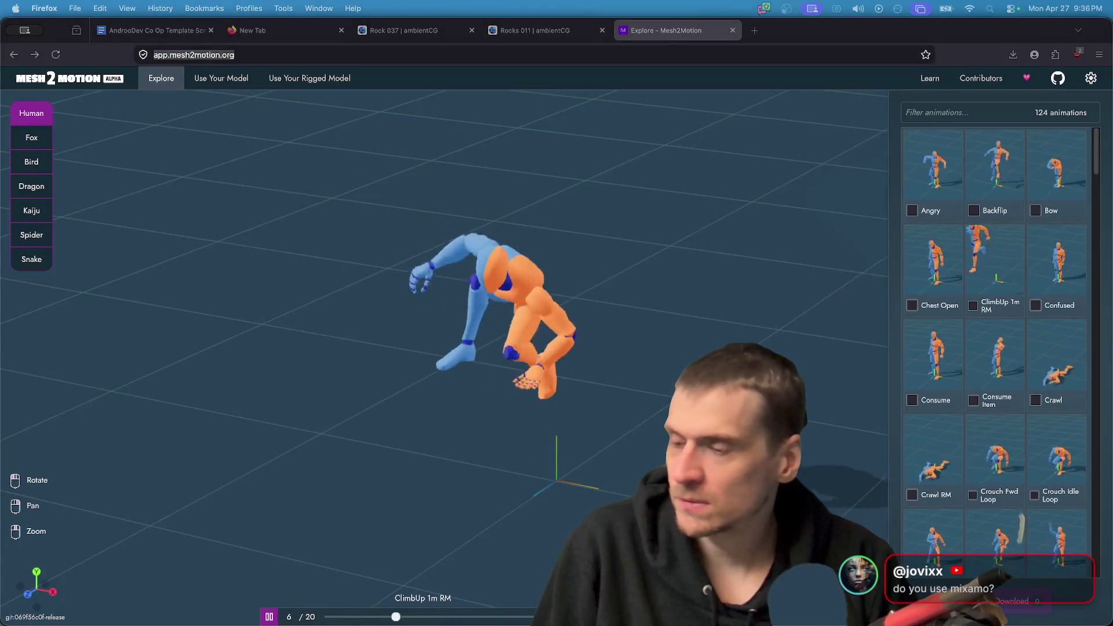
# Close the Mesh2Motion tab and switch back to the Godot editor
pyautogui.click(672, 394)
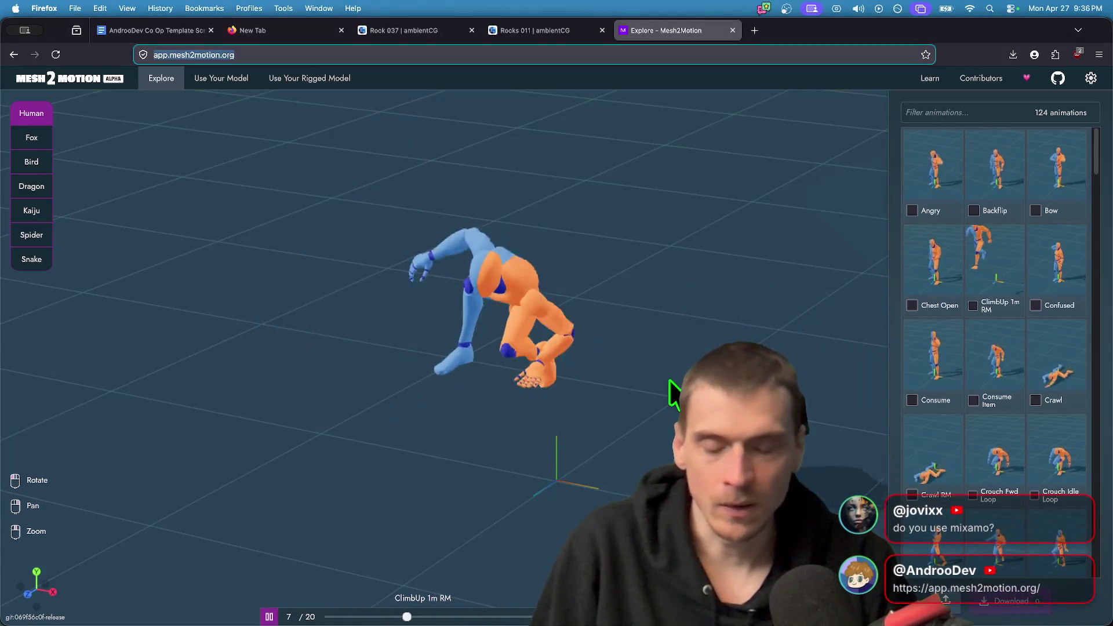
pyautogui.press('super+w')
pyautogui.press('super+Tab')
pyautogui.press('Tab')
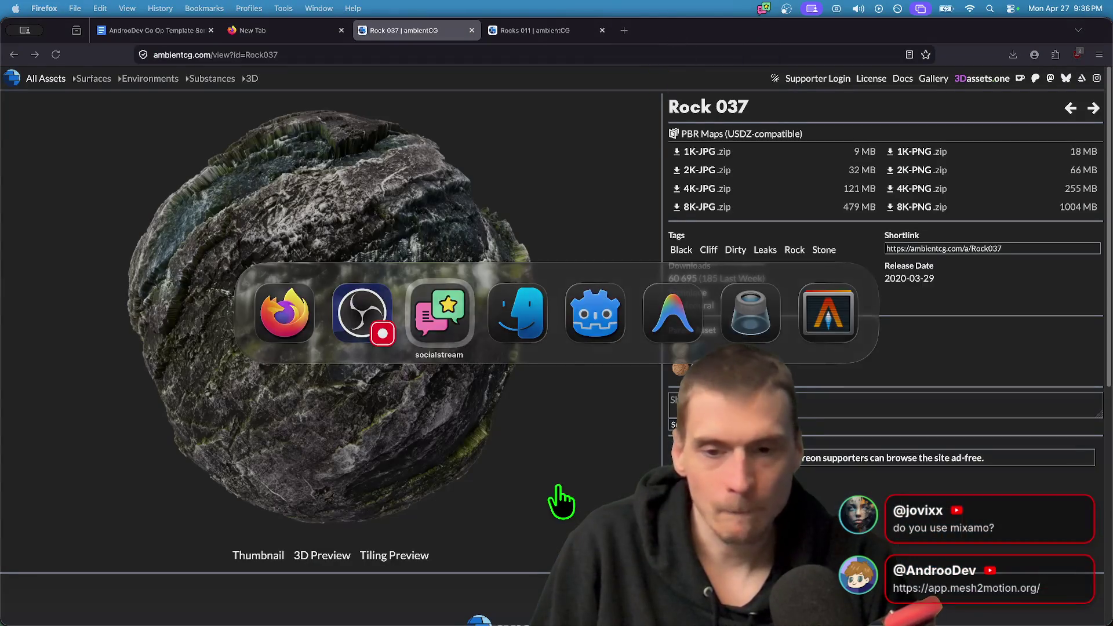
pyautogui.press('super+Tab')
pyautogui.press('Tab')
pyautogui.press('Tab')
pyautogui.press('Tab')
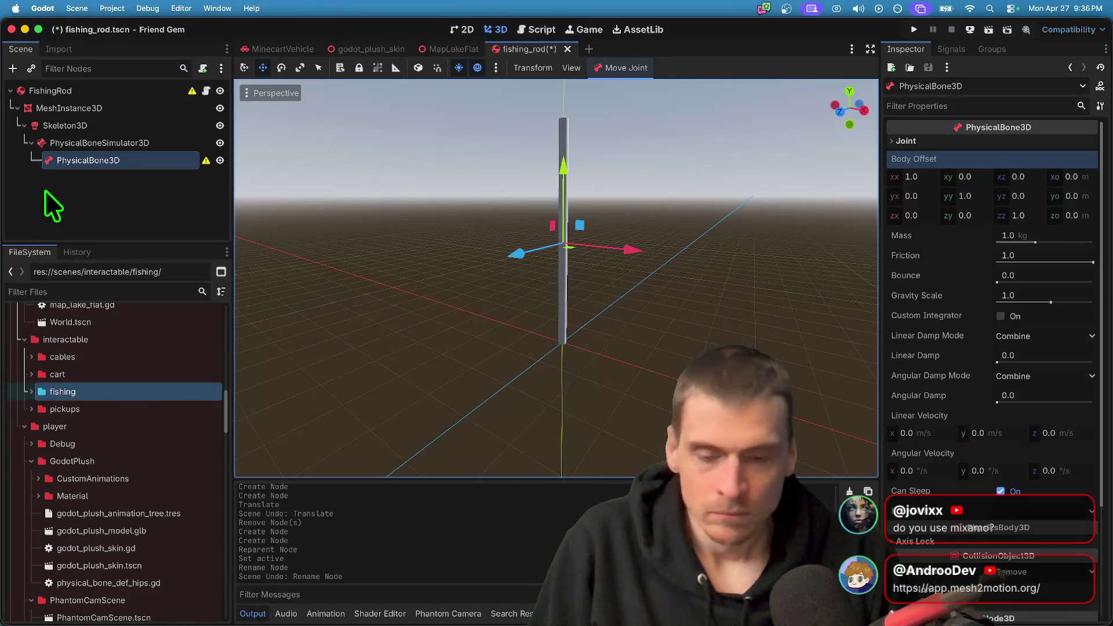
# In Finder, expand pickups and tools and select the fishing_rod.tscn file
pyautogui.press('super+Tab')
pyautogui.press('Tab')
pyautogui.press('super+shift+Tab')
pyautogui.hotkey('shift', 'Tab')
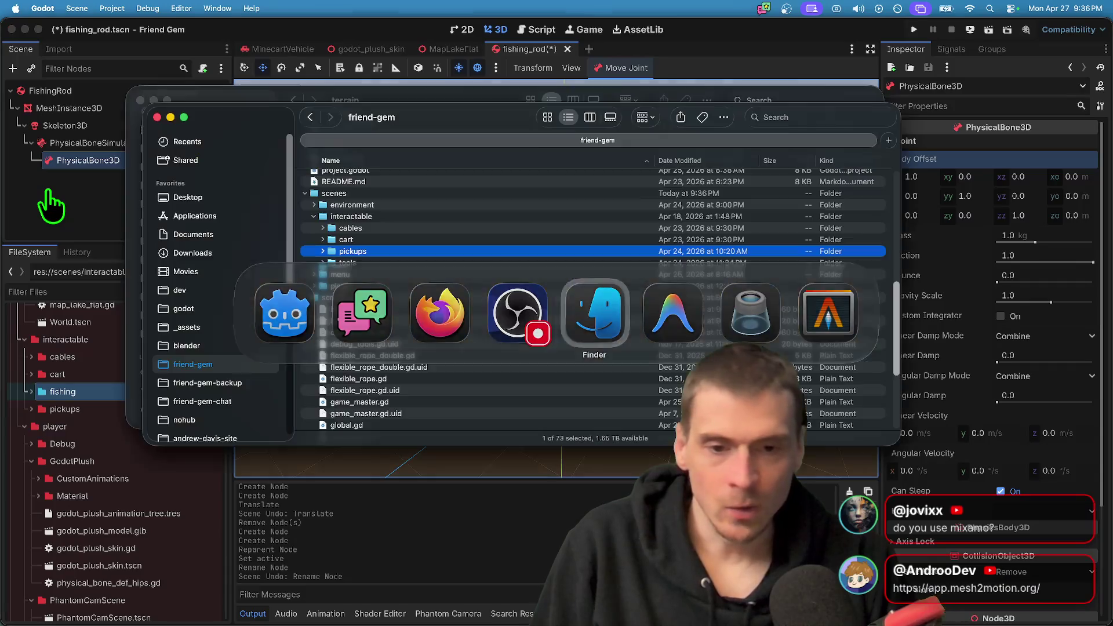
pyautogui.press('Right')
pyautogui.press('Down')
pyautogui.press('Down')
pyautogui.press('Down')
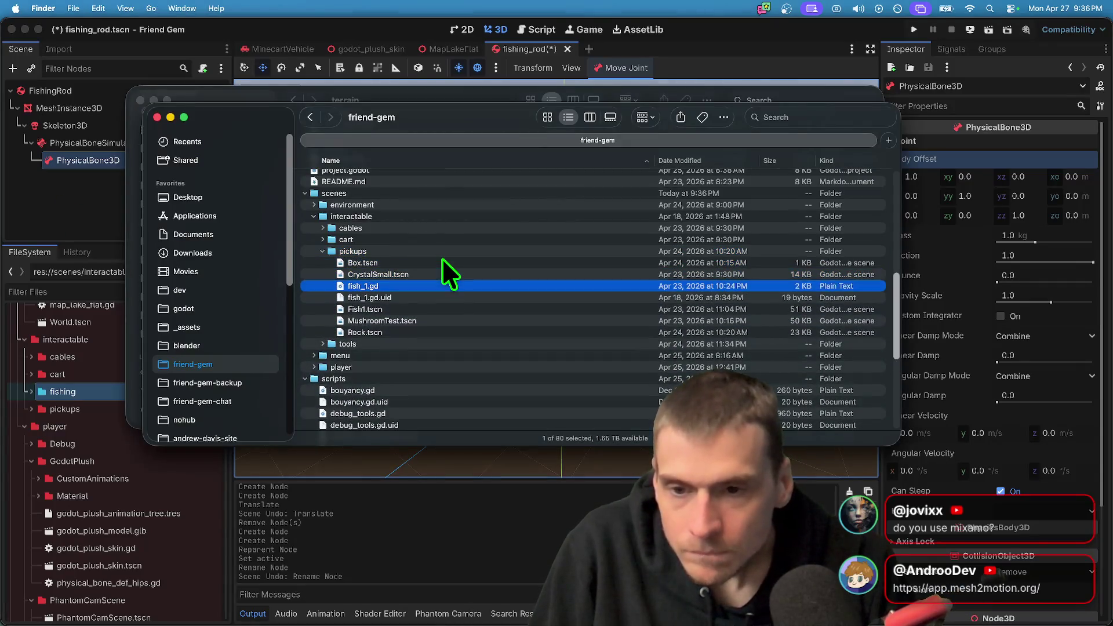
pyautogui.press('Right')
pyautogui.press('Down')
pyautogui.press('Down')
pyautogui.press('Down')
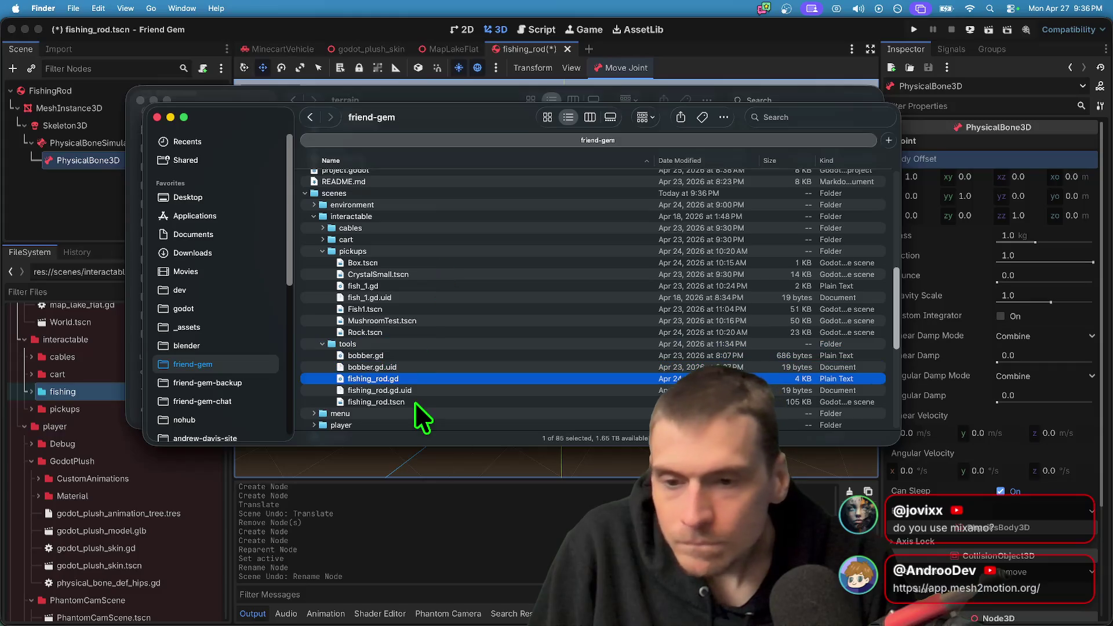
pyautogui.click(415, 402)
# Delete the FishingRod root node from the fishing_rod scene in Godot
pyautogui.click(120, 256)
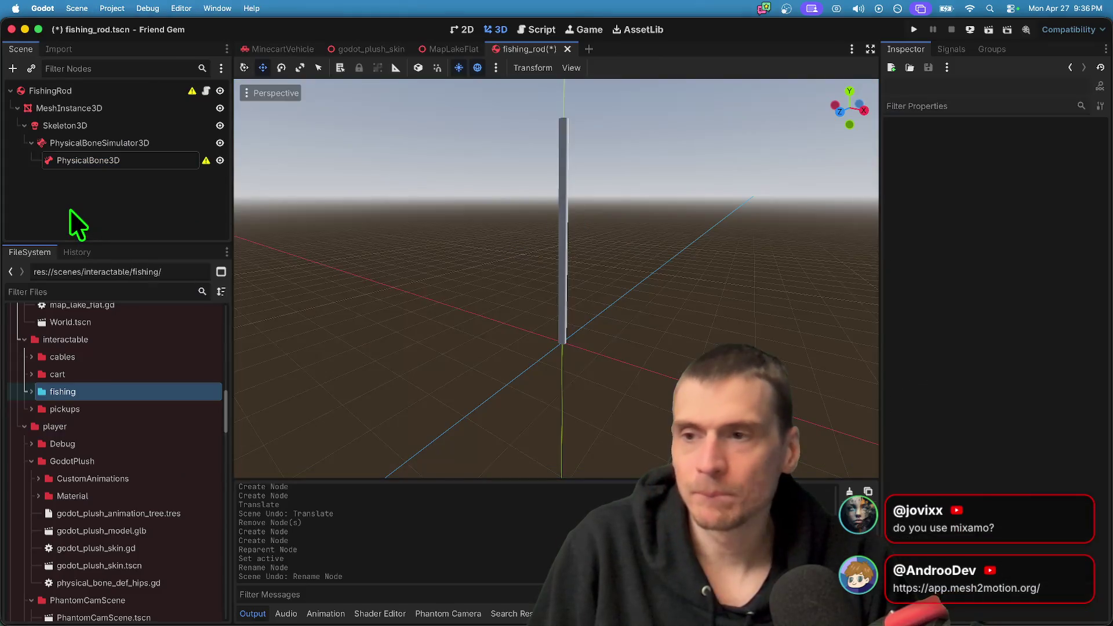
pyautogui.click(90, 93)
pyautogui.rightClick(91, 96)
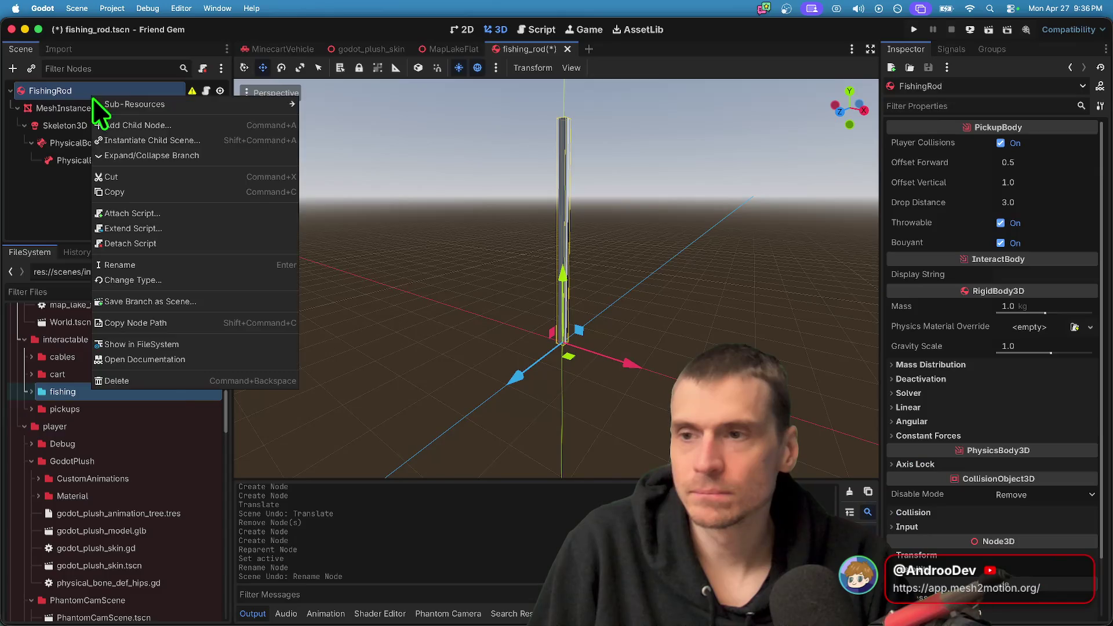
pyautogui.click(185, 384)
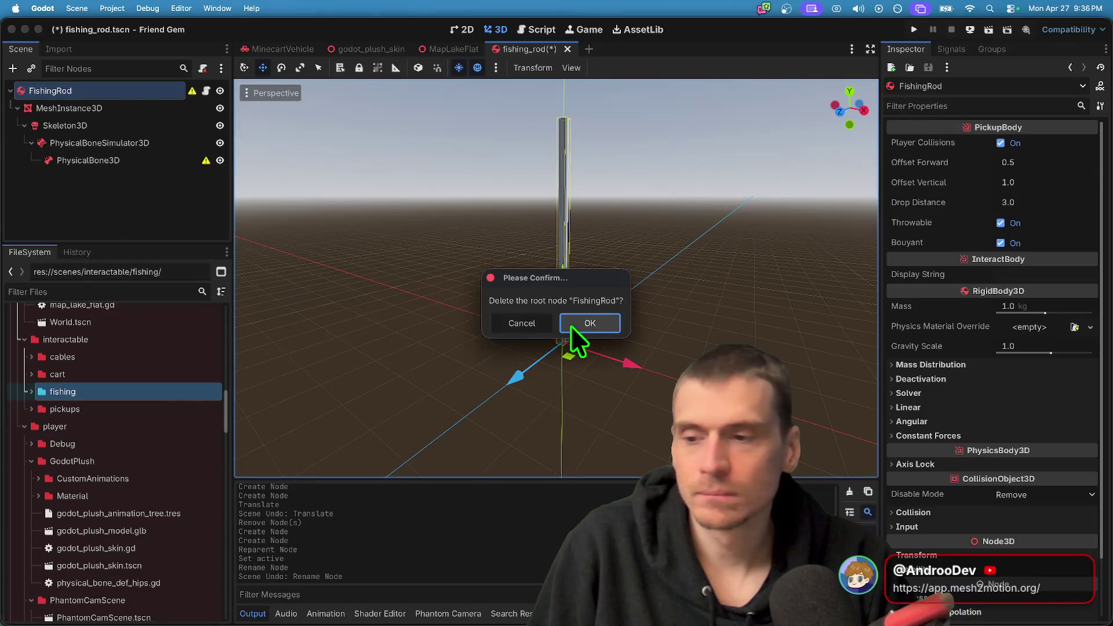
pyautogui.click(570, 326)
# Reveal the fishing folder in Finder and trash all four fishing_rod files
pyautogui.rightClick(55, 392)
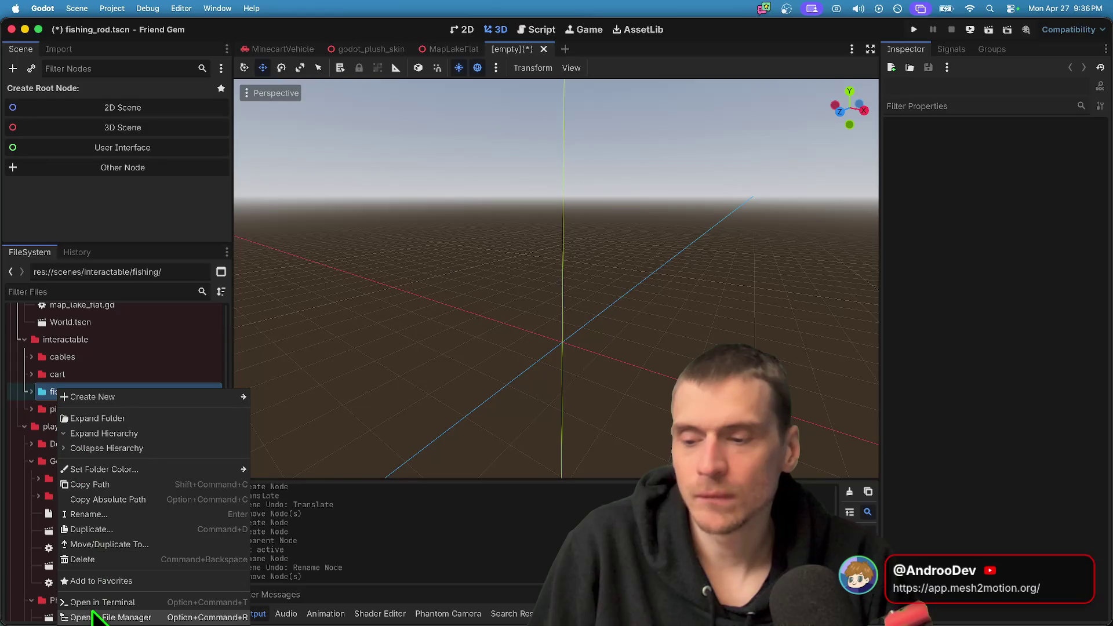
pyautogui.click(99, 618)
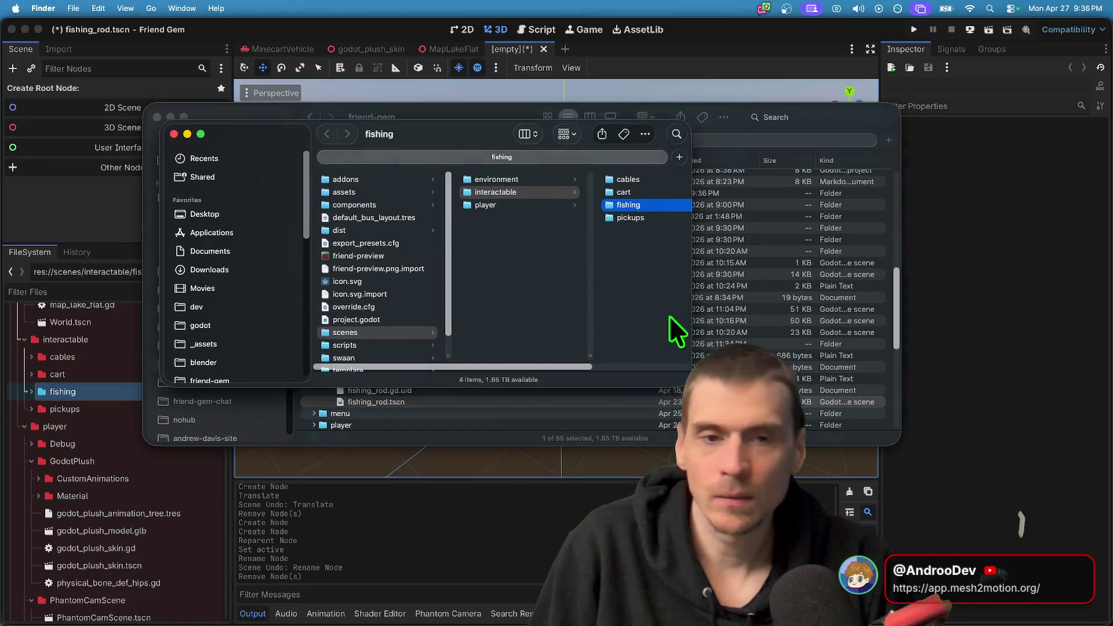
pyautogui.moveTo(682, 373)
pyautogui.mouseDown()
pyautogui.moveTo(914, 372)
pyautogui.moveTo(954, 507)
pyautogui.mouseUp()
pyautogui.moveTo(523, 142)
pyautogui.mouseDown()
pyautogui.moveTo(465, 129)
pyautogui.moveTo(445, 168)
pyautogui.moveTo(305, 151)
pyautogui.mouseUp()
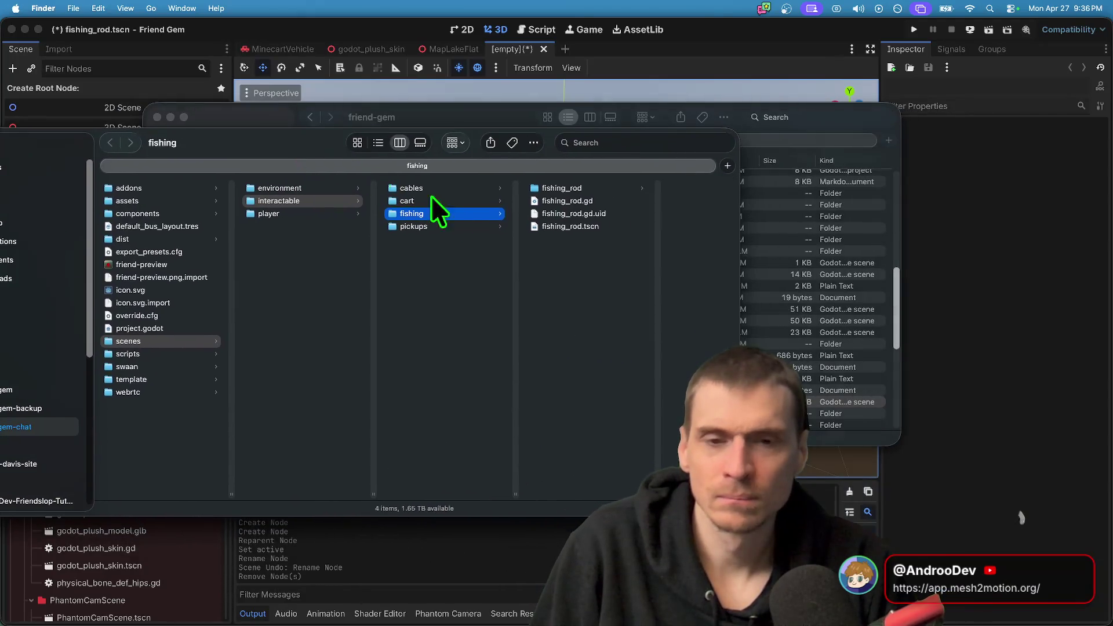
pyautogui.press('super+a')
pyautogui.press('super+BackSpace')
pyautogui.click(660, 58)
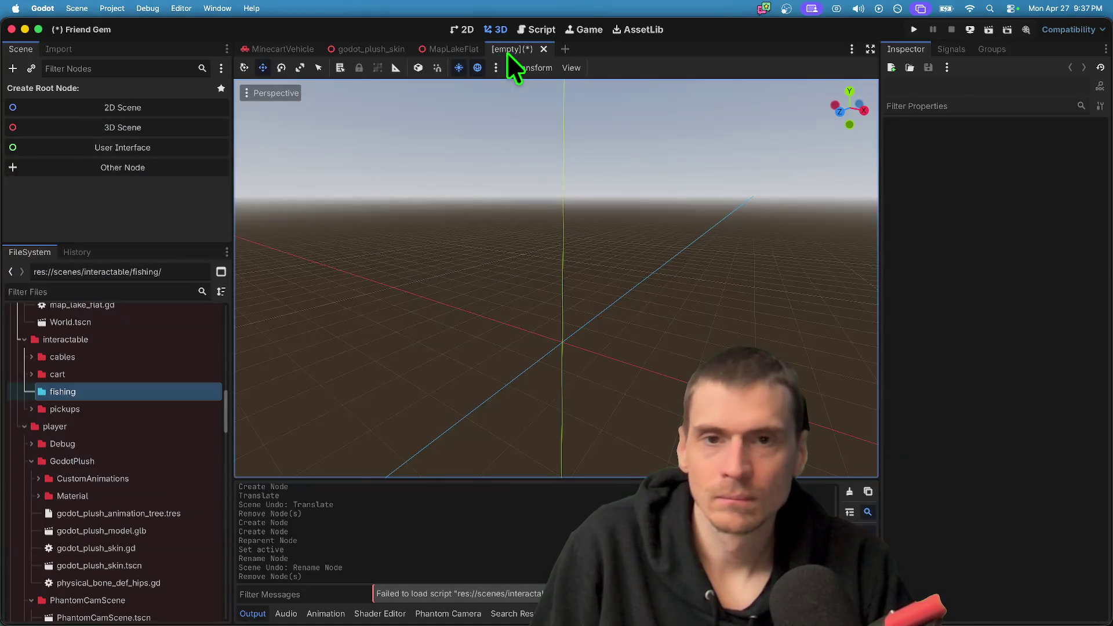
# Close the empty scene, quit to the Project Manager, and reopen the Friend Gem project
pyautogui.middleClick(507, 53)
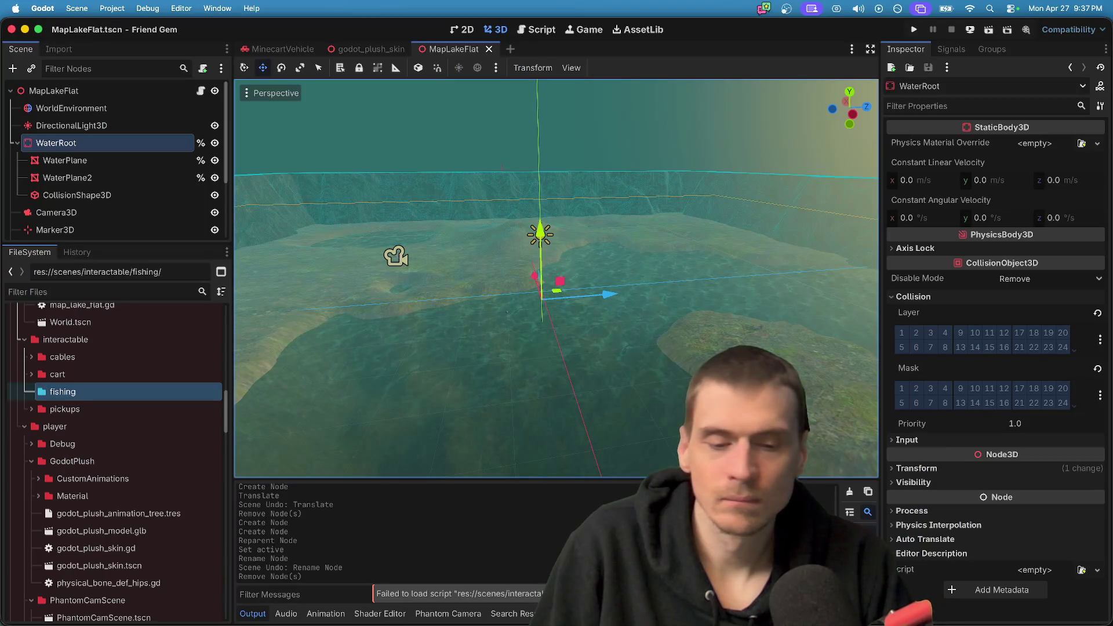
pyautogui.click(112, 8)
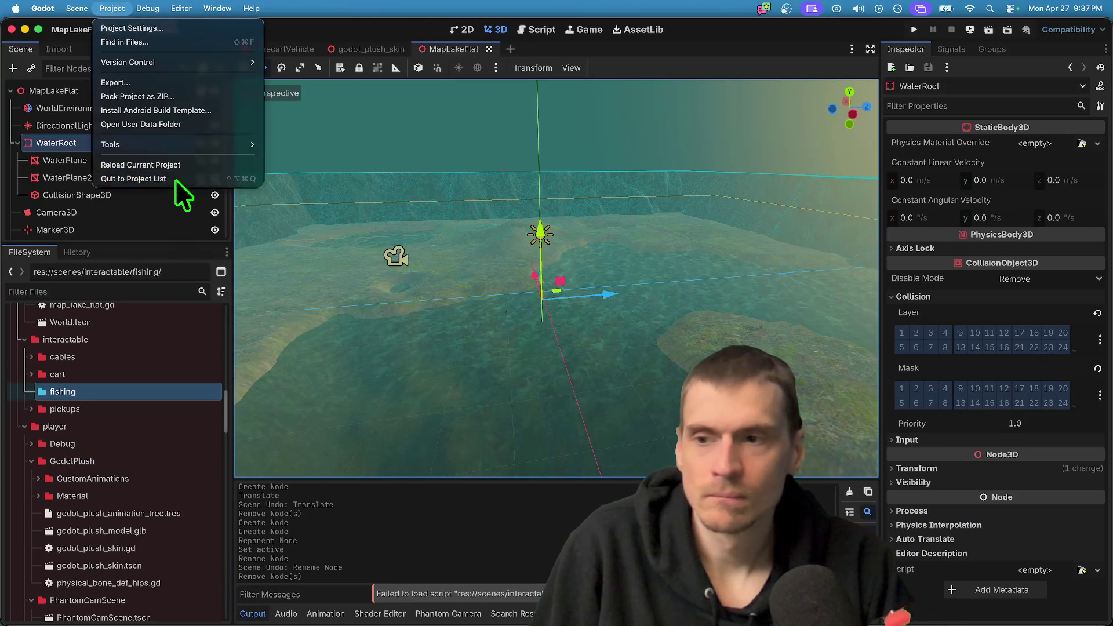
pyautogui.click(175, 179)
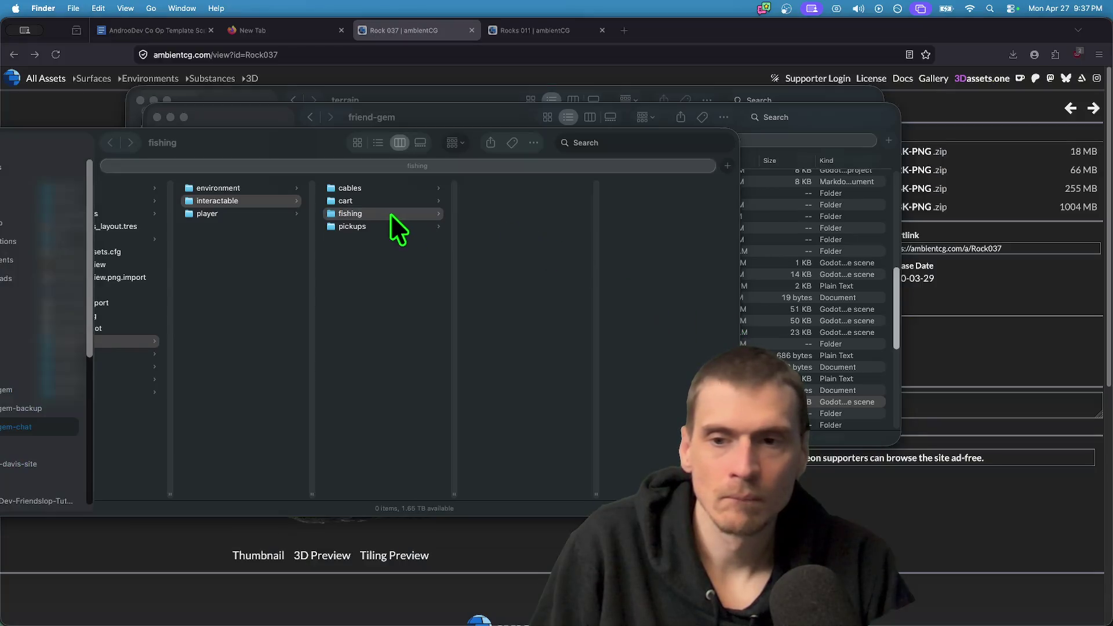
pyautogui.click(390, 213)
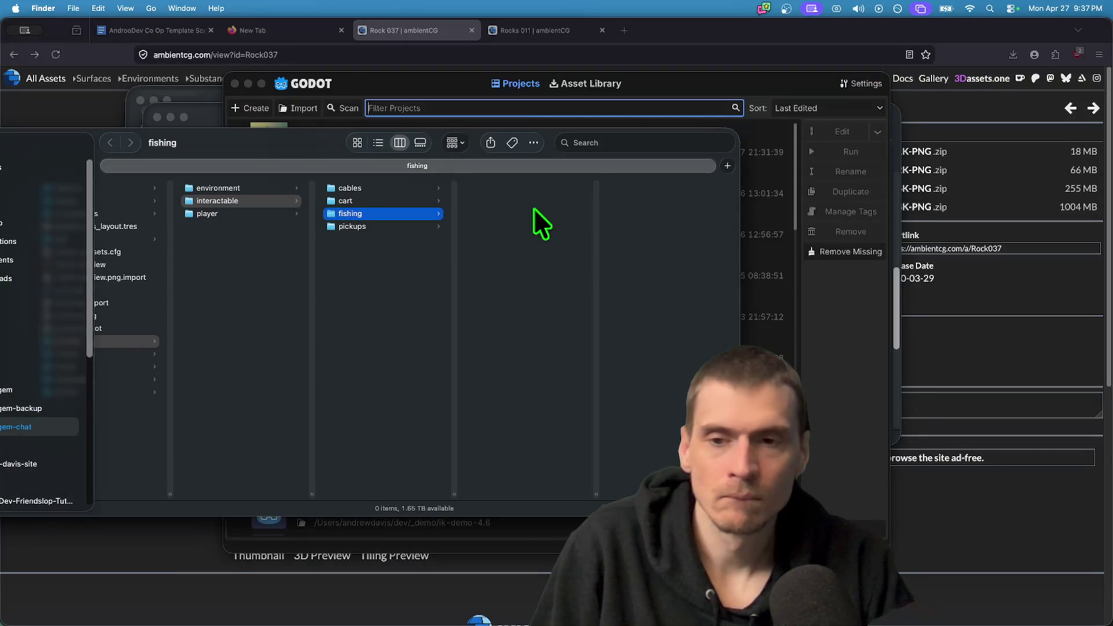
pyautogui.click(465, 79)
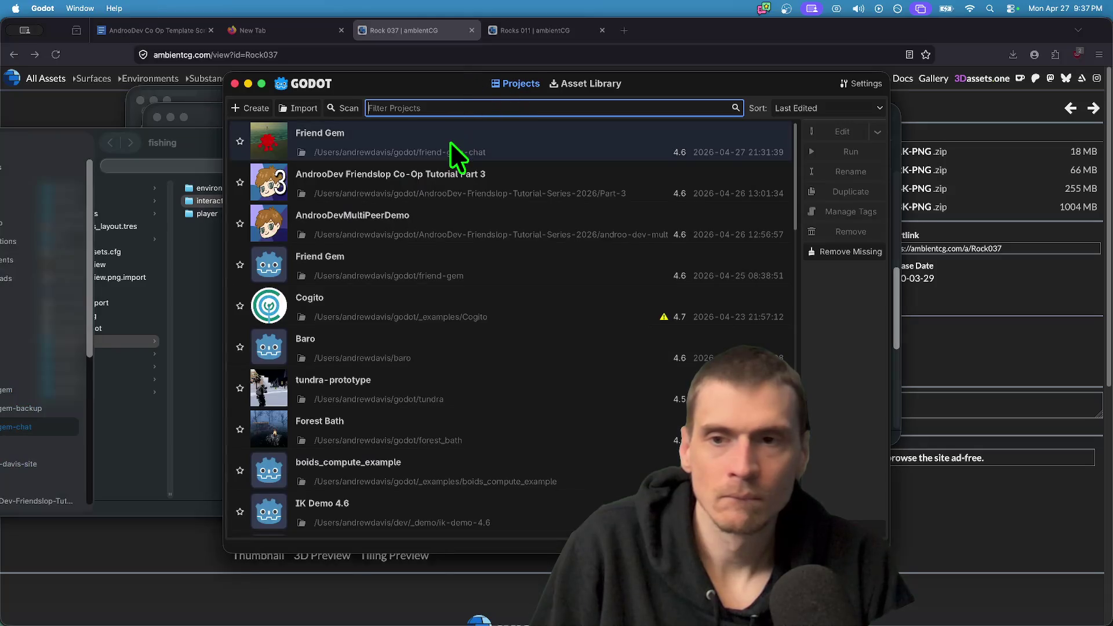
pyautogui.doubleClick(451, 145)
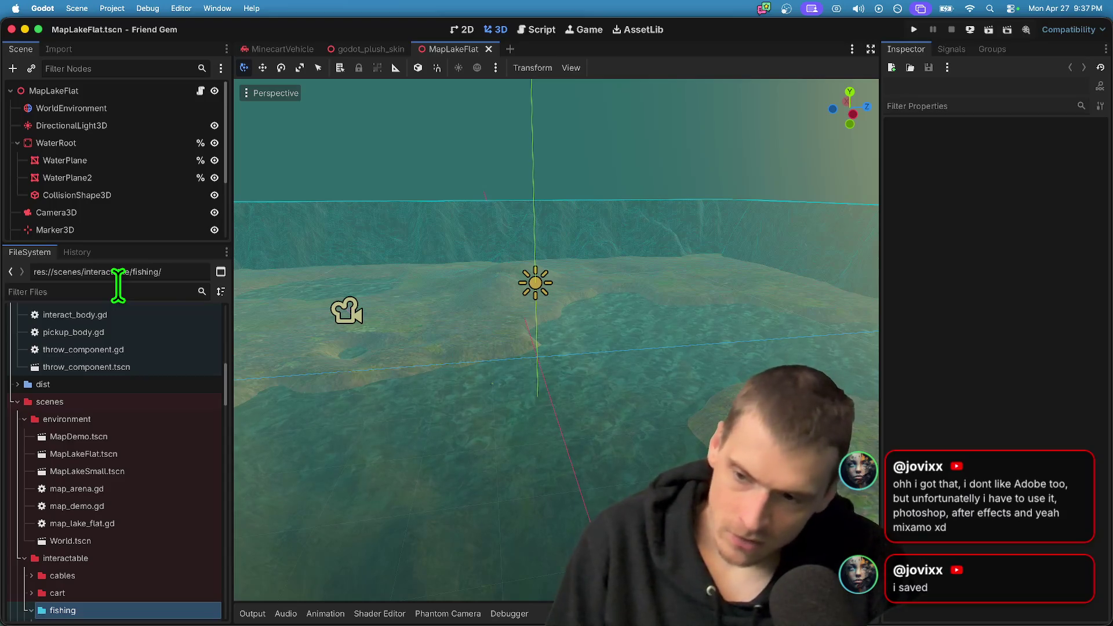
# Open fishing_rod.tscn anyway despite its missing dependencies and dismiss the load errors
pyautogui.scroll(-2, 50, 400)
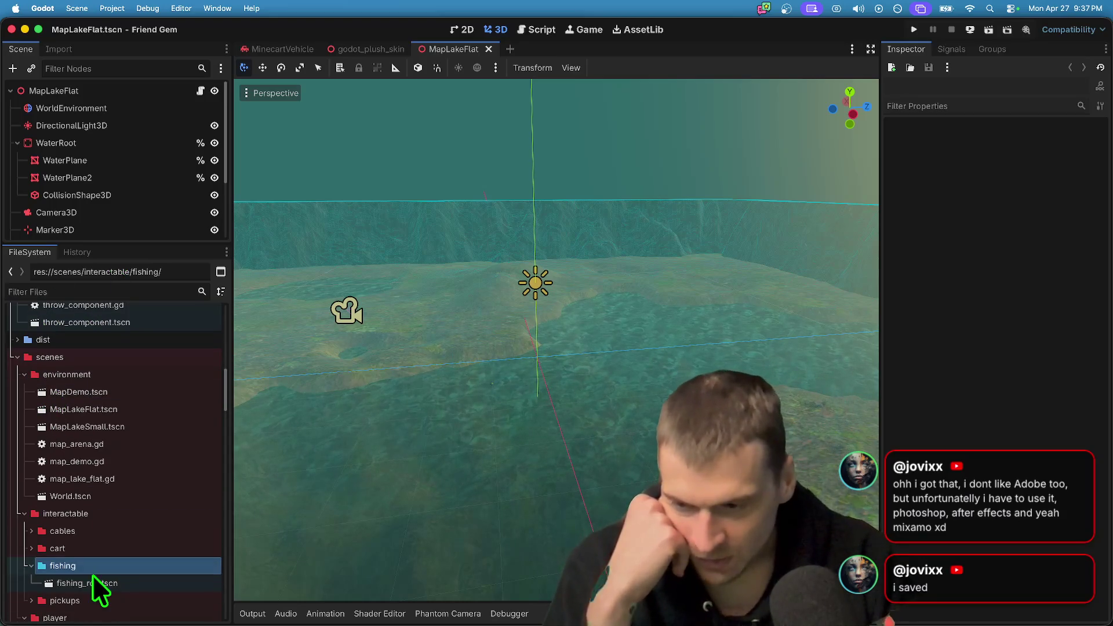
pyautogui.click(95, 583)
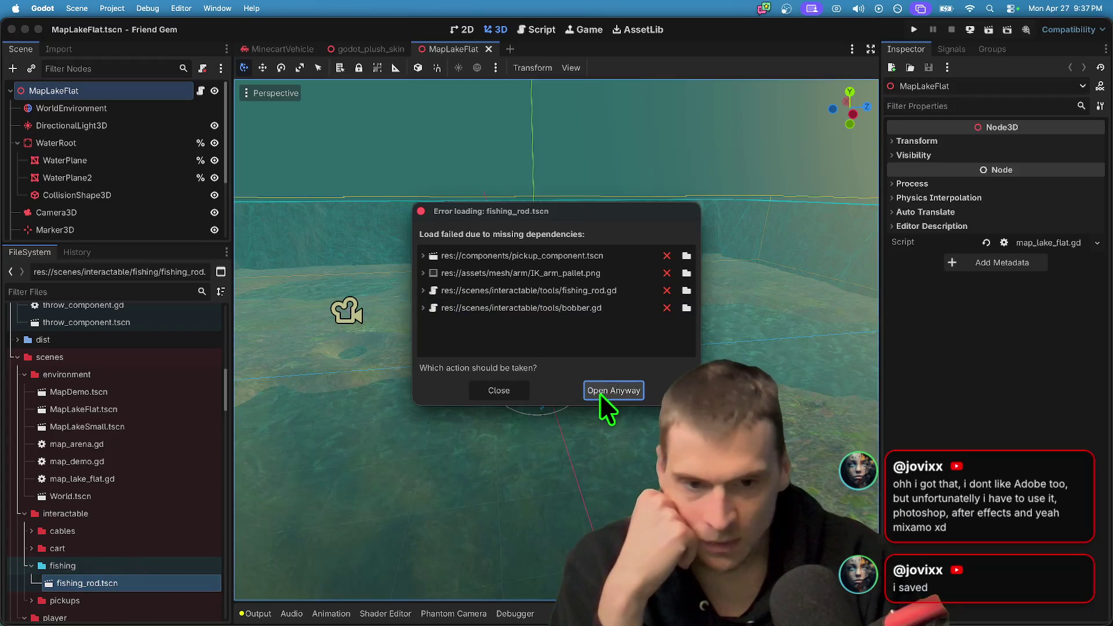
pyautogui.click(600, 395)
pyautogui.click(558, 454)
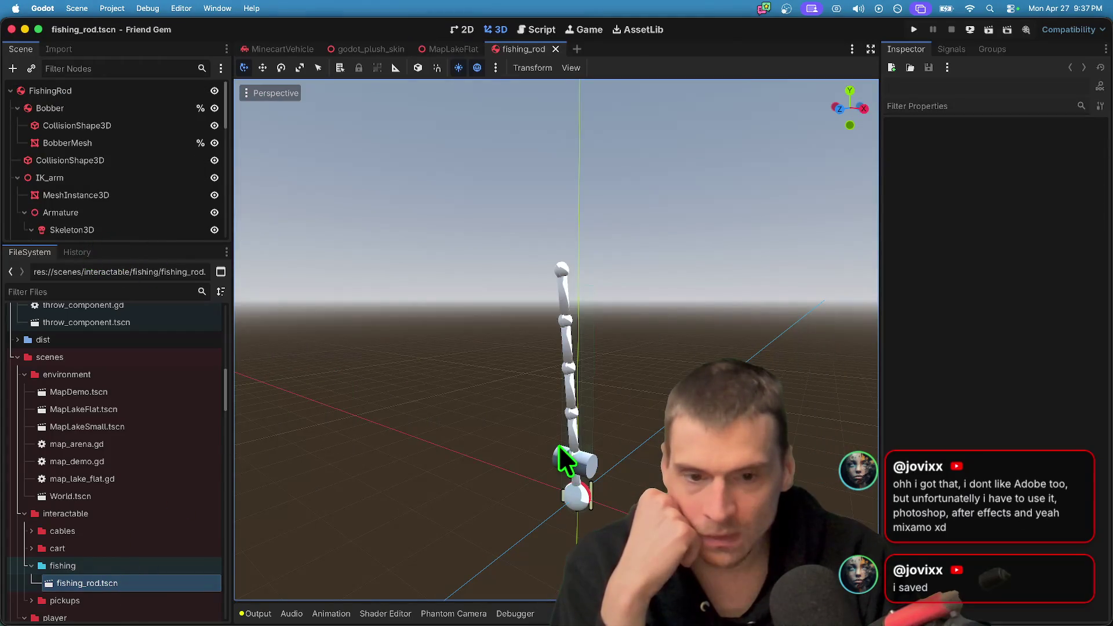
# Delete the broken PickupComponent node together with its children
pyautogui.moveTo(172, 246); pyautogui.dragTo(155, 495)
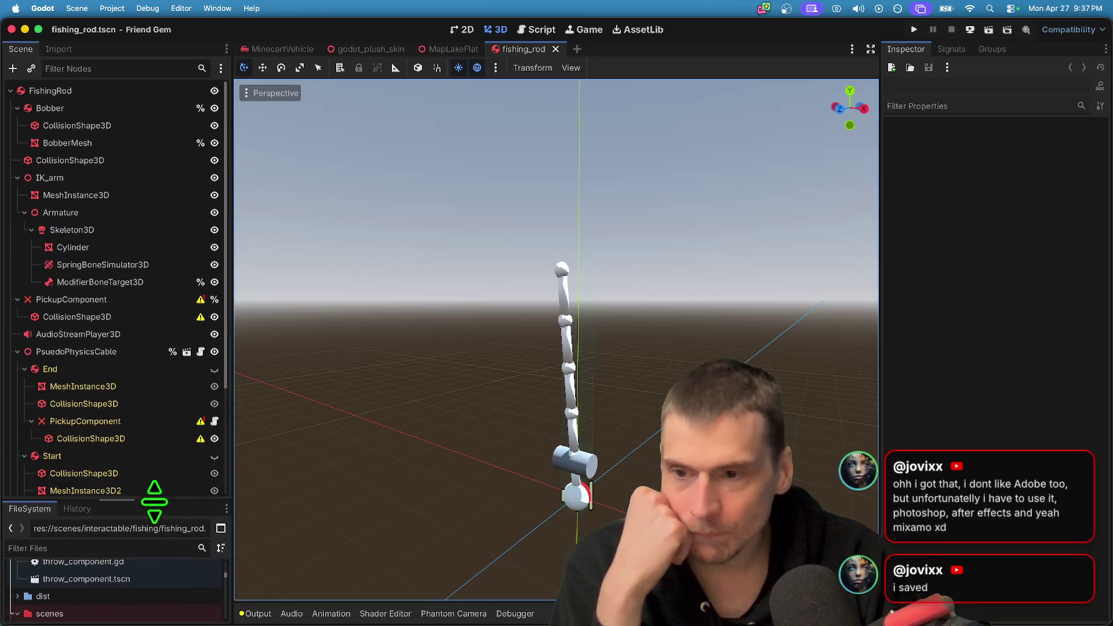
pyautogui.click(155, 299)
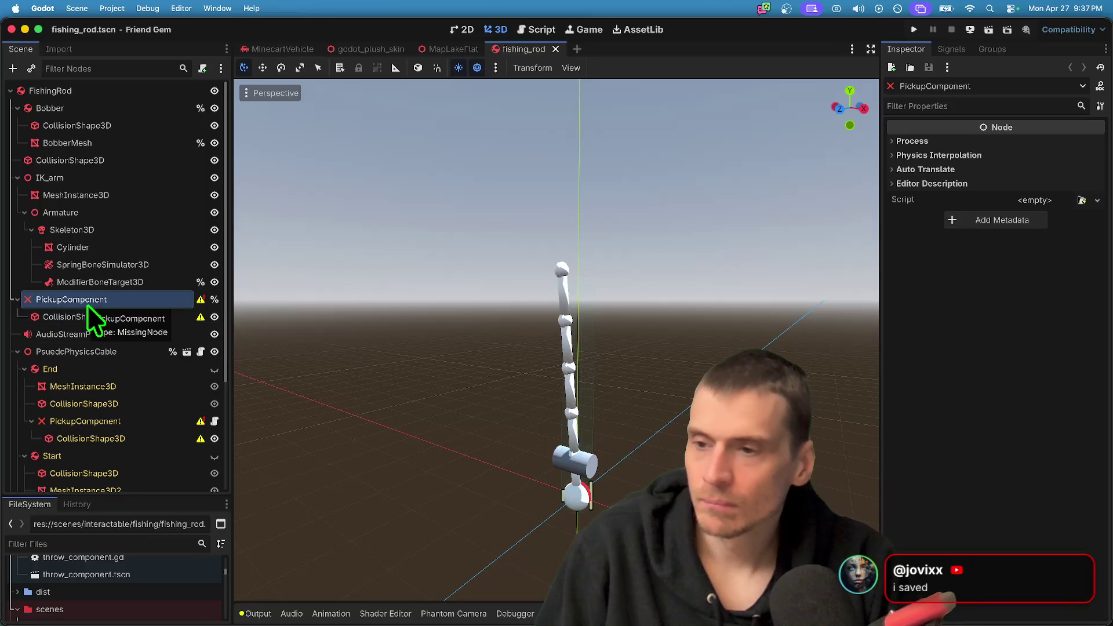
pyautogui.press('Left')
pyautogui.click(79, 282)
pyautogui.click(71, 296)
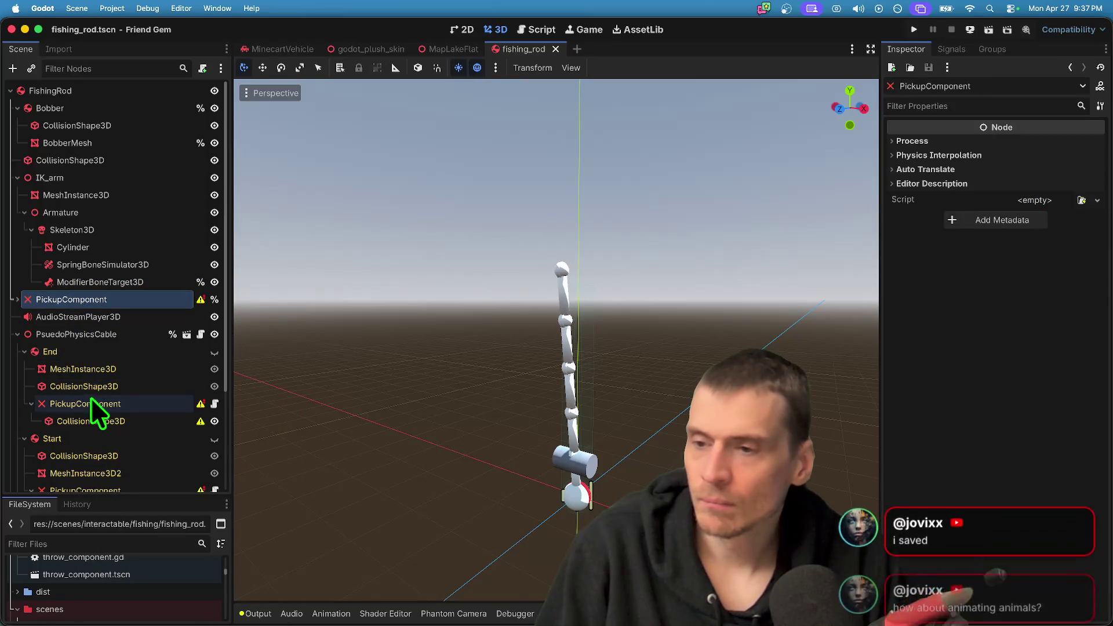
pyautogui.rightClick(84, 300)
pyautogui.click(167, 615)
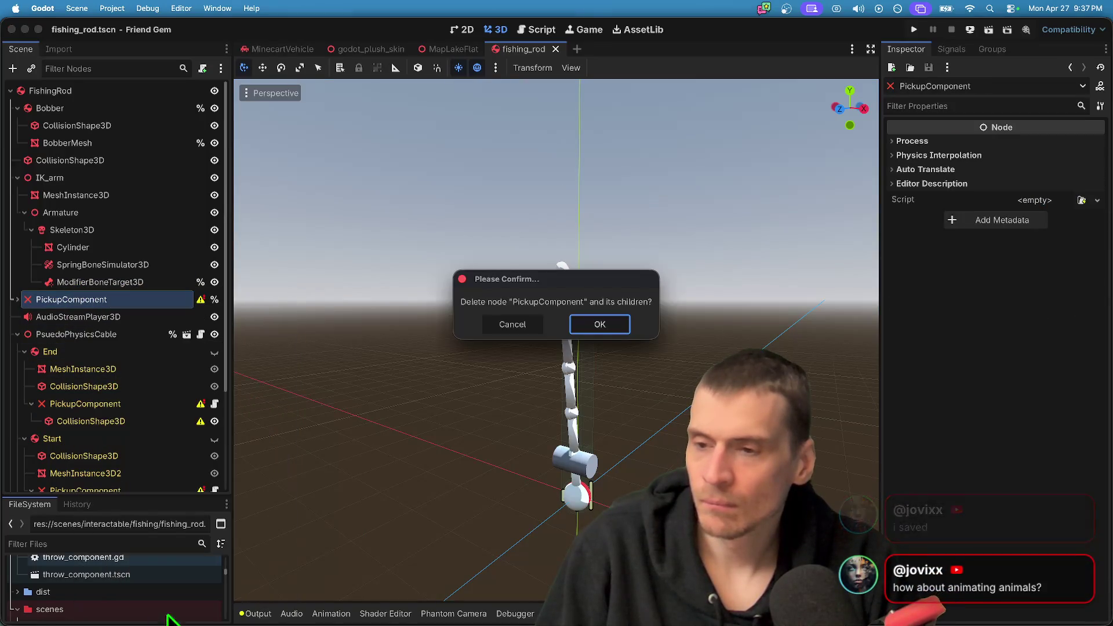
pyautogui.click(601, 326)
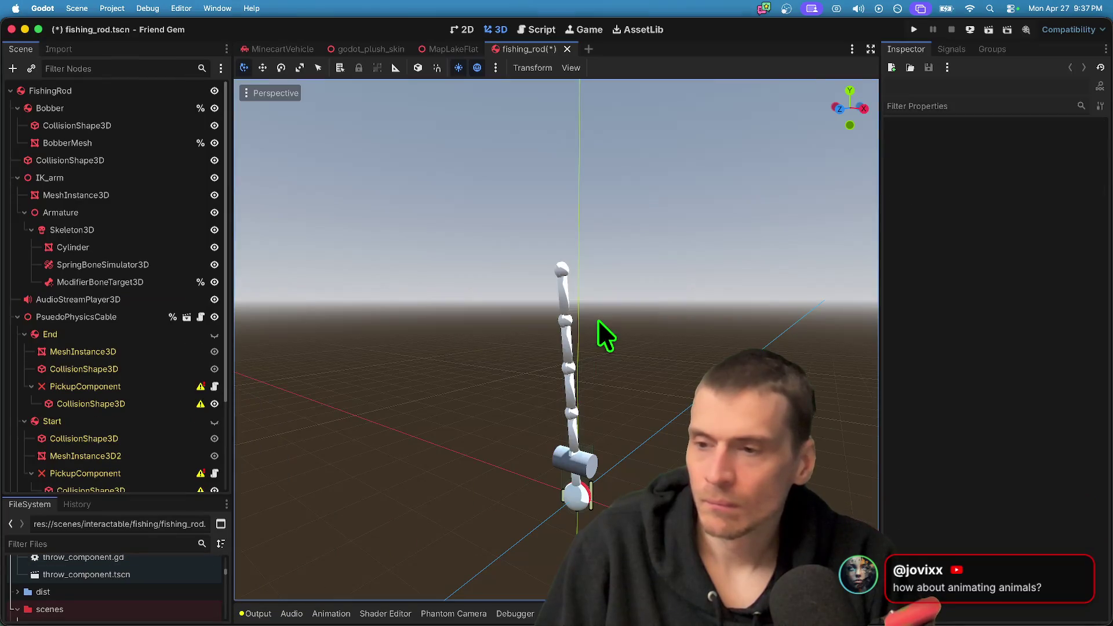
# Delete the broken PsuedoPhysicsCable node from the scene tree
pyautogui.click(92, 322)
pyautogui.rightClick(93, 319)
pyautogui.click(188, 619)
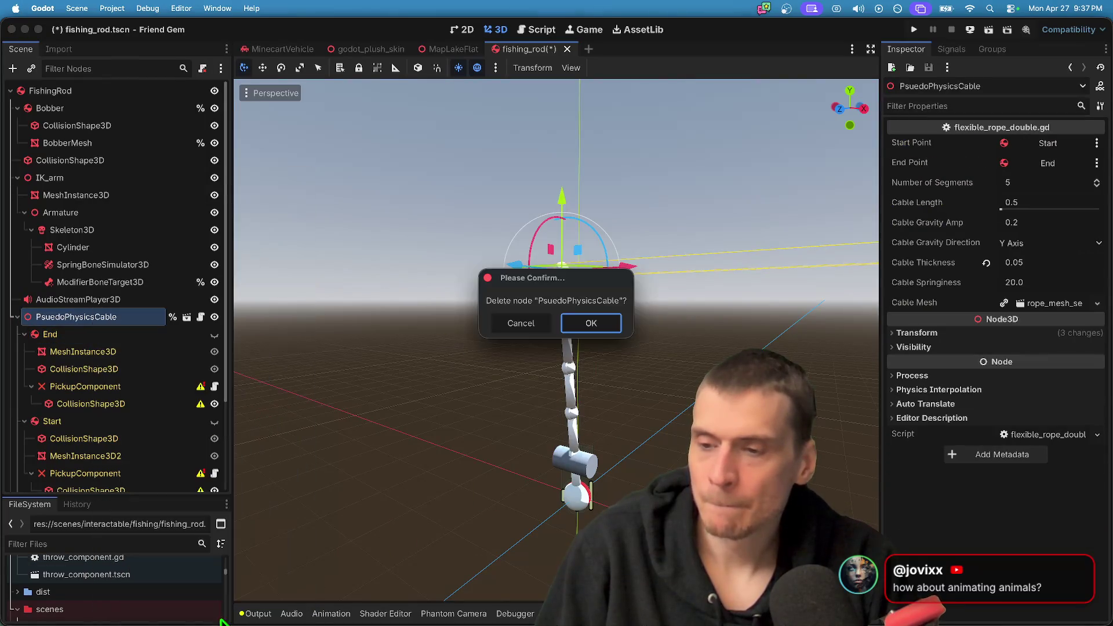
pyautogui.click(594, 324)
pyautogui.click(110, 319)
pyautogui.click(119, 433)
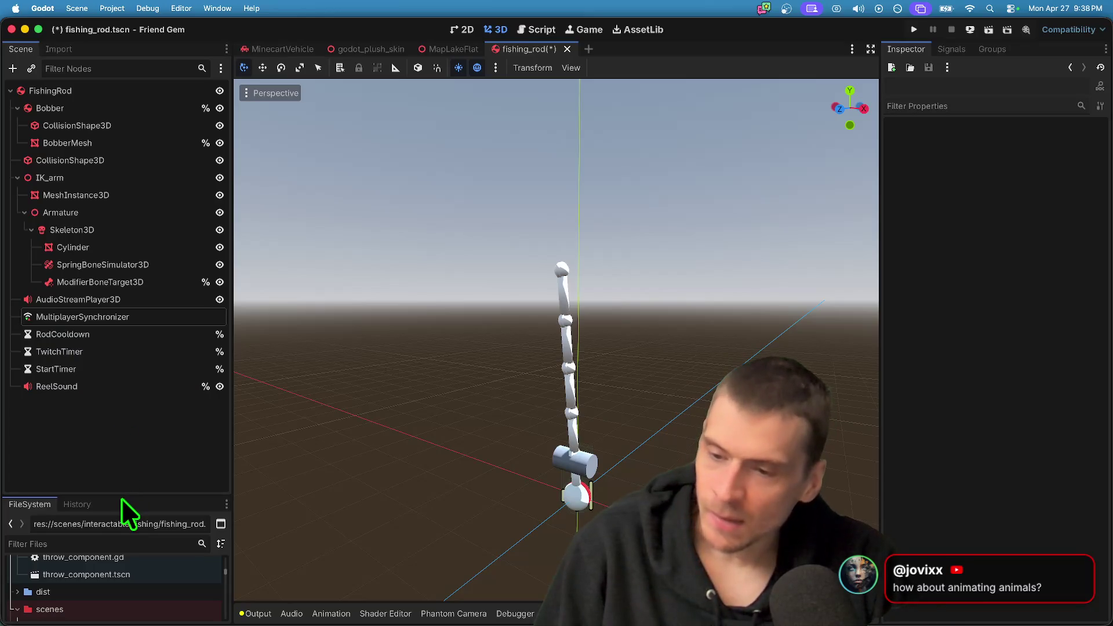
pyautogui.moveTo(122, 495); pyautogui.dragTo(124, 440)
# In Firefox's Mesh2Motion tab, preview the fox's Run and Howl animations, then the bird and dragon
pyautogui.press('super+Tab')
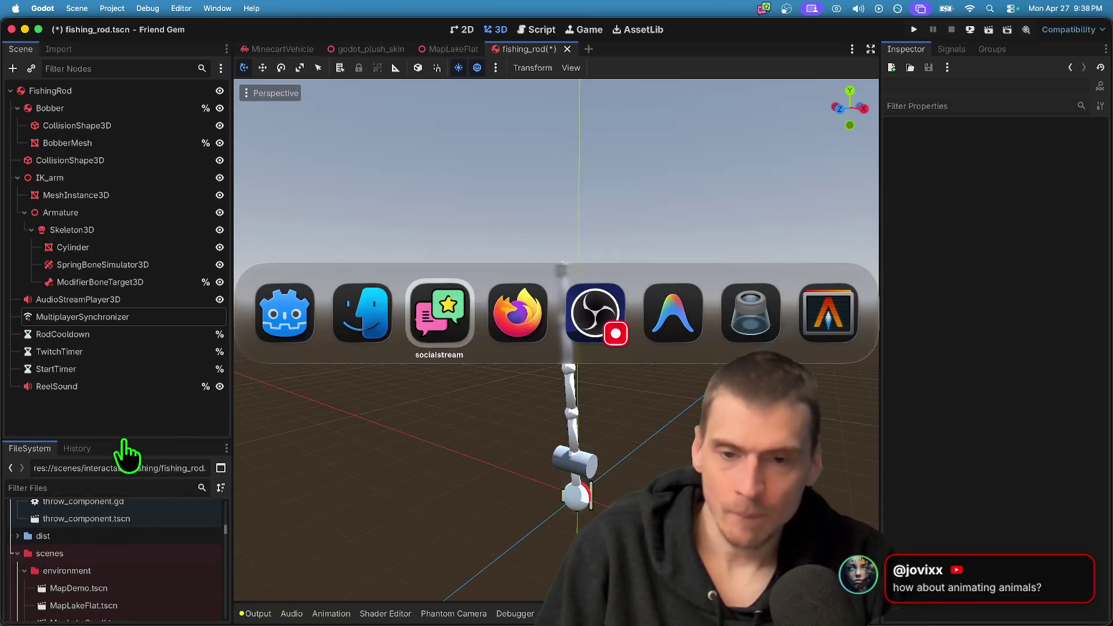
pyautogui.press('super+Tab')
pyautogui.hotkey('ctrl', 'Tab')
pyautogui.hotkey('ctrl', 'Tab')
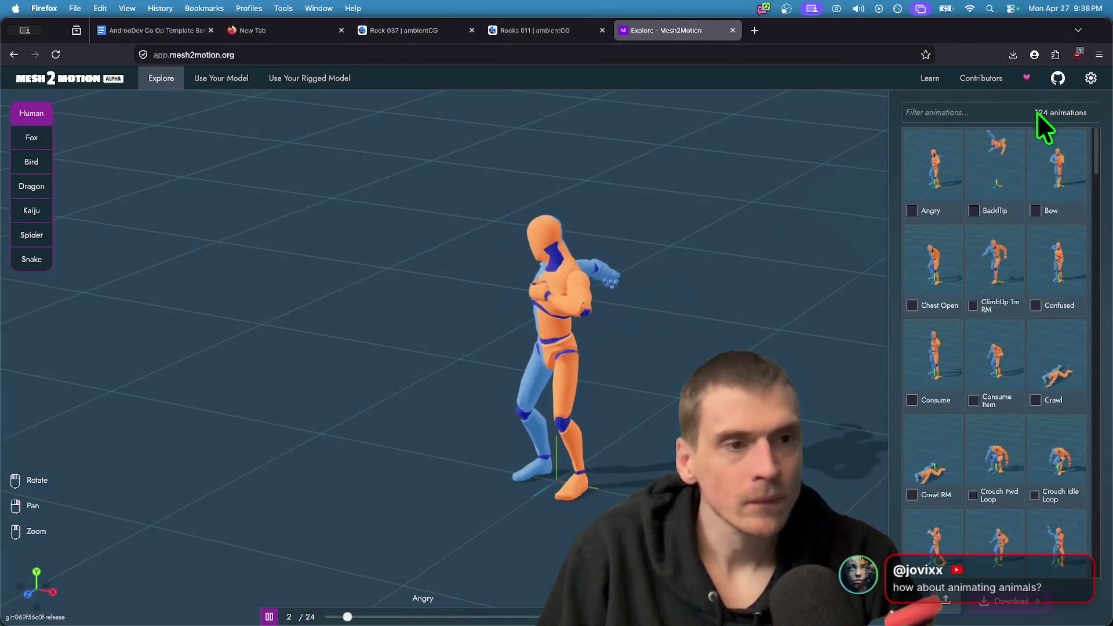
pyautogui.click(32, 139)
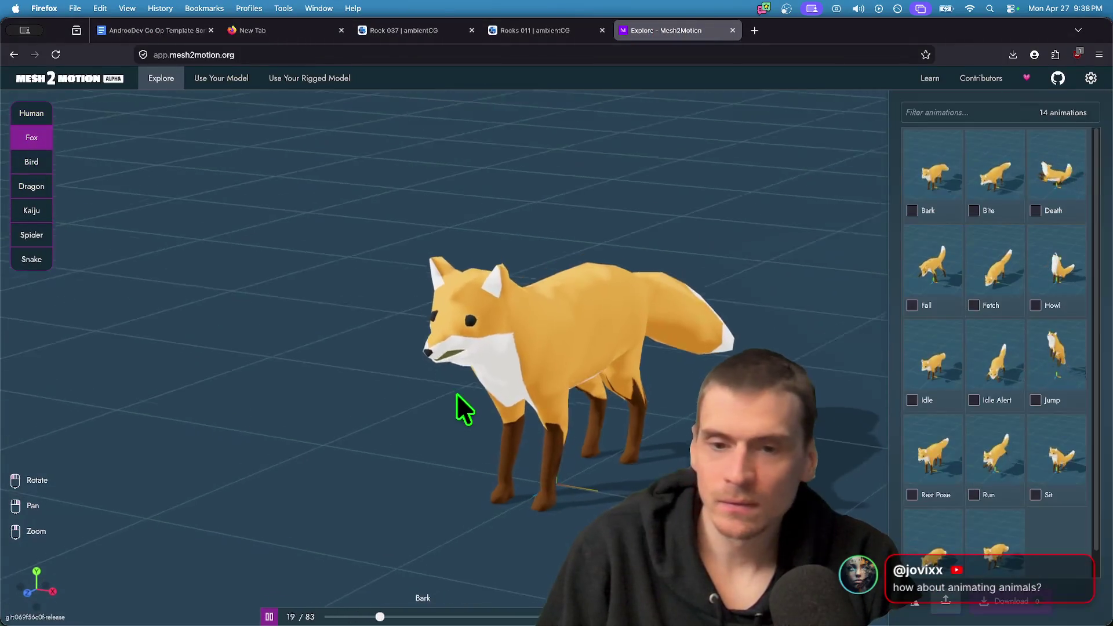
pyautogui.click(1011, 457)
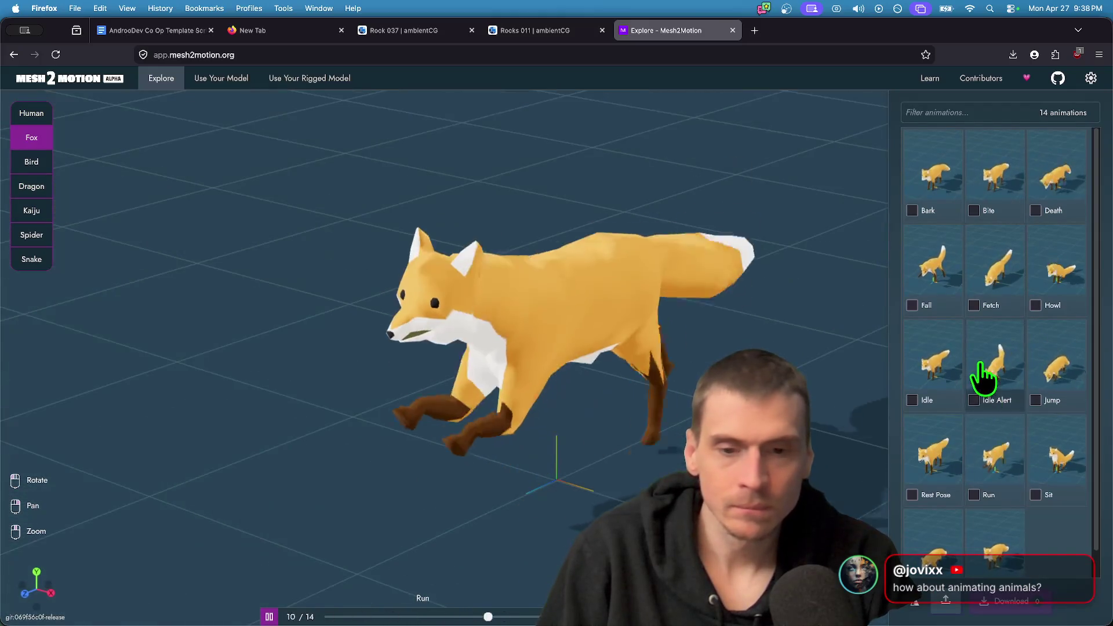
pyautogui.click(1056, 267)
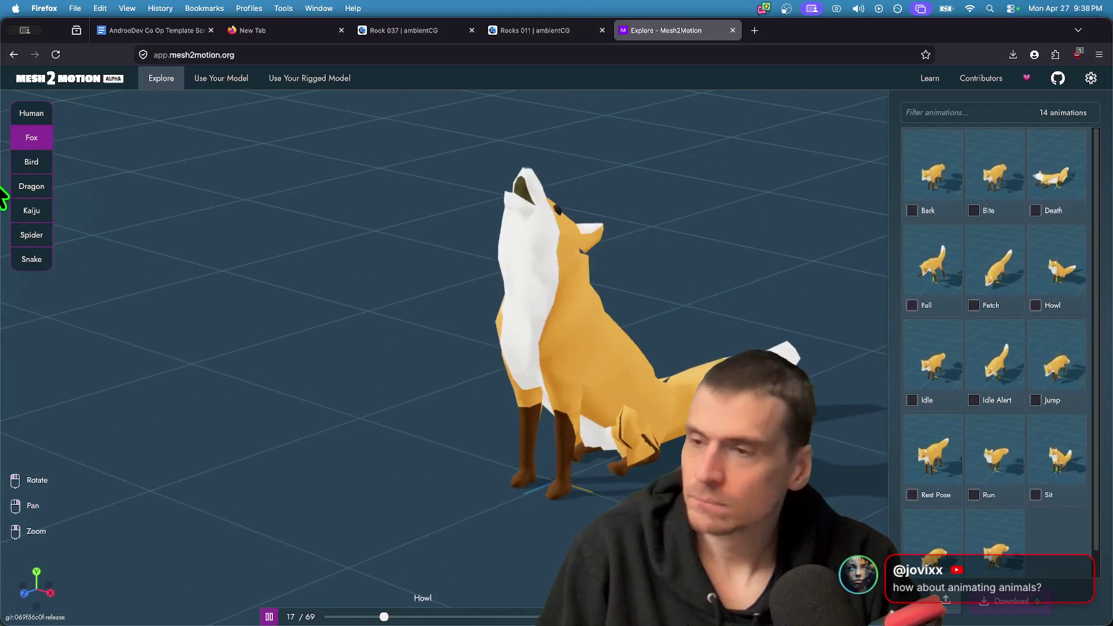
pyautogui.click(33, 164)
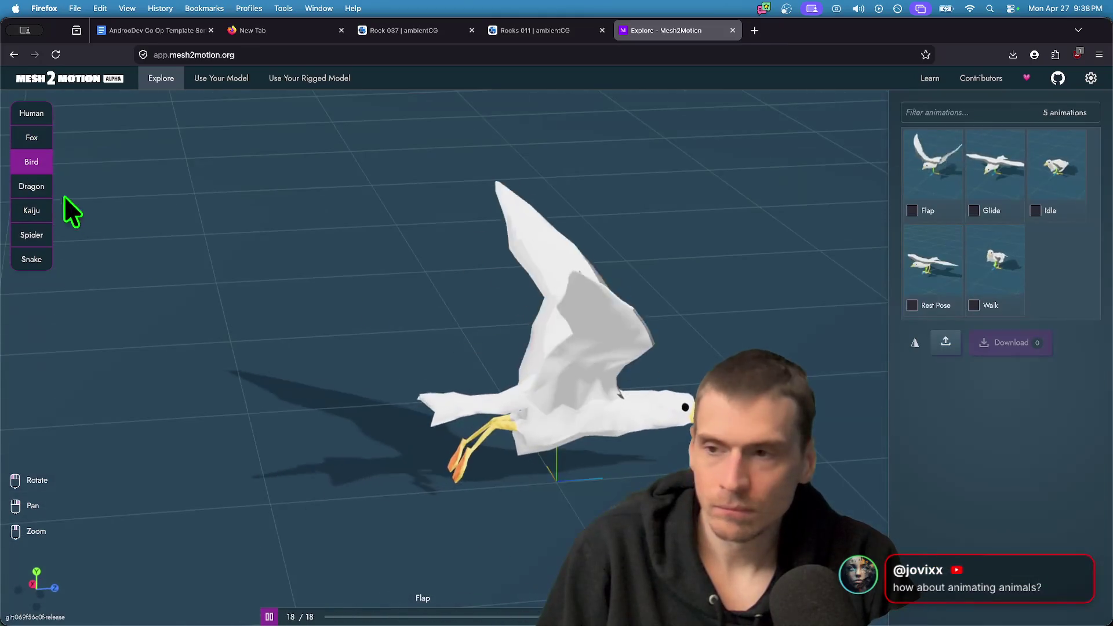
pyautogui.click(32, 186)
# Preview the kaiju's Rest Pose, Death and Roar animations from a low side view
pyautogui.click(31, 210)
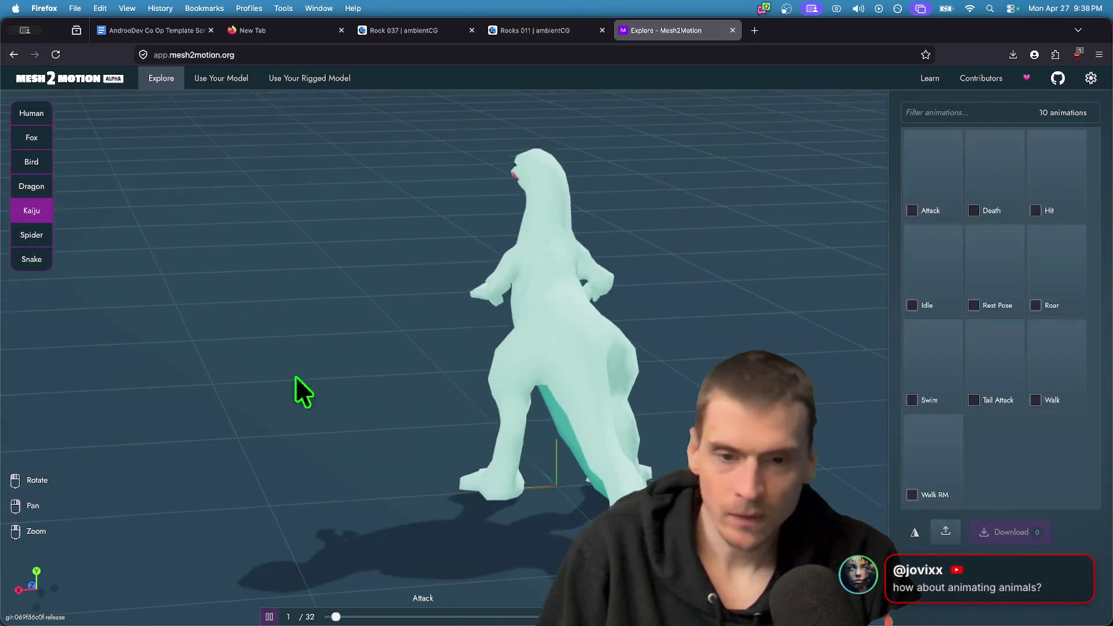
pyautogui.click(1023, 267)
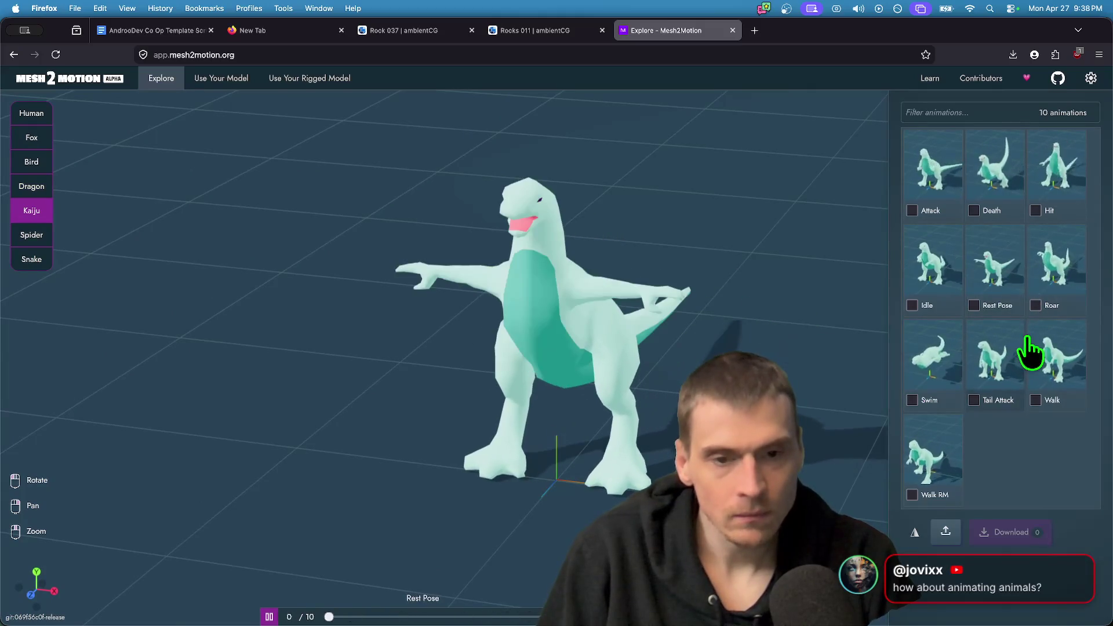
pyautogui.click(1007, 172)
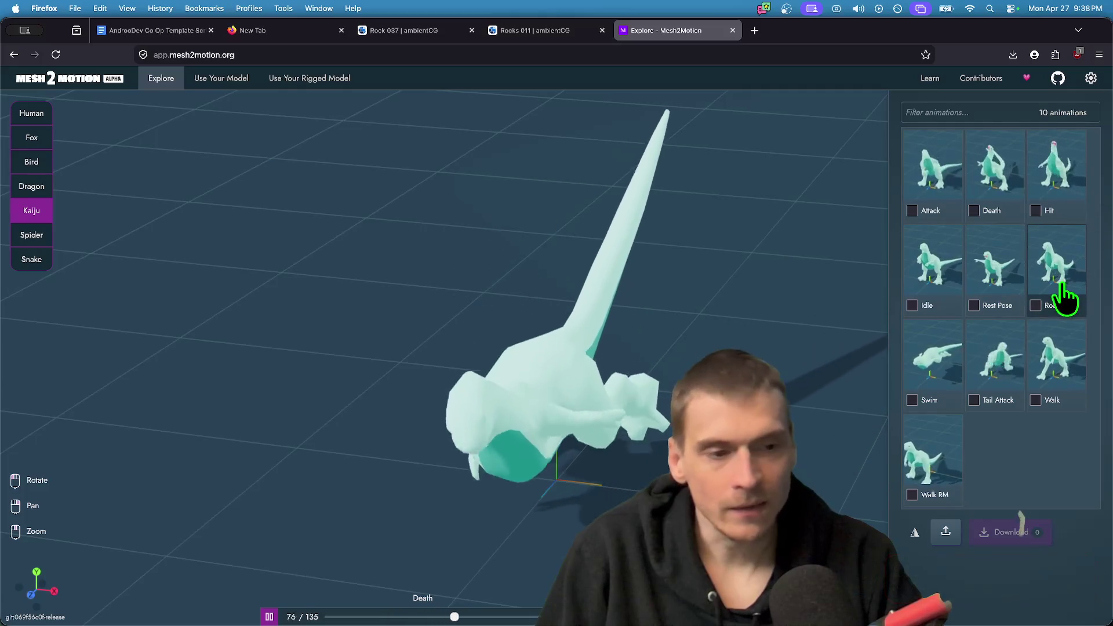
pyautogui.click(1065, 298)
pyautogui.moveTo(527, 338)
pyautogui.mouseDown()
pyautogui.moveTo(308, 343)
pyautogui.moveTo(407, 337)
pyautogui.moveTo(229, 261)
pyautogui.mouseUp()
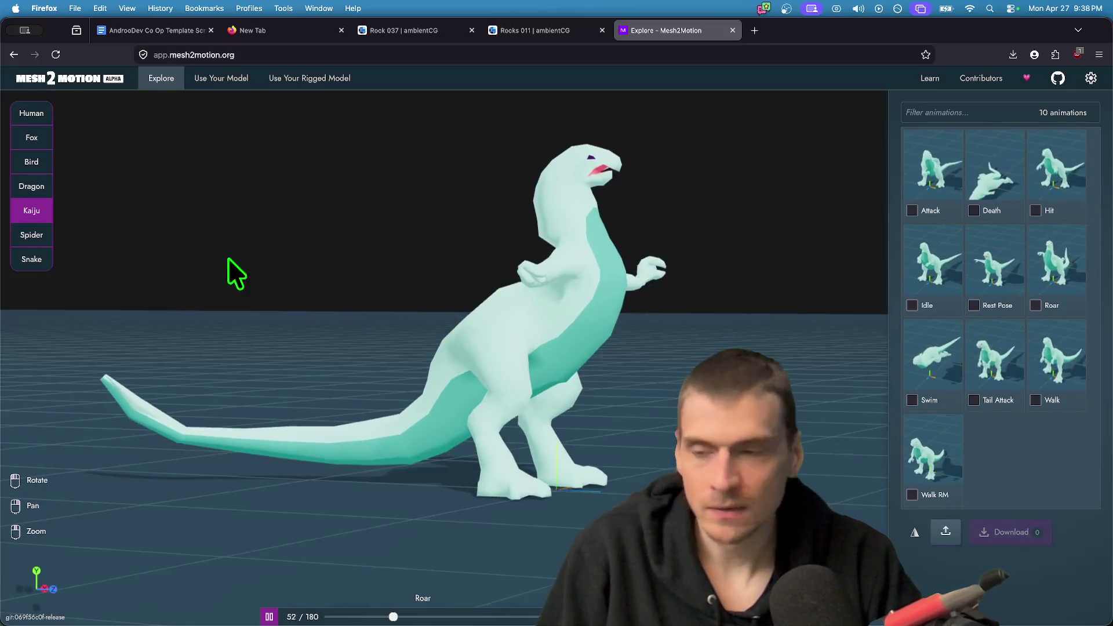
# Preview the spider's Idle and the snake's Side winding and Hit animations, then close the tab
pyautogui.click(31, 234)
pyautogui.moveTo(840, 359)
pyautogui.mouseDown()
pyautogui.moveTo(643, 446)
pyautogui.moveTo(465, 489)
pyautogui.moveTo(360, 492)
pyautogui.mouseUp()
pyautogui.click(951, 330)
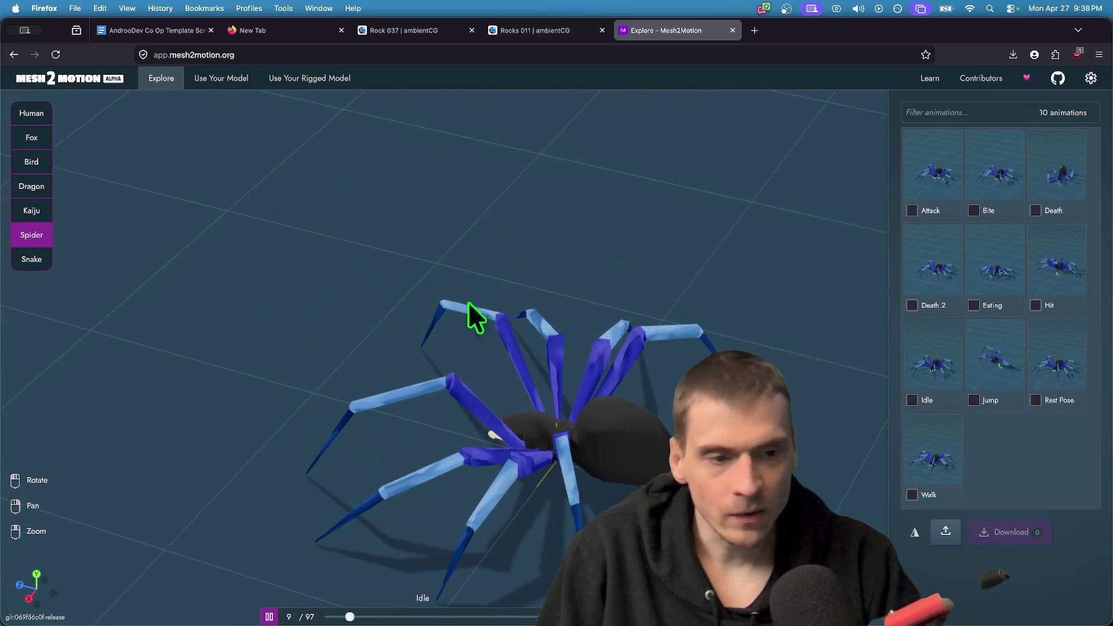
pyautogui.click(31, 259)
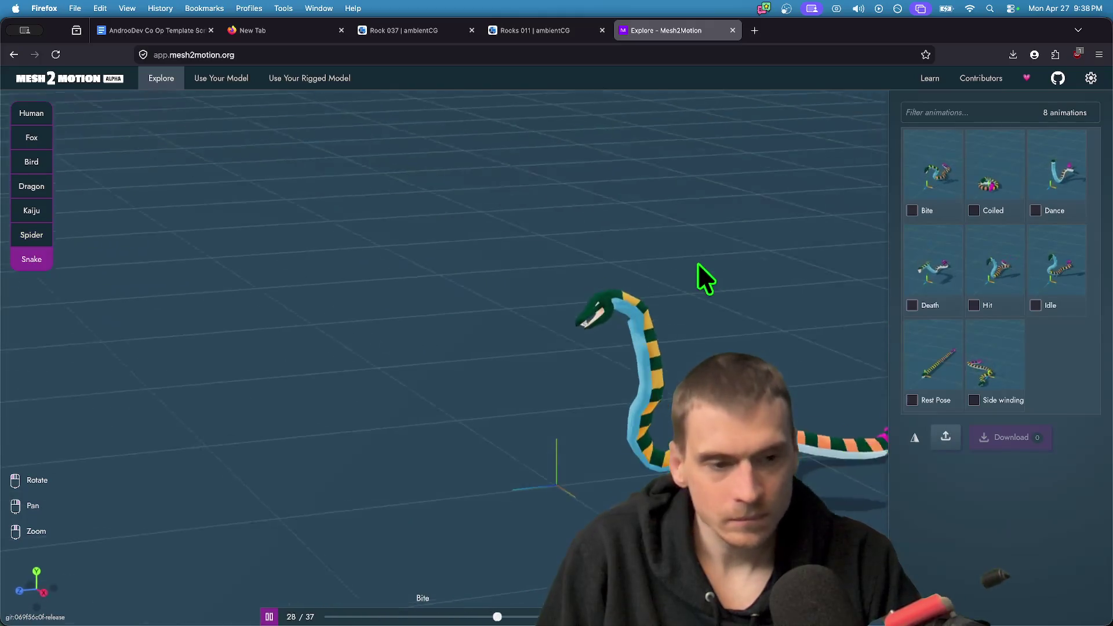
pyautogui.click(1016, 368)
pyautogui.click(1005, 284)
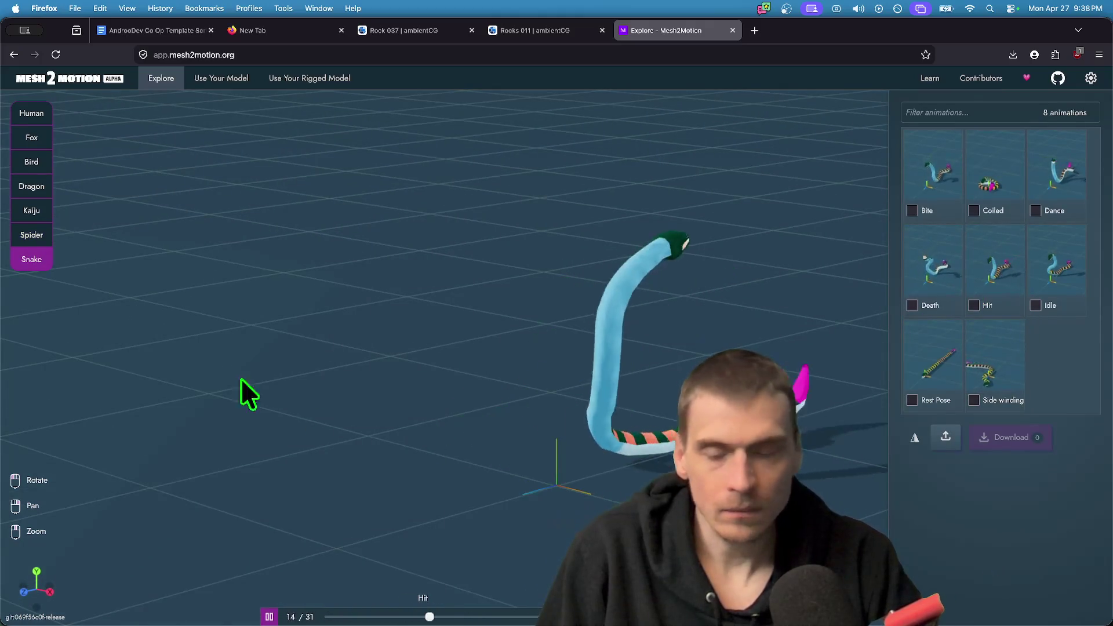
pyautogui.press('super+w')
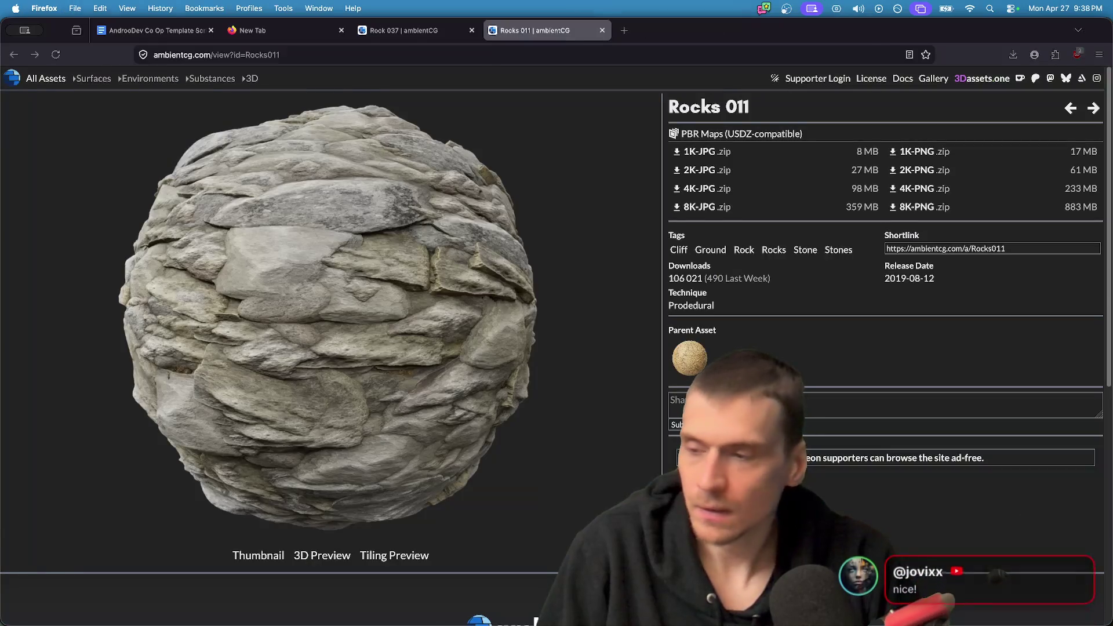
pyautogui.press('super+Tab')
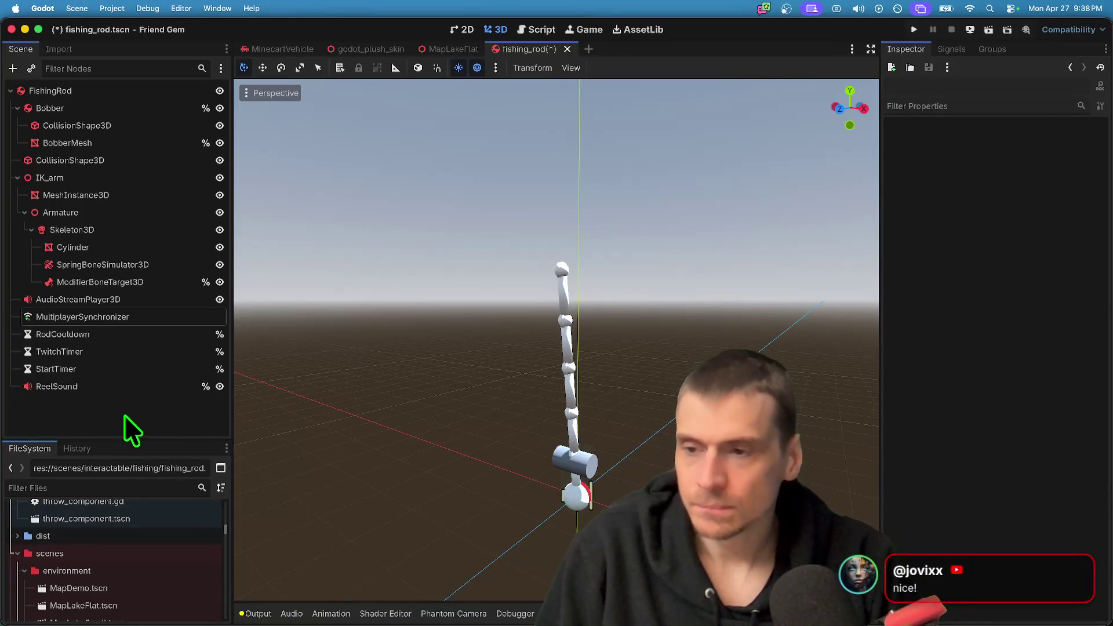
pyautogui.click(111, 91)
pyautogui.click(109, 102)
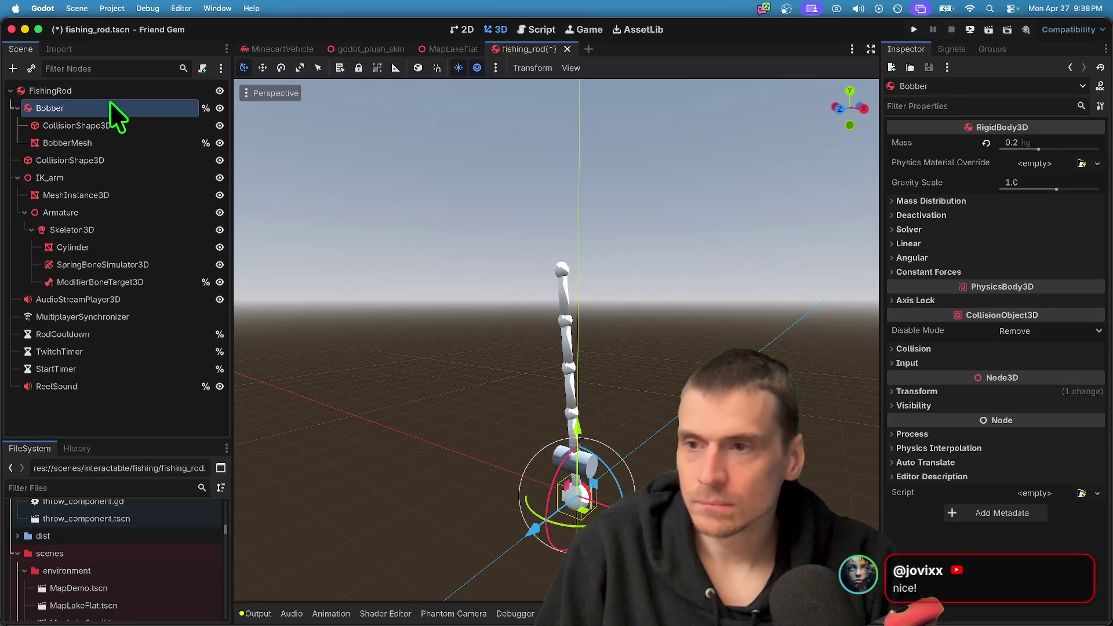
pyautogui.doubleClick(64, 106)
pyautogui.press('Right')
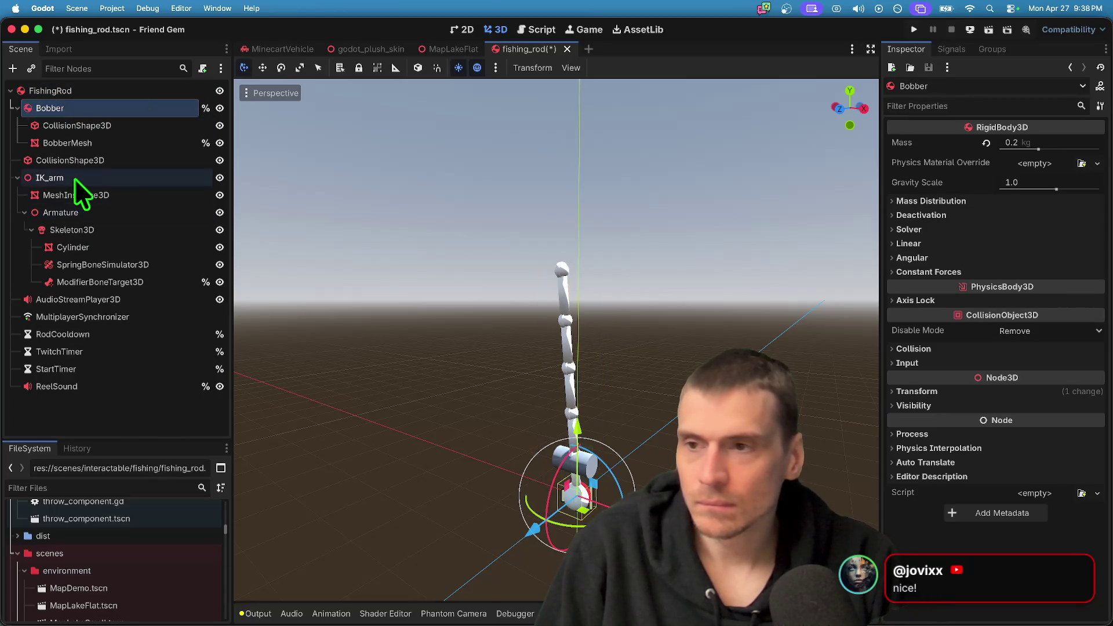
pyautogui.press('Down')
pyautogui.press('Down')
pyautogui.press('Up')
pyautogui.press('Up')
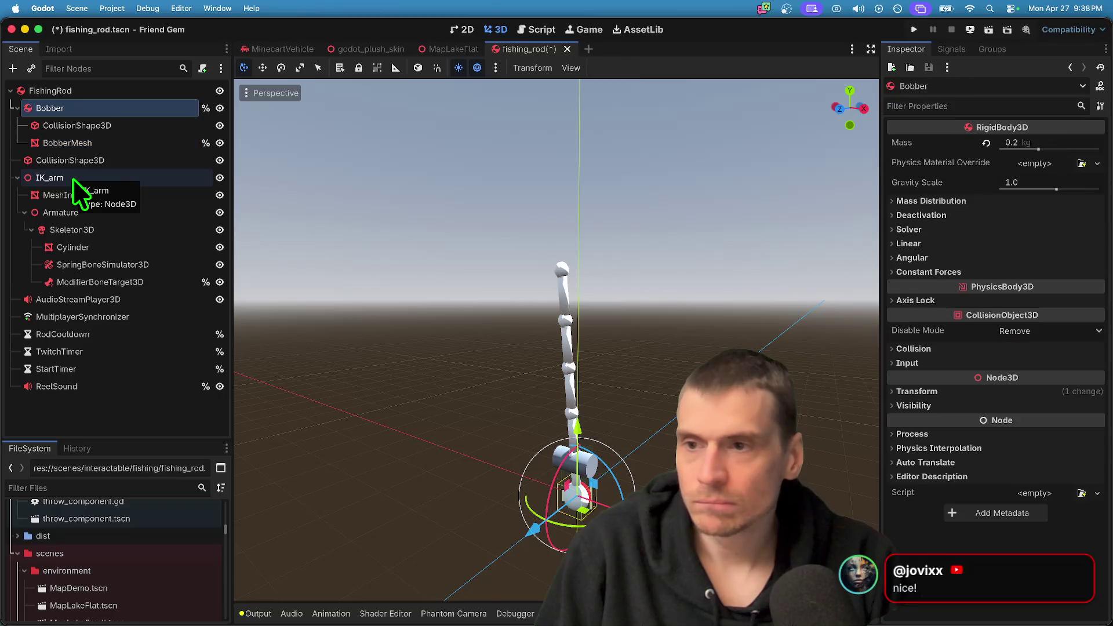
pyautogui.press('Down')
pyautogui.press('Down')
pyautogui.press('Down')
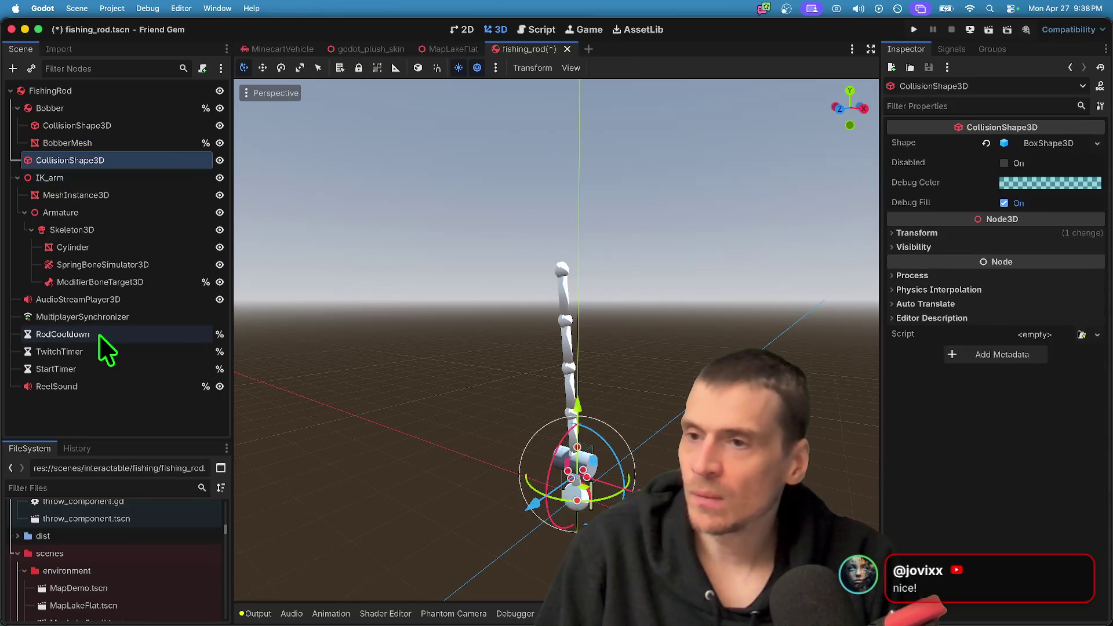
pyautogui.press('f')
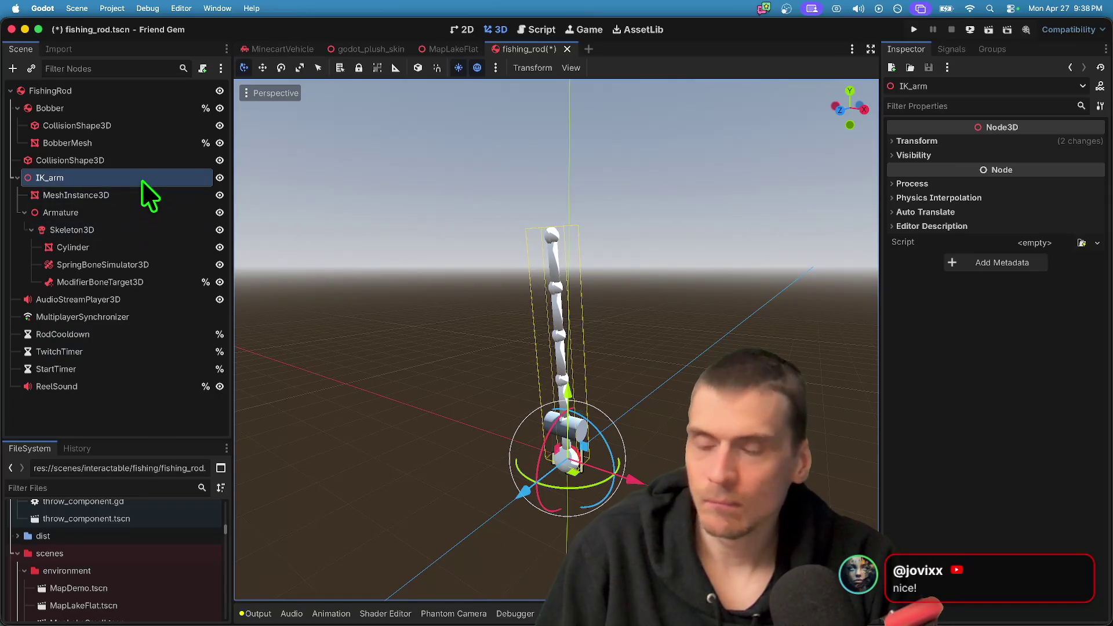
pyautogui.click(122, 196)
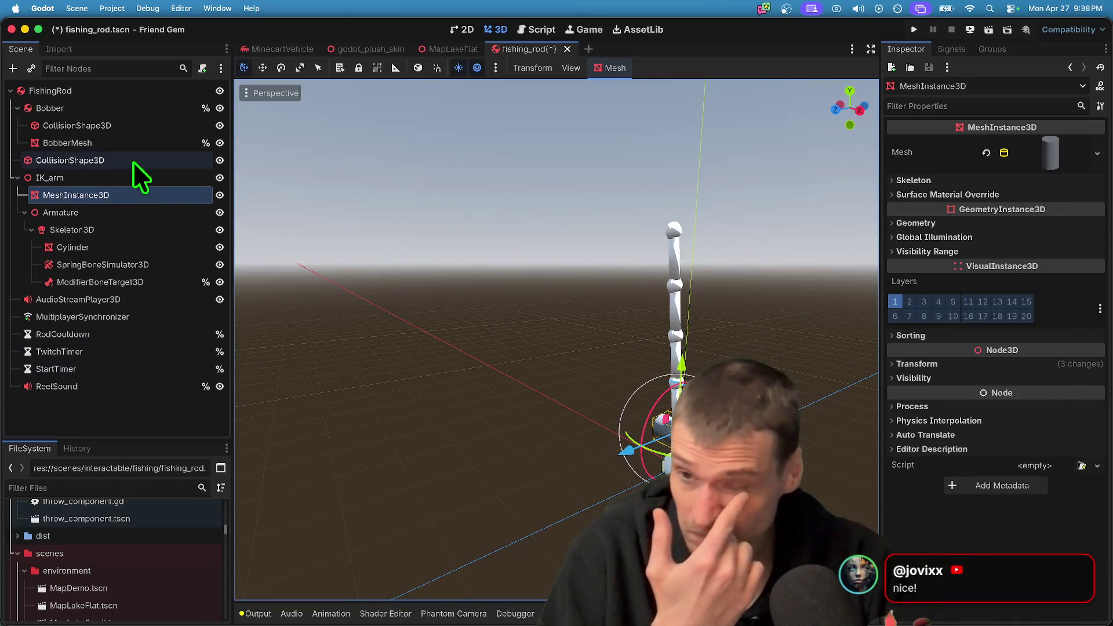
pyautogui.click(149, 244)
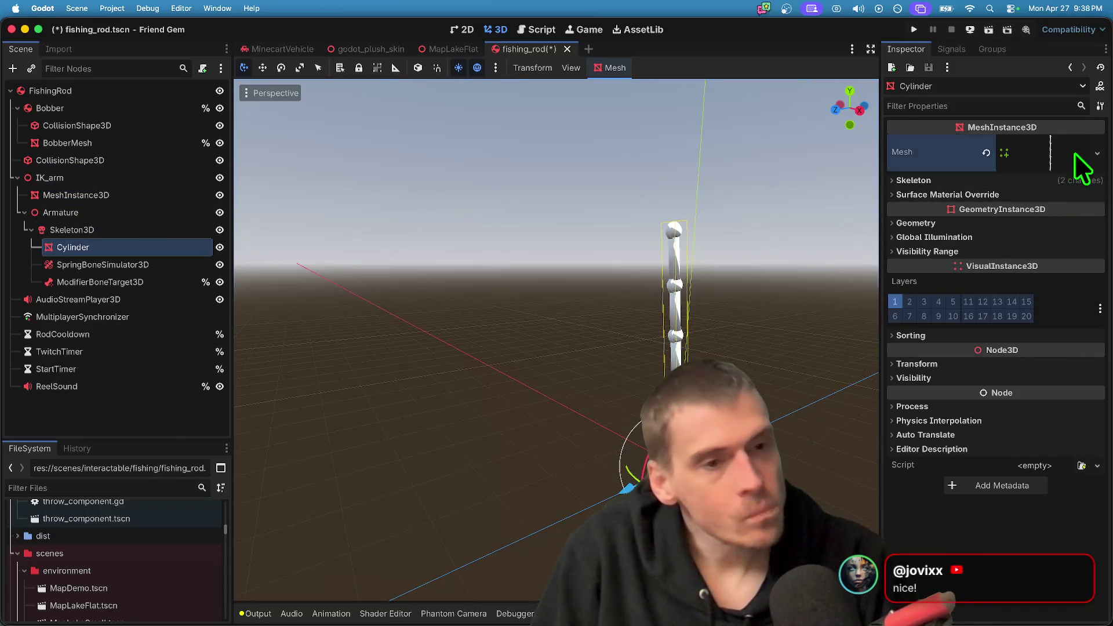
pyautogui.click(1078, 167)
pyautogui.click(1071, 165)
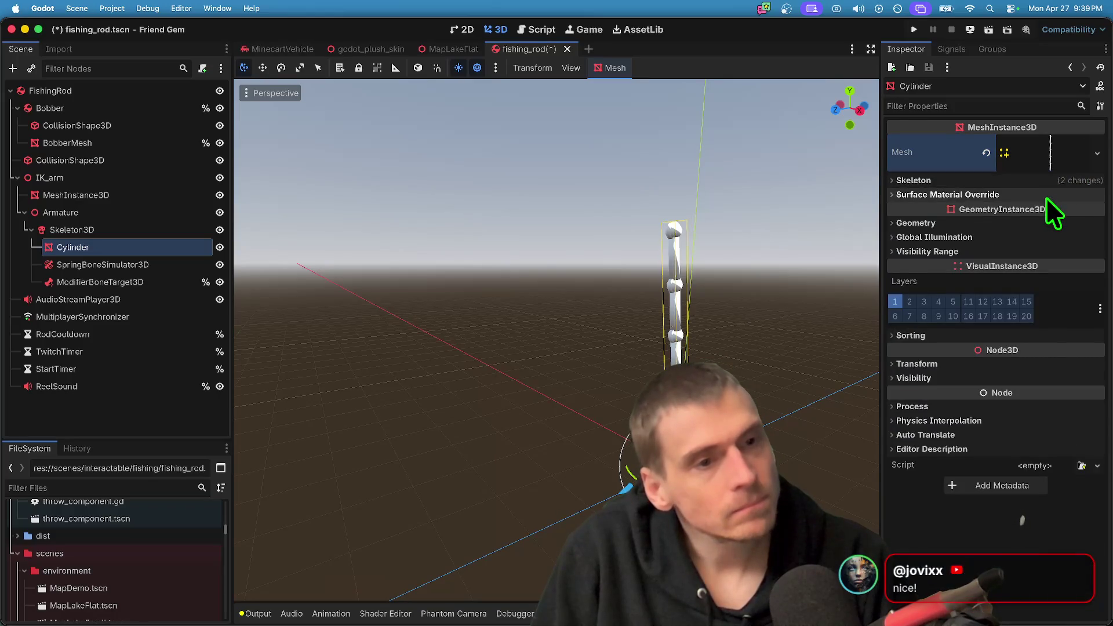
pyautogui.click(963, 364)
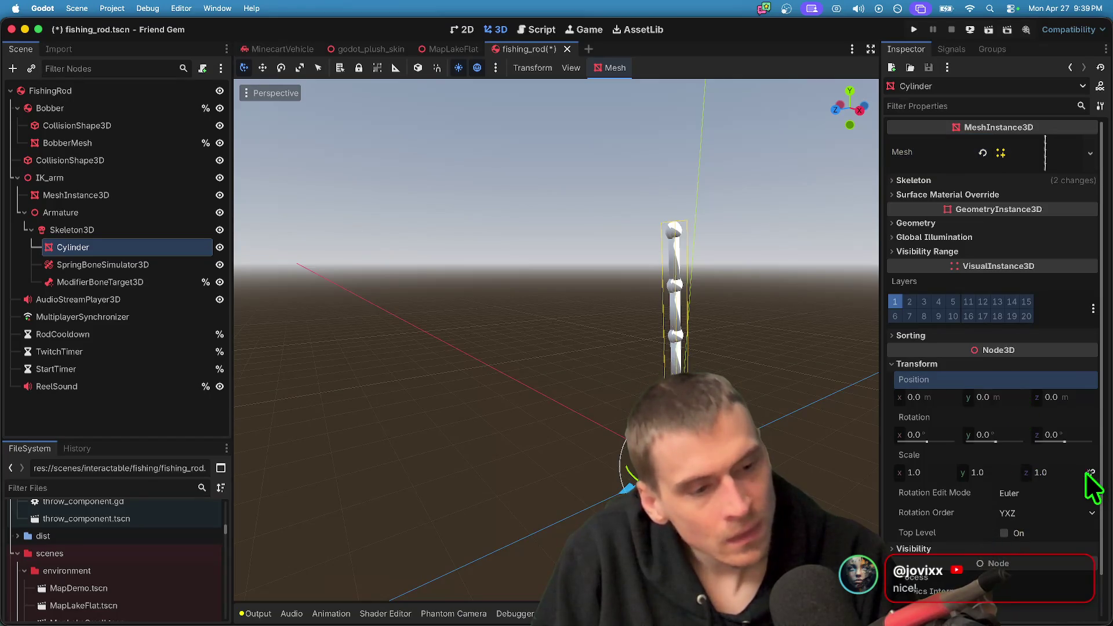
# Set the Cylinder's X and Z scale to 0.5, undoing trial Y scales of 0.2 and 0.5
pyautogui.click(986, 473)
pyautogui.write('2')
pyautogui.press('Return')
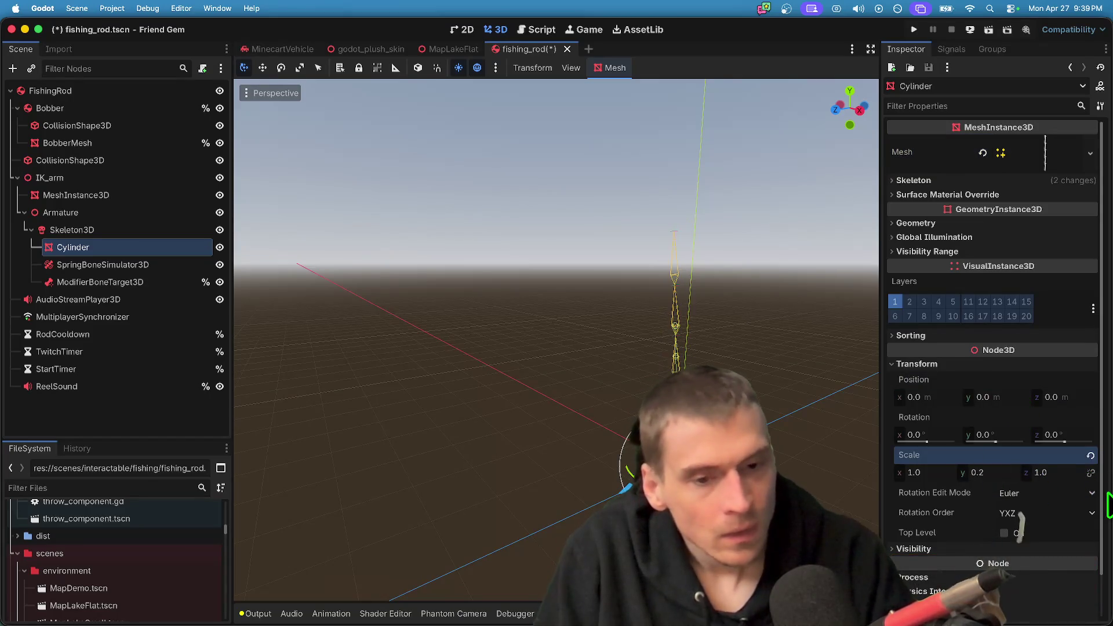
pyautogui.press('super+z')
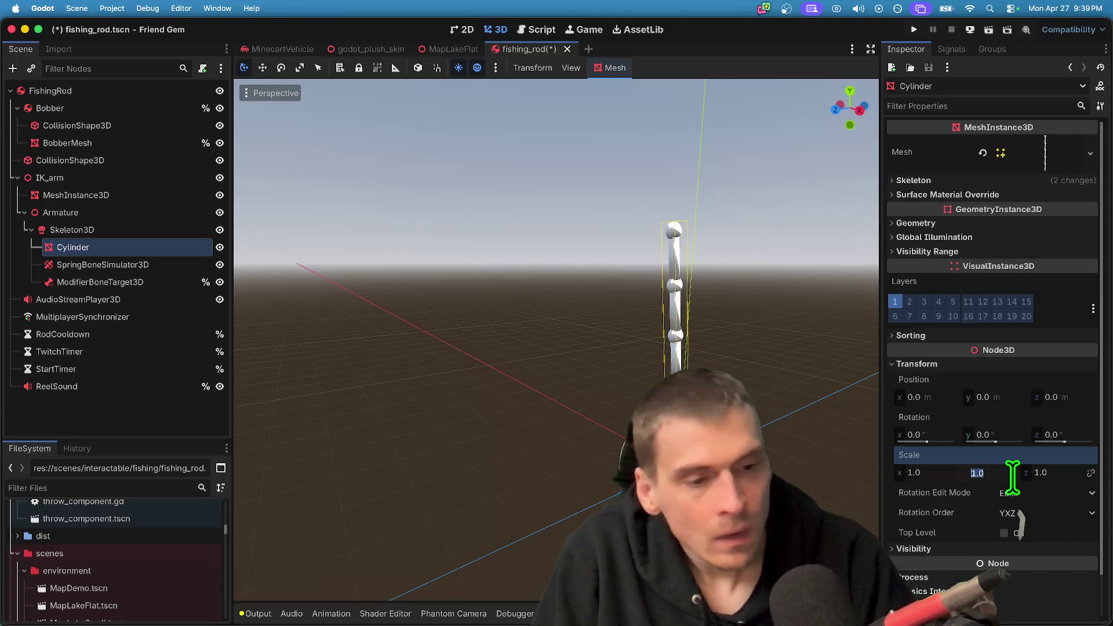
pyautogui.write('0.5')
pyautogui.press('Return')
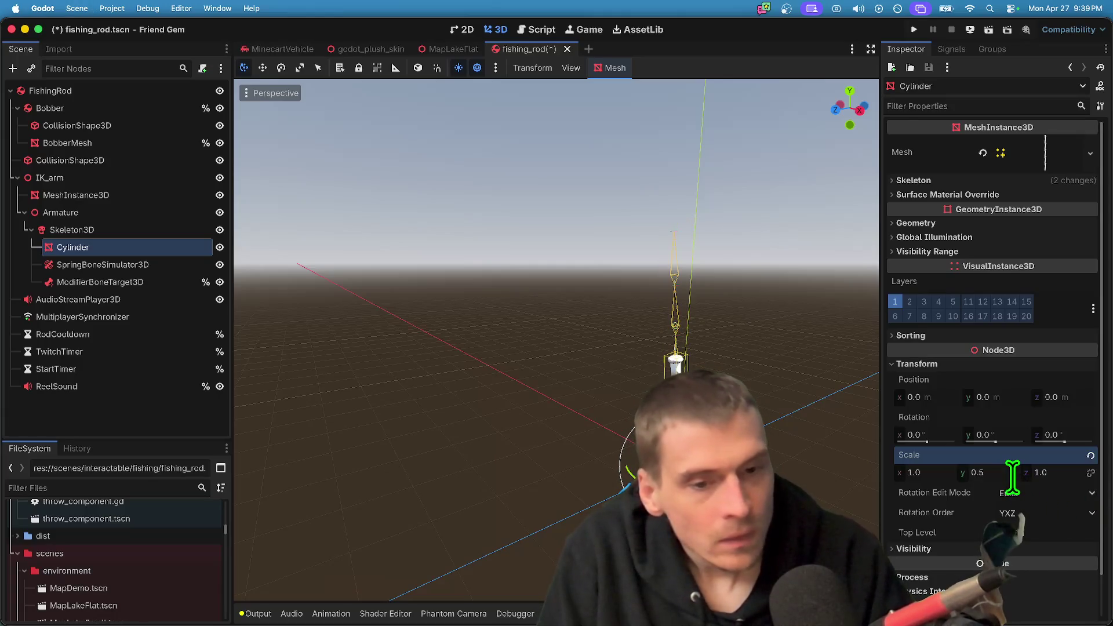
pyautogui.press('super+z')
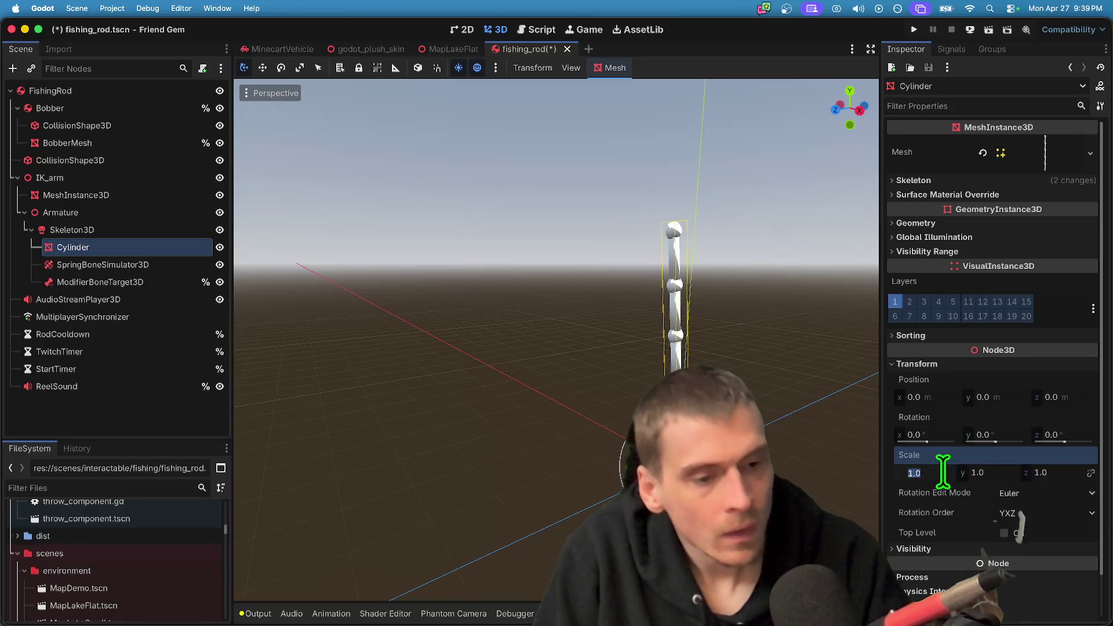
pyautogui.write('0.5')
pyautogui.press('Tab')
pyautogui.press('Tab')
pyautogui.write('0.5')
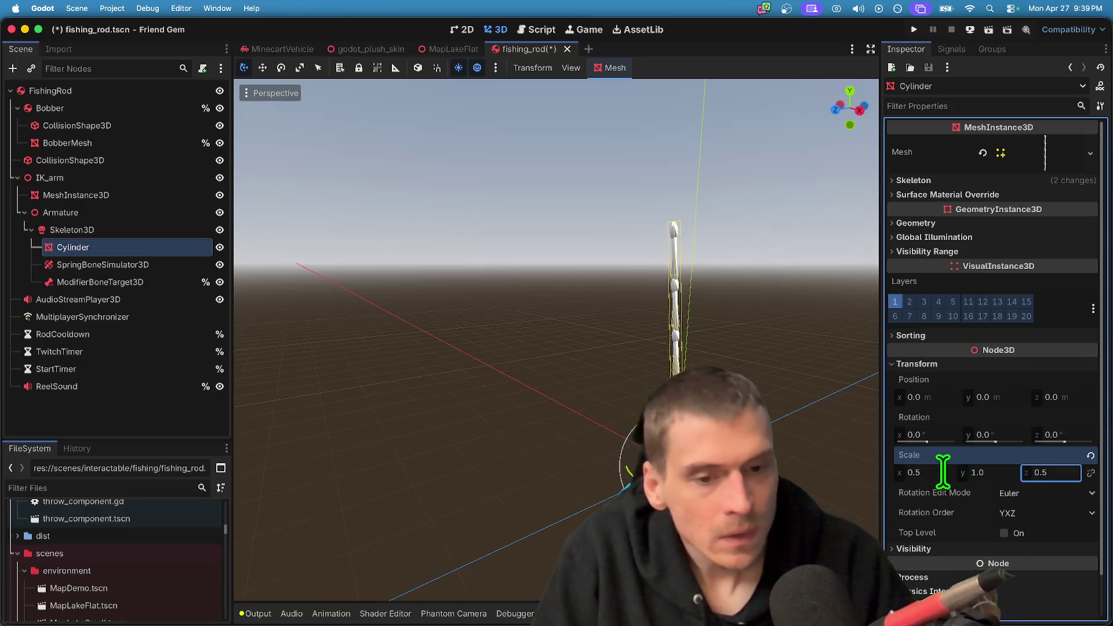
pyautogui.press('Return')
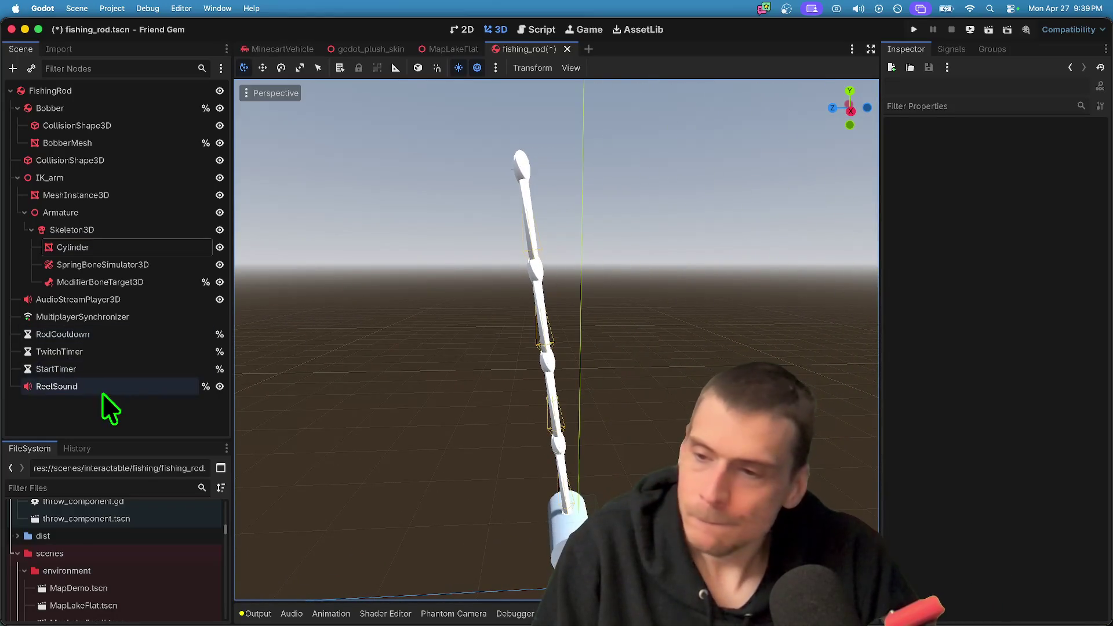
# Lengthen the Cylinder's Y scale to 1.2 and check the rod in the viewport
pyautogui.click(55, 230)
pyautogui.click(51, 248)
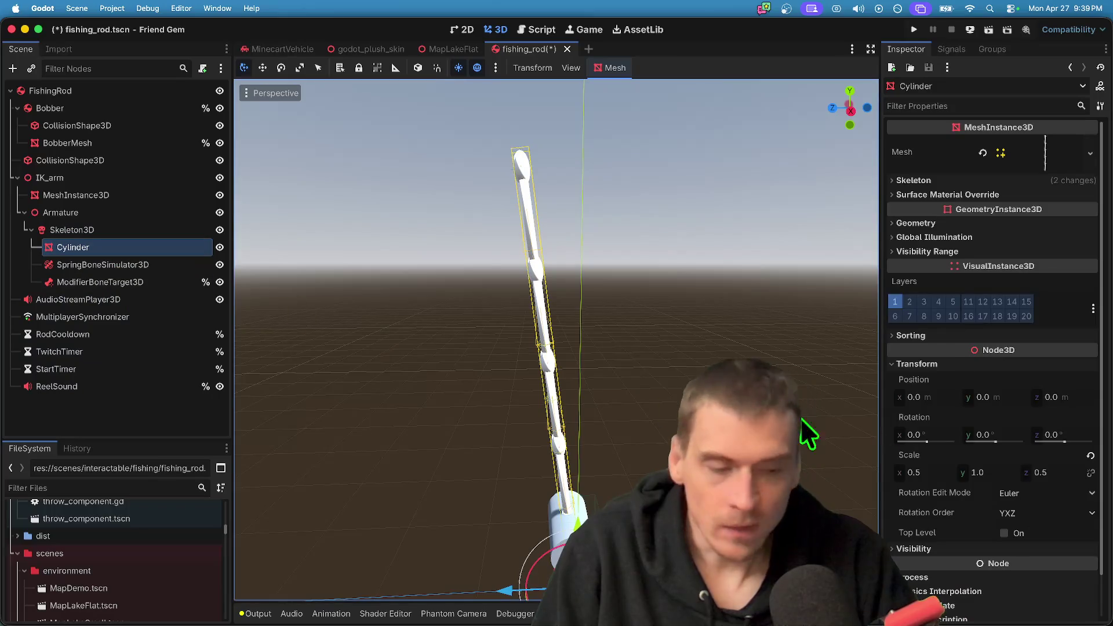
pyautogui.click(1011, 474)
pyautogui.write('1.2')
pyautogui.press('Return')
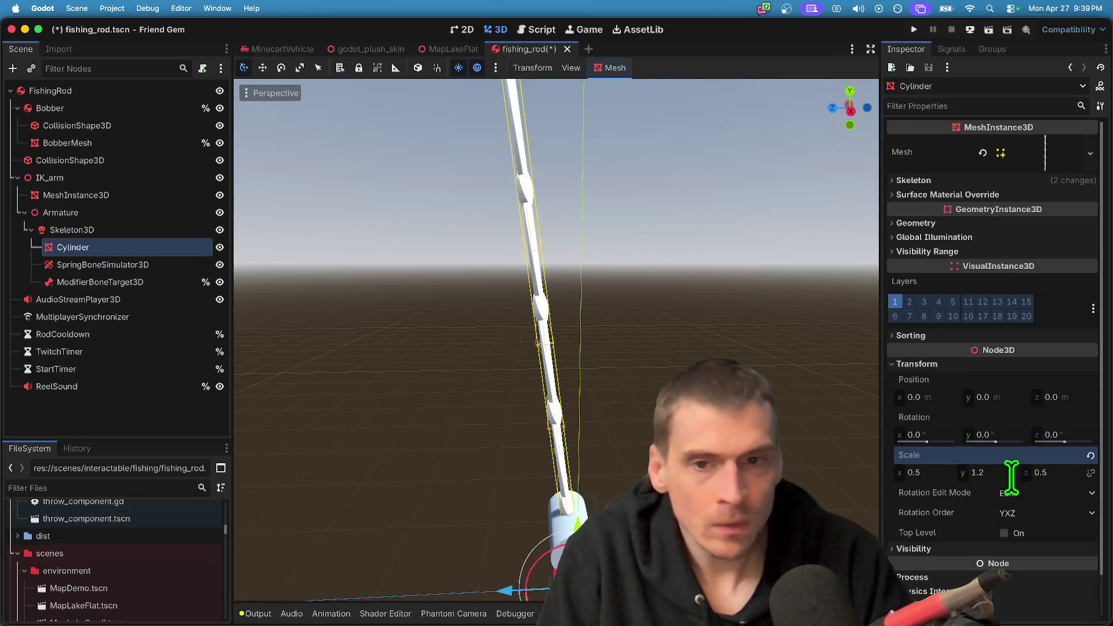
pyautogui.click(754, 510)
pyautogui.scroll(-5, 754, 511)
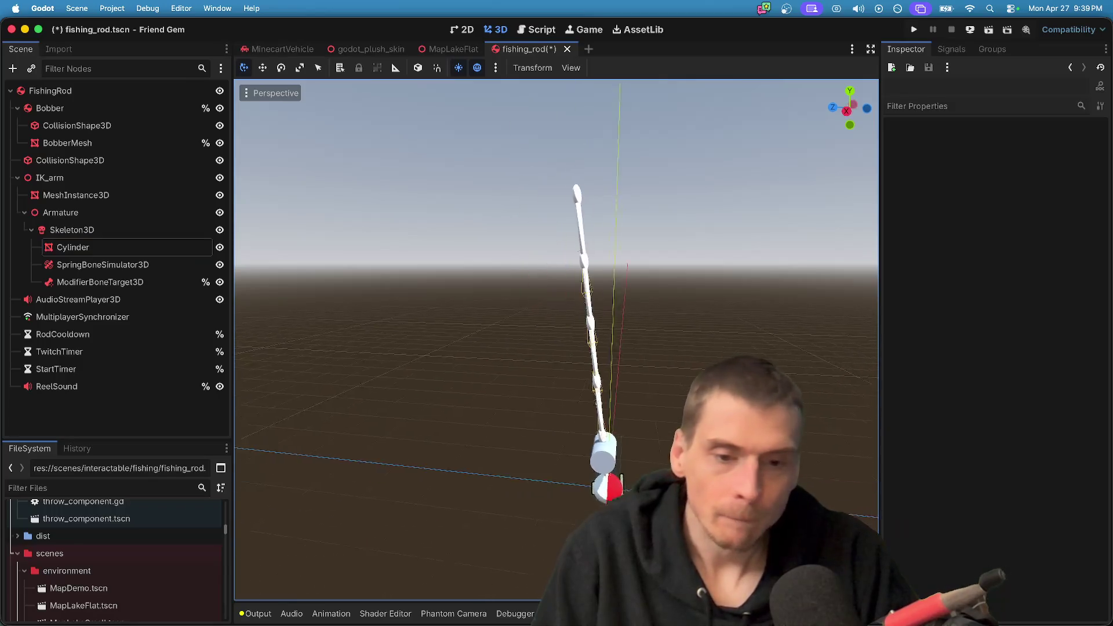
pyautogui.hscroll(3, 753, 510)
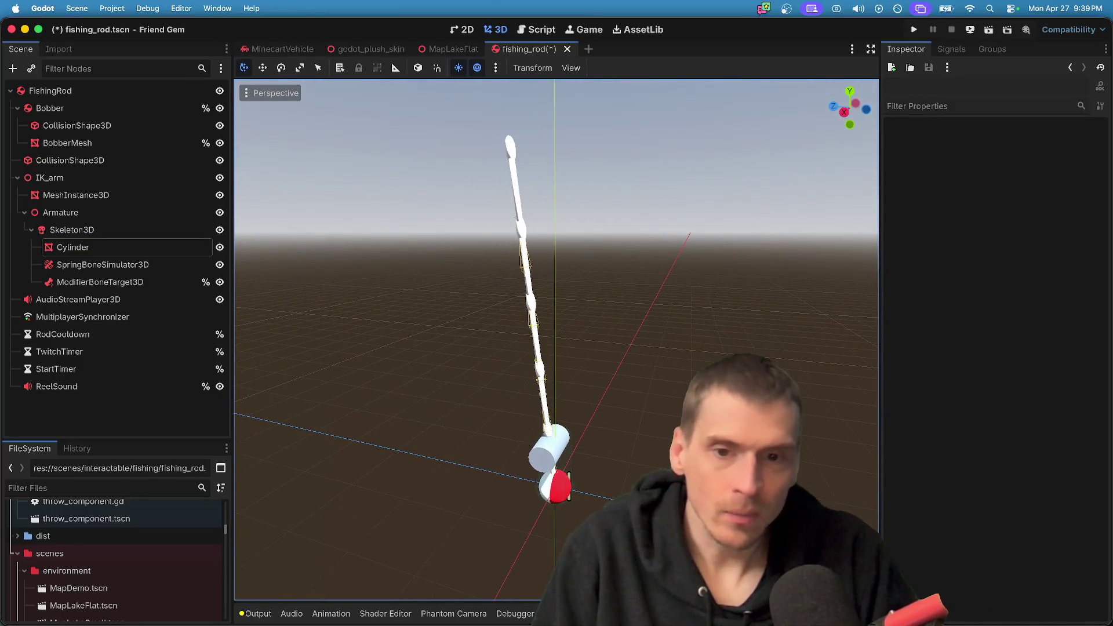
pyautogui.hscroll(-5, 556, 339)
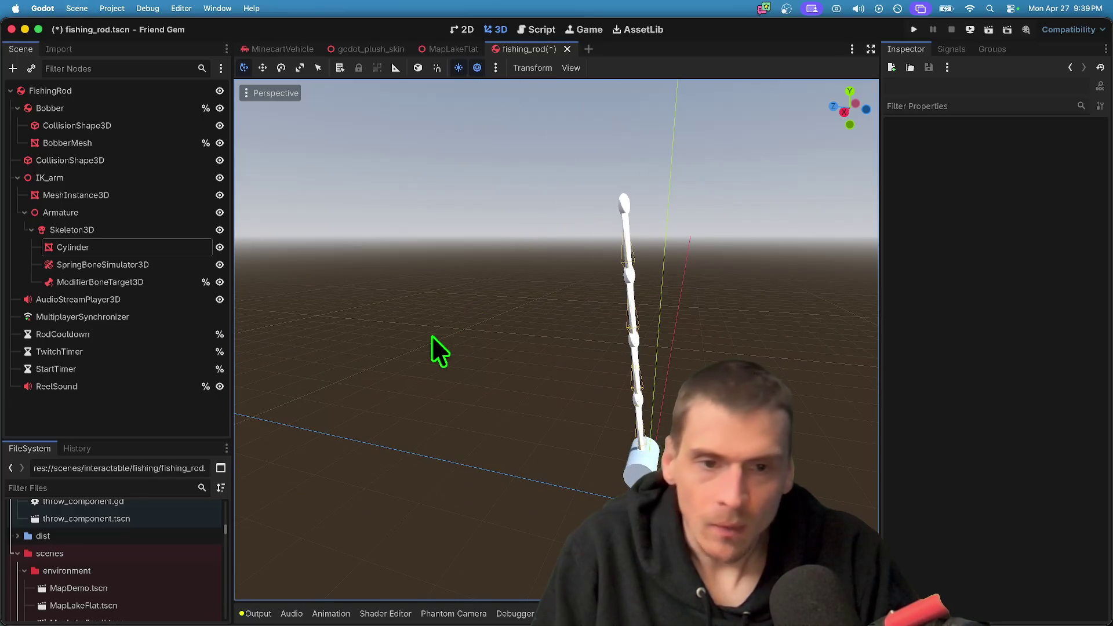
pyautogui.click(44, 283)
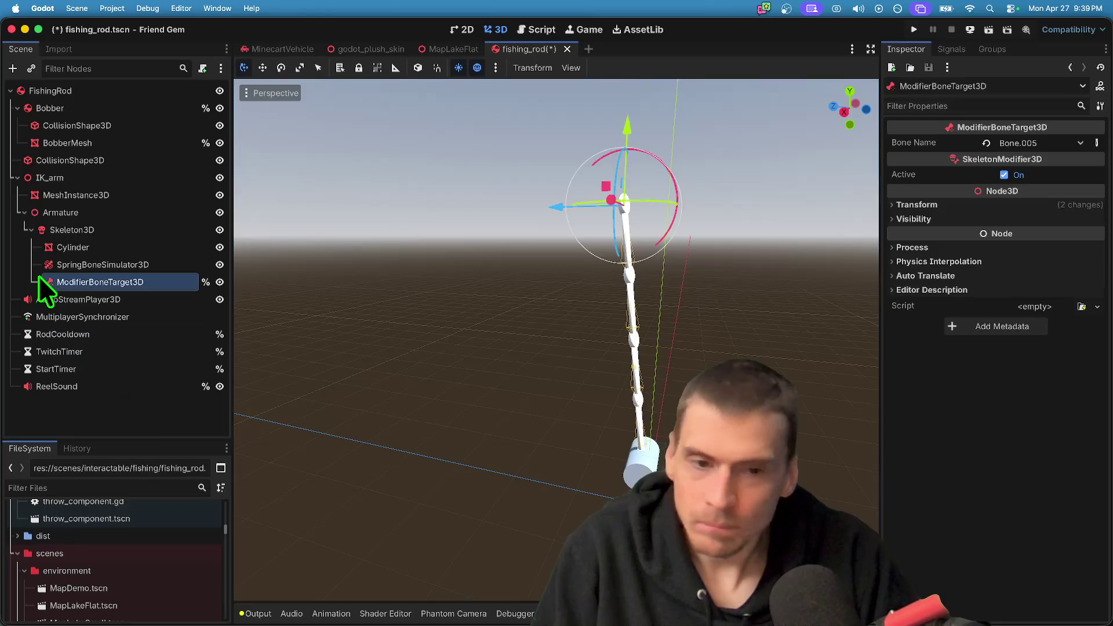
# Inspect the Cylinder, Armature and IK_arm nodes and the one-shot 3.0 s StartTimer
pyautogui.click(75, 253)
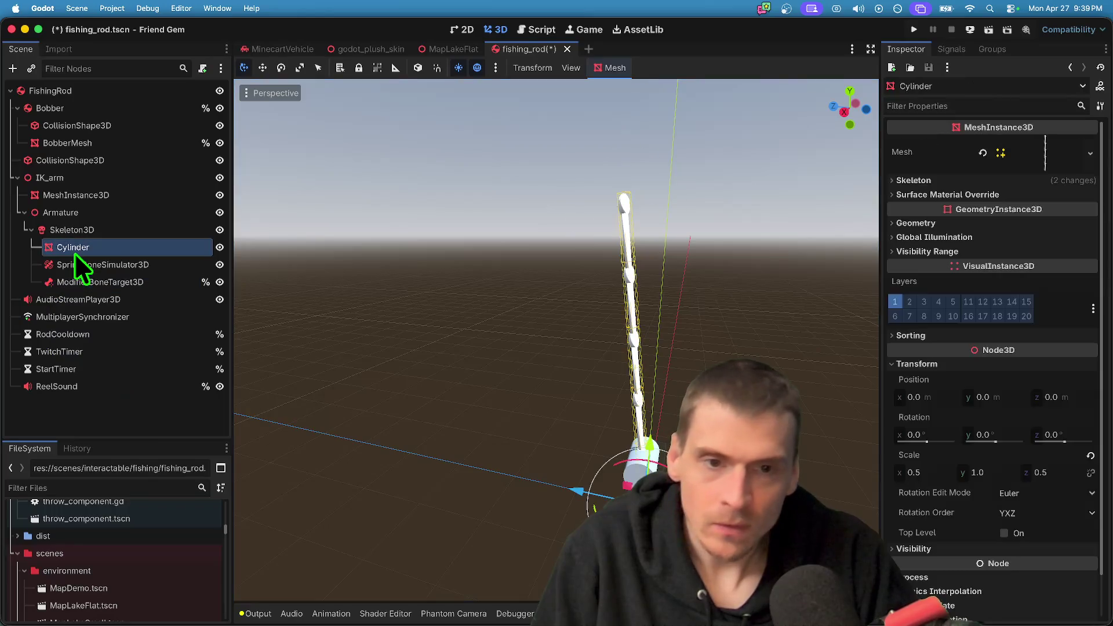
pyautogui.click(86, 209)
pyautogui.click(88, 177)
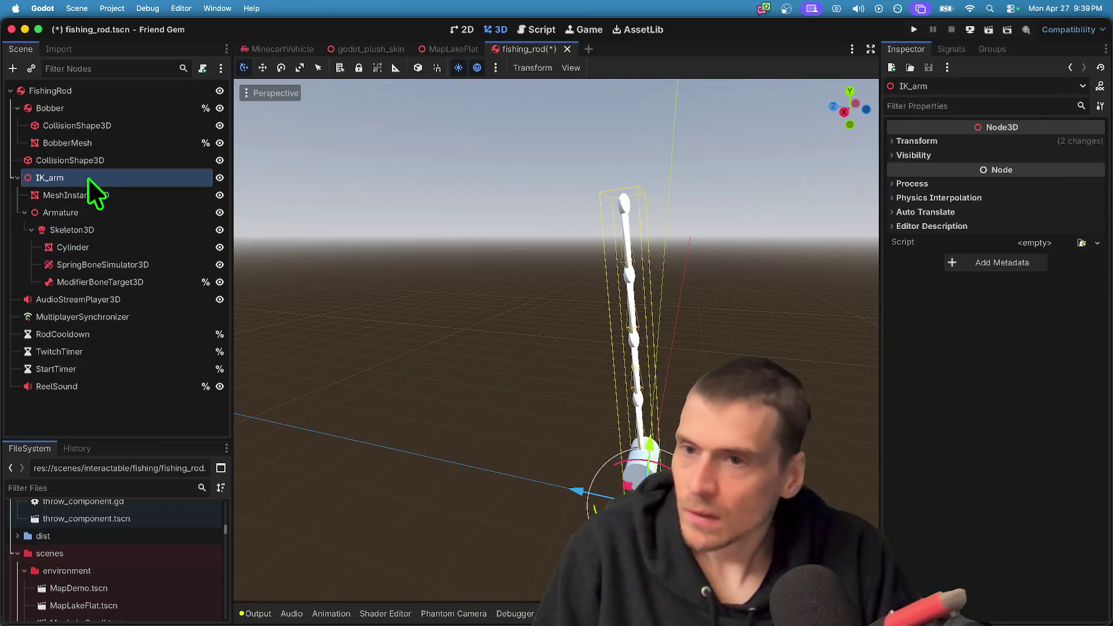
pyautogui.click(116, 413)
pyautogui.click(133, 369)
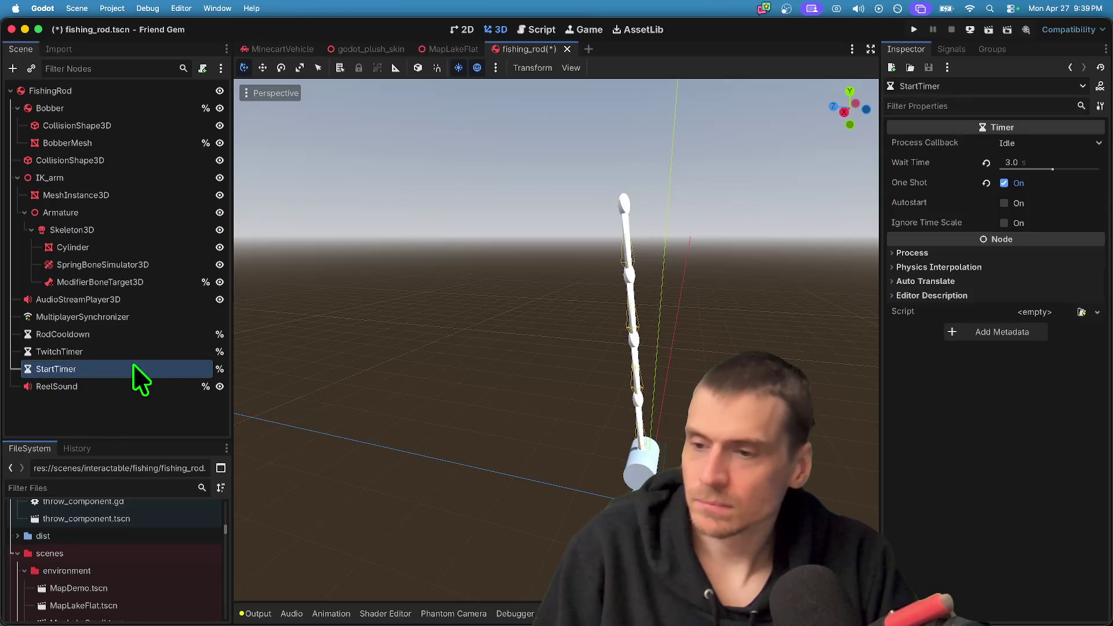
pyautogui.moveTo(138, 442); pyautogui.dragTo(143, 463)
pyautogui.click(149, 435)
# Review the audio stream resources of ReelSound and AudioStreamPlayer3D
pyautogui.click(129, 386)
pyautogui.click(1051, 164)
pyautogui.click(1051, 164)
pyautogui.click(99, 300)
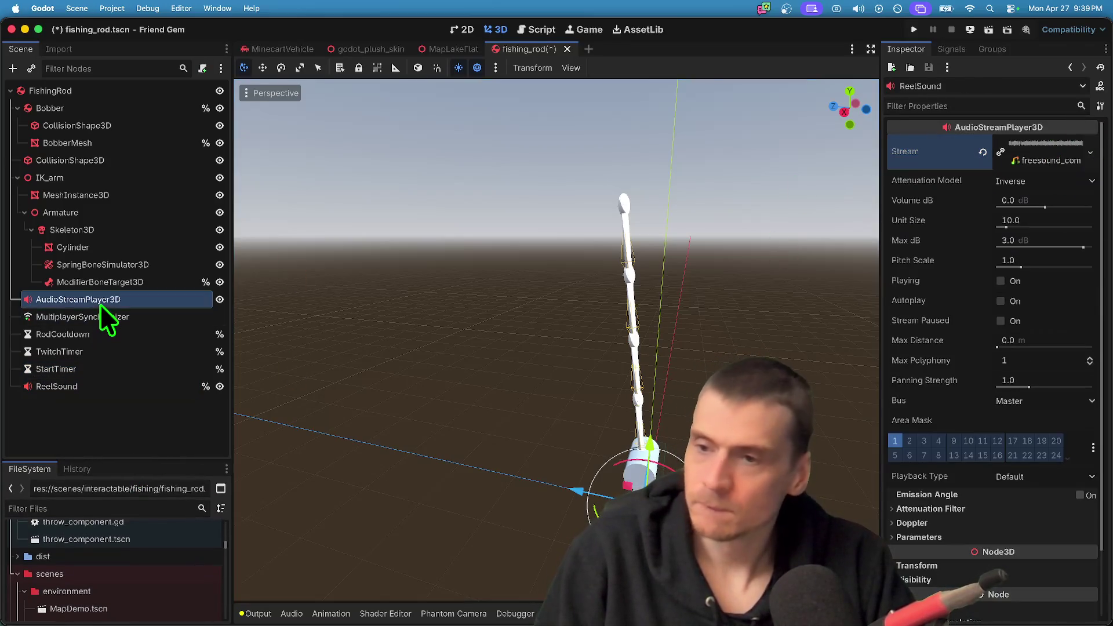
pyautogui.click(1055, 165)
pyautogui.click(1055, 165)
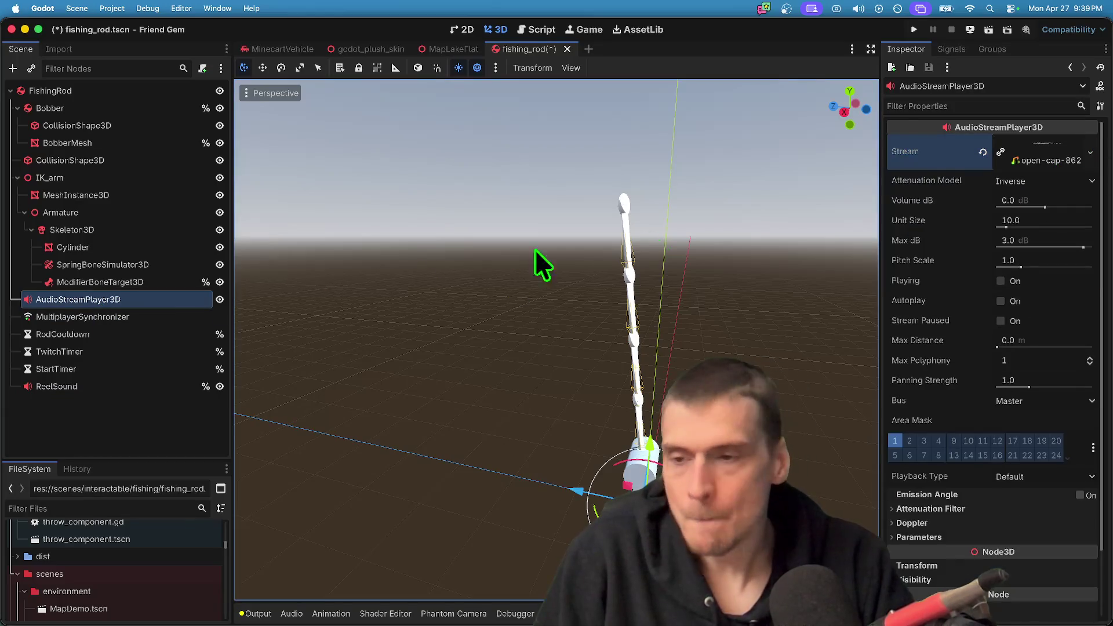
# Collapse the Armature and Bobber branches in the scene tree
pyautogui.click(113, 211)
pyautogui.press('Left')
pyautogui.click(112, 177)
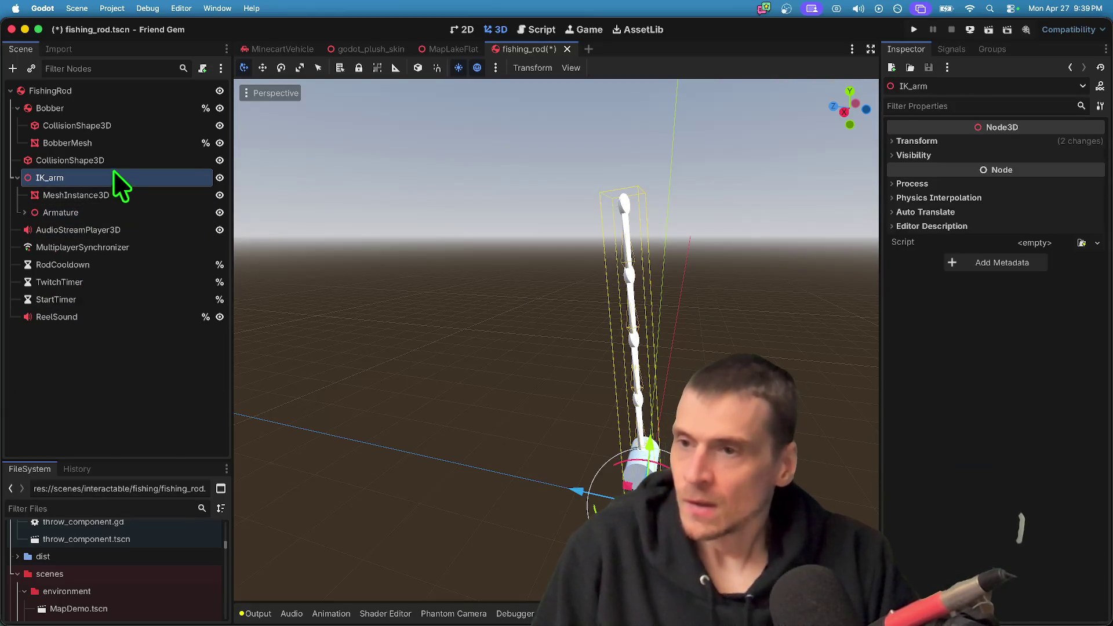
pyautogui.click(114, 160)
pyautogui.click(118, 142)
pyautogui.click(119, 111)
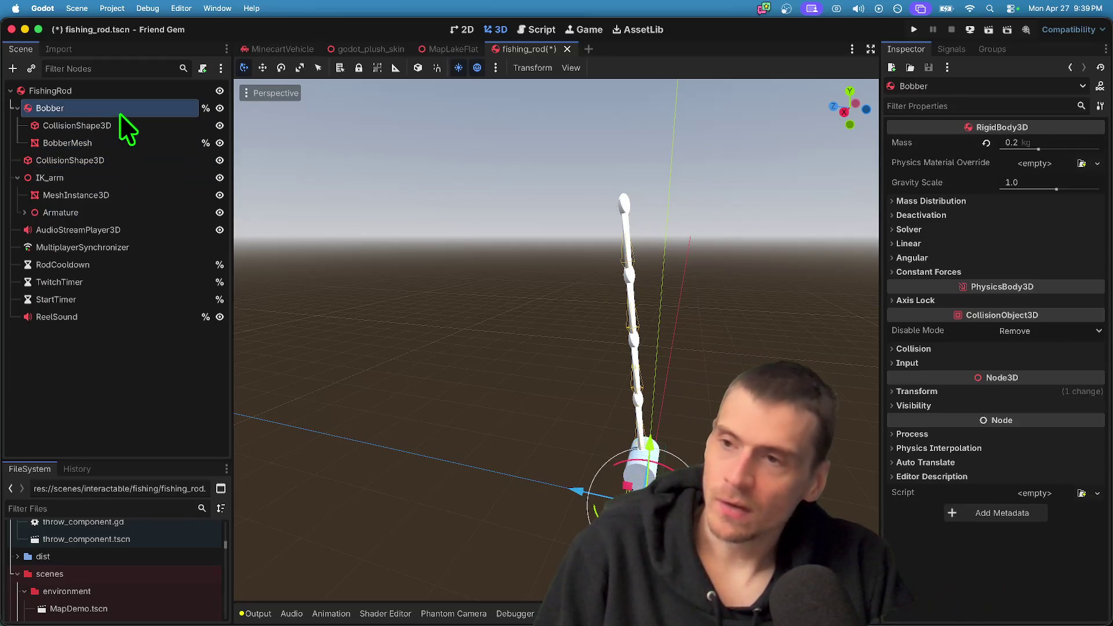
pyautogui.press('Left')
pyautogui.press('Down')
pyautogui.press('Down')
pyautogui.press('Up')
pyautogui.press('Up')
pyautogui.click(130, 90)
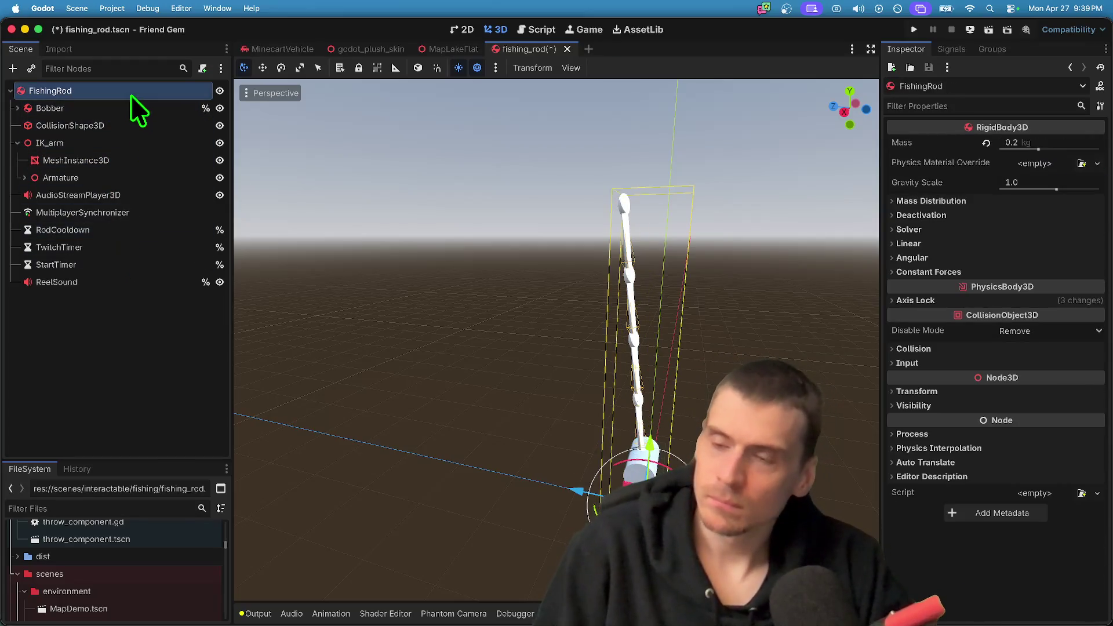
# Attach a new script to the FishingRod node, keeping the default path fishing_rod.gd
pyautogui.rightClick(130, 91)
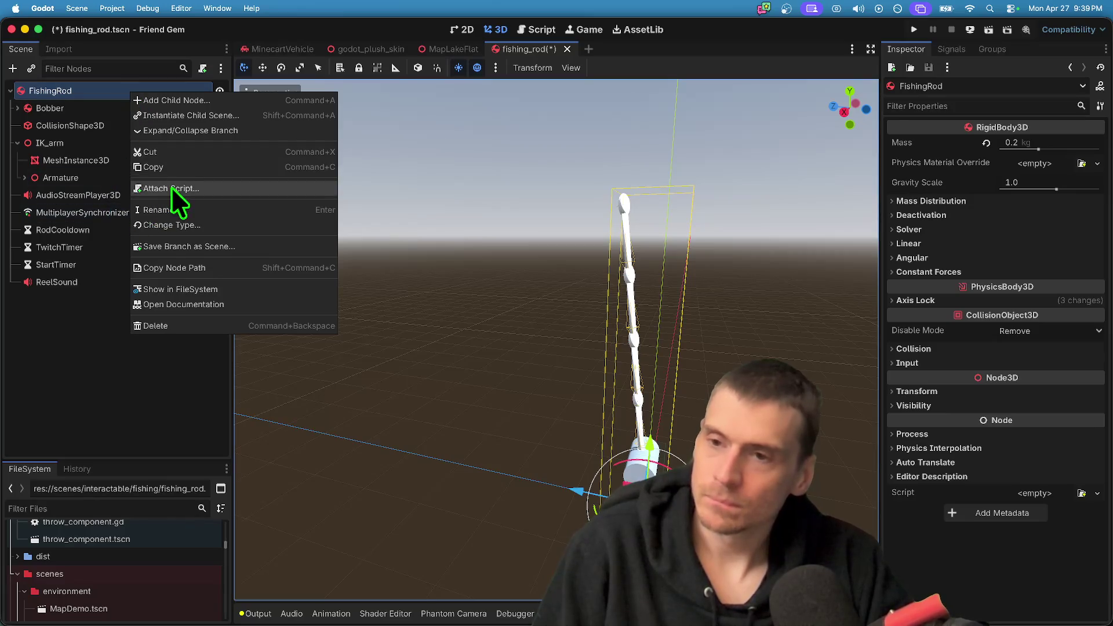
pyautogui.click(174, 189)
pyautogui.click(682, 297)
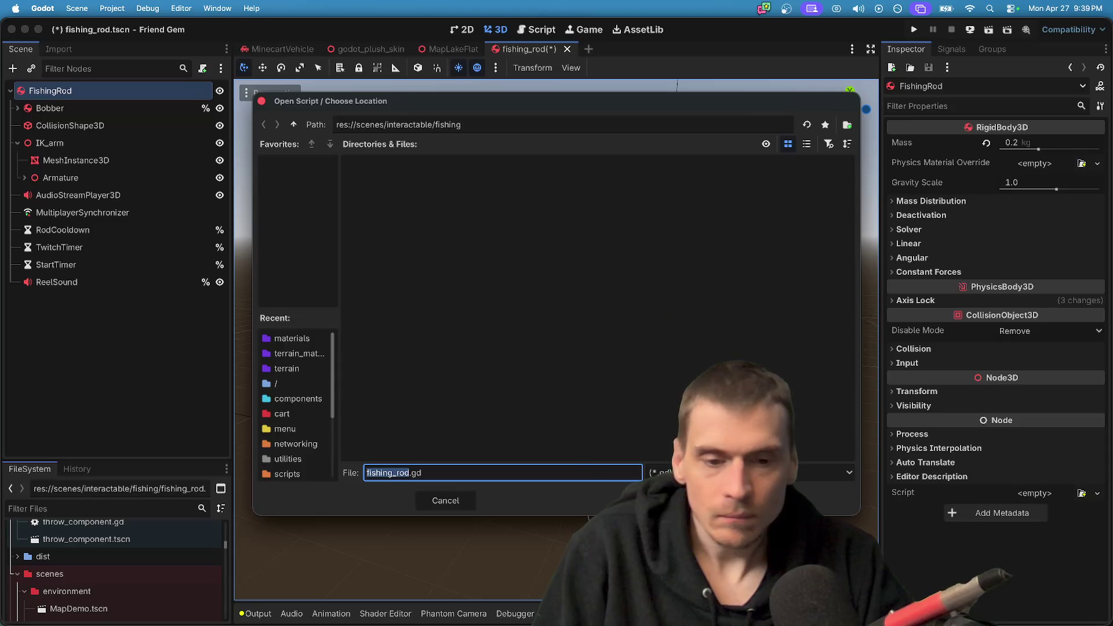
pyautogui.press('Escape')
pyautogui.click(615, 430)
# Save the fishing_rod scene and close its tab
pyautogui.moveTo(323, 618)
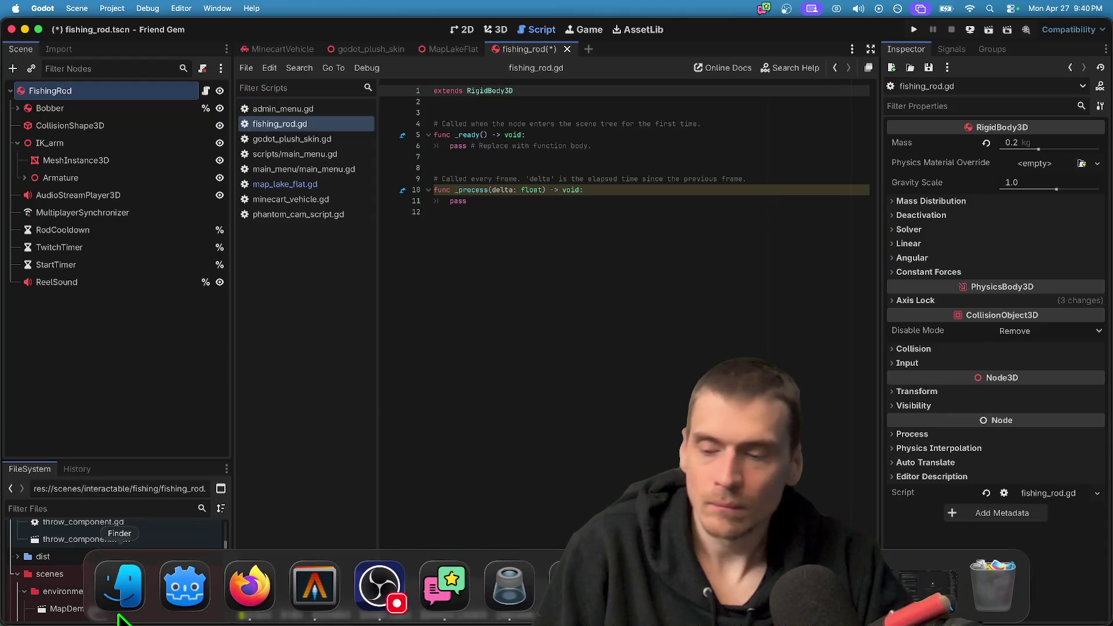
pyautogui.press('super+s')
pyautogui.middleClick(533, 53)
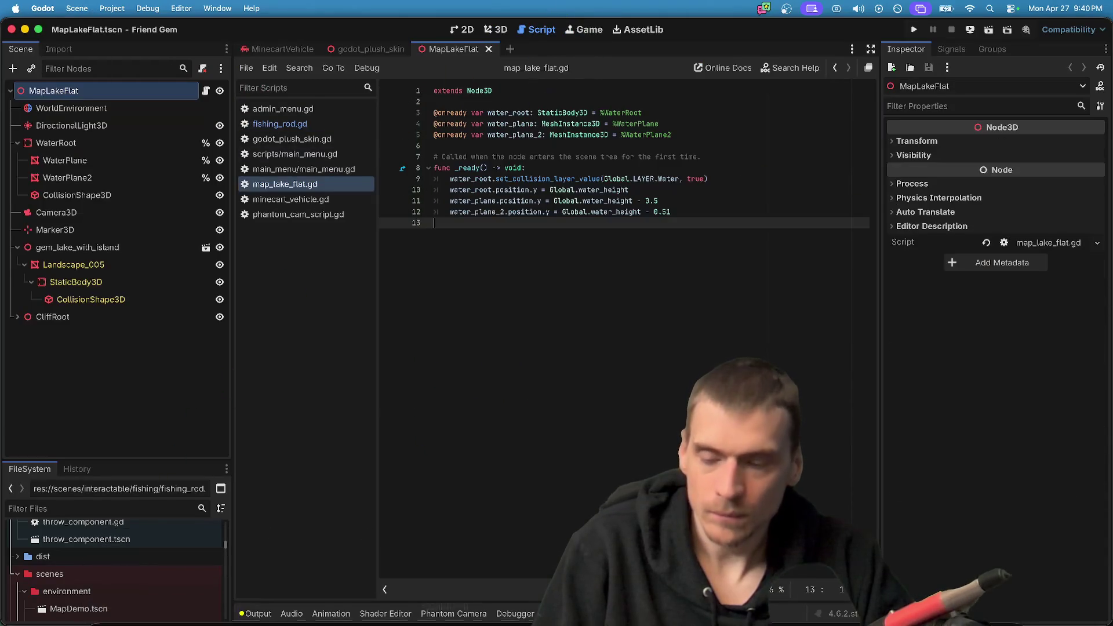
pyautogui.click(138, 617)
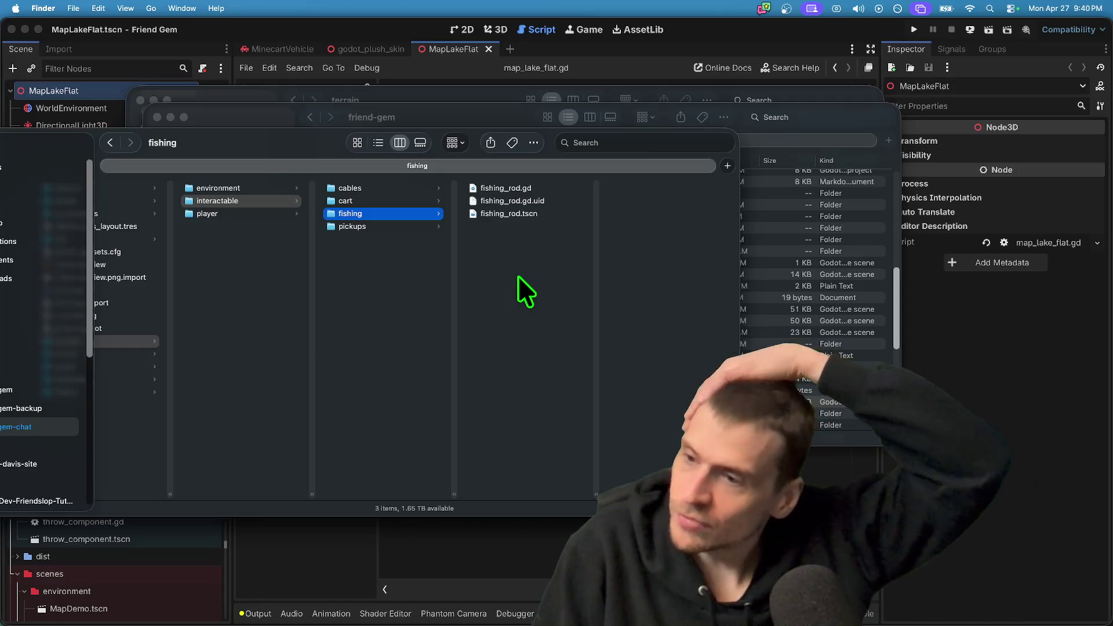
# Return to Godot and reopen fishing_rod.tscn from the FileSystem dock
pyautogui.press('super+Tab')
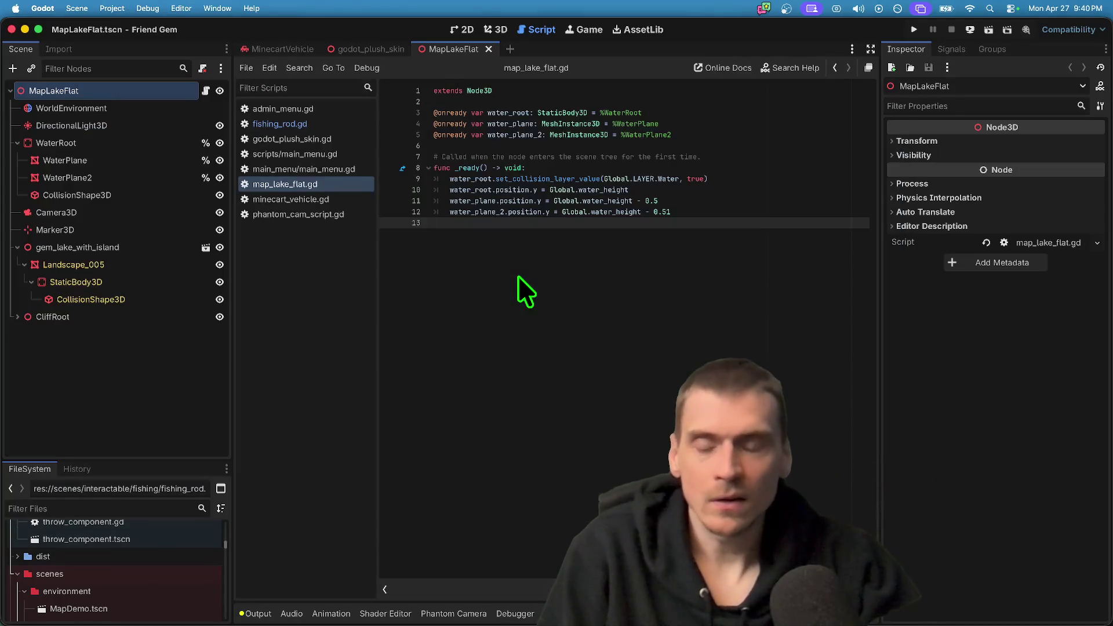
pyautogui.press('super+Tab')
pyautogui.press('super+Tab')
pyautogui.press('Tab')
pyautogui.press('super+shift+Tab')
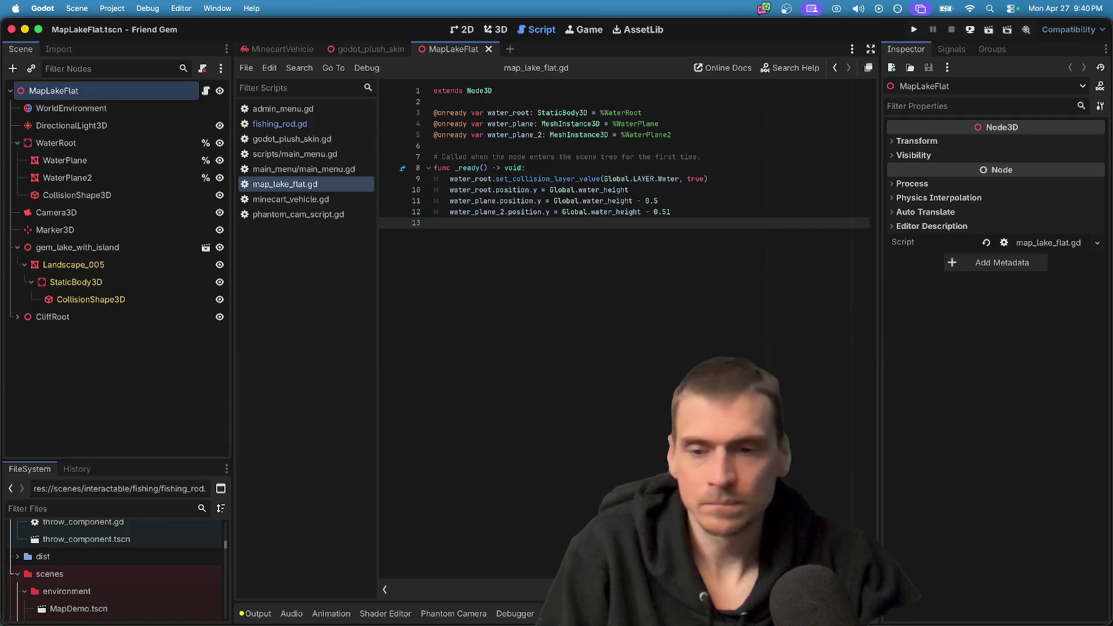
pyautogui.moveTo(186, 462); pyautogui.dragTo(181, 261)
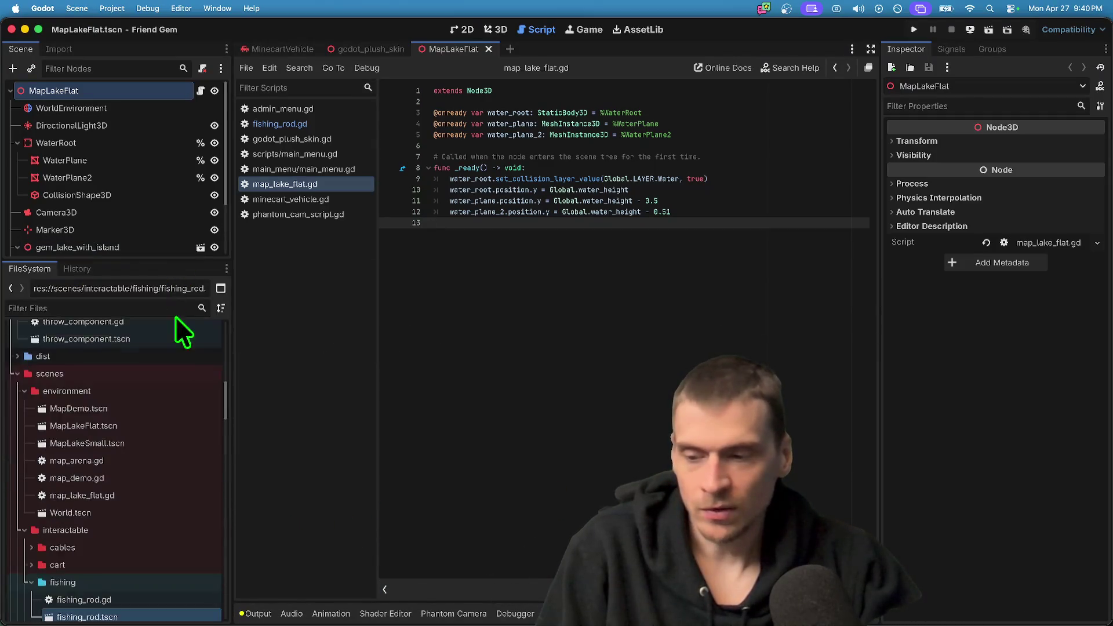
pyautogui.scroll(-5, 169, 461)
pyautogui.scroll(2, 165, 459)
pyautogui.doubleClick(163, 401)
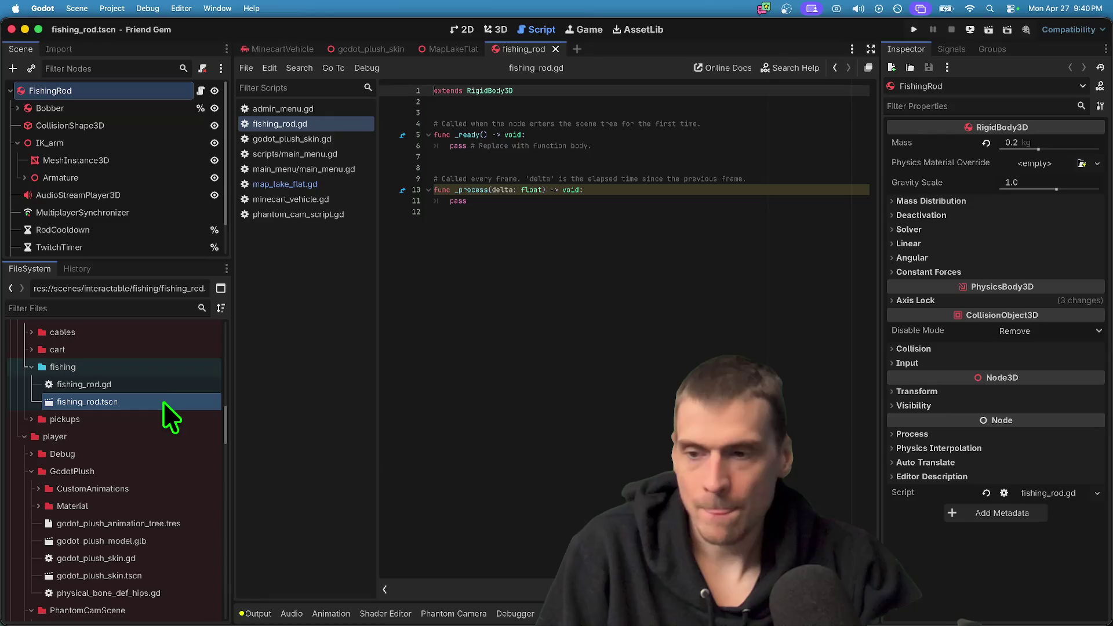
# Replace the template code in fishing_rod.gd with a single 'extends PickupBody' line
pyautogui.click(158, 383)
pyautogui.moveTo(564, 251); pyautogui.dragTo(385, 100)
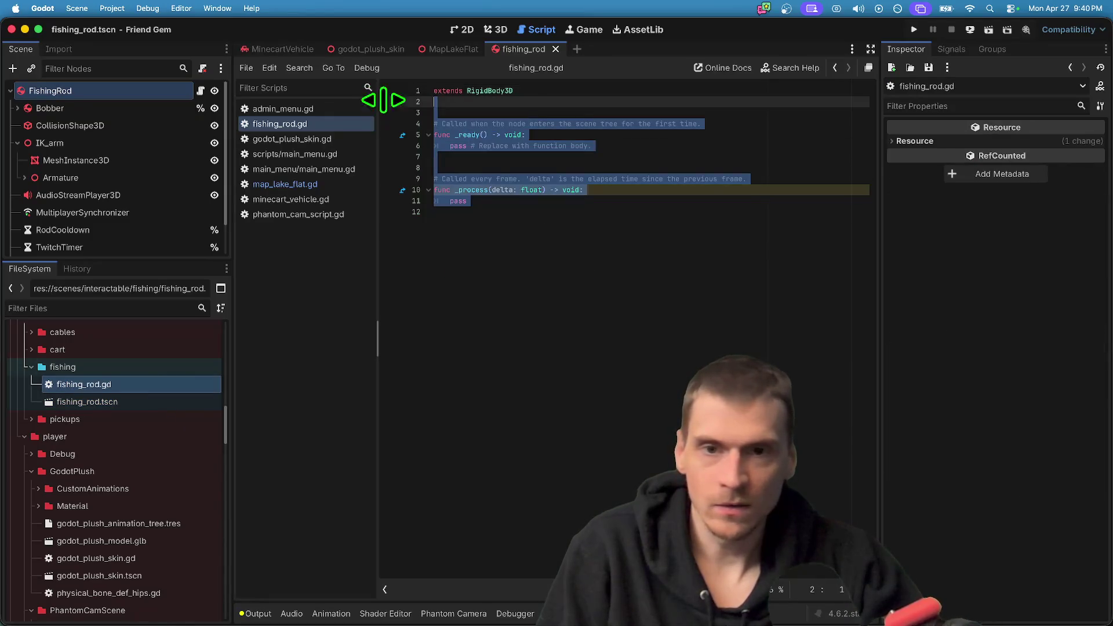
pyautogui.press('BackSpace')
pyautogui.write('u')
pyautogui.press('Return')
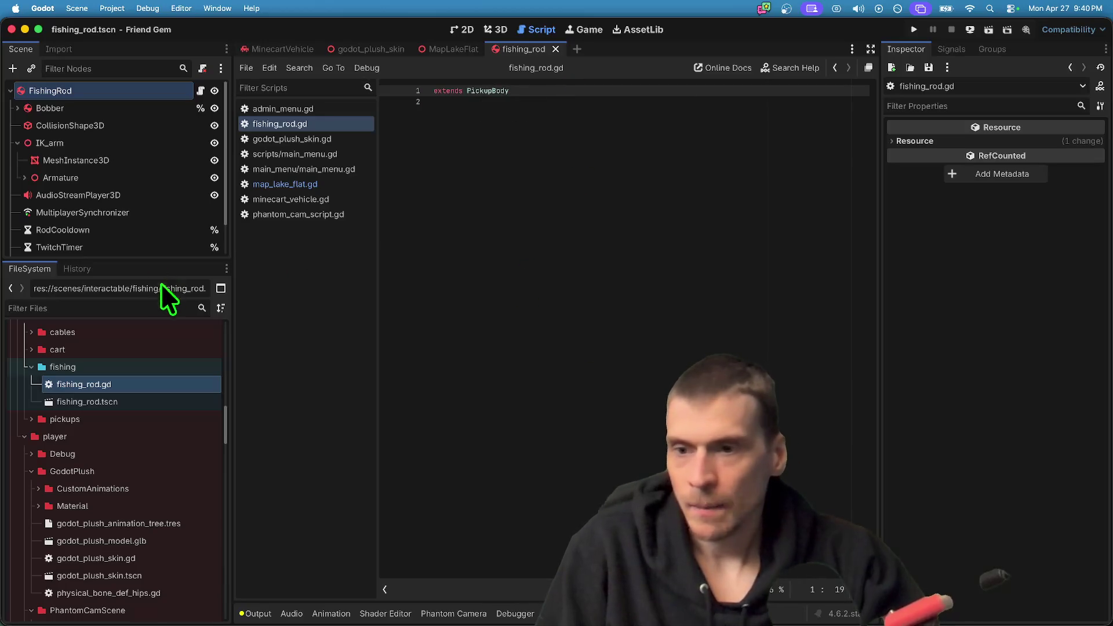
# Expand Armature, inspect ModifierBoneTarget3D and SpringBoneSimulator3D, and view the rod in 3D
pyautogui.moveTo(163, 264)
pyautogui.mouseDown()
pyautogui.moveTo(161, 392)
pyautogui.moveTo(168, 326)
pyautogui.mouseUp()
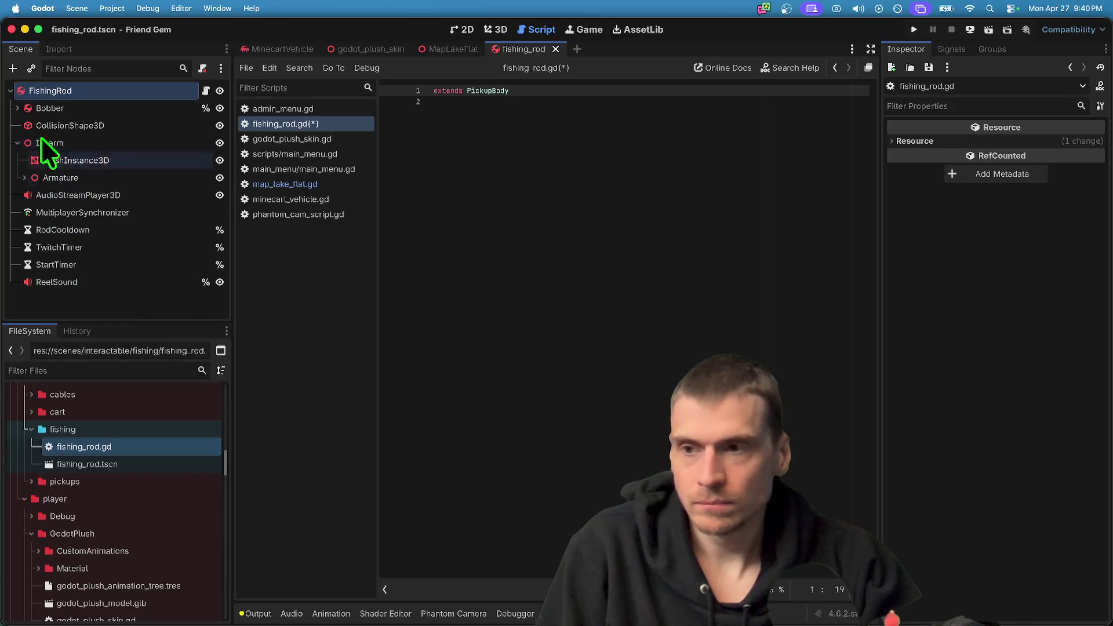
pyautogui.click(86, 177)
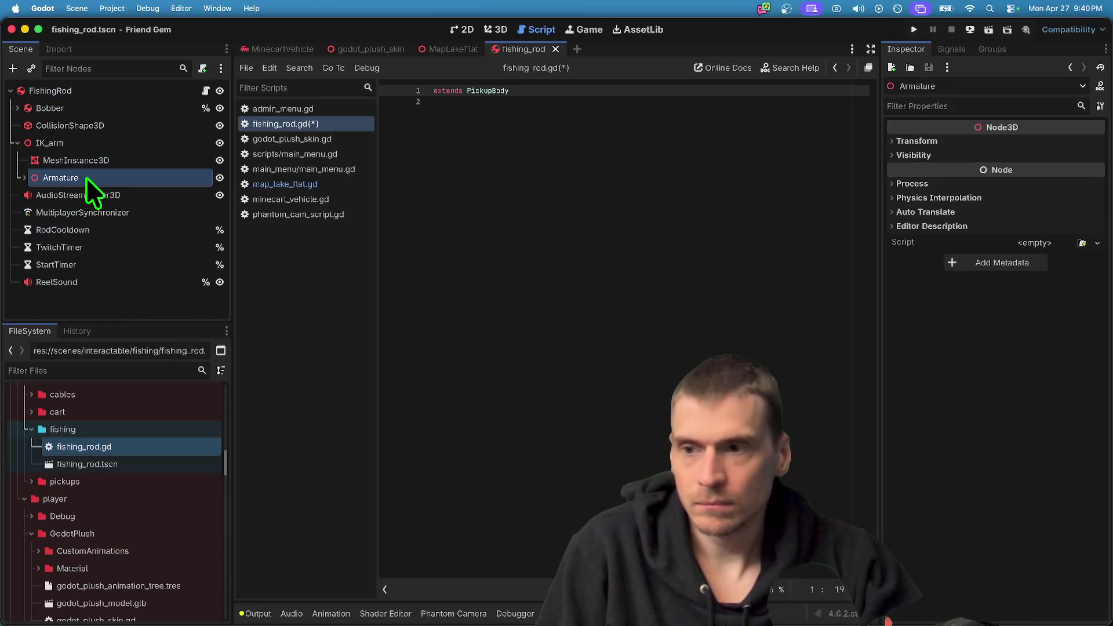
pyautogui.press('Right')
pyautogui.click(620, 194)
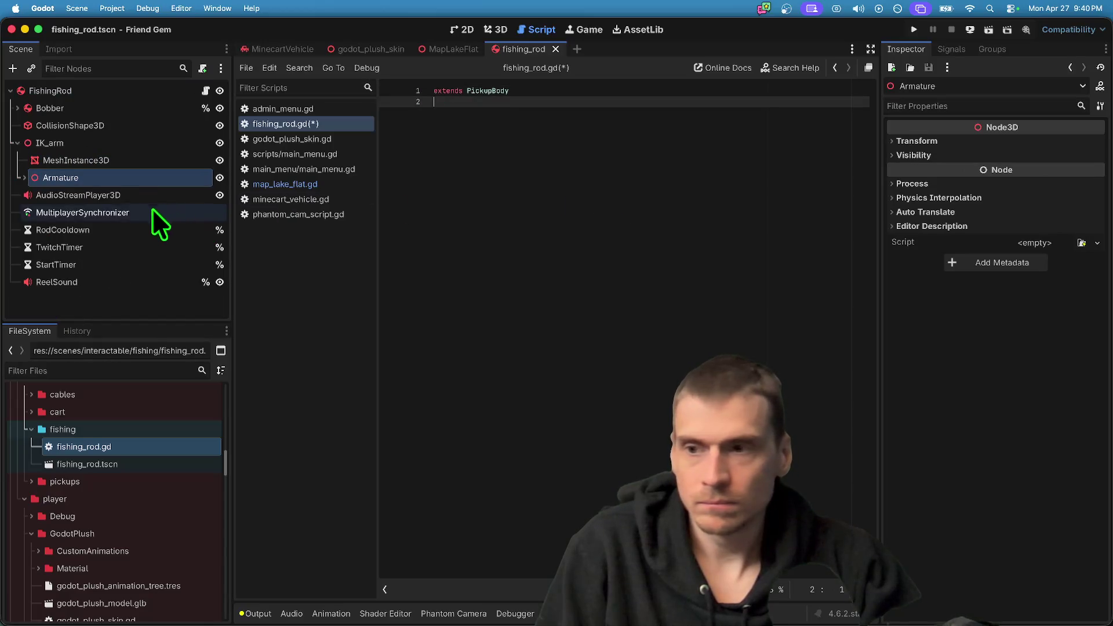
pyautogui.click(131, 246)
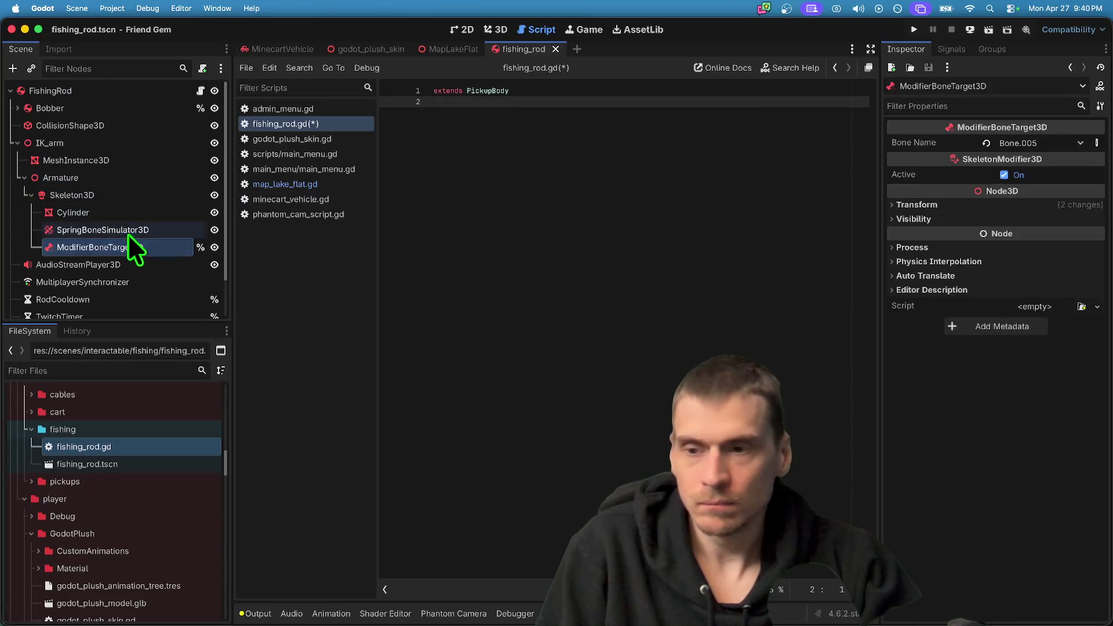
pyautogui.click(127, 231)
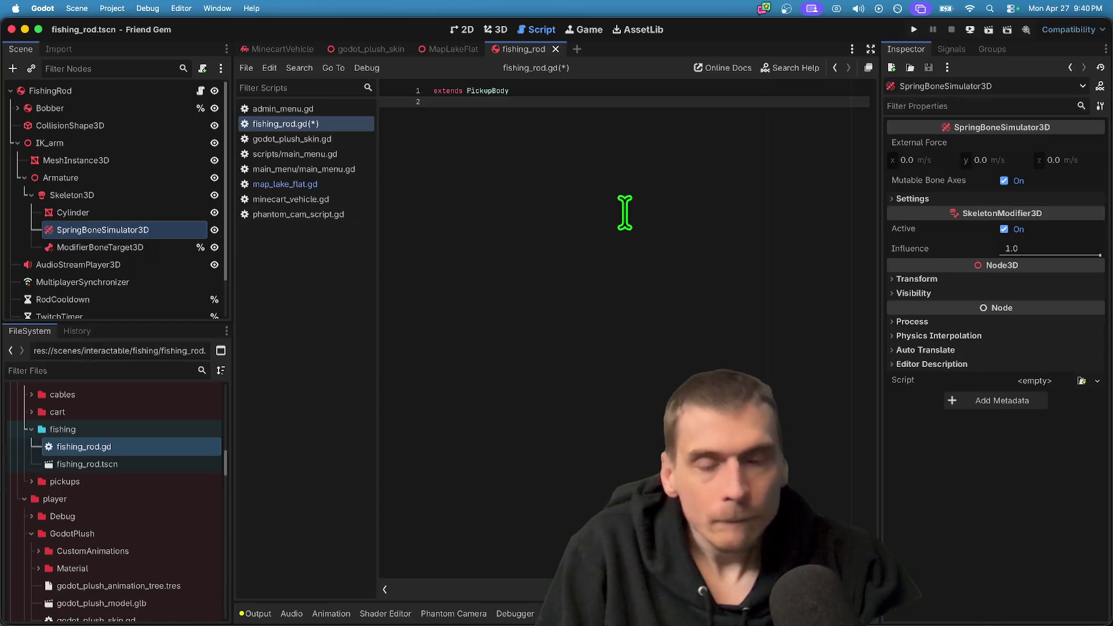
pyautogui.click(496, 30)
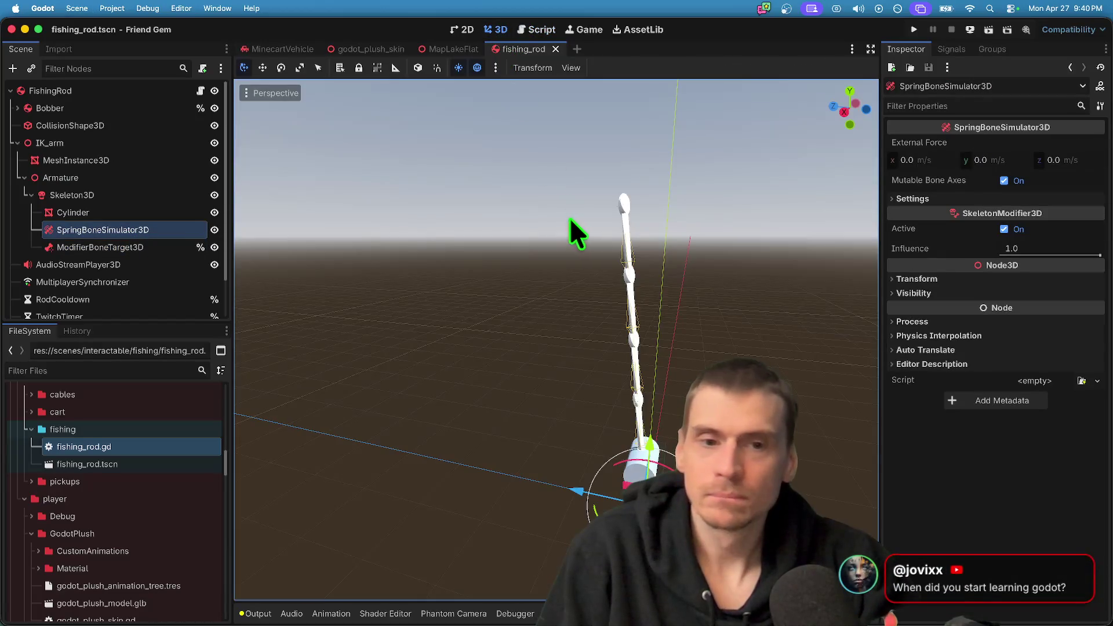
pyautogui.click(110, 91)
pyautogui.moveTo(577, 491)
pyautogui.mouseDown()
pyautogui.moveTo(585, 435)
pyautogui.moveTo(571, 485)
pyautogui.moveTo(516, 504)
pyautogui.moveTo(606, 525)
pyautogui.moveTo(574, 521)
pyautogui.mouseUp()
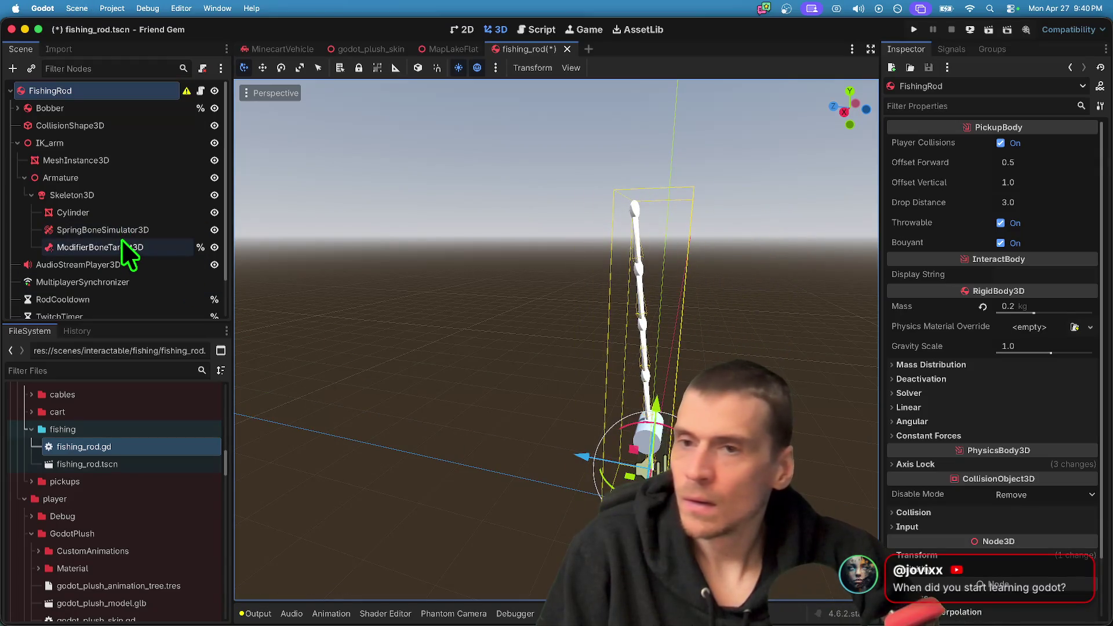
pyautogui.hotkey('ctrl', 's')
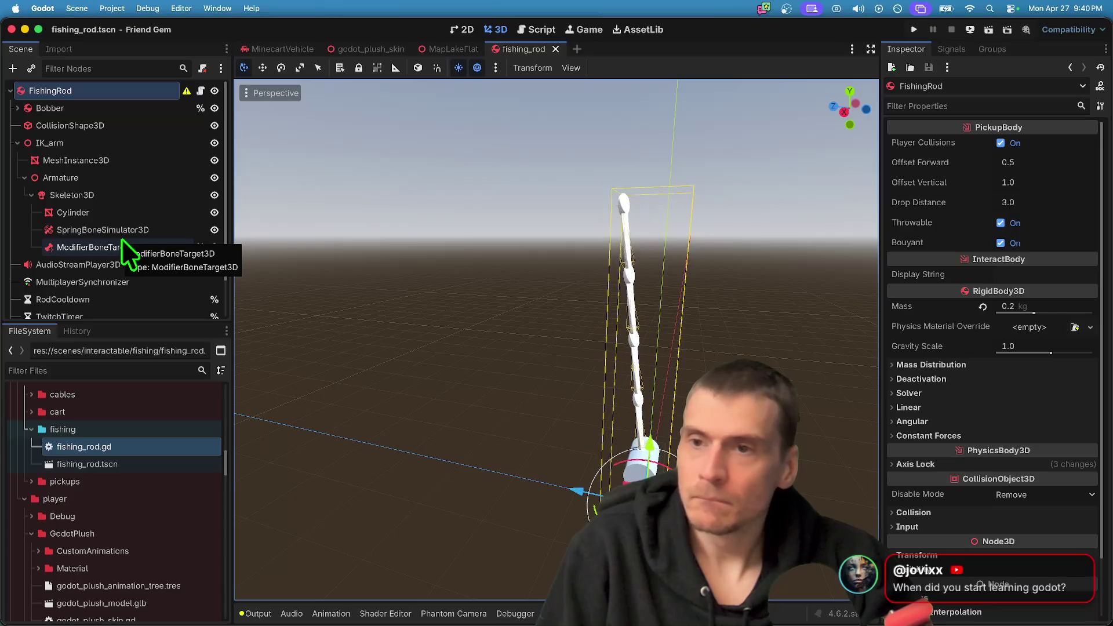
pyautogui.click(123, 247)
pyautogui.click(120, 230)
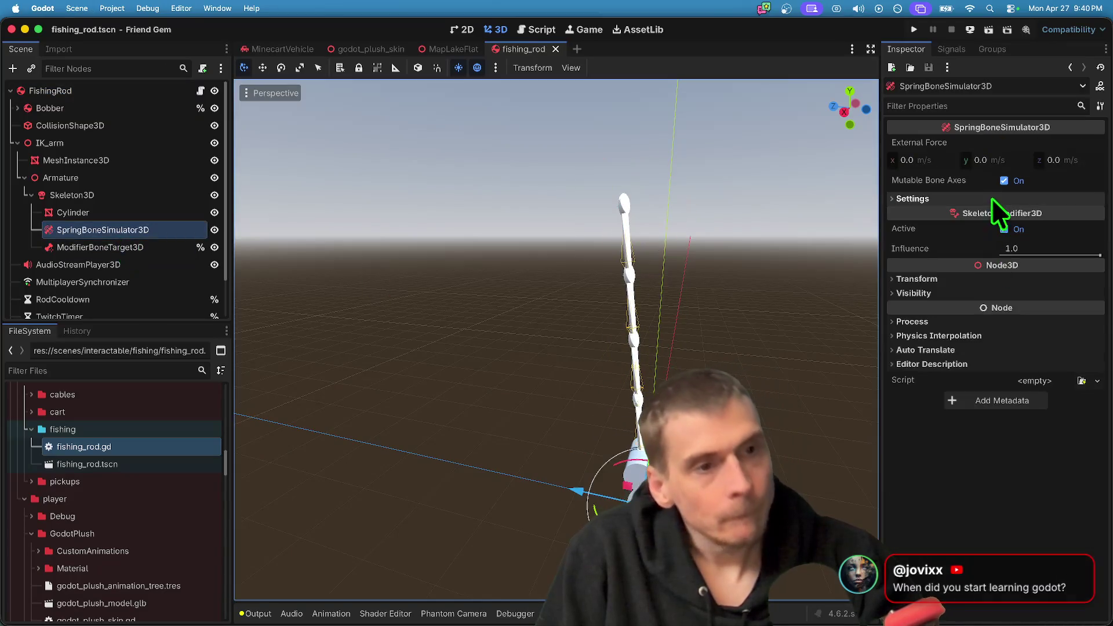
# Expand SpringBoneSimulator3D's Settings, leaving Center From set to WorldOrigin
pyautogui.click(87, 247)
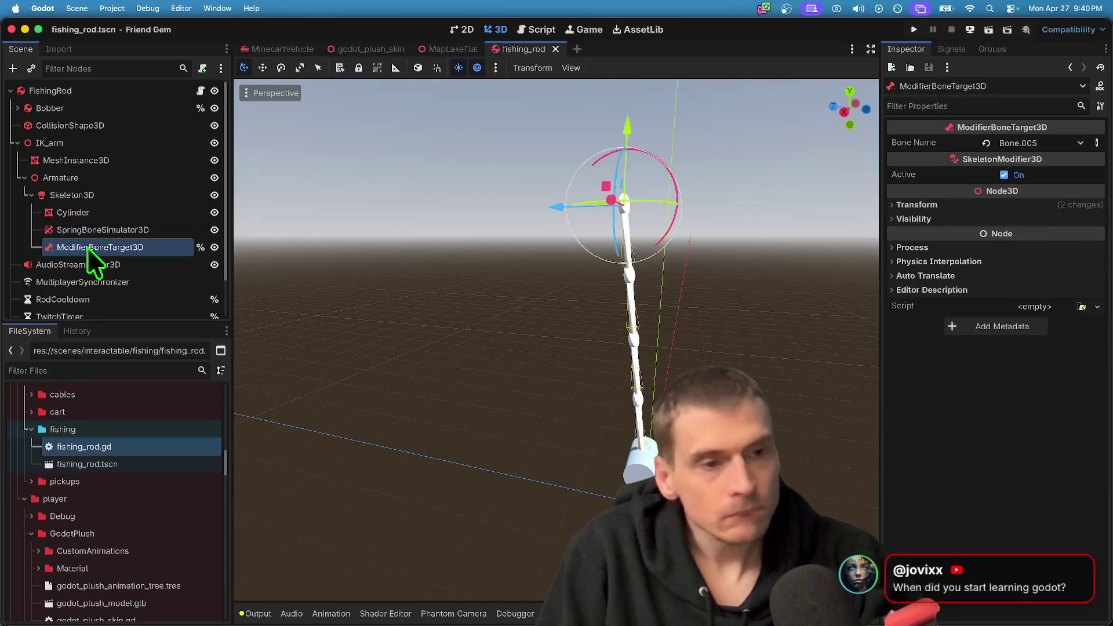
pyautogui.click(89, 231)
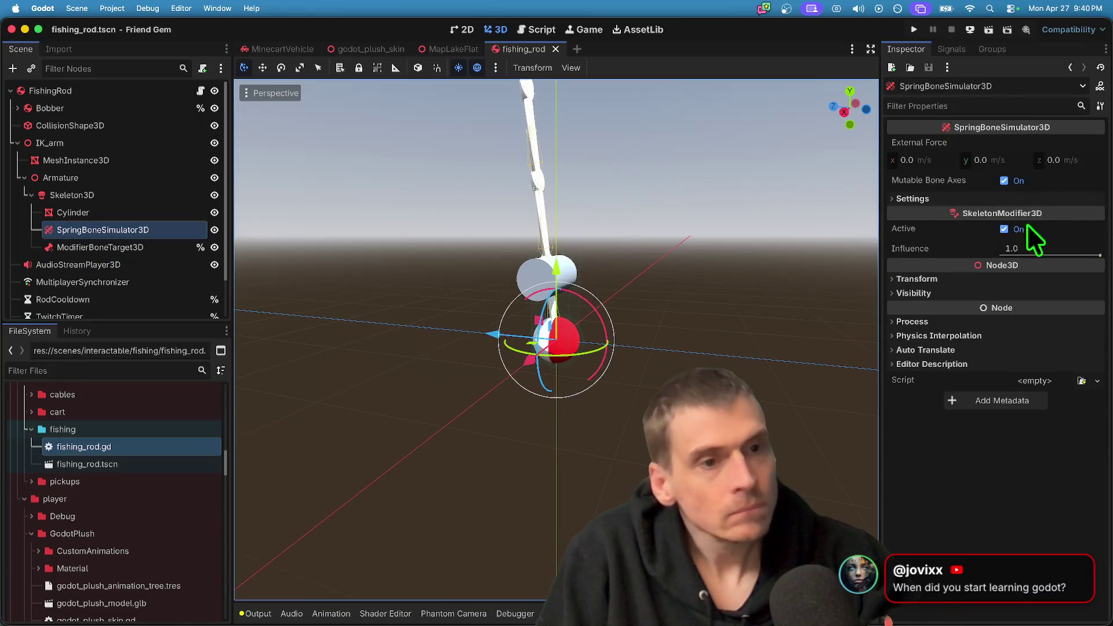
pyautogui.click(985, 199)
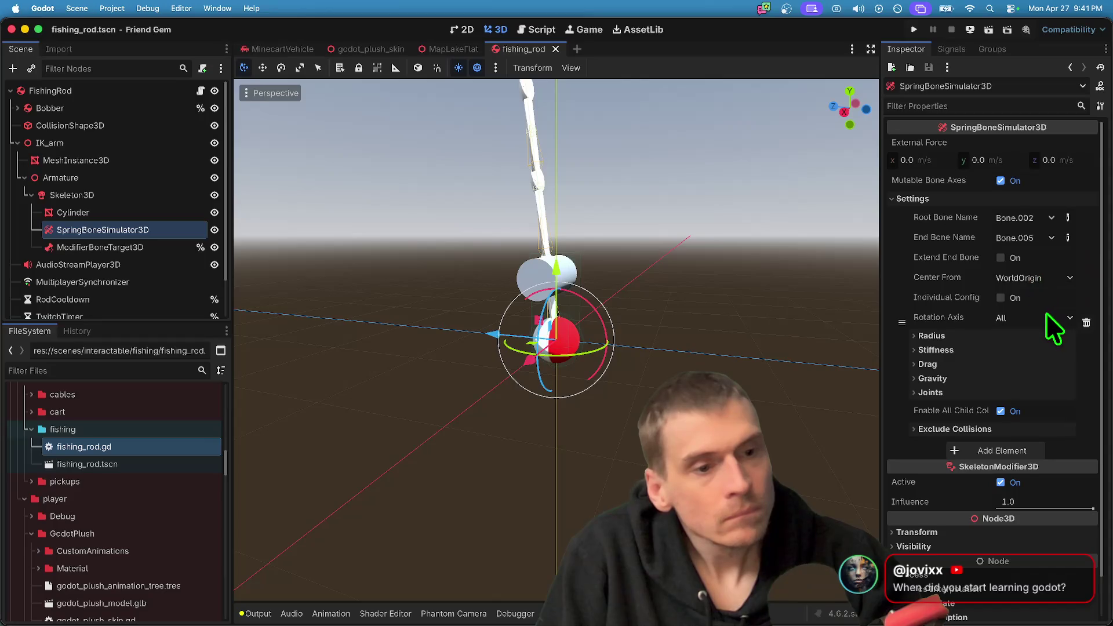
pyautogui.scroll(-1, 1052, 319)
pyautogui.click(1034, 266)
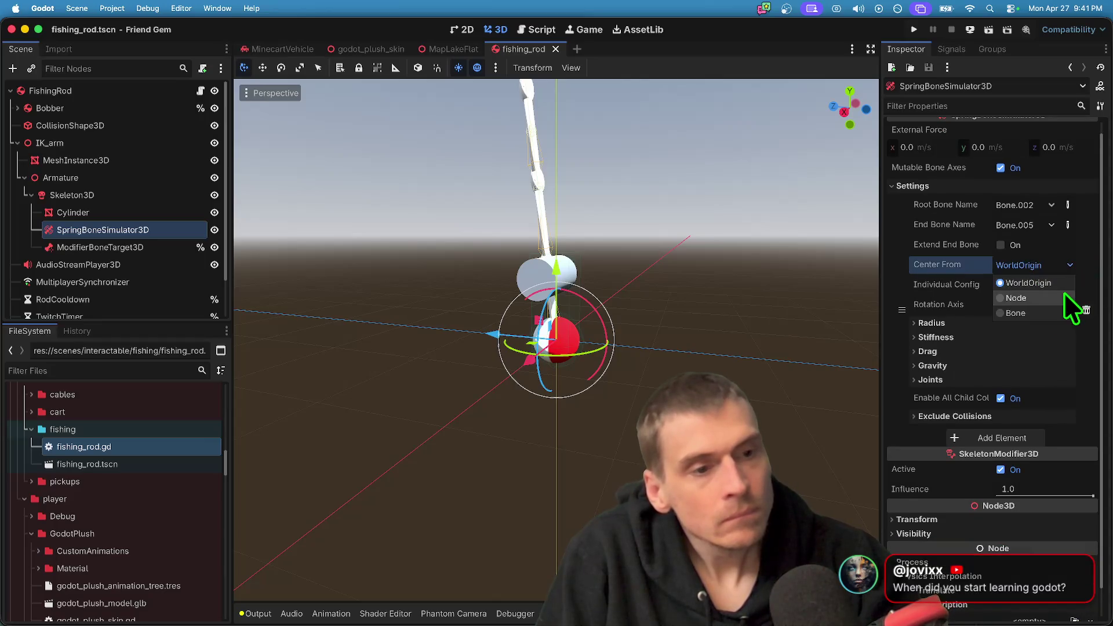
pyautogui.click(934, 274)
# Look over the Joints section, then bring up FishingRod's fishing_rod.gd script
pyautogui.scroll(-1, 973, 364)
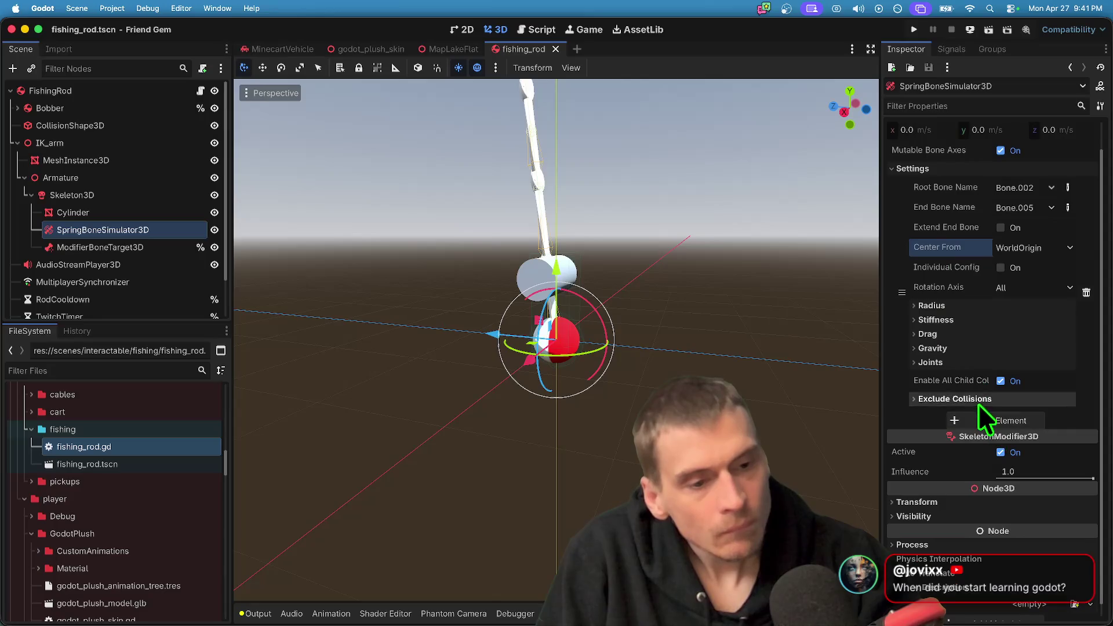
pyautogui.click(969, 361)
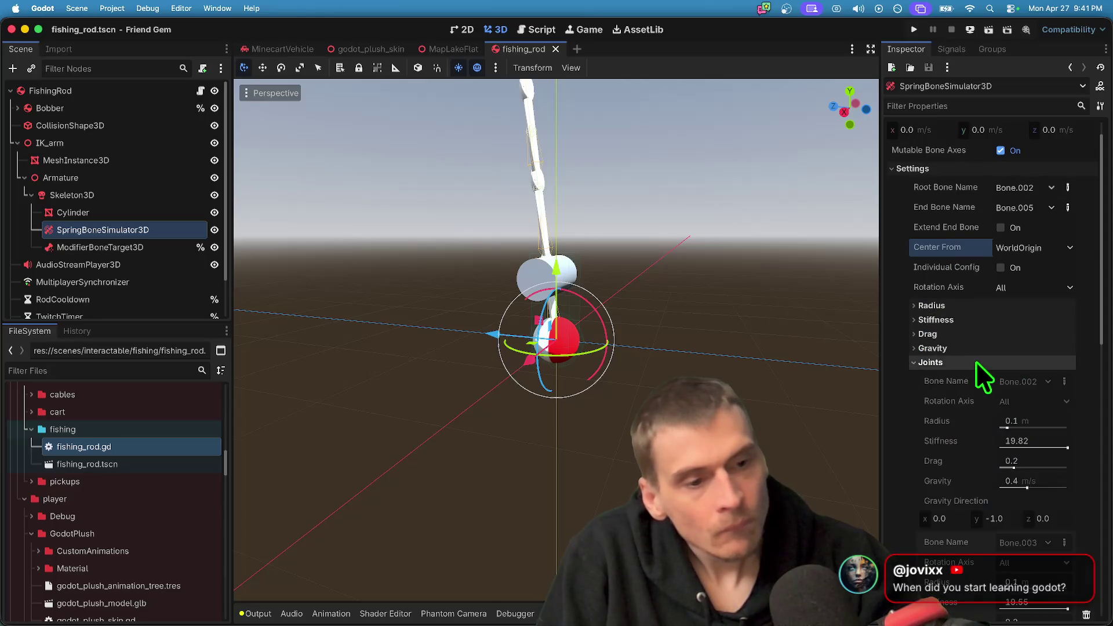
pyautogui.click(978, 363)
pyautogui.scroll(-1, 1065, 217)
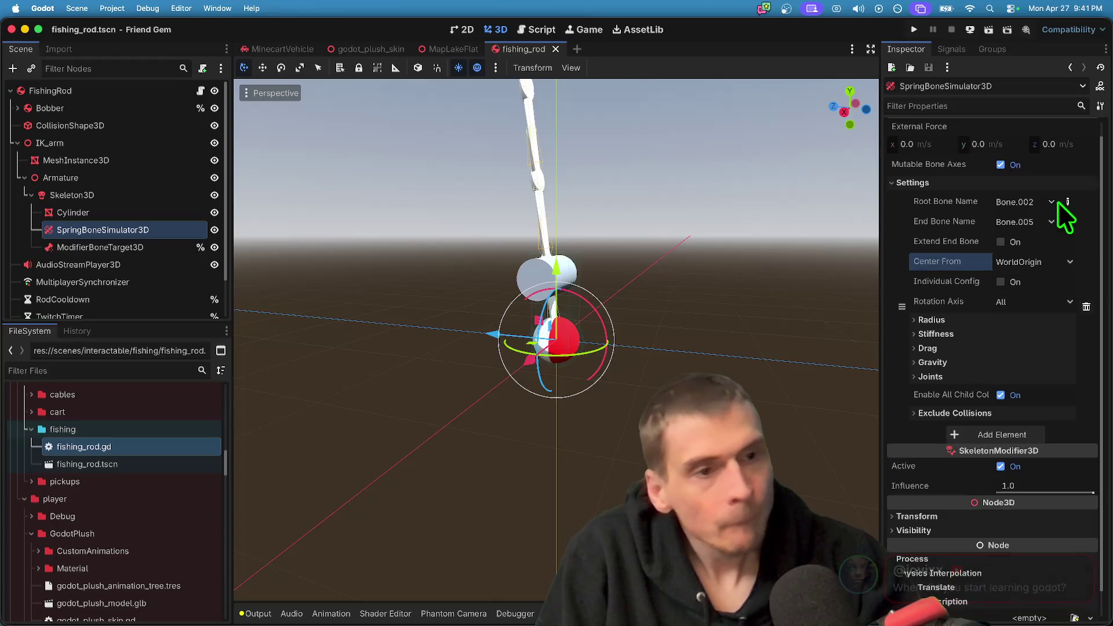
pyautogui.scroll(3, 959, 355)
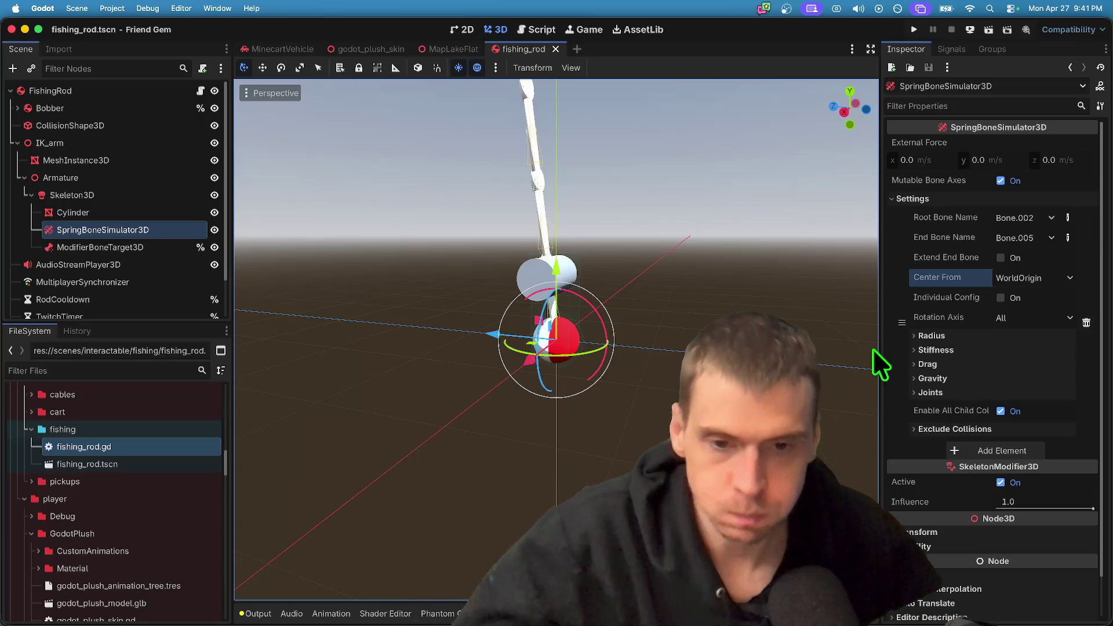
pyautogui.scroll(-2, 853, 361)
pyautogui.hscroll(-5, 557, 339)
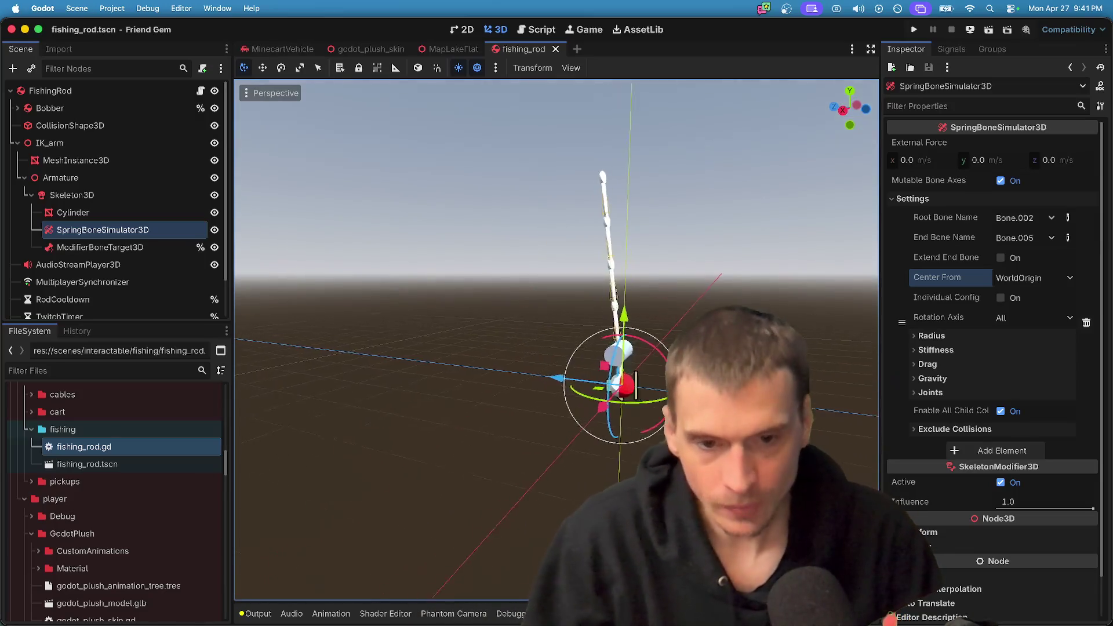
pyautogui.hscroll(-1, 557, 339)
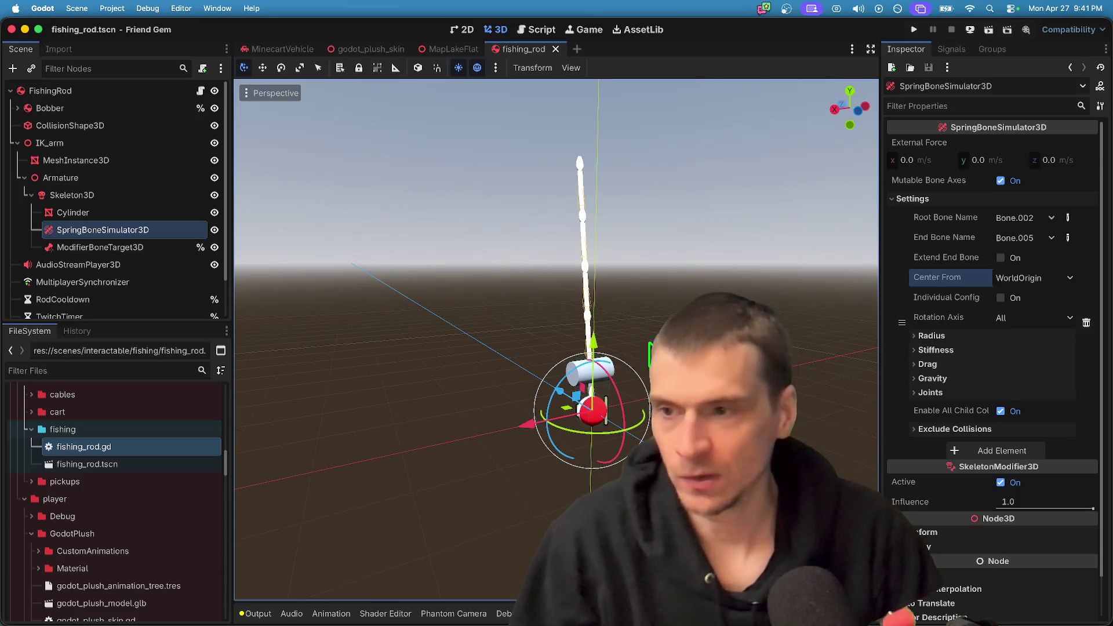
pyautogui.click(201, 91)
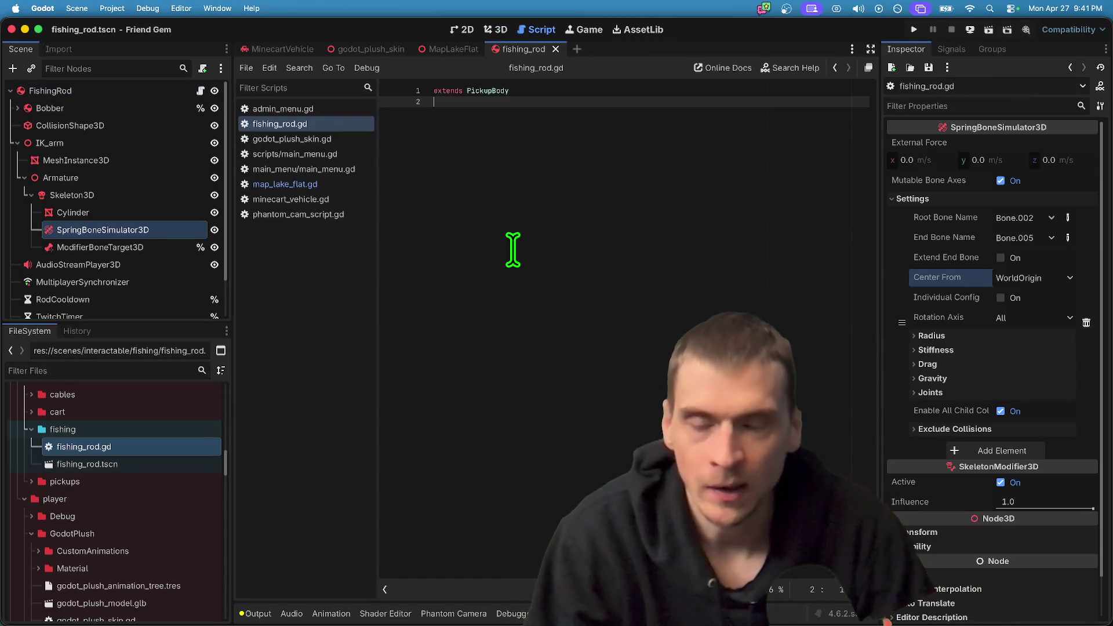
# Add a _ready function calling super() to fishing_rod.gd, deleting the unfinished func line
pyautogui.press('Return')
pyautogui.press('Return')
pyautogui.write('c _ready():')
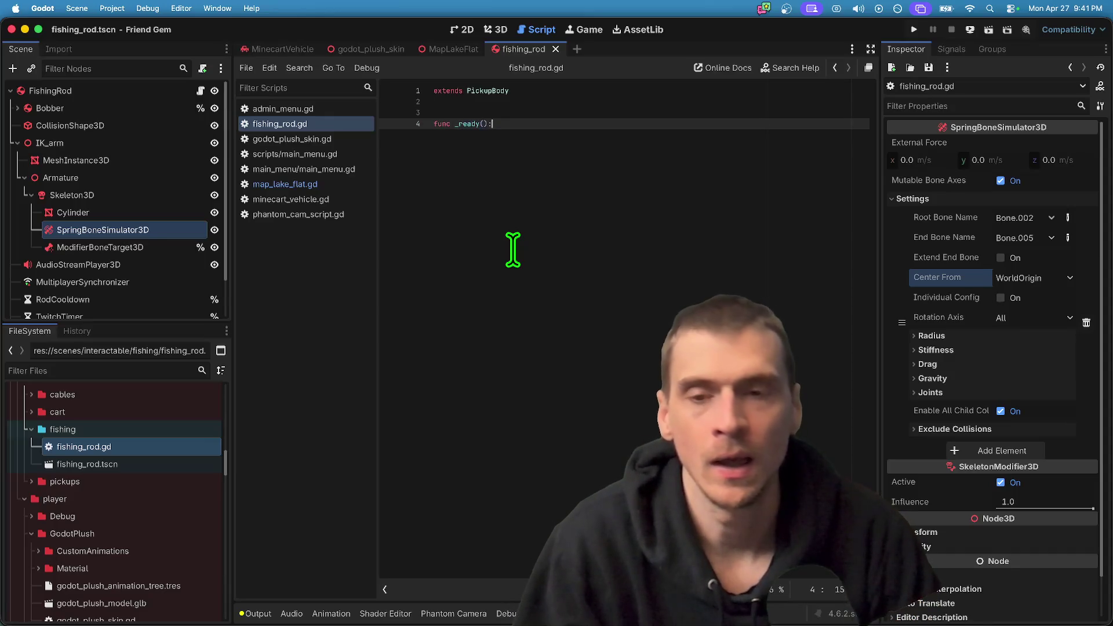
pyautogui.press('Return')
pyautogui.write('pass')
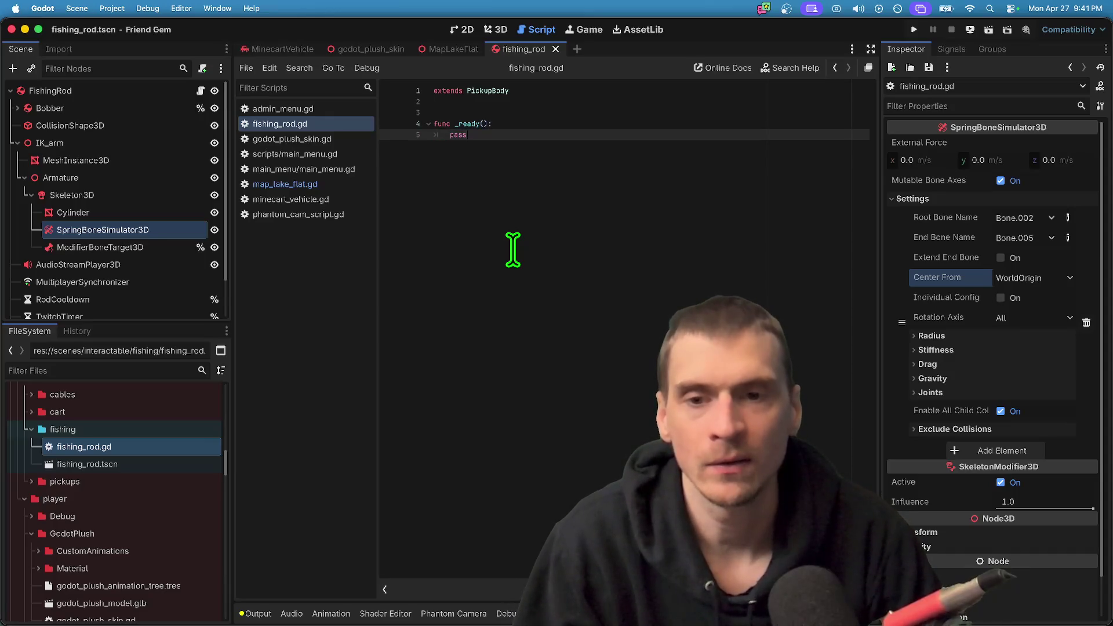
pyautogui.press('super+z')
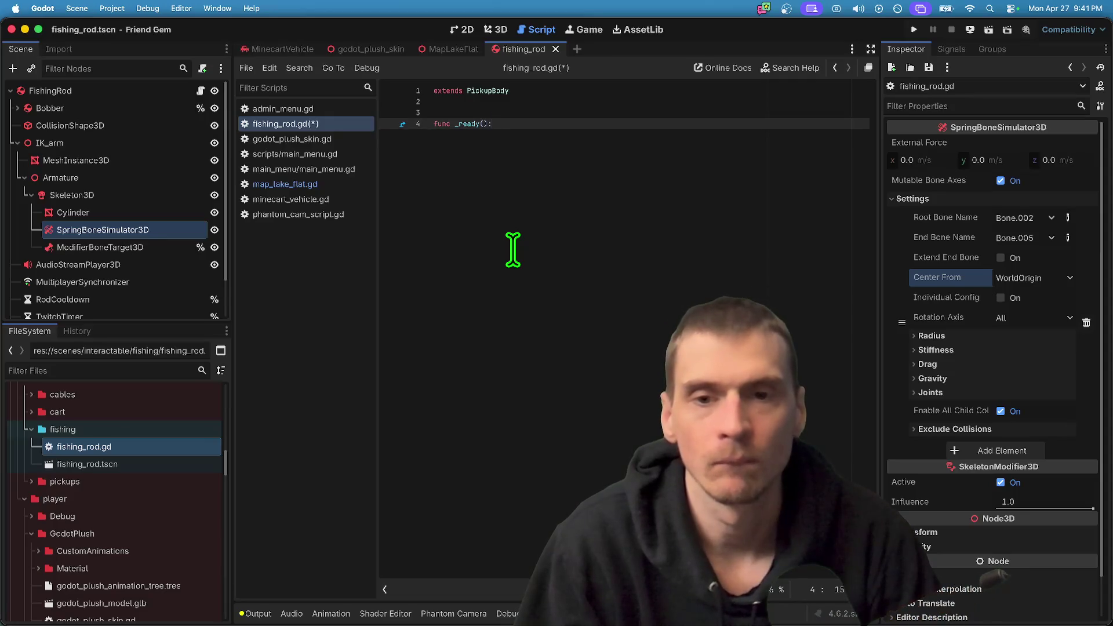
pyautogui.press('Return')
pyautogui.write('sup')
pyautogui.press('Return')
pyautogui.press('Return')
pyautogui.press('Return')
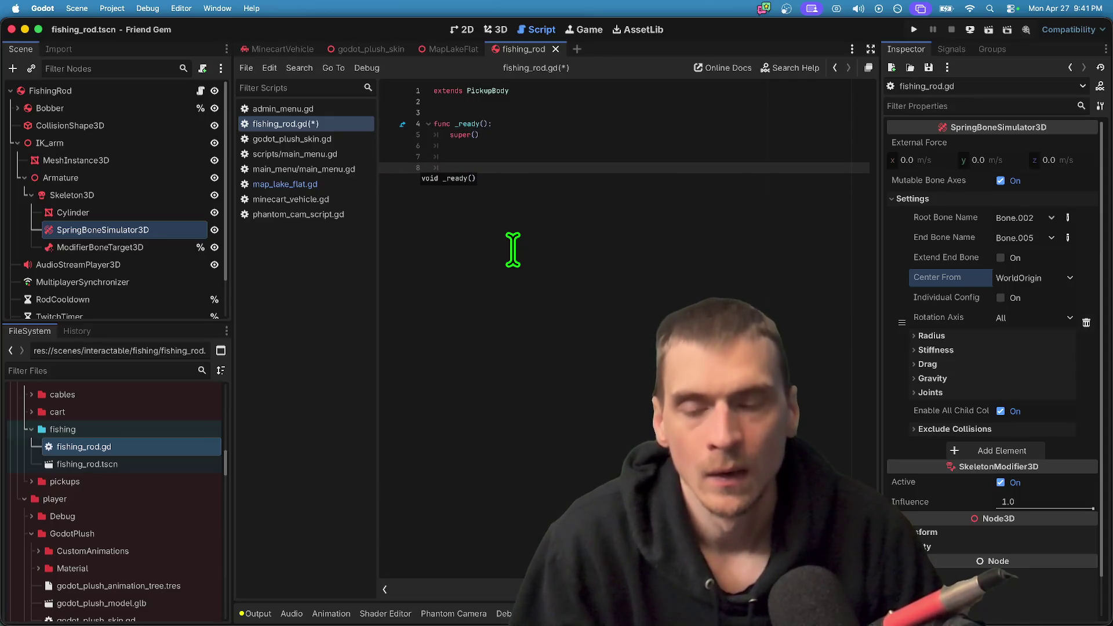
pyautogui.write('func')
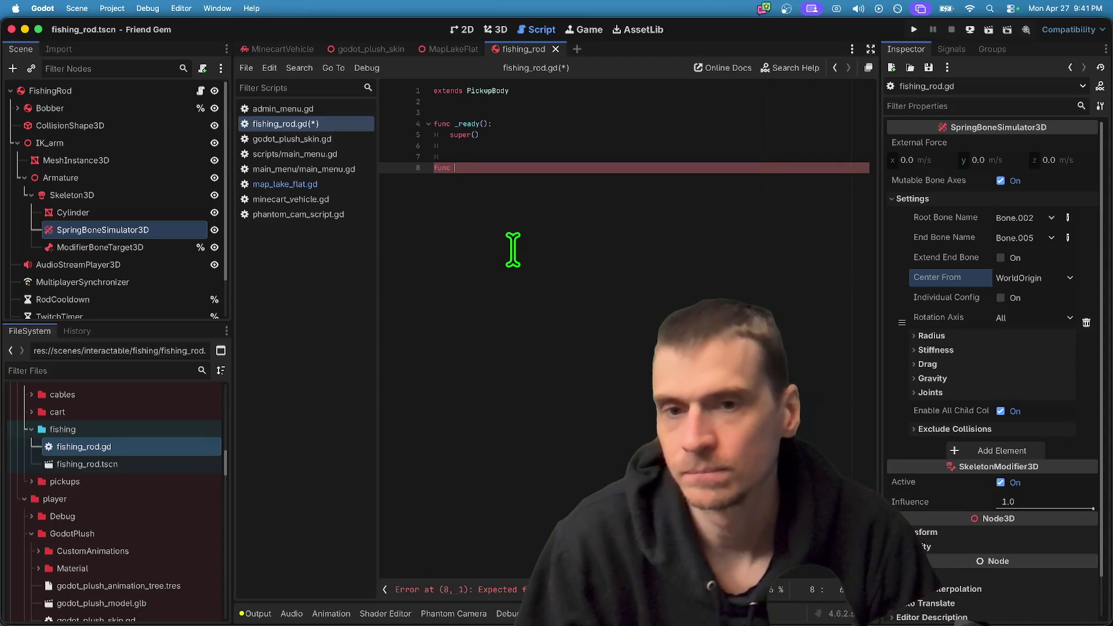
pyautogui.press('BackSpace')
pyautogui.press('BackSpace')
pyautogui.press('BackSpace')
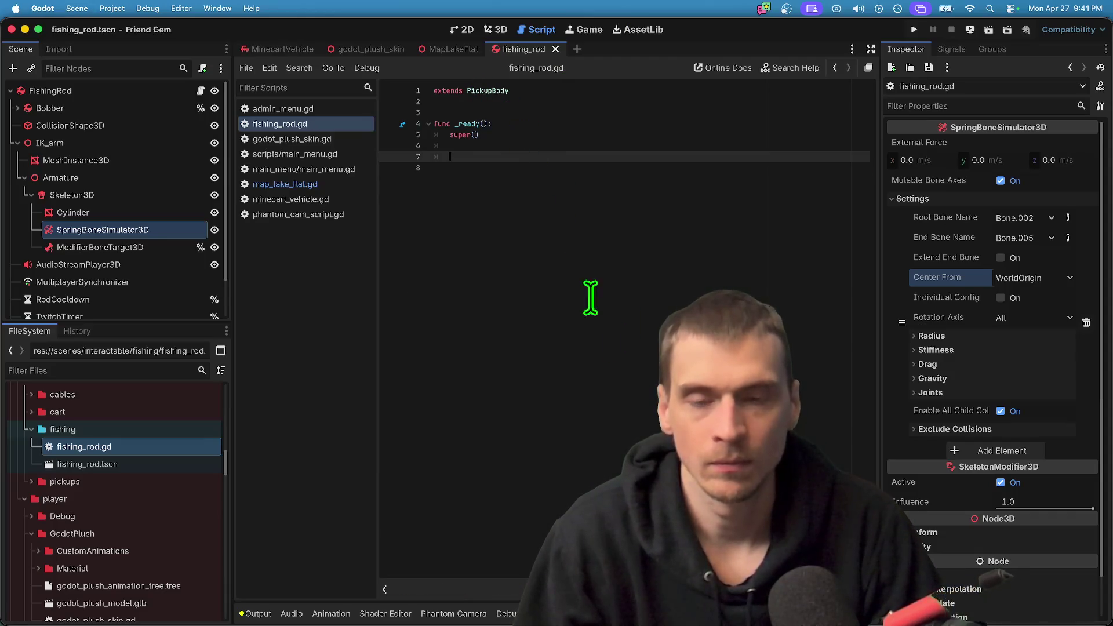
pyautogui.keyDown('ctrl'); pyautogui.click(496, 94); pyautogui.keyUp('ctrl')
# Select and copy the interact_secondary function in pickup_body.gd
pyautogui.scroll(10, 597, 150)
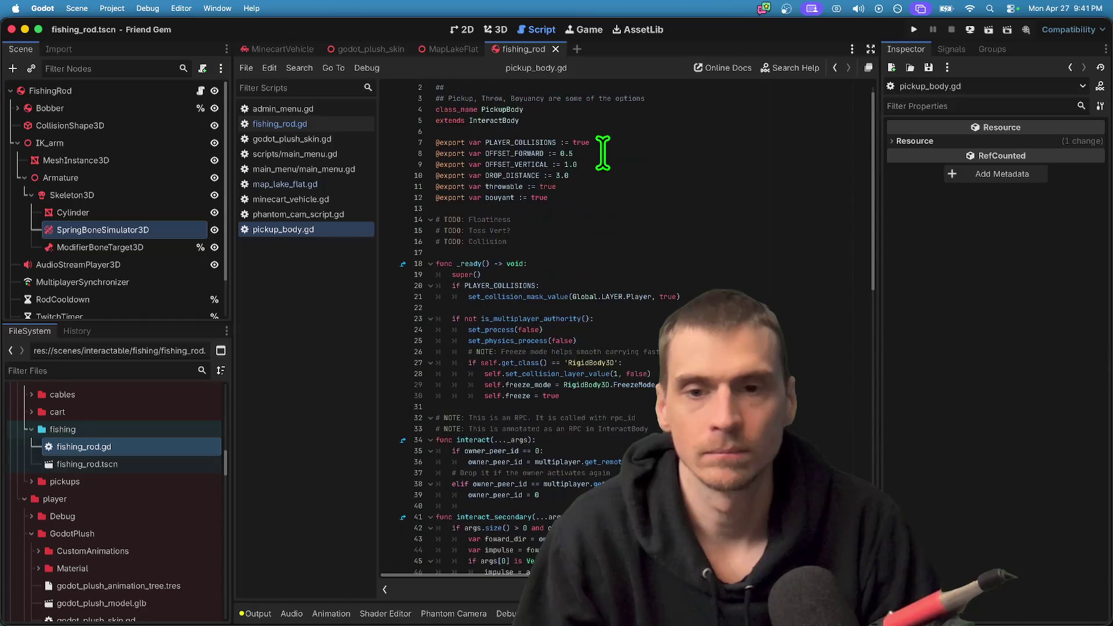
pyautogui.scroll(-6, 597, 151)
pyautogui.moveTo(440, 470)
pyautogui.mouseDown()
pyautogui.moveTo(451, 268)
pyautogui.moveTo(424, 317)
pyautogui.mouseUp()
pyautogui.click(497, 324)
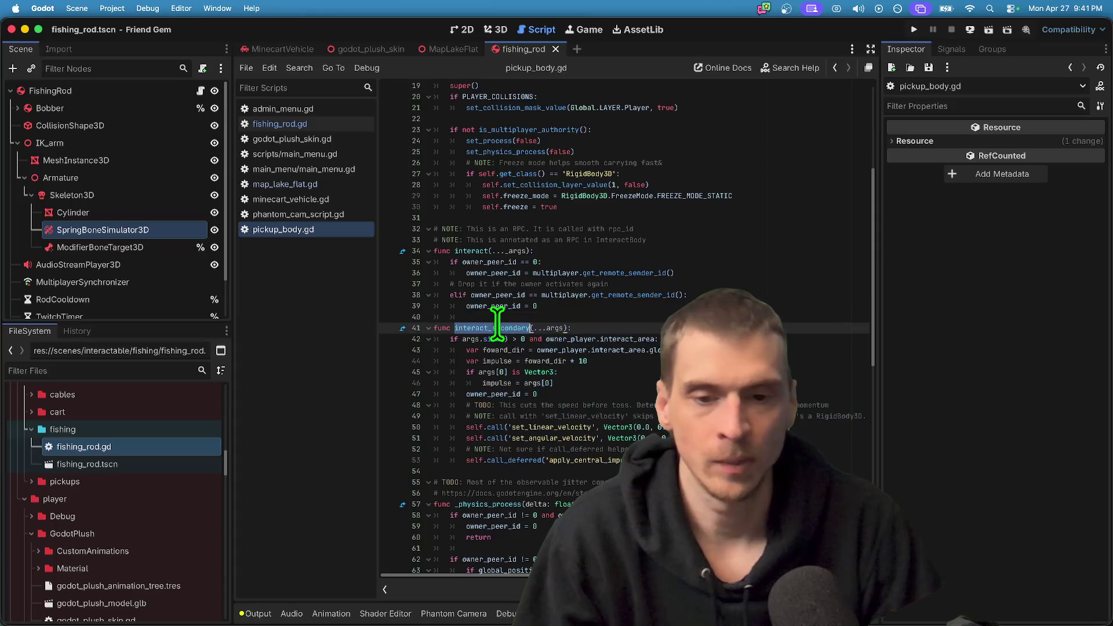
pyautogui.hotkey('shift', 'Down')
pyautogui.hotkey('shift', 'Down')
pyautogui.hotkey('shift', 'Down')
pyautogui.press('pagedown')
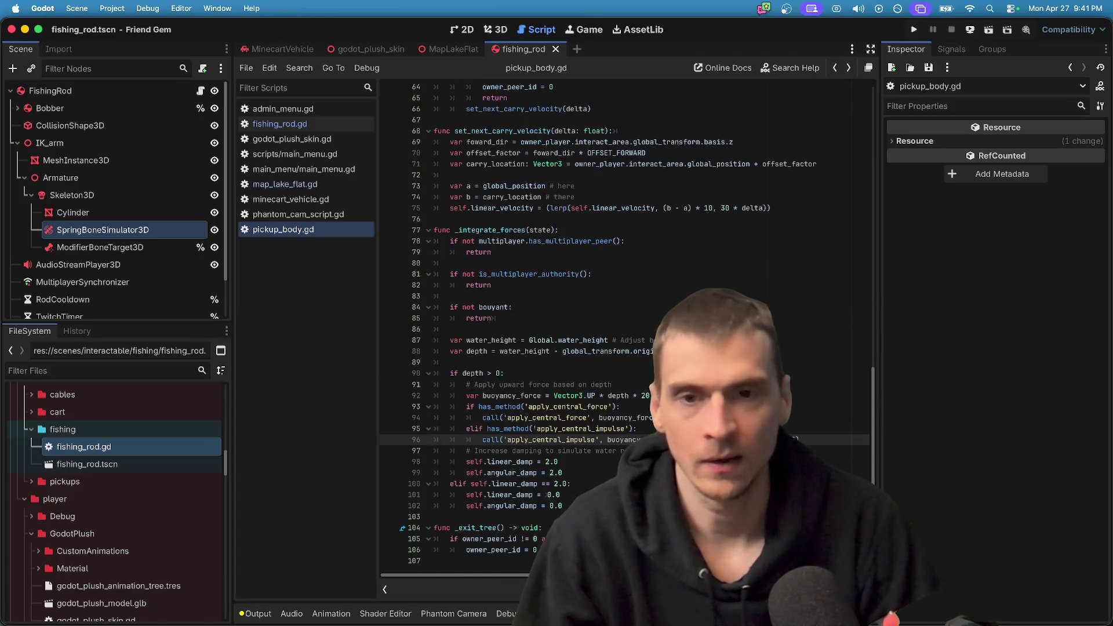
pyautogui.hotkey('ctrl', 'Home')
pyautogui.hotkey('ctrl', 's')
# Paste interact_secondary below _ready in fishing_rod.gd and save the script
pyautogui.click(282, 123)
pyautogui.write("func interact_secondary(...args): \tif args.size() > 0 and owner_player.interact_area: \t\tvar foward_dir = owner_player.interact_area.global_transform.basis.z \t\tvar impulse = foward_dir * 10 \t\tif args[0] is Vector3: \t\t\timpulse = args[0] \t\towner_peer_id = 0 \t\t# TODO: This cuts the speed before toss. Determine if we want to preserve some momentum \t\t# NOTE: call with 'set_linear_velocity' skips a type check here. We are sure it's a RigidBody3D. \t\tself.call('set_linear_velocity', Vector3(0.0, 0.0, 0.0)) # Remove all velocity \t\tself.call('set_angular_velocity', Vector3(0.0, 0.0, 0.0)) # Remove all velocity \t\t# NOTE: Not sure if call_deferred helps, but it might help velocity to get cut first. \t\tself.call_deferred('apply_central_impulse', impulse * self.mass)")
pyautogui.click(674, 171)
pyautogui.click(433, 321)
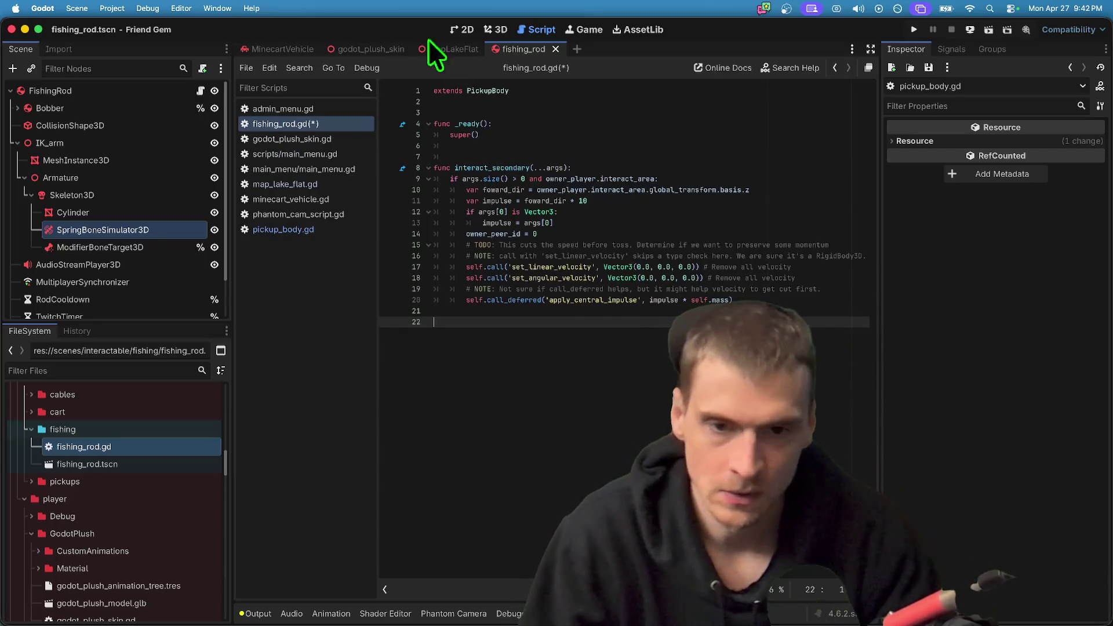
pyautogui.press('super+s')
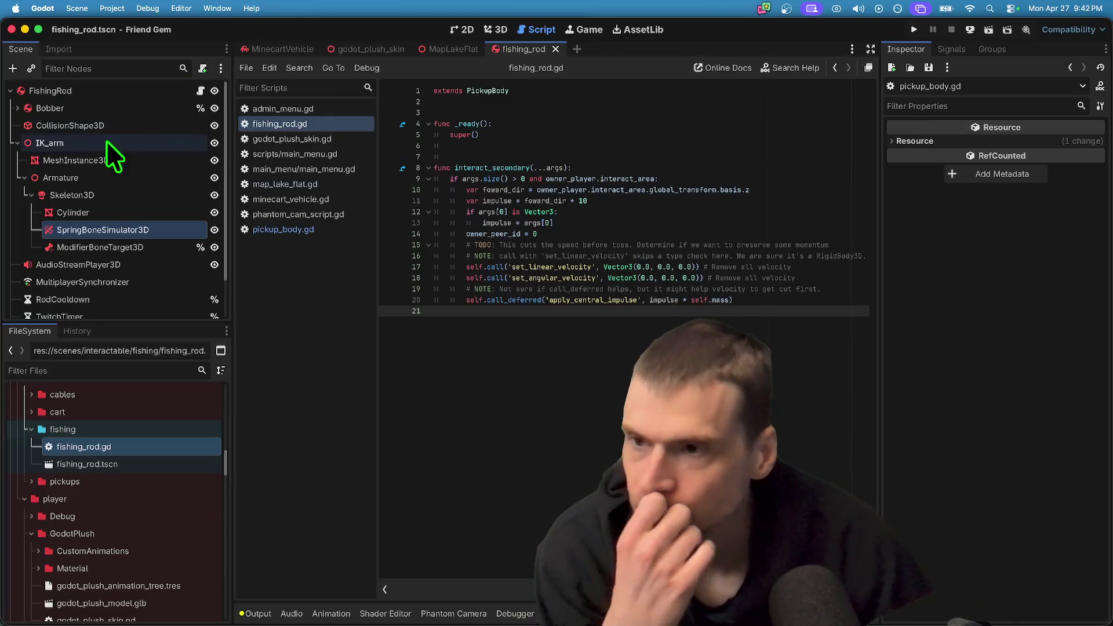
# Select the FishingRod root node, toggle Throwable off and back on, and save
pyautogui.click(119, 90)
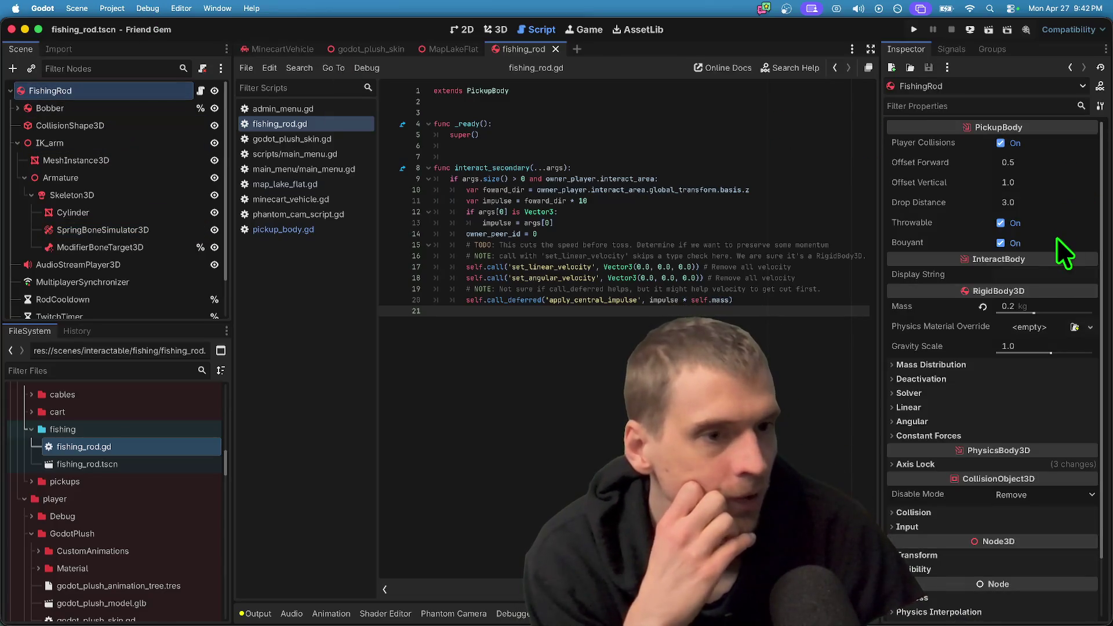
pyautogui.click(1058, 228)
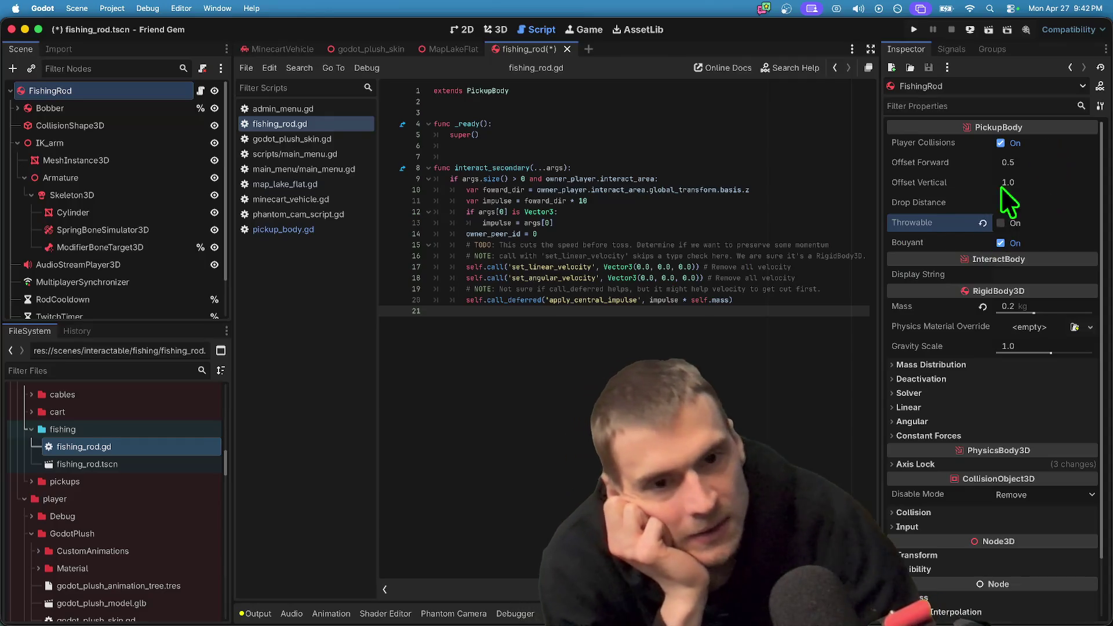
pyautogui.click(1013, 224)
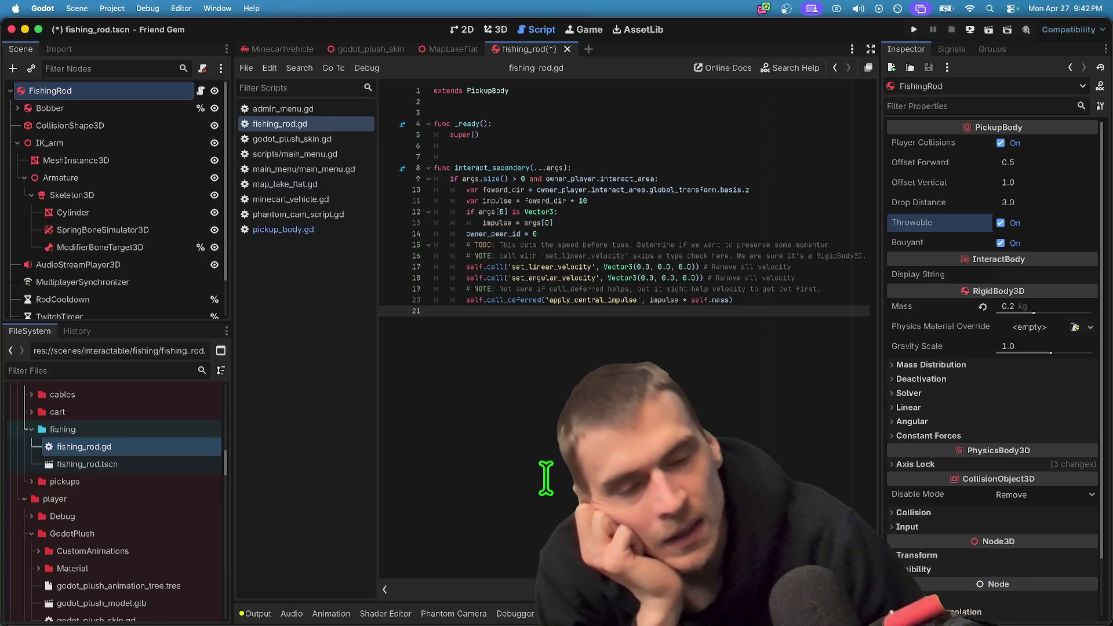
pyautogui.press('super+s')
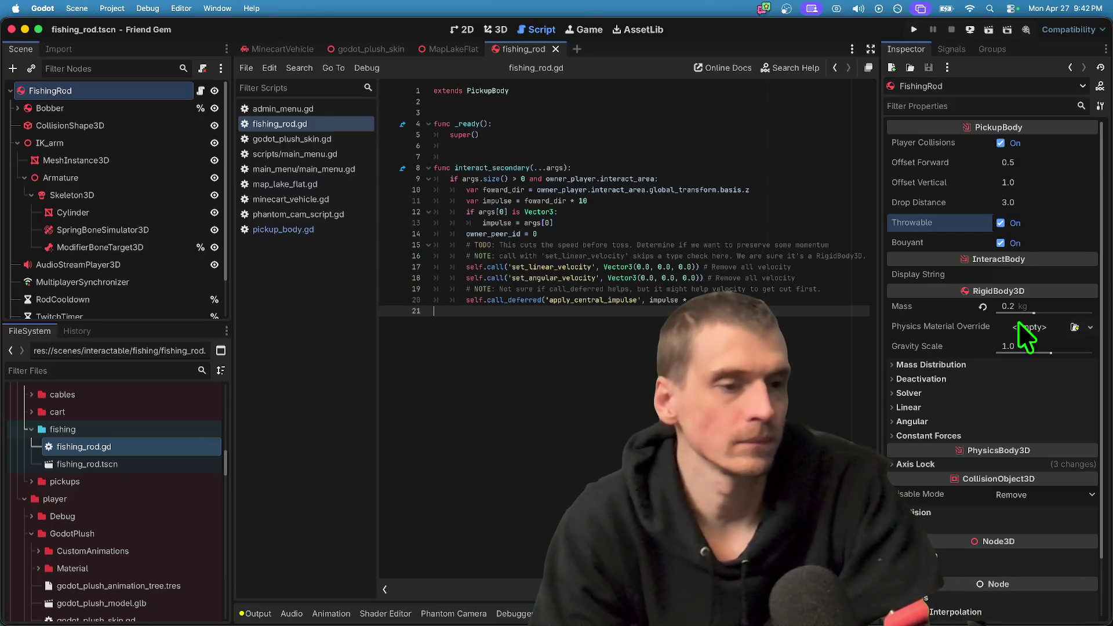
# Change FishingRod's Mass from 0.2 to 1 kg, save, then inspect the MultiplayerSynchronizer
pyautogui.click(1024, 305)
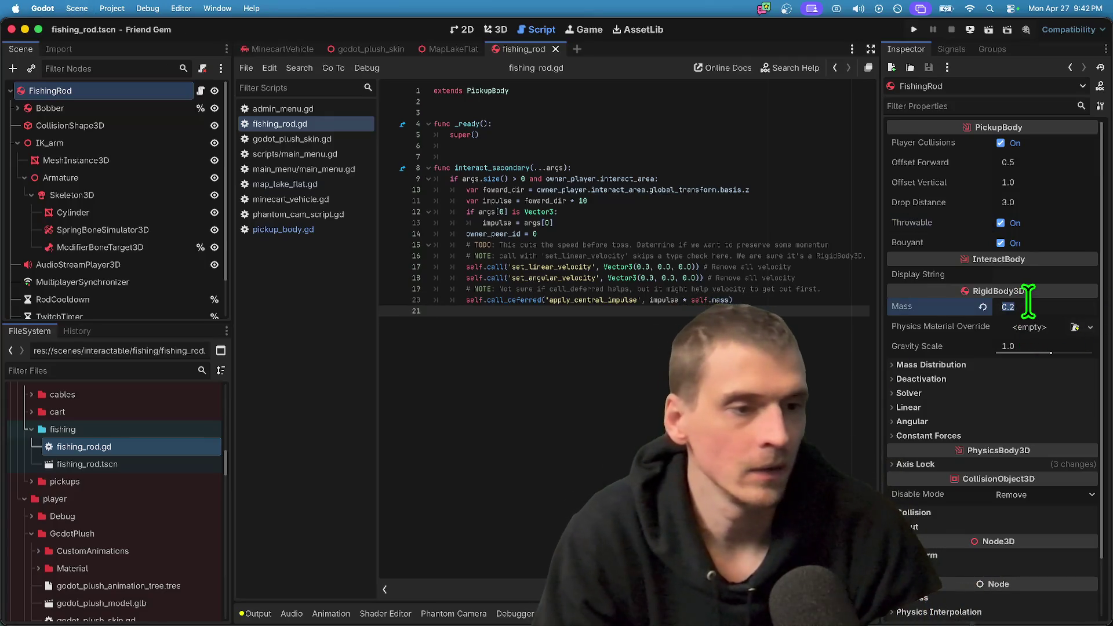
pyautogui.press('BackSpace')
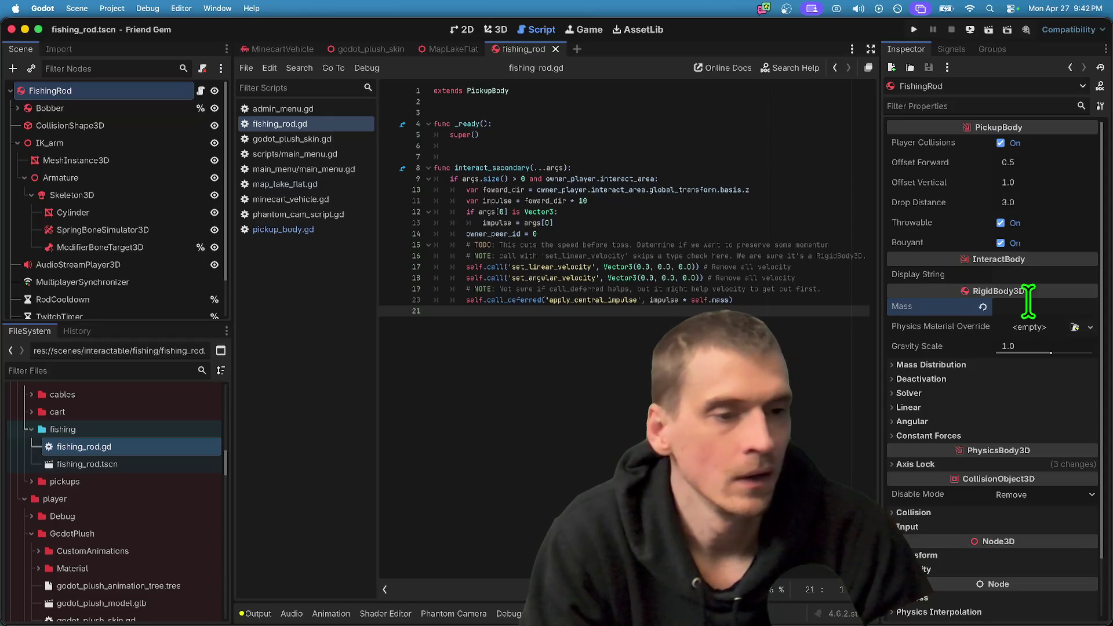
pyautogui.write('1.')
pyautogui.press('Return')
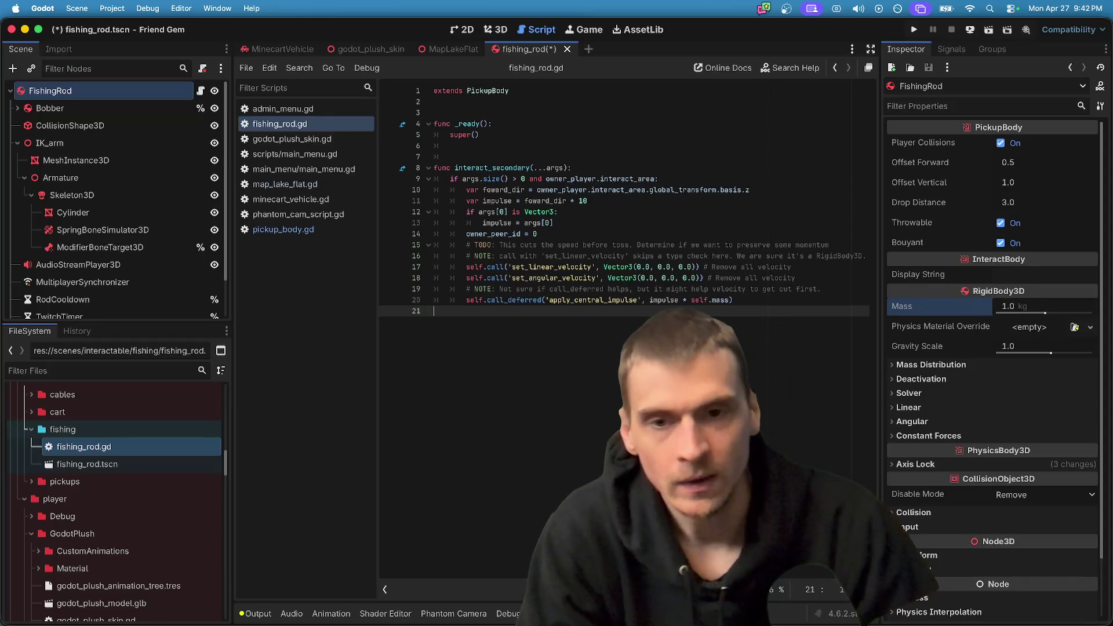
pyautogui.press('super+s')
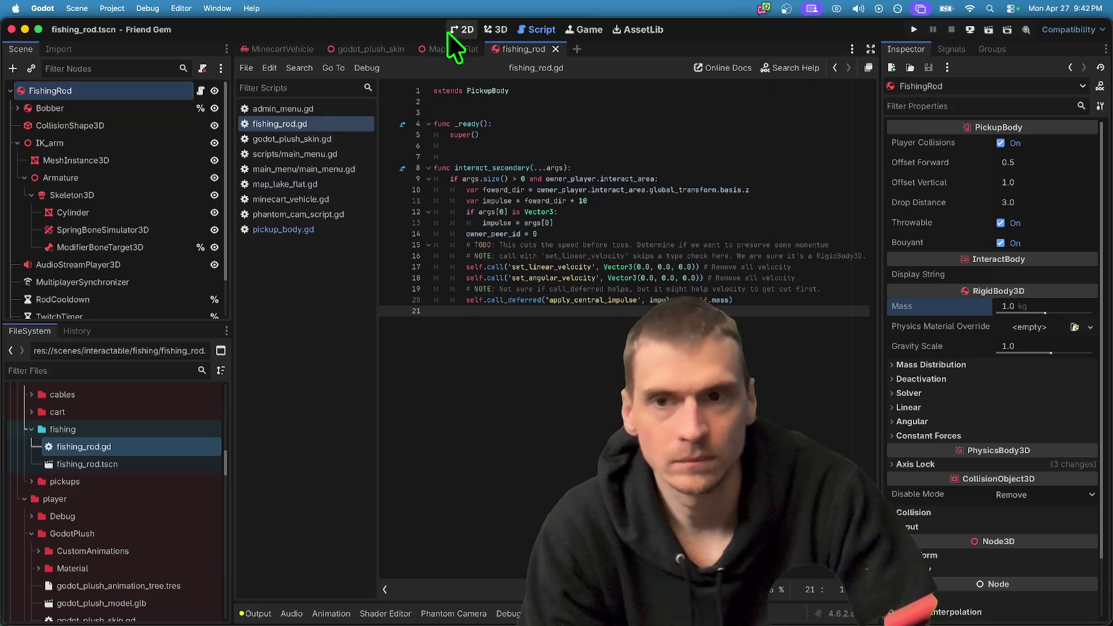
pyautogui.click(112, 281)
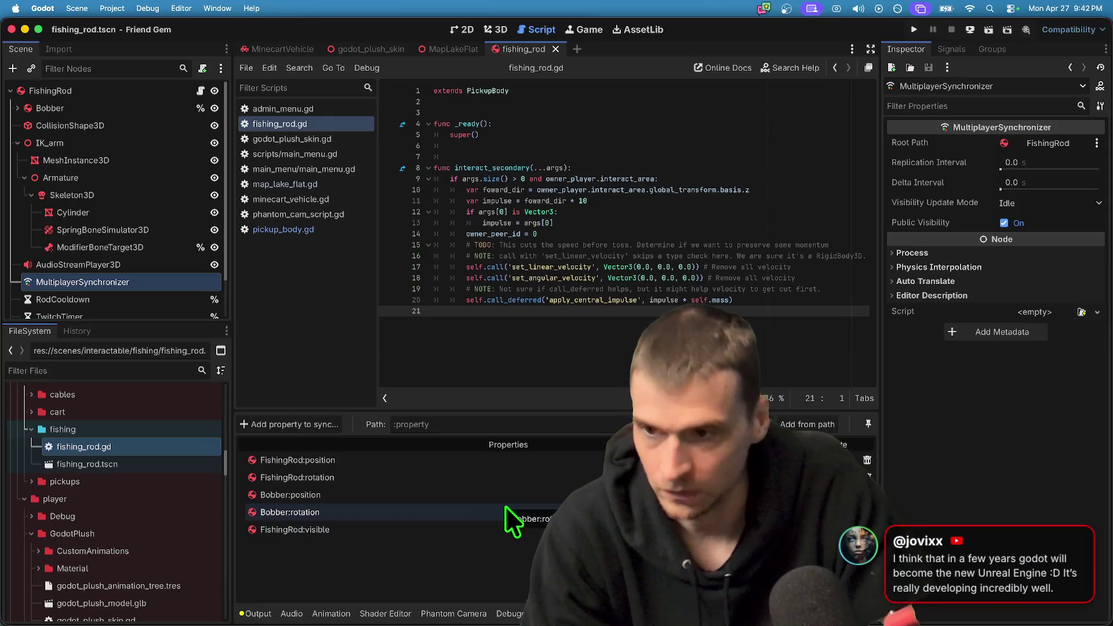
# Inspect the Bobber, locate fishing_rod.tscn in the pickups folder, and enlarge the scene tree
pyautogui.click(50, 105)
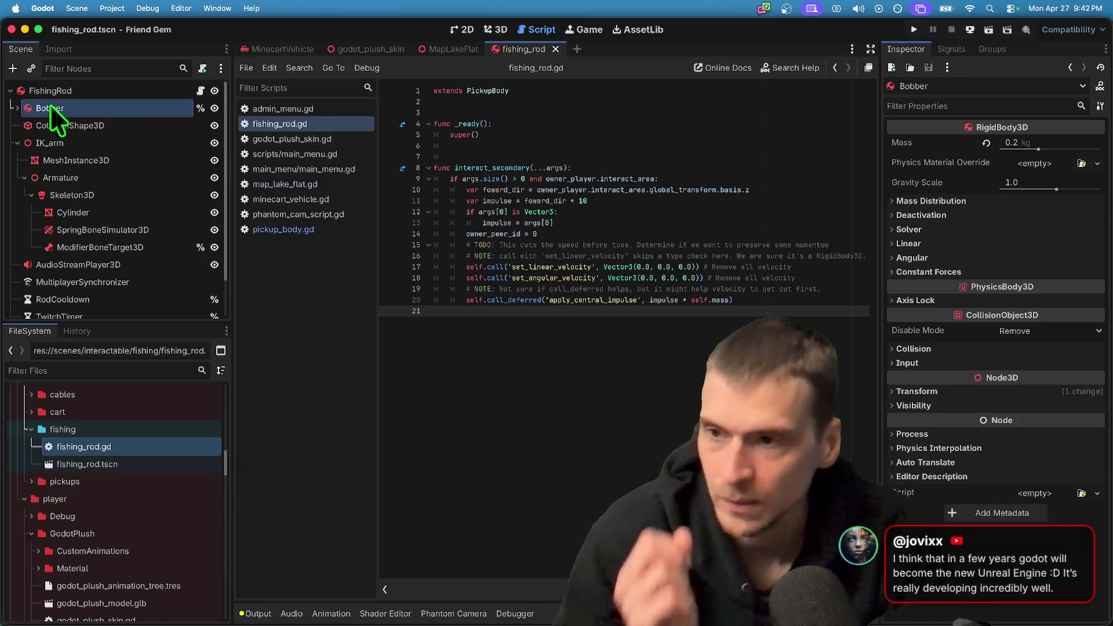
pyautogui.doubleClick(151, 476)
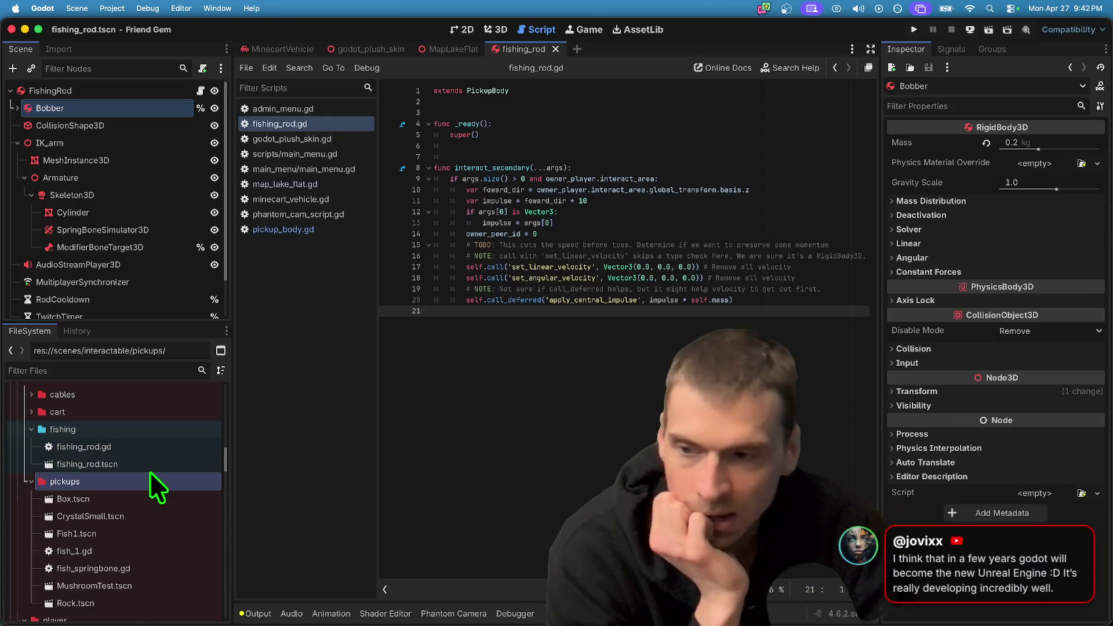
pyautogui.click(128, 463)
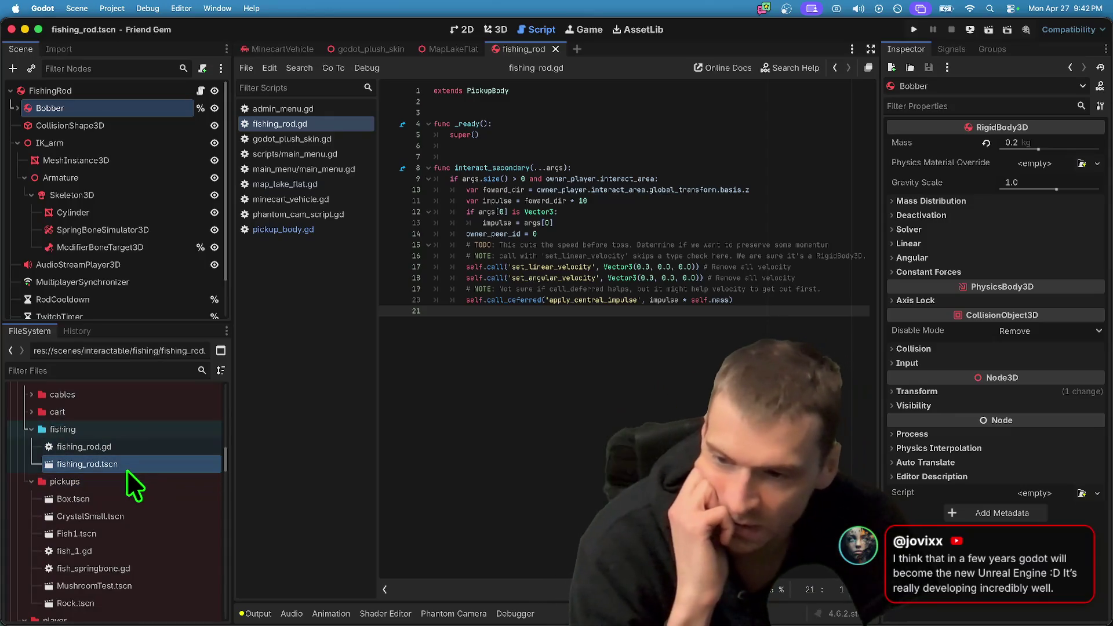
pyautogui.click(29, 481)
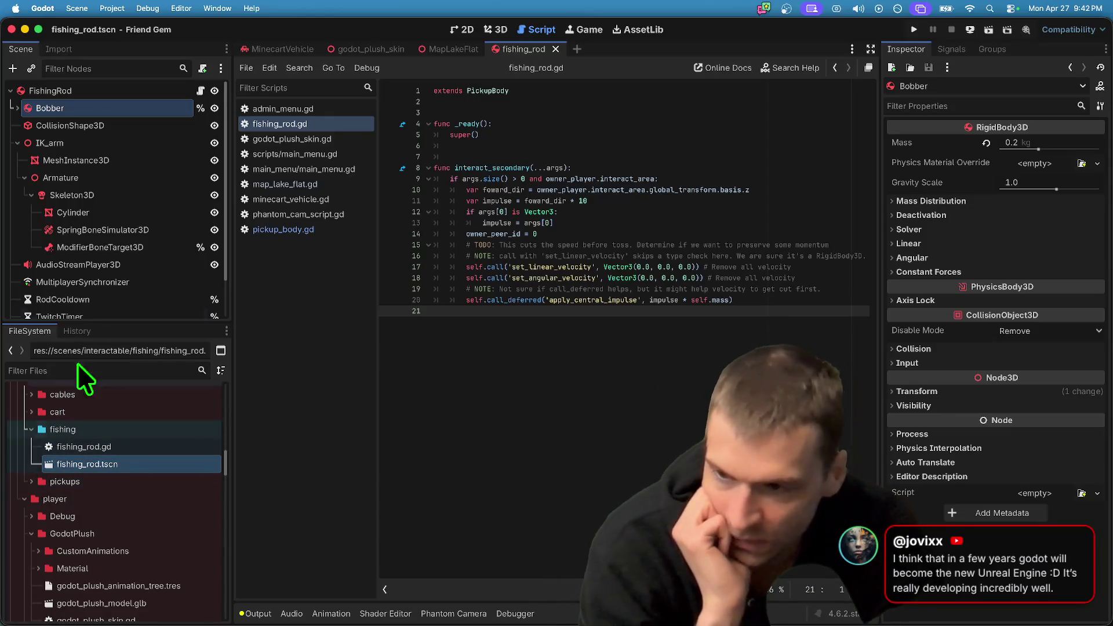
pyautogui.moveTo(54, 322)
pyautogui.mouseDown()
pyautogui.moveTo(75, 469)
pyautogui.moveTo(74, 369)
pyautogui.mouseUp()
# Review the ReelSound, timer and AudioStreamPlayer3D nodes, then bring up the Google Docs task list
pyautogui.click(131, 352)
pyautogui.click(133, 333)
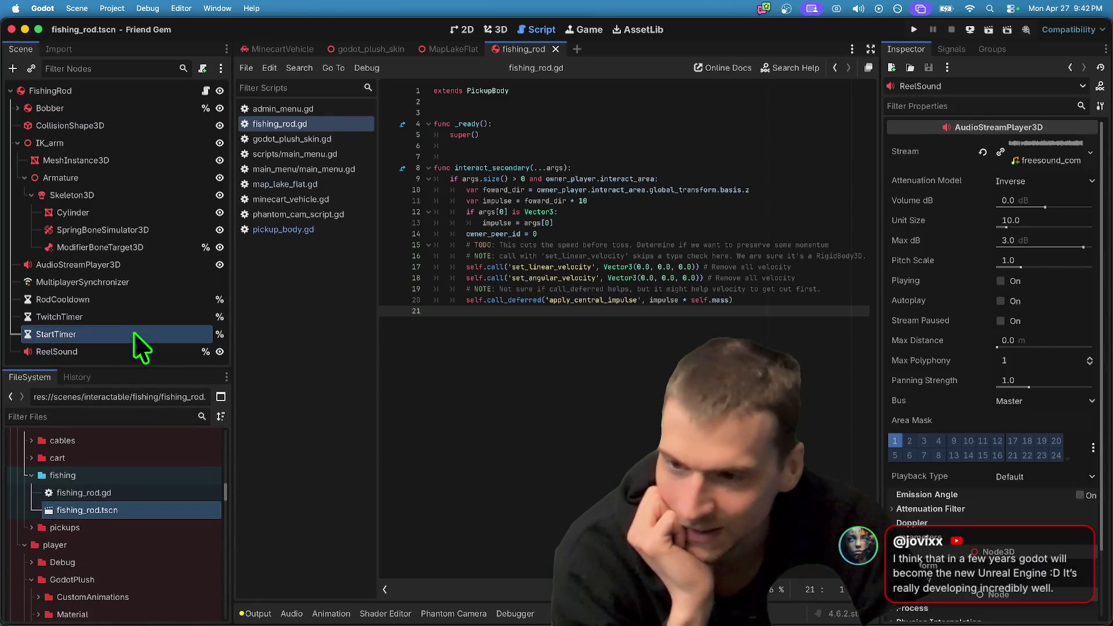
pyautogui.click(133, 313)
pyautogui.click(133, 300)
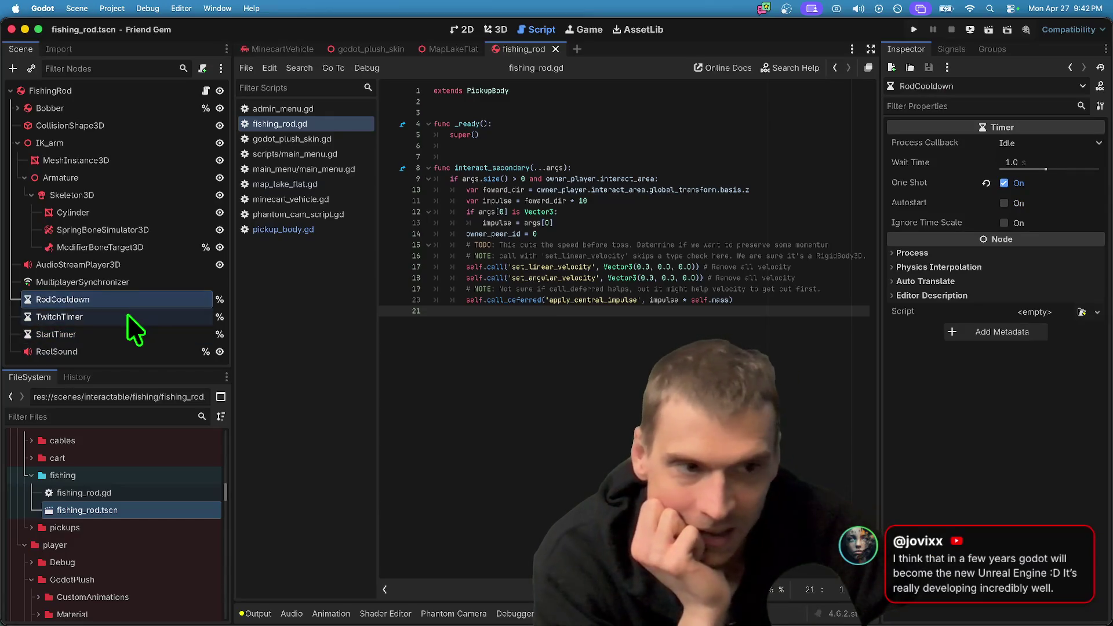
pyautogui.click(127, 317)
pyautogui.click(127, 332)
pyautogui.click(126, 318)
pyautogui.click(128, 300)
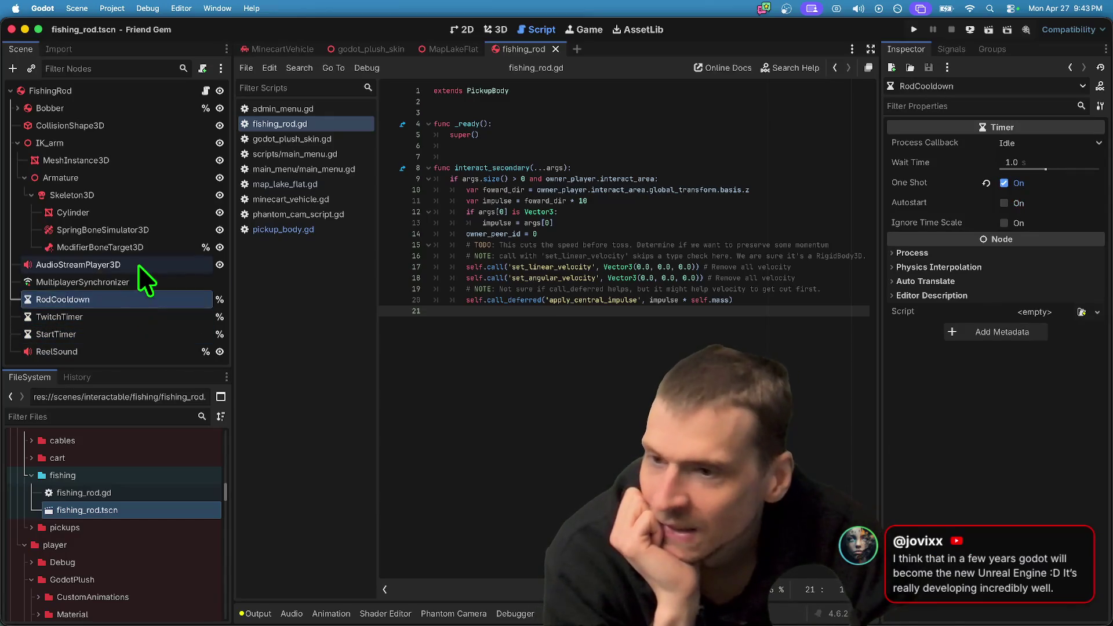
pyautogui.click(138, 265)
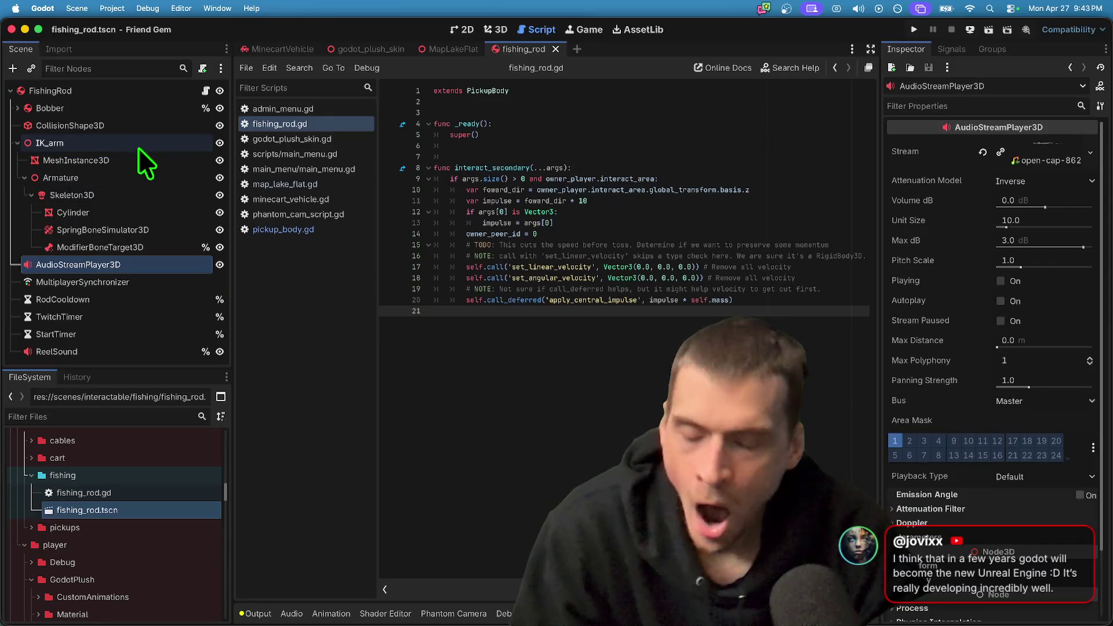
pyautogui.press('super+Tab')
pyautogui.press('super+1')
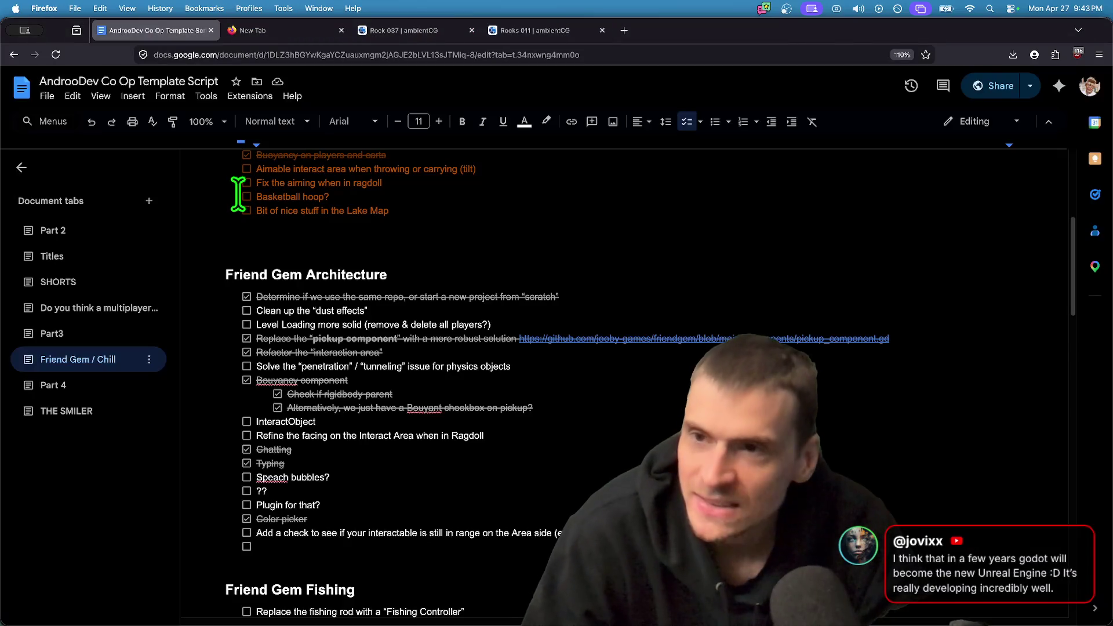
# Add a 'Sound on drop' checklist item at the end of the list and return to Godot
pyautogui.scroll(3, 599, 342)
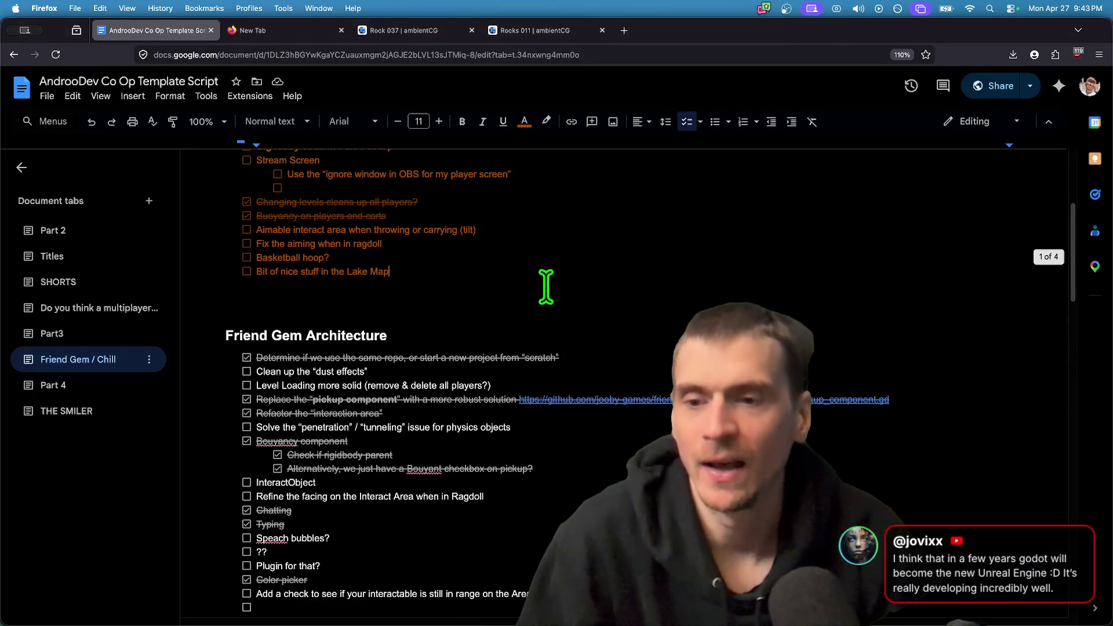
pyautogui.press('Return')
pyautogui.write('Sound pl')
pyautogui.press('BackSpace')
pyautogui.press('BackSpace')
pyautogui.write('on drop')
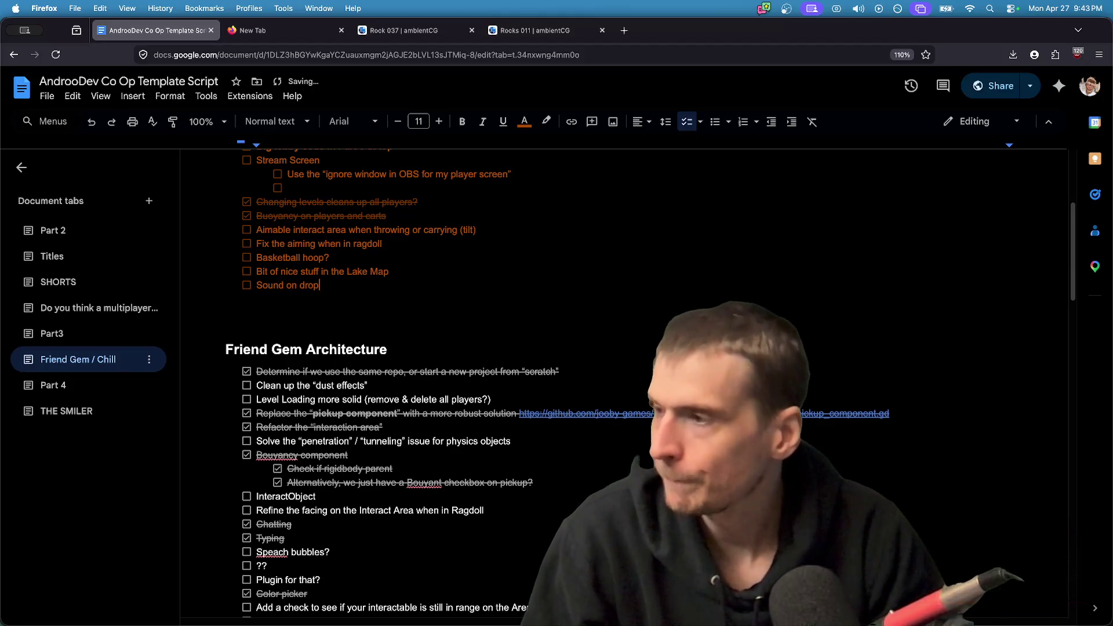
pyautogui.press('super+Tab')
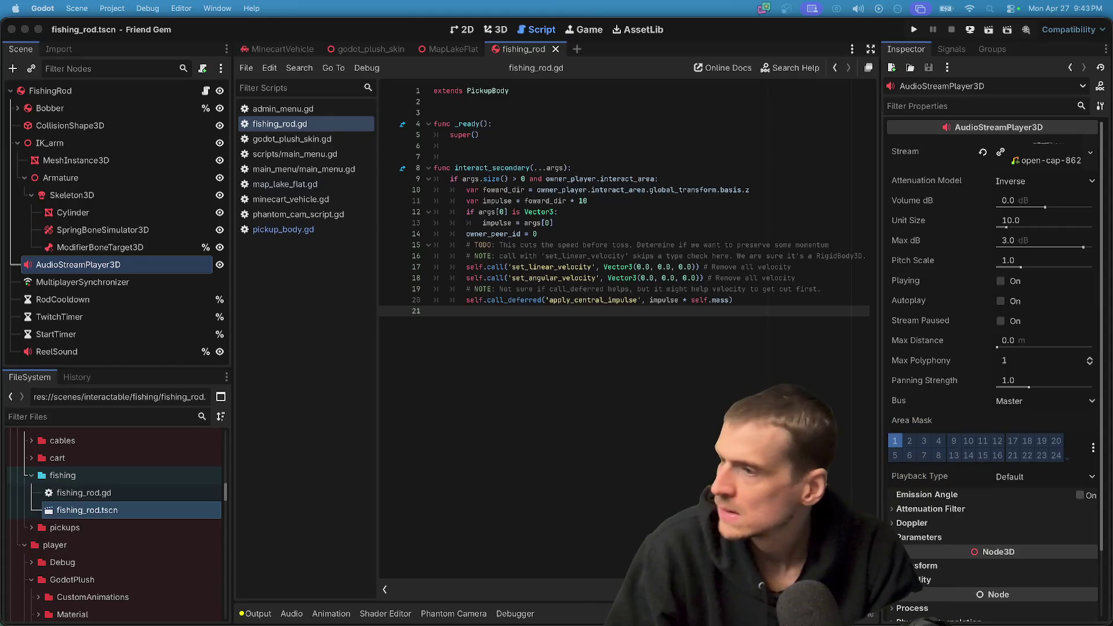
pyautogui.click(602, 450)
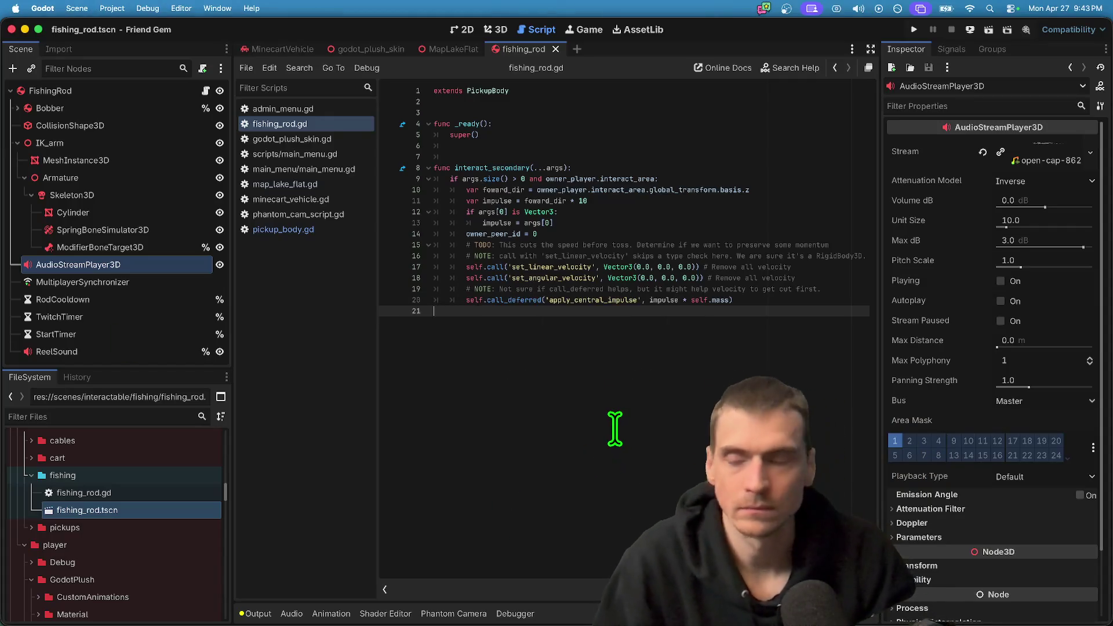
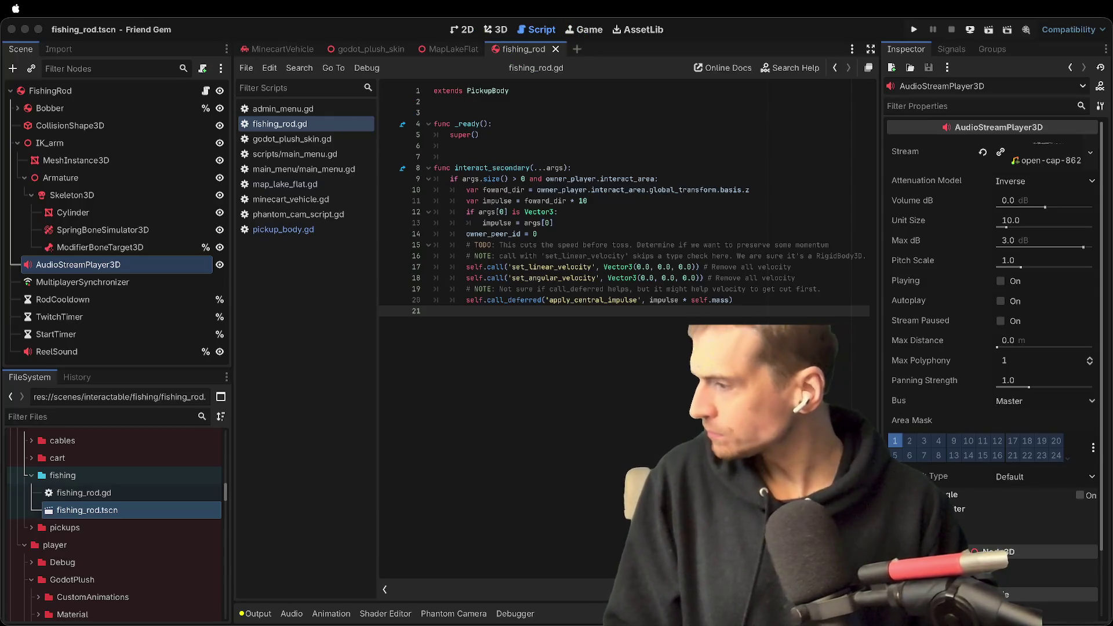
# Play Beatback from the Fcukers album Ö in Spotify's web player in Firefox
pyautogui.press('super+Tab')
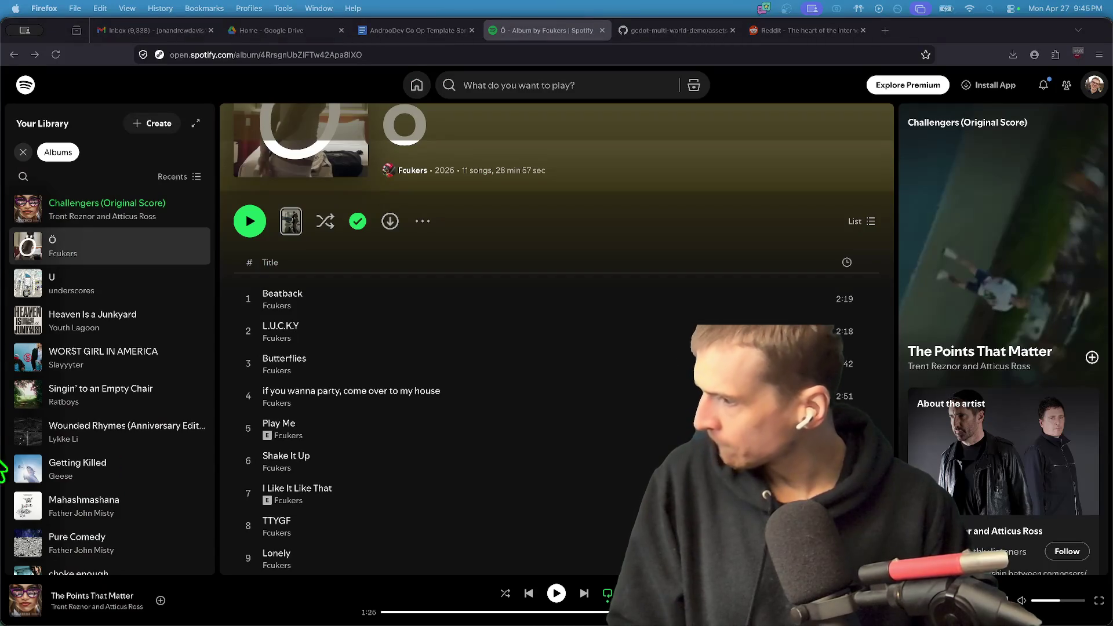
pyautogui.doubleClick(548, 298)
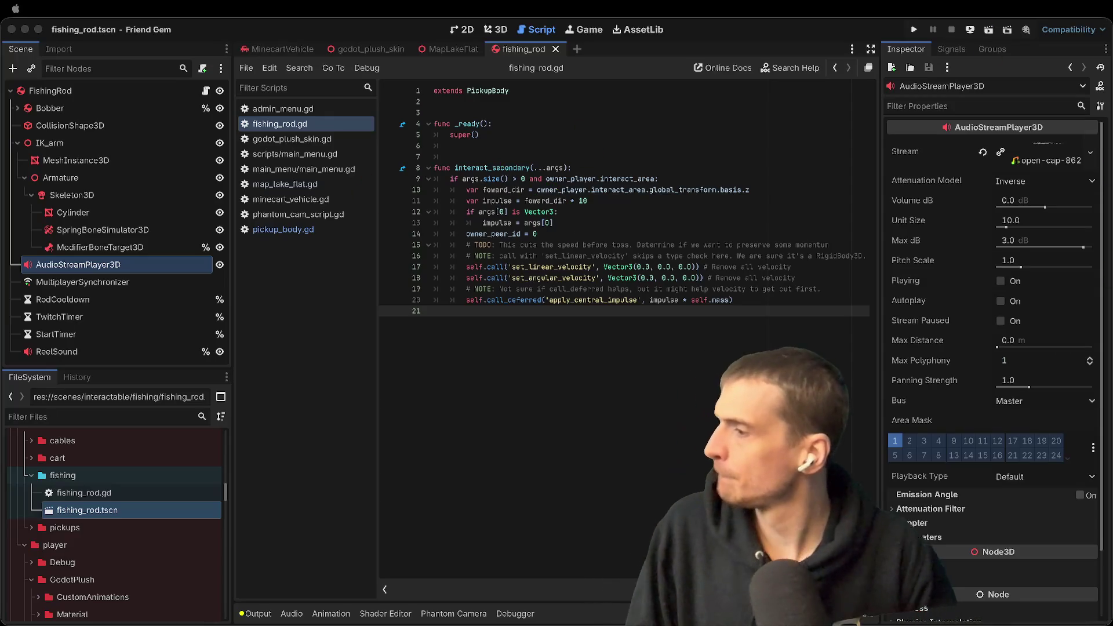
pyautogui.press('super+Tab')
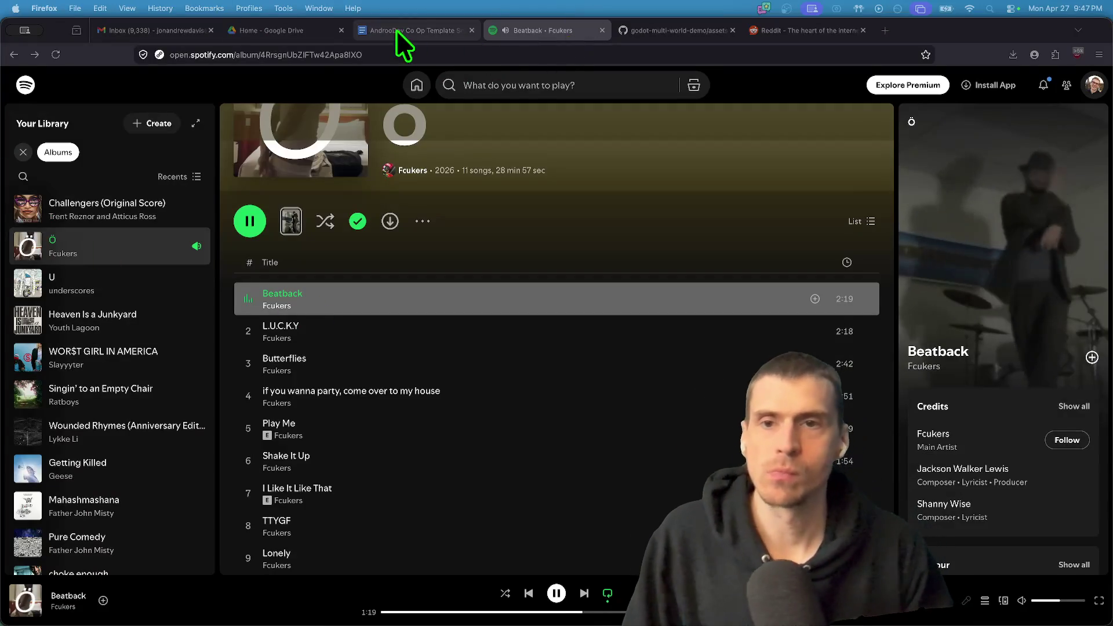
# Bring up the AndrooDev Co Op Template Script document in Google Docs
pyautogui.click(395, 30)
pyautogui.scroll(-2, 496, 348)
pyautogui.click(526, 301)
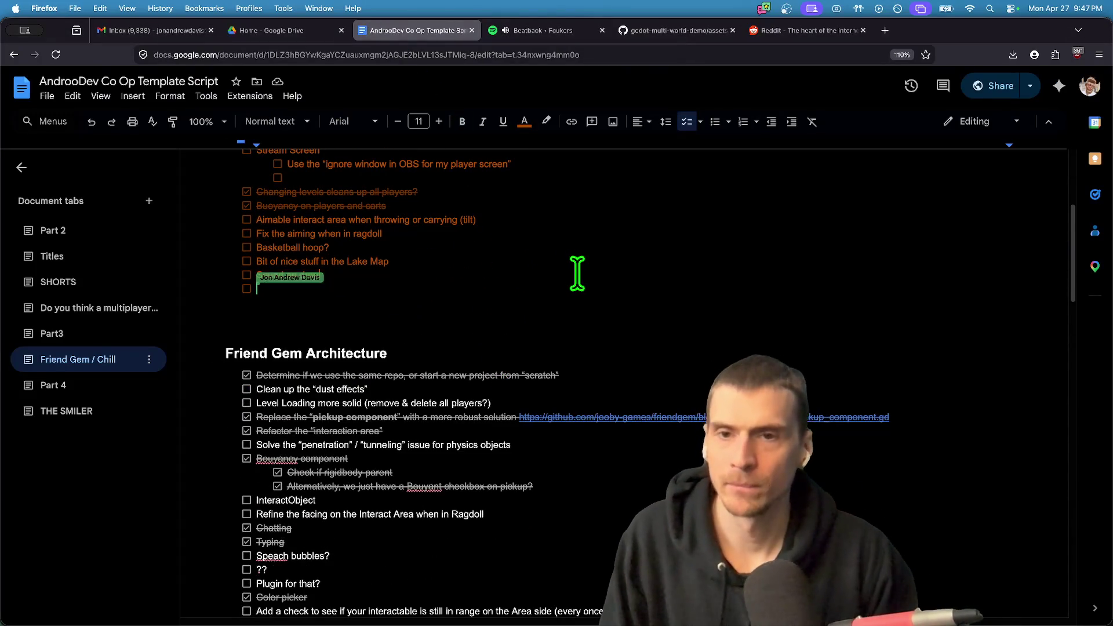
pyautogui.press('super+w')
pyautogui.press('super+shift+t')
pyautogui.press('super+grave')
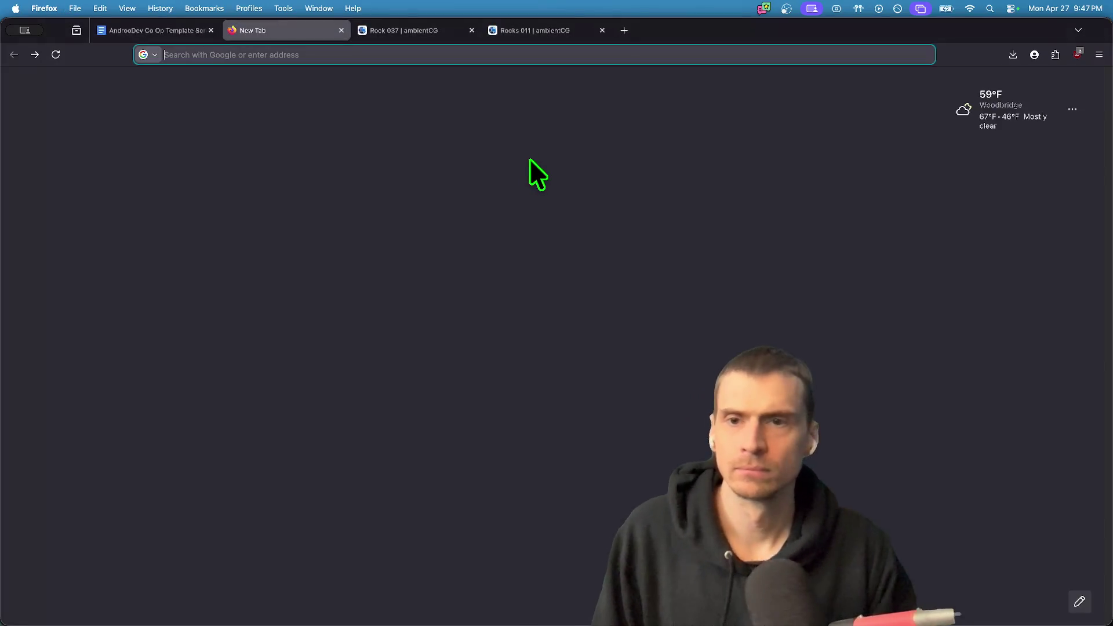
pyautogui.press('super+w')
pyautogui.press('super+w')
pyautogui.press('super+grave')
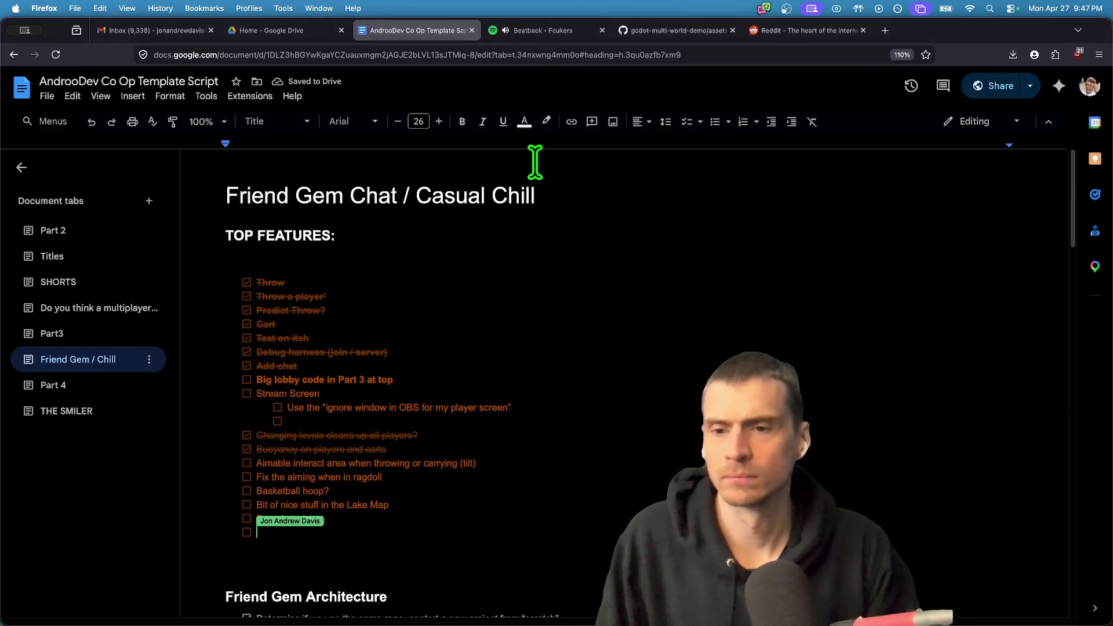
# Prefix the 'Sound on drop' checklist item with 'Restore ' and return to Godot
pyautogui.scroll(-2, 550, 278)
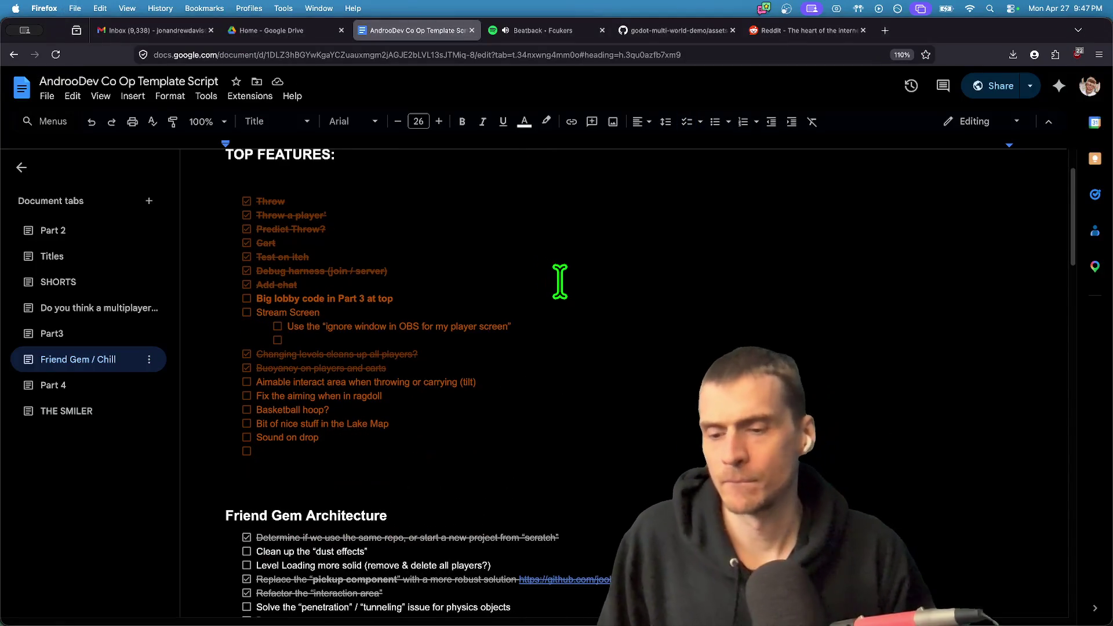
pyautogui.click(527, 429)
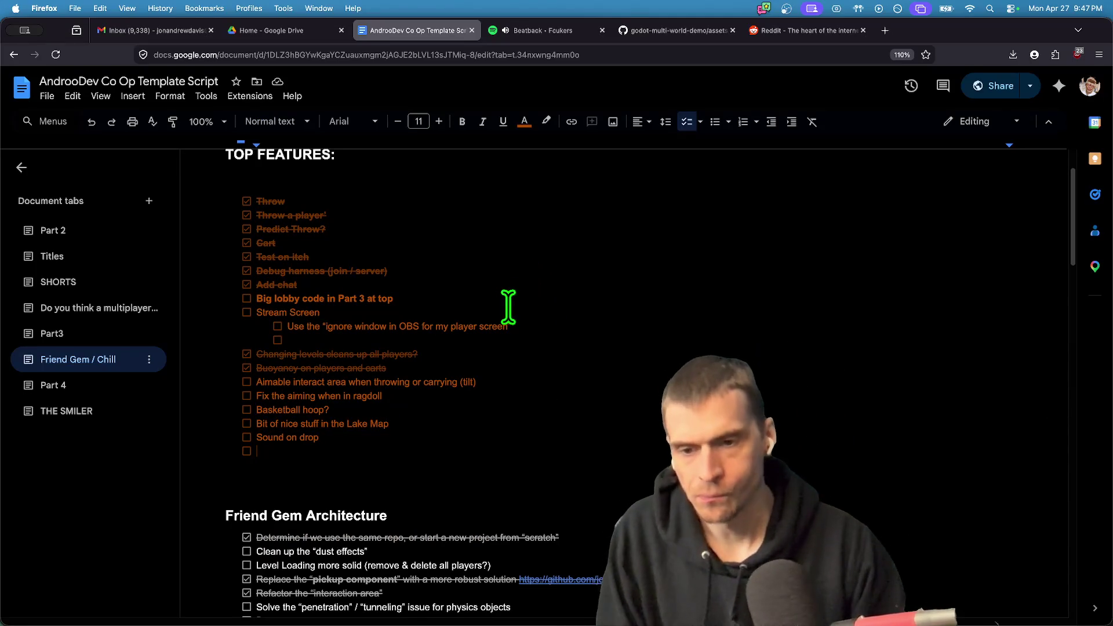
pyautogui.press('Left')
pyautogui.write('Res')
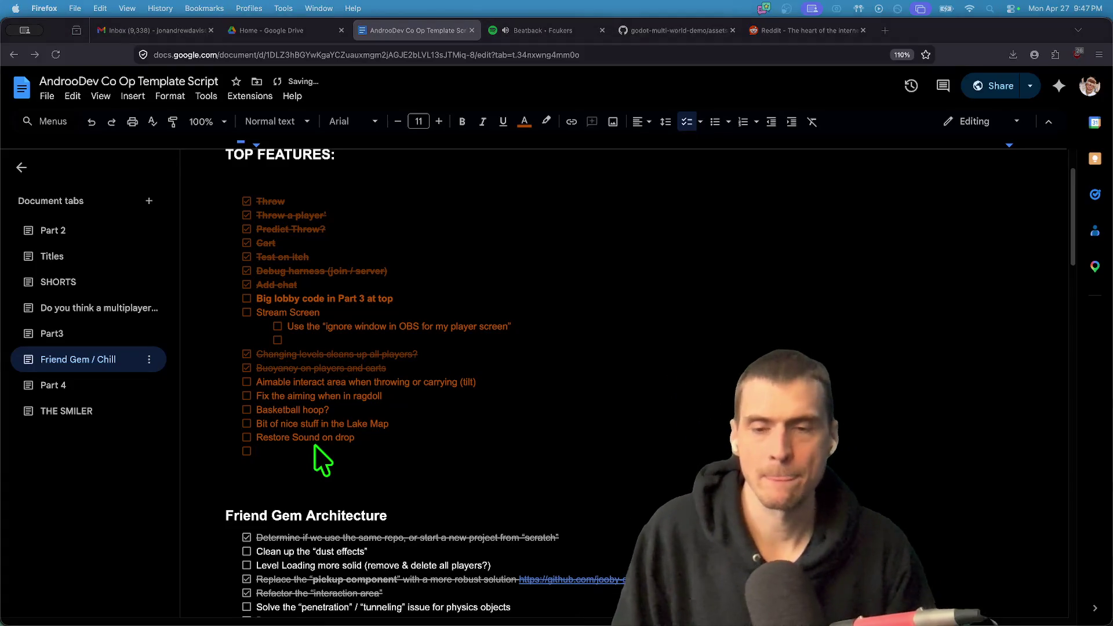
pyautogui.press('super+Tab')
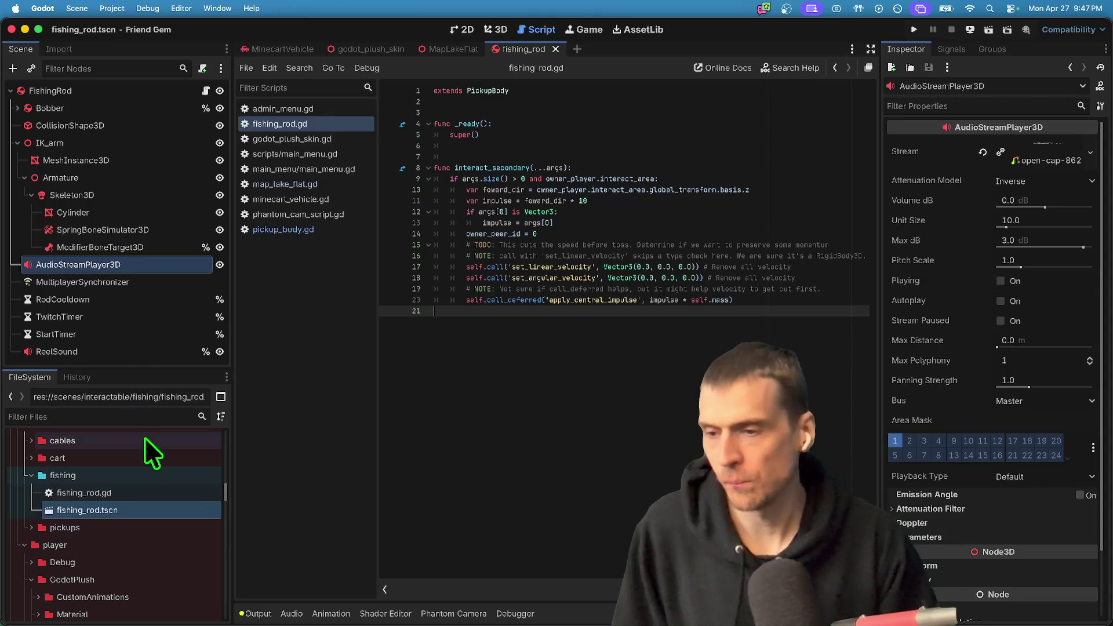
# Filter the FileSystem dock for 'pick' and open pickup_body.gd in the script editor
pyautogui.click(152, 412)
pyautogui.write('pick')
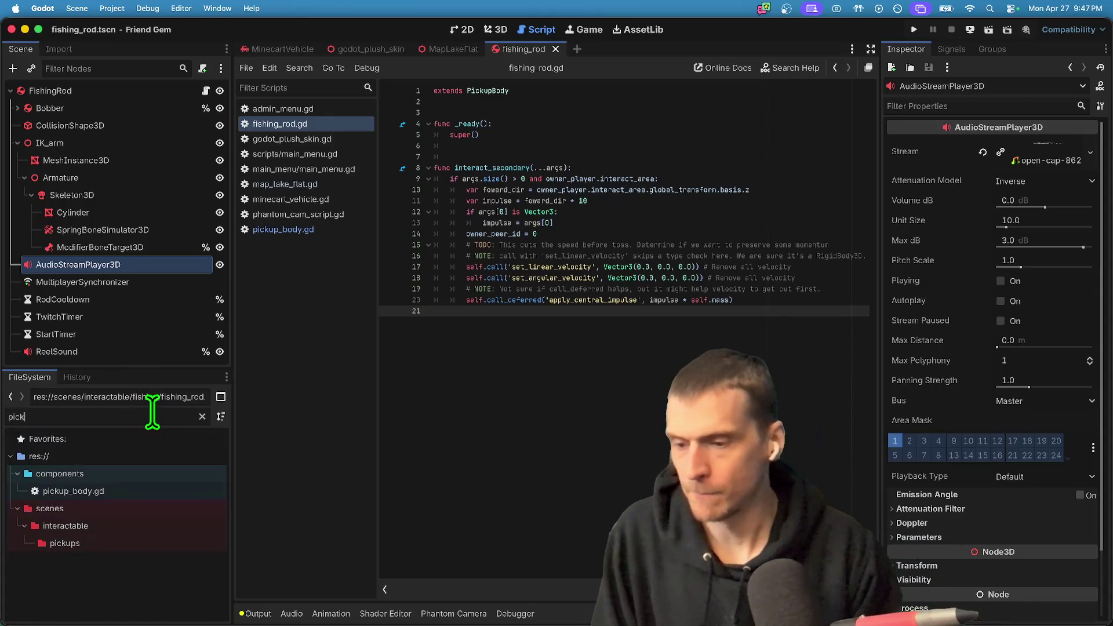
pyautogui.click(100, 543)
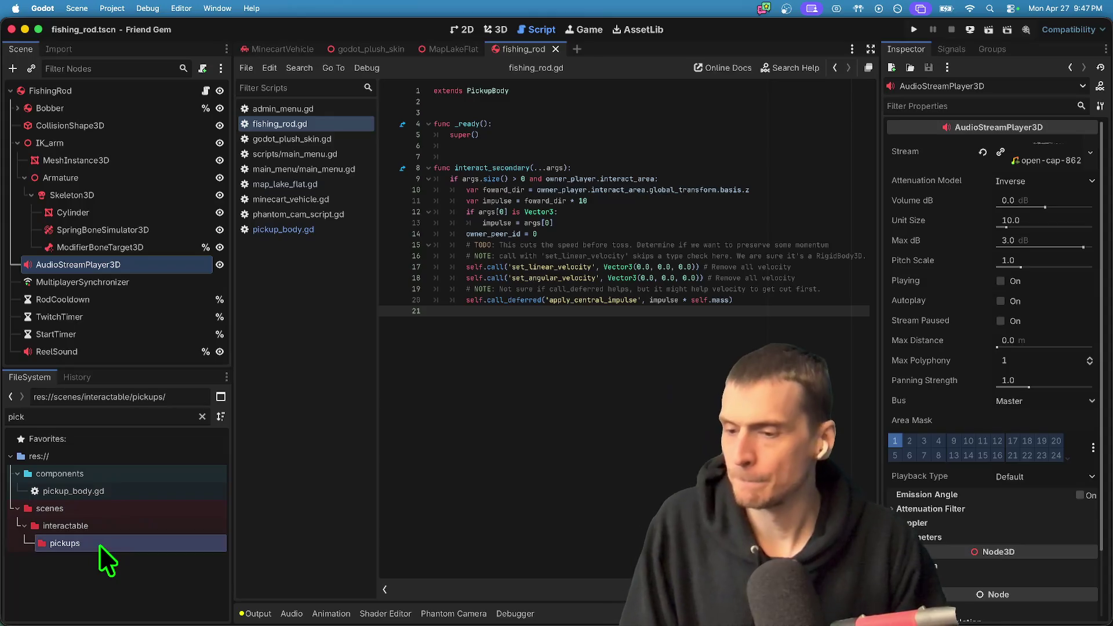
pyautogui.doubleClick(102, 492)
# Read through the script's _integrate_forces buoyancy logic and place the caret on the last line
pyautogui.scroll(-15, 692, 429)
pyautogui.scroll(10, 697, 458)
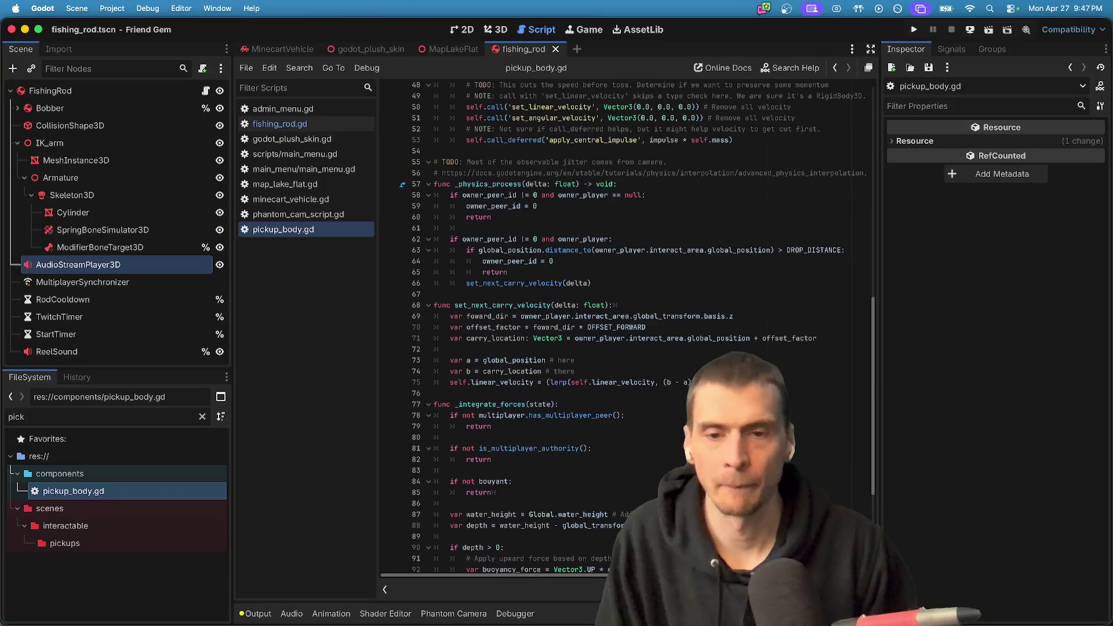
pyautogui.scroll(7, 698, 446)
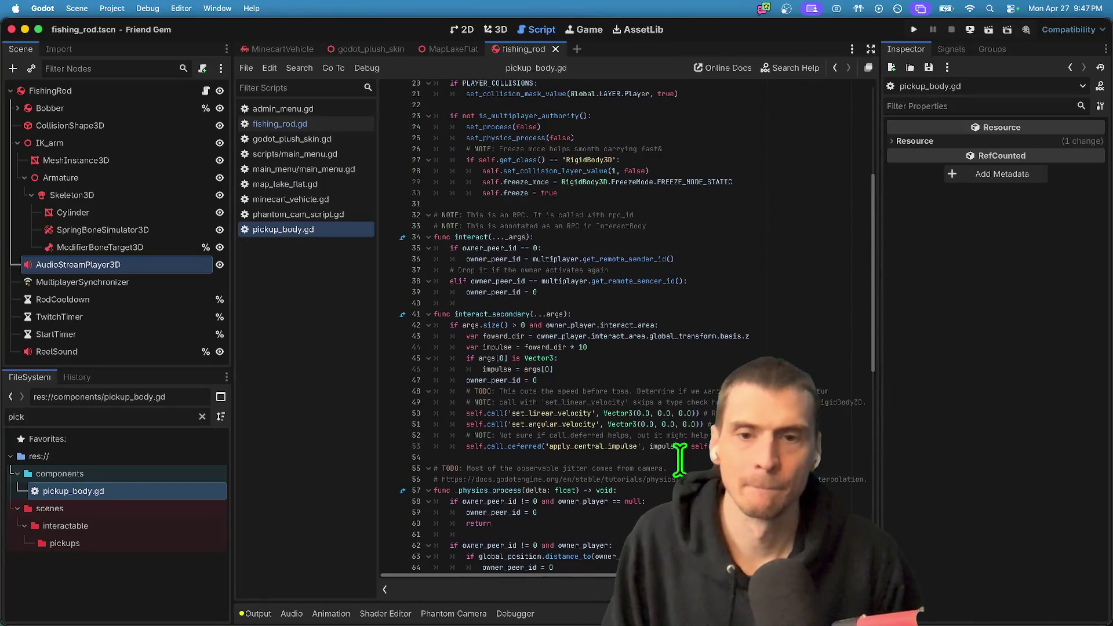
pyautogui.scroll(-17, 586, 413)
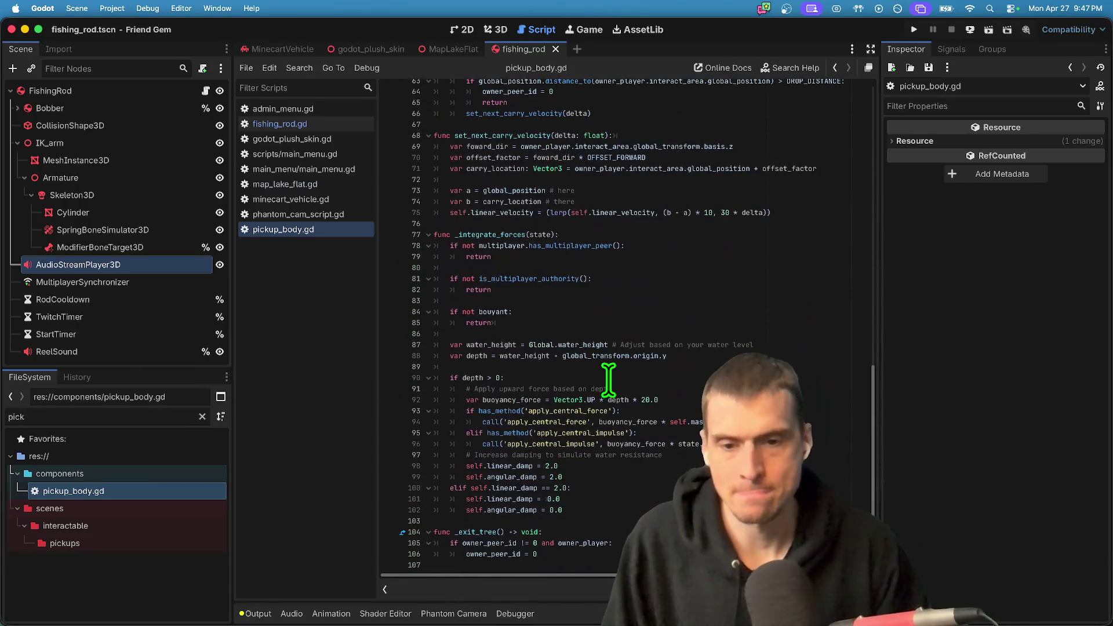
pyautogui.scroll(3, 606, 380)
pyautogui.scroll(9, 603, 394)
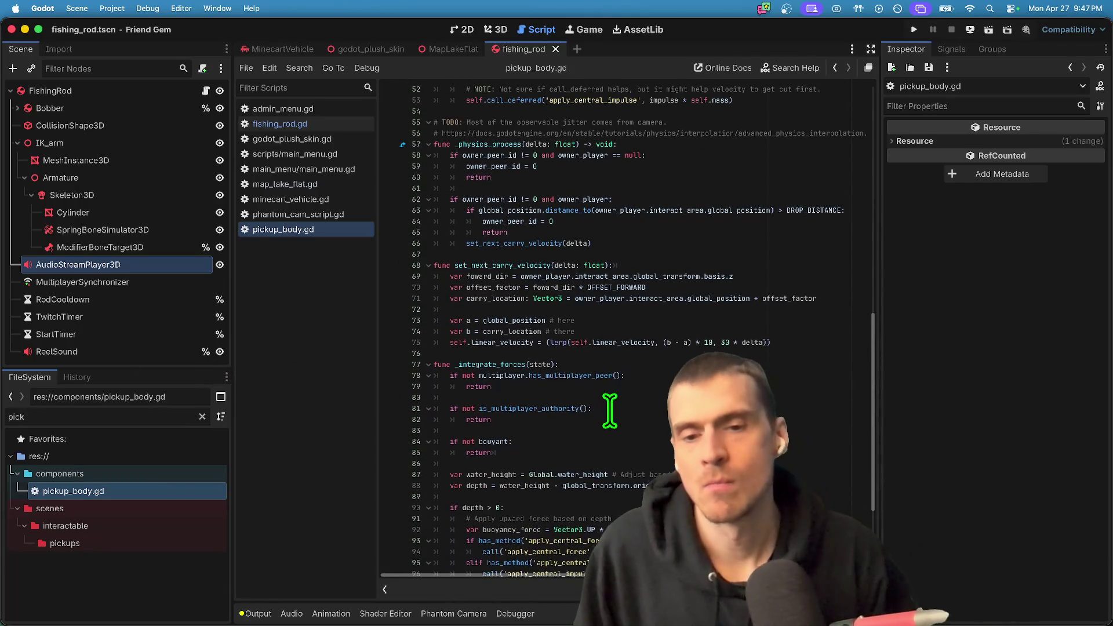
pyautogui.scroll(3, 643, 400)
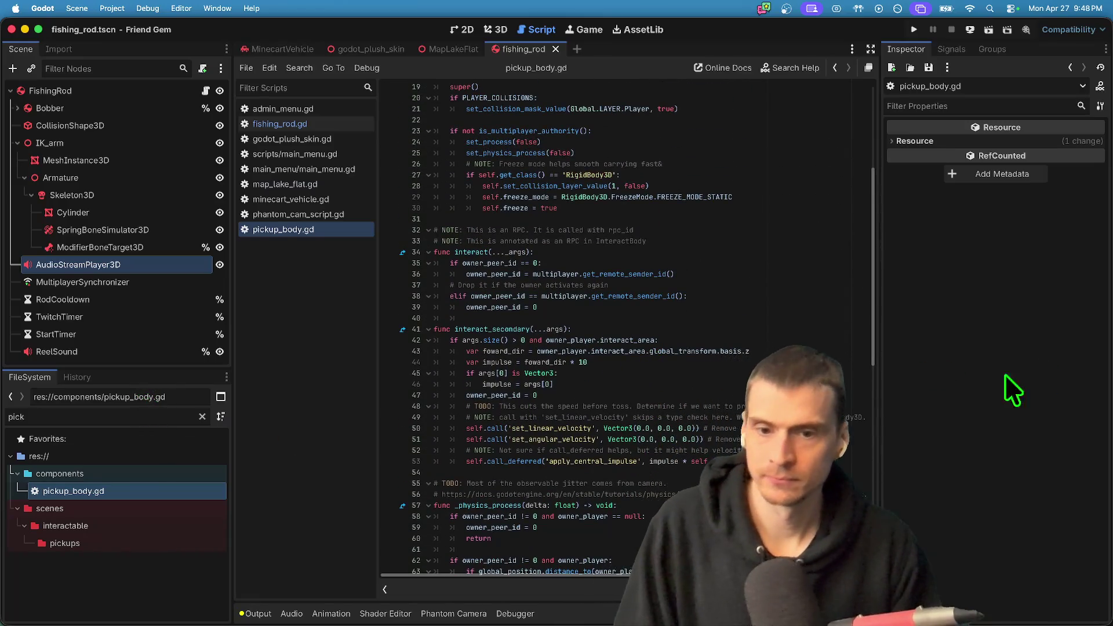
pyautogui.scroll(-15, 626, 325)
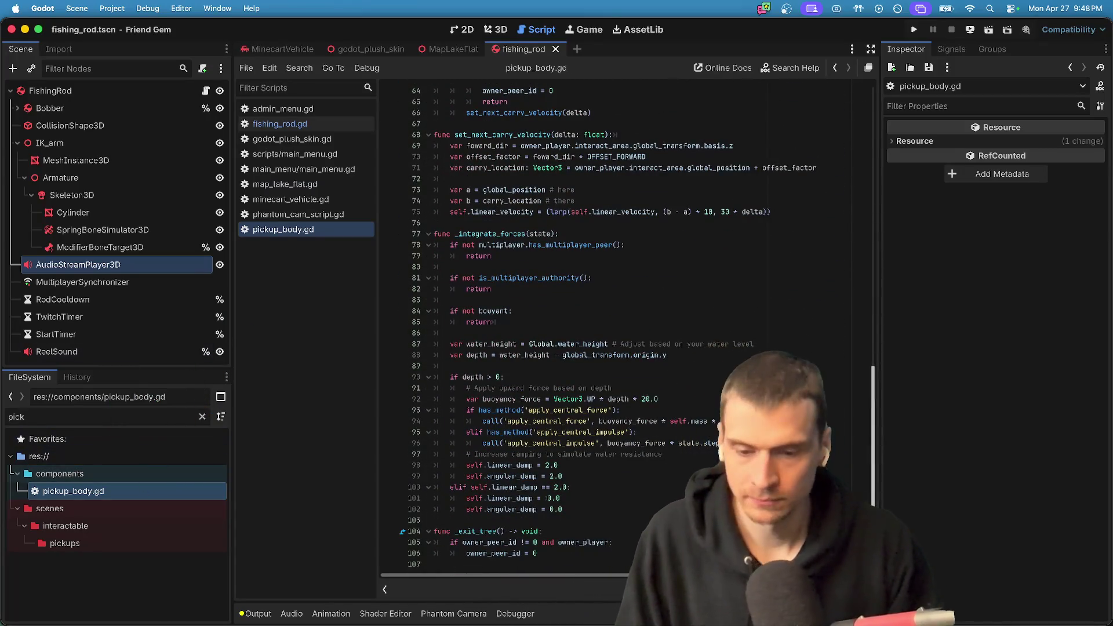
pyautogui.click(434, 561)
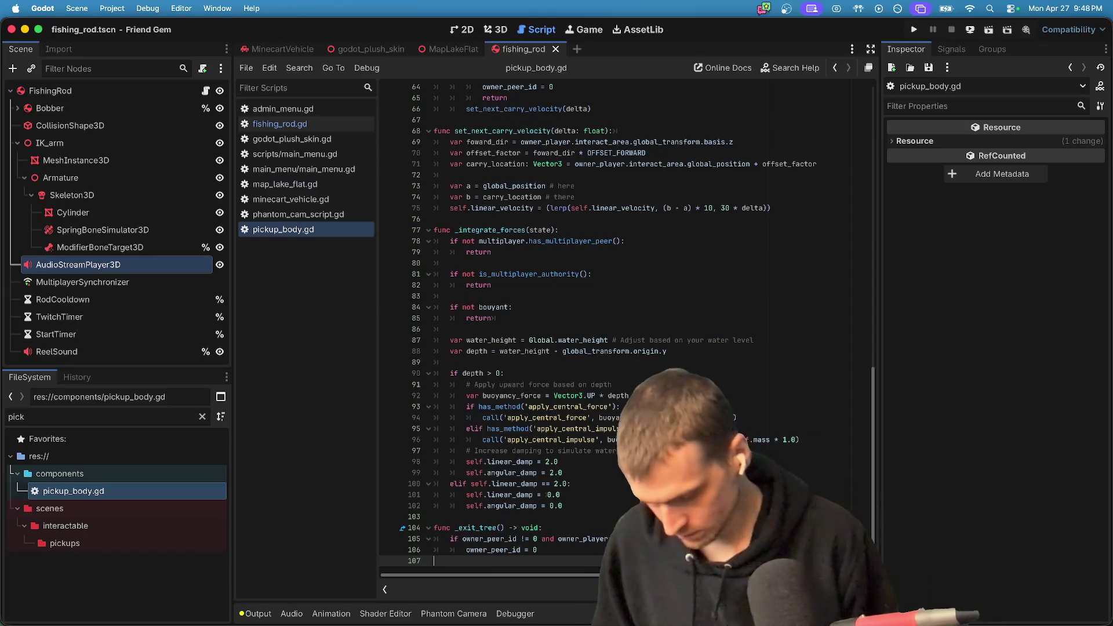
# Add a func _sync_sound(): header at the end of pickup_body.gd
pyautogui.press('Return')
pyautogui.write('func _sync_sound():')
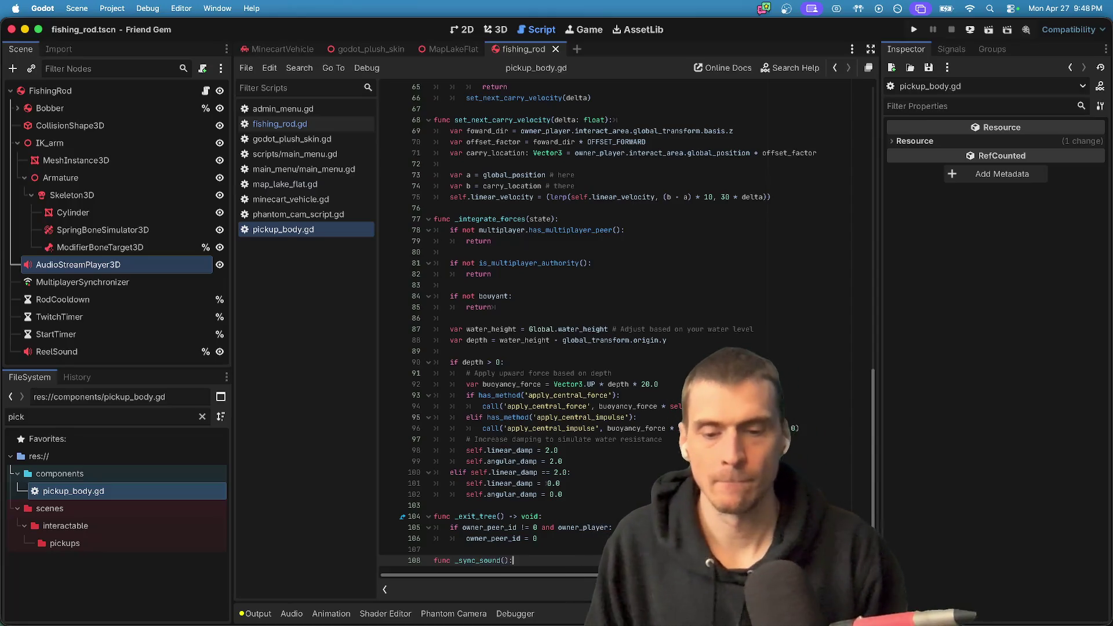
pyautogui.press('Return')
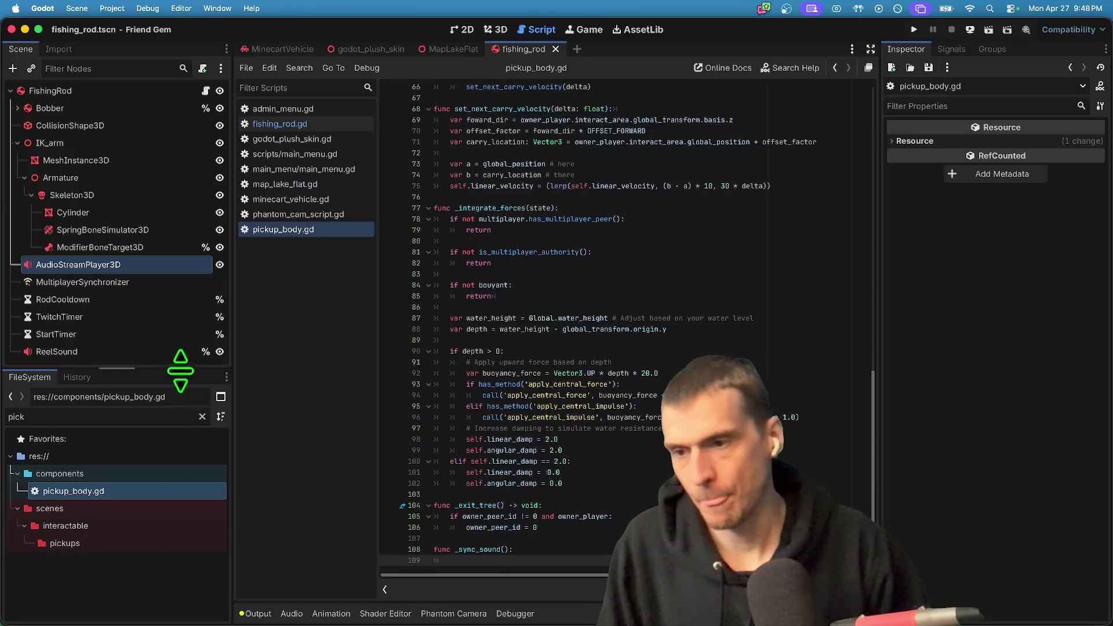
pyautogui.scroll(-1, 548, 450)
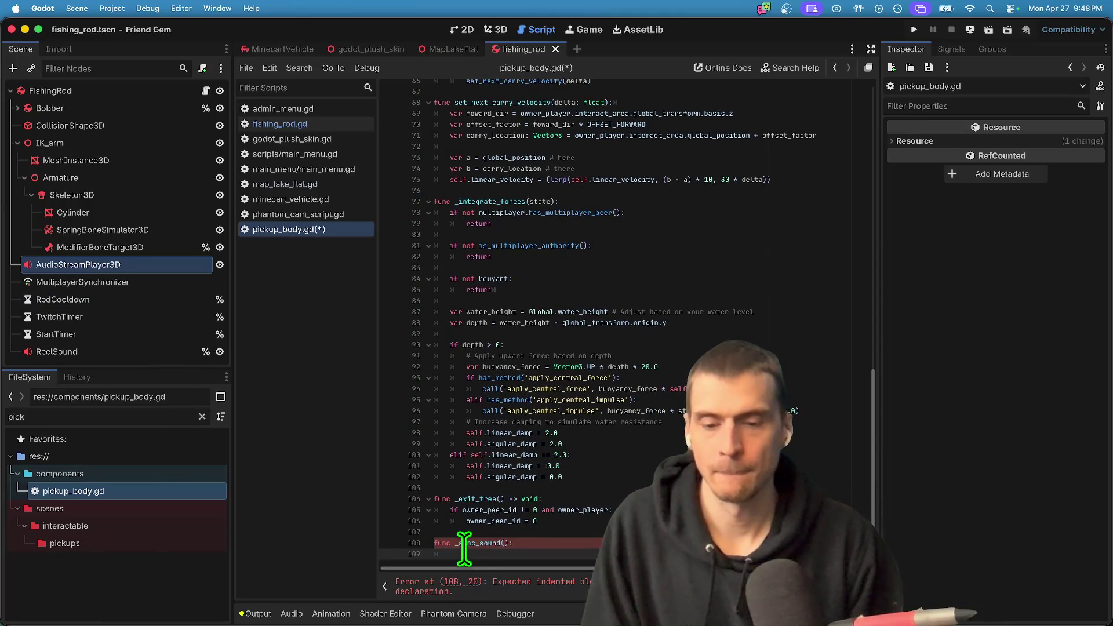
pyautogui.click(539, 543)
pyautogui.press('Down')
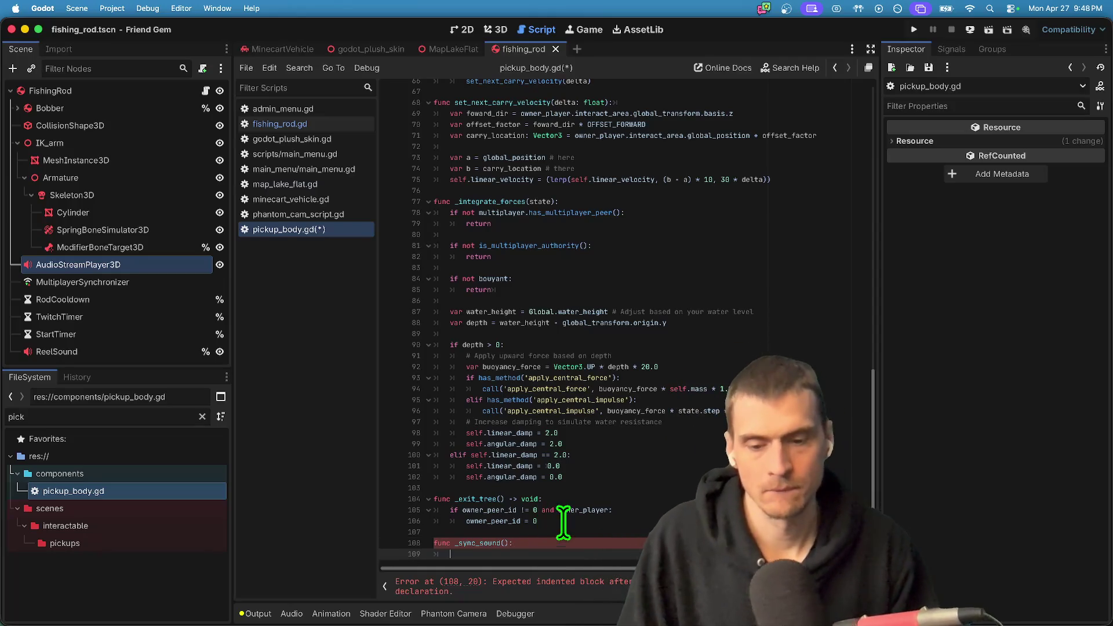
pyautogui.scroll(7, 565, 510)
pyautogui.scroll(3, 568, 493)
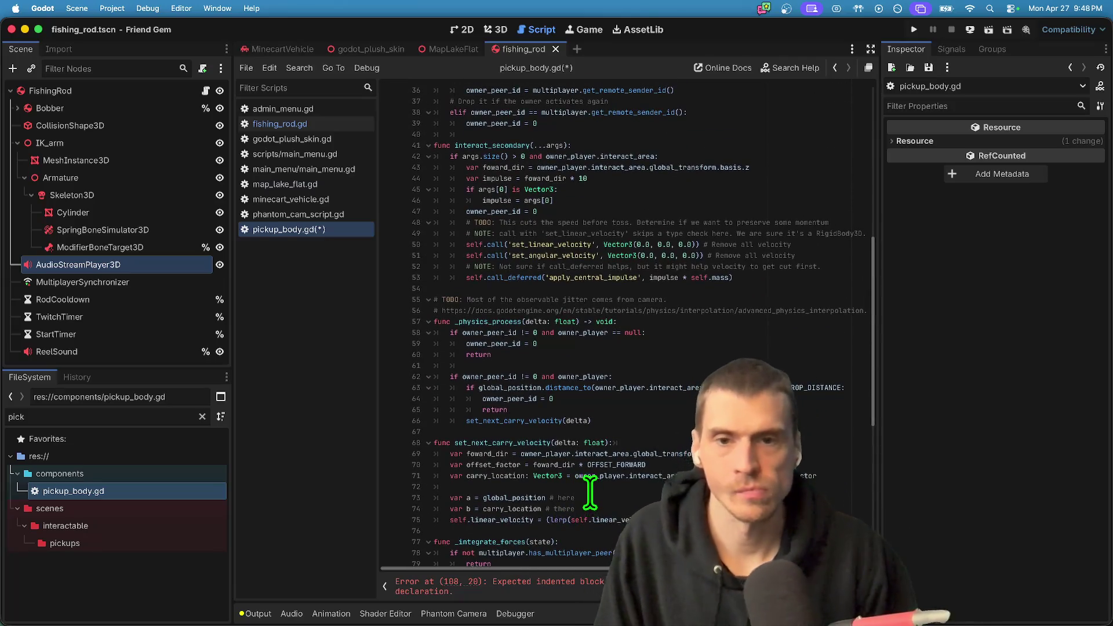
pyautogui.scroll(1, 590, 493)
pyautogui.scroll(-11, 678, 352)
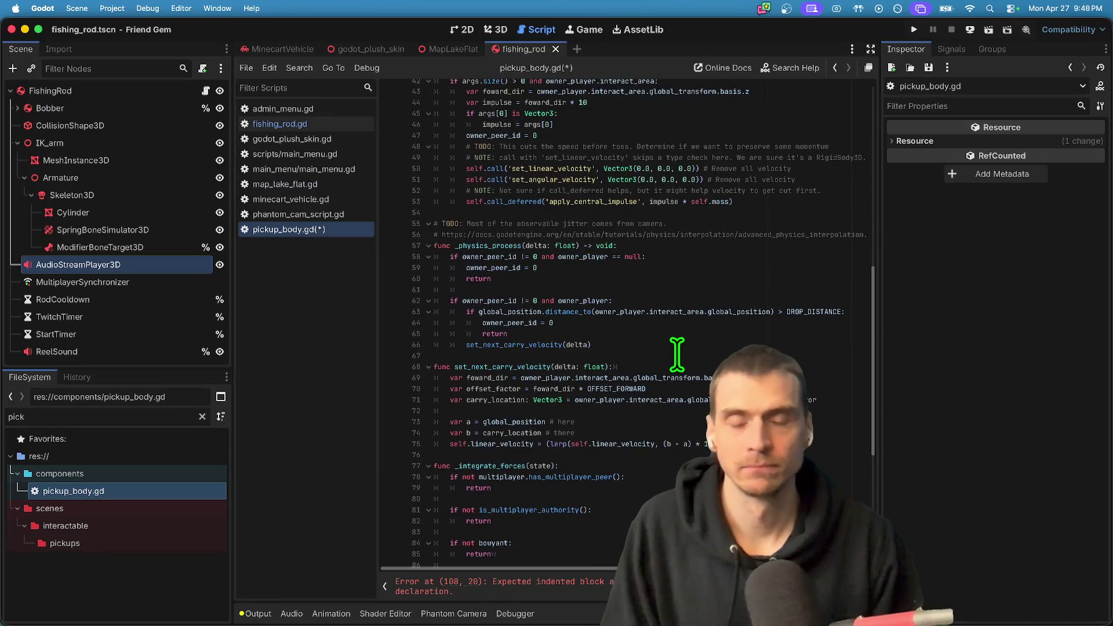
pyautogui.press('Up')
pyautogui.press('Up')
pyautogui.press('Up')
pyautogui.press('Down')
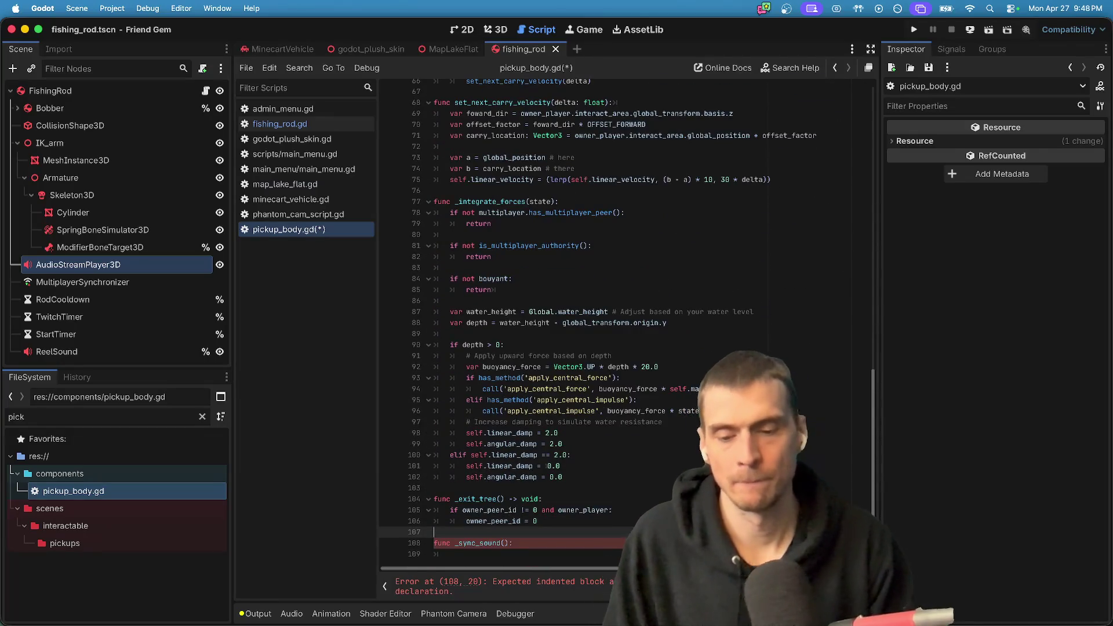
pyautogui.press('Return')
pyautogui.write('@rpc(')
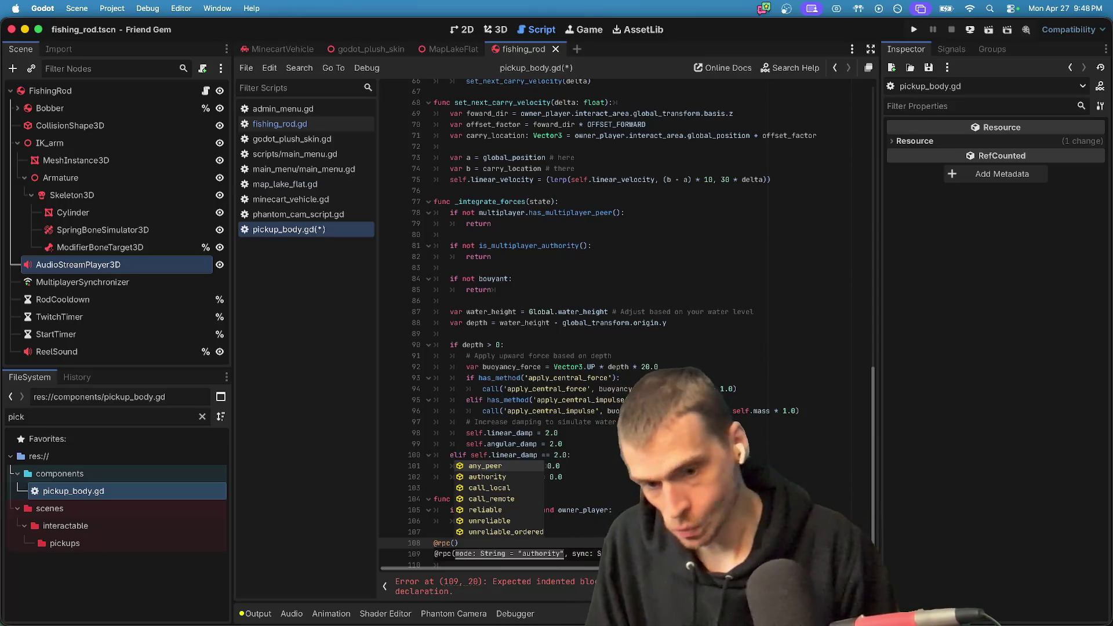
pyautogui.press('Escape')
pyautogui.press('super+s')
pyautogui.write('""')
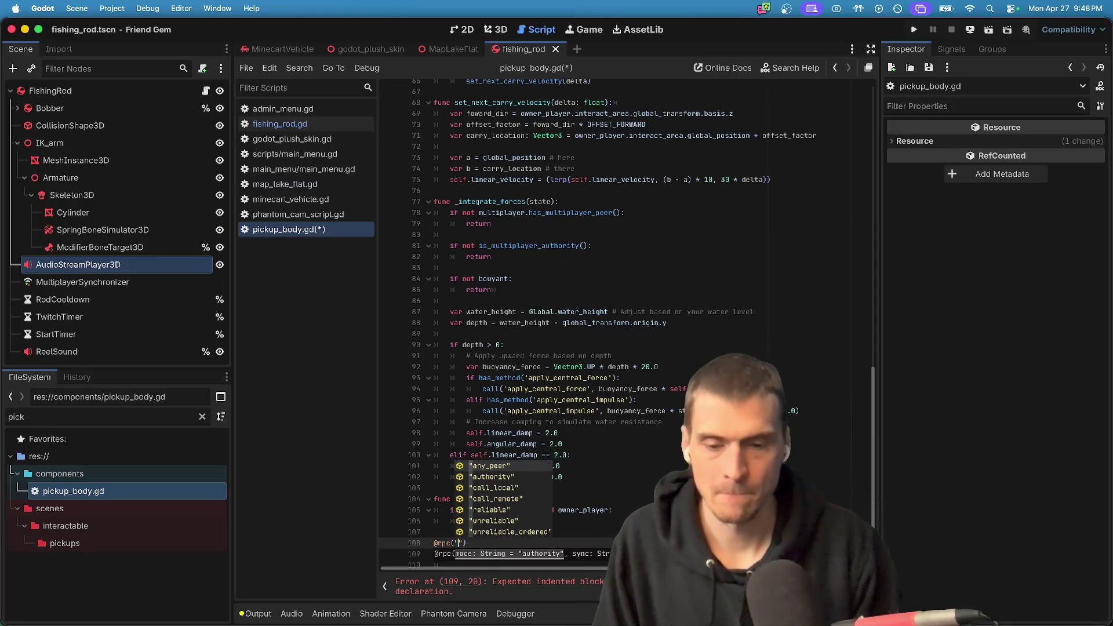
pyautogui.press('Down')
pyautogui.press('Return')
pyautogui.write('",')
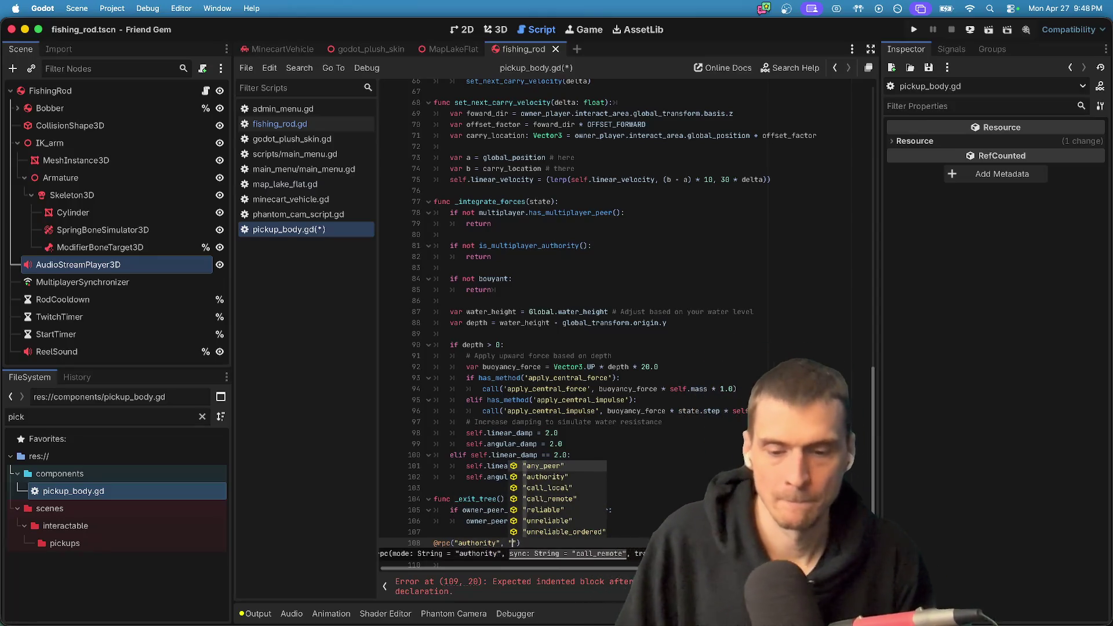
pyautogui.press('Down')
pyautogui.press('Down')
pyautogui.press('Return')
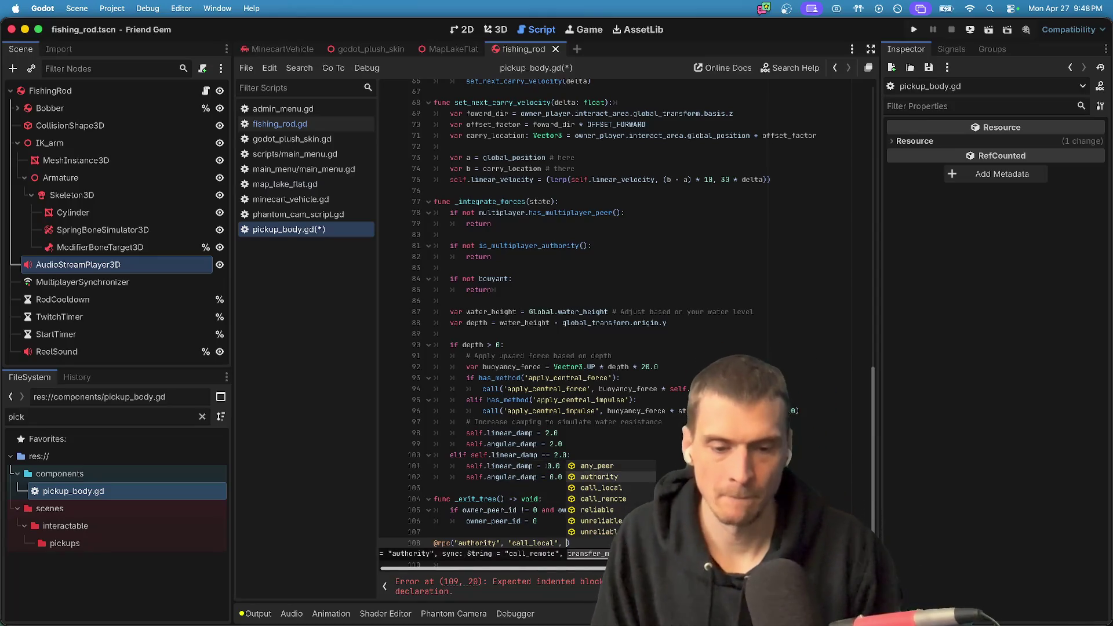
pyautogui.write('"reliable"')
pyautogui.press('Return')
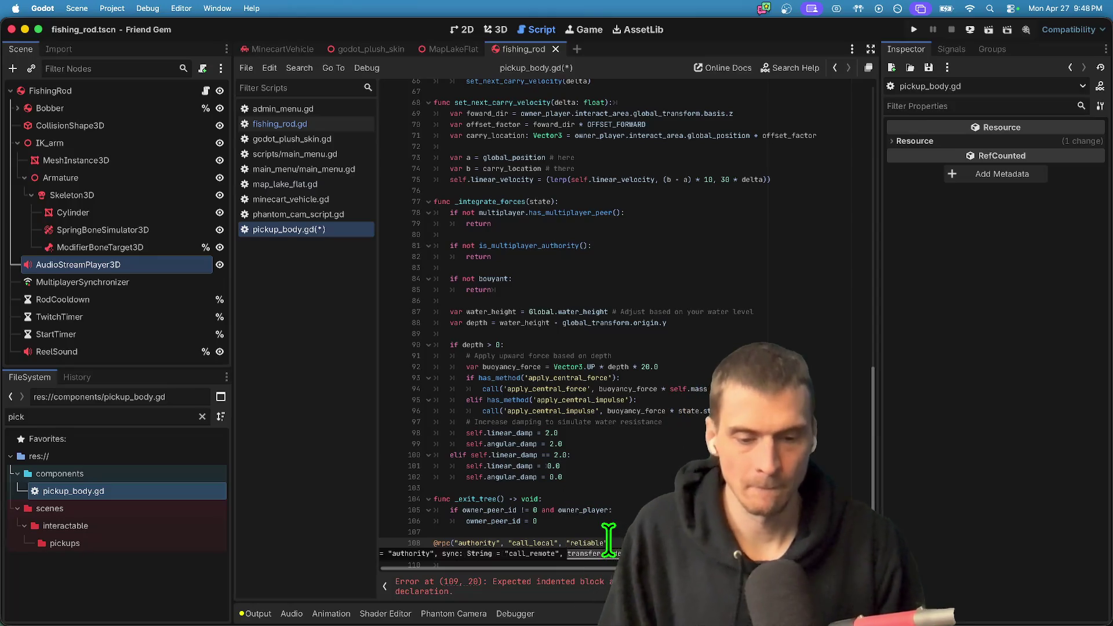
pyautogui.moveTo(609, 541); pyautogui.dragTo(574, 541)
pyautogui.press('Down')
pyautogui.press('End')
pyautogui.press('Return')
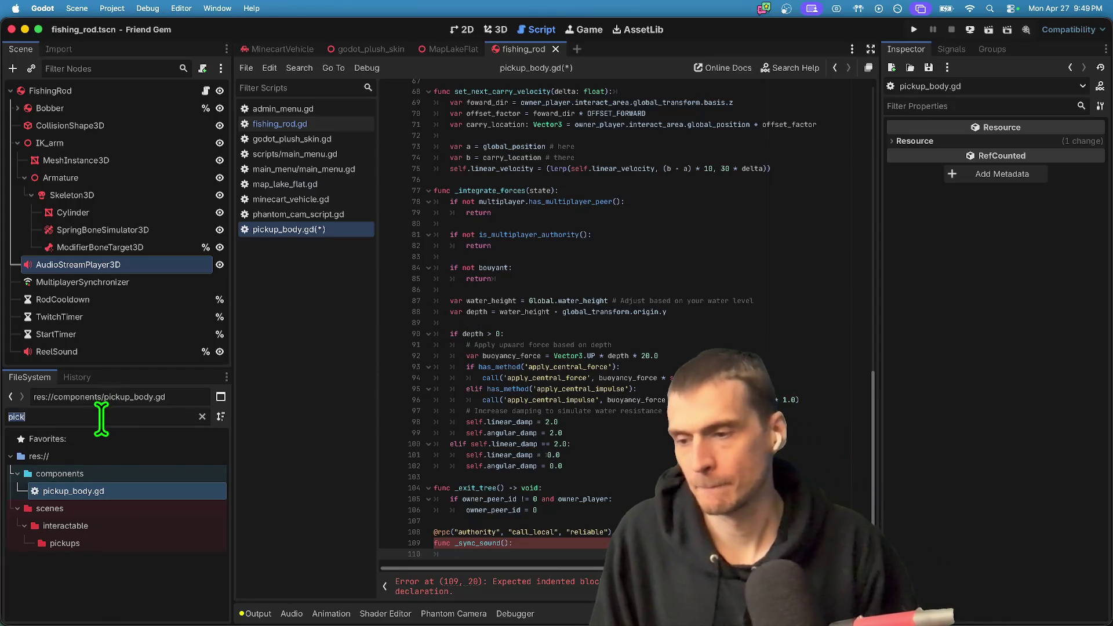
pyautogui.scroll(6, 733, 291)
pyautogui.scroll(15, 733, 292)
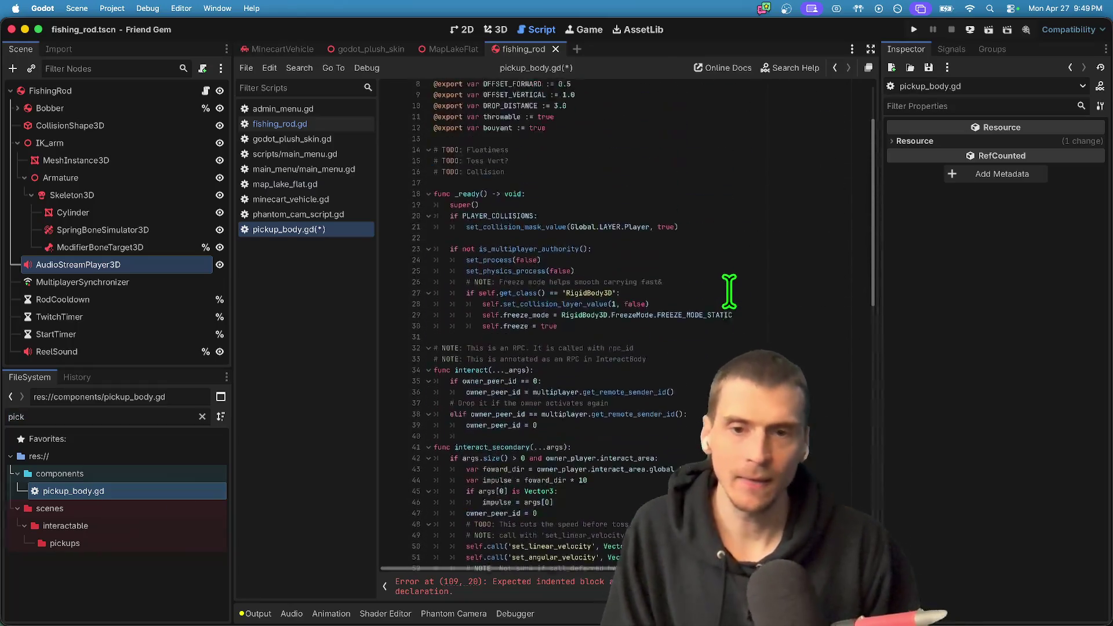
pyautogui.click(755, 157)
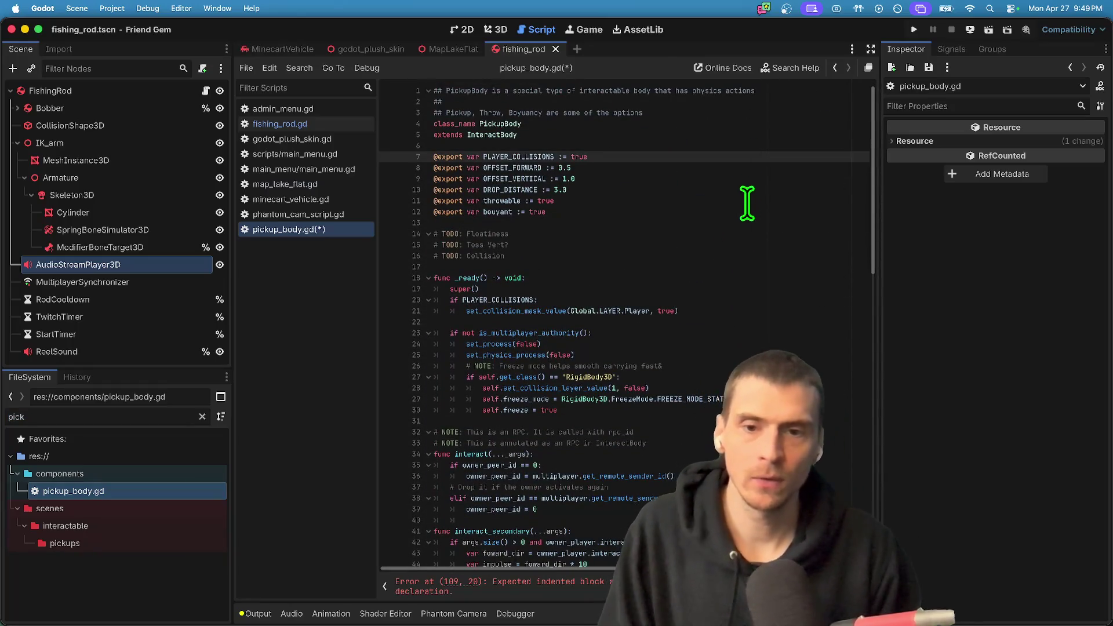
pyautogui.click(763, 212)
pyautogui.hotkey('shift', 'alt', 'Left')
pyautogui.press('Down')
pyautogui.press('Down')
pyautogui.press('Down')
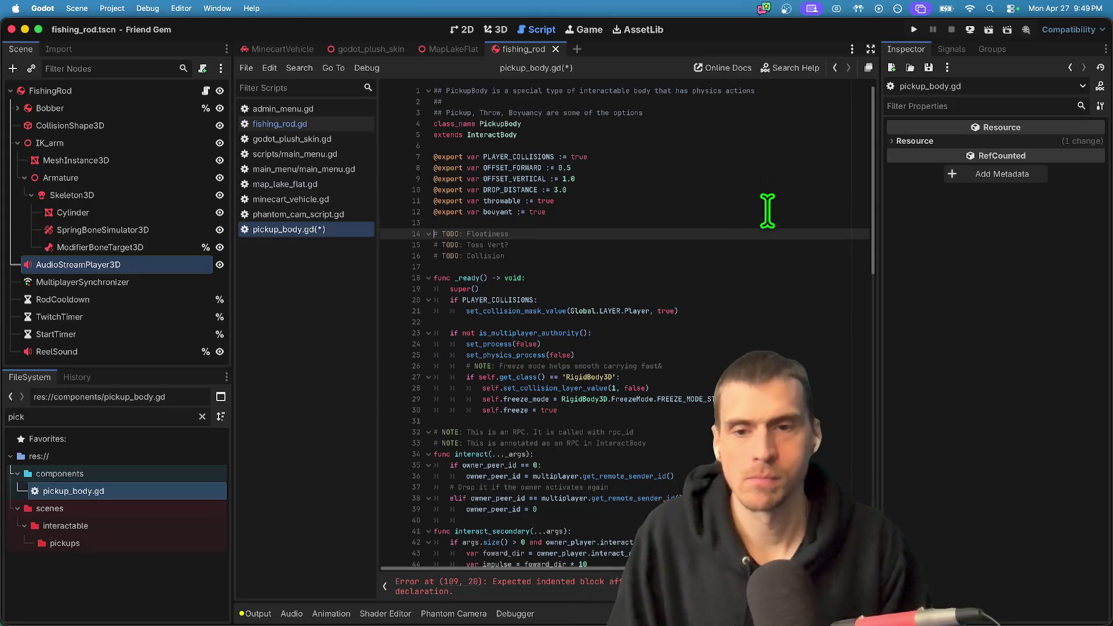
pyautogui.press('Up')
pyautogui.press('Up')
pyautogui.press('Up')
pyautogui.press('Up')
pyautogui.press('Up')
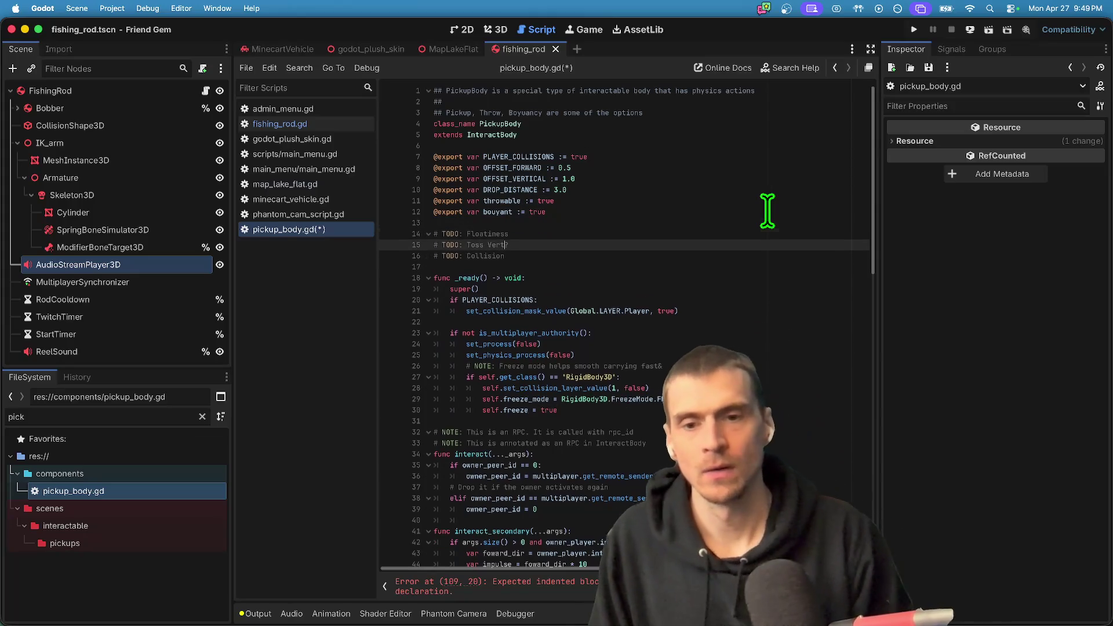
pyautogui.press('Return')
pyautogui.press('Return')
pyautogui.press('Up')
pyautogui.write('@export var bouyant := true')
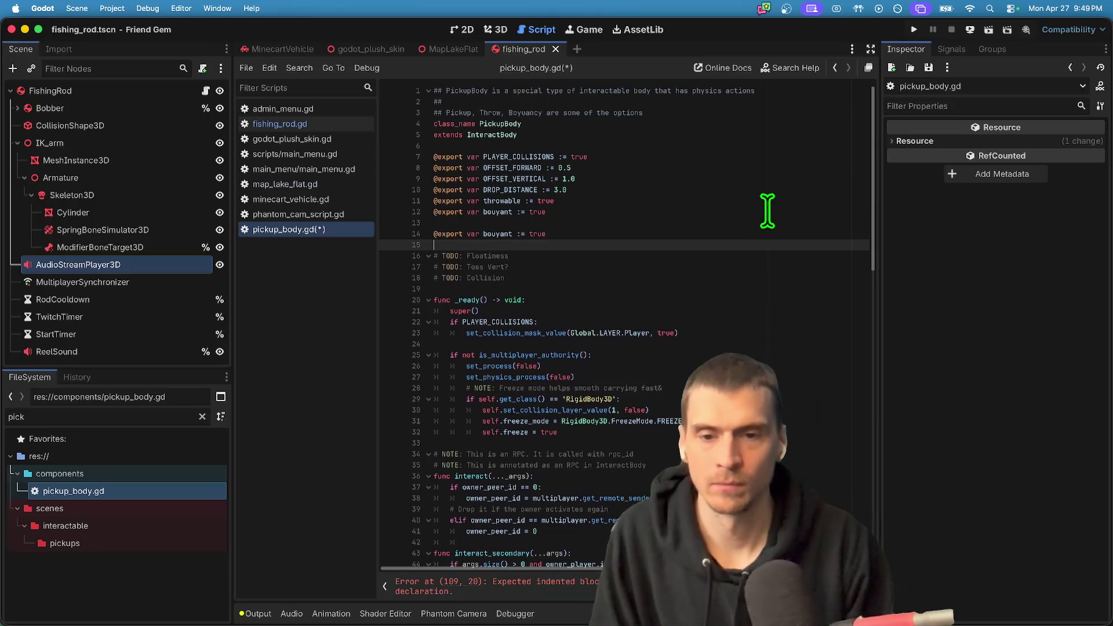
pyautogui.press('Left')
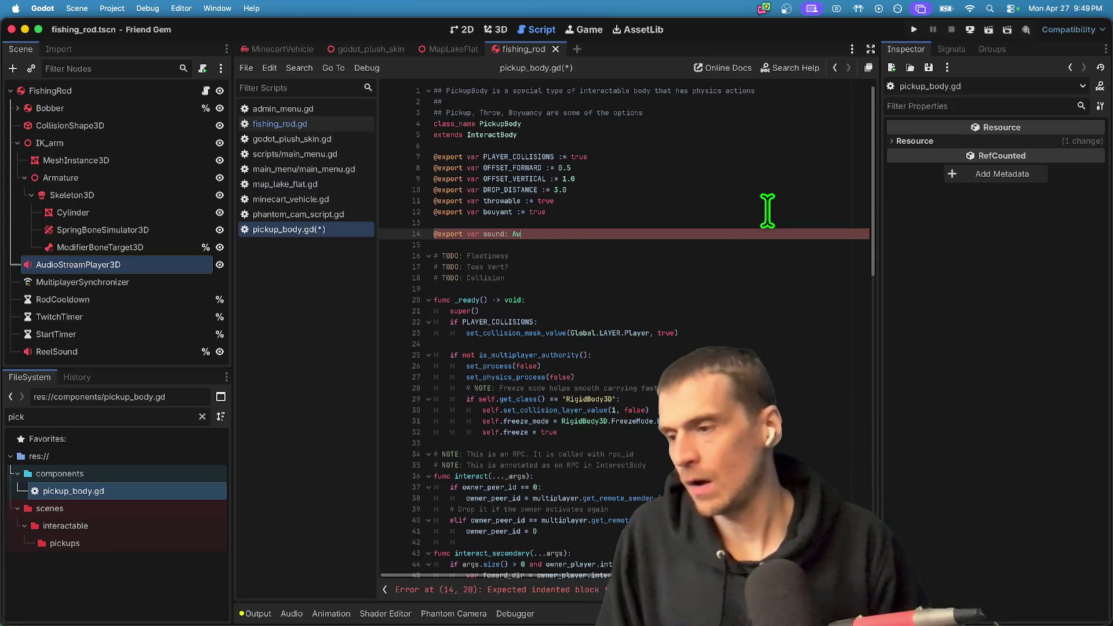
pyautogui.write('di')
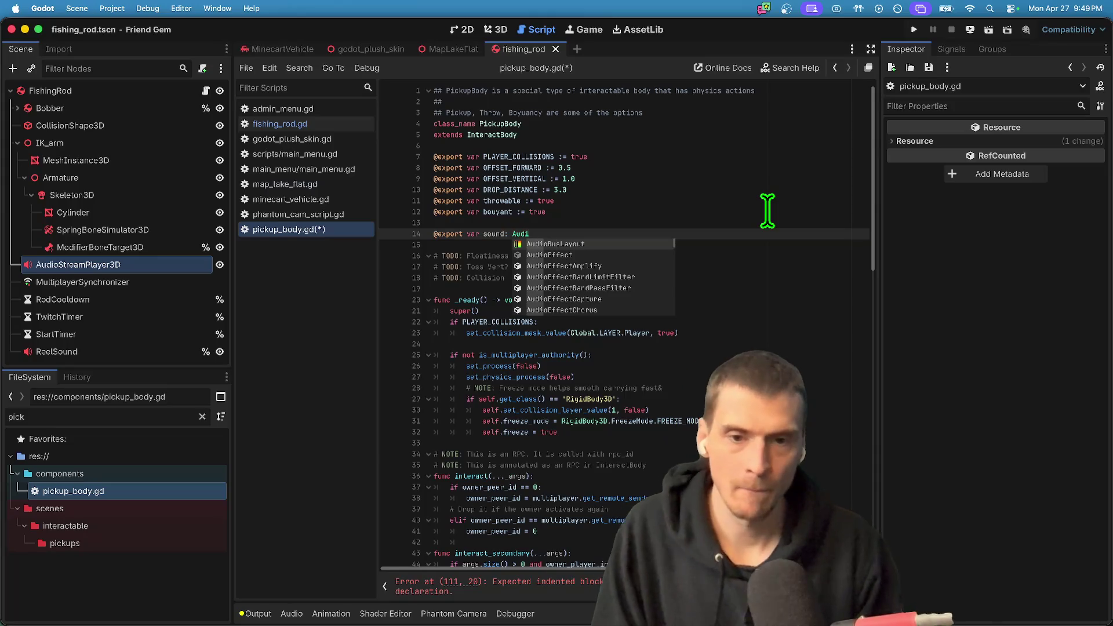
pyautogui.write('ostreamp')
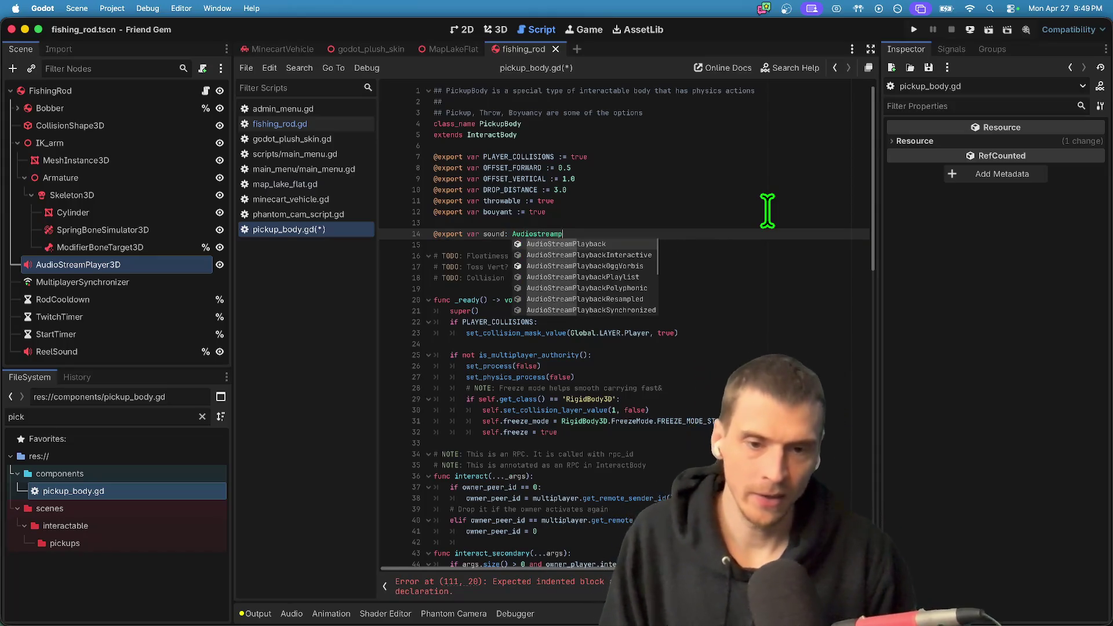
pyautogui.press('BackSpace')
pyautogui.press('BackSpace')
pyautogui.press('BackSpace')
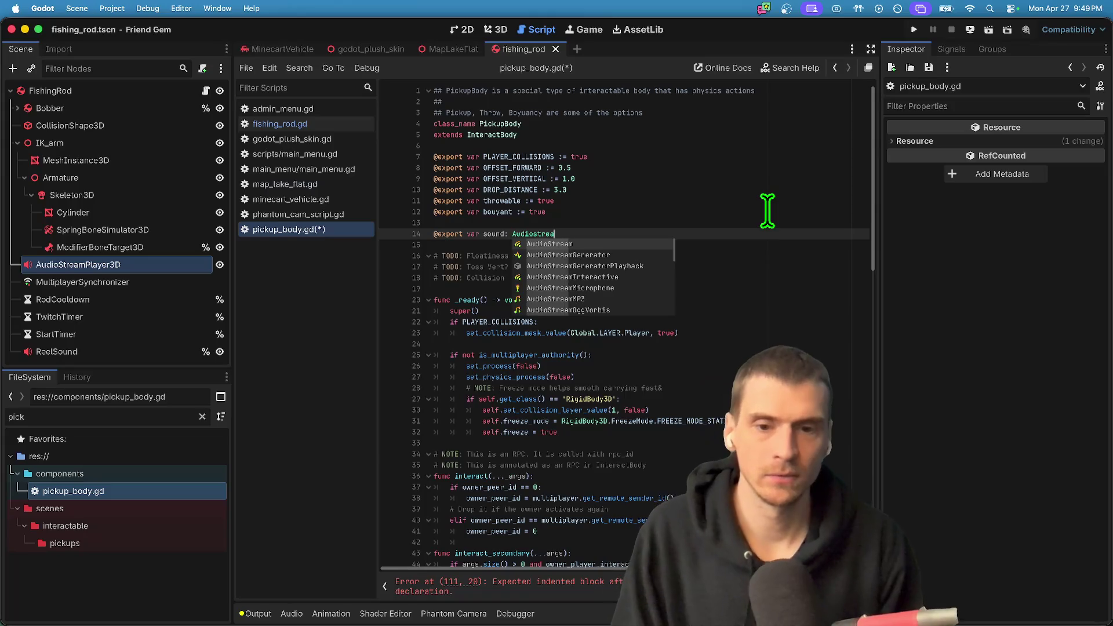
pyautogui.write('m3')
pyautogui.press('Down')
pyautogui.press('Return')
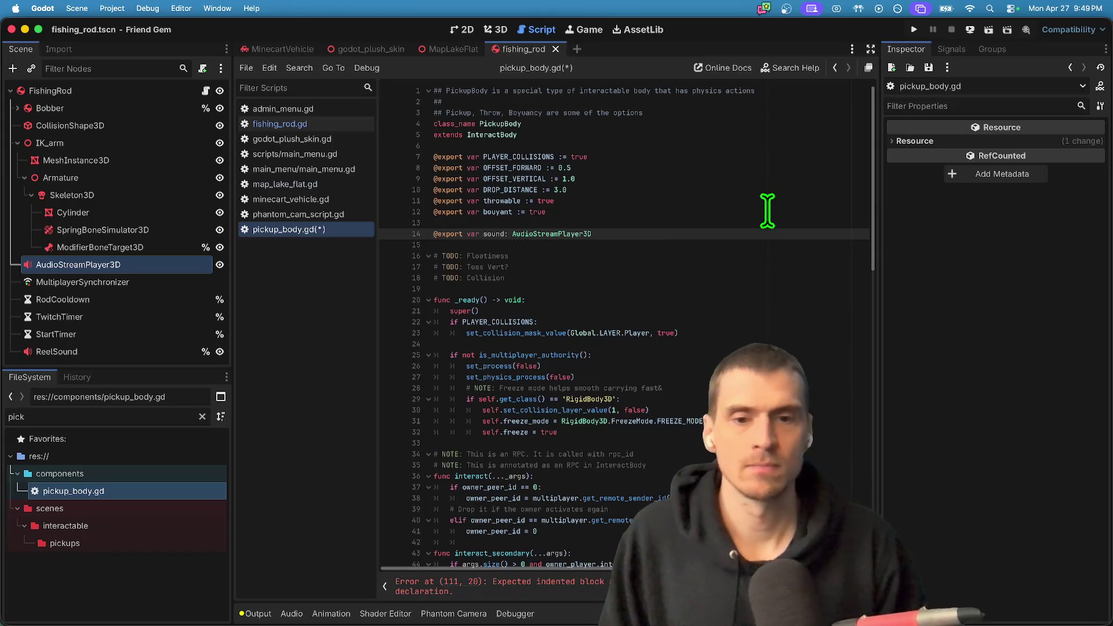
pyautogui.write('D')
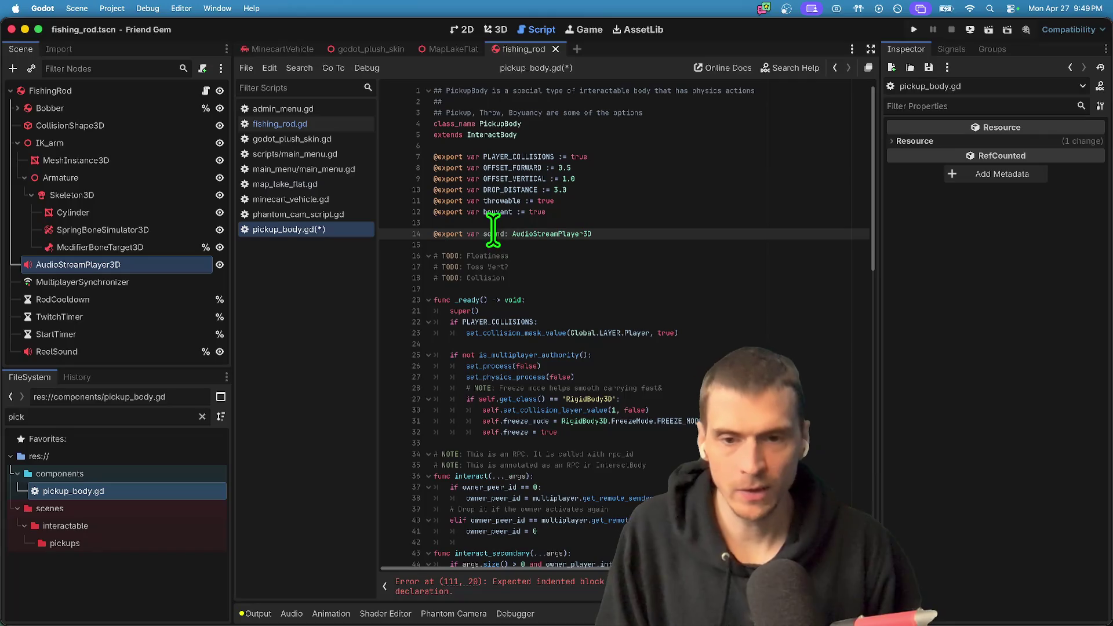
# Call sound.play() inside _sync_sound() and save pickup_body.gd
pyautogui.press('super+Down')
pyautogui.press('Return')
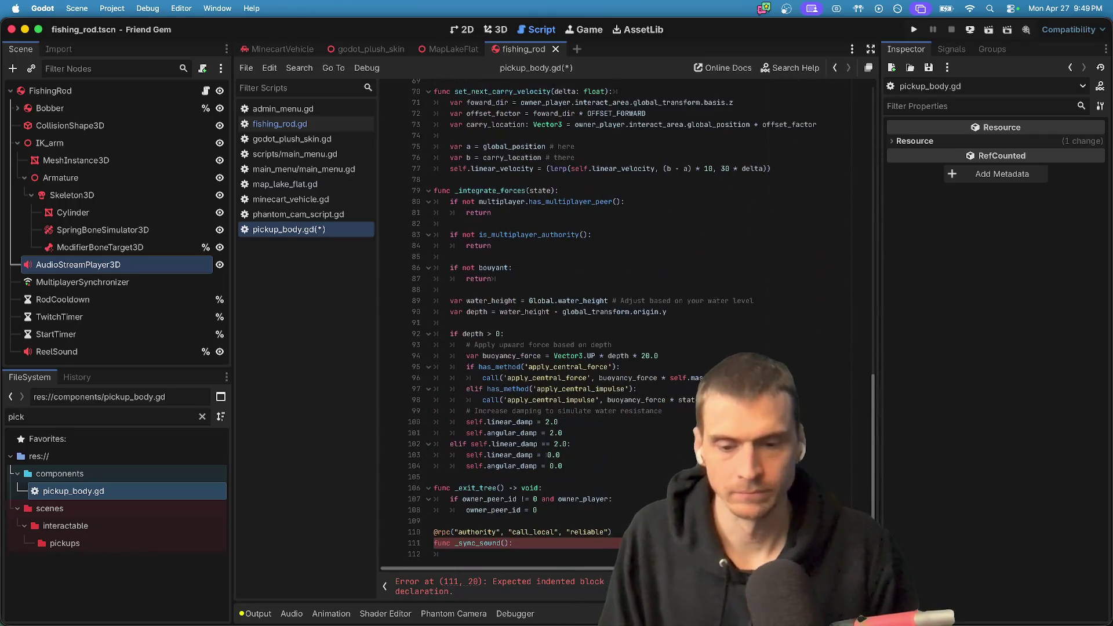
pyautogui.write('sound.pla')
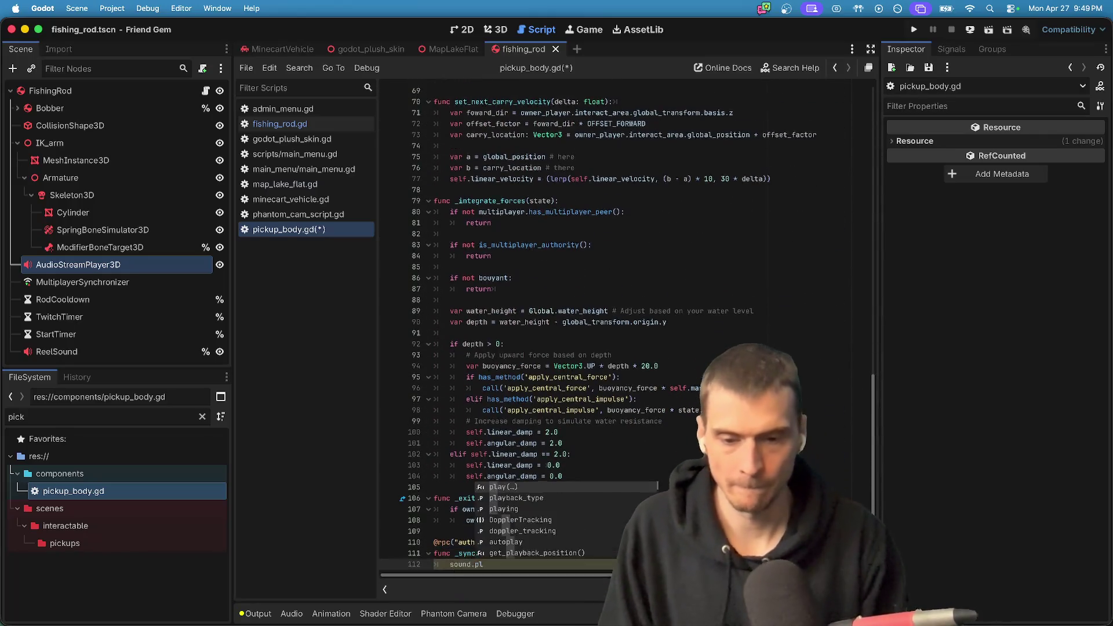
pyautogui.press('Return')
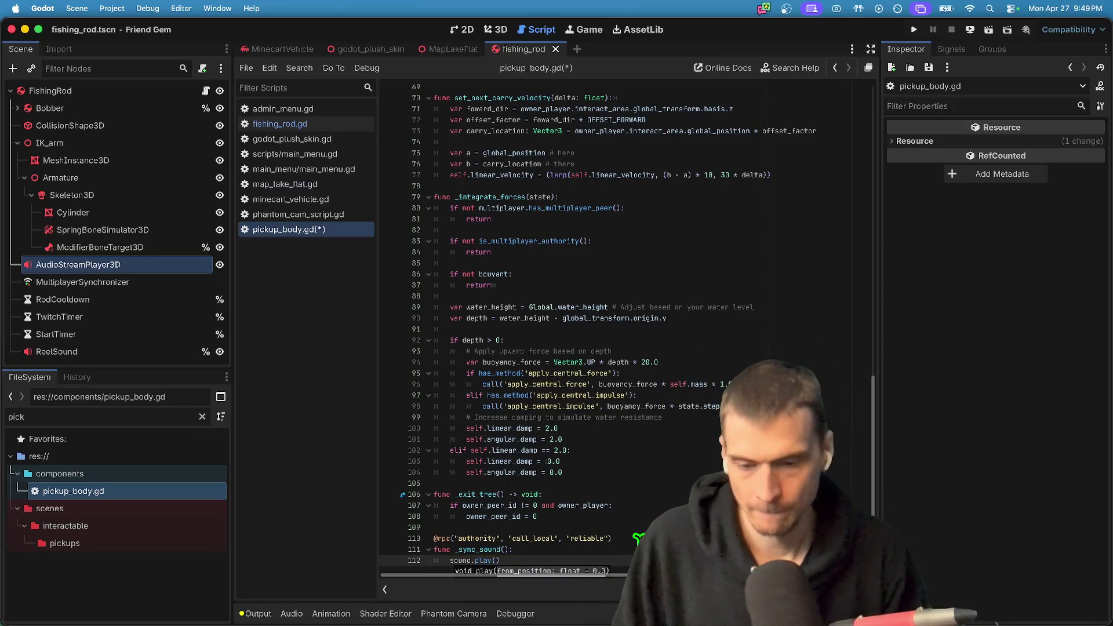
pyautogui.press('Escape')
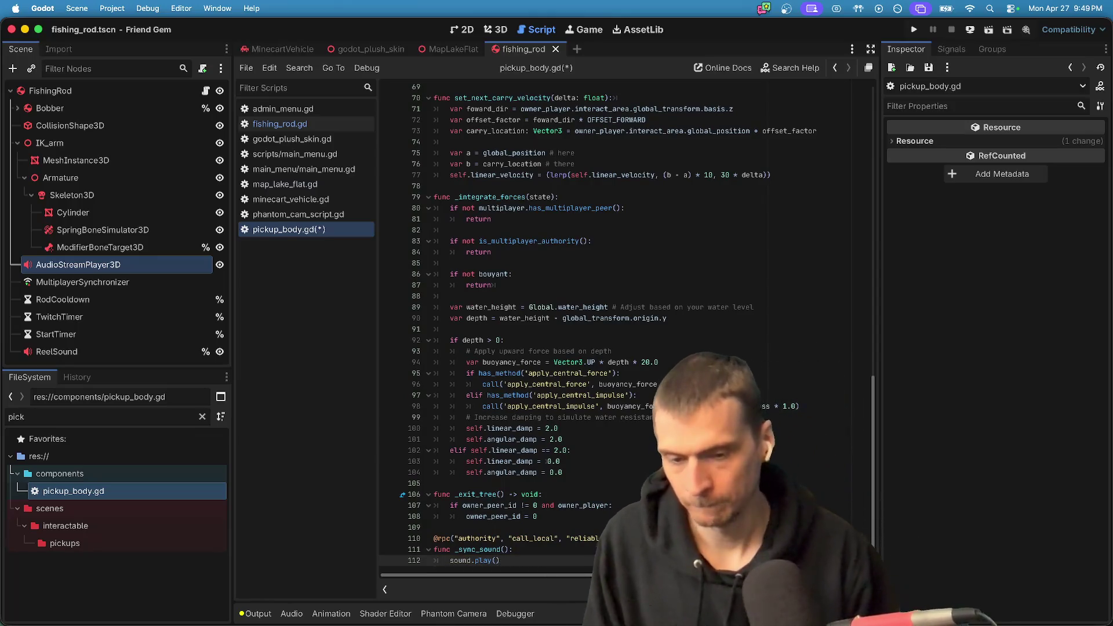
pyautogui.hotkey('ctrl', 's')
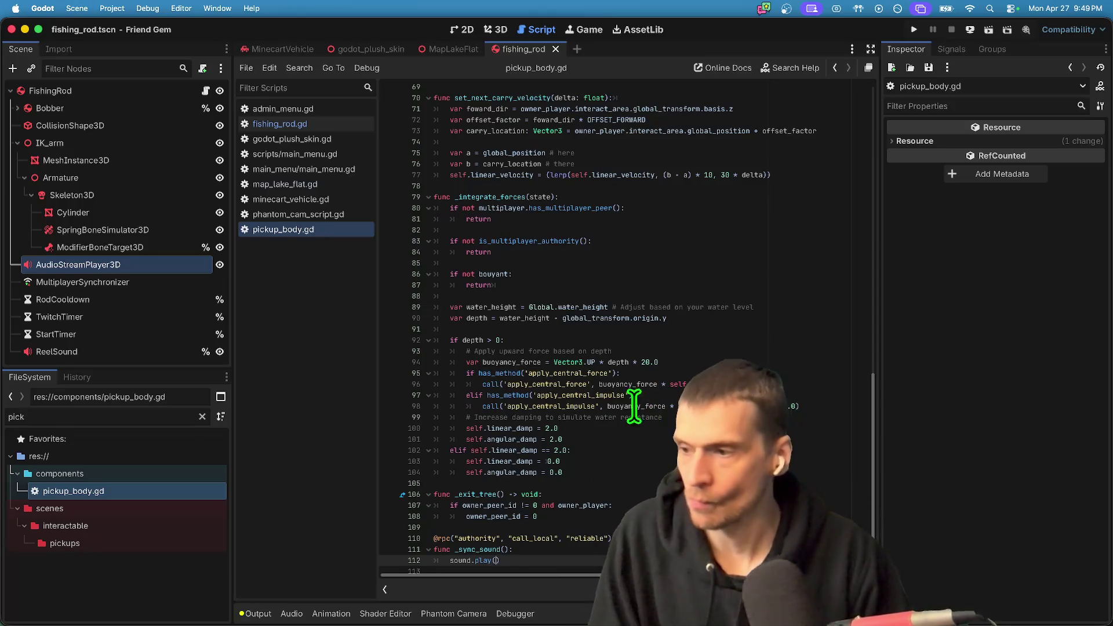
pyautogui.scroll(20, 637, 348)
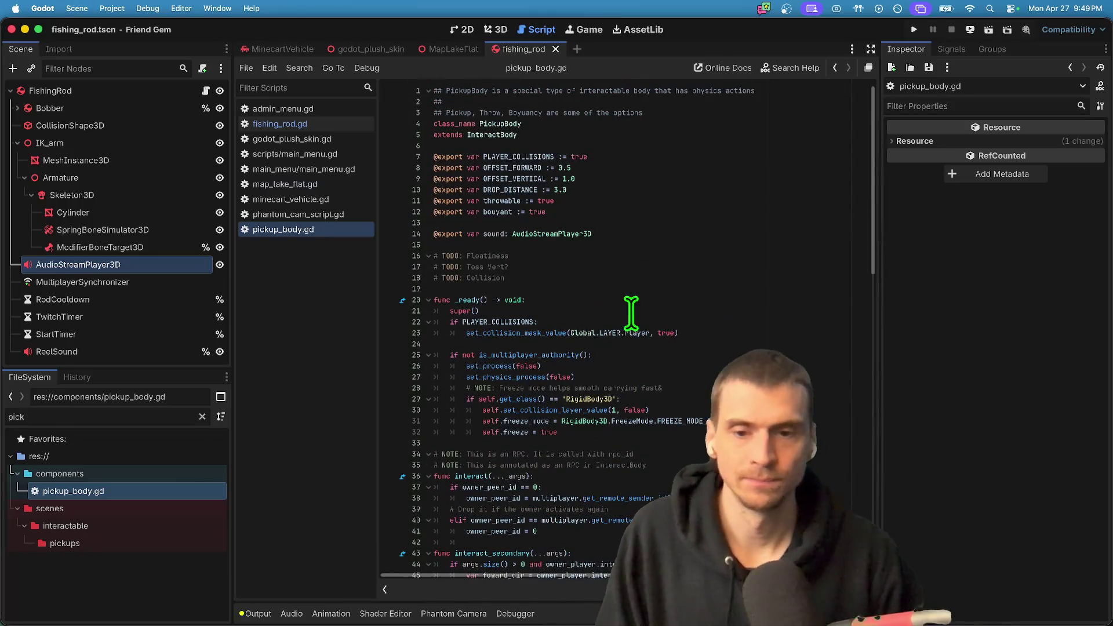
# Remove the blank line above the sound export and retype its type colon
pyautogui.doubleClick(495, 235)
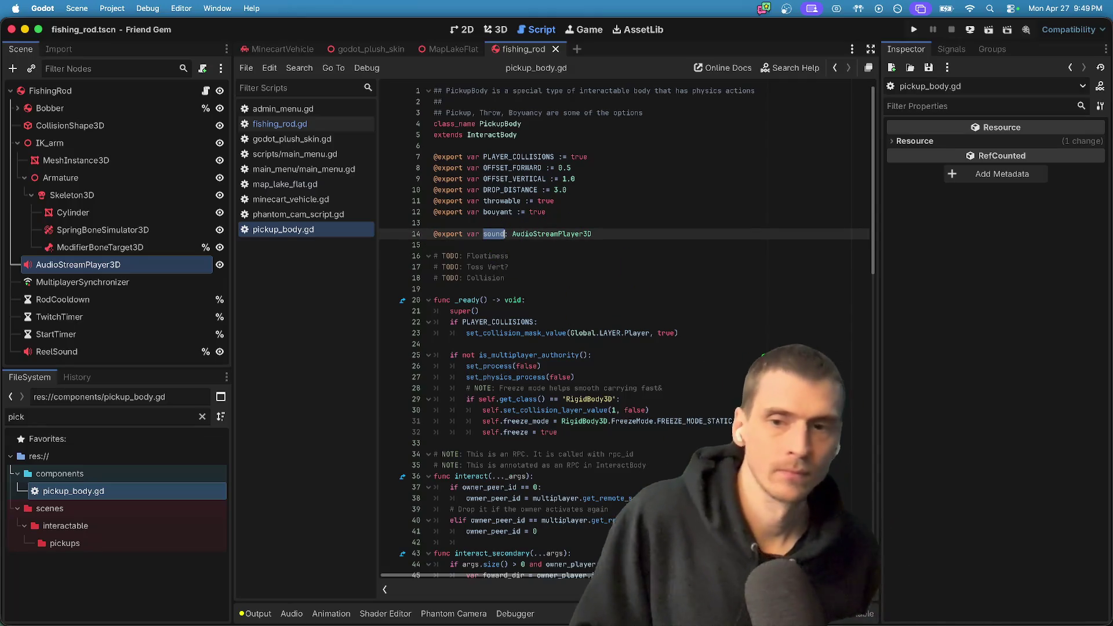
pyautogui.click(592, 234)
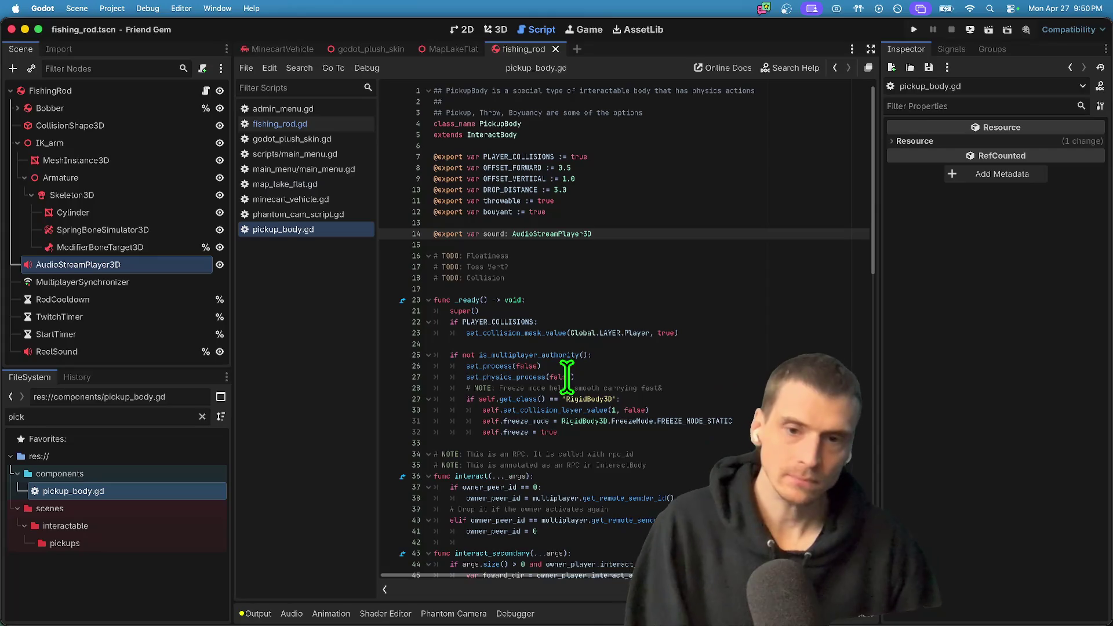
pyautogui.scroll(-20, 651, 440)
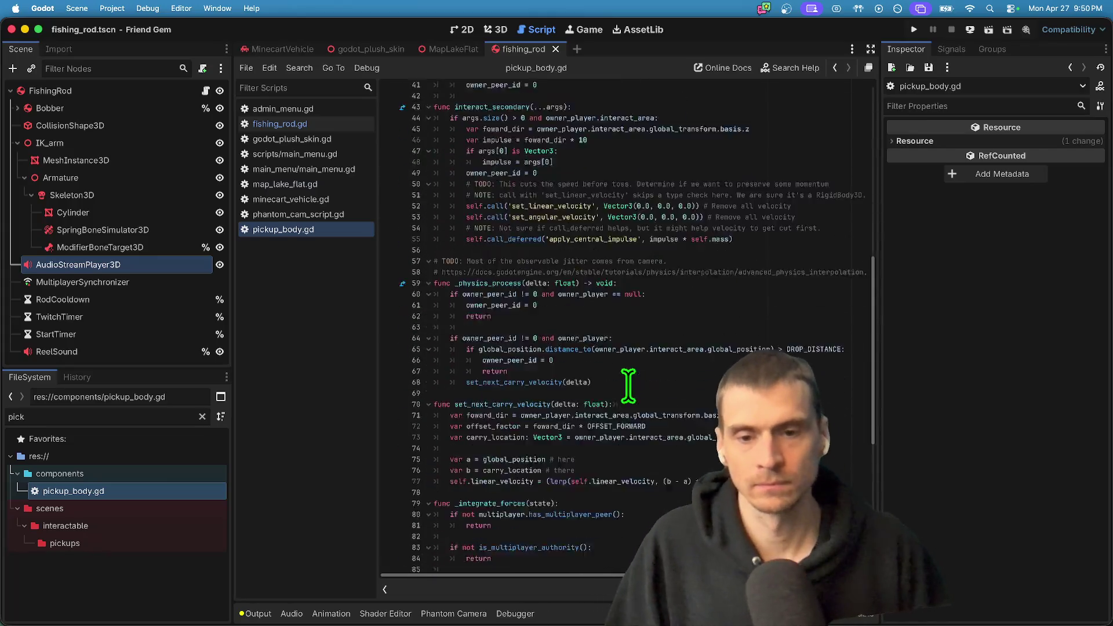
pyautogui.scroll(20, 663, 505)
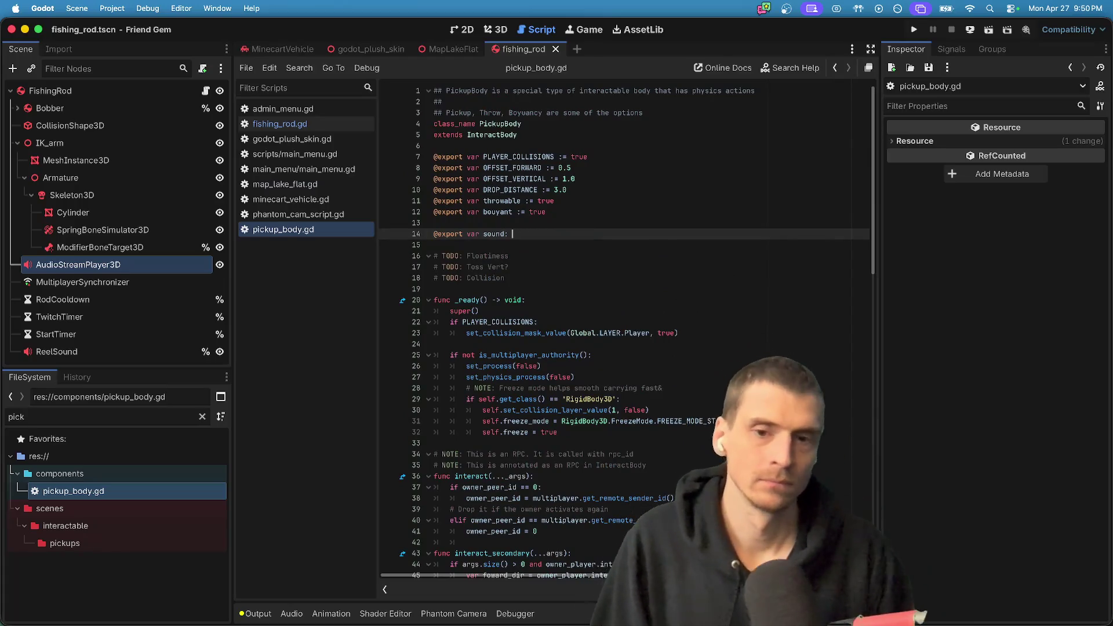
pyautogui.press('BackSpace')
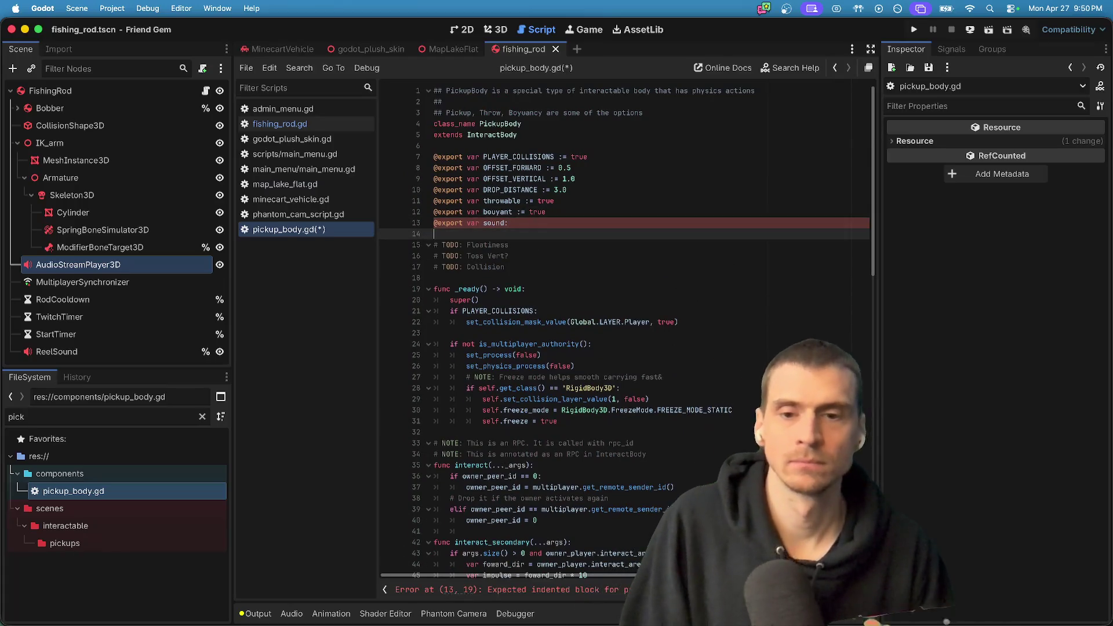
pyautogui.scroll(-17, 704, 392)
pyautogui.scroll(-5, 704, 392)
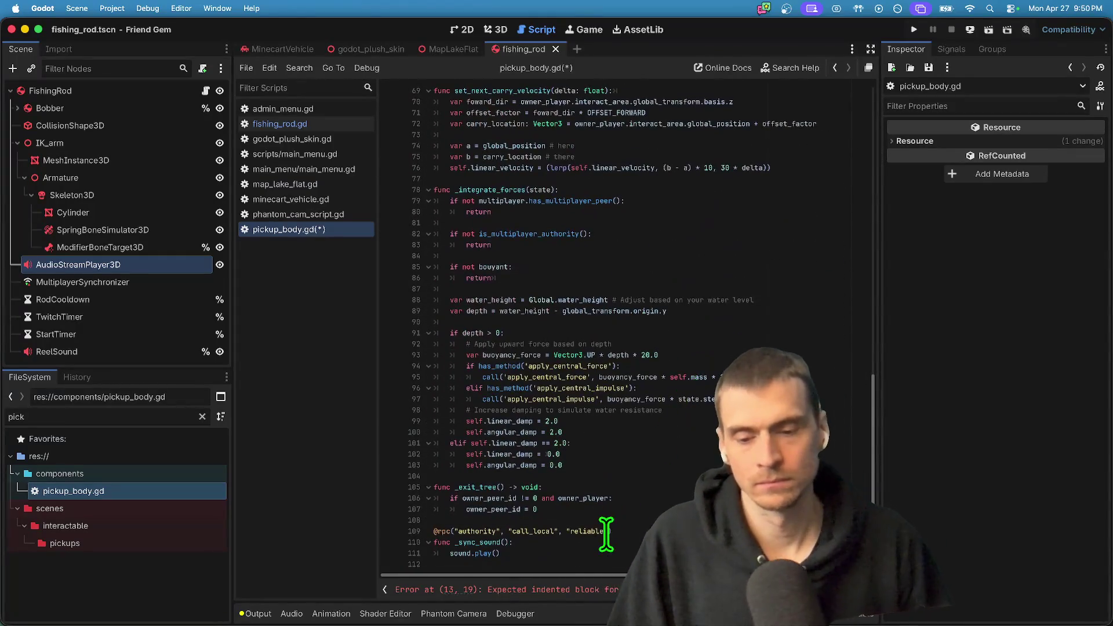
pyautogui.scroll(20, 606, 533)
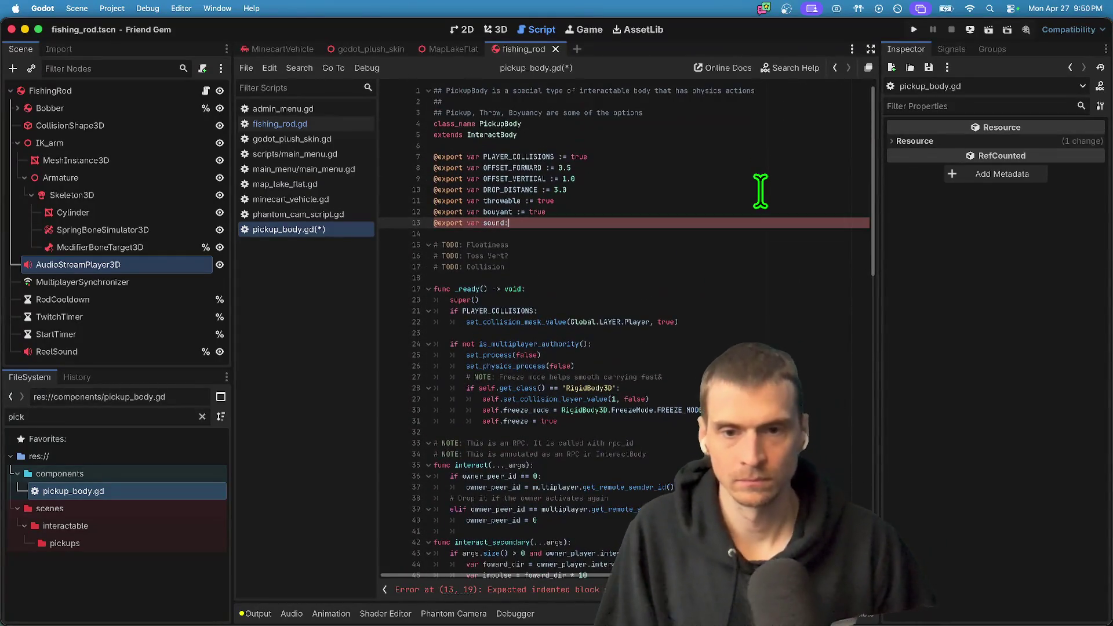
pyautogui.press('BackSpace')
pyautogui.write(':')
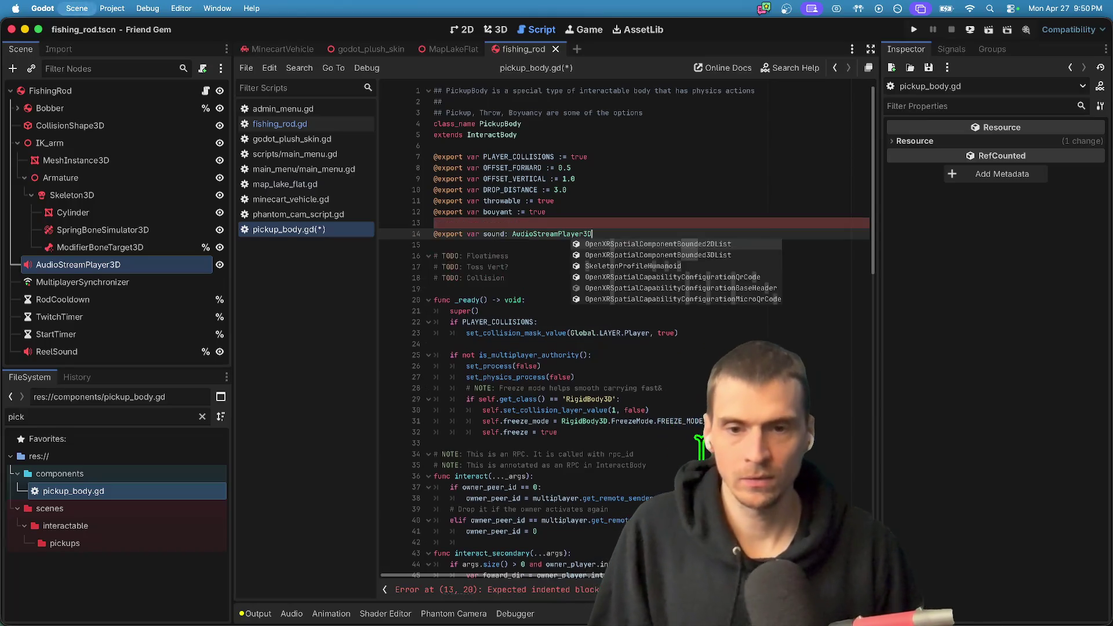
# Save pickup_body.gd and select the AudioStreamPlayer3D node in the Scene dock
pyautogui.press('super+Down')
pyautogui.press('super+s')
pyautogui.click(93, 265)
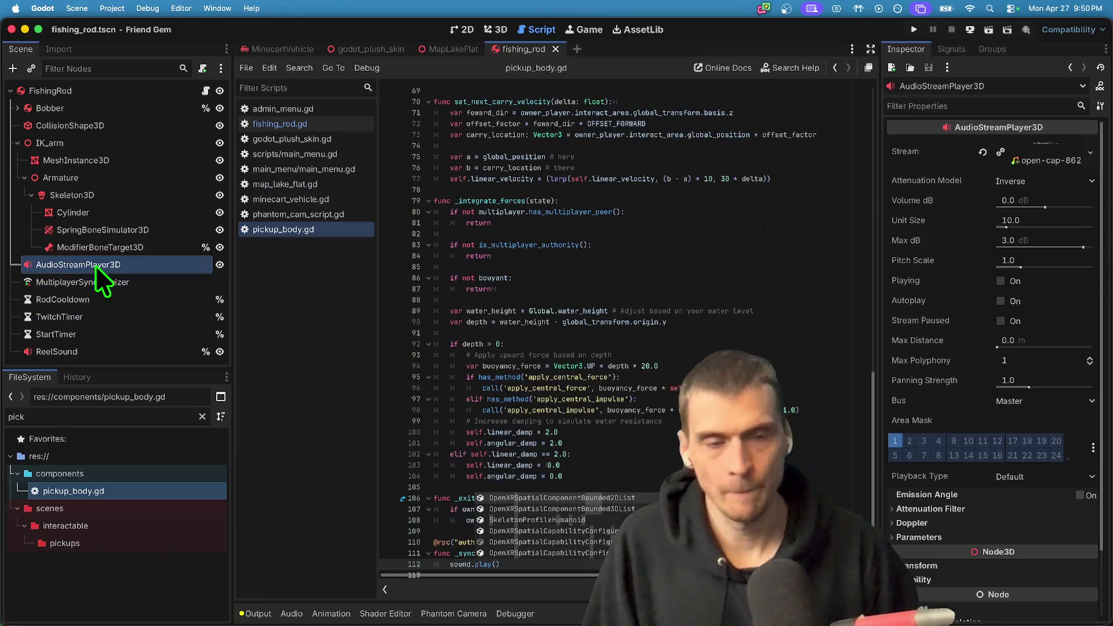
# Look up the AudioStream type in the AudioStreamPlayer3D documentation via the Stream property
pyautogui.rightClick(938, 162)
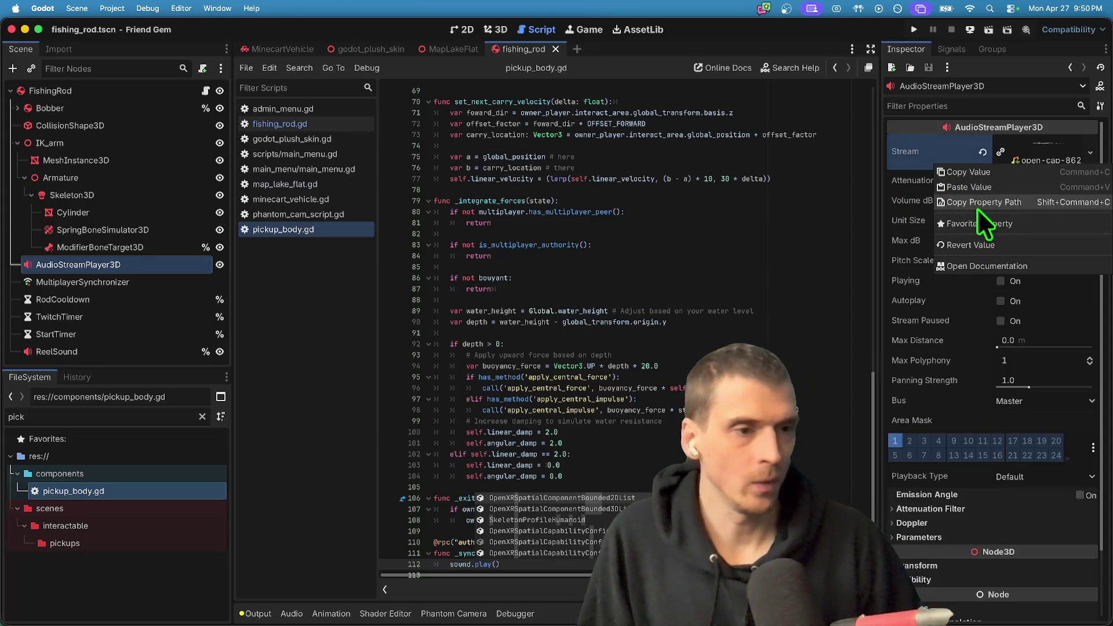
pyautogui.click(957, 266)
pyautogui.moveTo(460, 100); pyautogui.dragTo(402, 101)
pyautogui.hotkey('alt', 'Left')
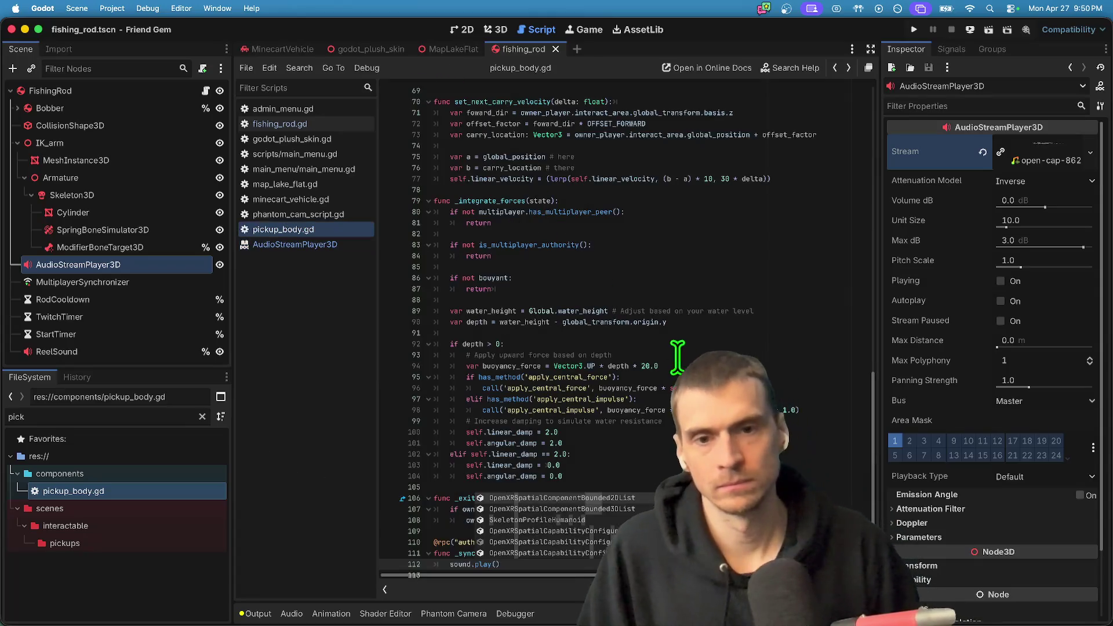
# Delete the blank line and retype the sound export's type as AudioStream
pyautogui.press('Escape')
pyautogui.scroll(15, 638, 405)
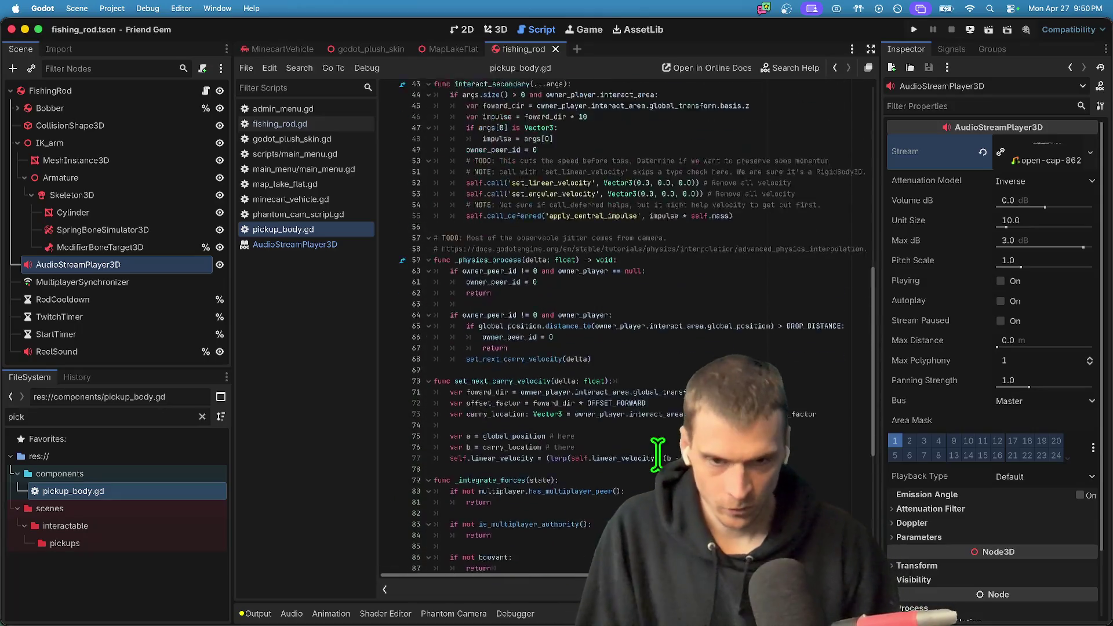
pyautogui.scroll(1, 655, 468)
pyautogui.click(665, 212)
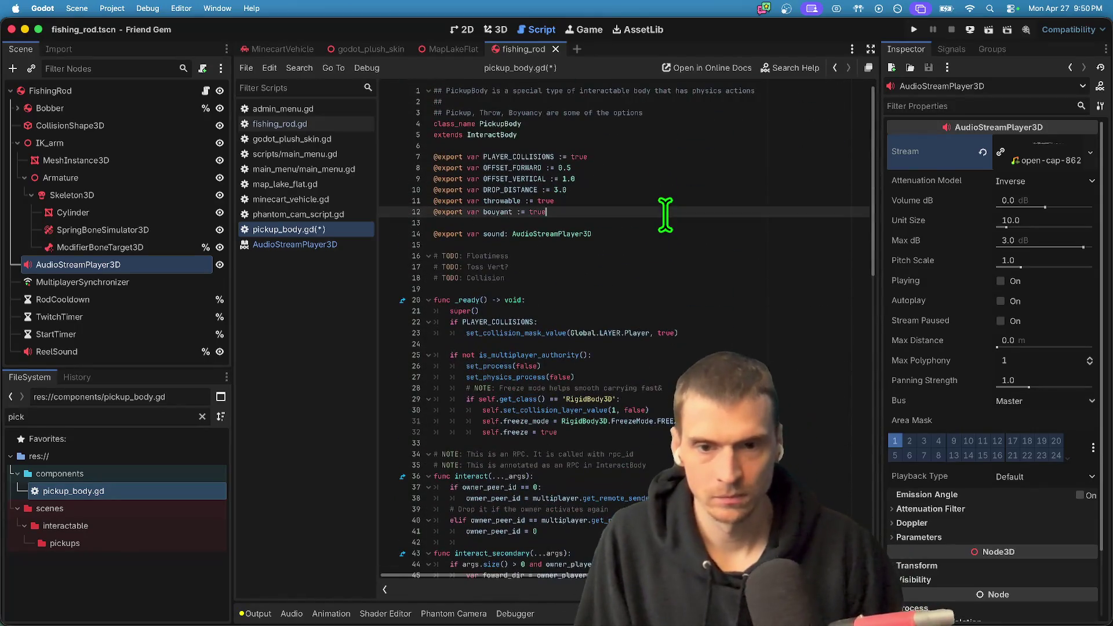
pyautogui.press('Down')
pyautogui.press('Delete')
pyautogui.hotkey('shift', 'End')
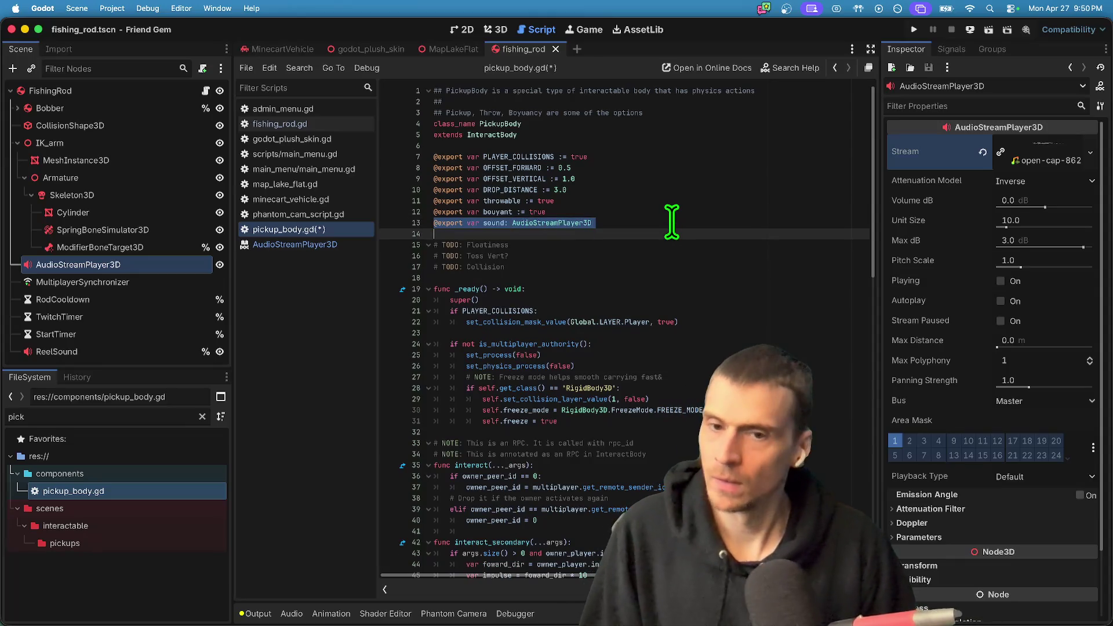
pyautogui.press('End')
pyautogui.hotkey('alt', 'BackSpace')
pyautogui.write('AudioS')
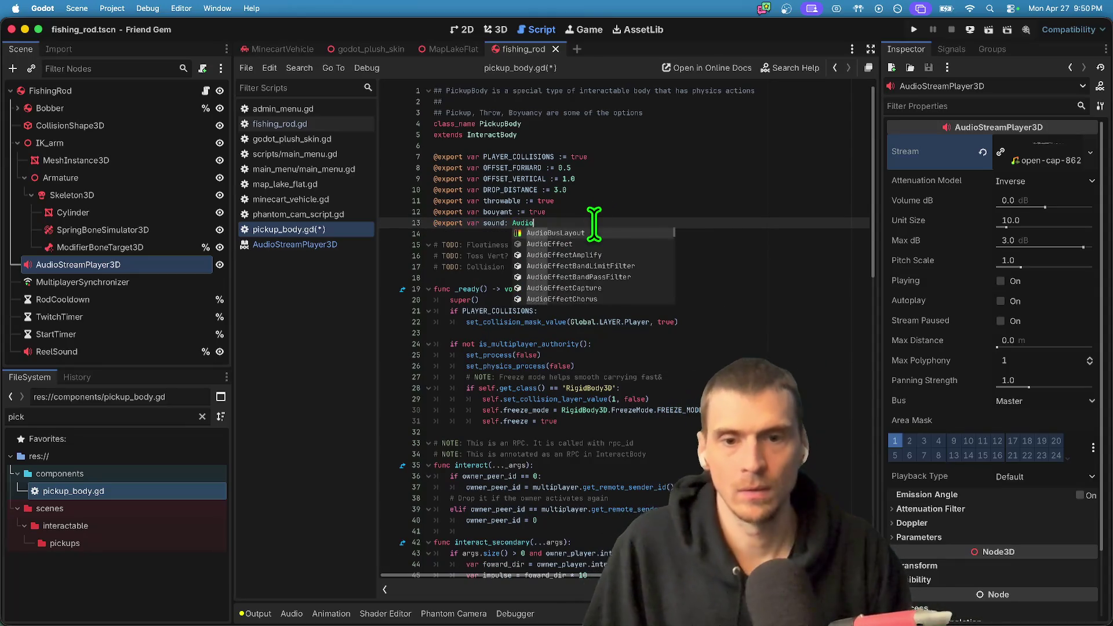
pyautogui.write('tream')
pyautogui.press('Return')
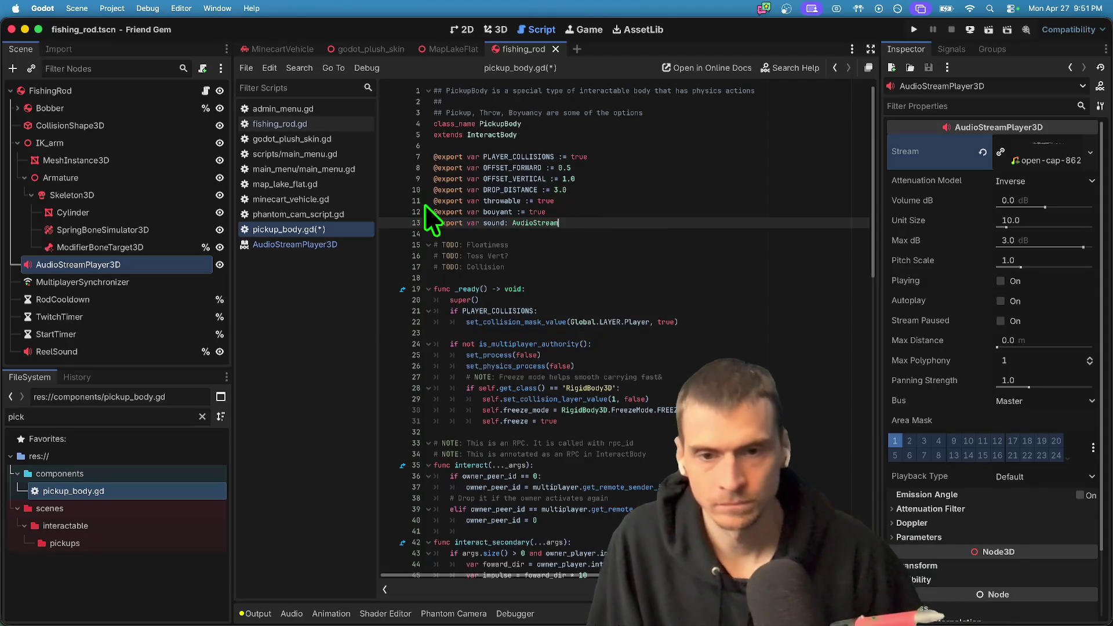
pyautogui.click(782, 287)
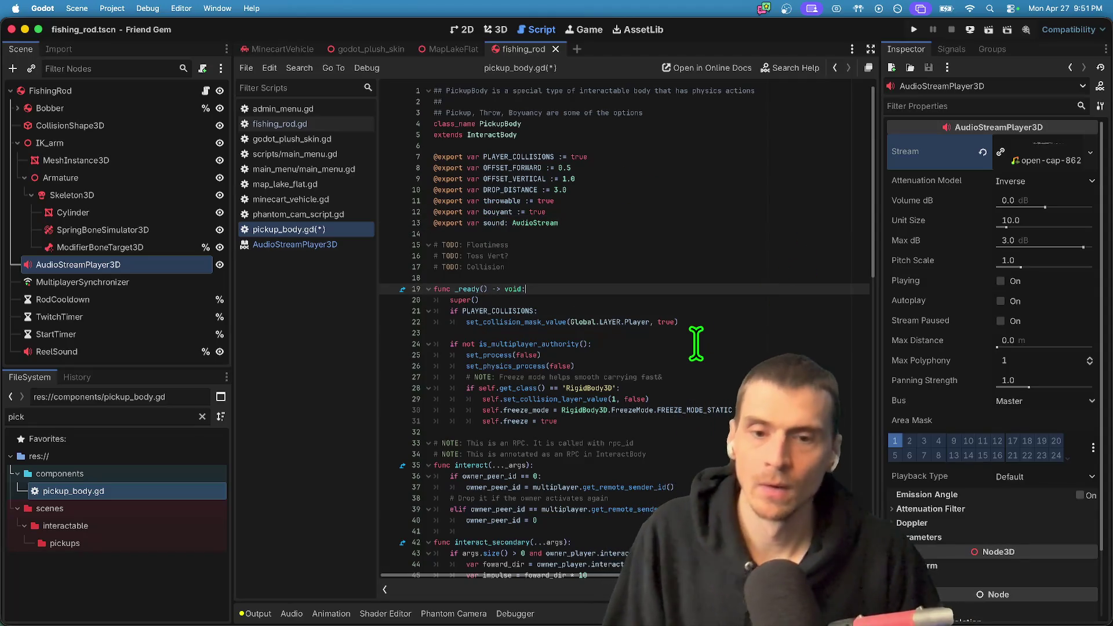
pyautogui.press('Down')
pyautogui.press('Down')
pyautogui.press('Down')
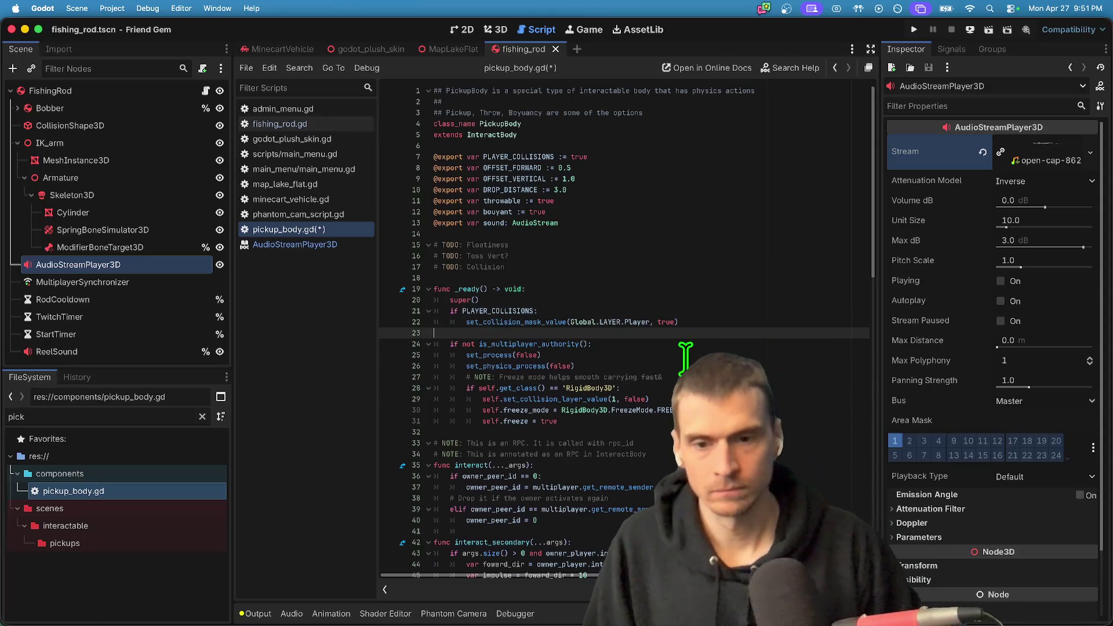
# Add an add_child() call under an 'if sound:' check in _ready
pyautogui.press('Return')
pyautogui.press('Return')
pyautogui.press('Up')
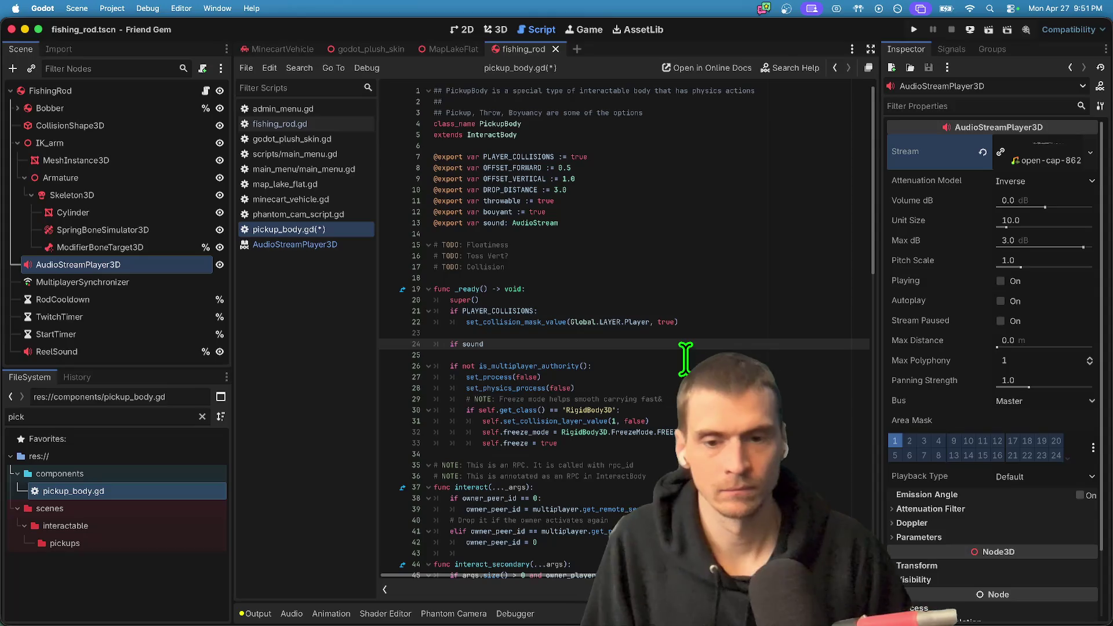
pyautogui.press('Return')
pyautogui.write('add')
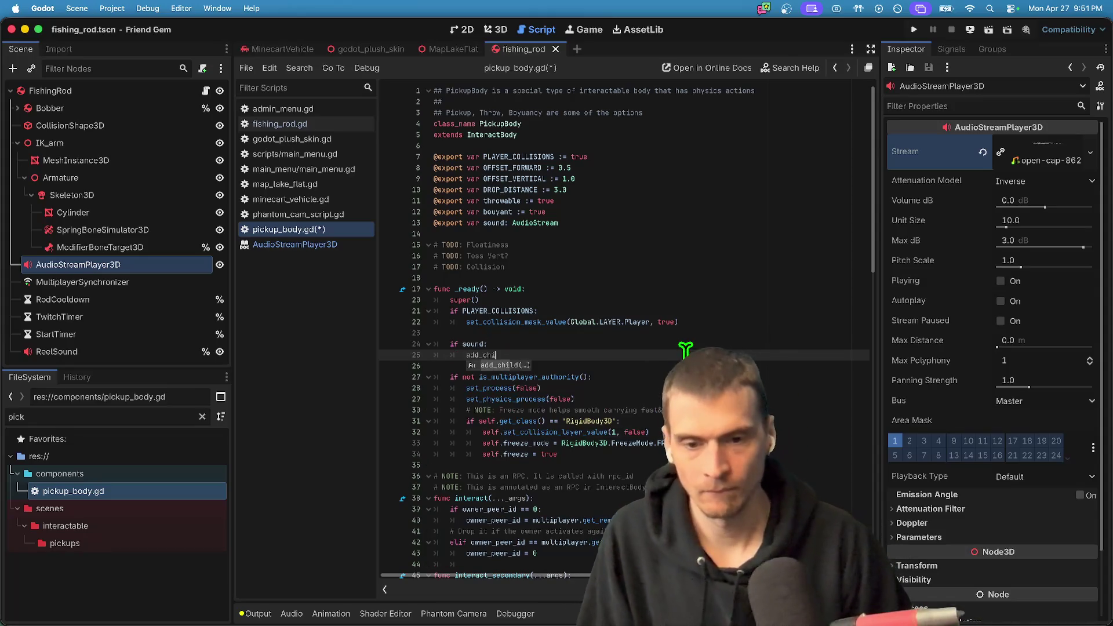
pyautogui.write('_child(A')
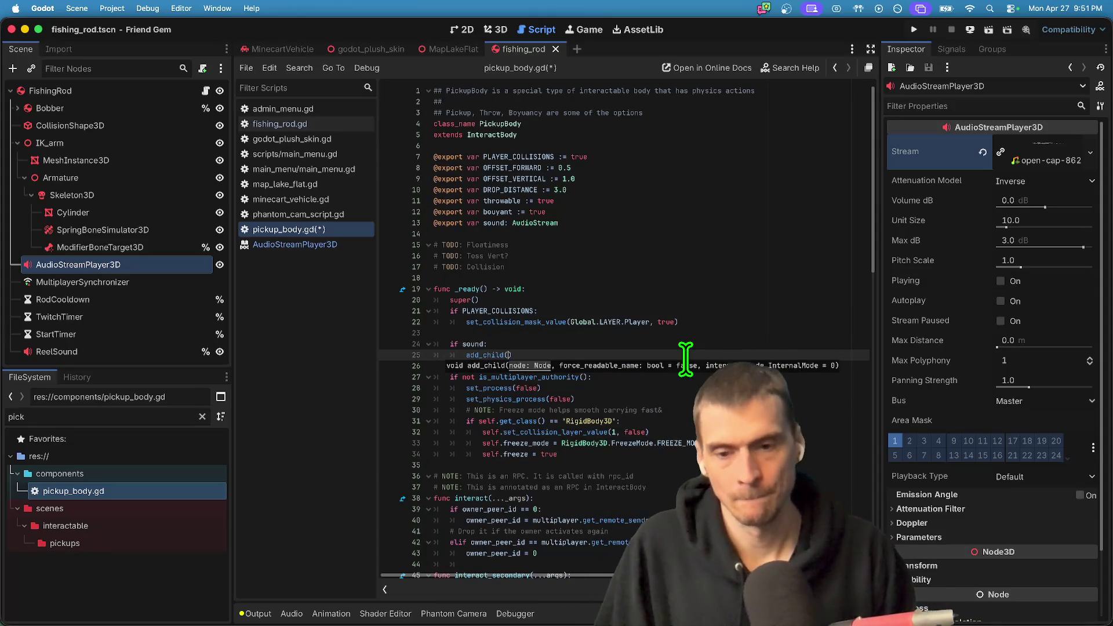
pyautogui.write('udiost')
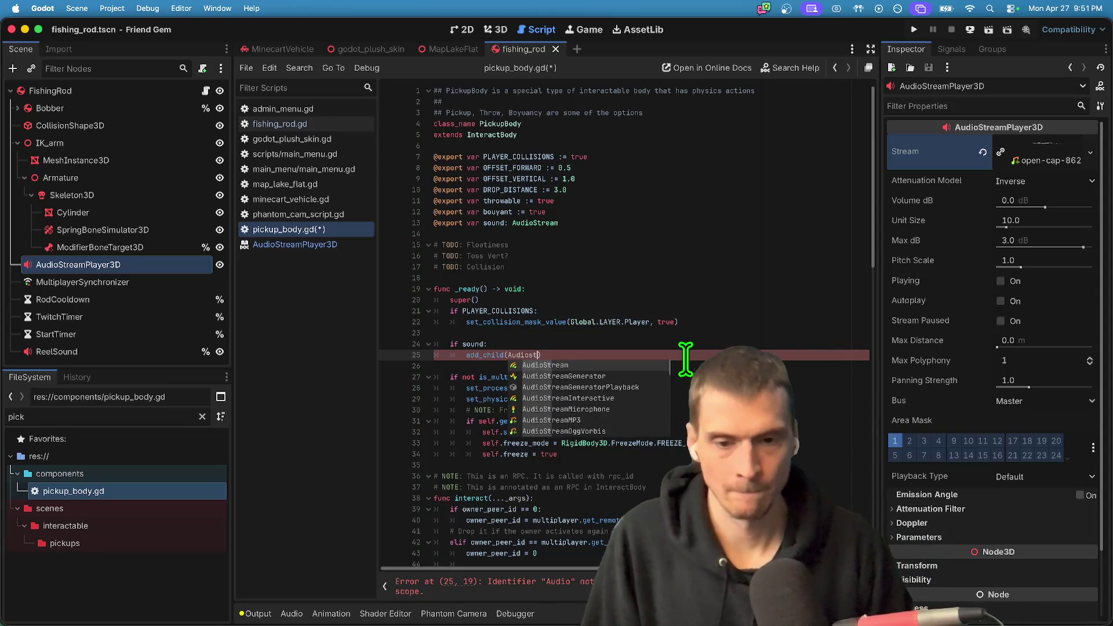
pyautogui.write('ream')
pyautogui.write('player')
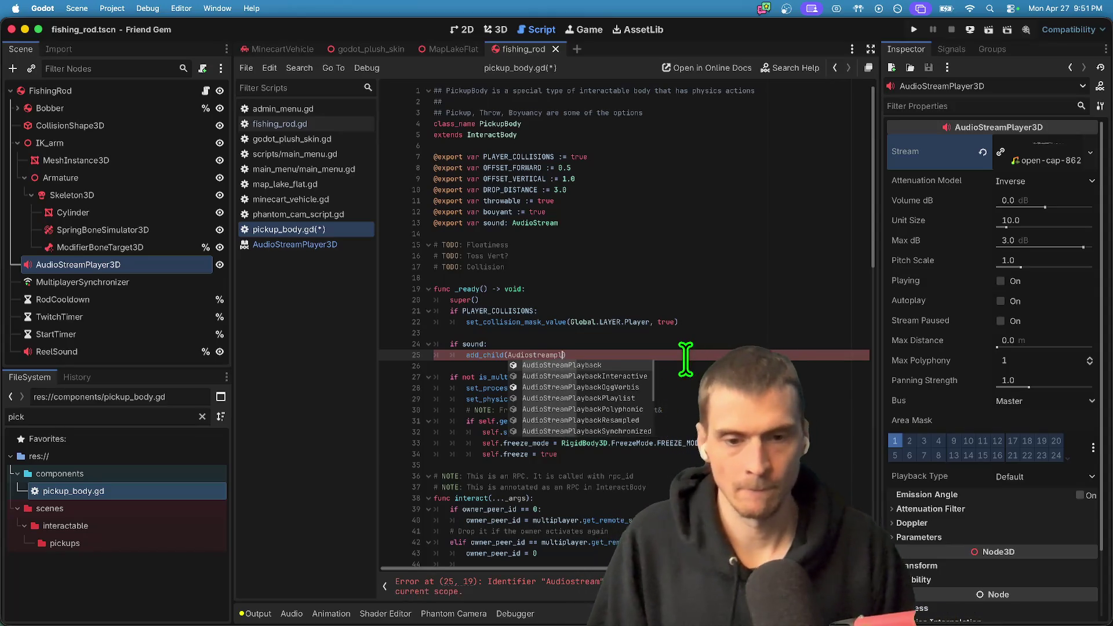
pyautogui.press('Down')
pyautogui.press('Down')
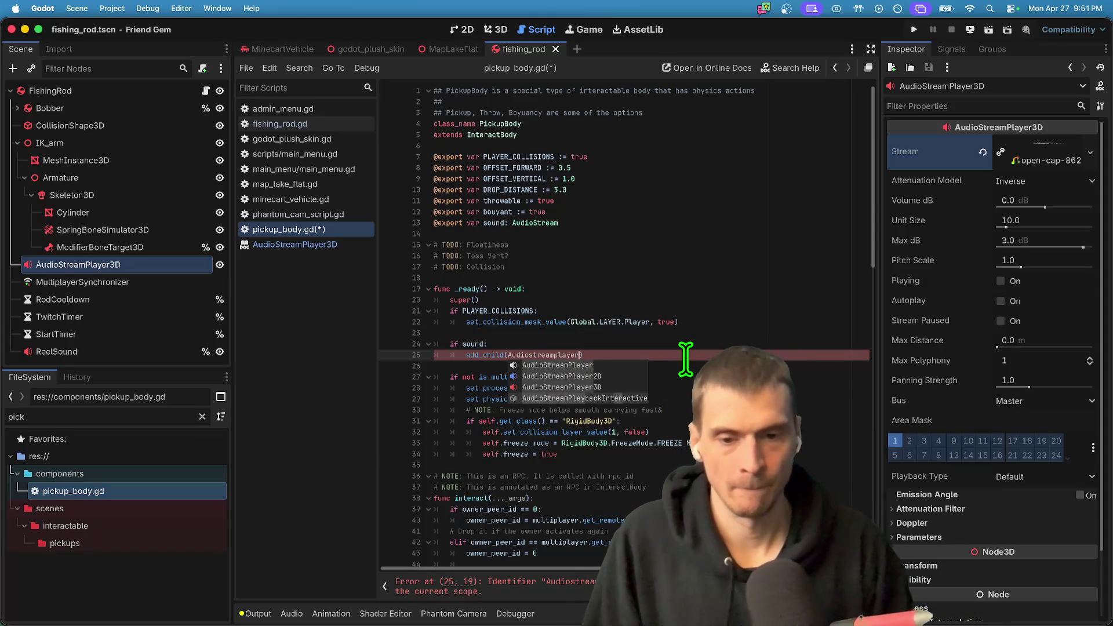
pyautogui.press('Return')
pyautogui.doubleClick(520, 355)
pyautogui.press('BackSpace')
pyautogui.click(718, 280)
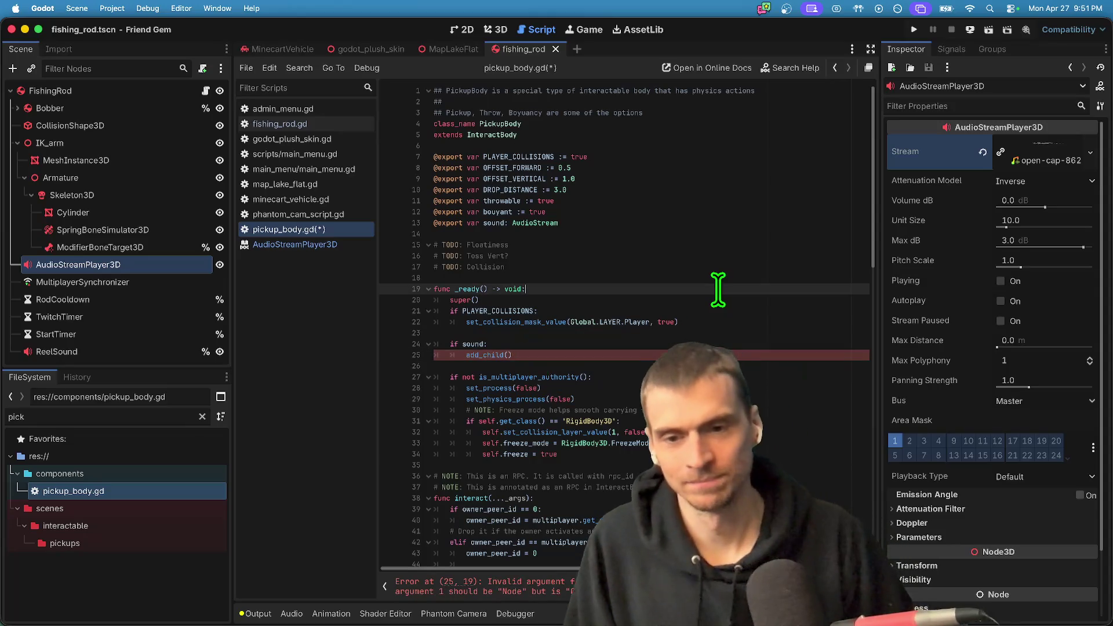
# Declare var new_audi_player = AudioStreamPlayer3D.new() and pass it to add_child
pyautogui.press('Down')
pyautogui.press('Down')
pyautogui.press('Down')
pyautogui.press('End')
pyautogui.press('Return')
pyautogui.write('v')
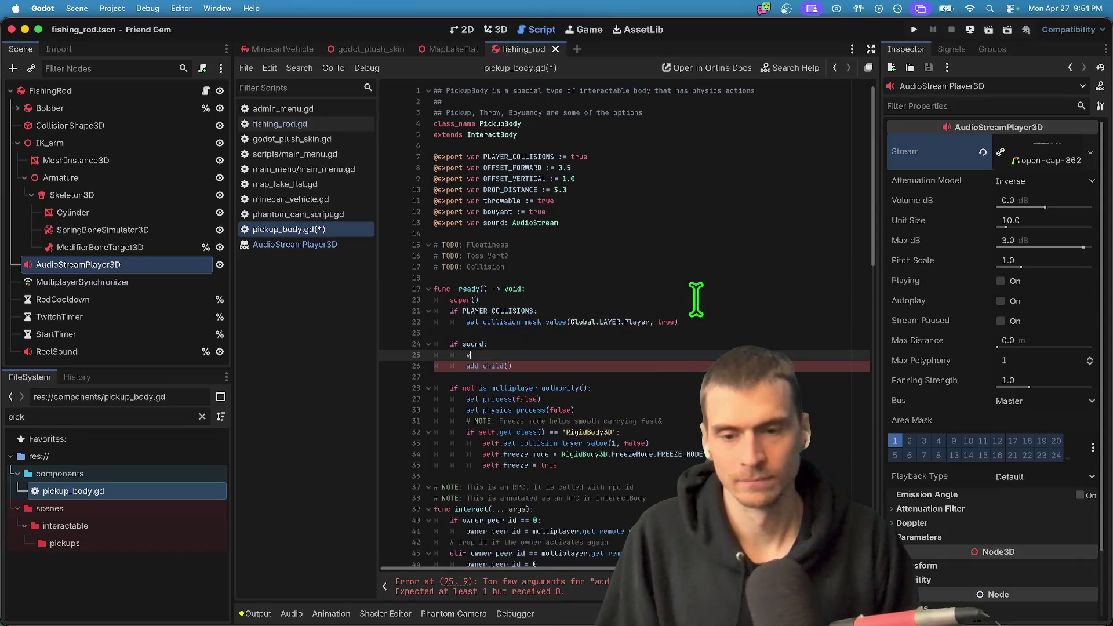
pyautogui.write('sound = AudioStreamPlayer3D')
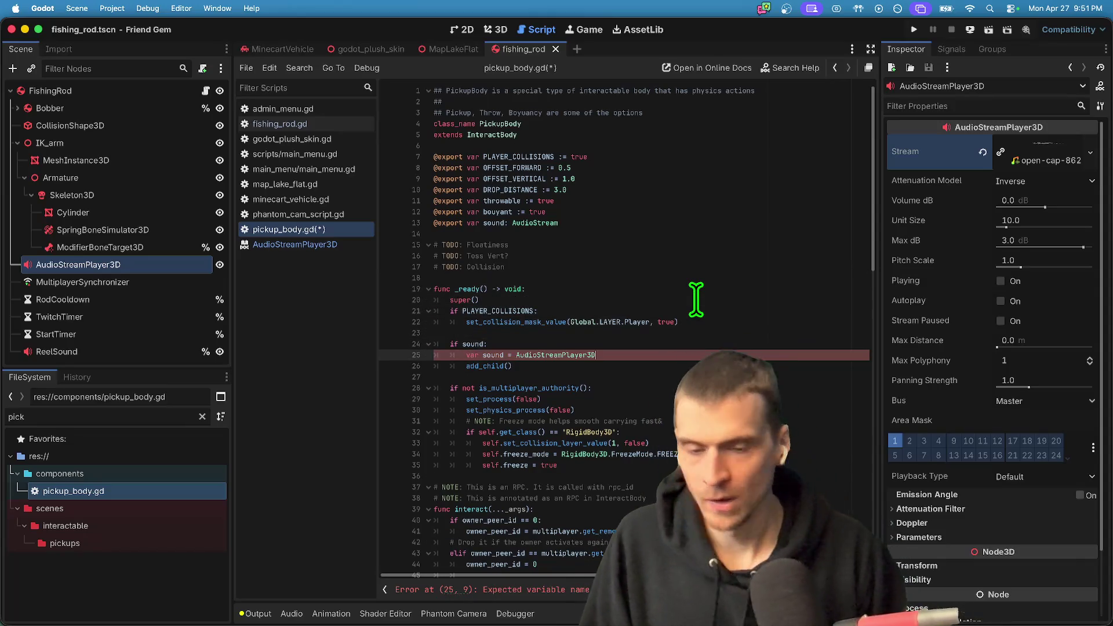
pyautogui.write('.new')
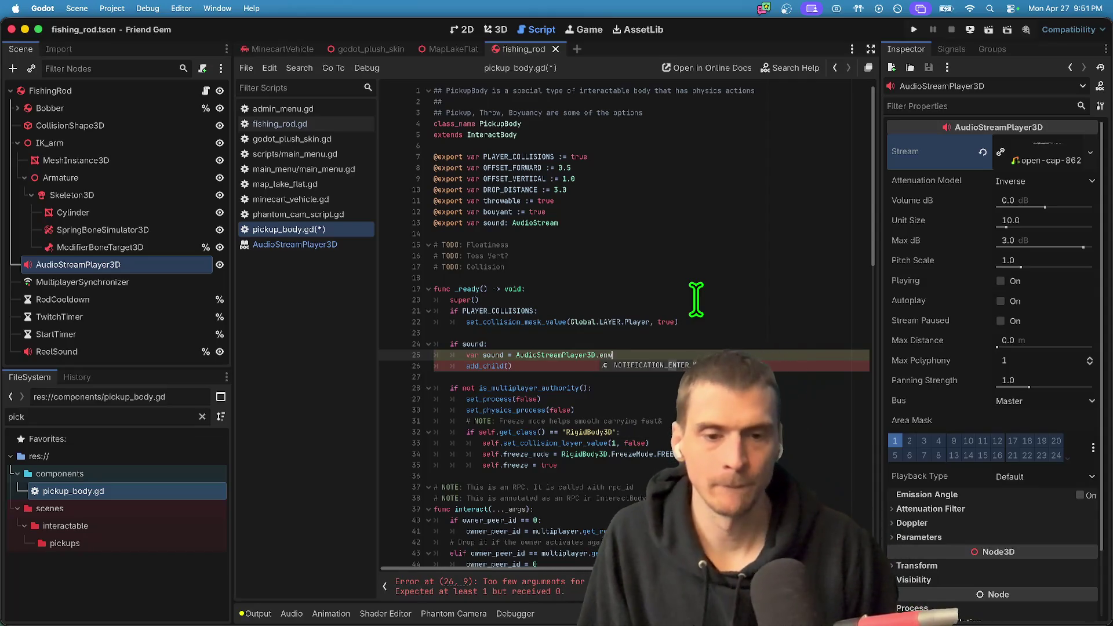
pyautogui.press('Return')
pyautogui.press('Return')
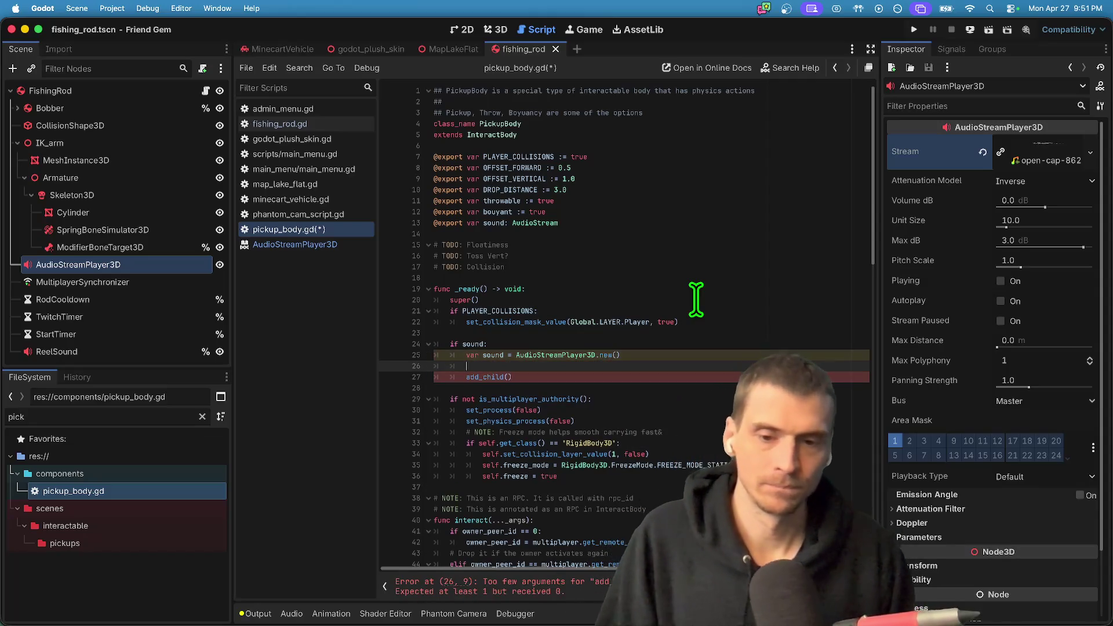
pyautogui.write('sound.')
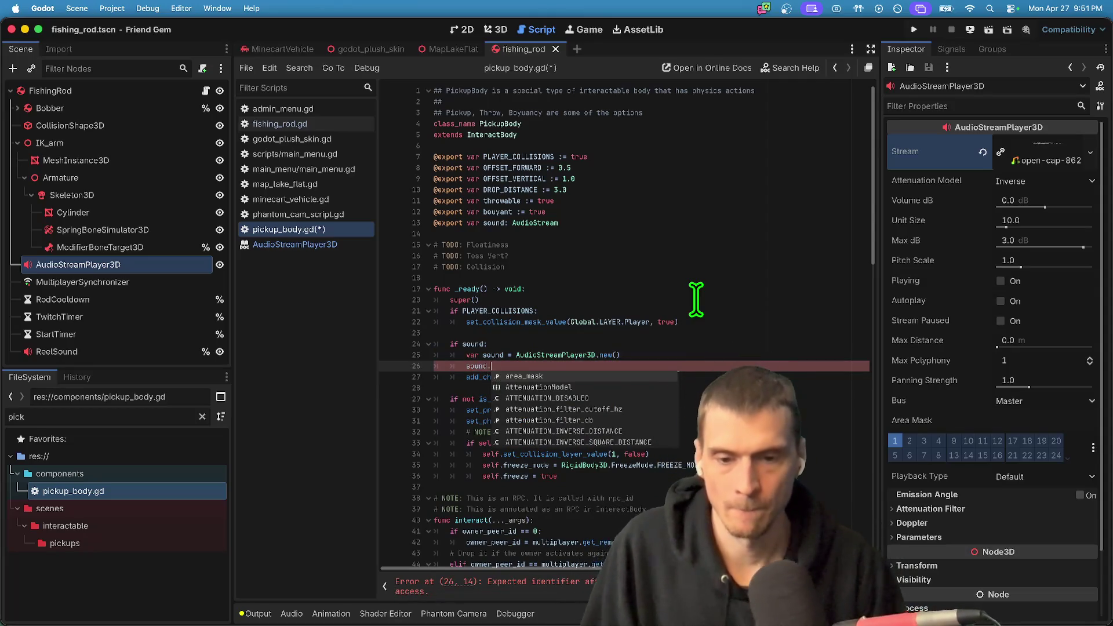
pyautogui.press('BackSpace')
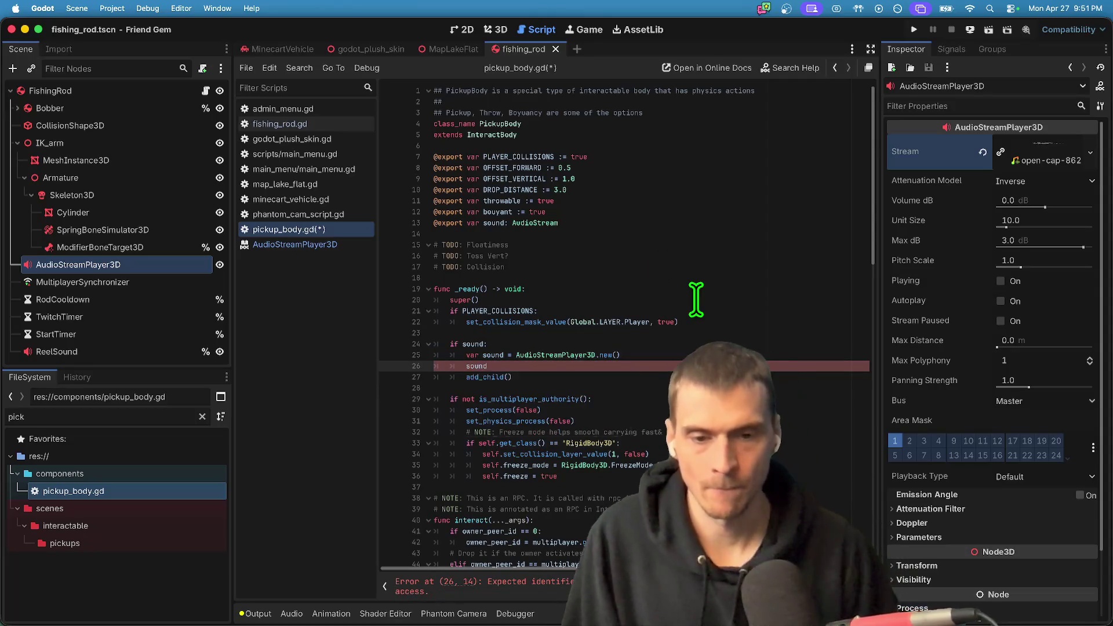
pyautogui.doubleClick(487, 355)
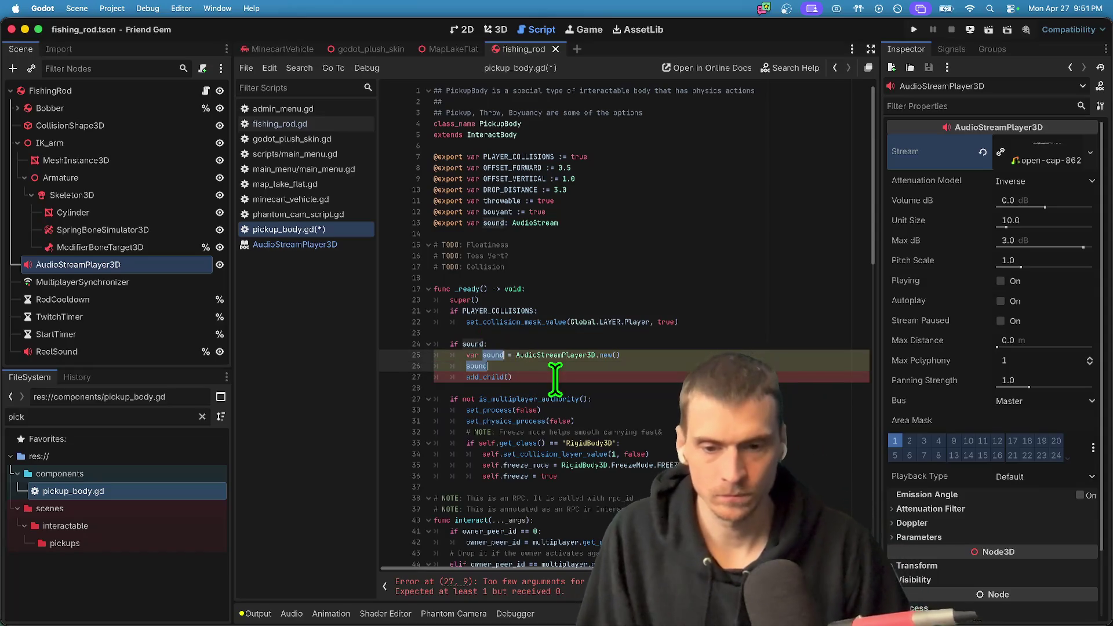
pyautogui.write('new_audi')
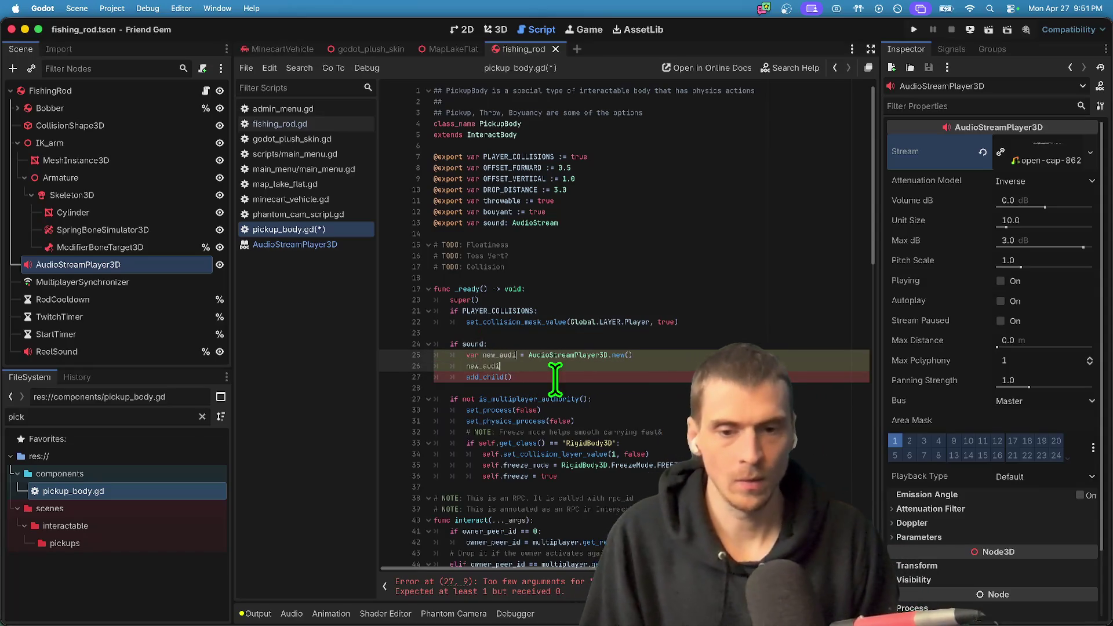
pyautogui.write('yer')
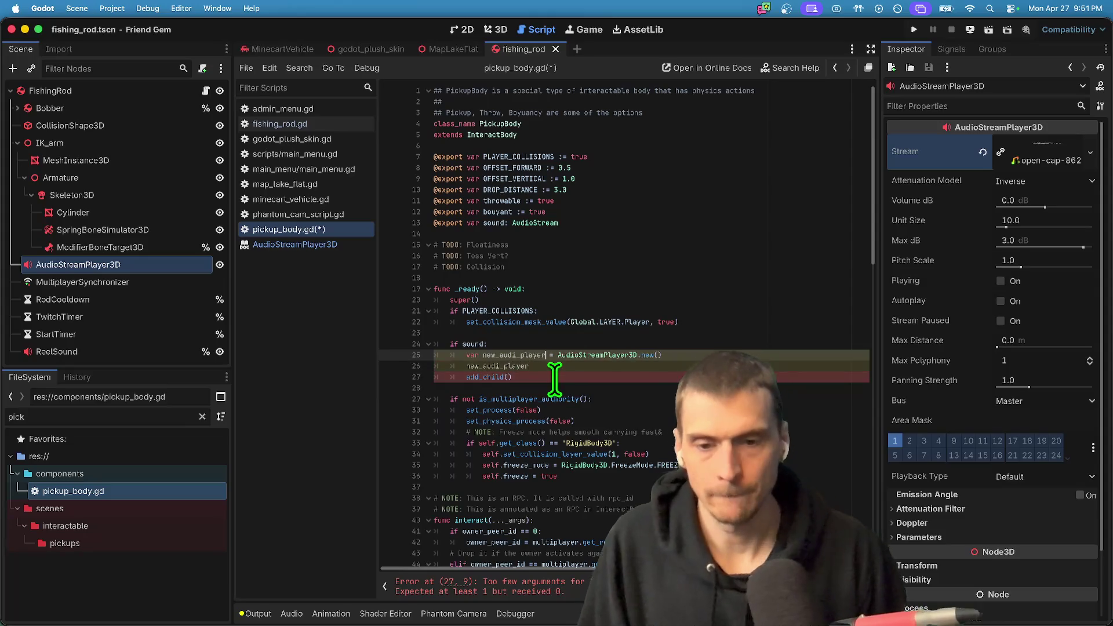
pyautogui.press('Down')
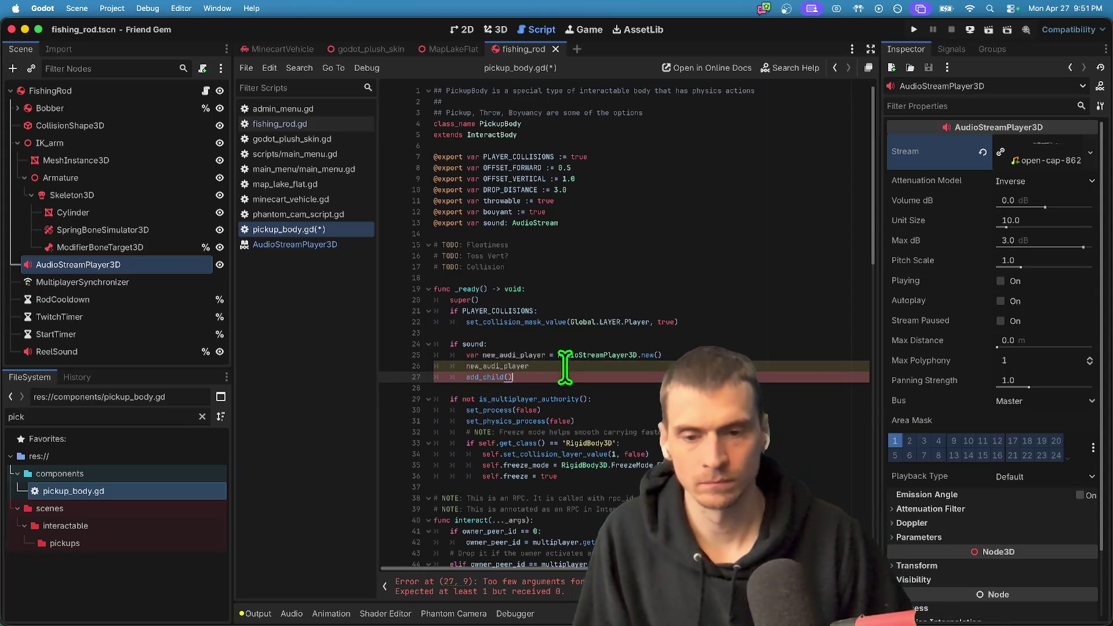
pyautogui.press('super+shift+k')
pyautogui.write('new_audi_player')
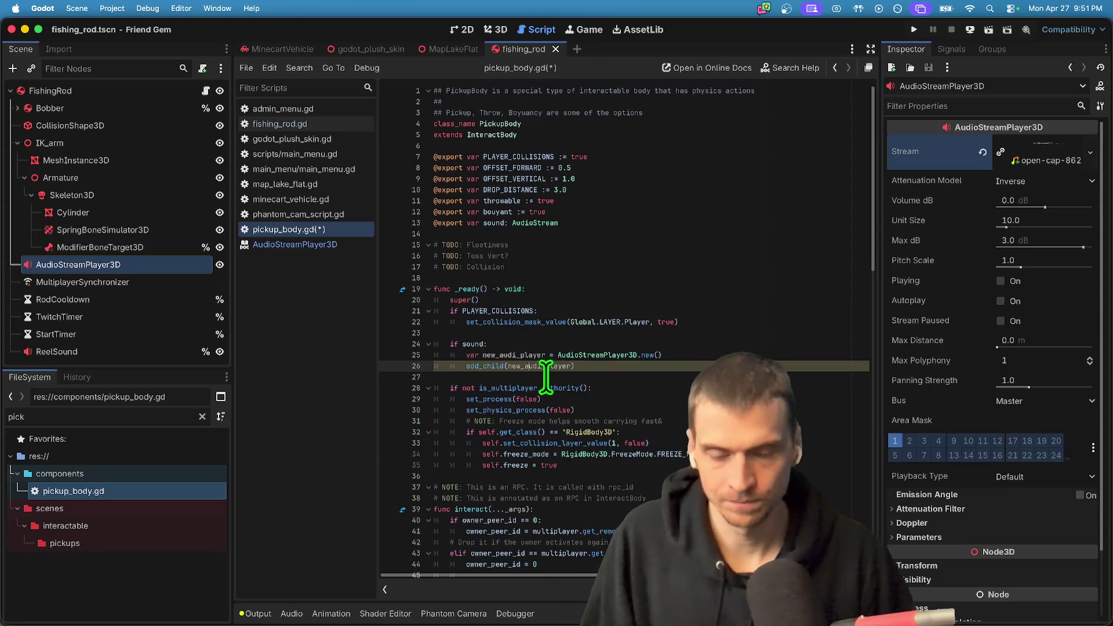
# Review the new_audi_player declaration and add_child(new_audi_player) lines
pyautogui.doubleClick(485, 366)
pyautogui.click(517, 354)
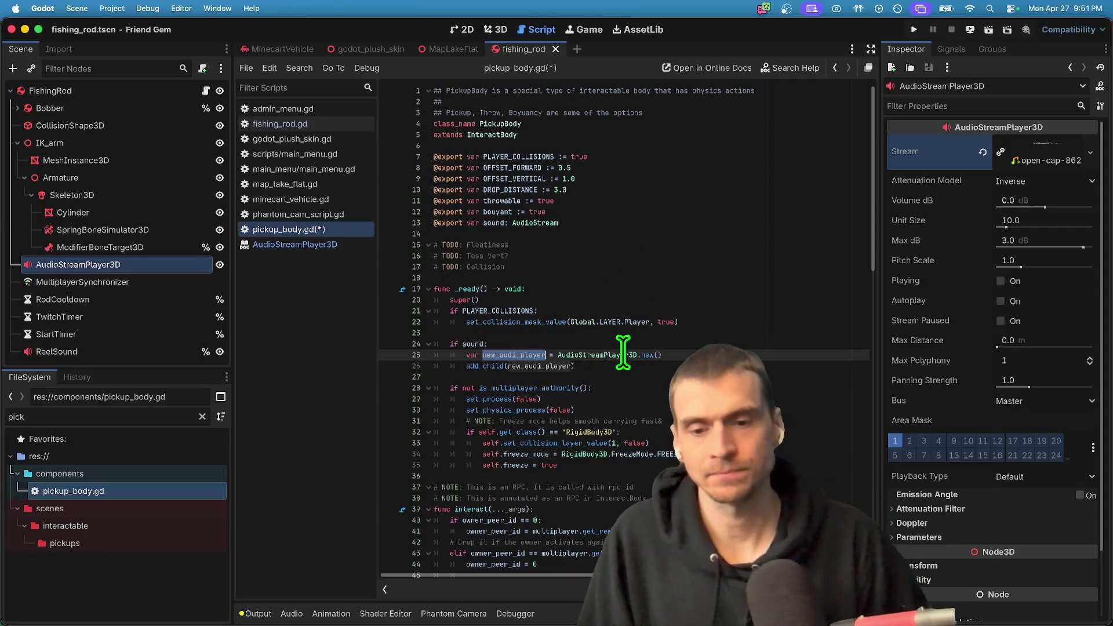
pyautogui.doubleClick(480, 364)
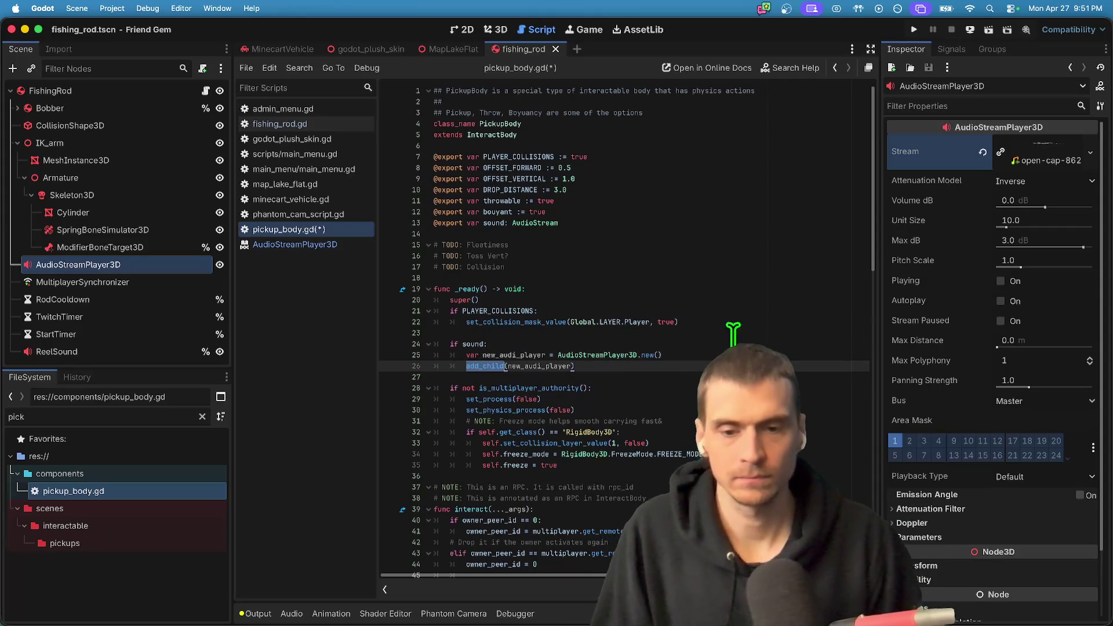
pyautogui.doubleClick(532, 354)
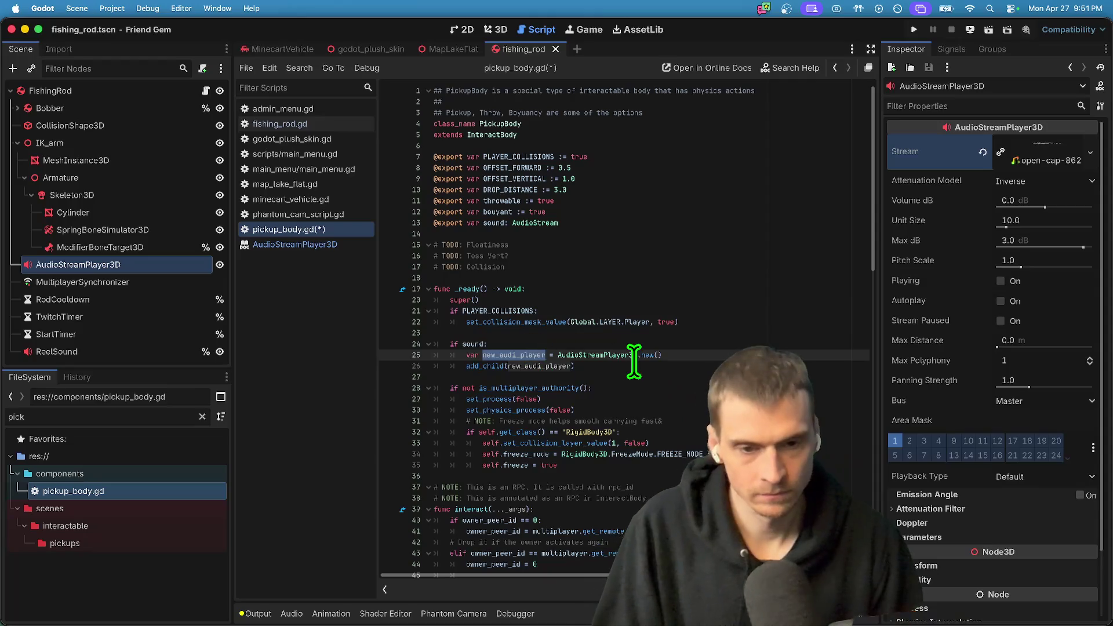
pyautogui.click(497, 366)
pyautogui.doubleClick(504, 354)
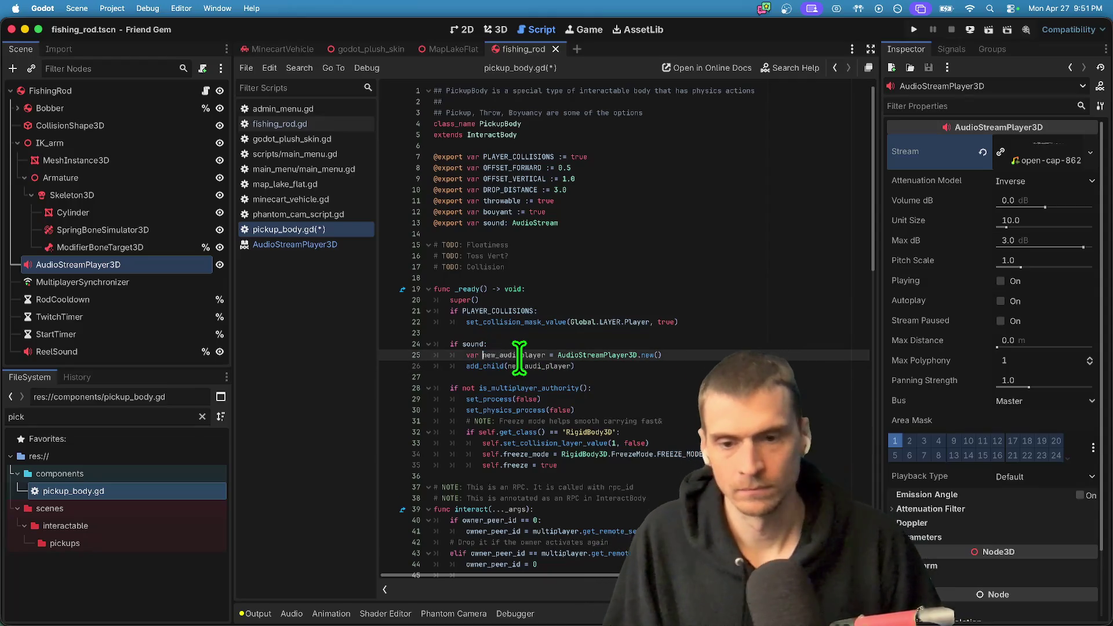